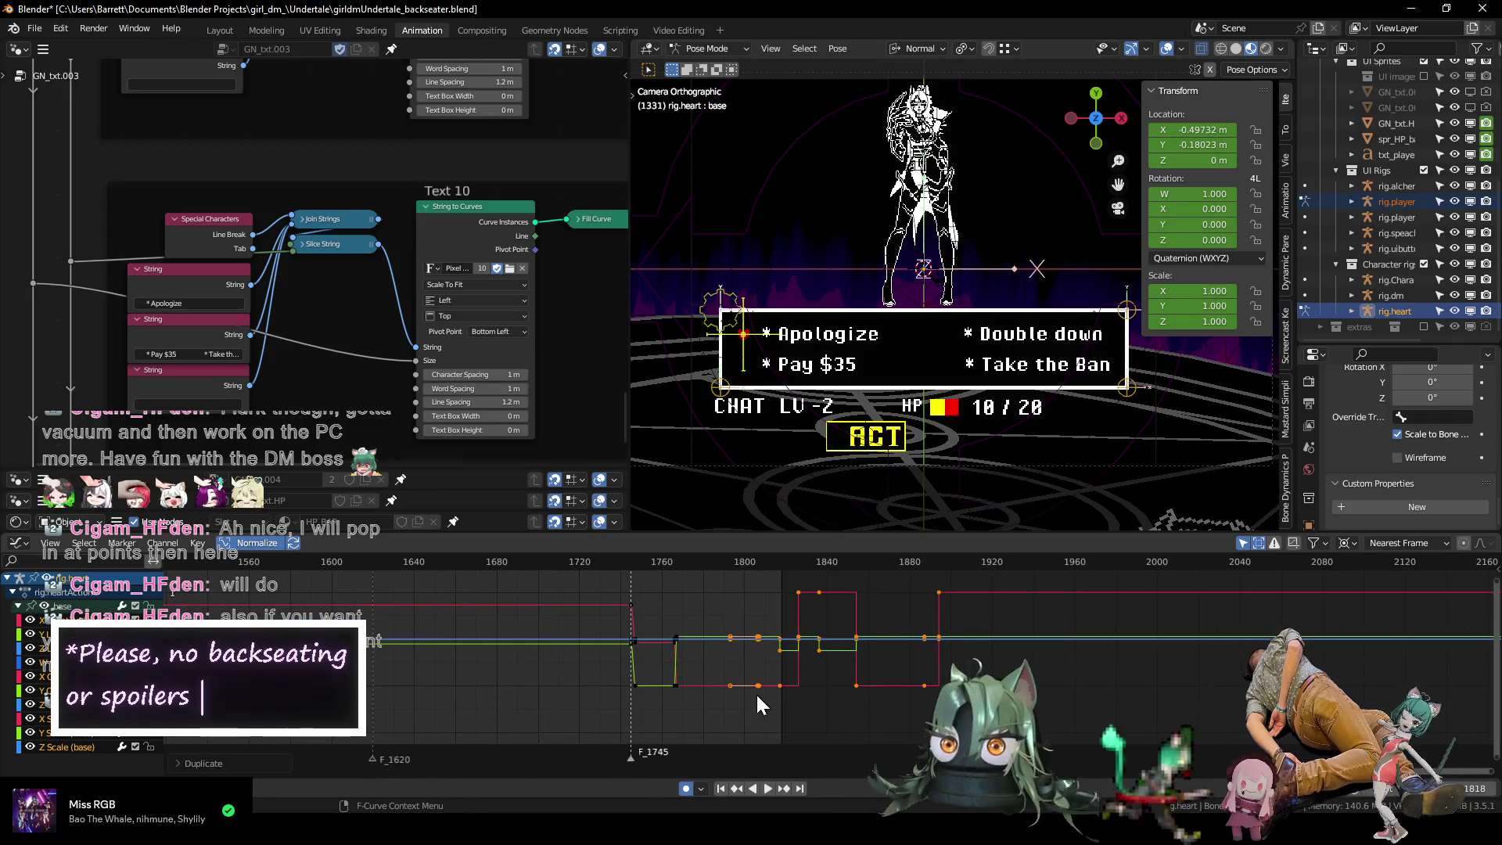
Play the heart animation from around frame 1826 to review its timing.
key(space)
mouse_move(652, 563)
mouse_down()
mouse_move(890, 584)
mouse_move(679, 576)
mouse_move(734, 584)
mouse_move(664, 589)
mouse_move(721, 594)
mouse_up()
scroll(723, 600, up, 3)
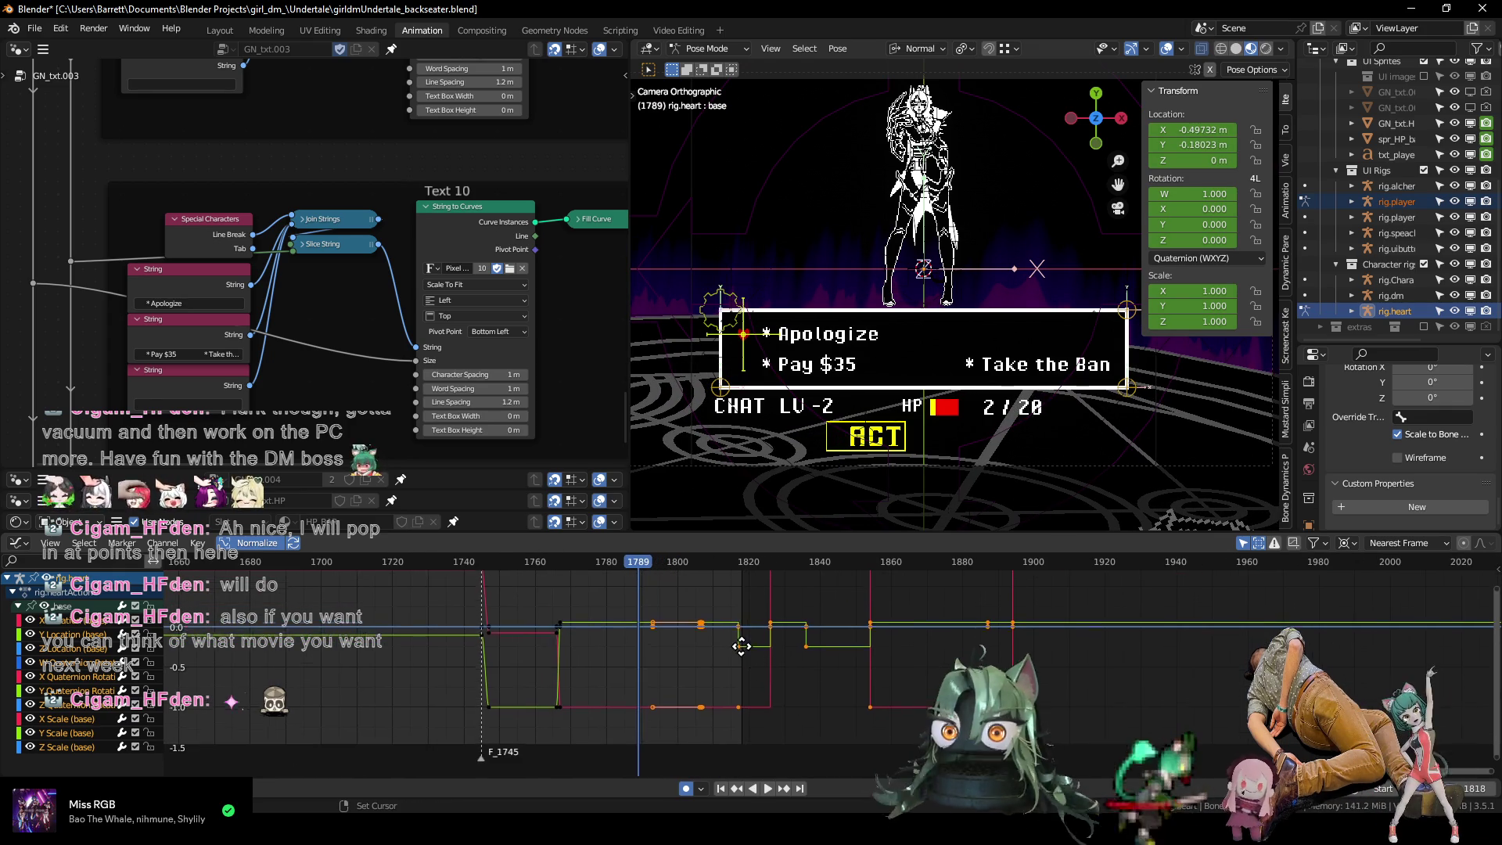
Shift the selected heart keyframes 18 frames earlier and replay from frame 1745 to check.
key(g)
key(x)
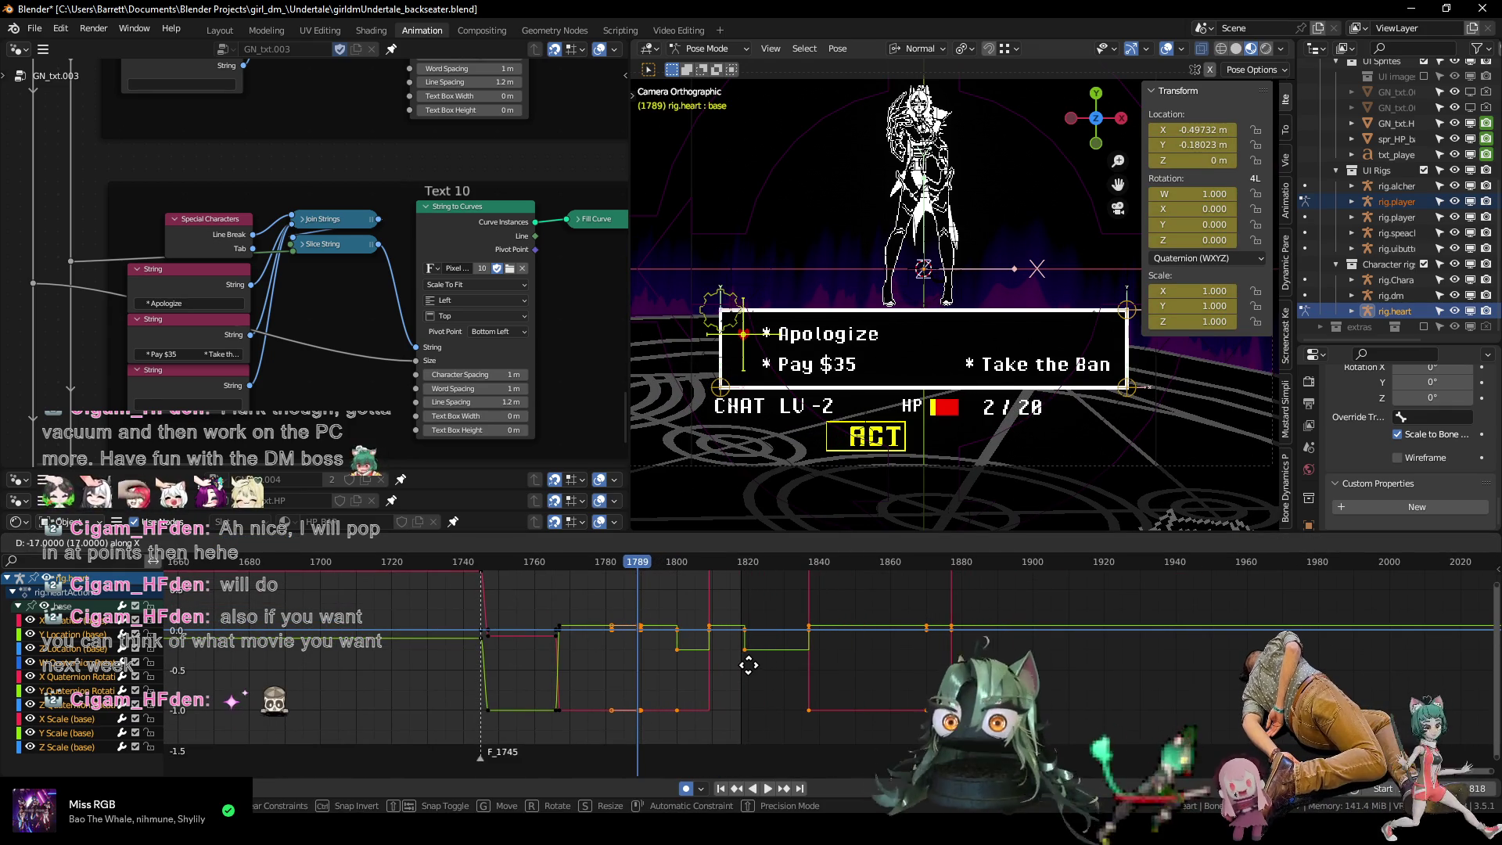
click(744, 662)
scroll(688, 655, up, 1)
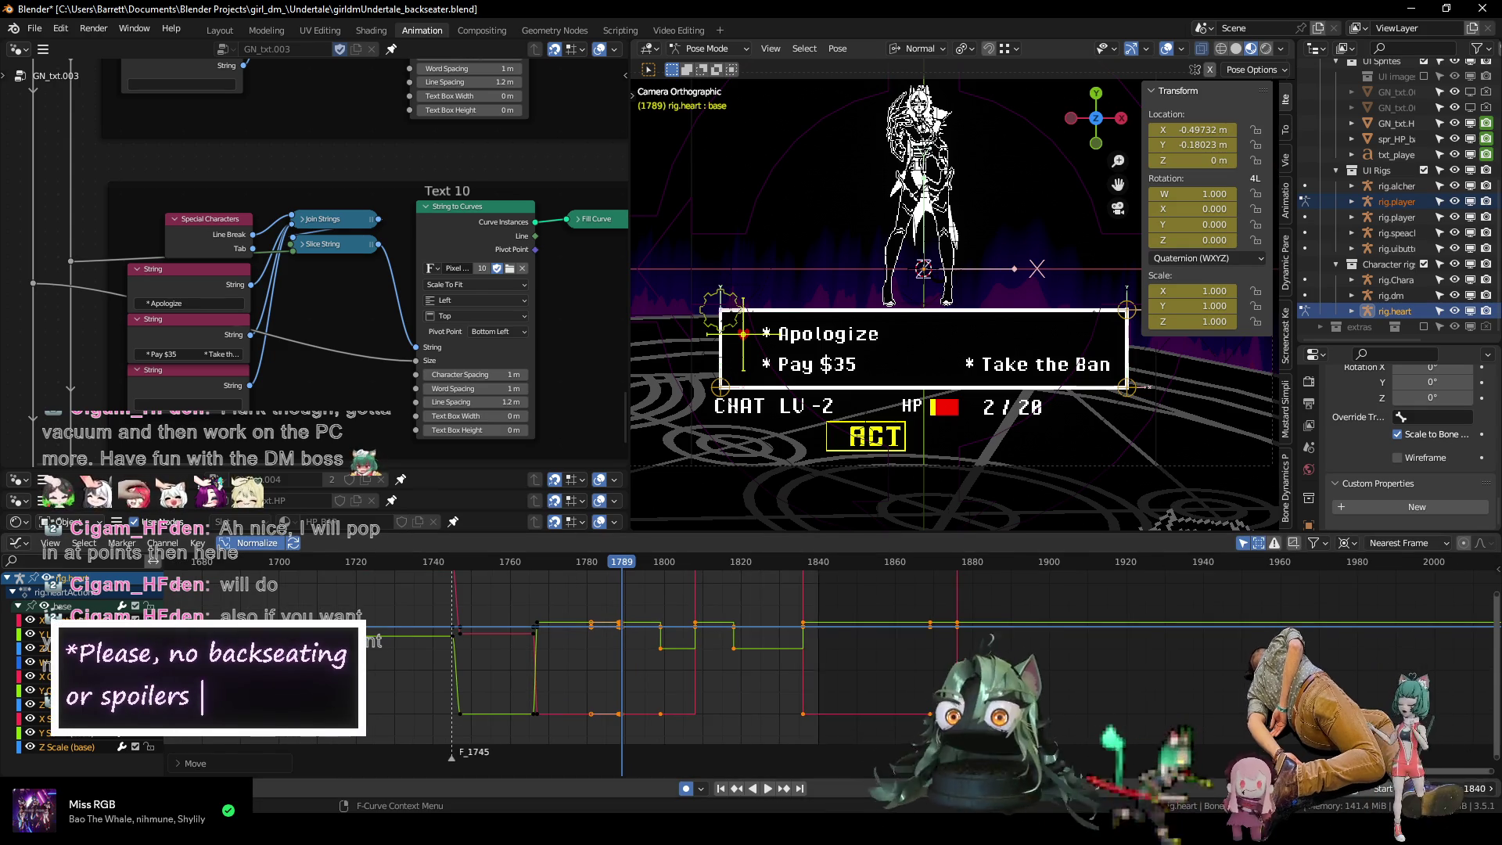
click(449, 564)
key(space)
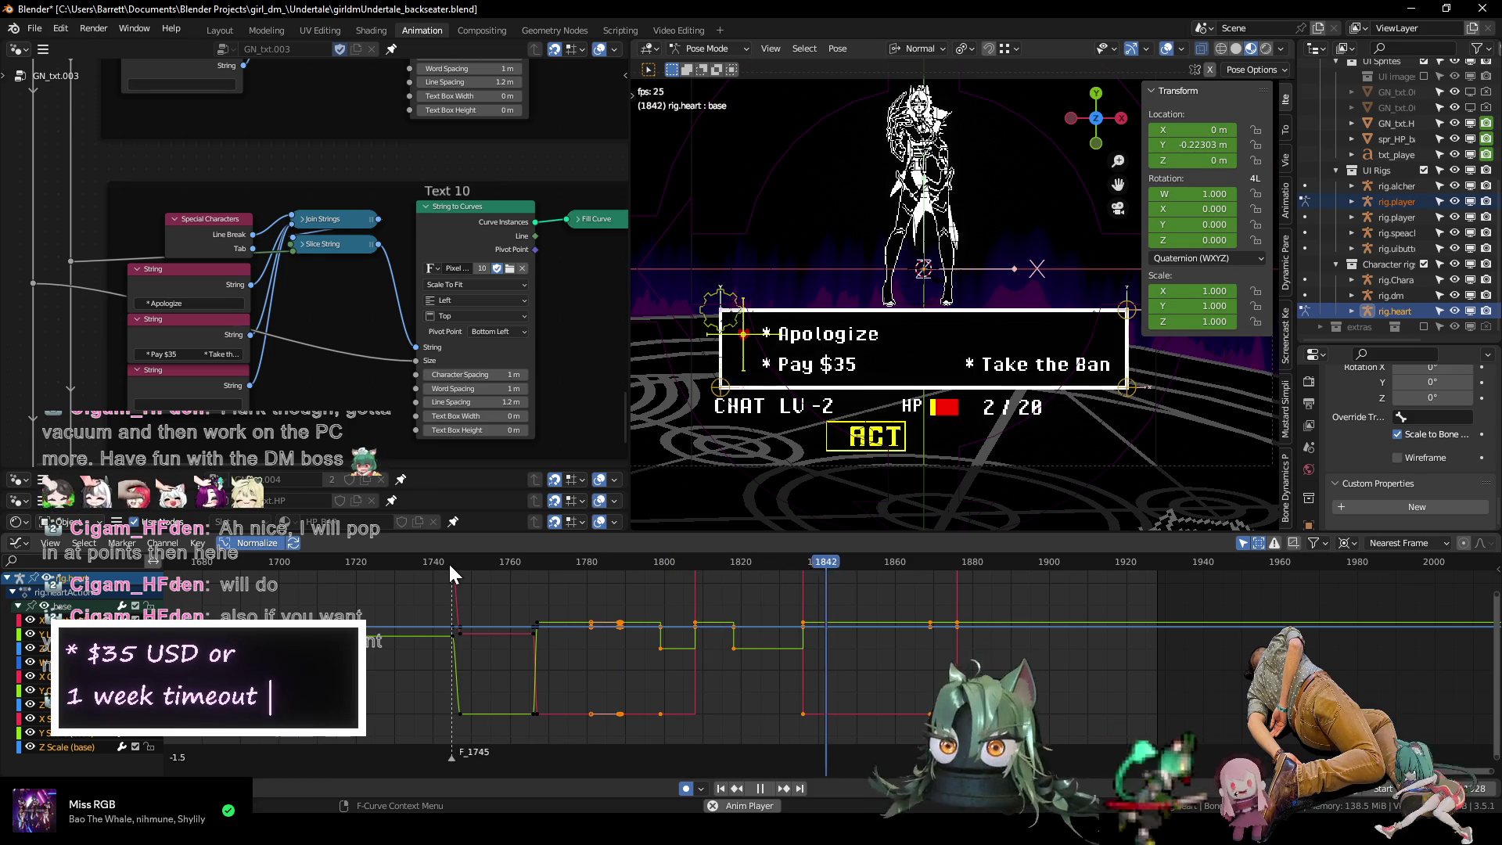
key(space)
Rescale the curve view, switch to the Dope Sheet and restart playback.
mouse_move(739, 616)
ctrl+middle_down()
mouse_move(741, 644)
mouse_move(580, 694)
mouse_move(581, 640)
ctrl+middle_up()
key(ctrl+Tab)
key(shift+ctrl+space)
Preview the heart animation between frames 1760 and 1818 to find the keys to change.
scroll(368, 561, up, 2)
click(334, 565)
key(space)
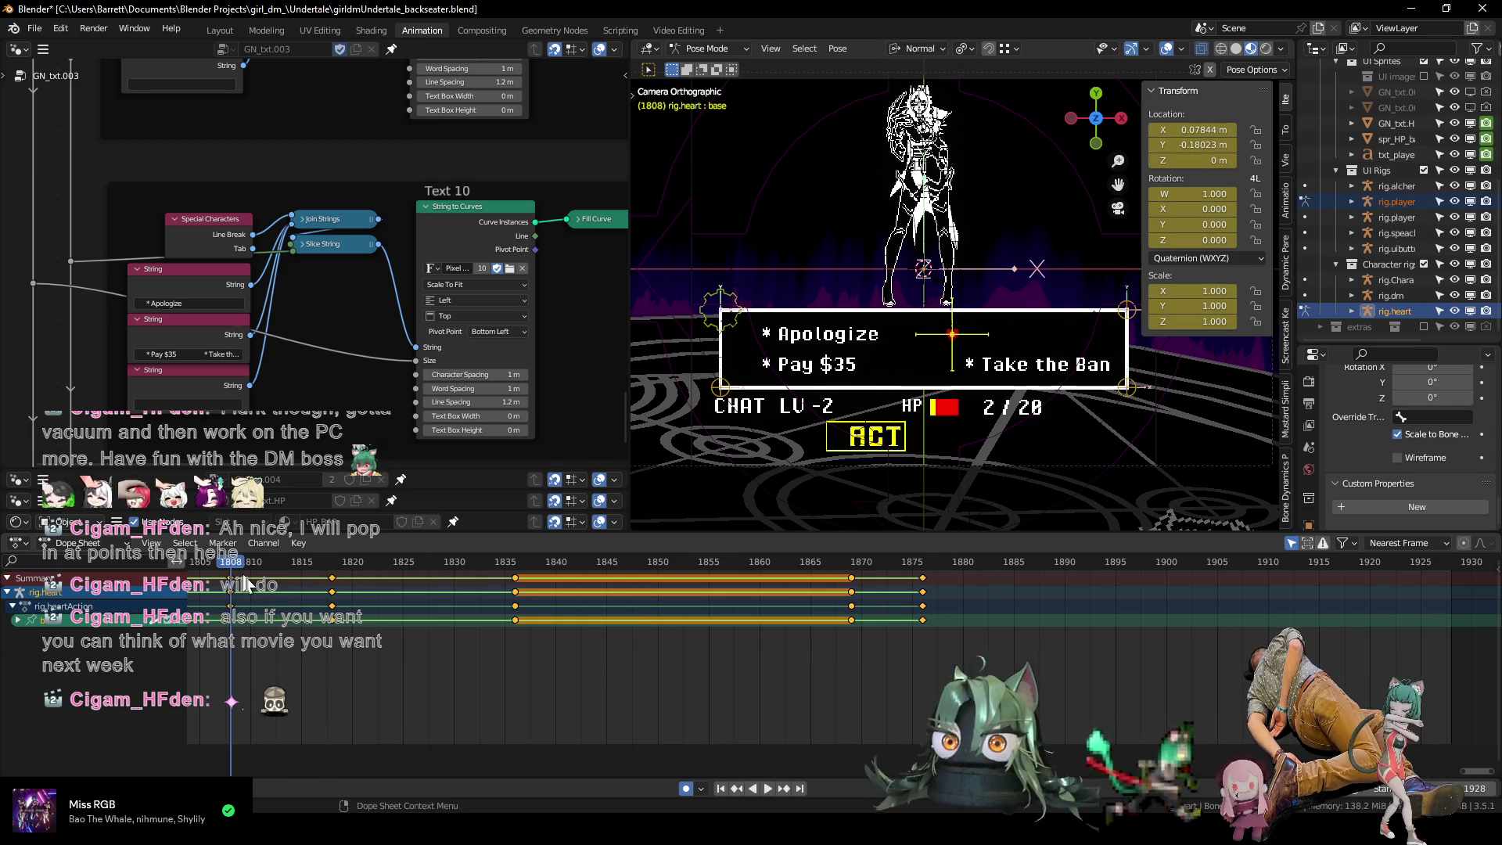
middle_drag(365, 668, 563, 667)
click(344, 564)
key(space)
drag(345, 570, 231, 580)
scroll(231, 580, down, 3)
click(284, 562)
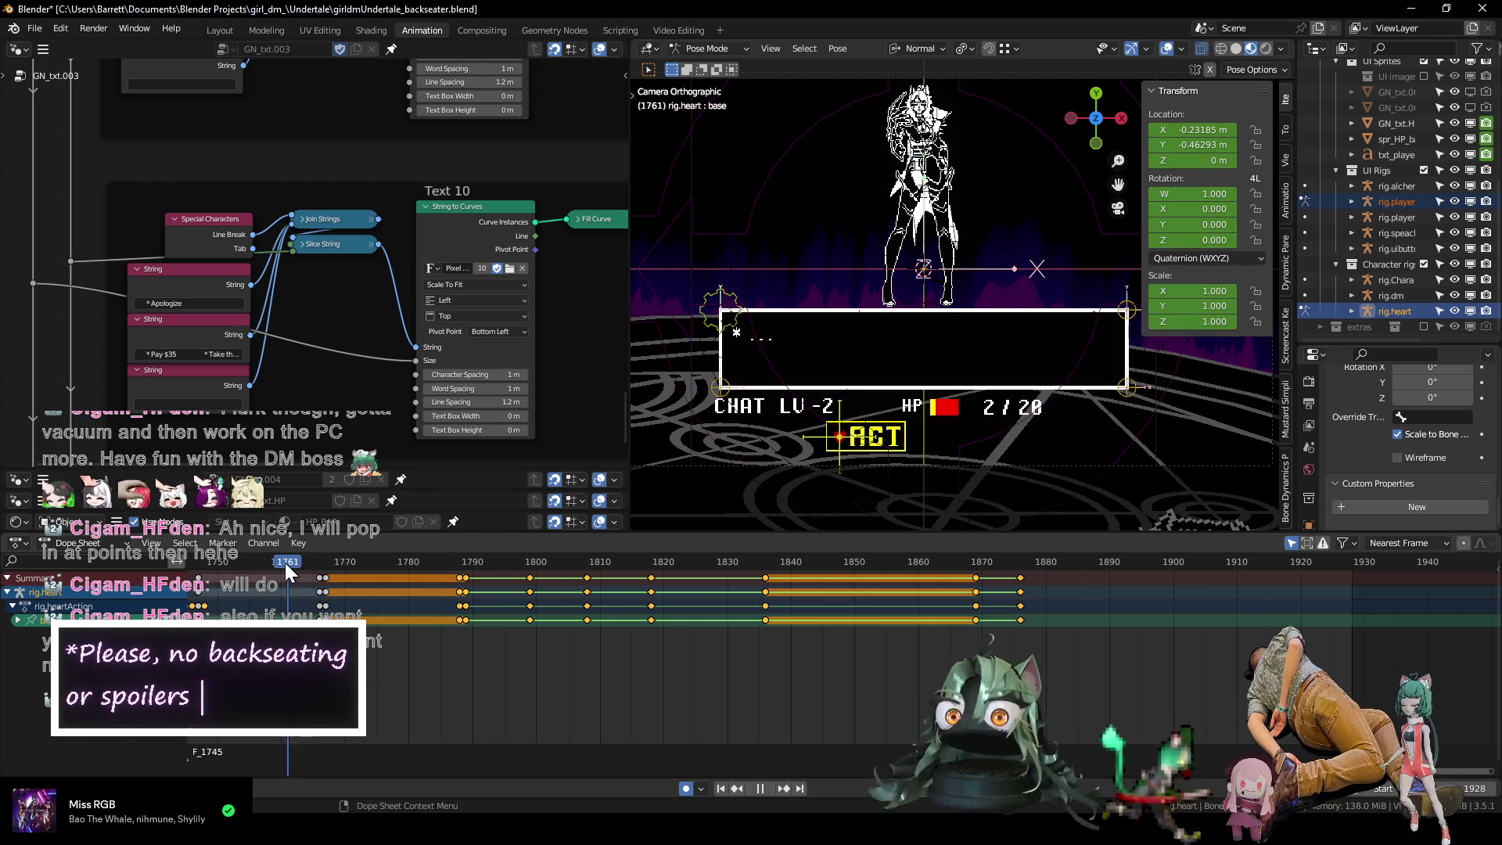
key(space)
mouse_move(521, 562)
mouse_down()
mouse_move(617, 564)
mouse_move(587, 565)
mouse_up()
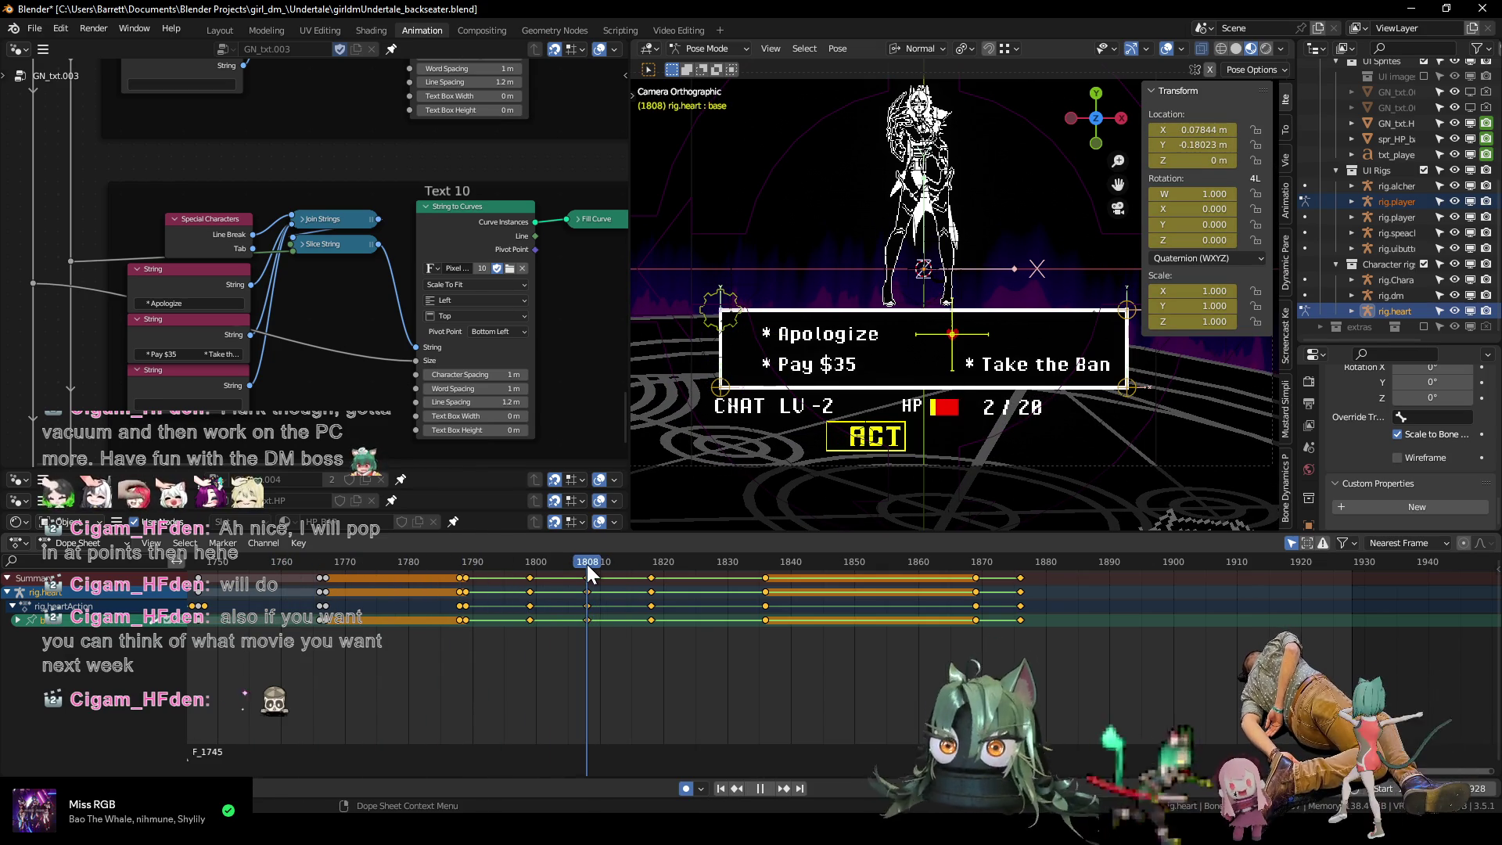
Delete the key columns at frame 1808 and near 1876, then replay from 1778.
click(572, 617)
right_click(573, 617)
click(572, 617)
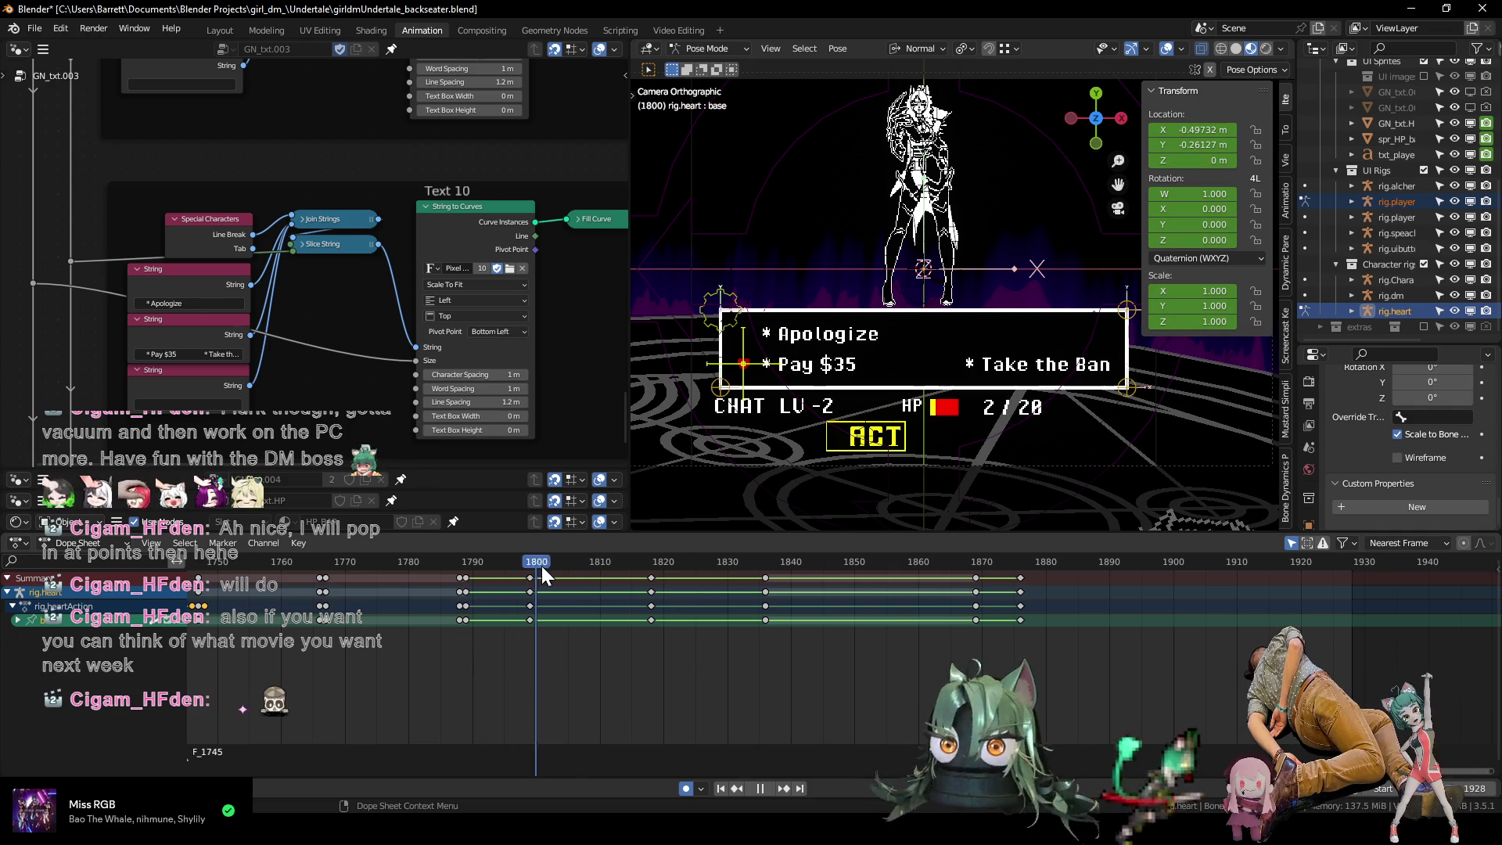
key(space)
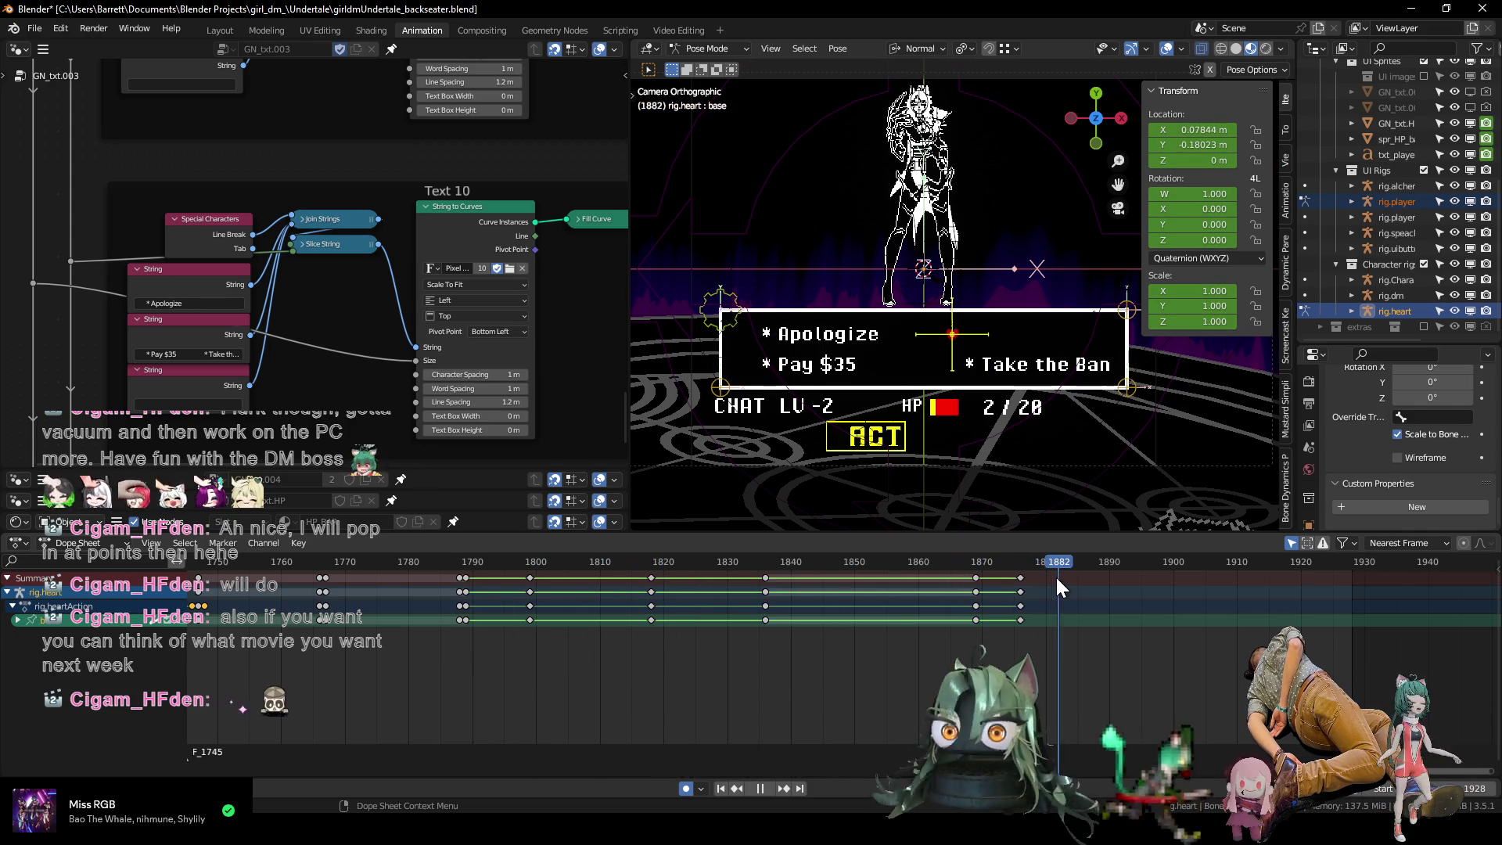
key(space)
click(1022, 581)
key(x)
click(1012, 616)
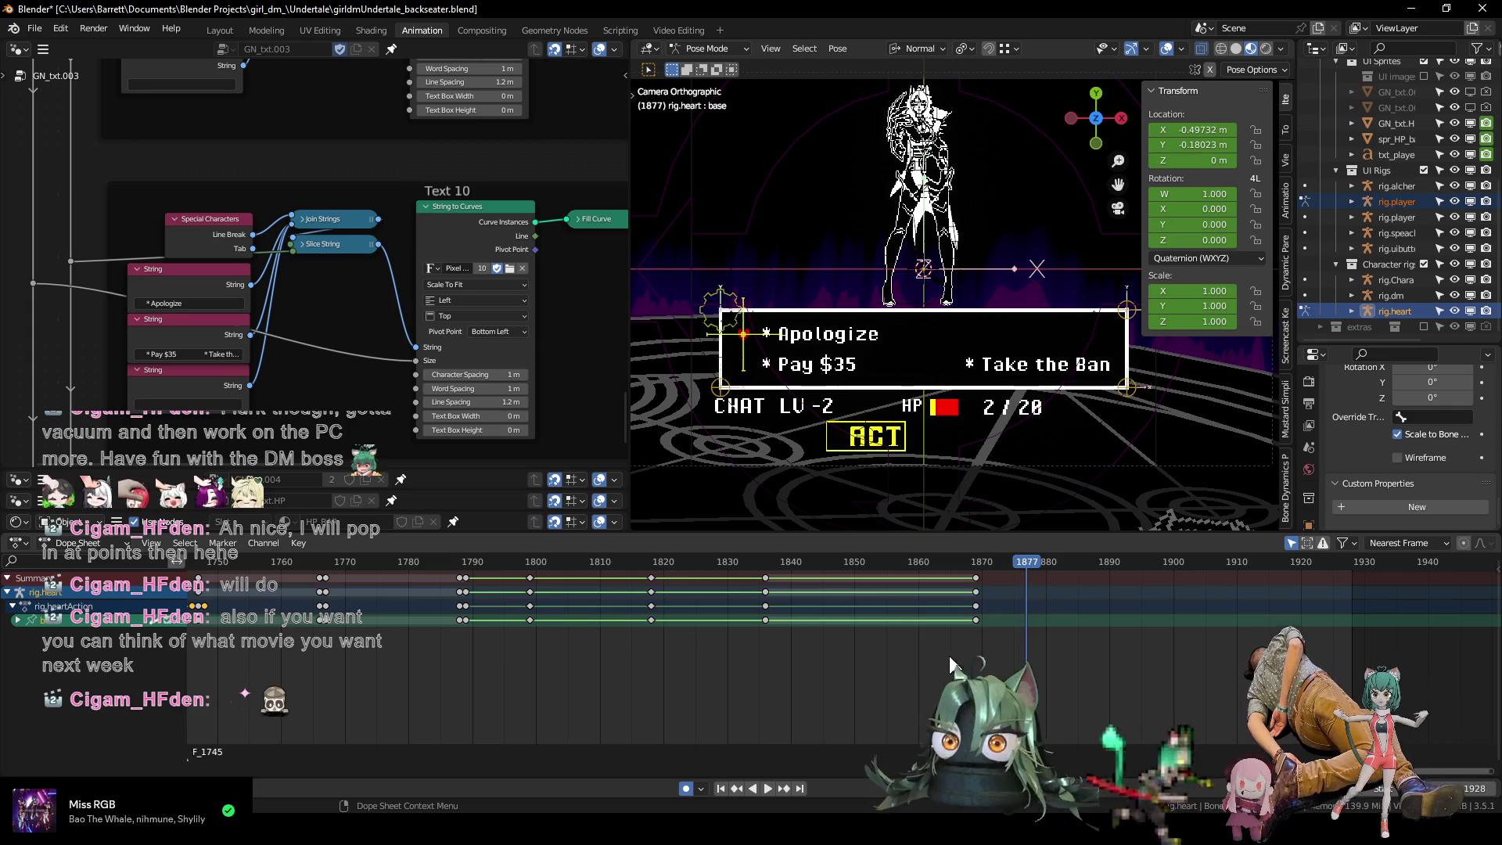
click(388, 567)
key(space)
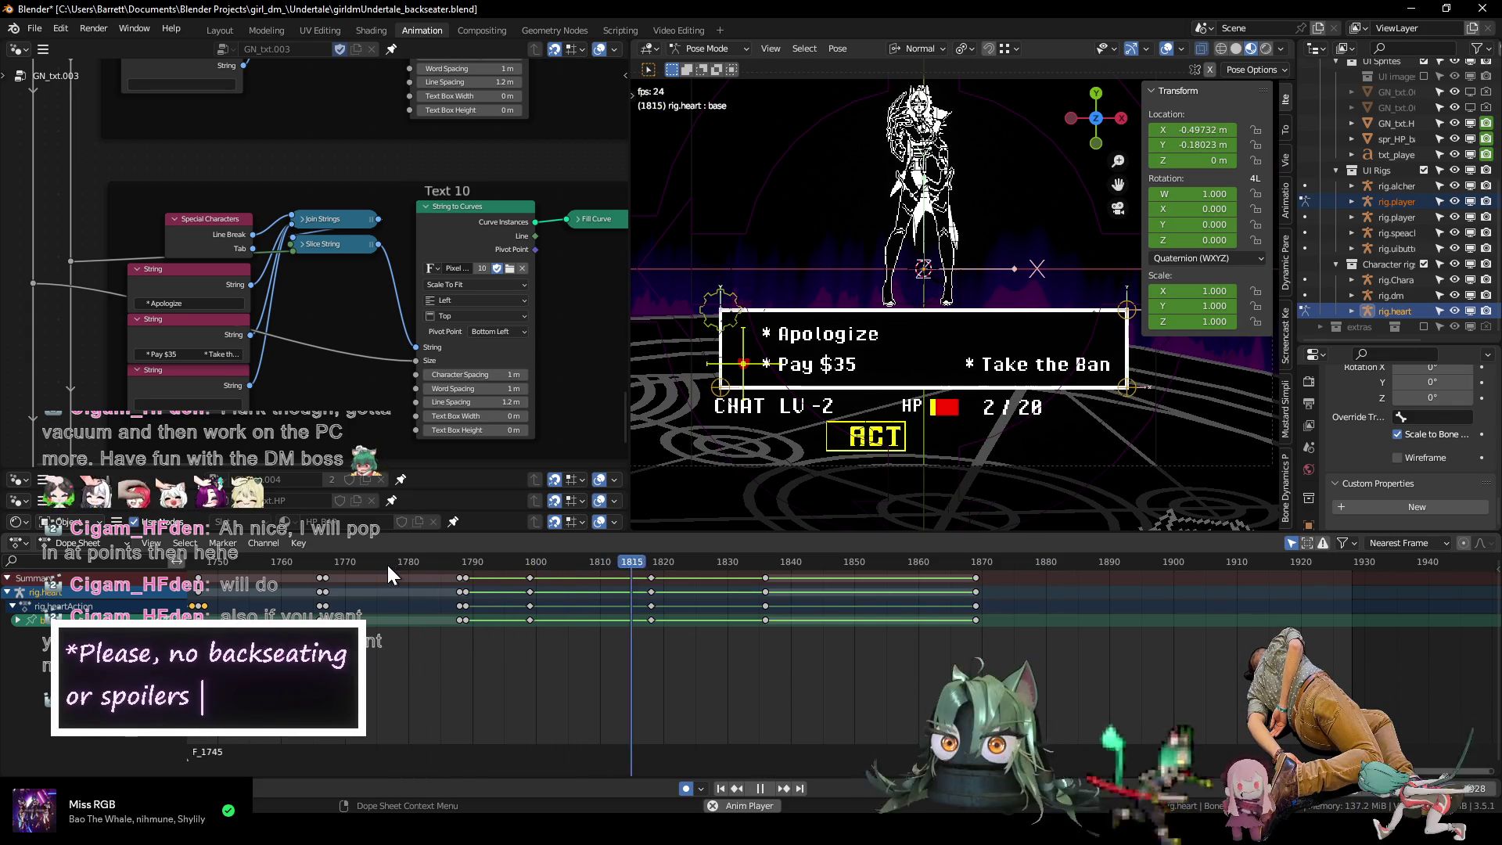
key(space)
Move the 1818 keys to frame 1815 and the 1836 keys a few frames earlier.
ctrl+middle_drag(616, 618, 636, 630)
click(485, 620)
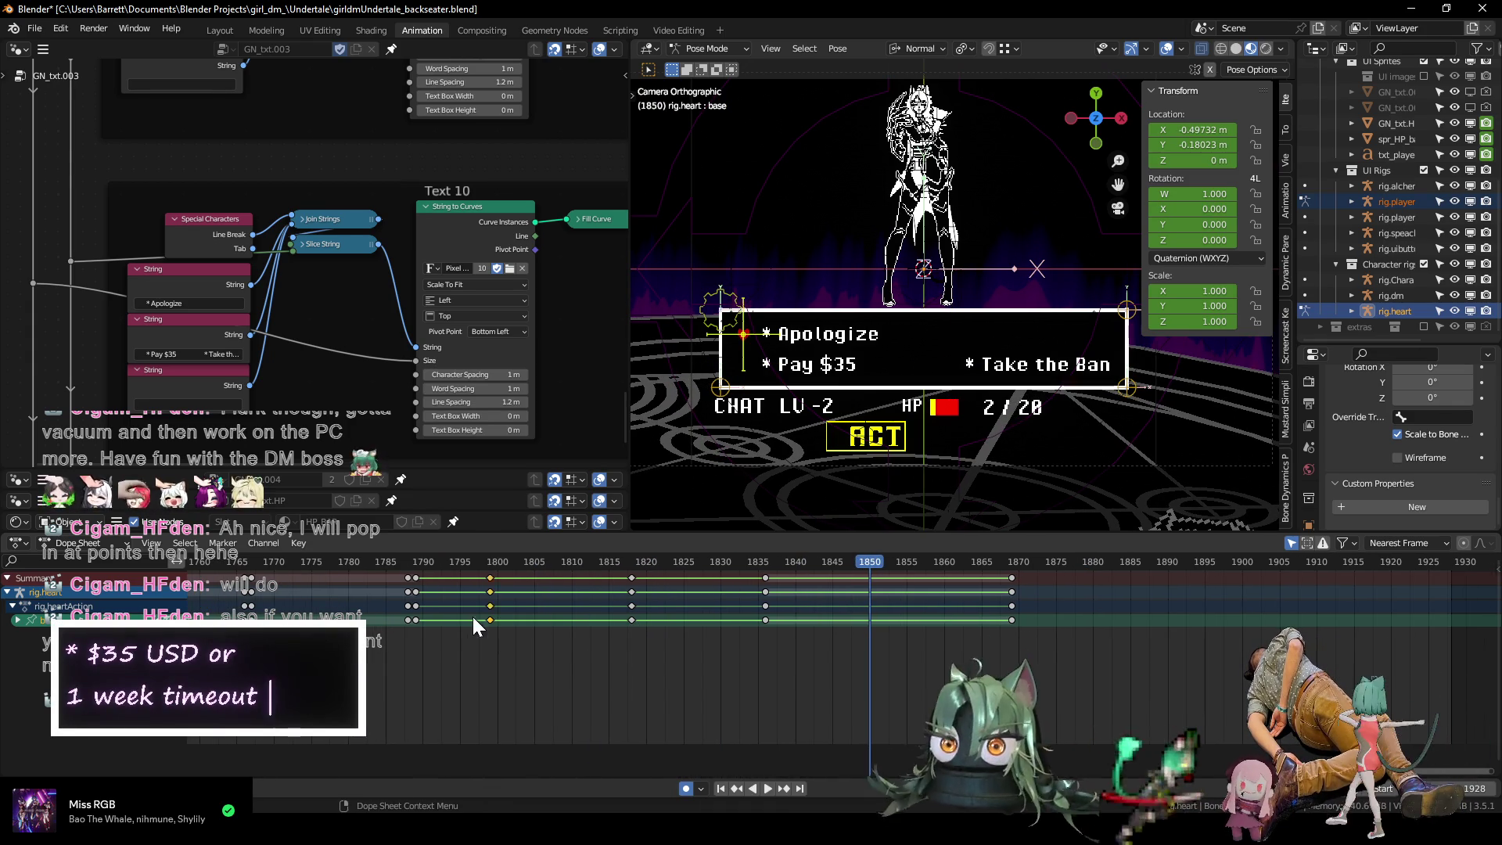
drag(674, 654, 615, 618)
key(g)
click(594, 618)
mouse_move(776, 645)
mouse_down()
mouse_move(748, 618)
mouse_move(861, 621)
mouse_up()
key(g)
click(809, 620)
Replay from frames 1784 and 1815, then box-select all keys from frame 1790 on.
click(377, 562)
key(space)
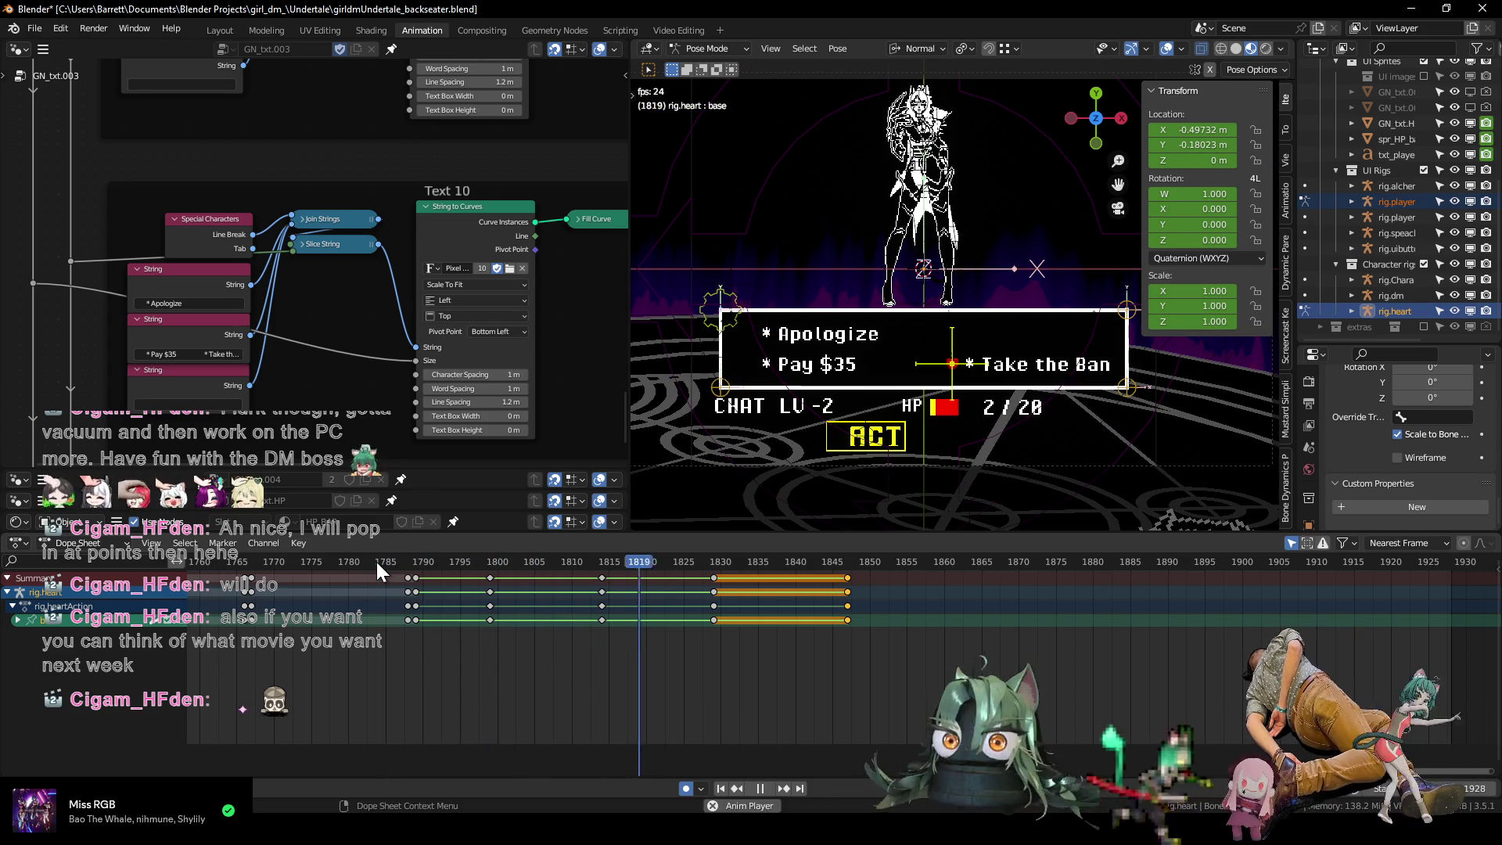
key(space)
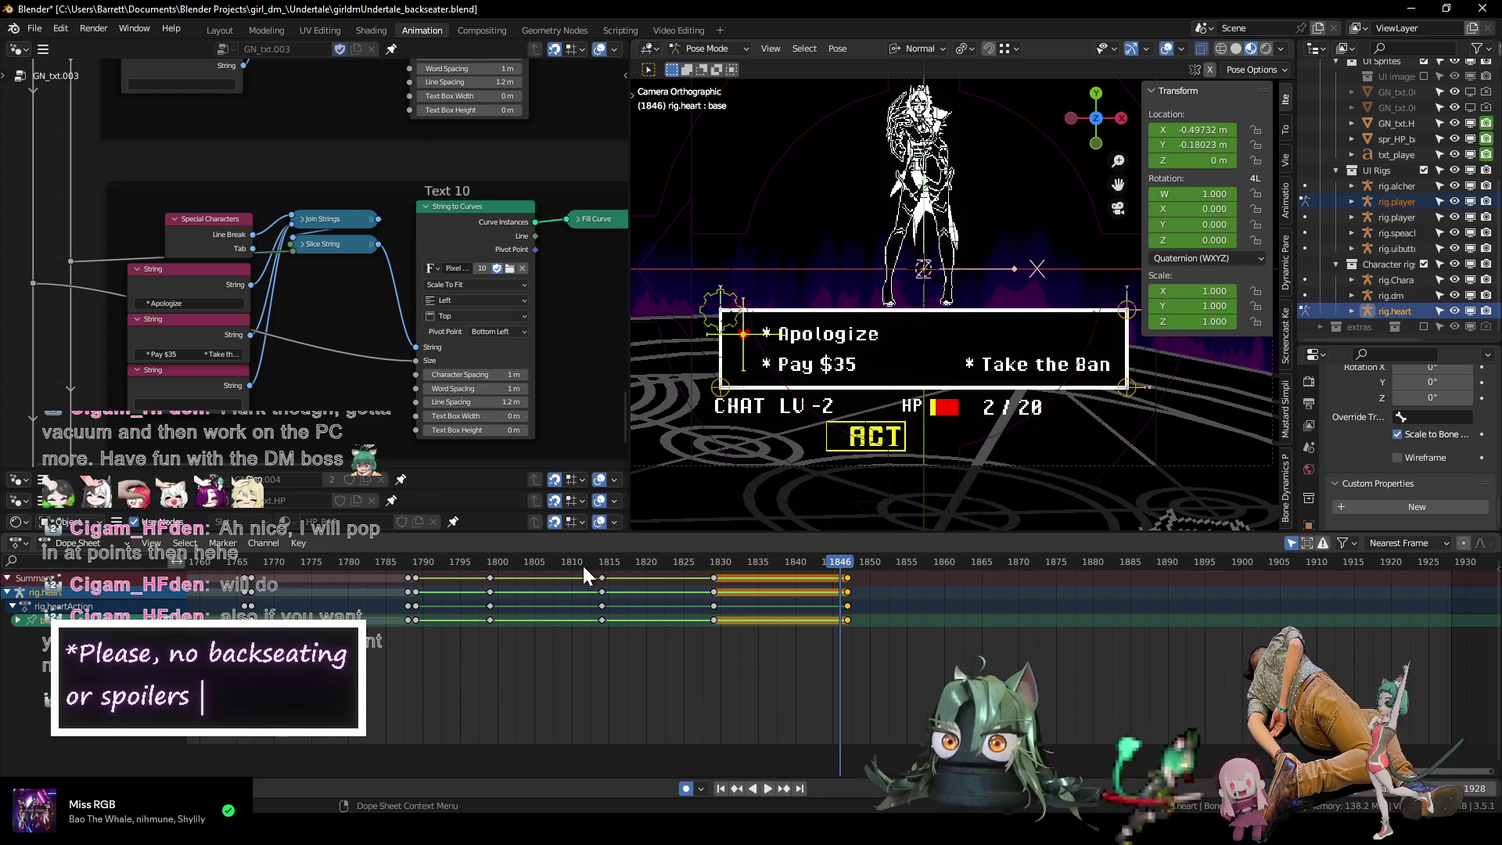
click(604, 562)
key(space)
mouse_move(628, 565)
mouse_down()
mouse_move(744, 560)
mouse_move(284, 565)
mouse_up()
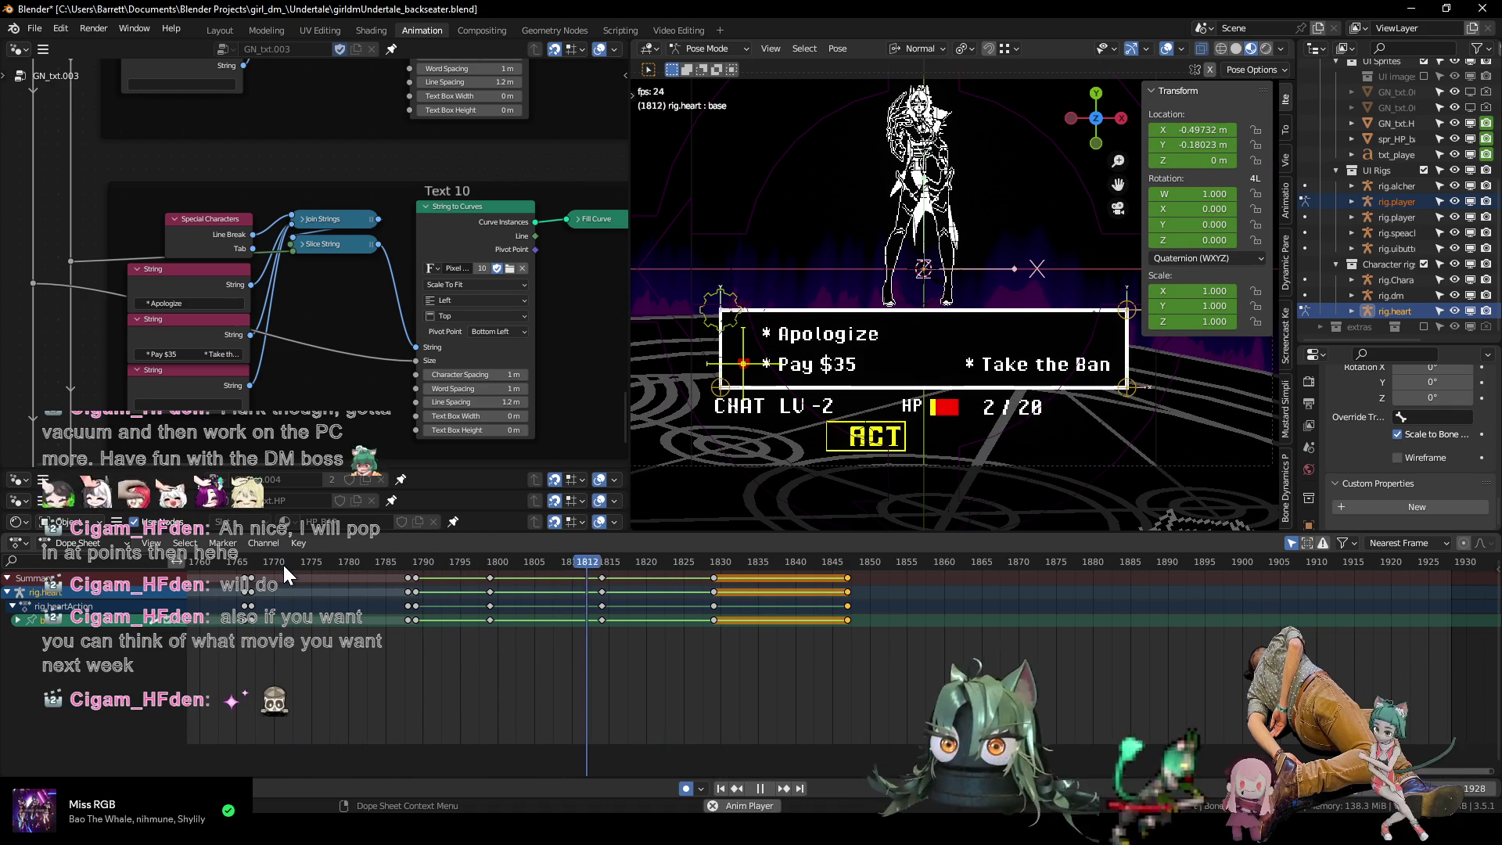
key(space)
ctrl+scroll(545, 681, left, 3)
drag(1004, 658, 510, 616)
Move the keys from frame 1790 onward 4 frames earlier and preview from frame 1763.
key(g)
click(482, 618)
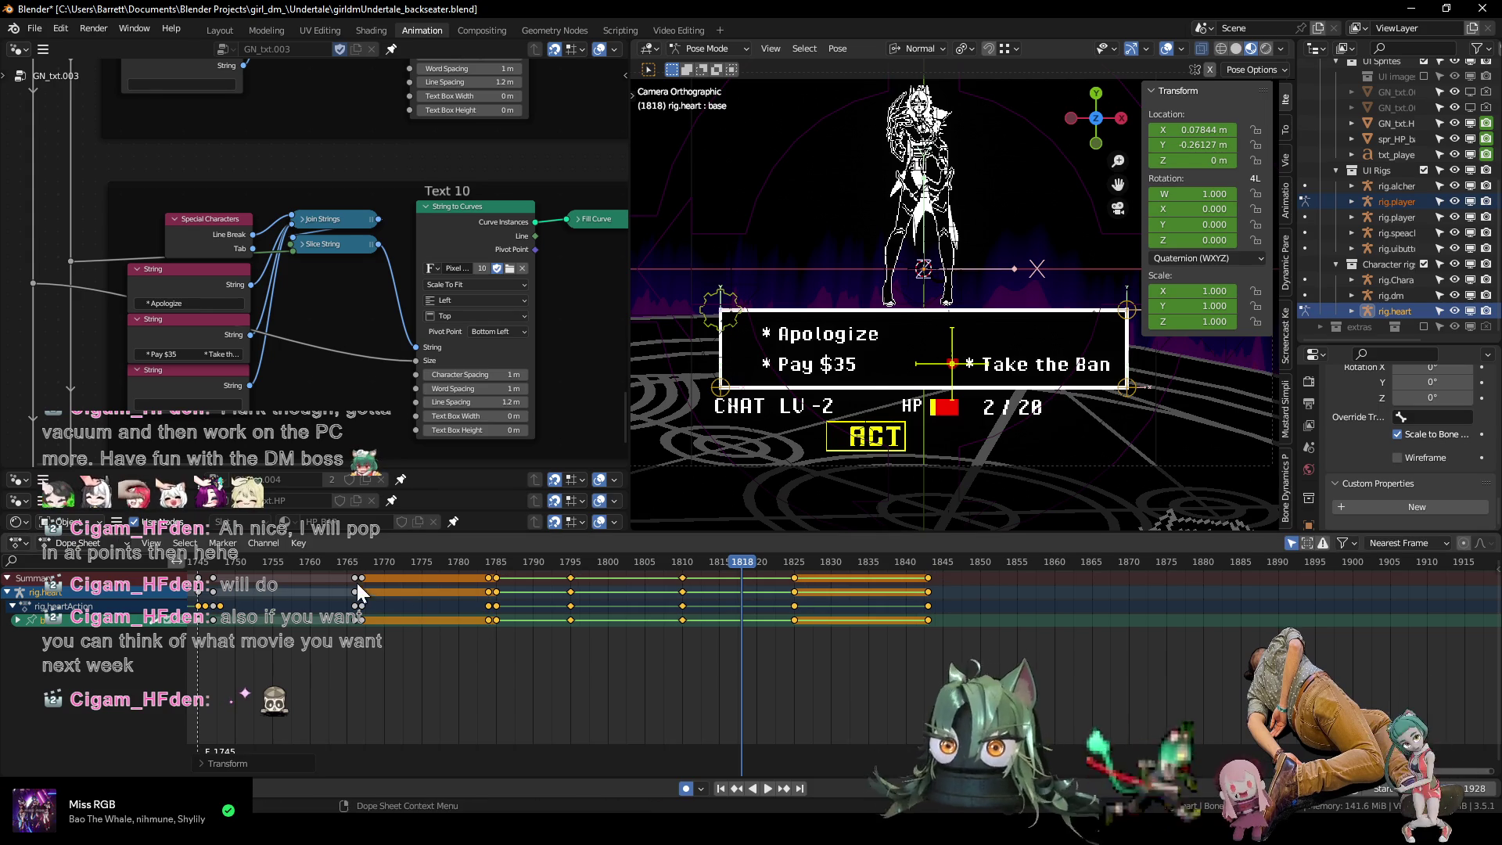
click(332, 561)
key(space)
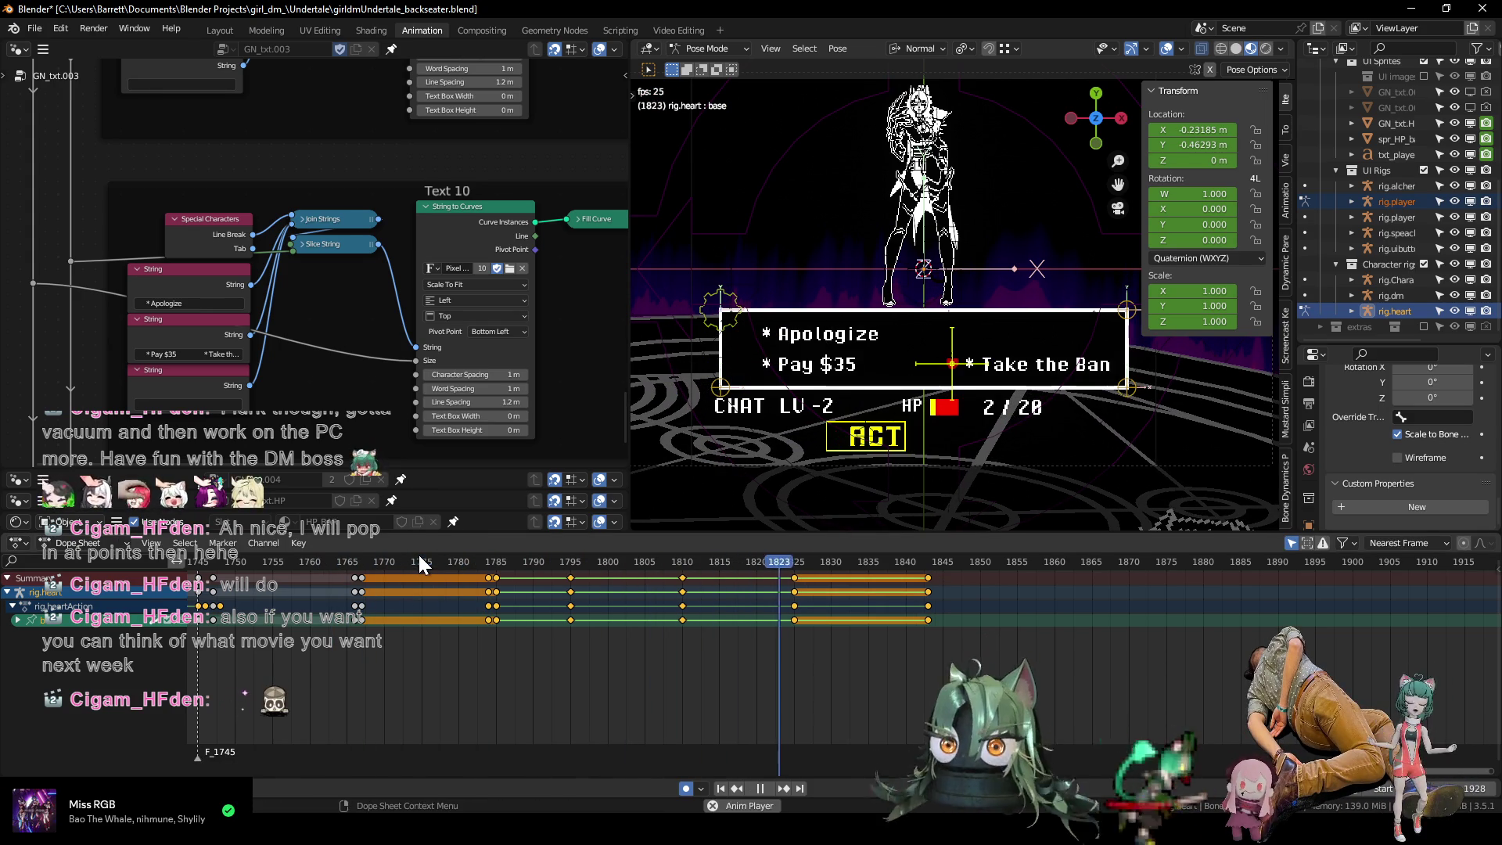
key(space)
Replay the option hops from frame 1793 and stop around frame 1810.
middle_drag(788, 603, 677, 635)
click(537, 565)
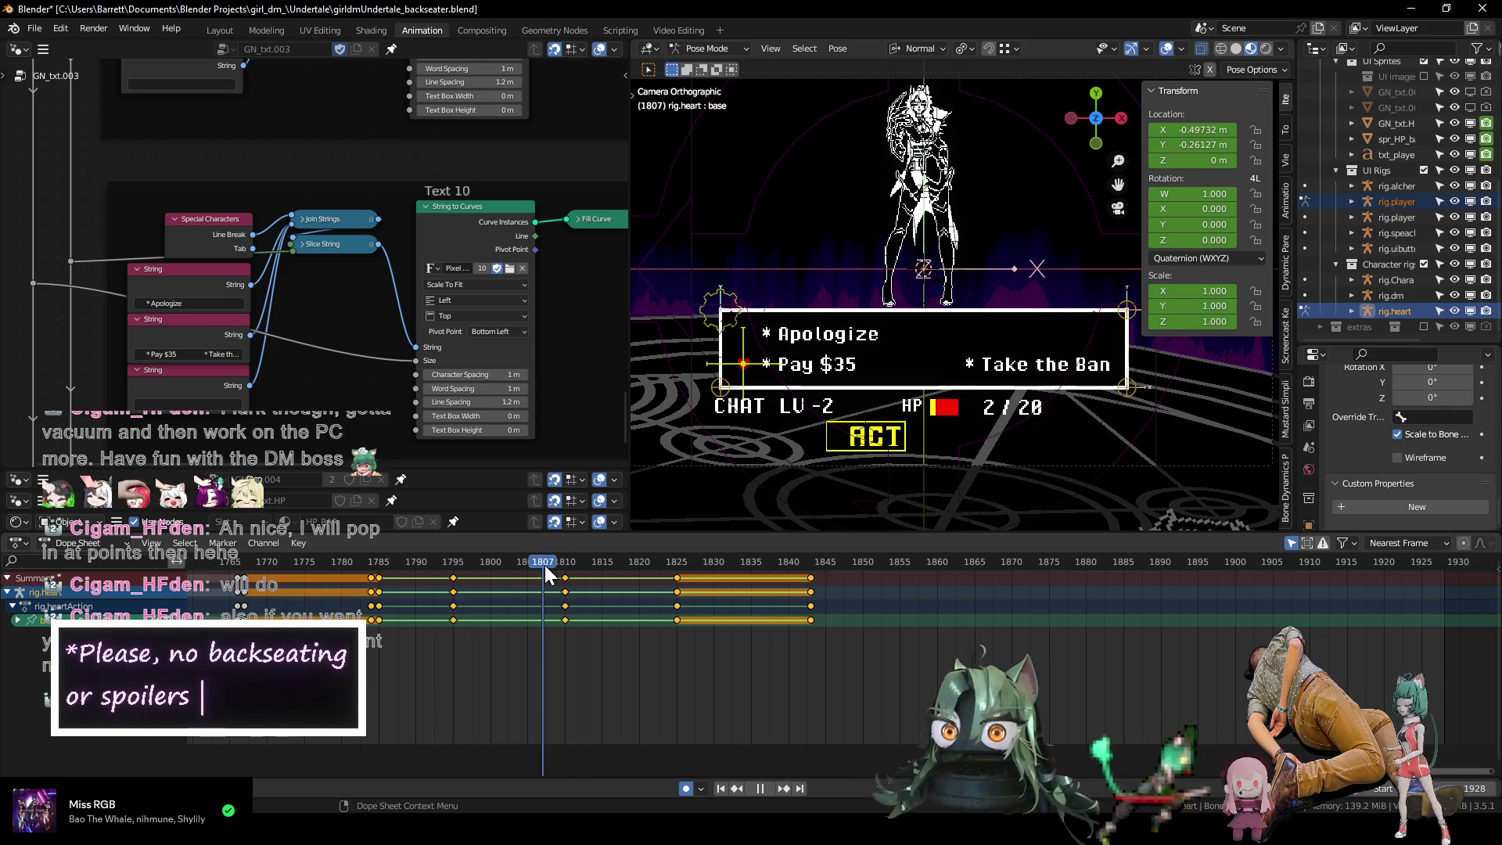
key(space)
click(435, 568)
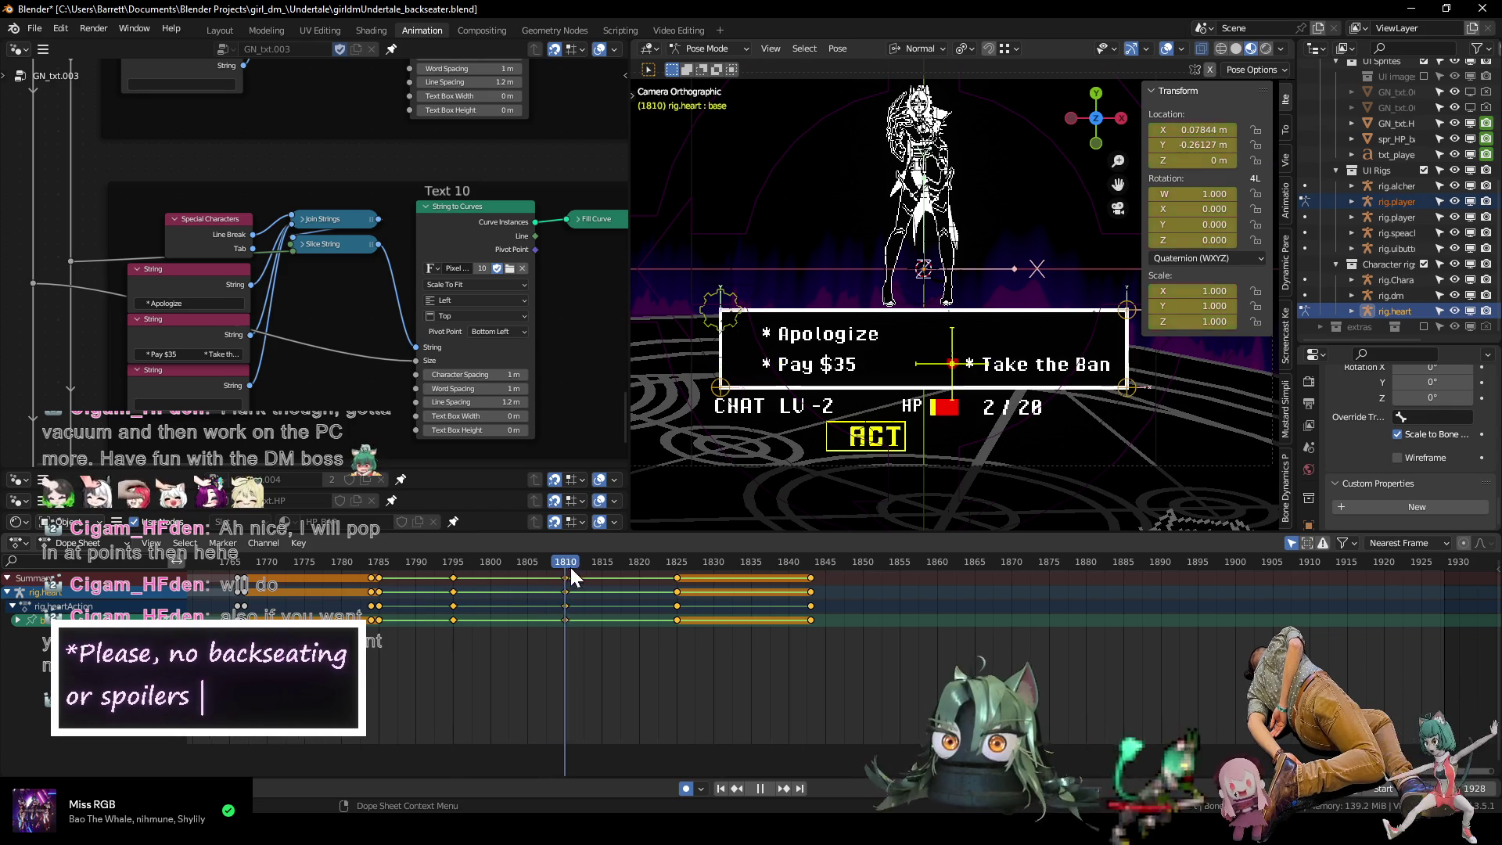
click(440, 562)
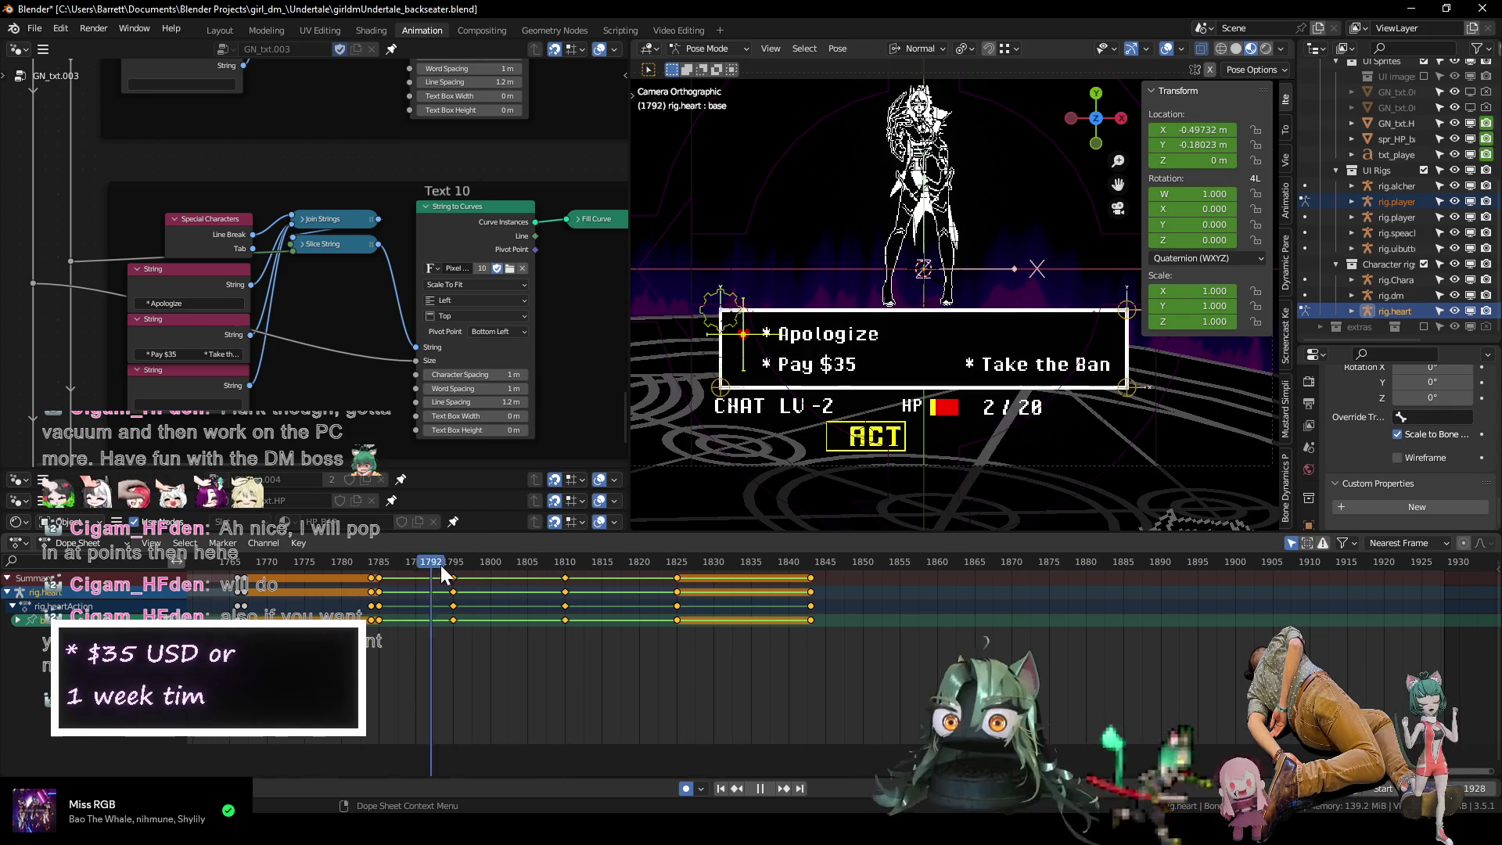
click(632, 561)
drag(645, 559, 563, 565)
key(space)
Duplicate a key pose to about frame 1853, pull the 1843 keys back near 1839, and preview.
drag(592, 638, 532, 613)
key(shift+d)
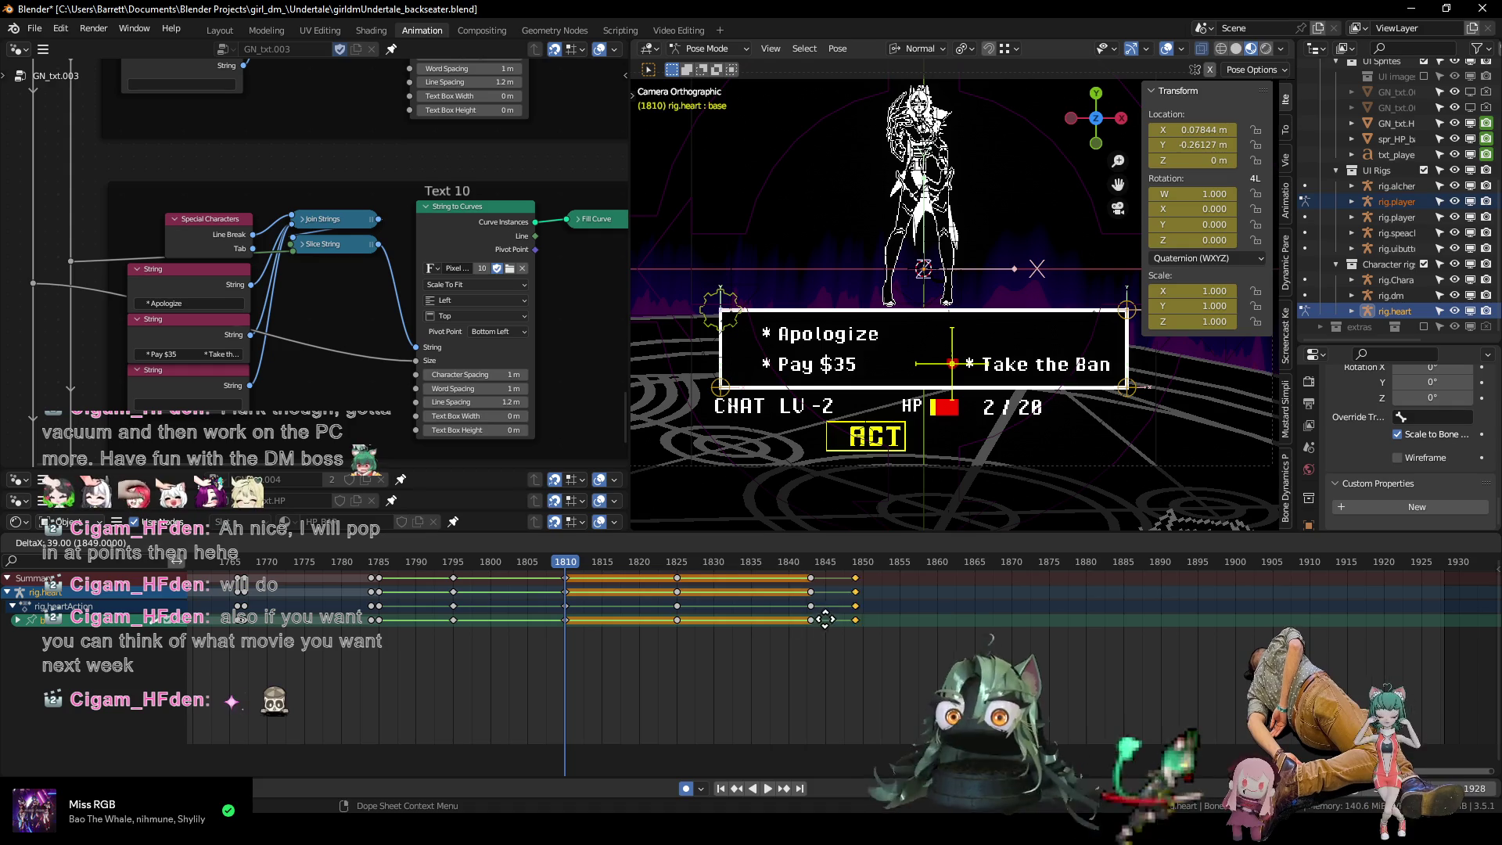
click(838, 643)
drag(800, 618, 772, 617)
key(space)
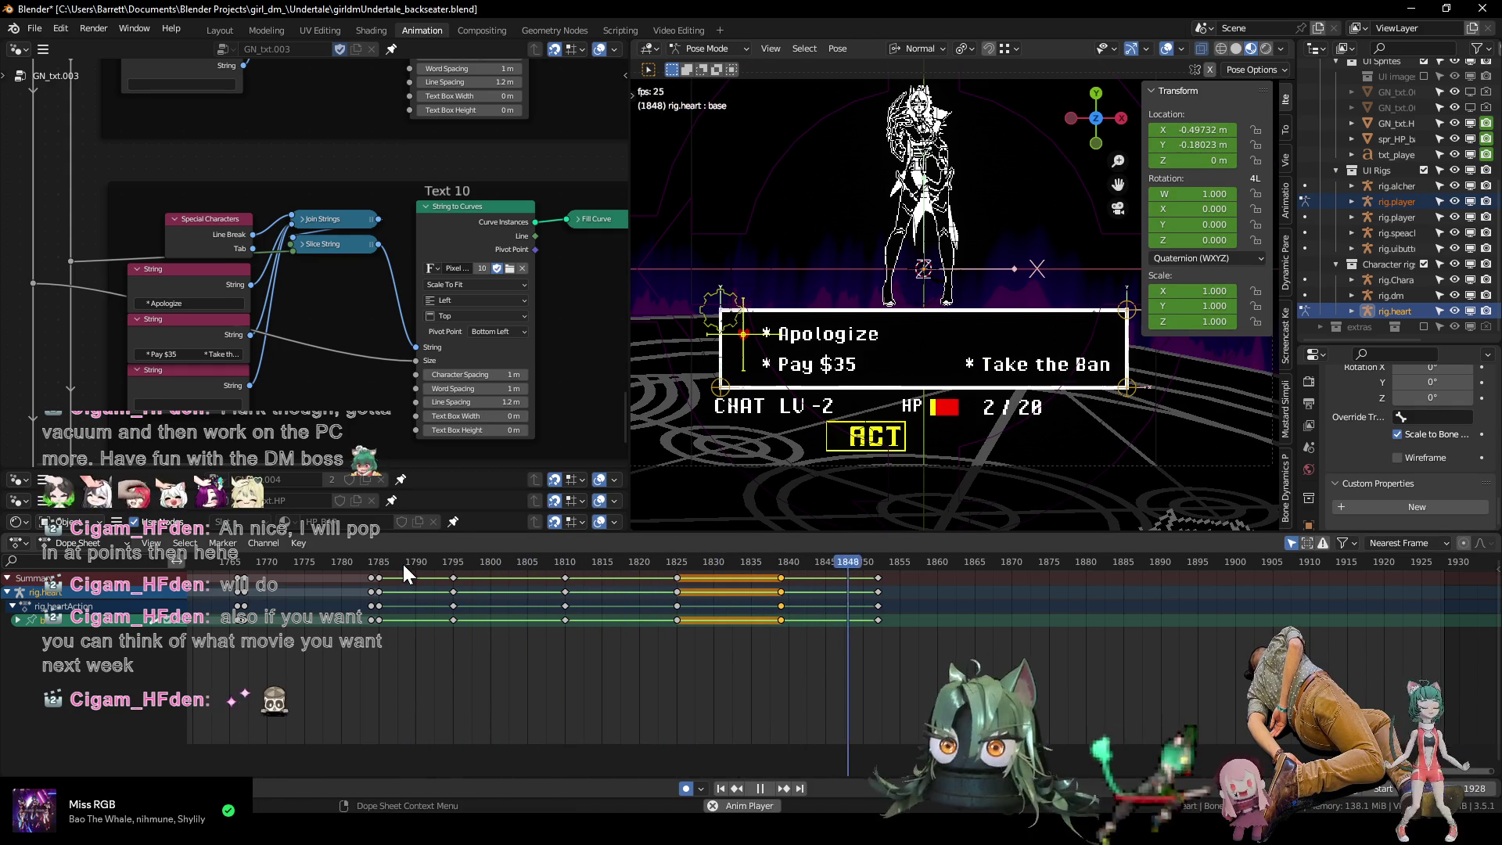
key(space)
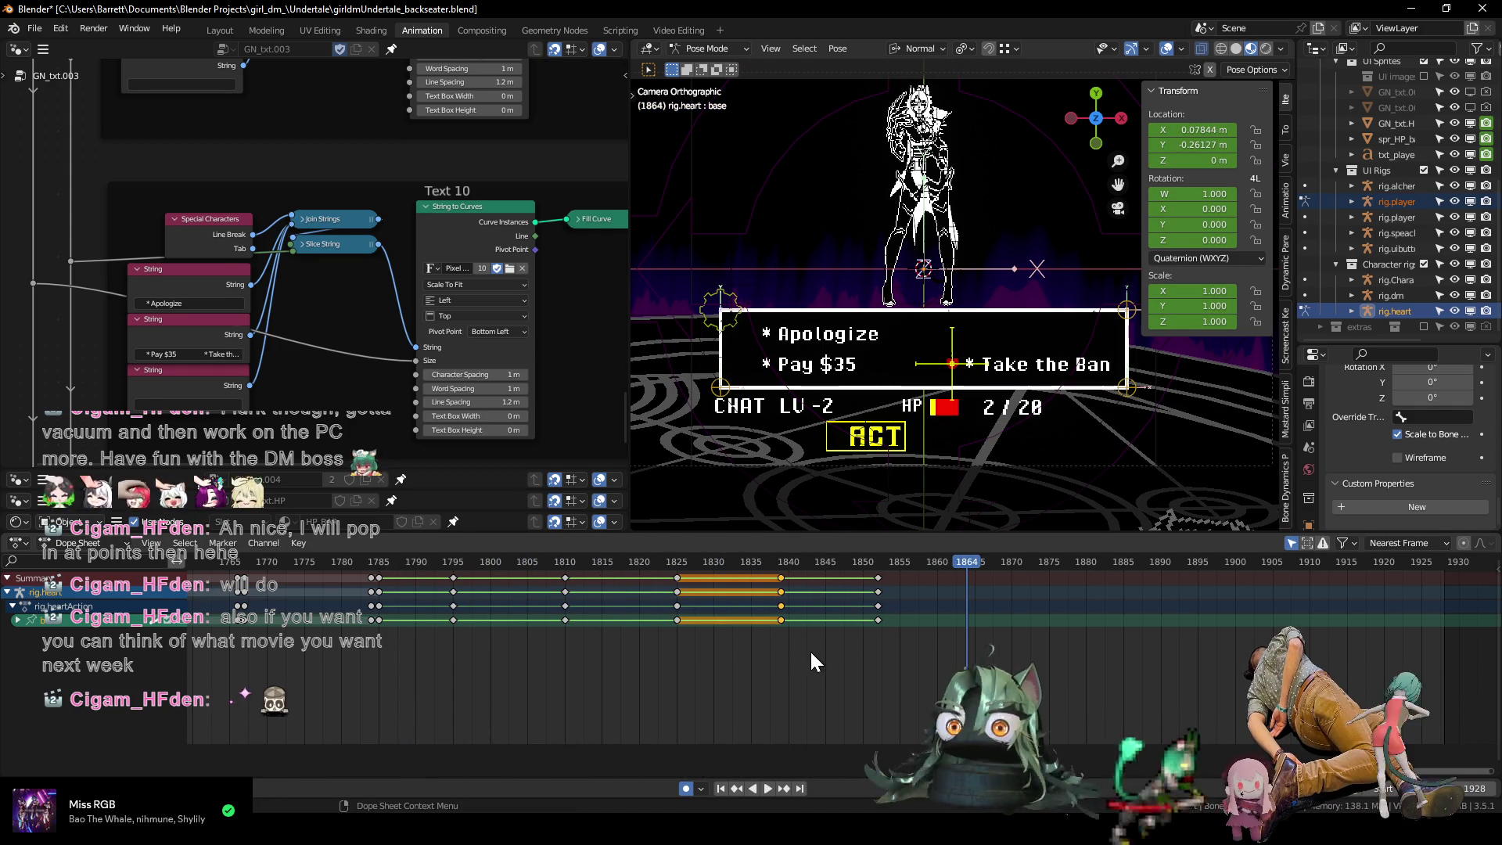
key(g)
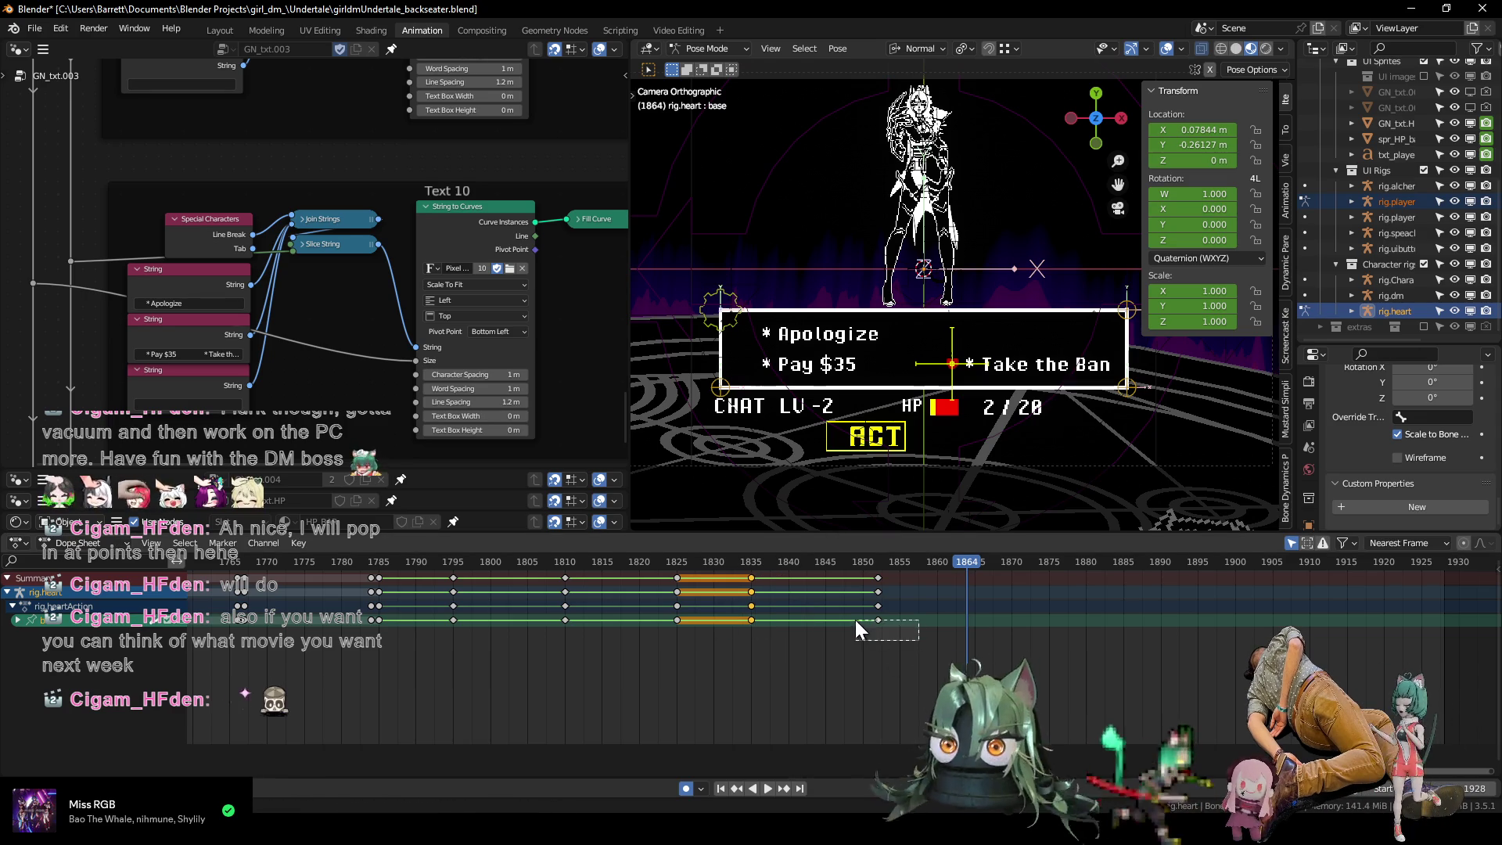
click(790, 612)
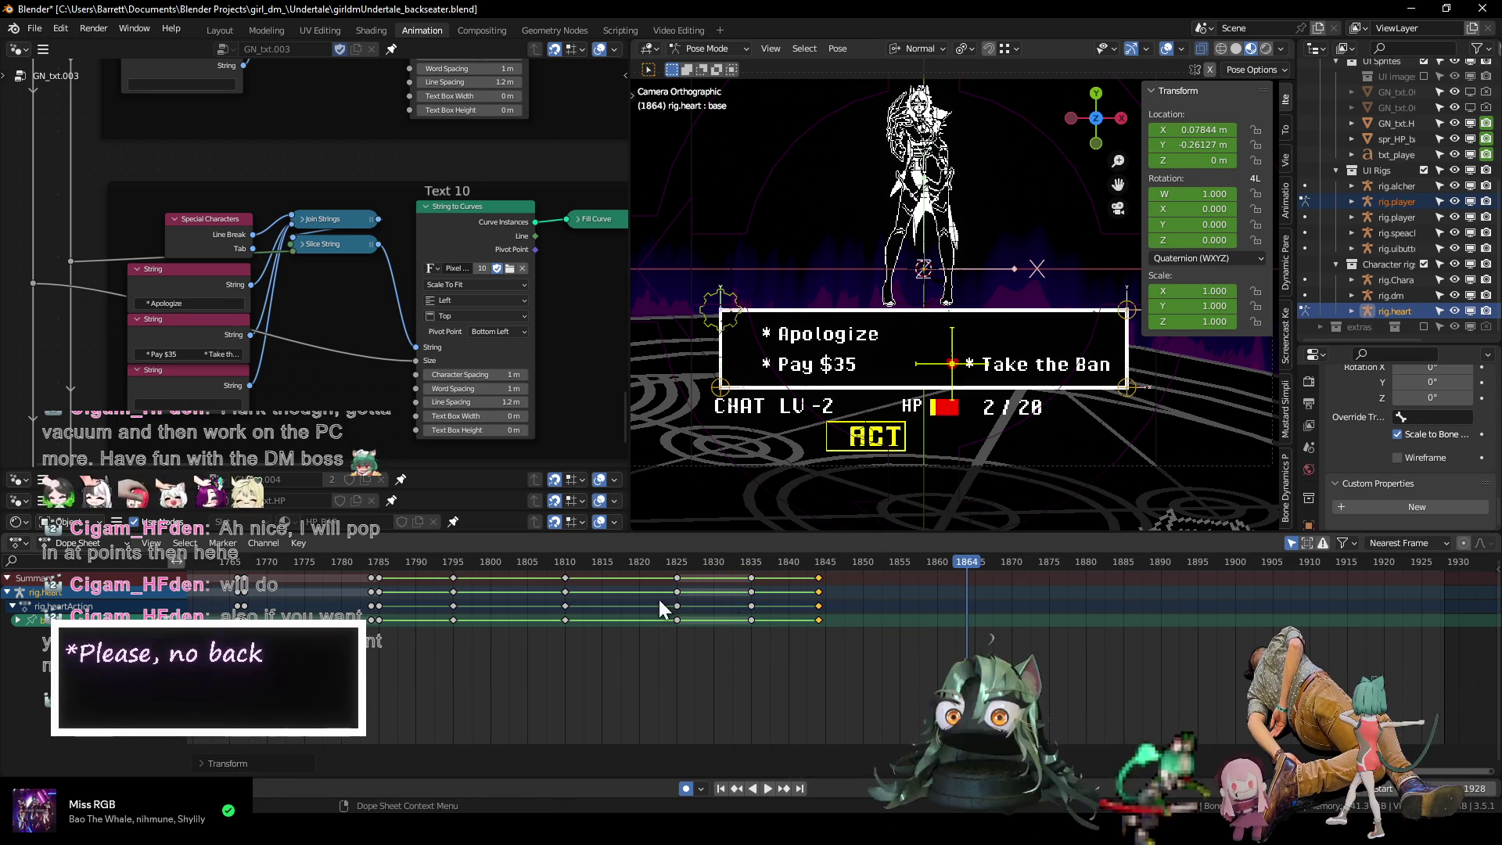
click(415, 560)
key(space)
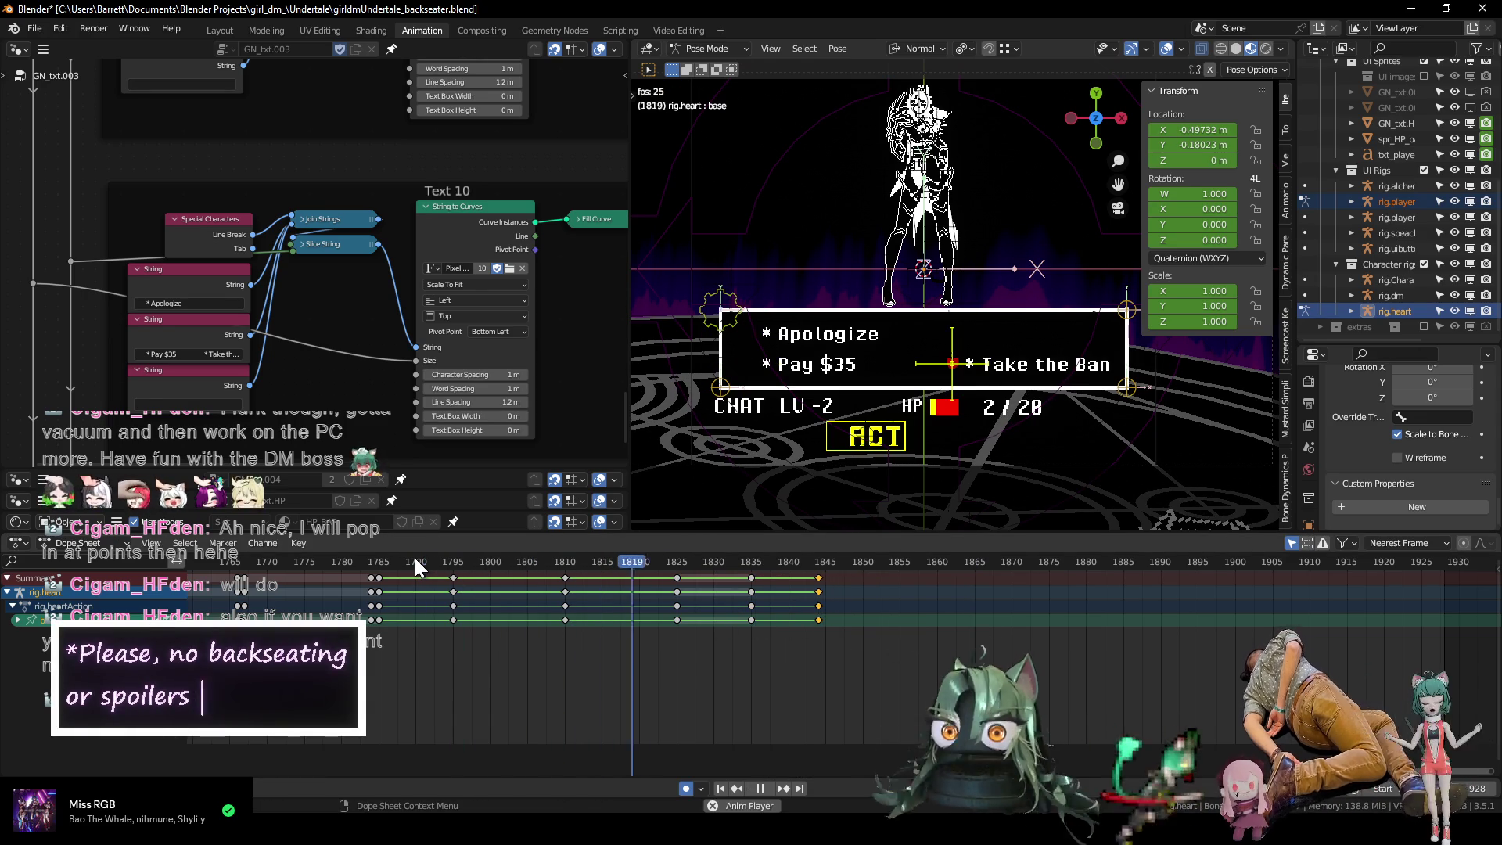
key(space)
Duplicate more key poses to about frames 1850, 1854 and 1865, then replay from 1786.
middle_drag(848, 662, 779, 662)
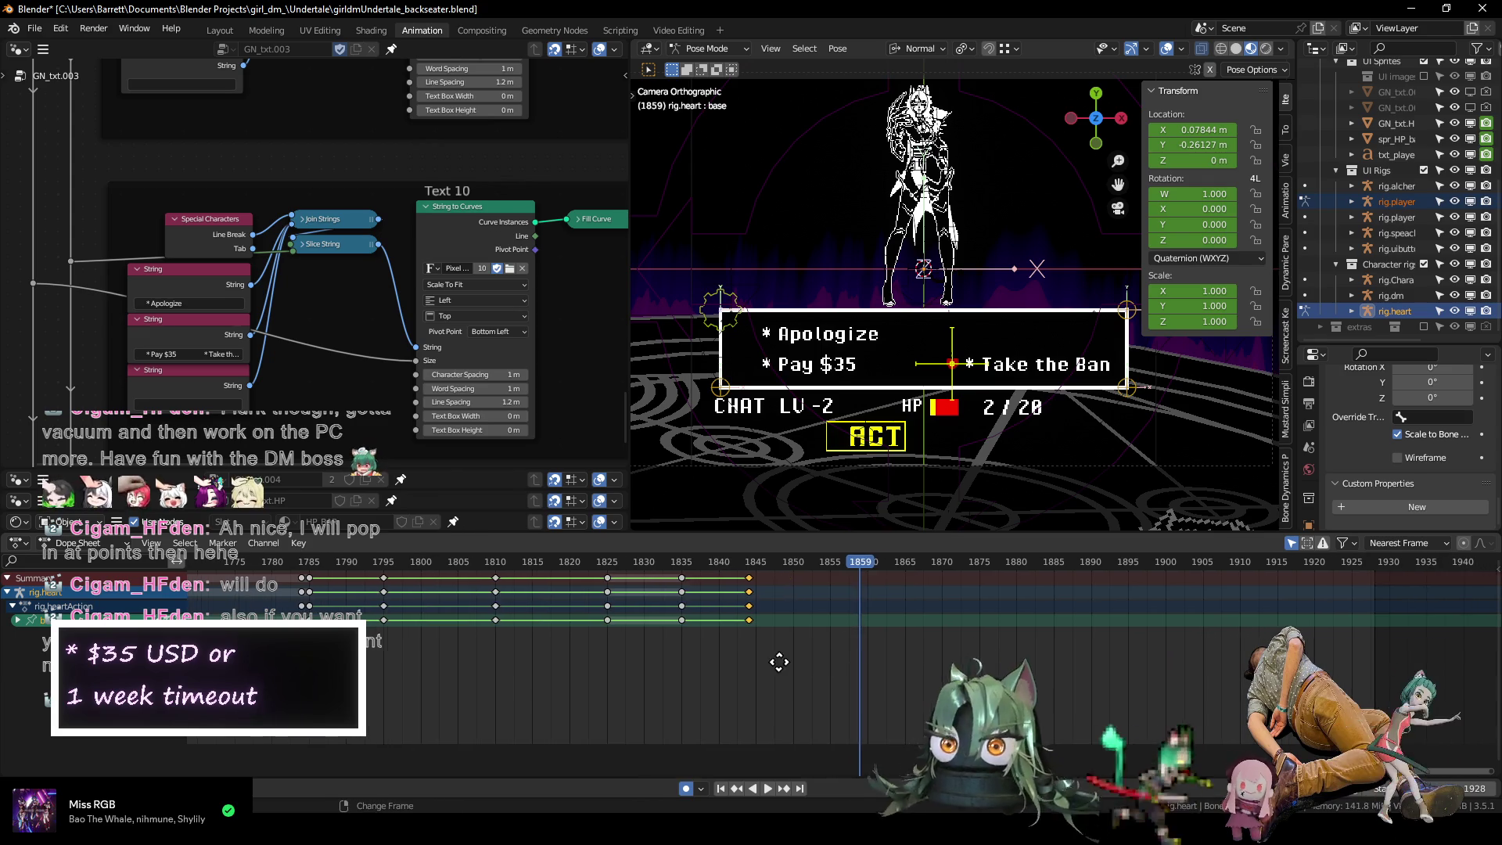
click(671, 619)
click(773, 637)
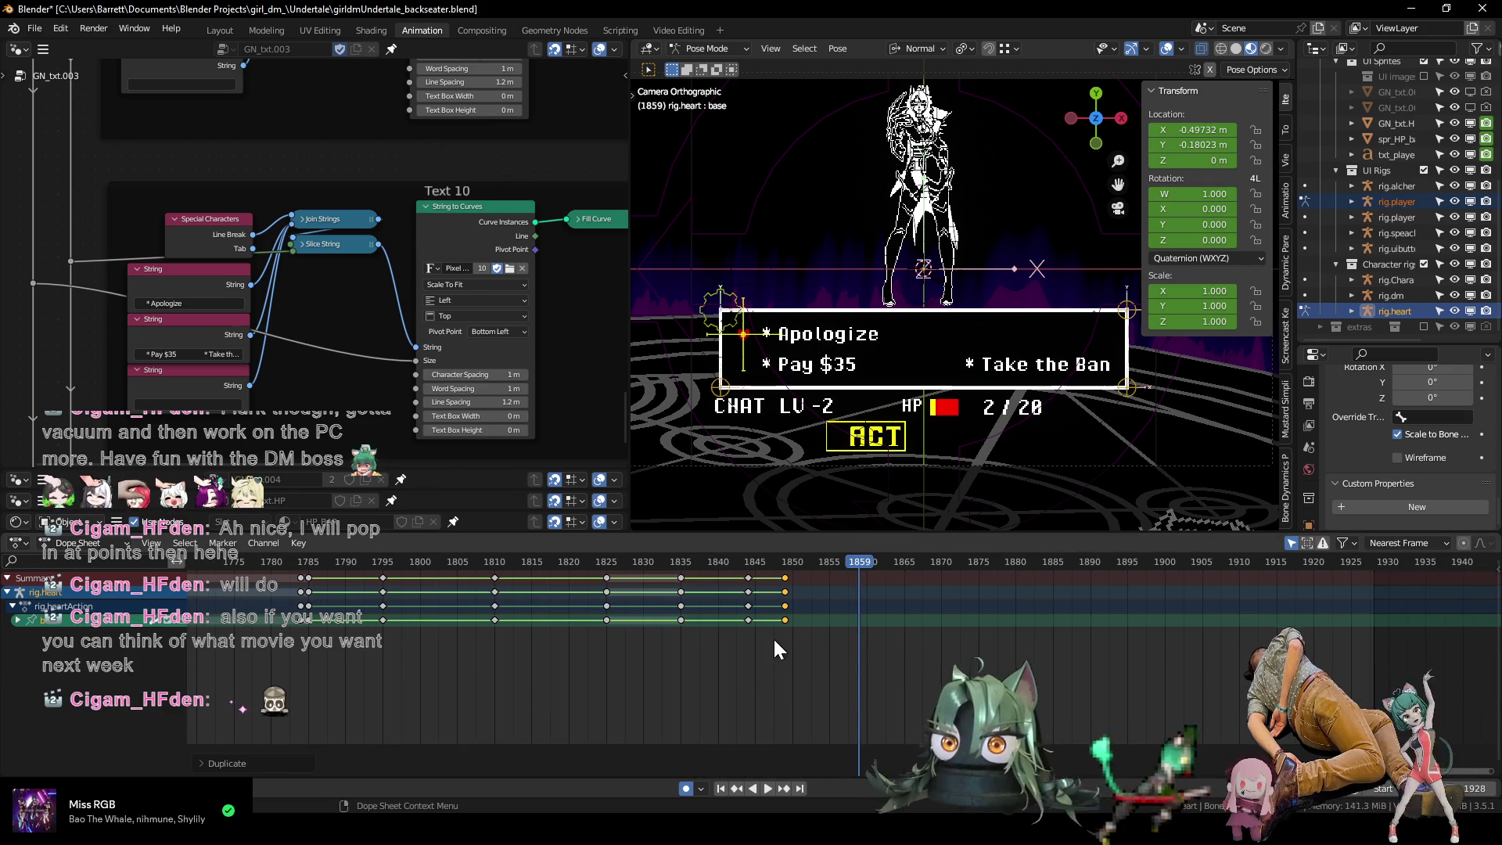
drag(767, 637, 735, 616)
key(shift+d)
click(802, 631)
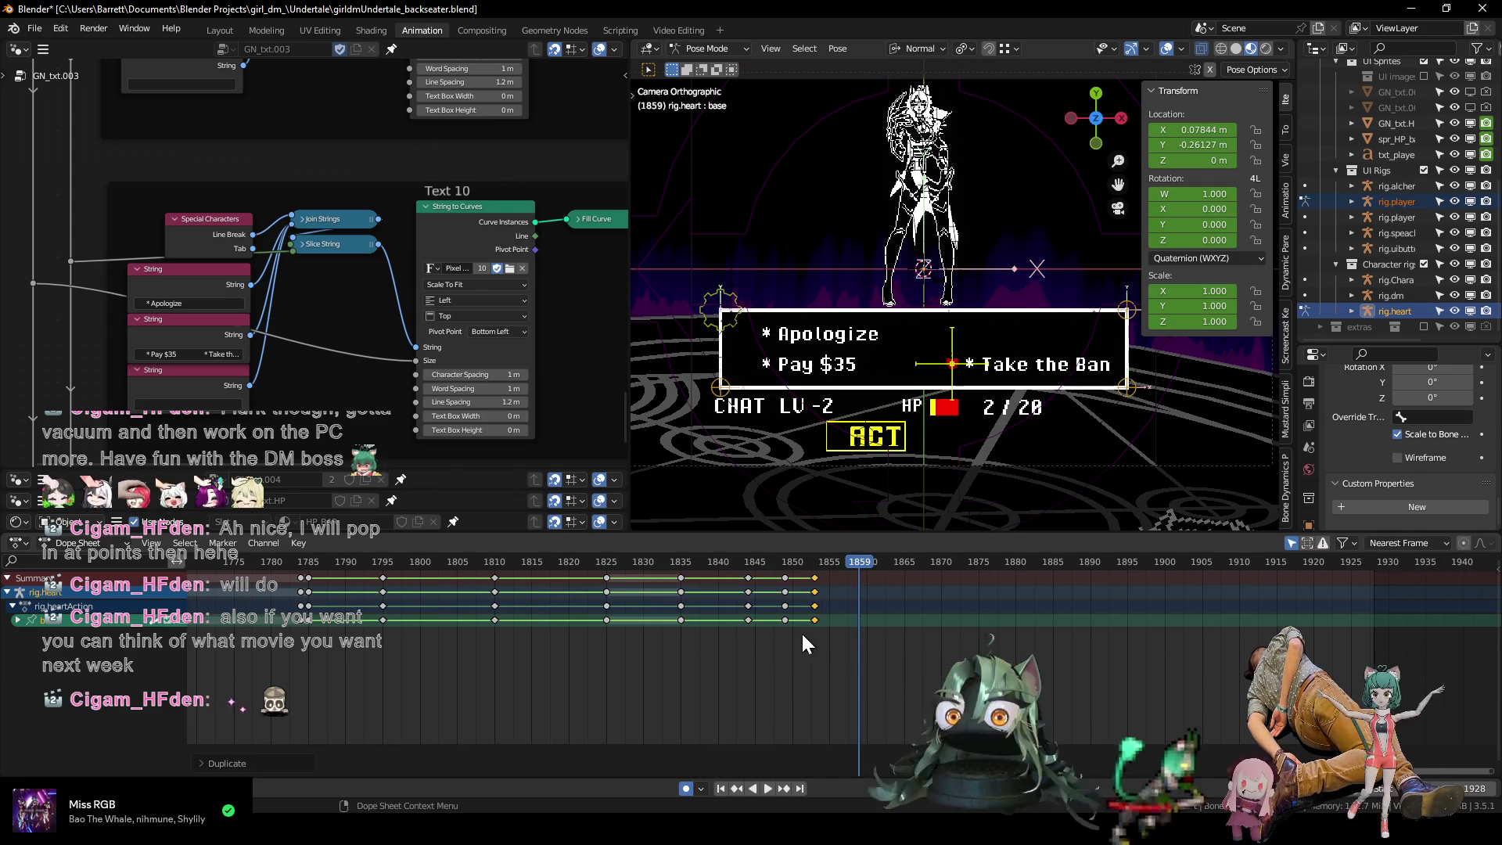
key(shift+d)
click(881, 626)
click(311, 561)
key(space)
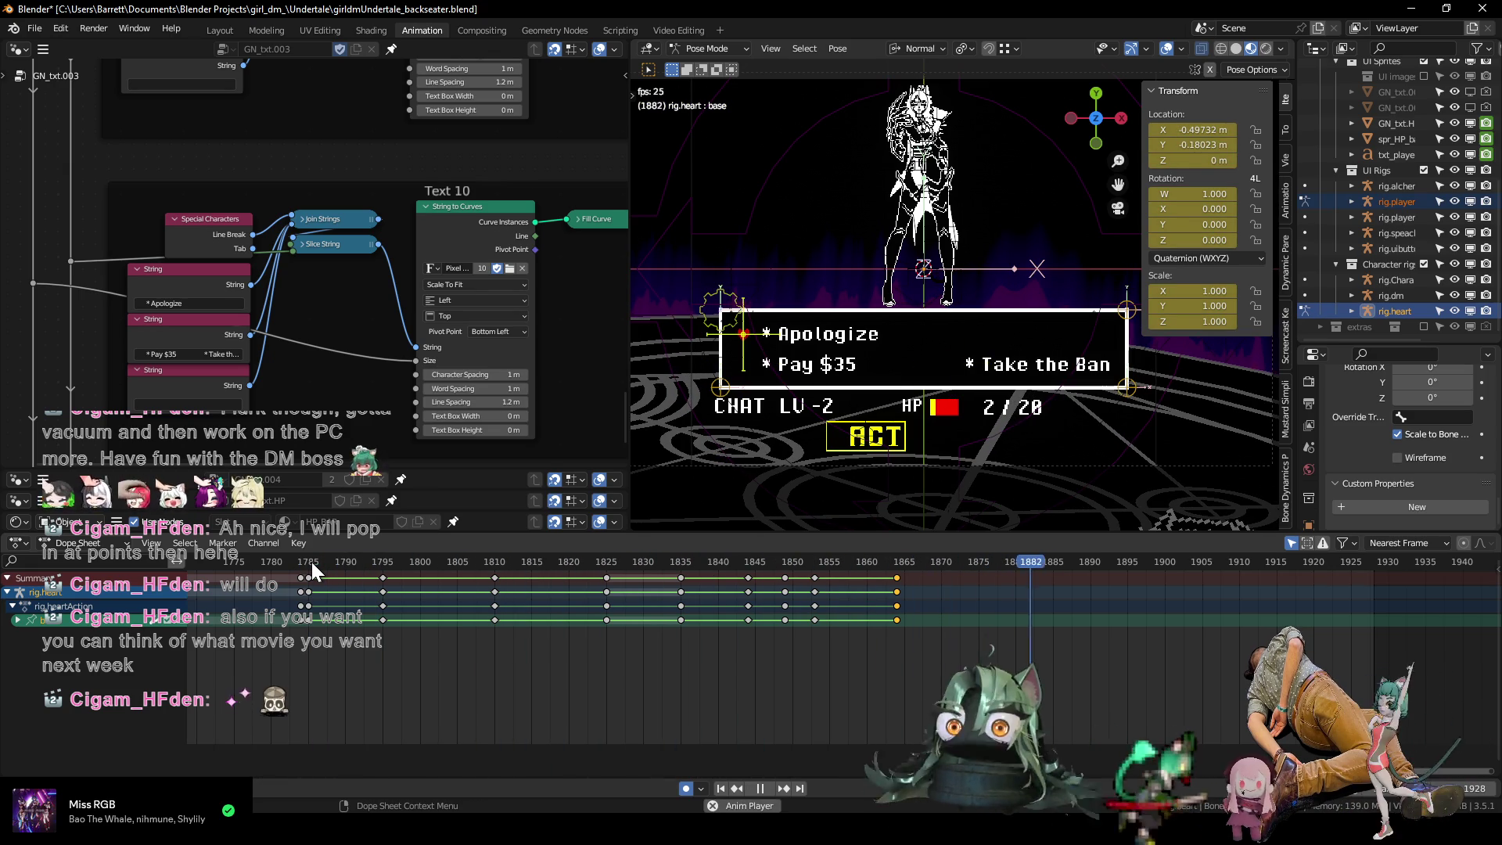
key(space)
ctrl+scroll(720, 663, right, 1)
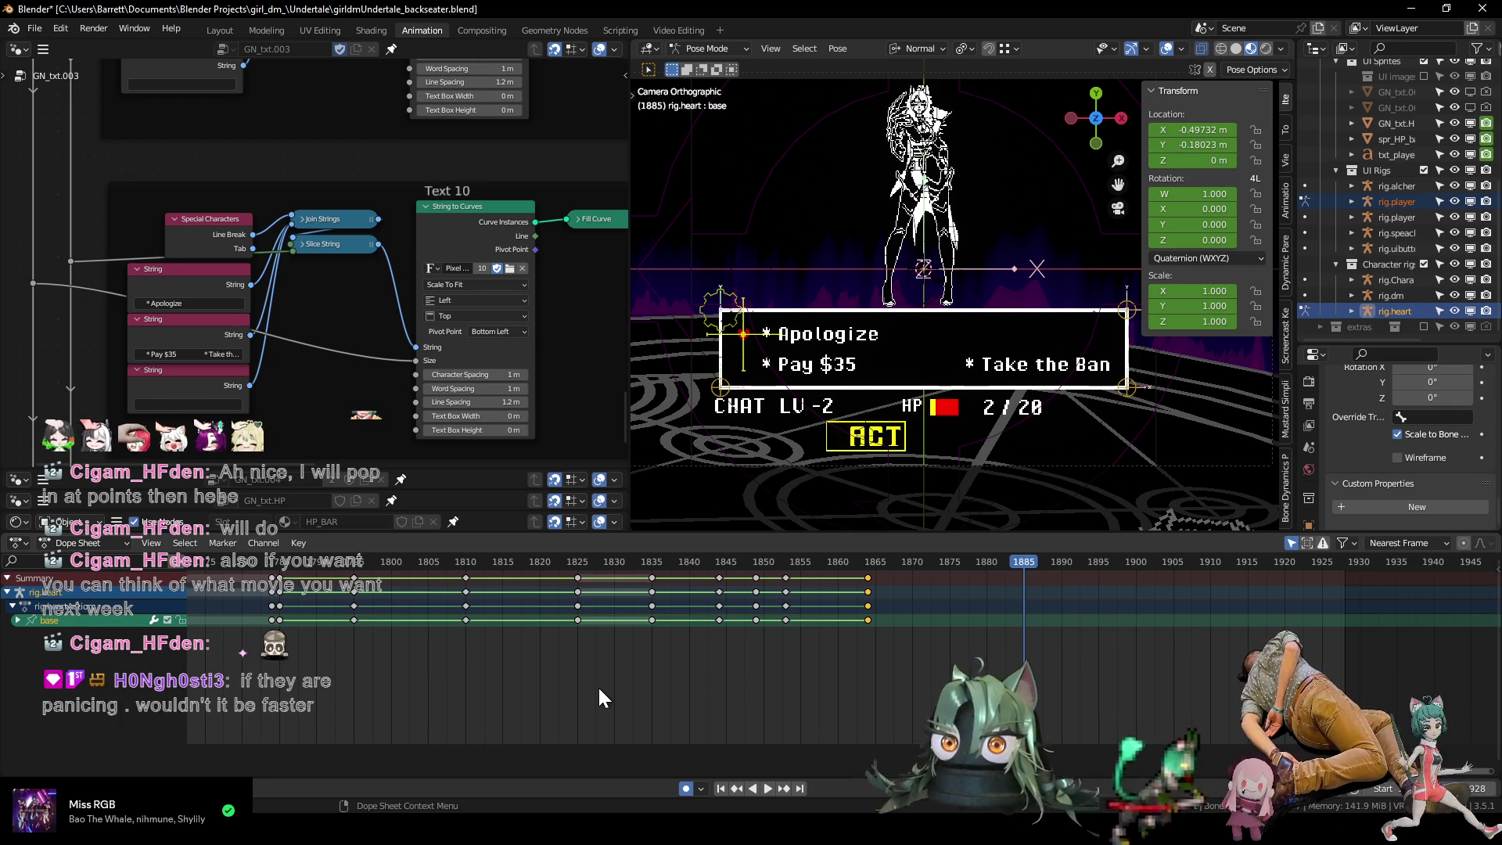
scroll(598, 685, down, 5)
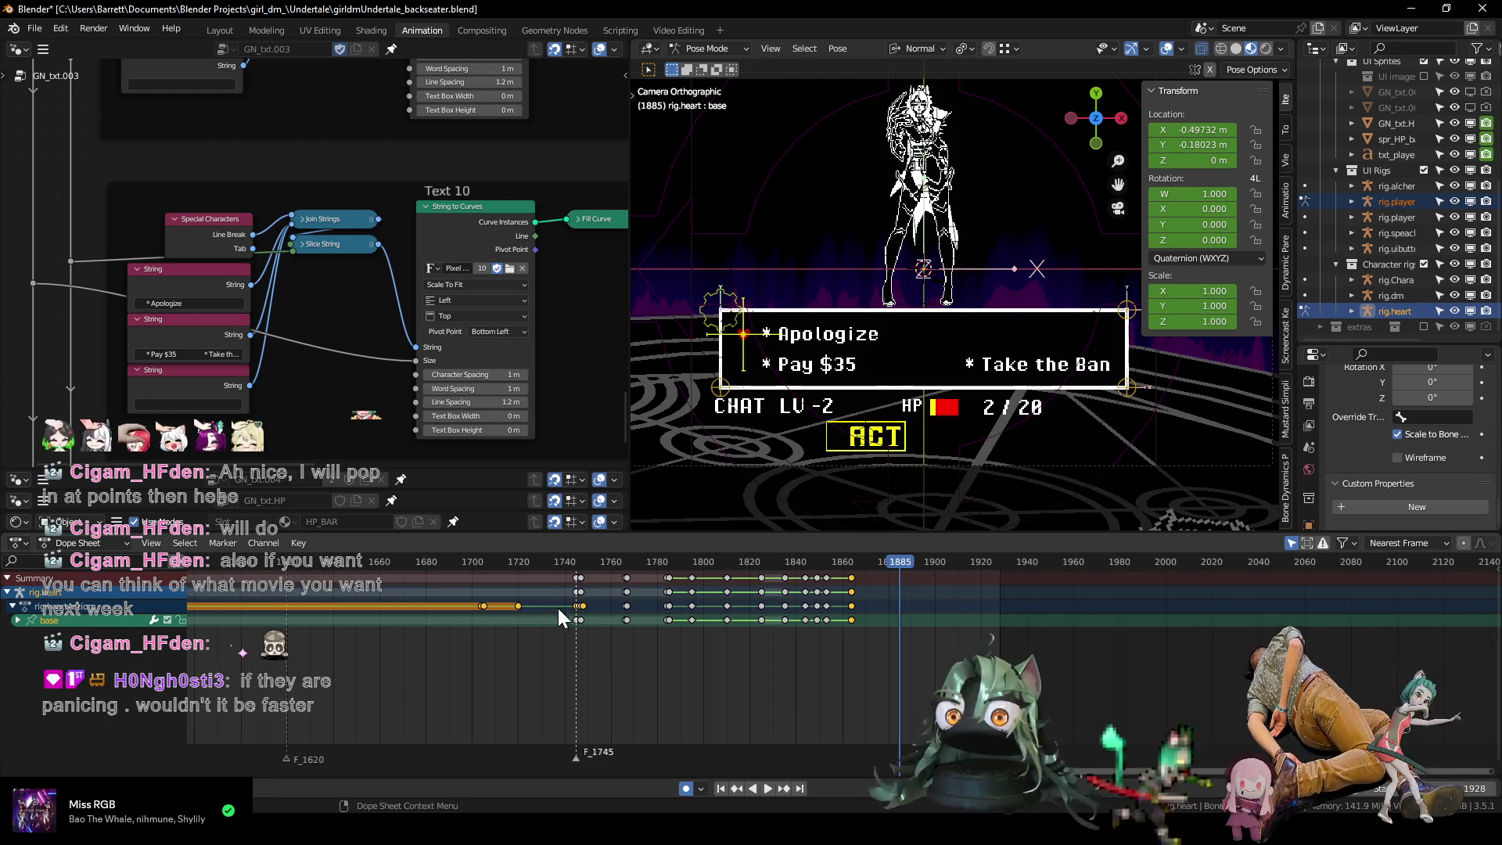
click(463, 564)
key(space)
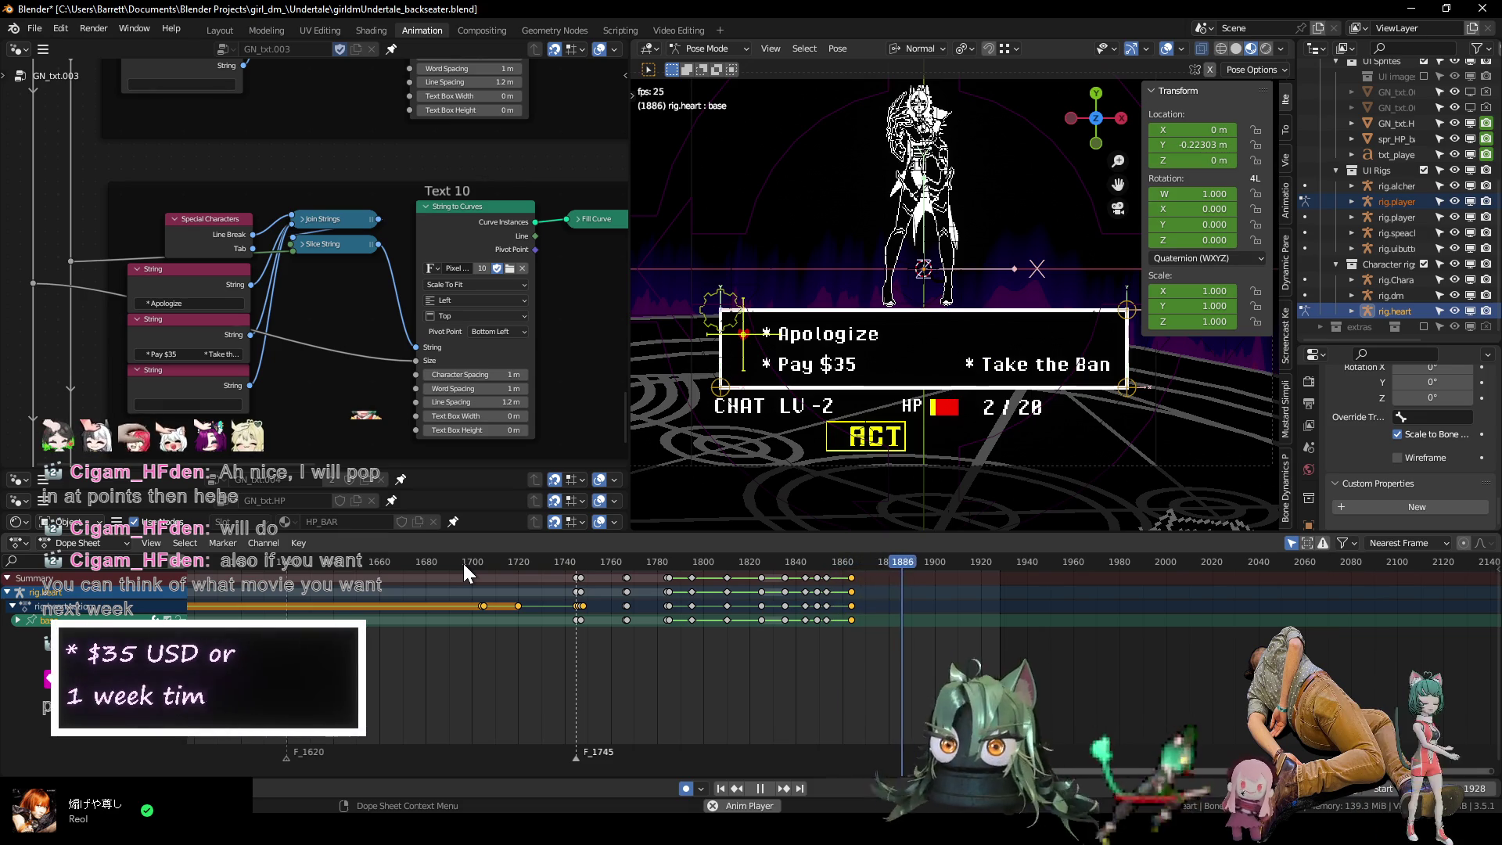
key(space)
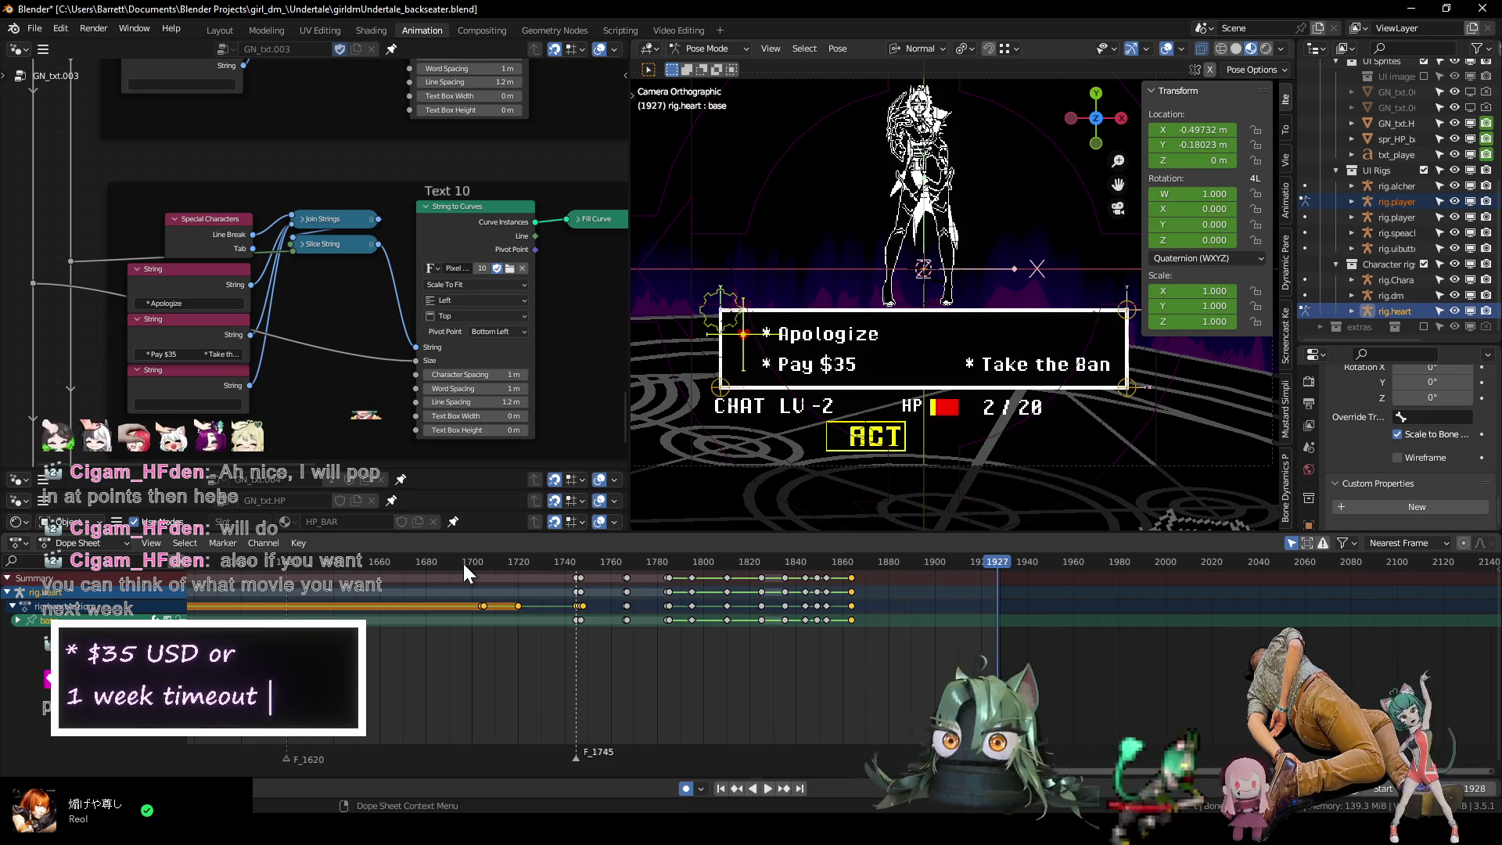
scroll(750, 581, down, 10)
scroll(748, 610, up, 10)
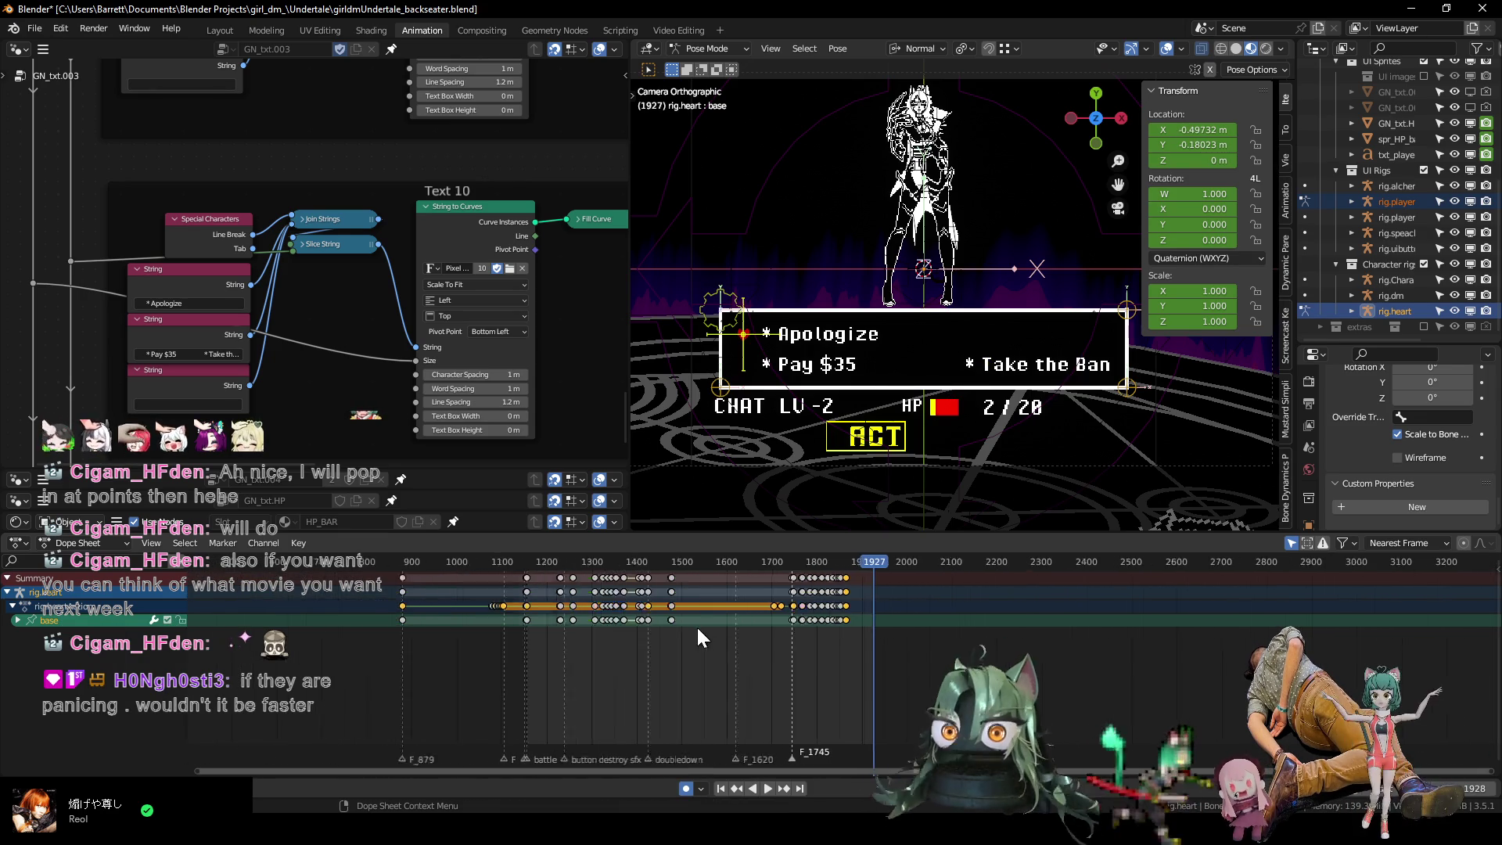
click(687, 560)
key(space)
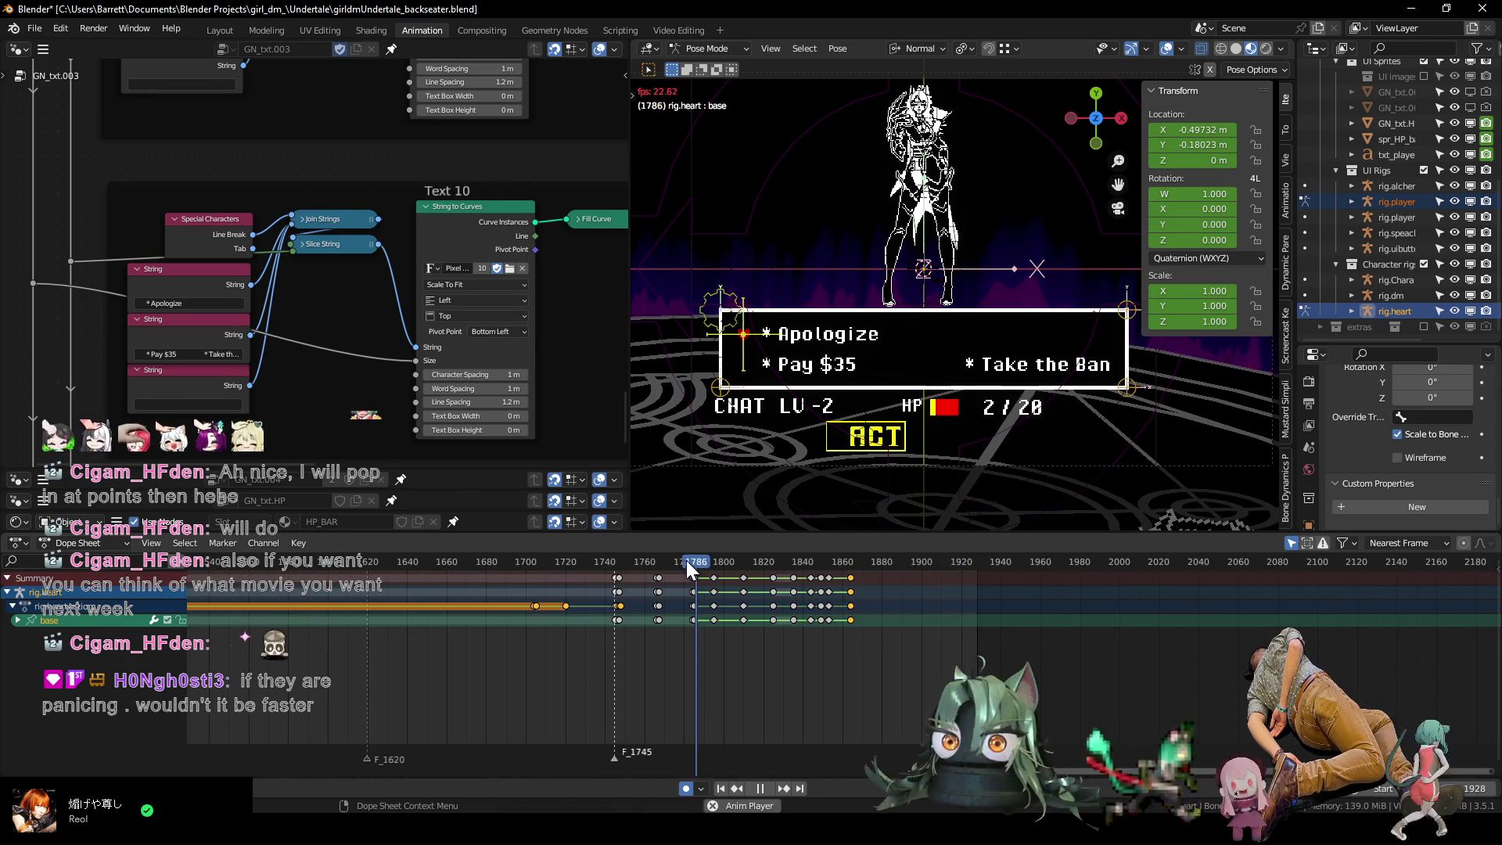
key(space)
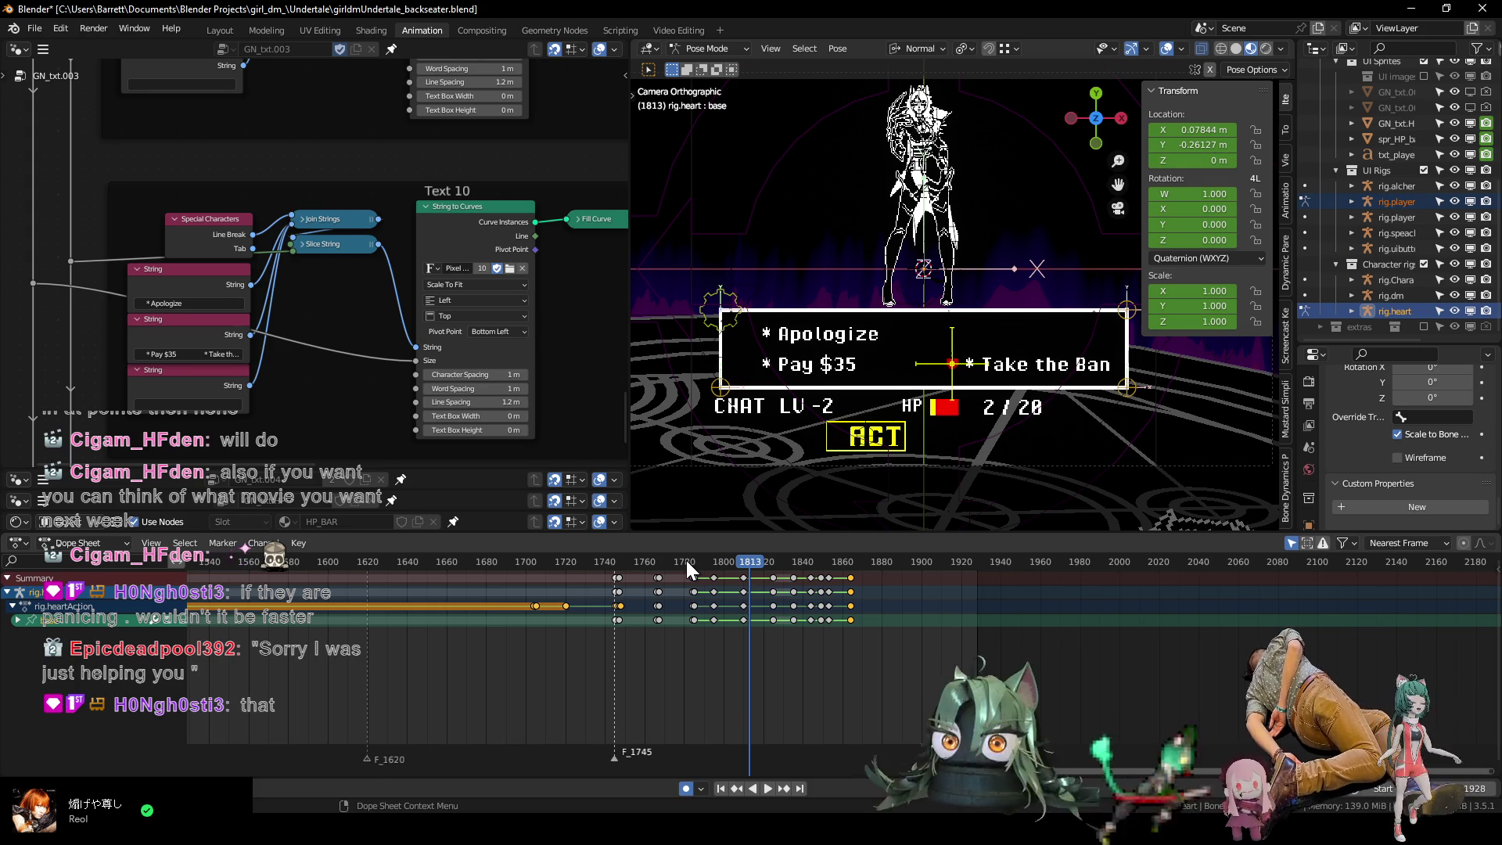
Scrub the timeline between frames 1864 and 1868 to check the ending.
scroll(687, 591, up, 3)
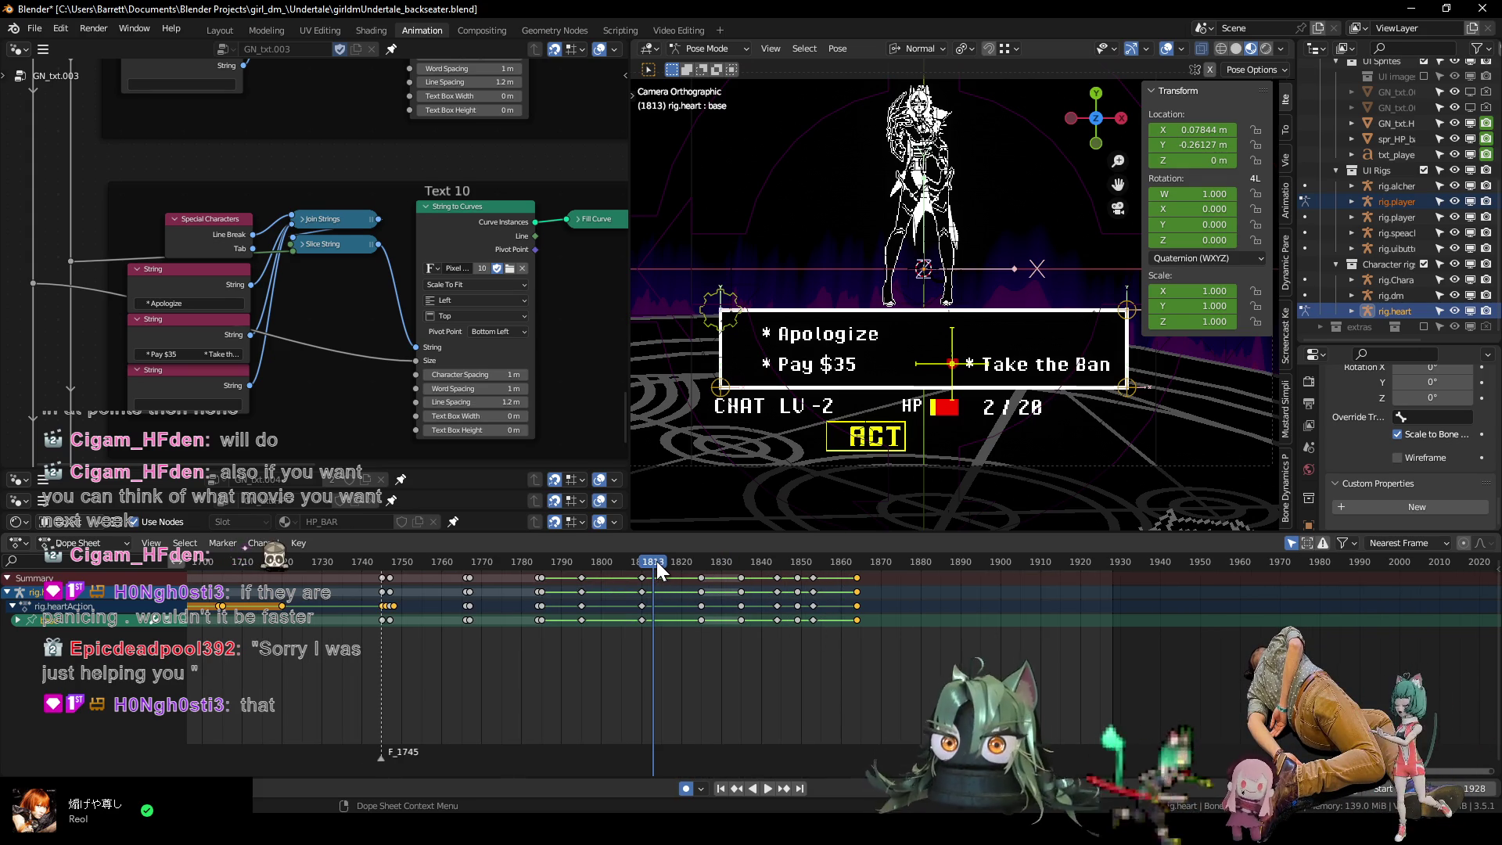
mouse_move(657, 561)
mouse_down()
mouse_move(875, 579)
mouse_move(857, 584)
mouse_up()
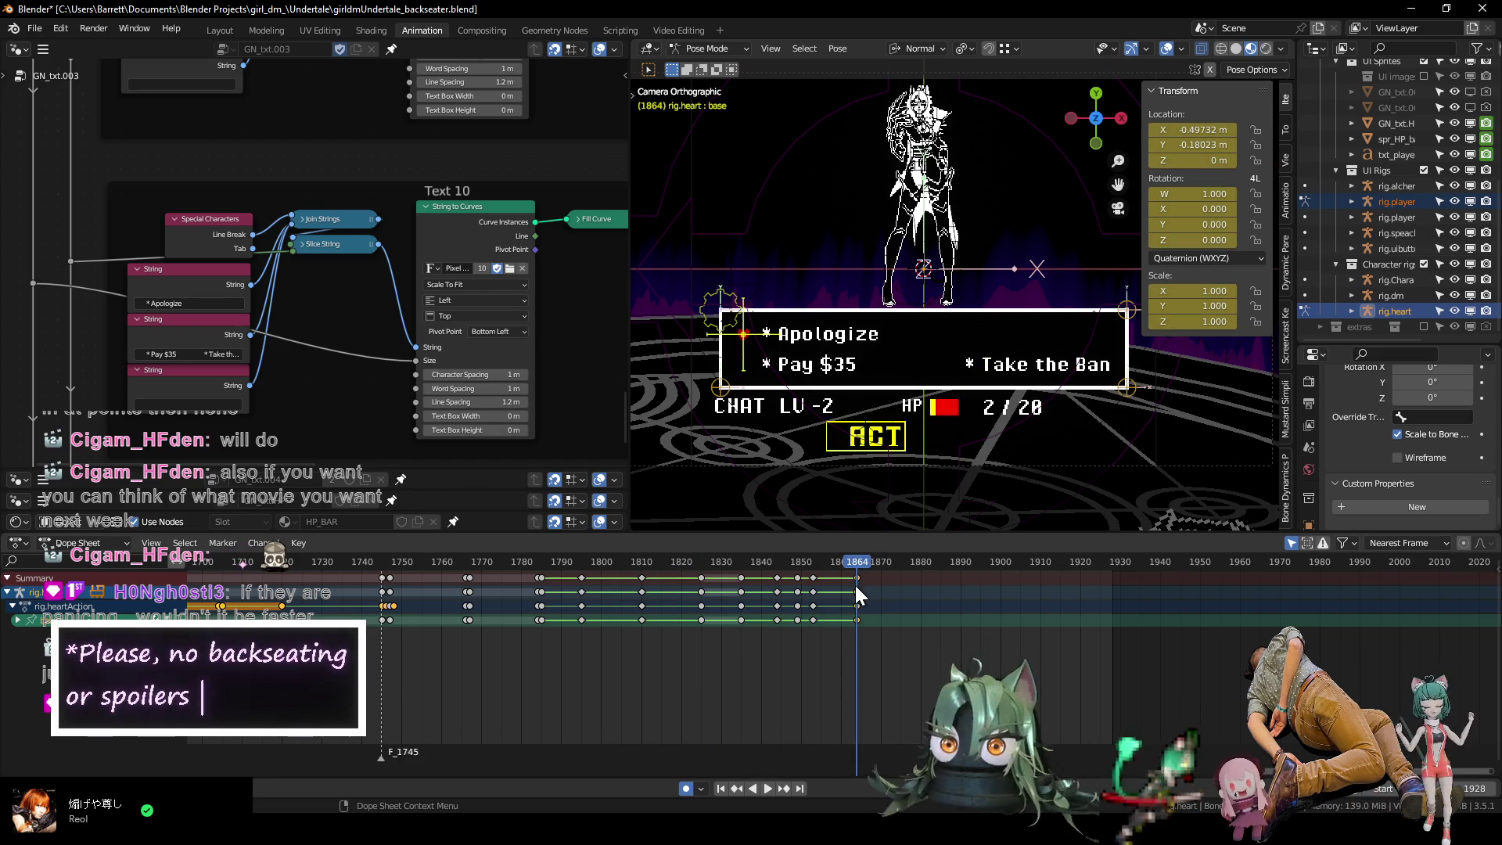
scroll(855, 626, up, 3)
middle_drag(855, 626, 754, 675)
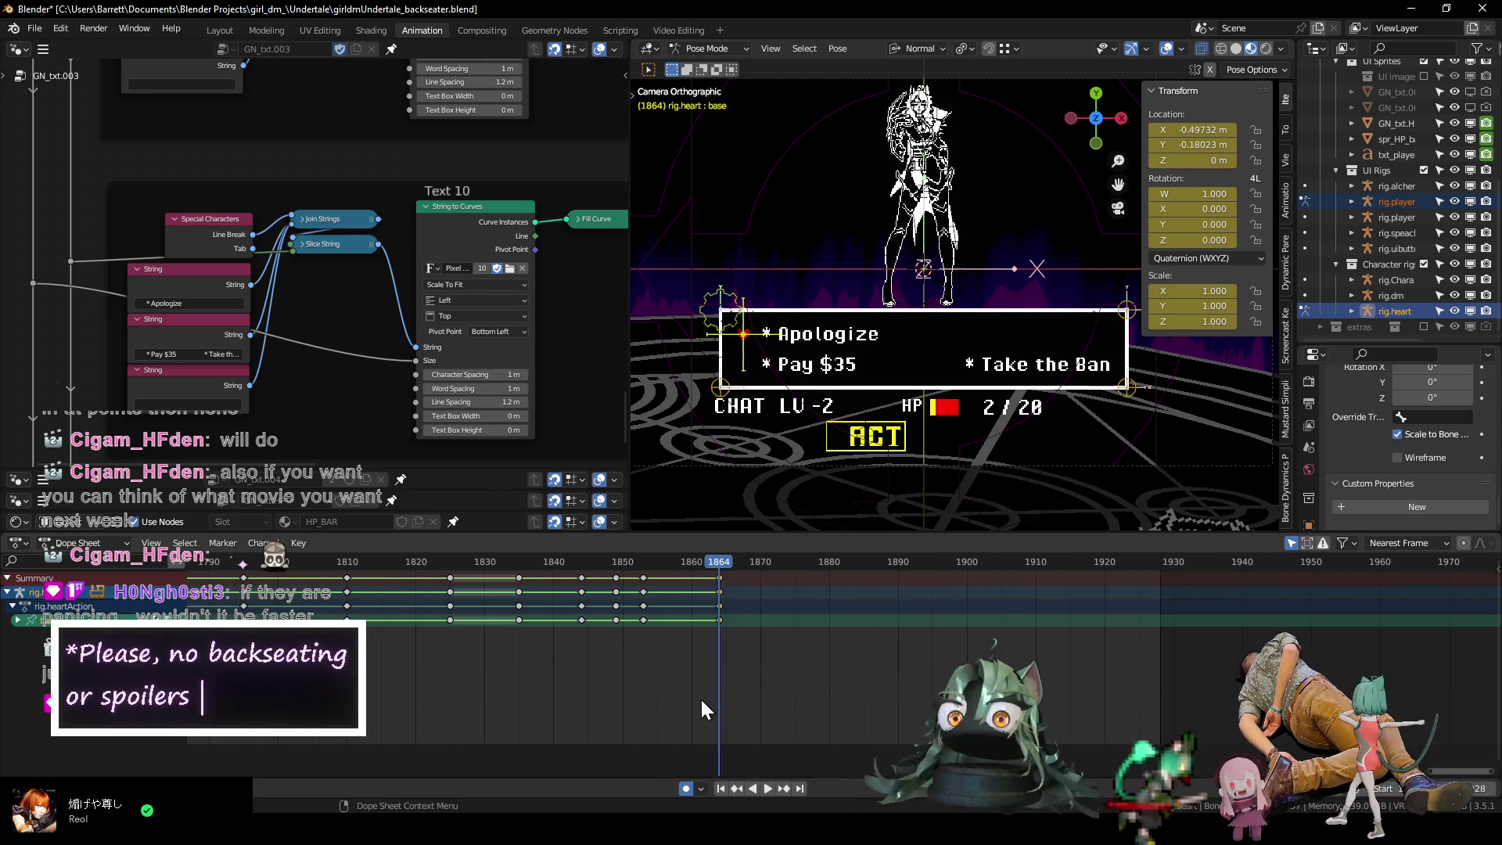
Select the Text 10 nodes and frame them in the node editor.
mouse_move(435, 356)
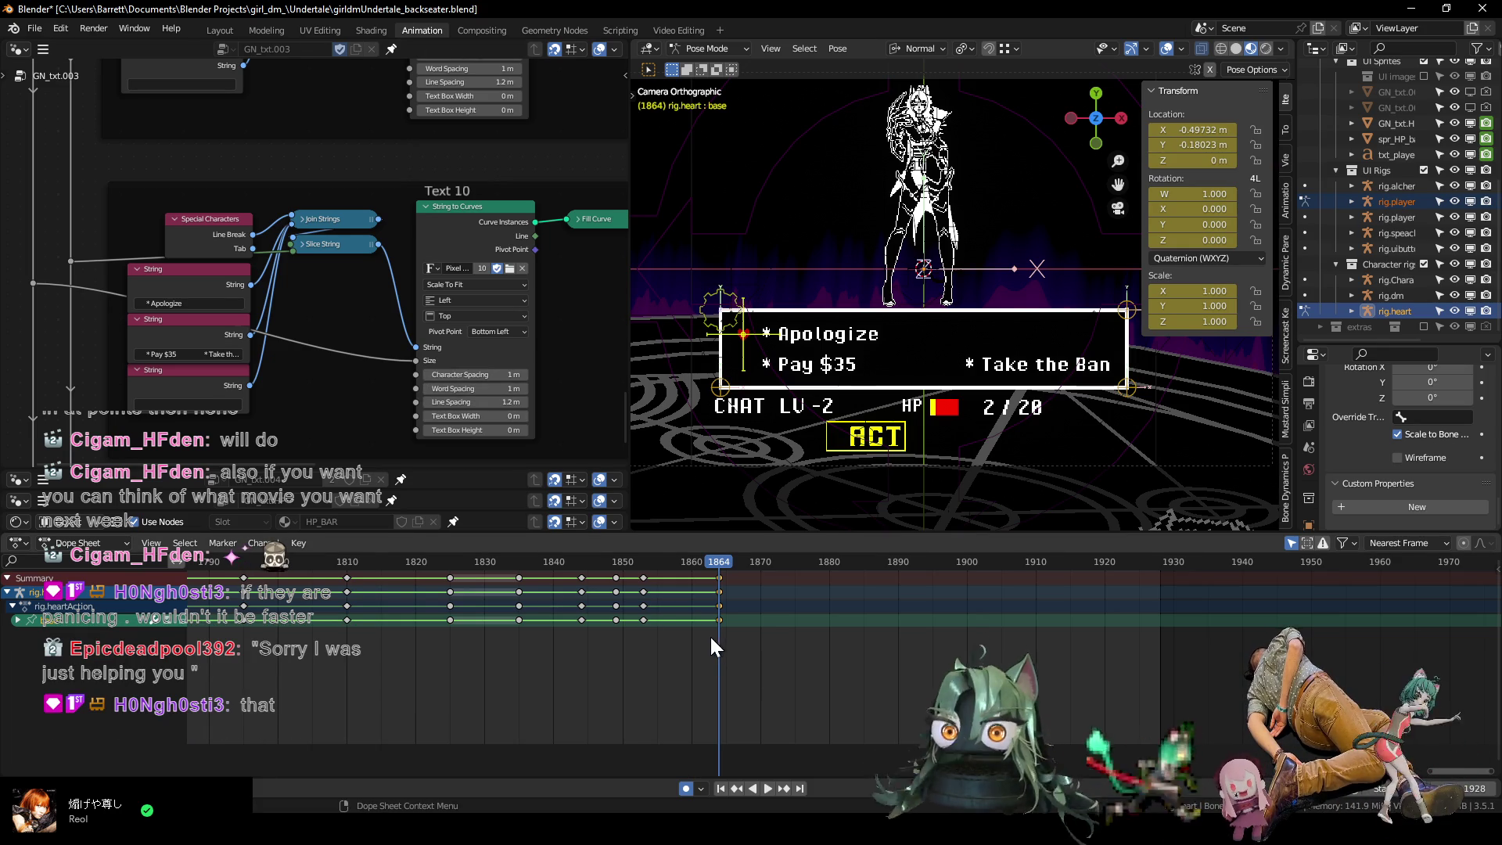
scroll(659, 644, down, 3)
scroll(515, 369, down, 3)
mouse_move(515, 370)
middle_down()
mouse_move(446, 341)
mouse_move(403, 107)
mouse_move(405, 326)
middle_up()
mouse_move(540, 360)
mouse_down()
mouse_move(366, 303)
mouse_move(87, 149)
mouse_up()
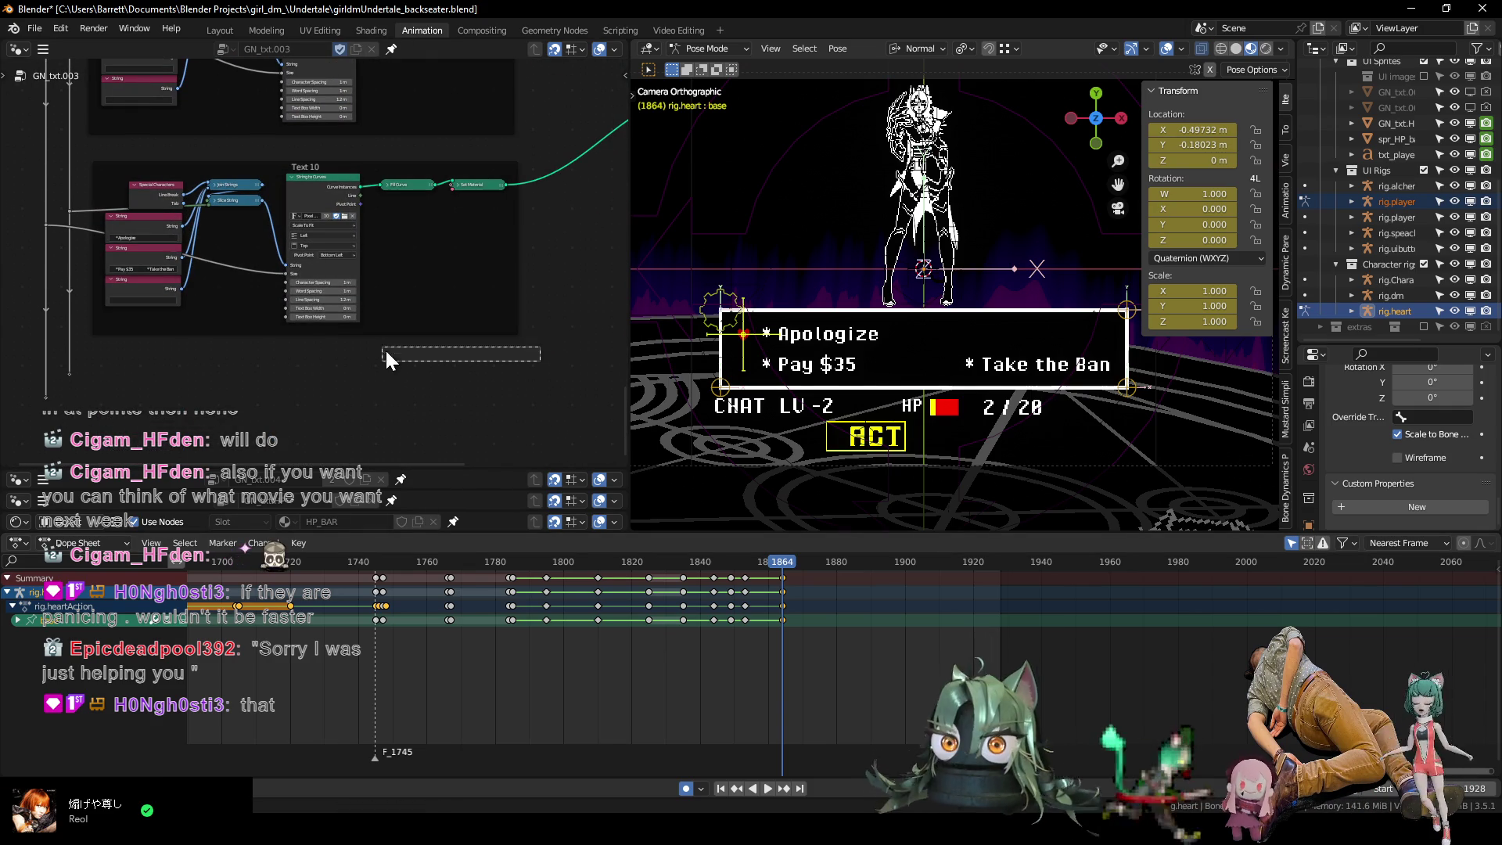
key(KP_Decimal)
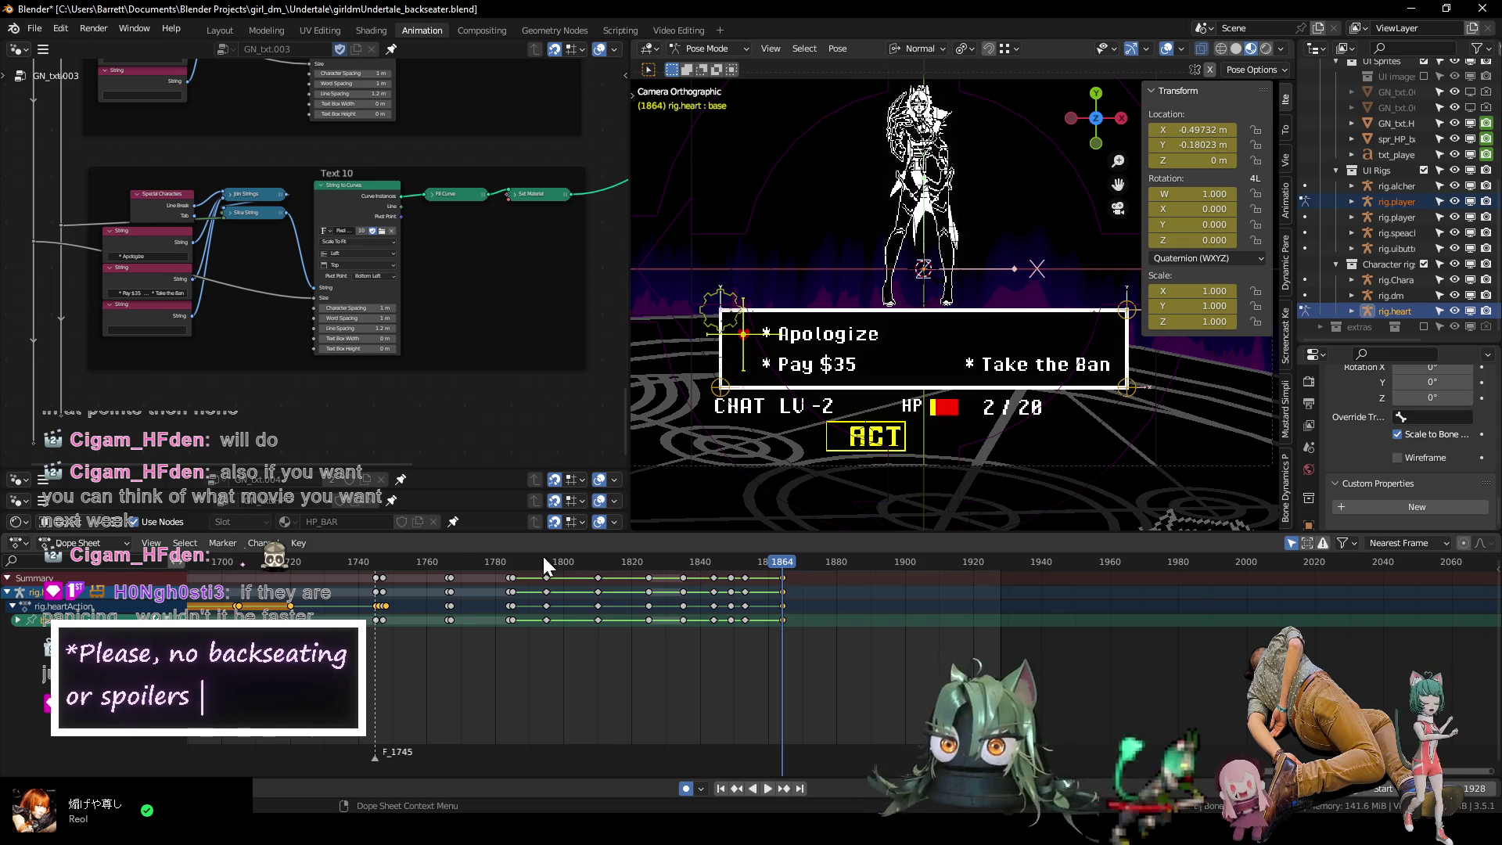
Play the animation from frame 1764 through about frame 1875 to review the ending.
click(438, 565)
key(space)
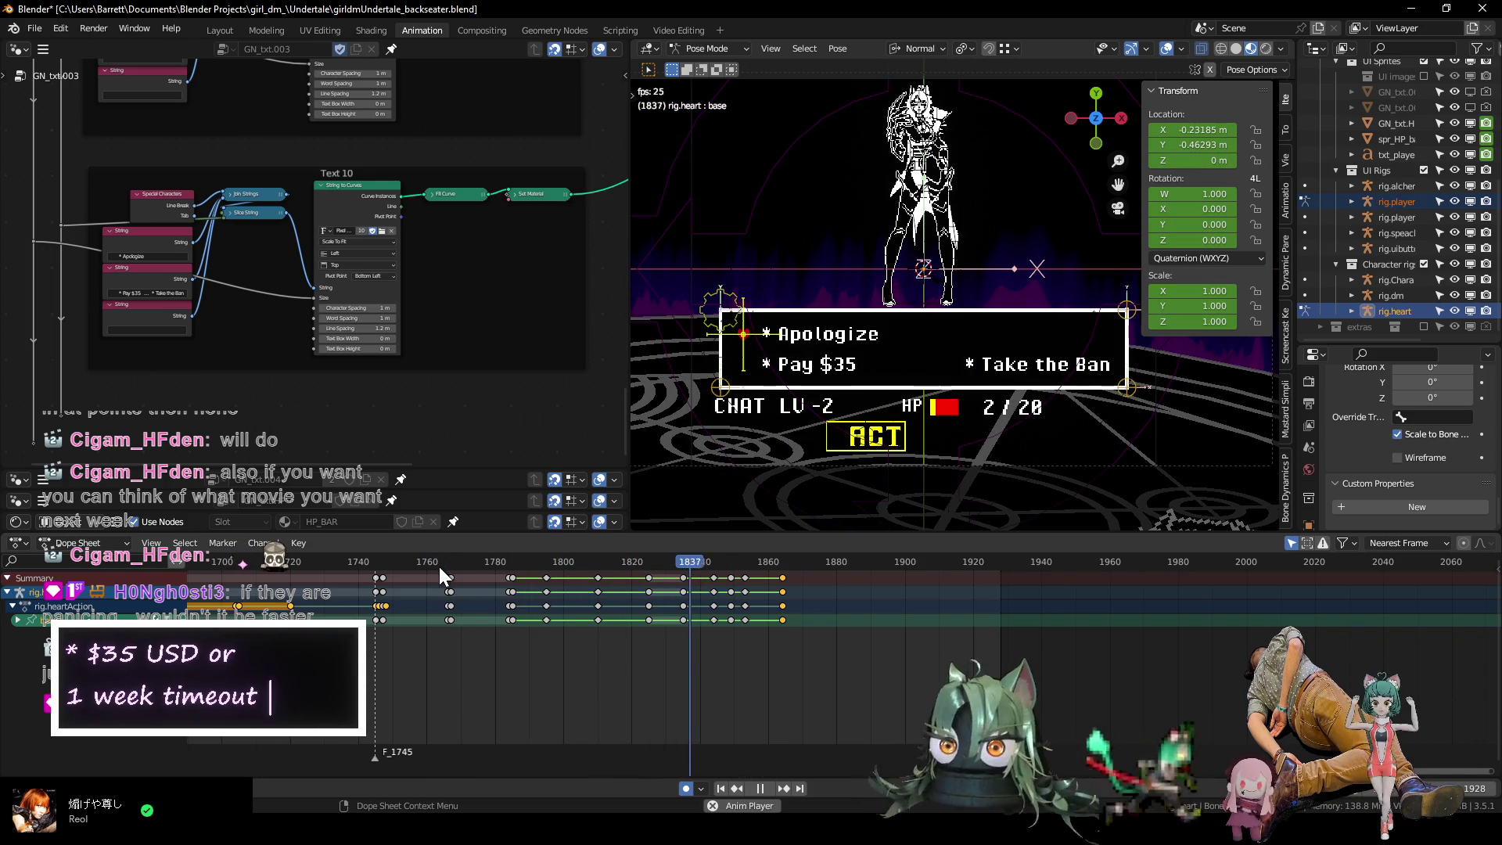
key(space)
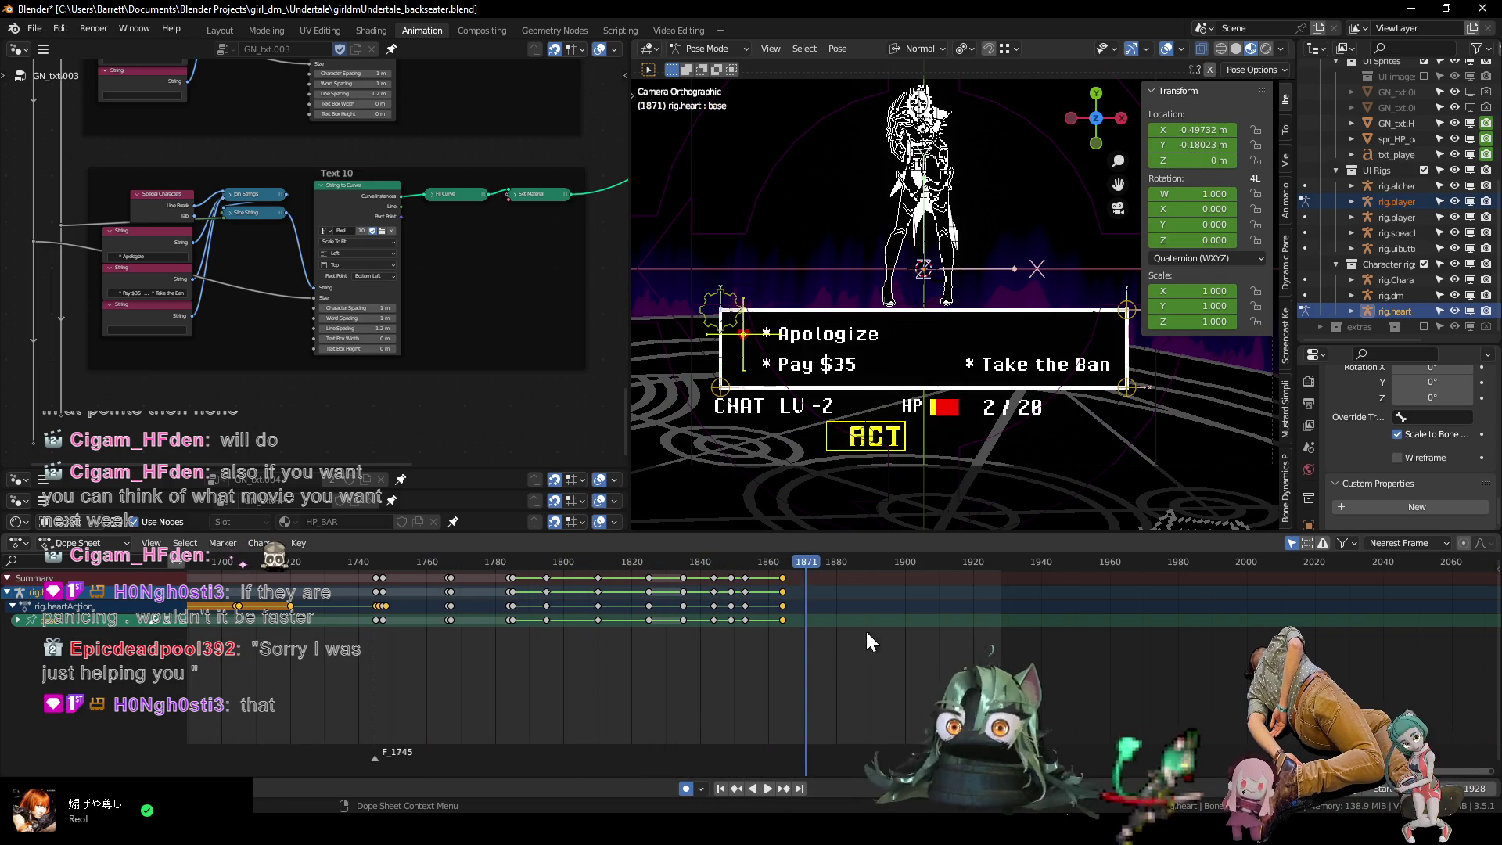
scroll(839, 648, up, 2)
drag(701, 562, 839, 577)
key(space)
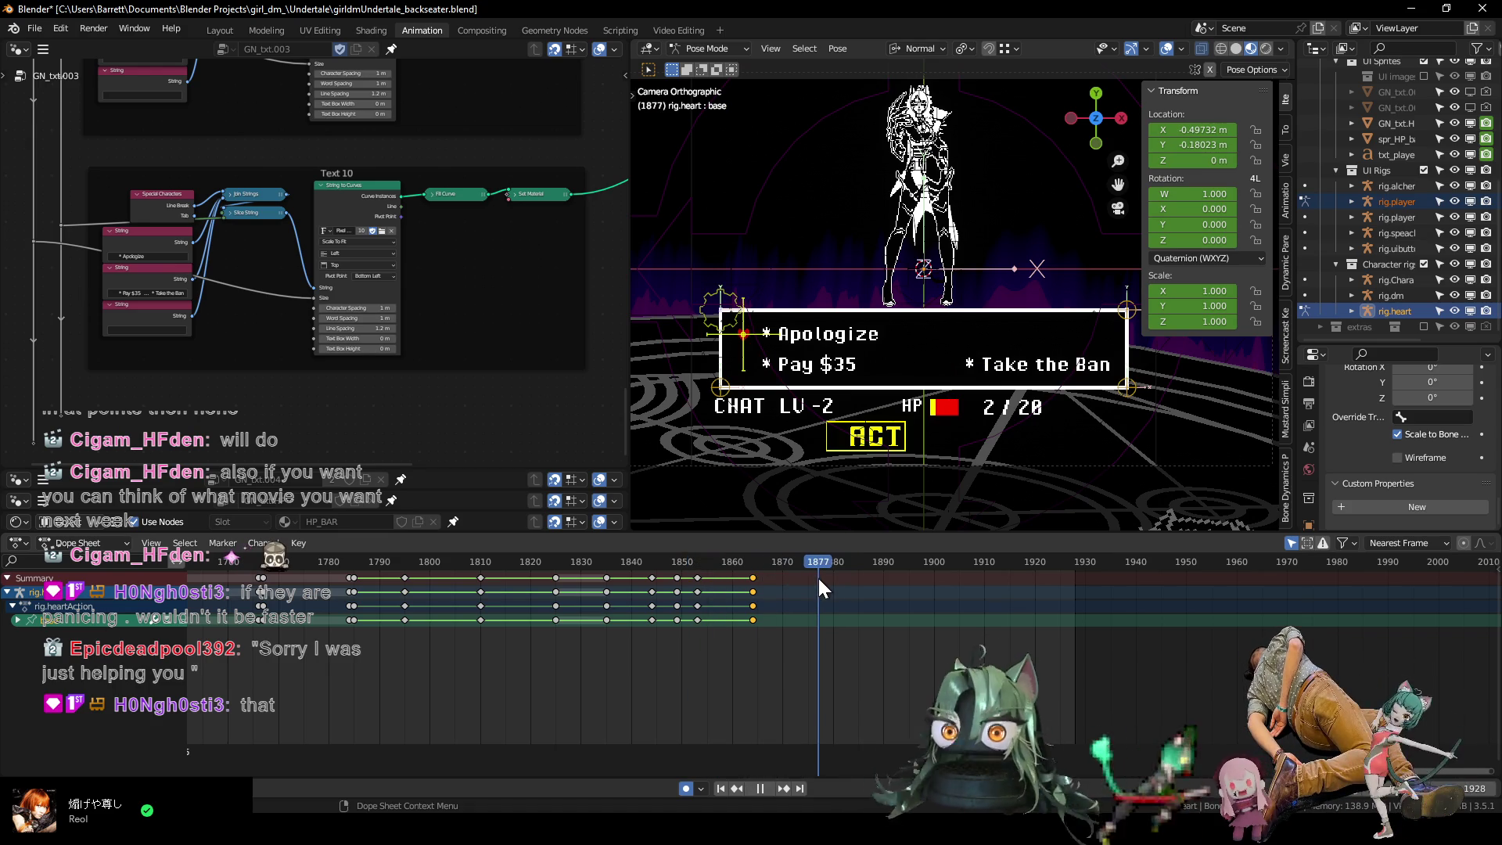
click(374, 562)
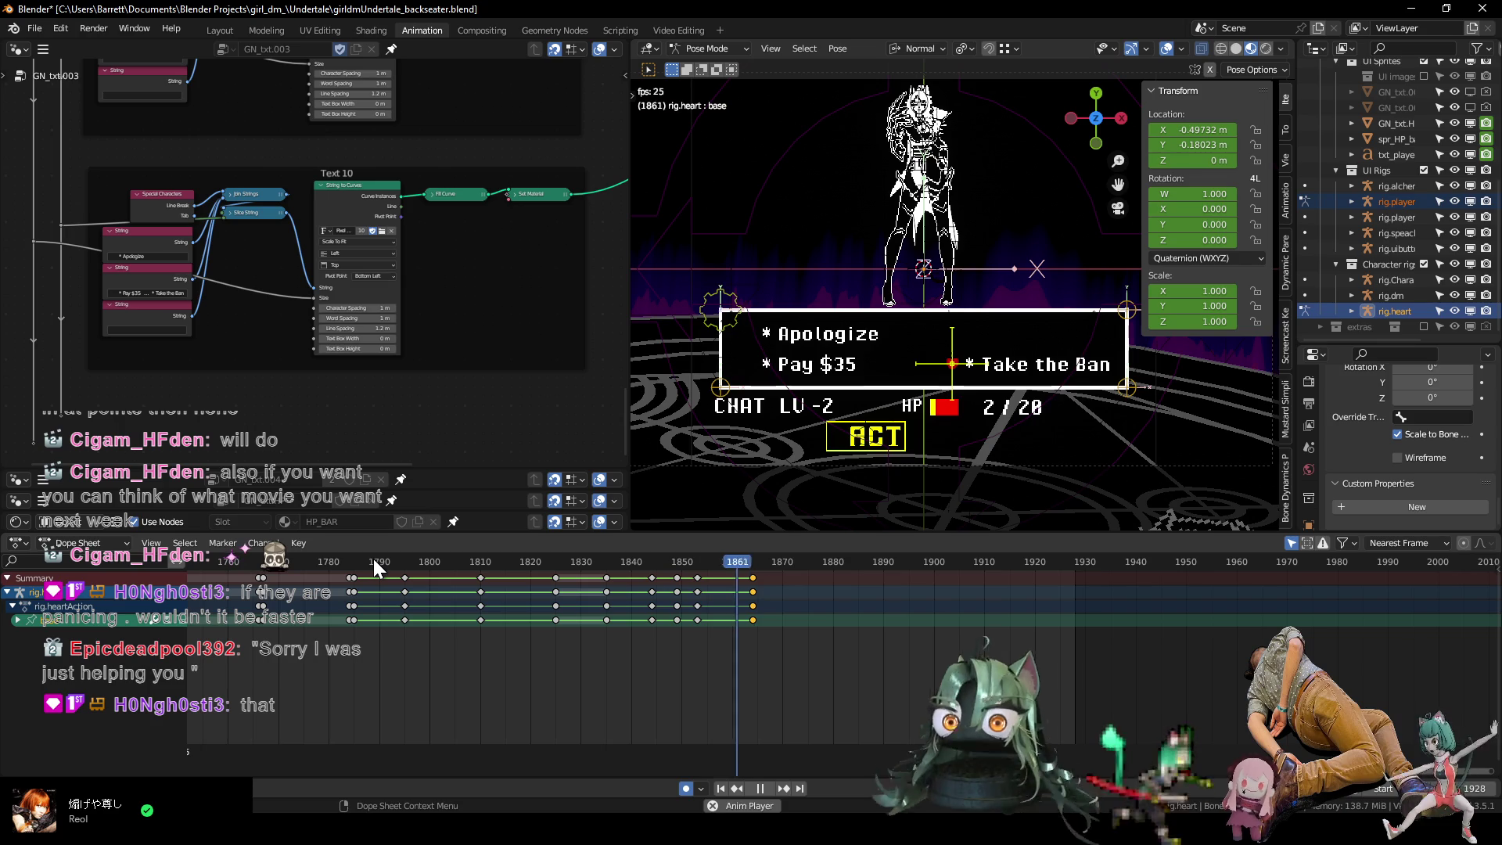
key(space)
ctrl+scroll(782, 673, right, 4)
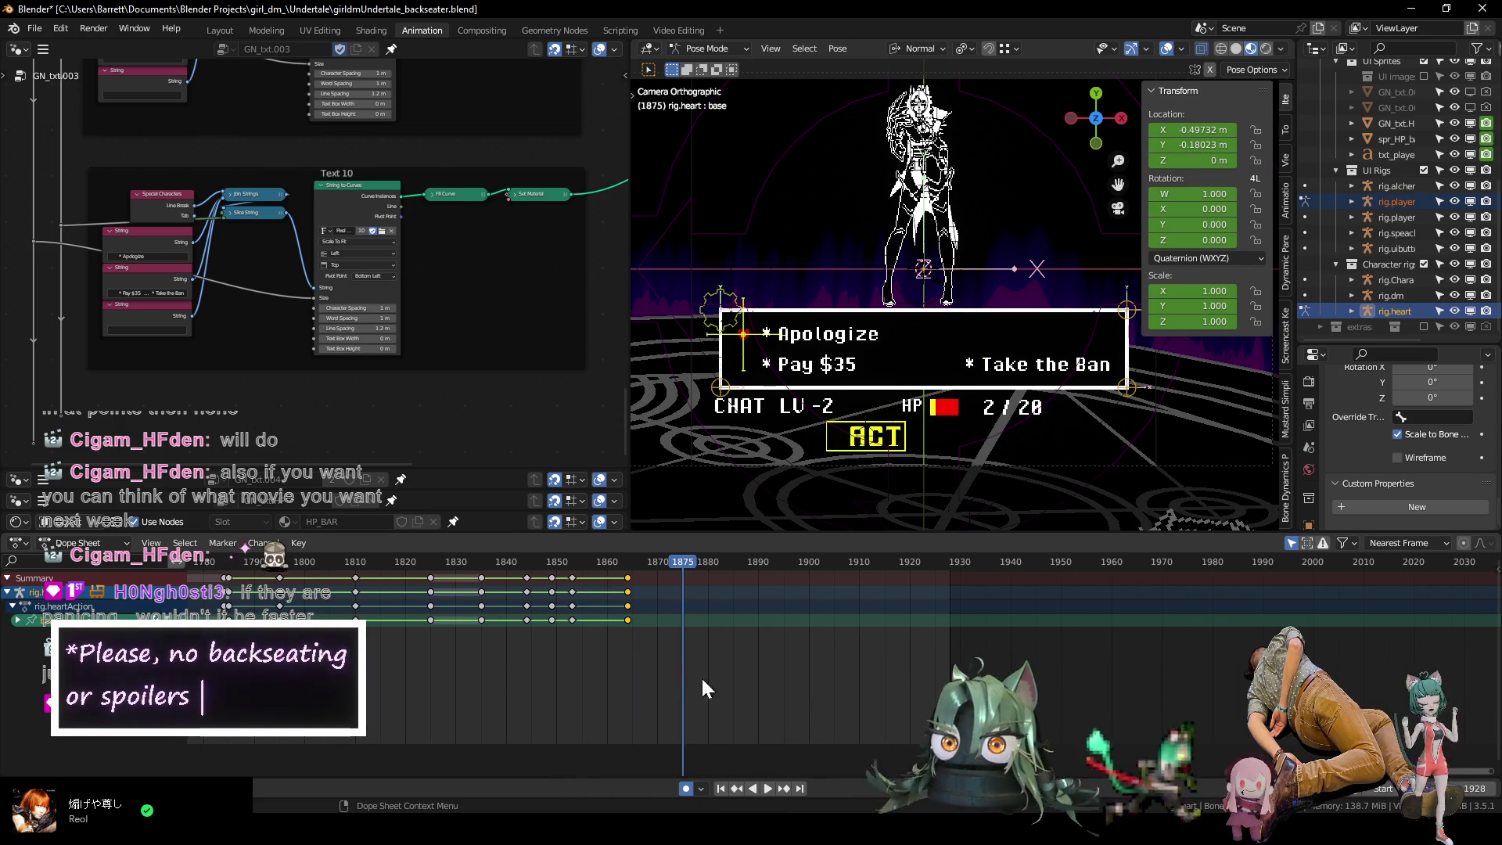
Duplicate the heart rig's final keyframes about 8 frames later to hold the pose.
drag(657, 644, 617, 615)
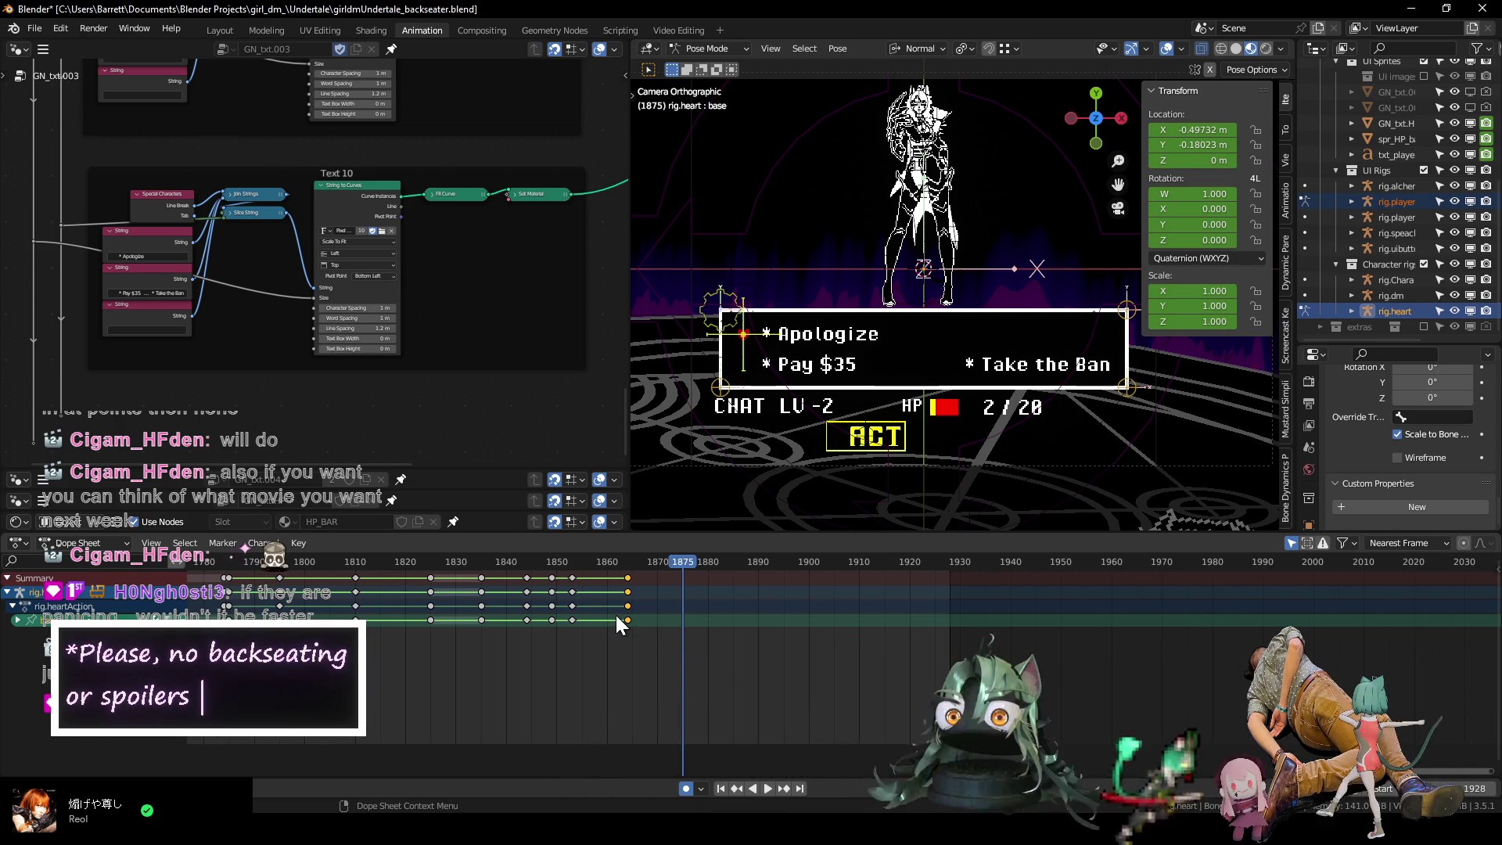
key(shift+d)
click(621, 607)
click(345, 563)
key(space)
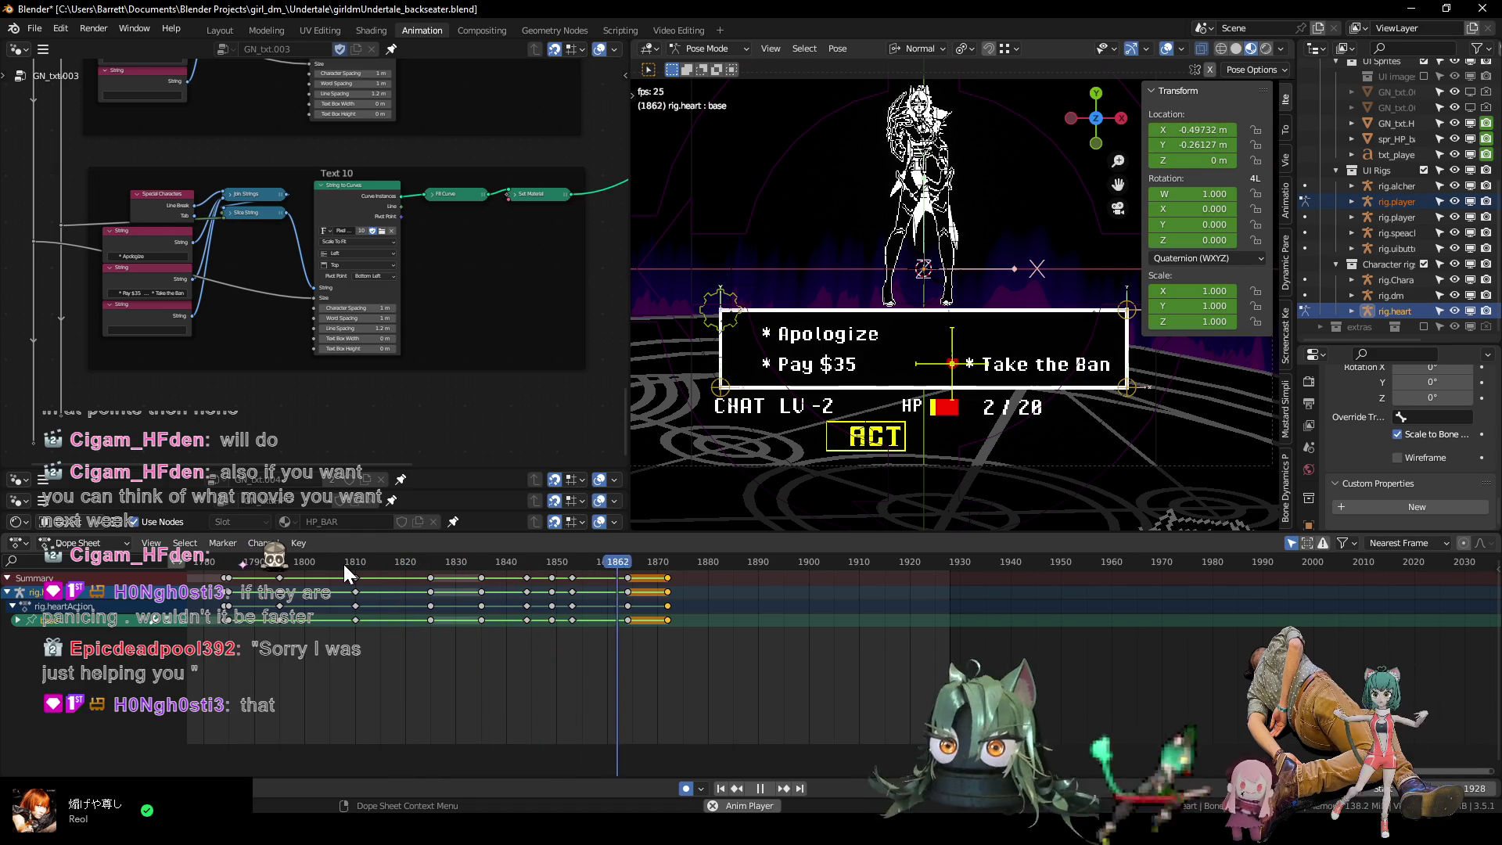
key(space)
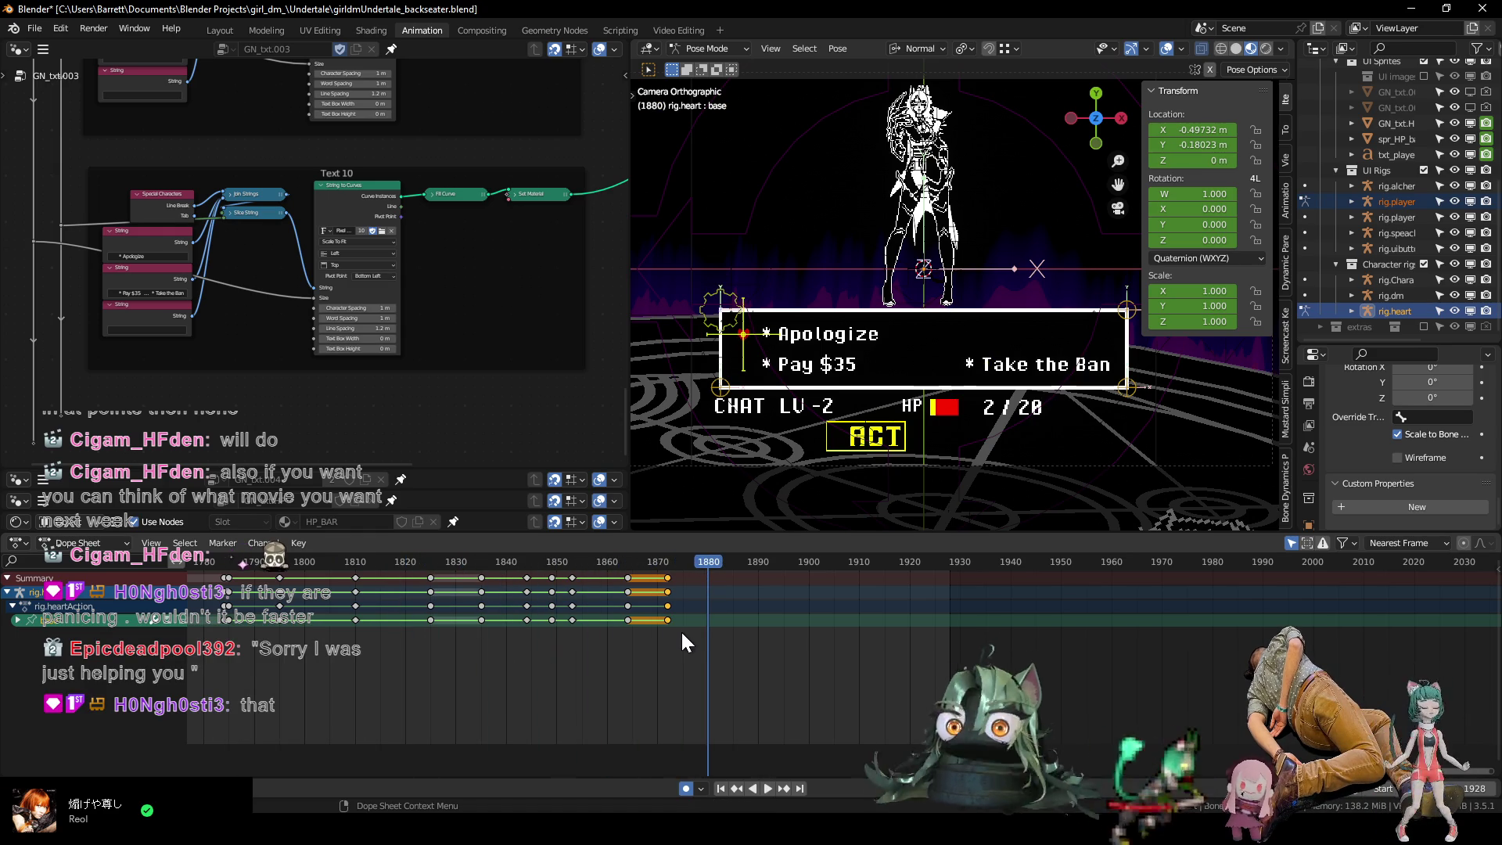
Move the copied end keys to frame 1877 and check the pose at that frame.
key(g)
click(681, 622)
key(space)
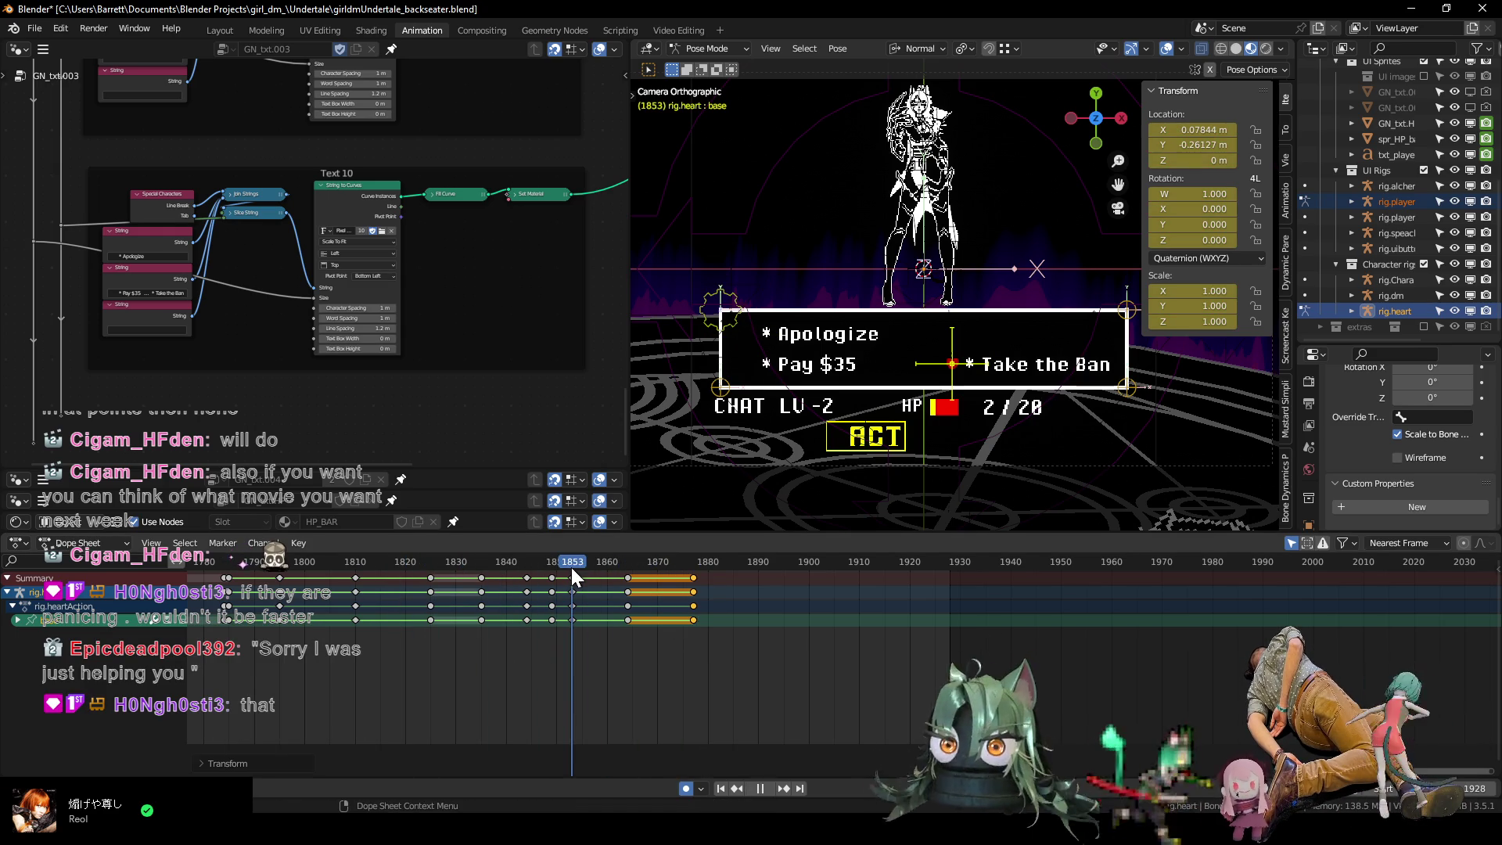
key(space)
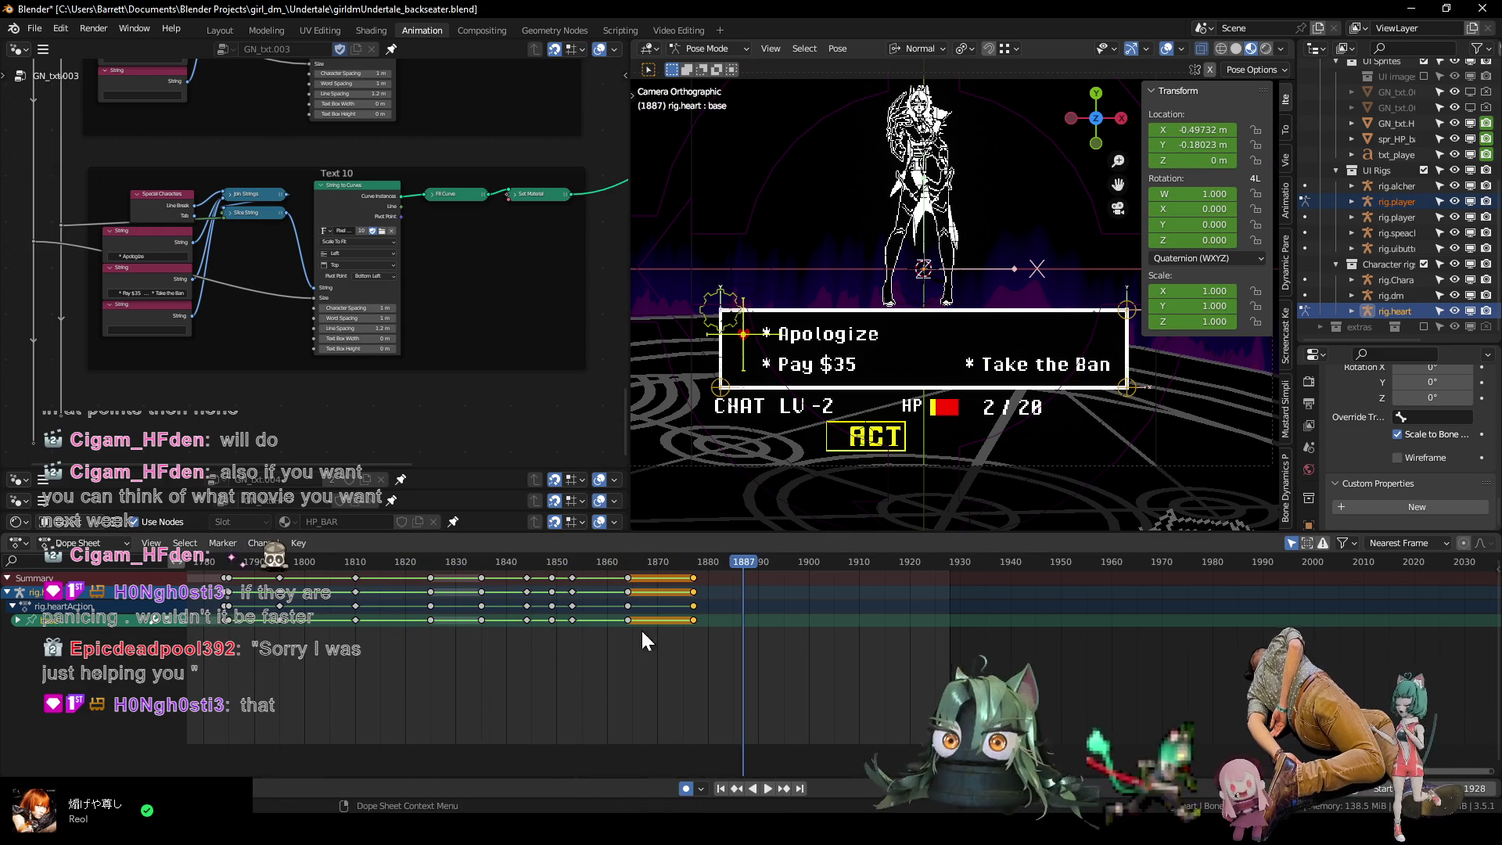
click(692, 558)
scroll(739, 630, down, 3)
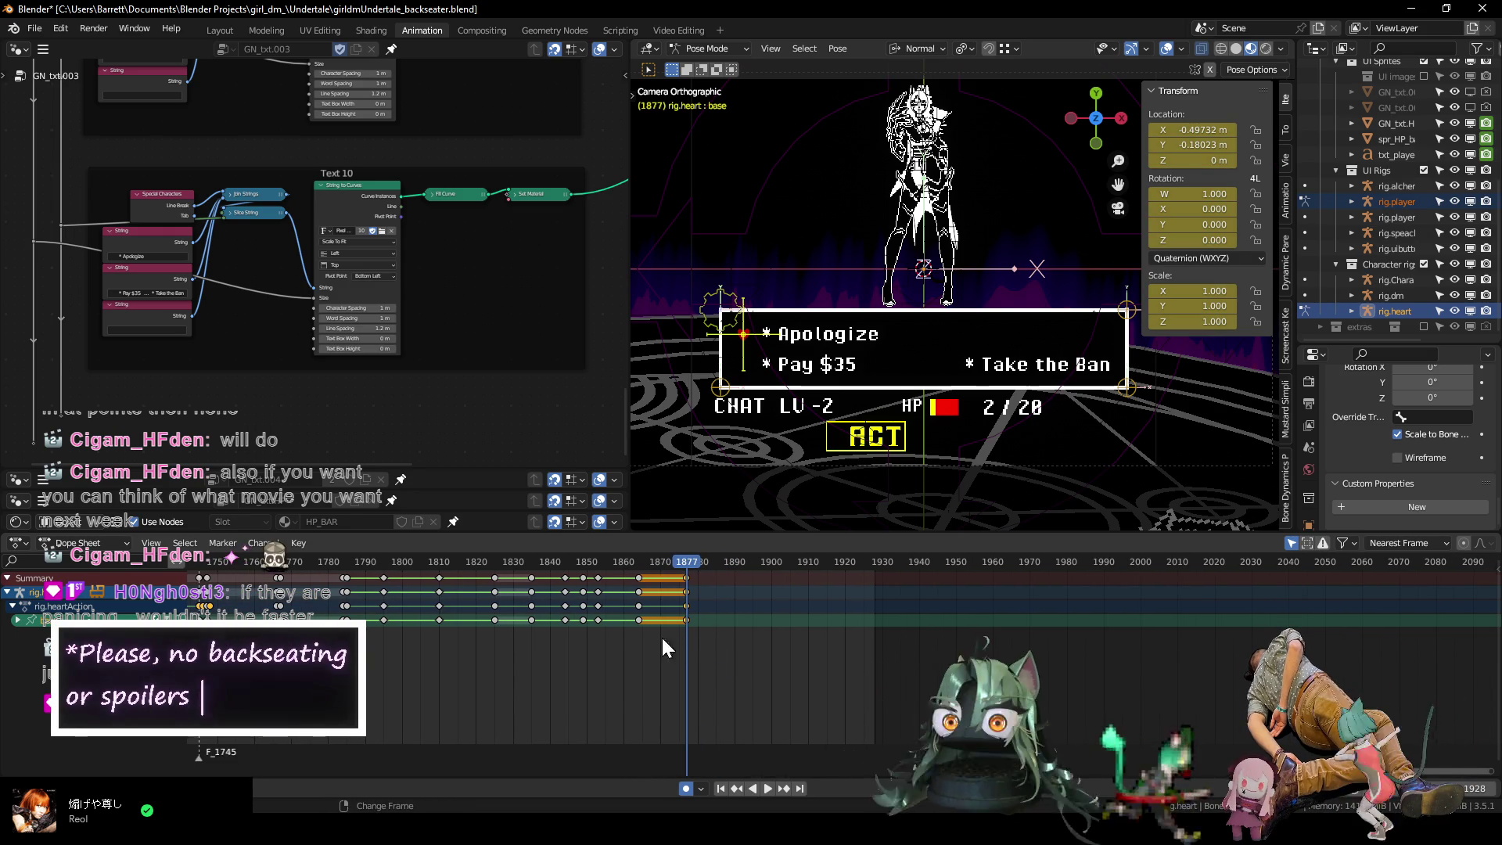
middle_drag(664, 635, 703, 666)
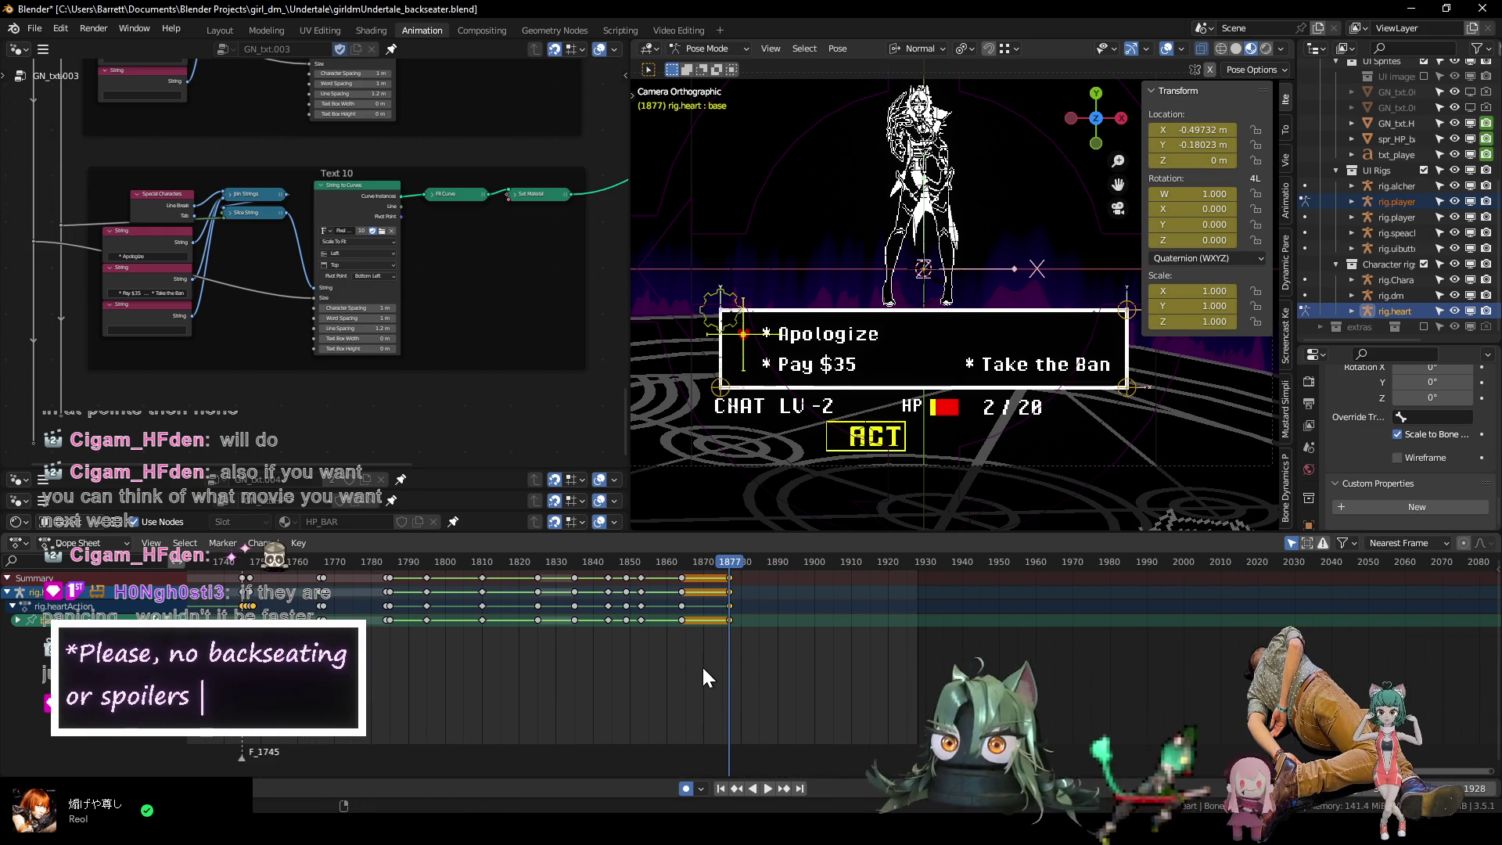
key(Right)
key(Left)
scroll(451, 658, down, 7)
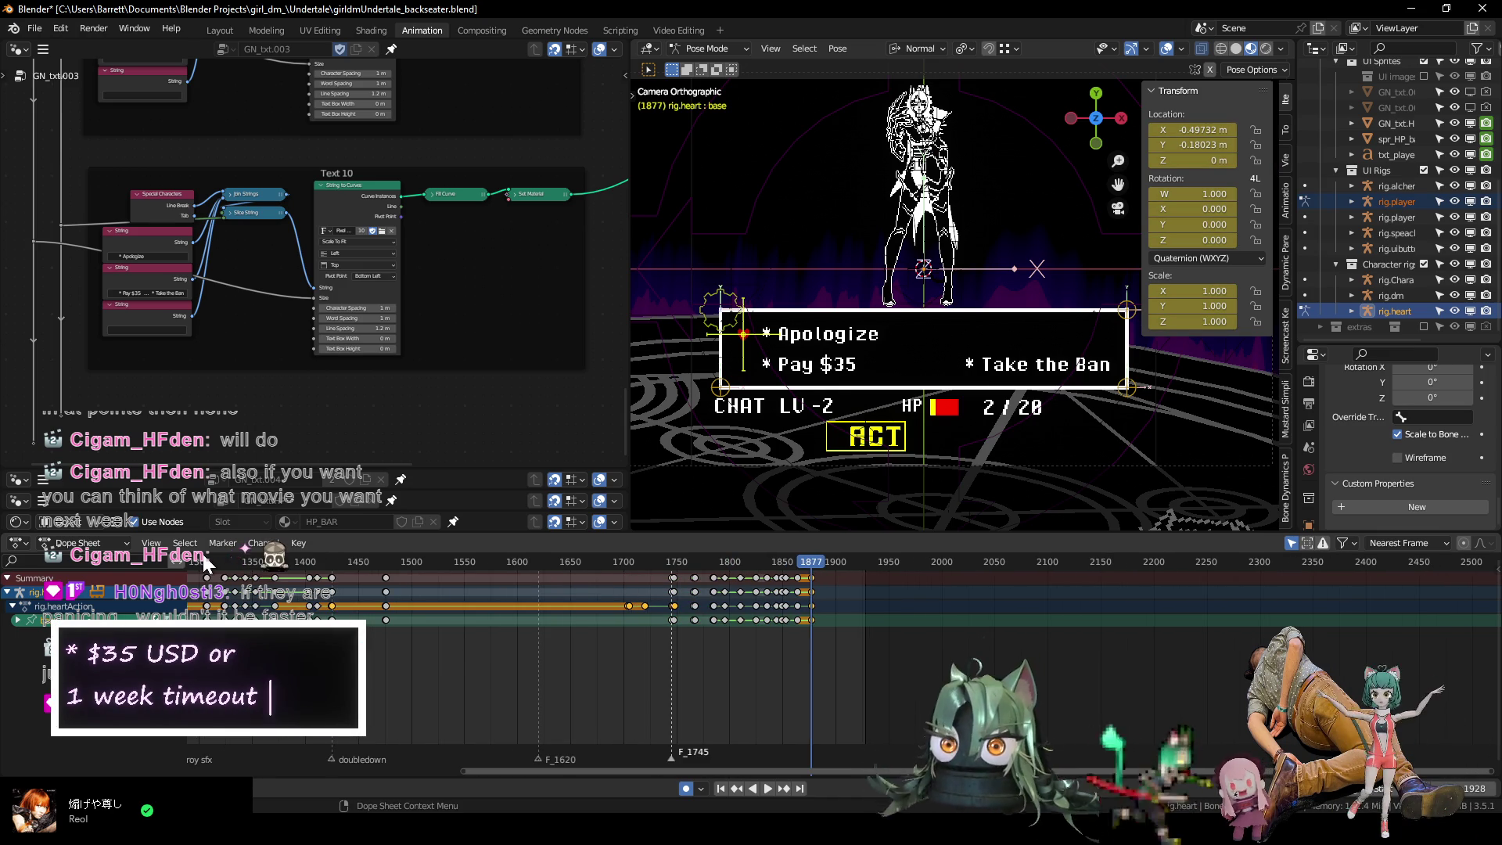
Shift the heart keys from frame 1426 onward 454 frames later in the Dope Sheet.
key(shift+Left)
key(space)
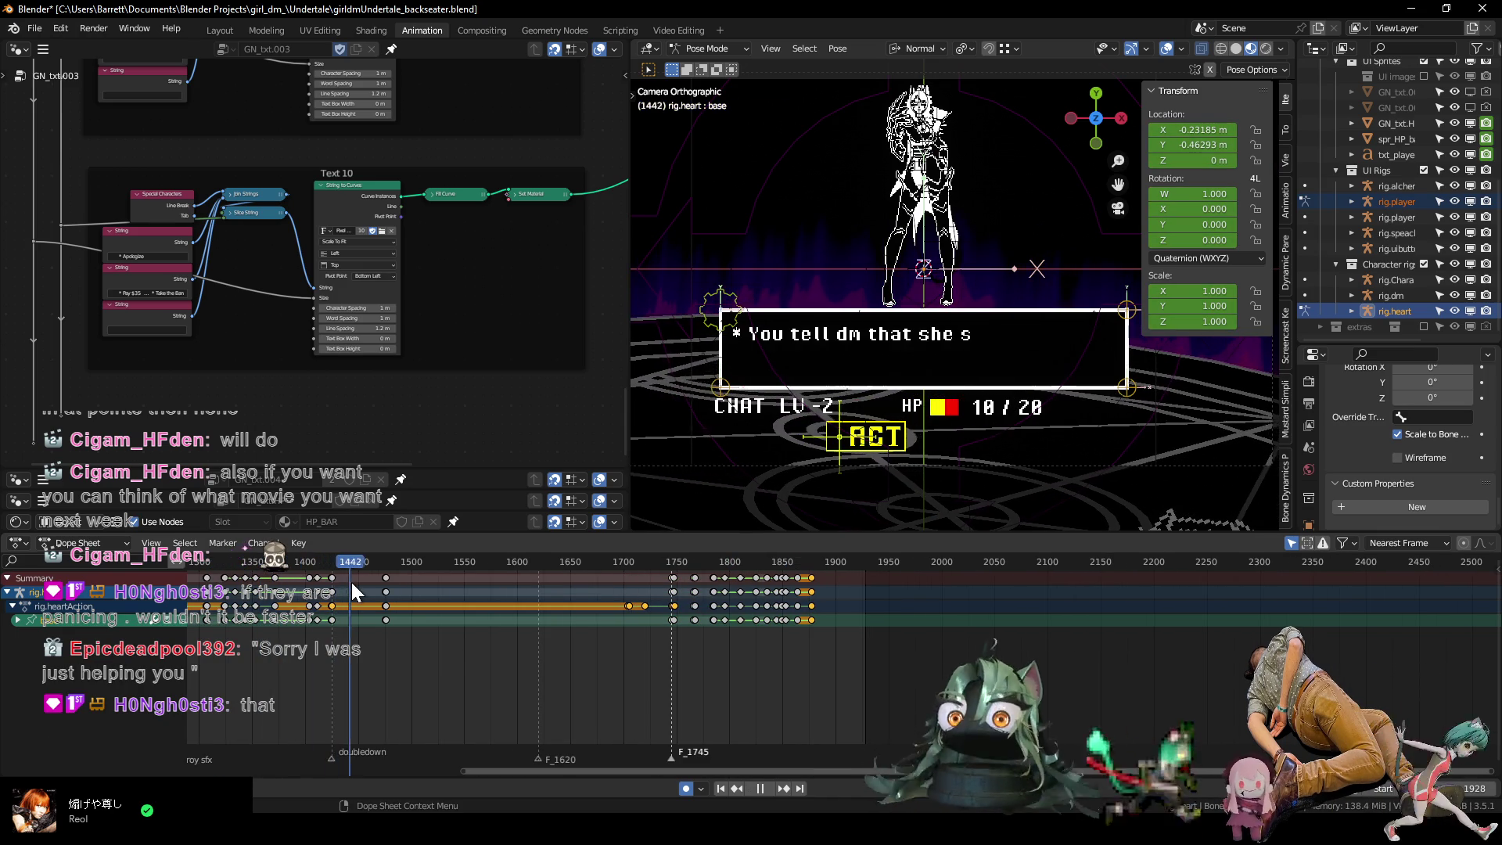
drag(355, 584, 335, 590)
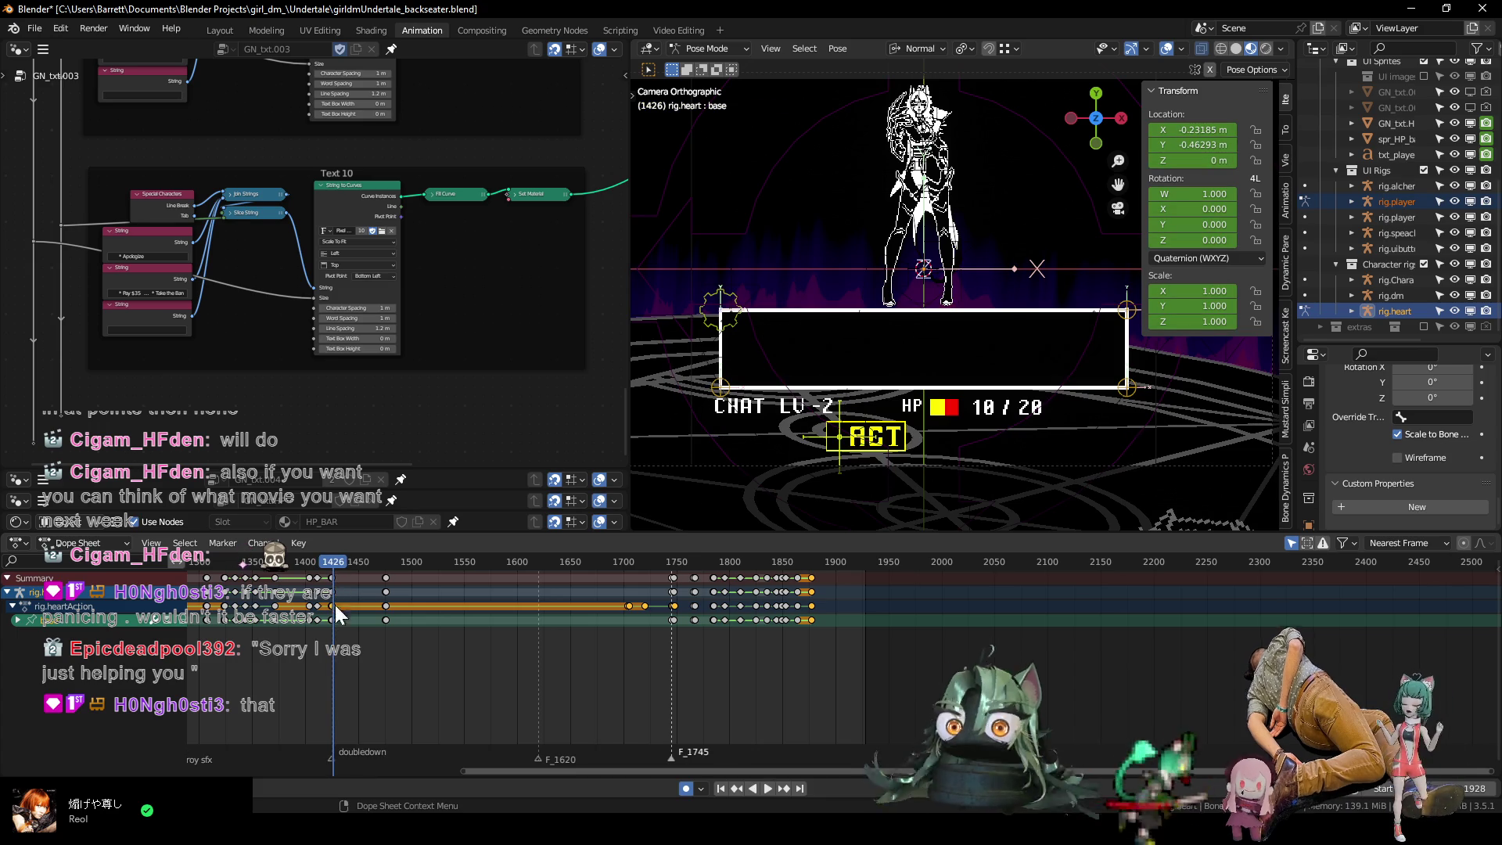
click(327, 621)
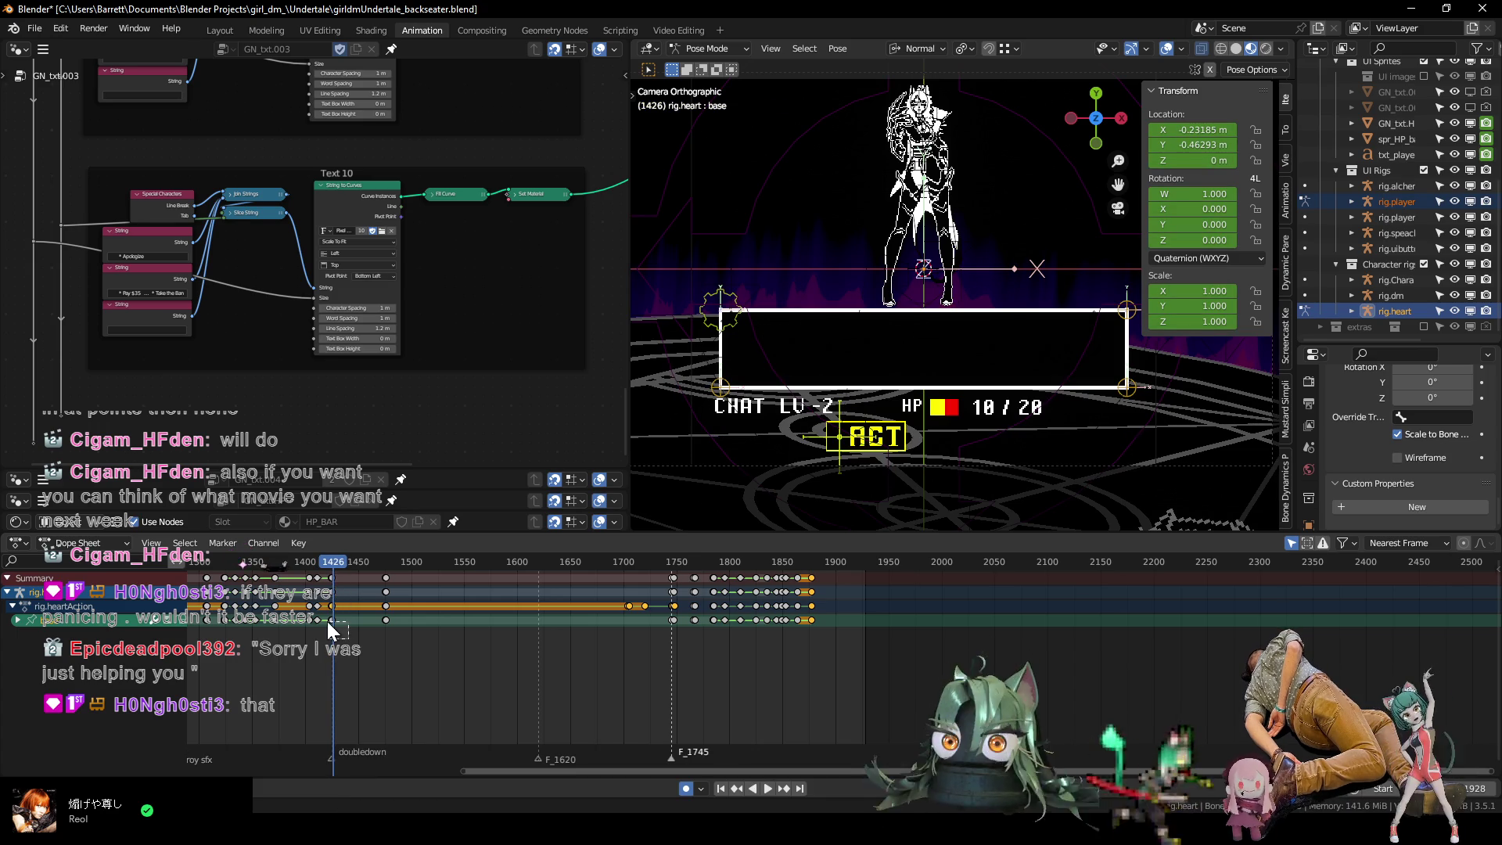
ctrl+click(351, 655)
key(g)
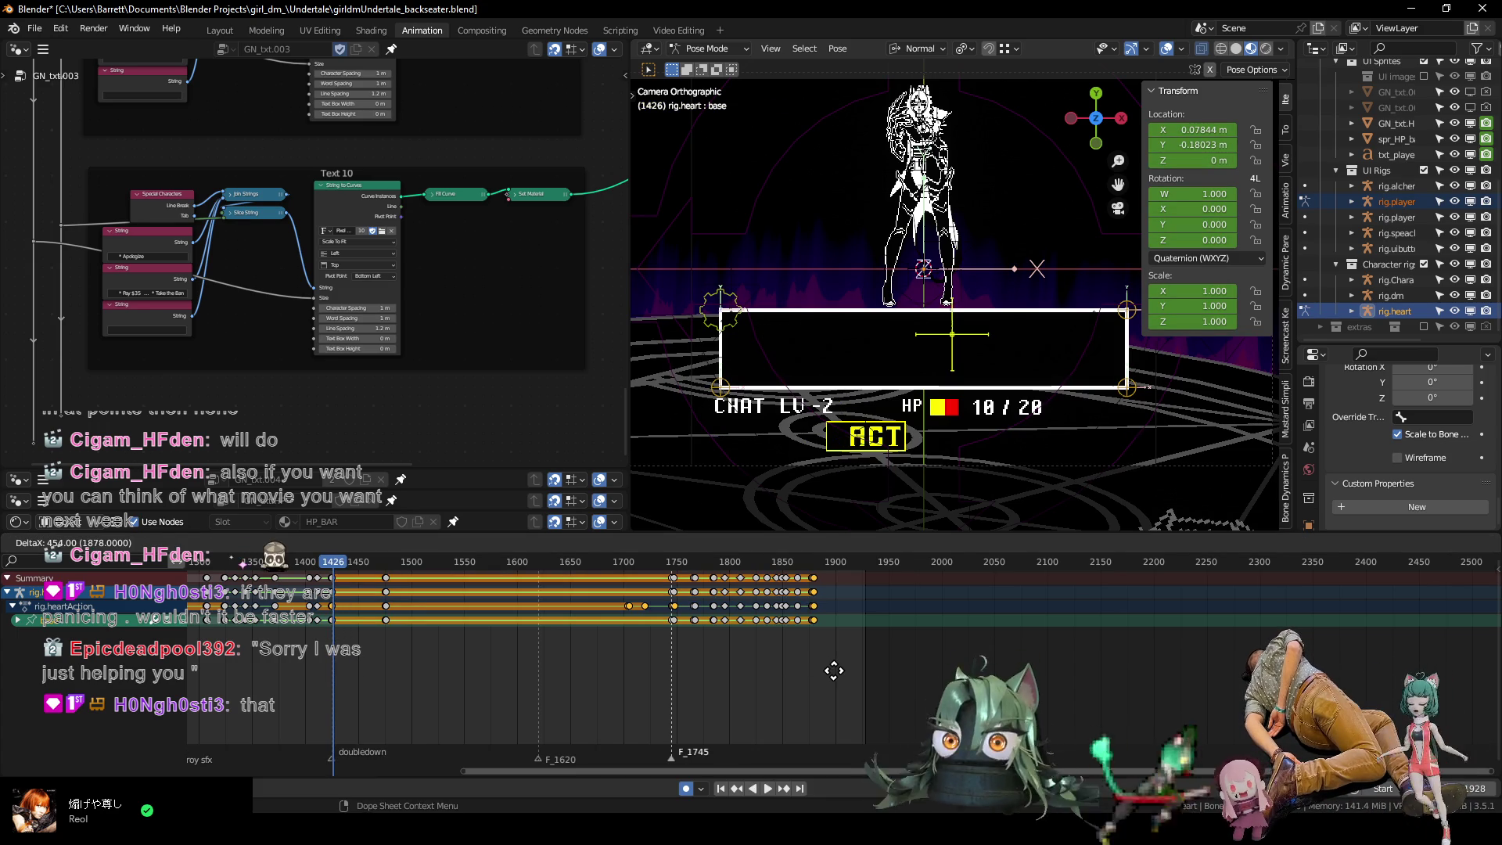
click(838, 671)
scroll(838, 673, up, 3)
scroll(825, 673, up, 5)
Retime the heart keys to end at frame 1879 and delete the keys at frame 1881.
key(space)
drag(548, 560, 664, 576)
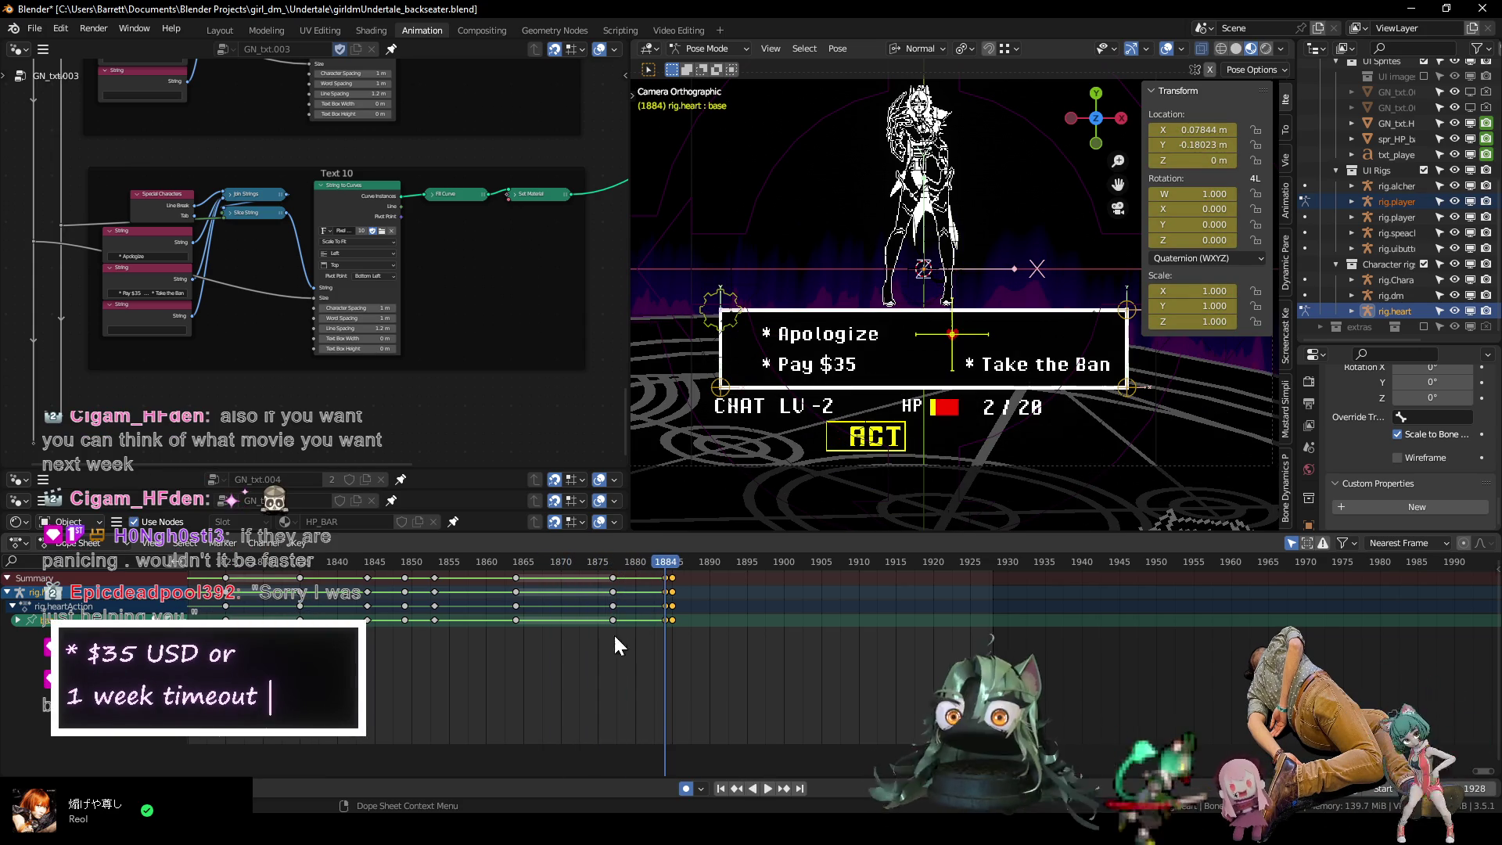
ctrl+scroll(634, 649, left, 3)
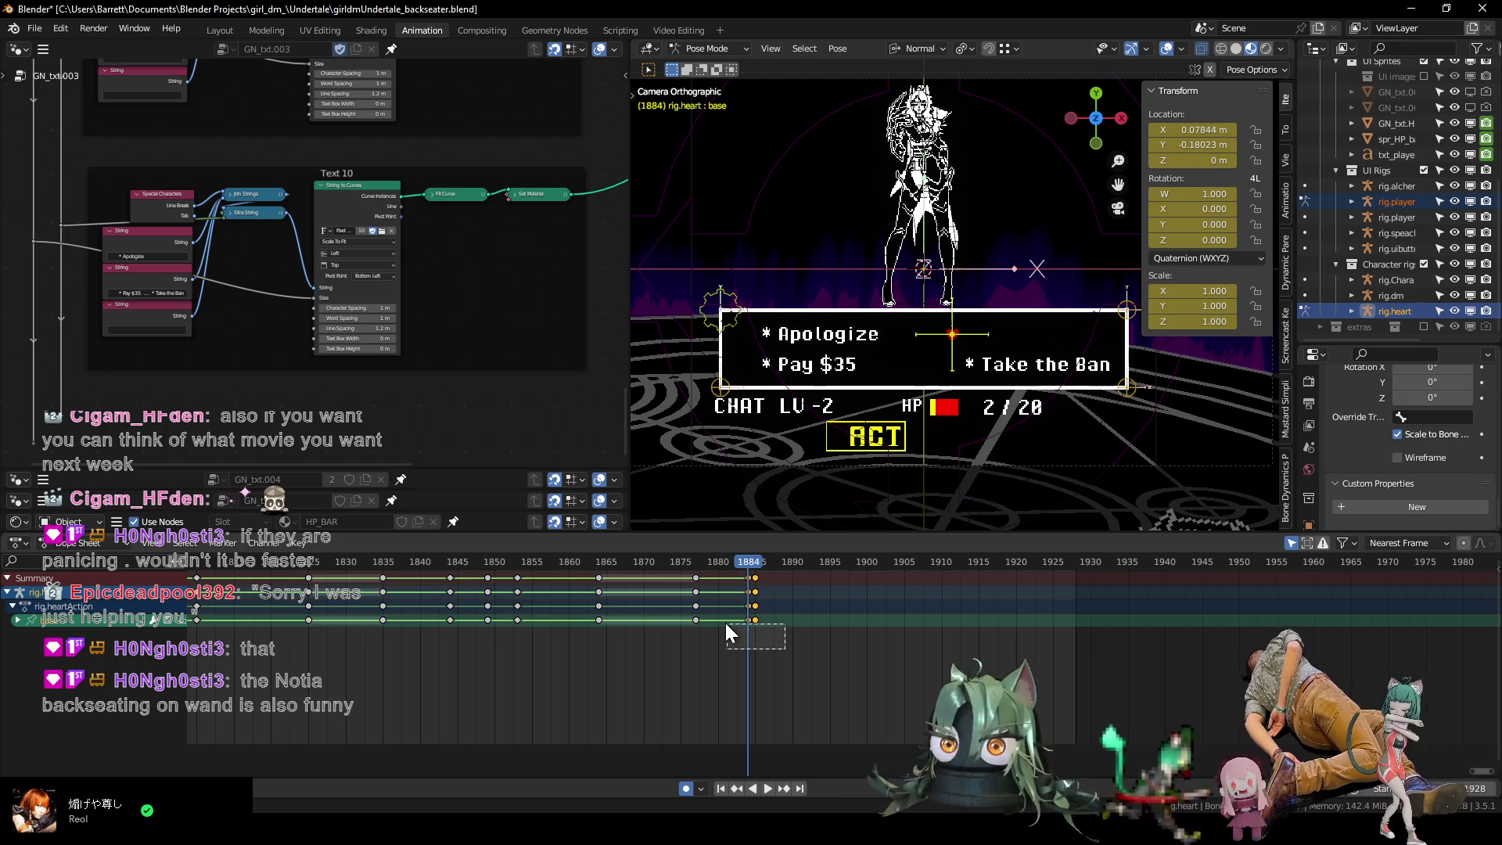
key(g)
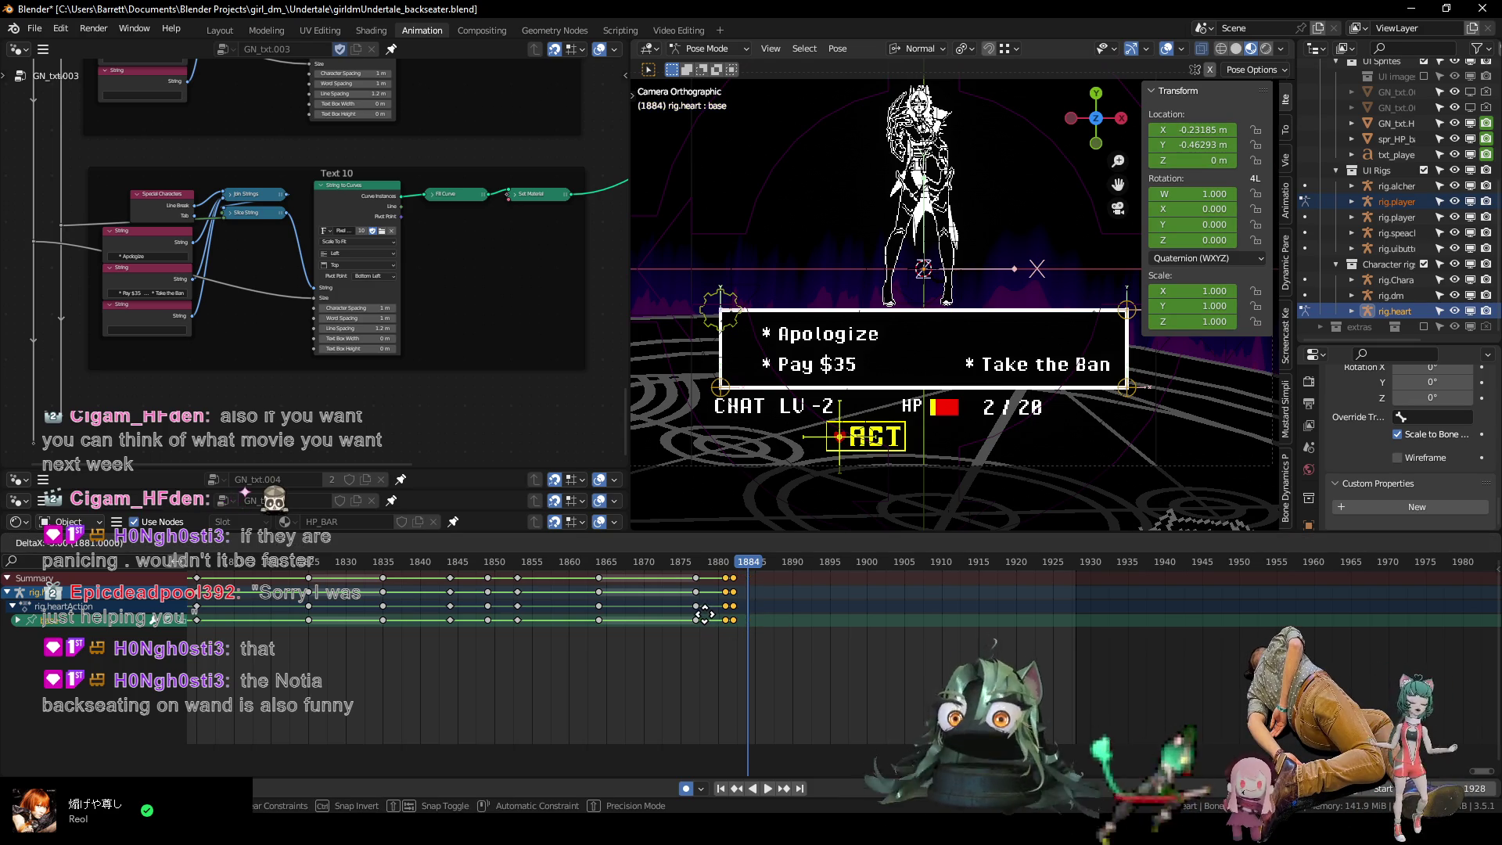
click(703, 614)
drag(576, 562, 729, 580)
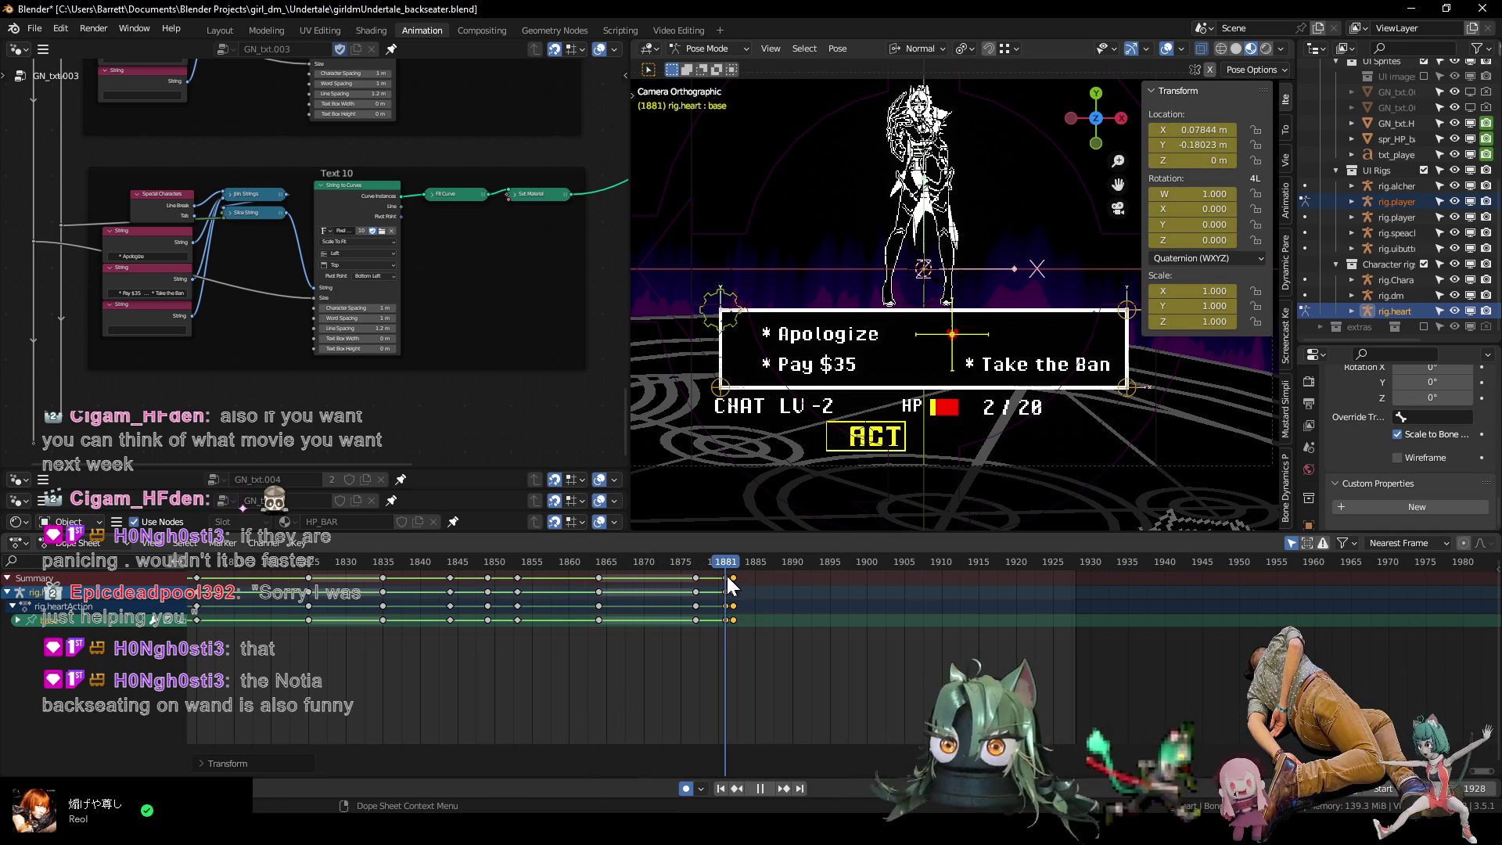
right_click(717, 618)
click(716, 640)
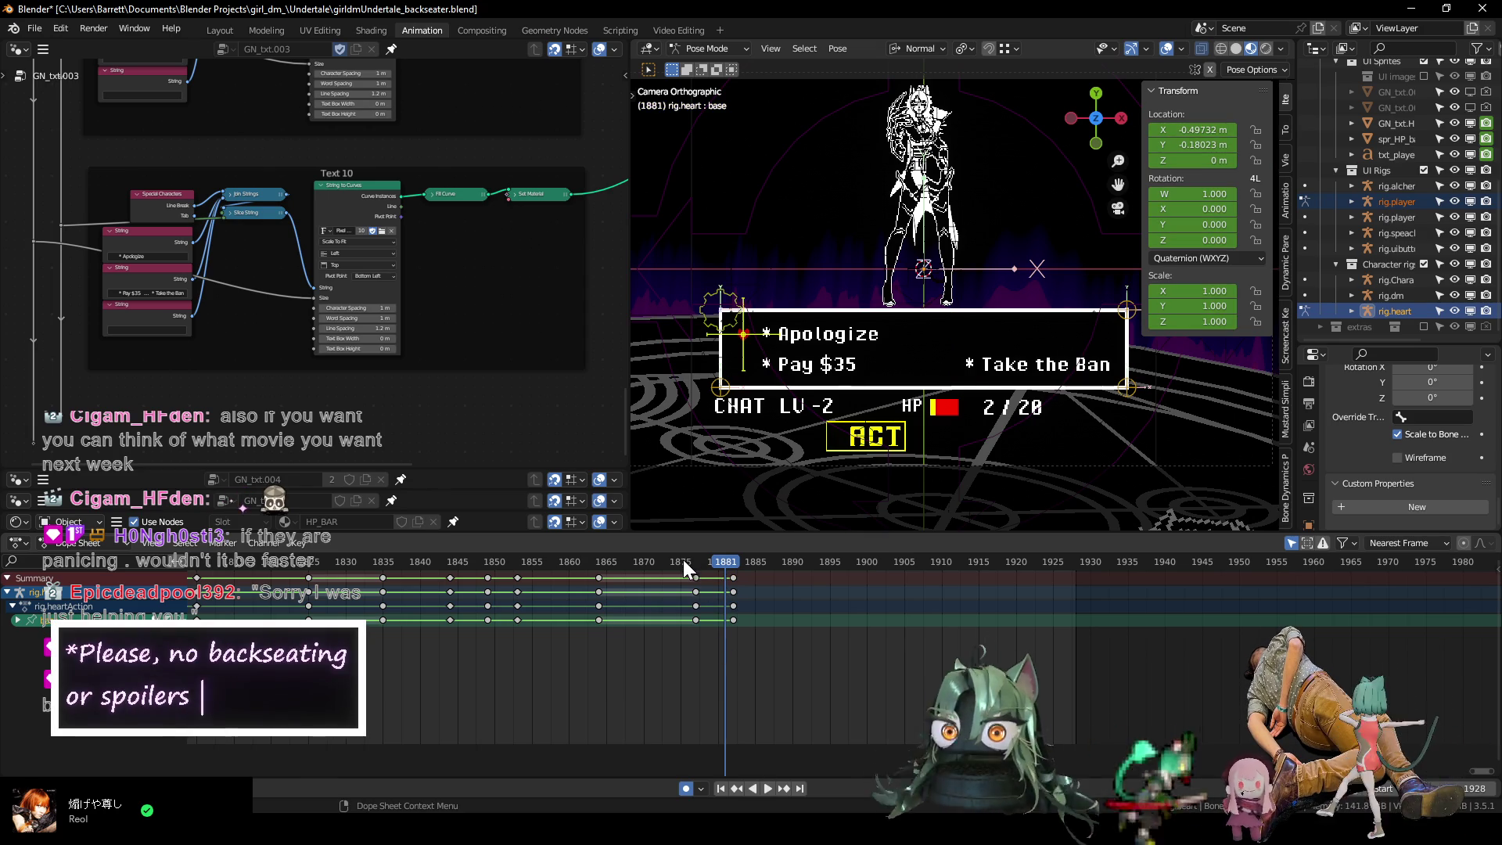
mouse_move(701, 561)
mouse_down()
mouse_move(499, 561)
mouse_move(694, 581)
mouse_move(726, 618)
mouse_move(702, 617)
mouse_up()
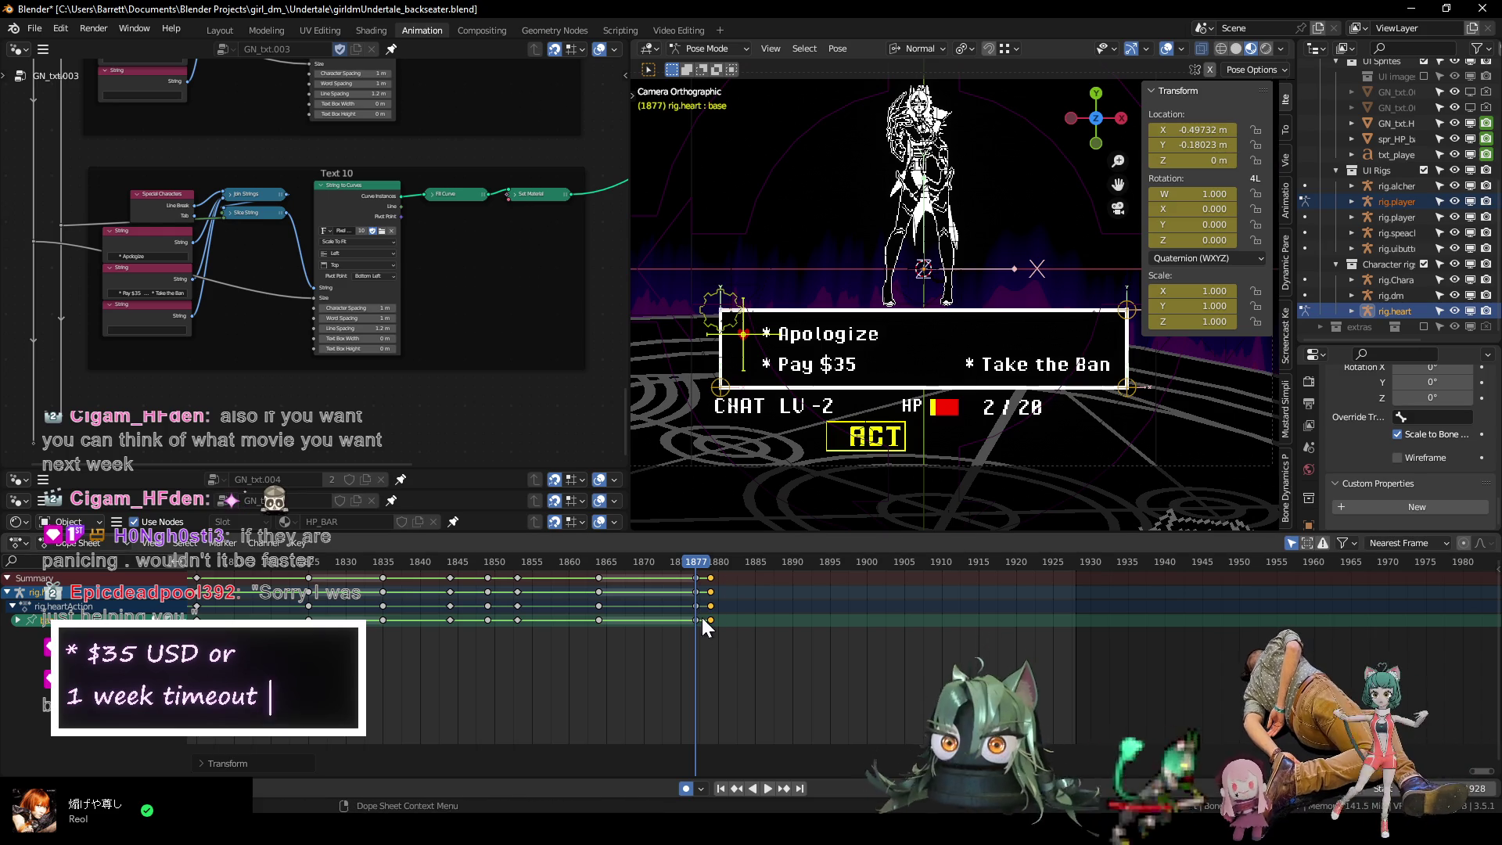
Step through frames 1877–1879 to confirm the heart moves from Apologize back to ACT.
key(Left)
key(Left)
key(Right)
key(Right)
key(Right)
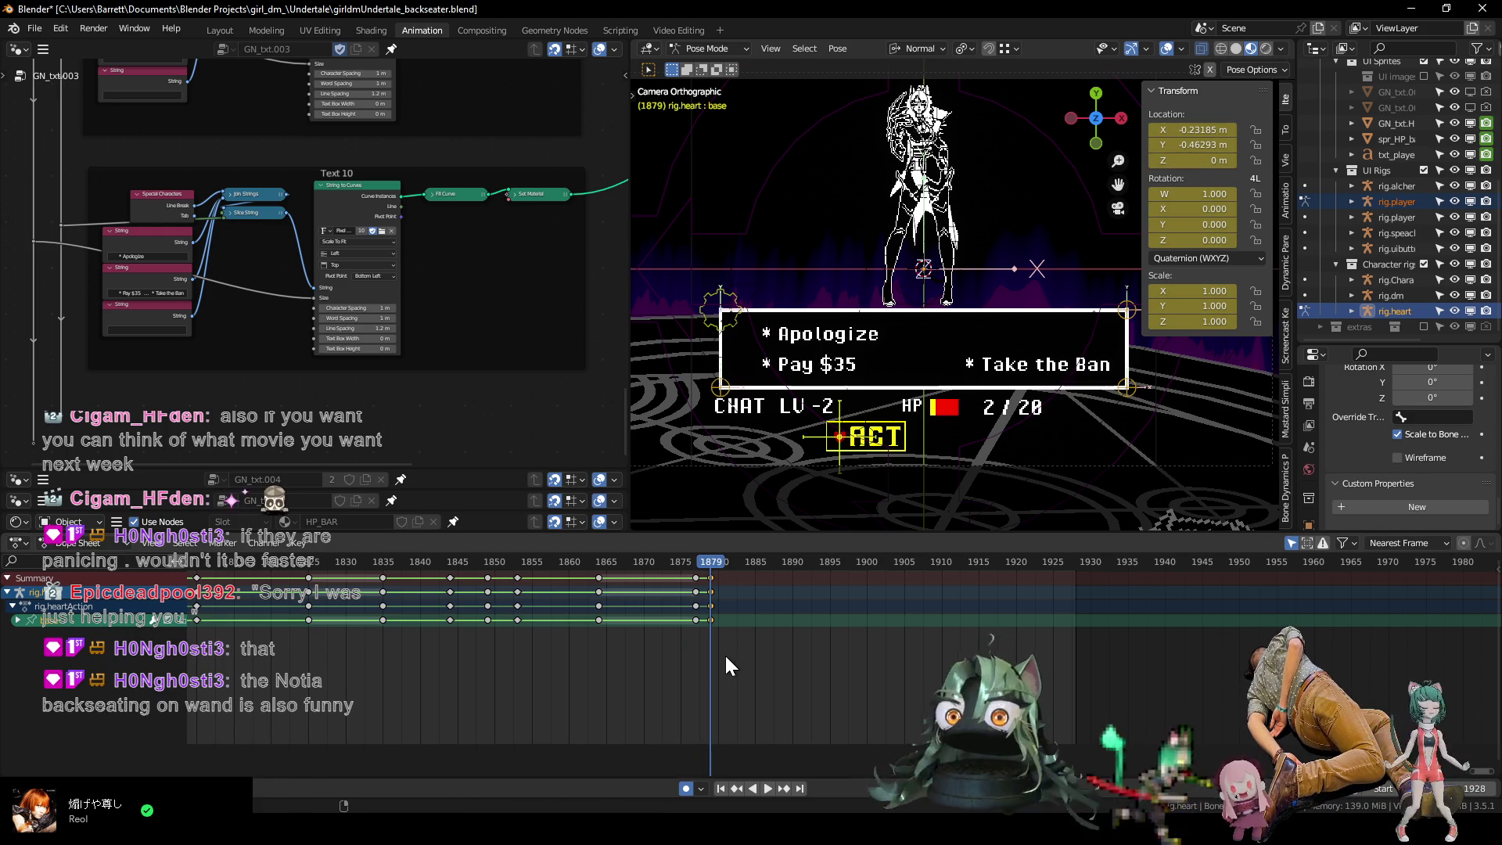
key(Left)
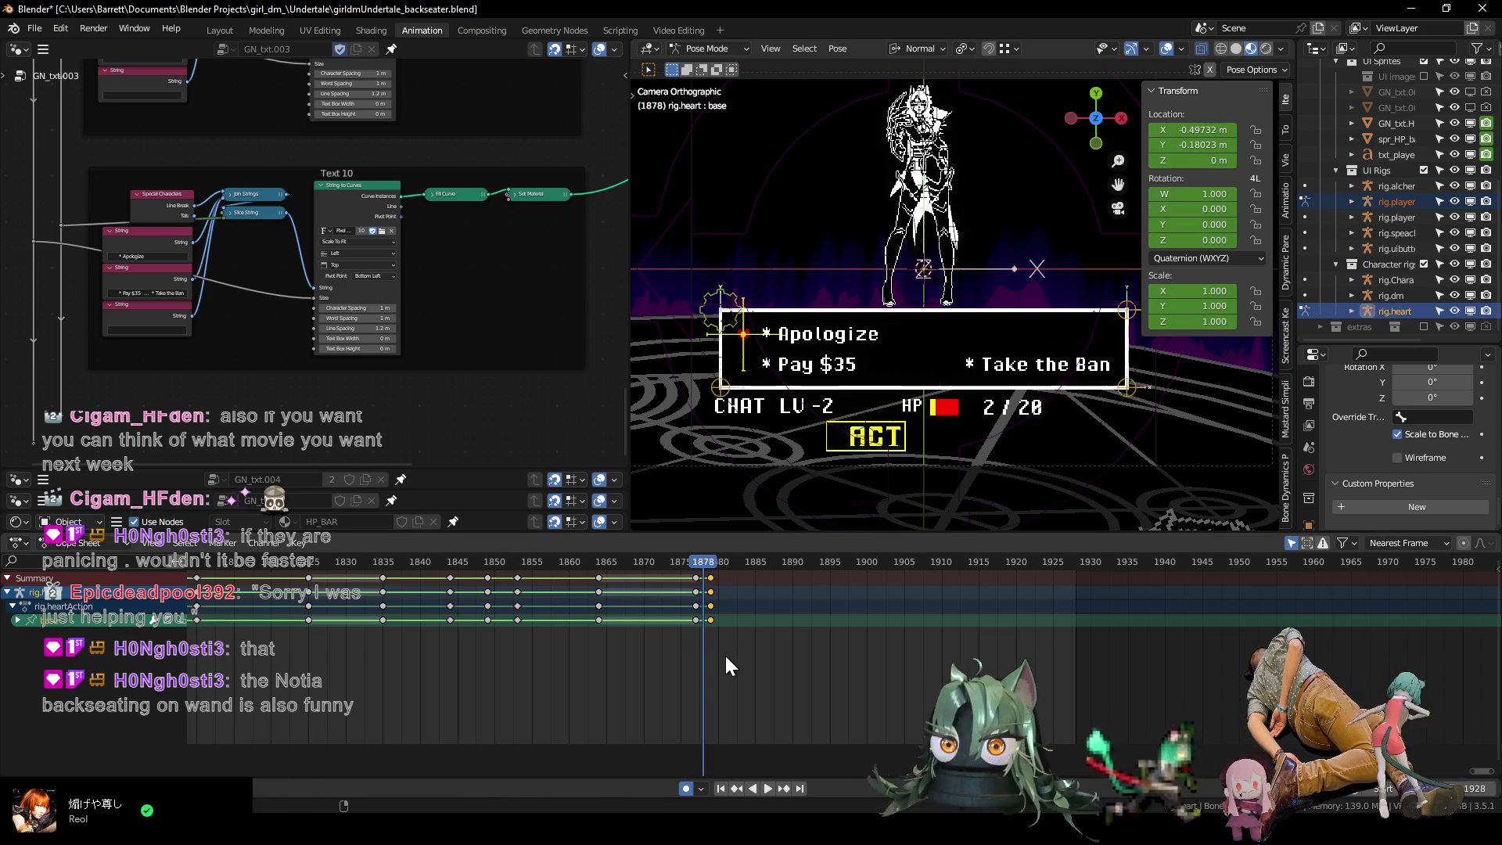
key(Left)
key(Right)
key(Right)
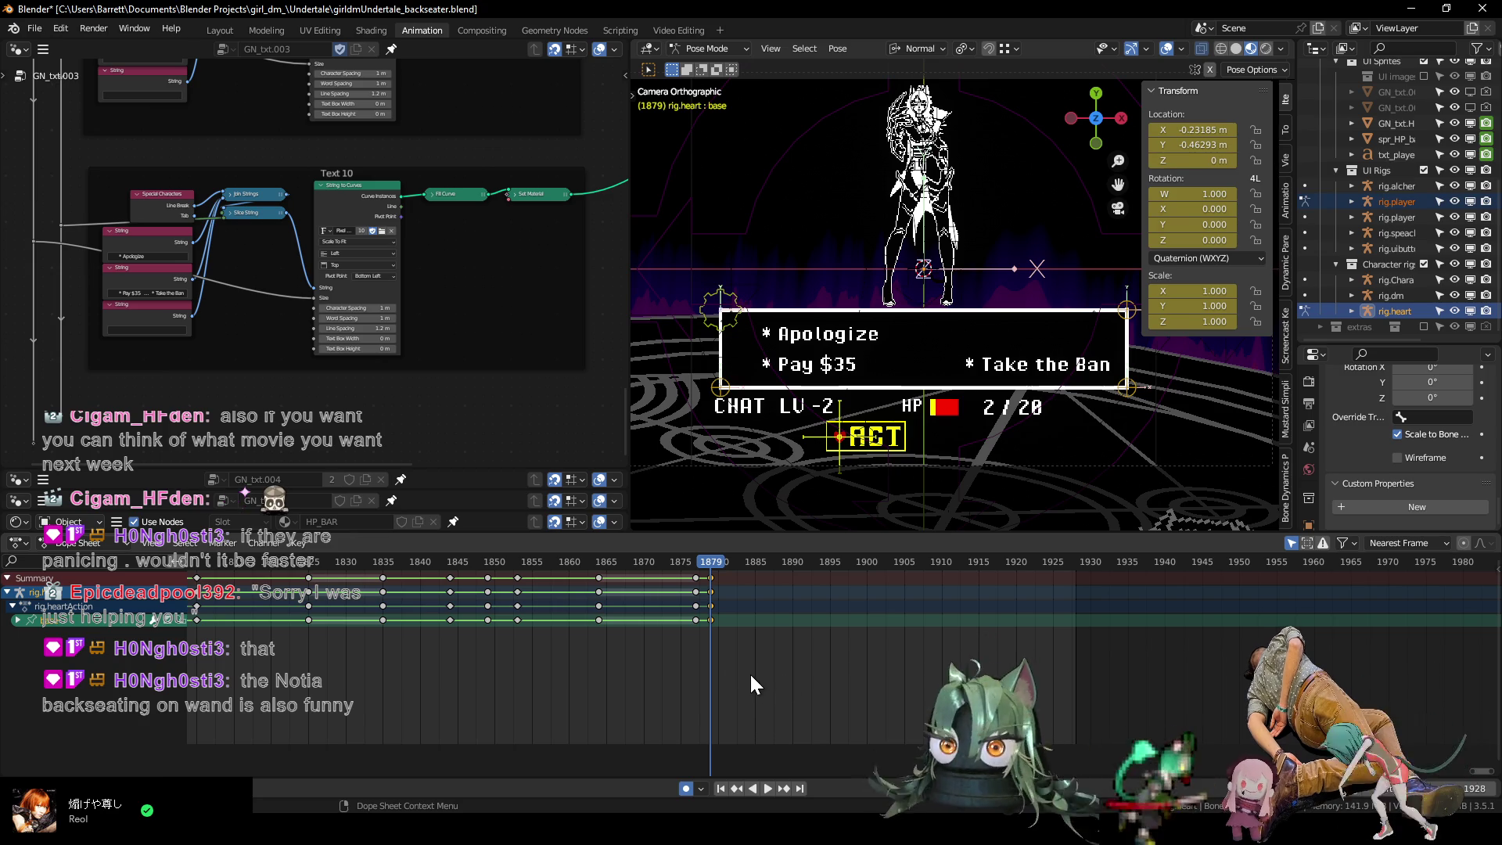
scroll(747, 650, down, 5)
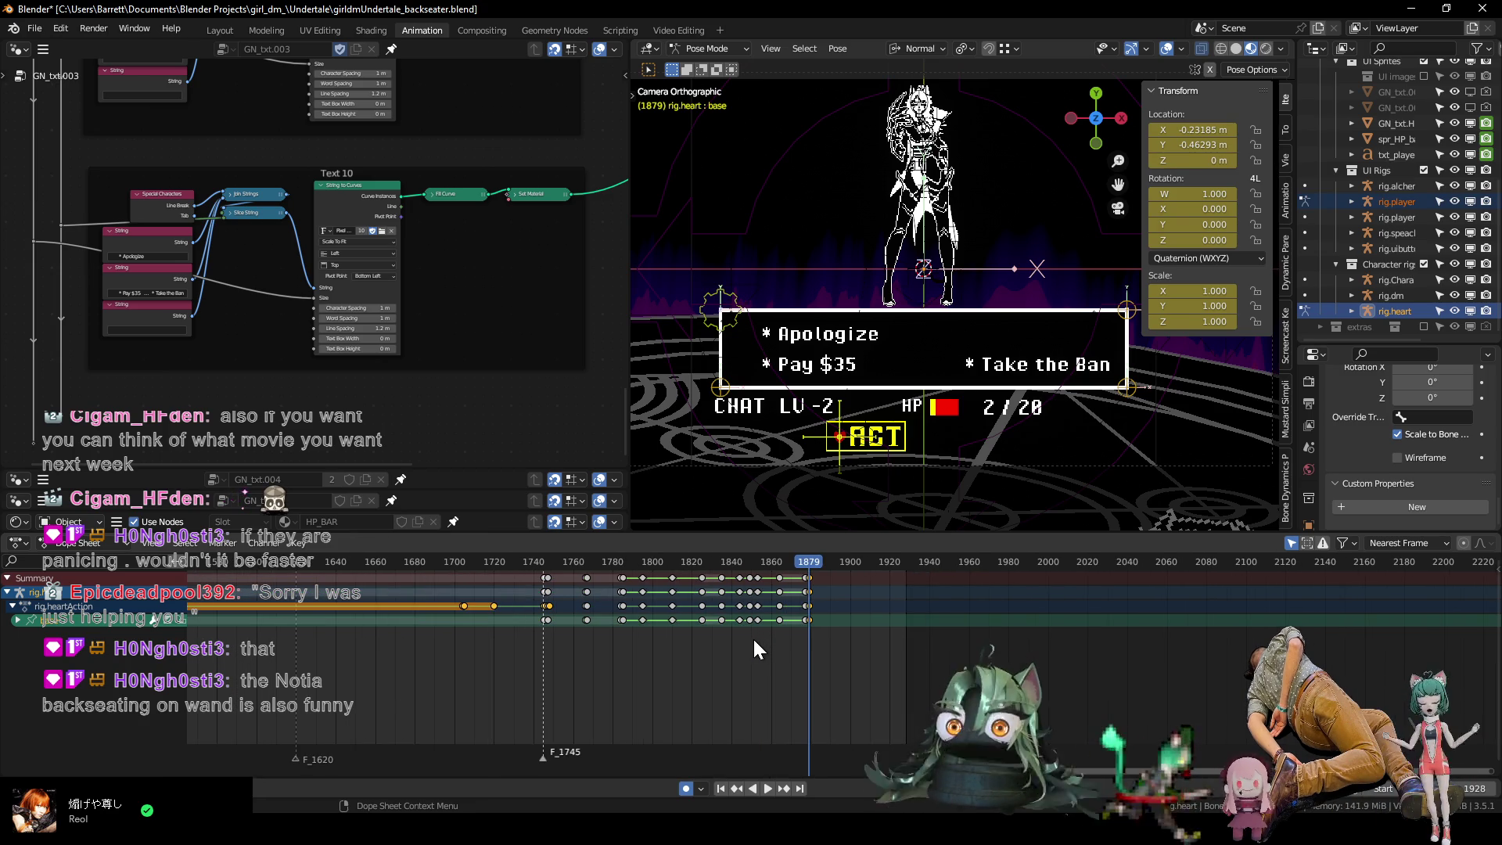
scroll(834, 621, up, 2)
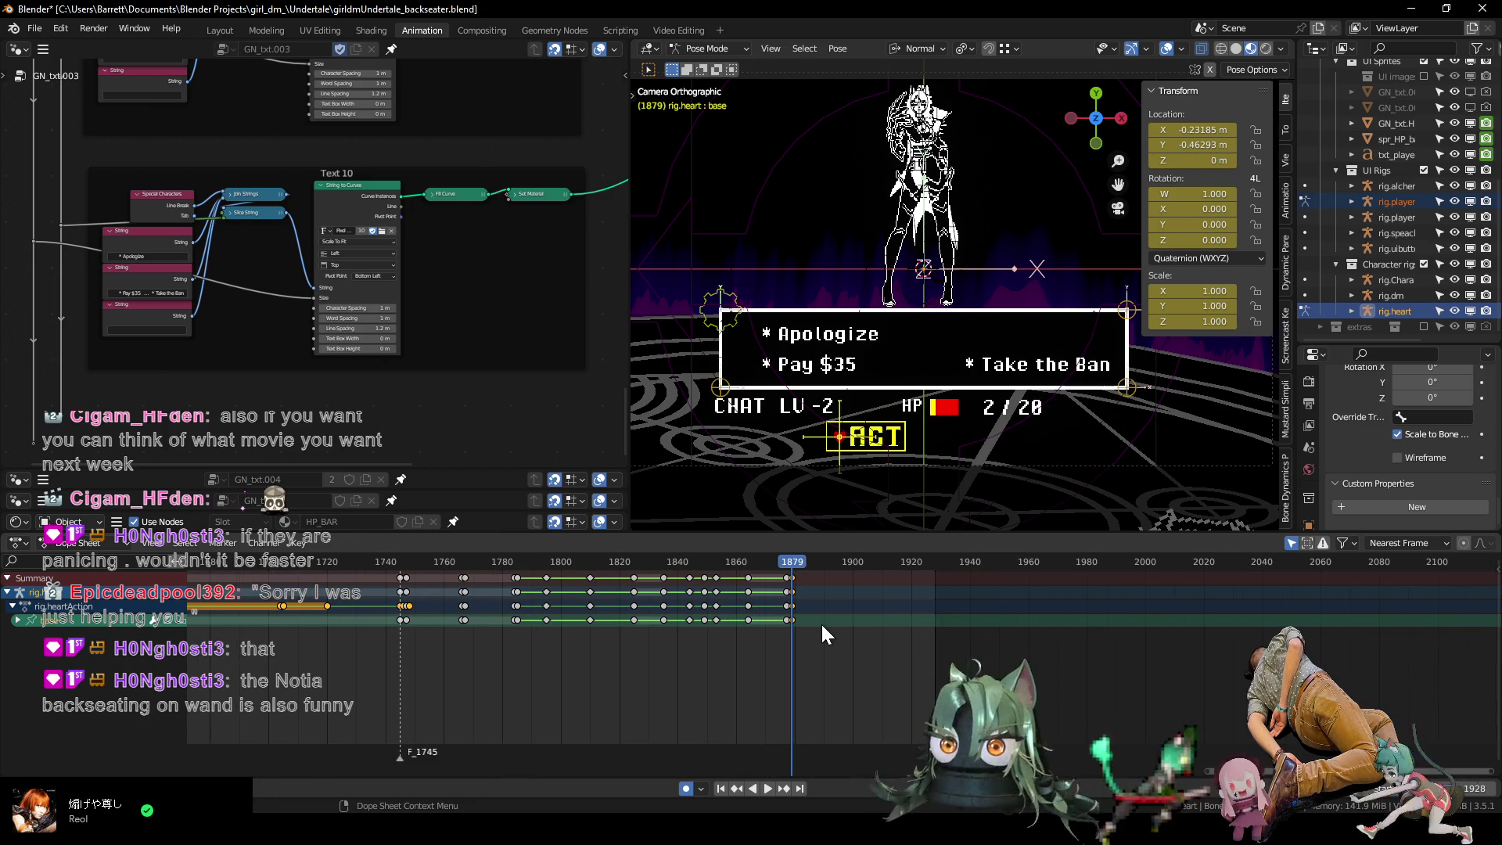
key(Left)
key(Left)
scroll(812, 629, up, 2)
scroll(758, 632, up, 3)
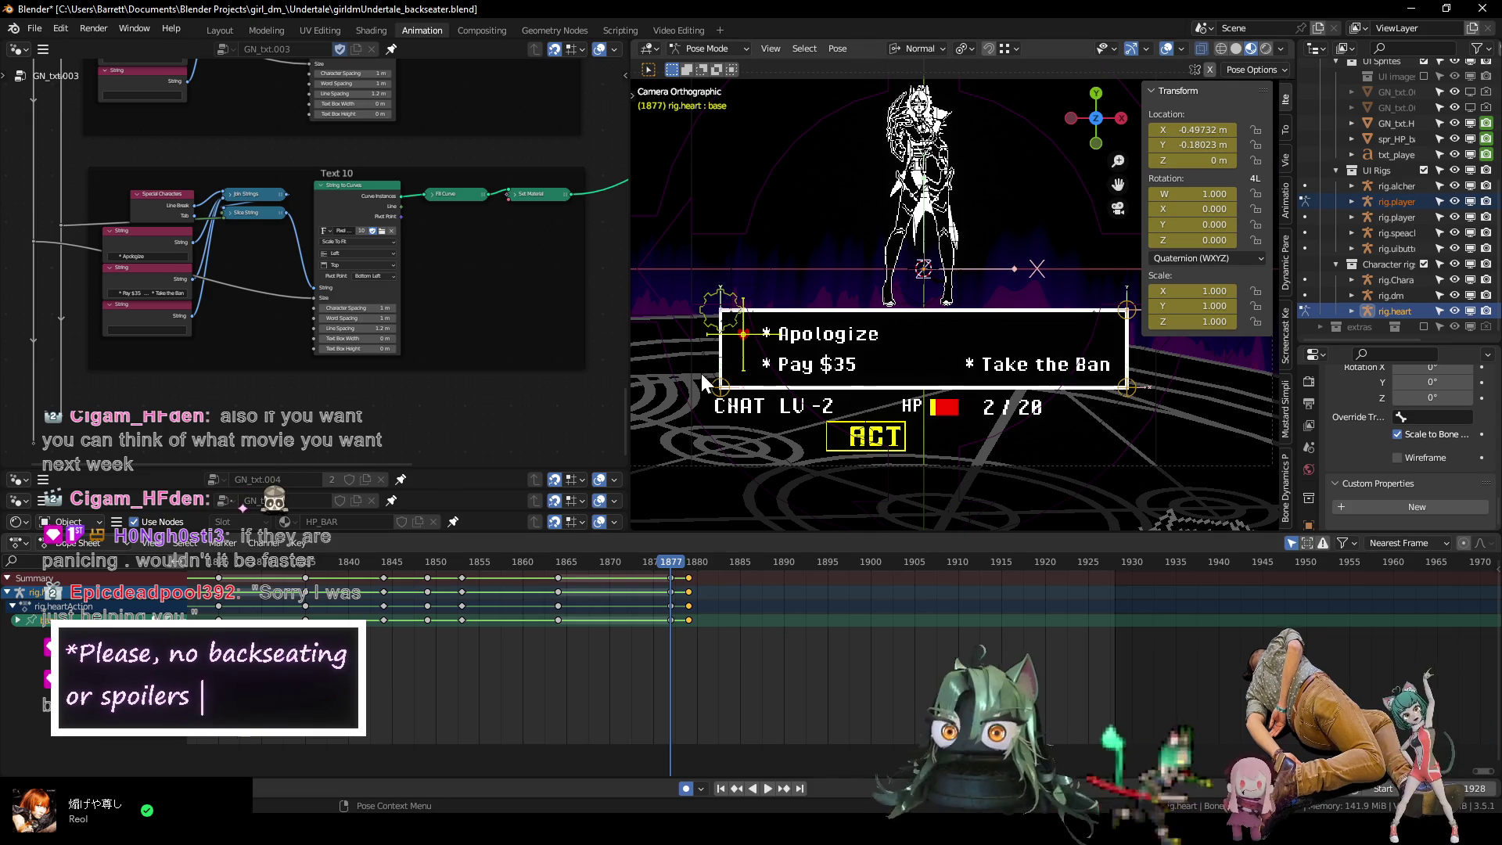
click(700, 230)
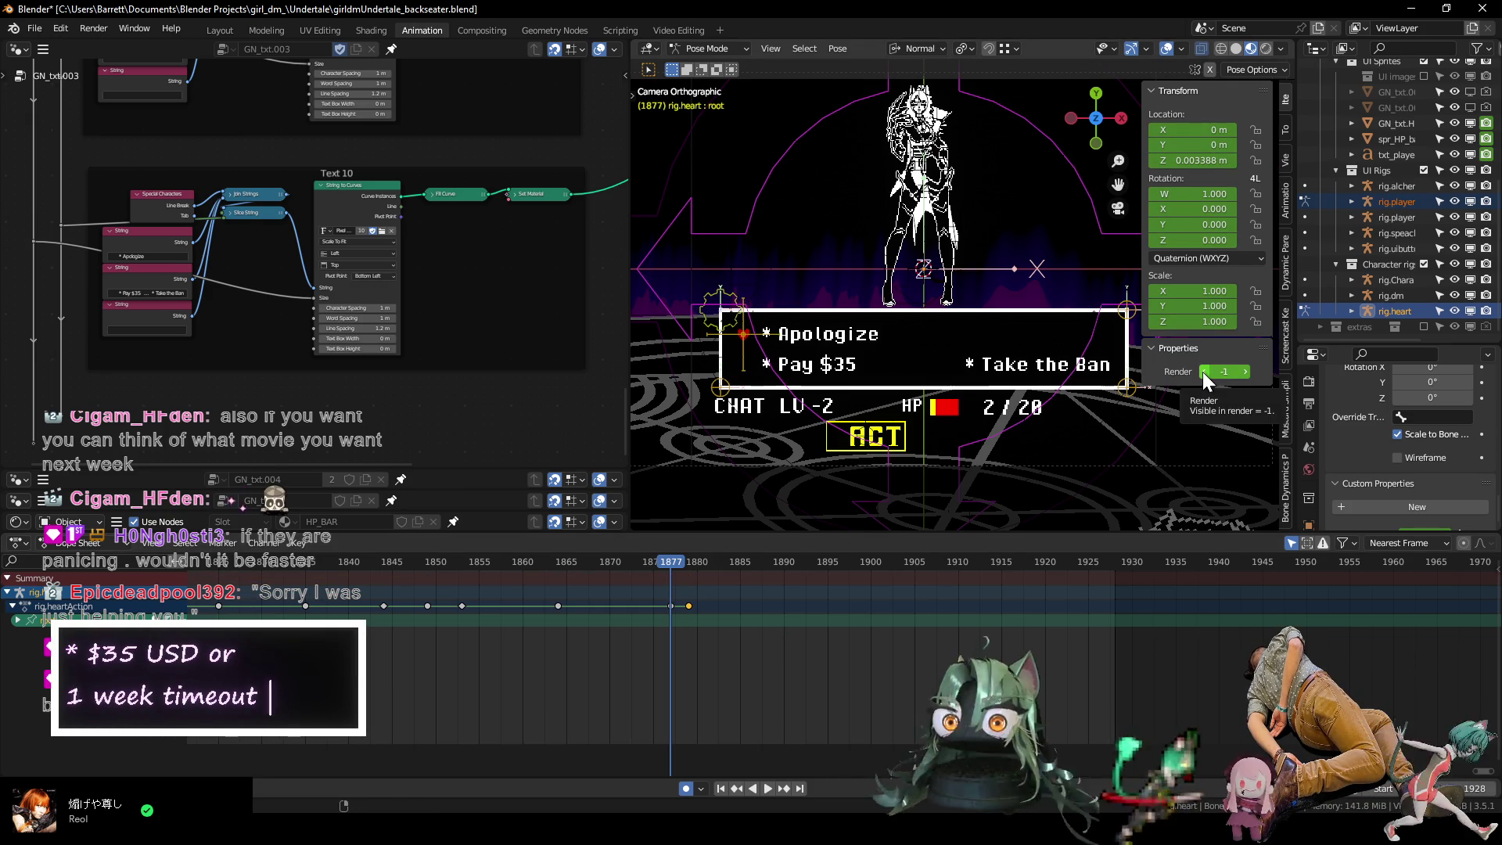
Key the heart root's Render at -1 on frame 1876, 0 on 1877 and -1 on 1879.
key(Left)
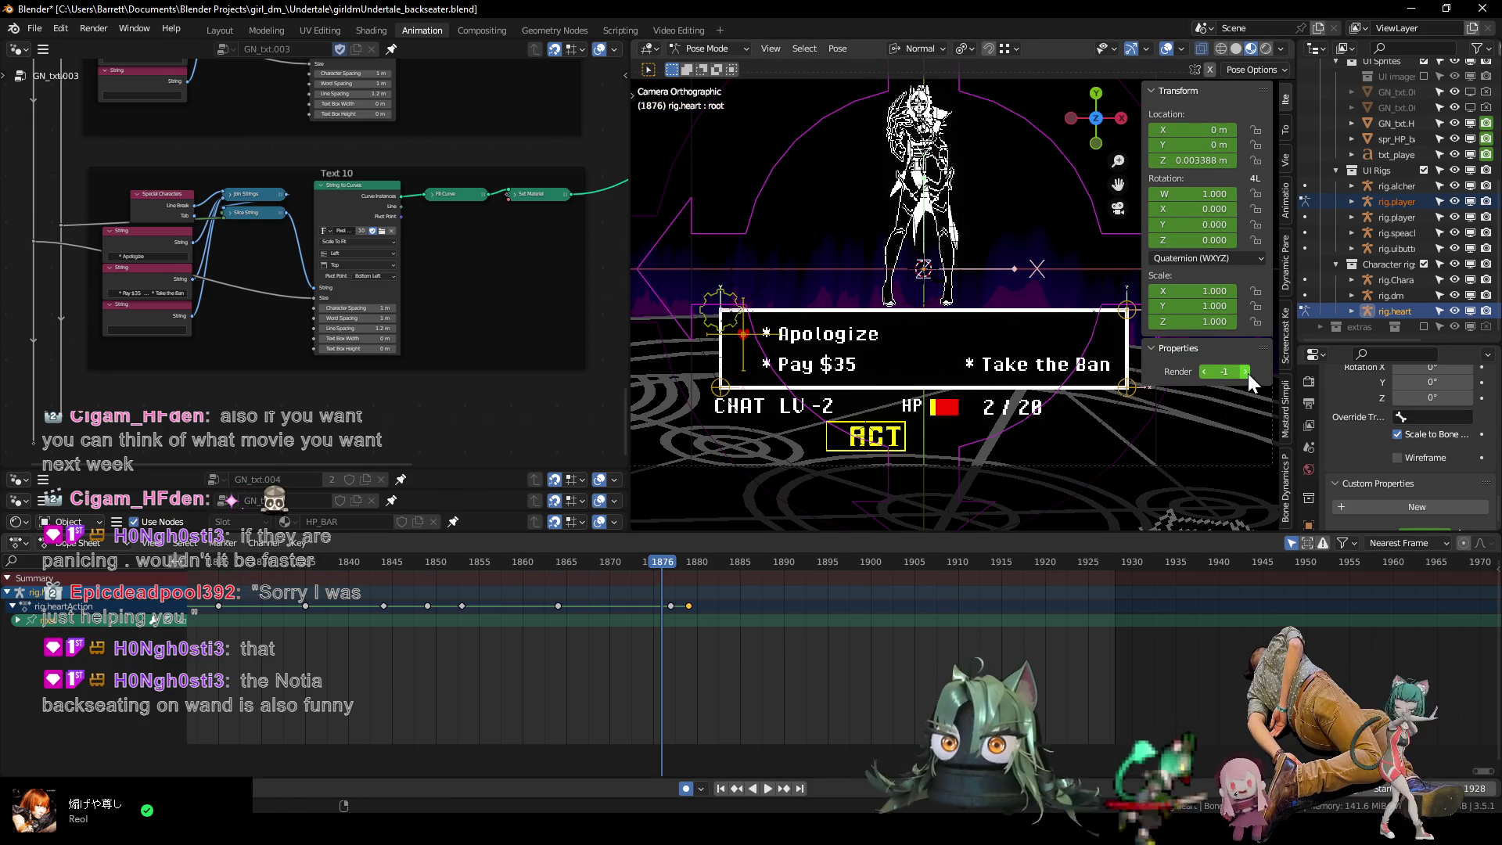
key(i)
key(Right)
click(1245, 372)
key(Right)
key(Right)
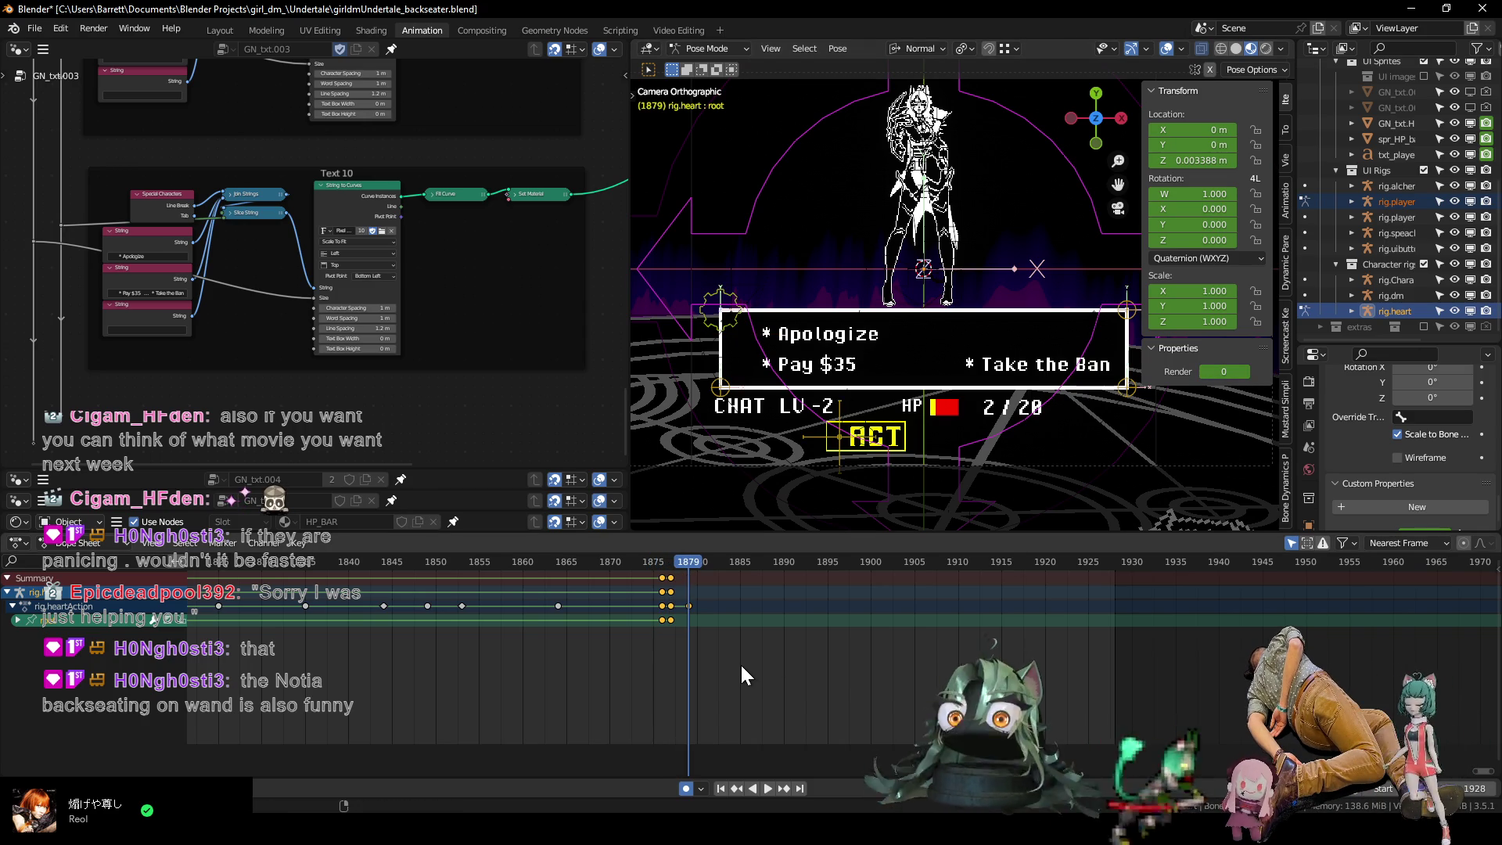
click(1204, 372)
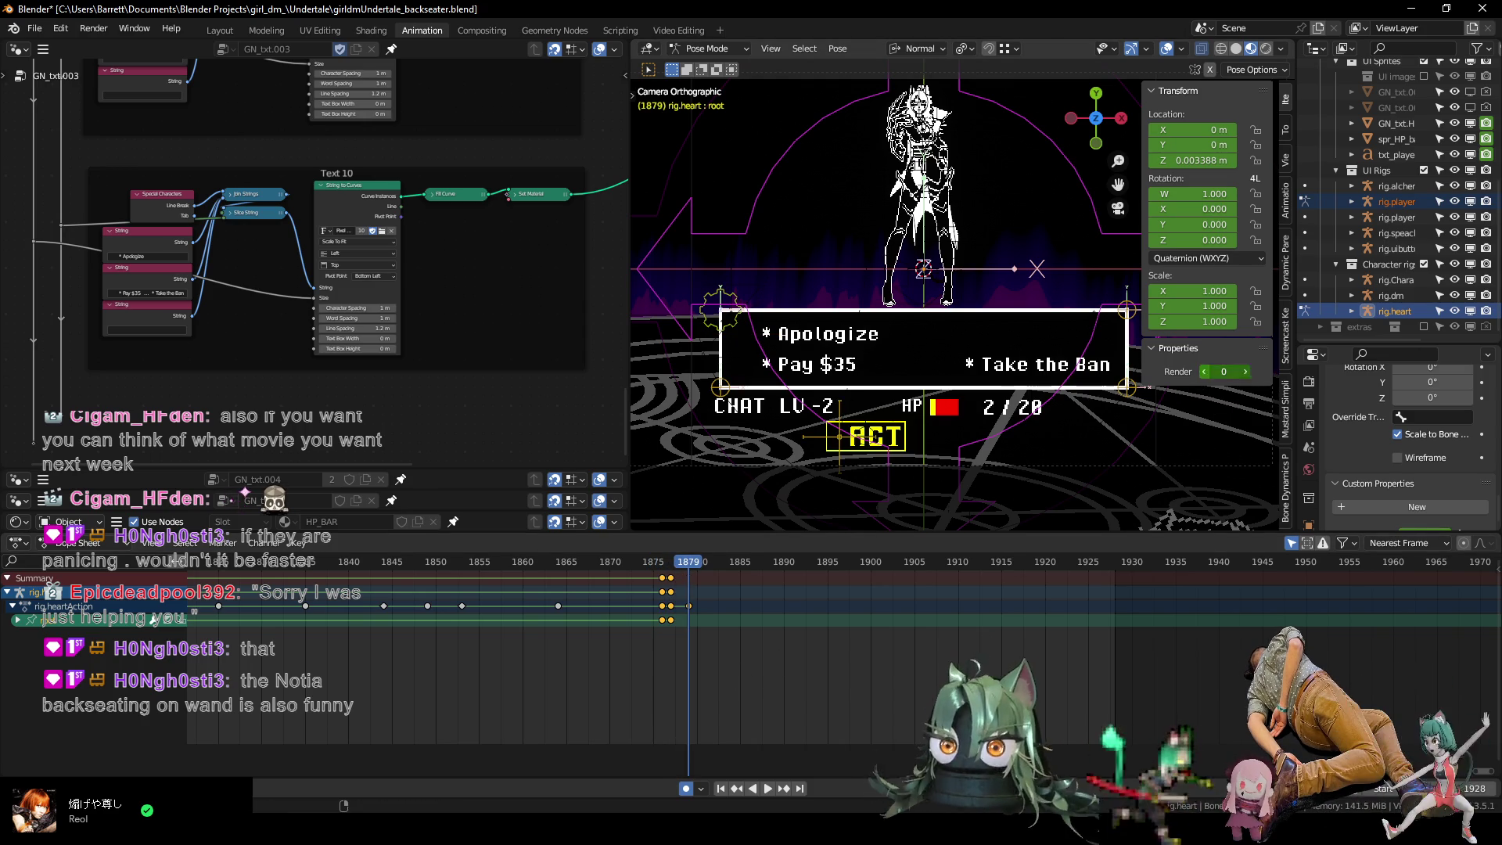
key(Right)
key(Right)
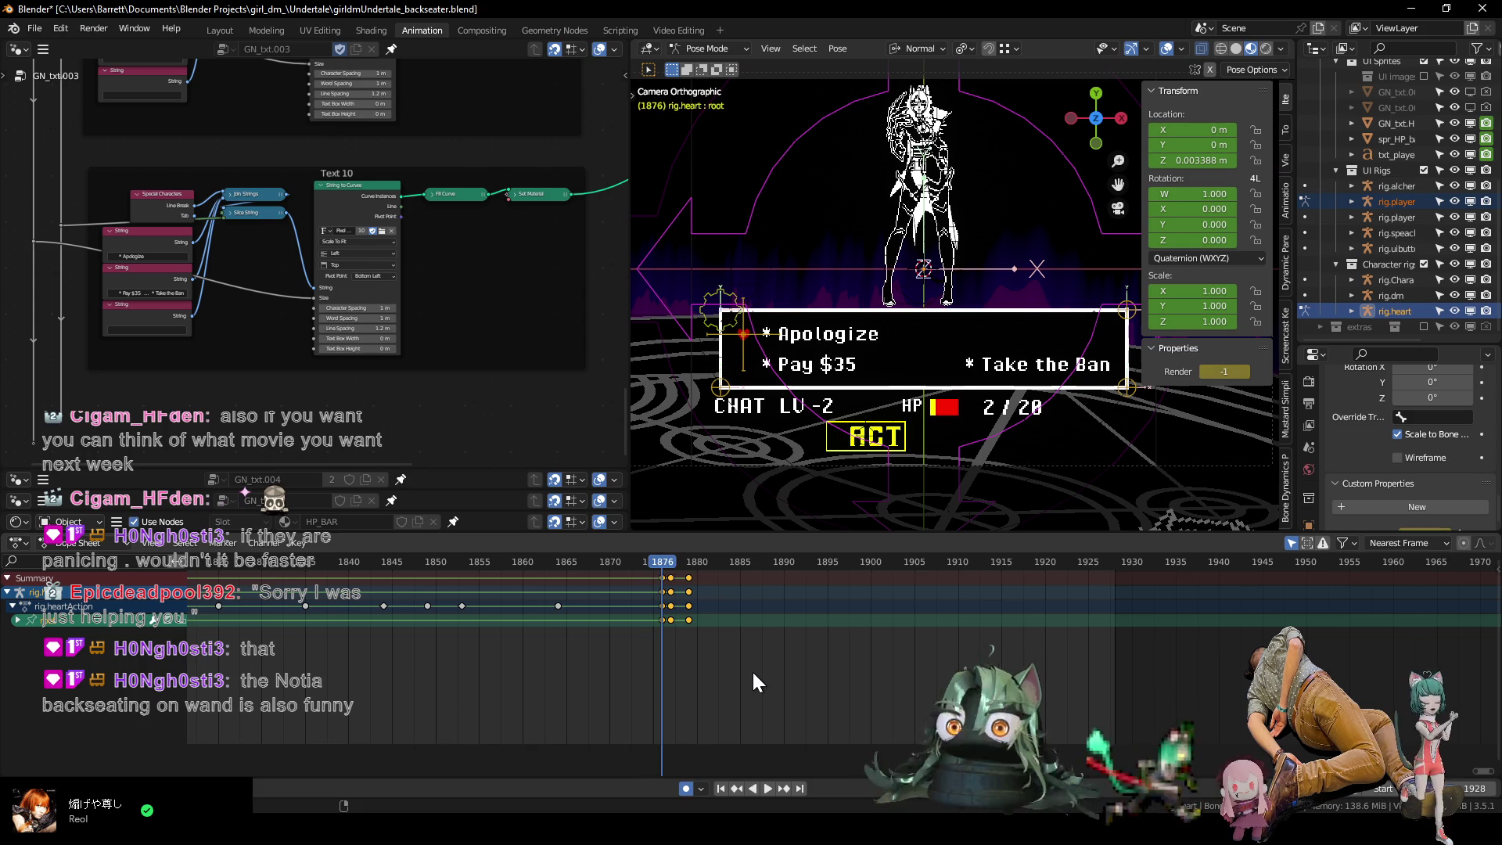
key(Left)
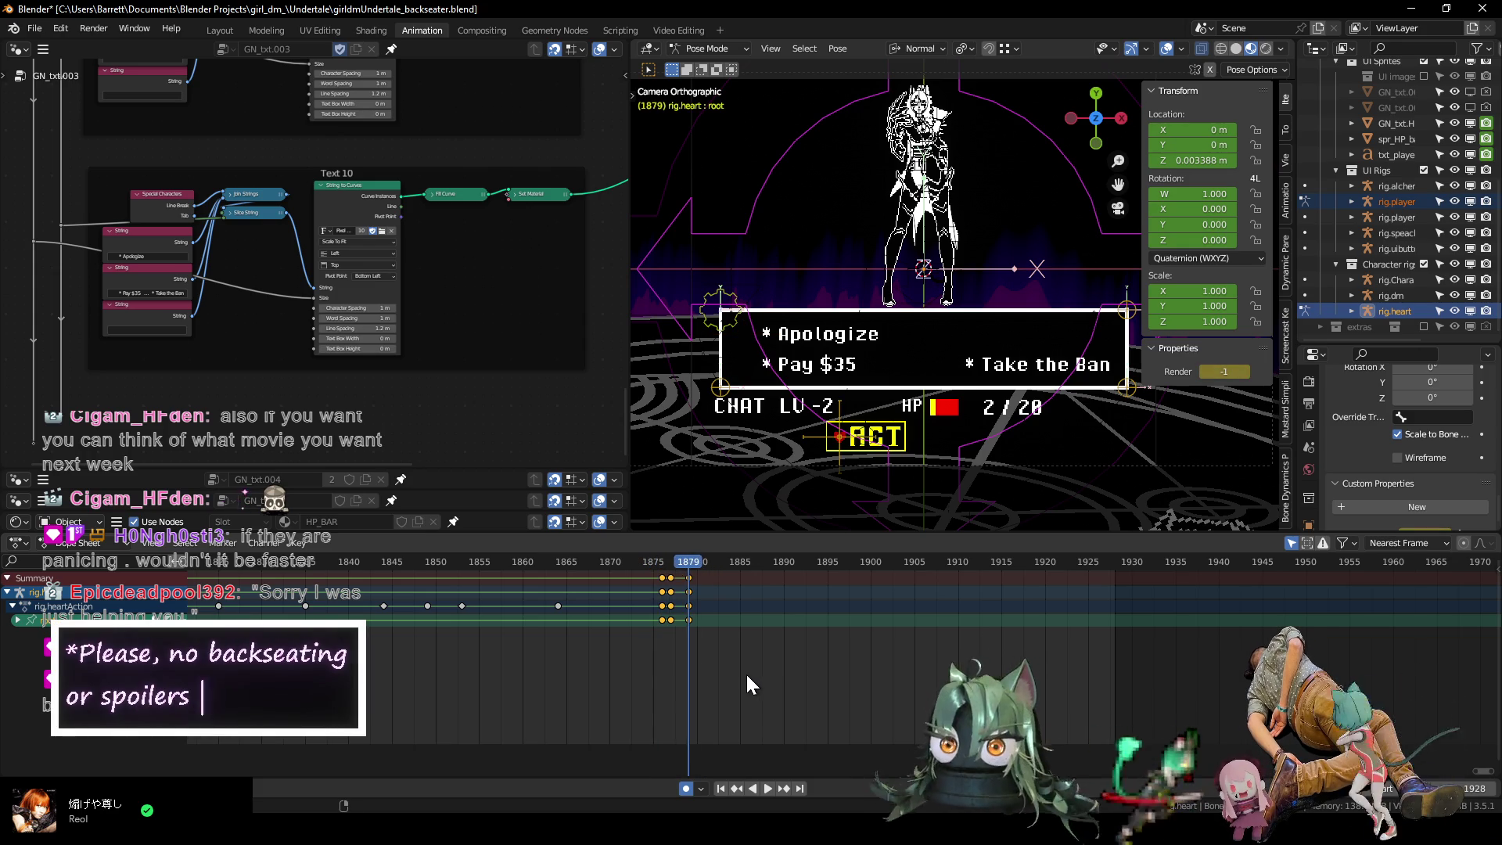
key(Left)
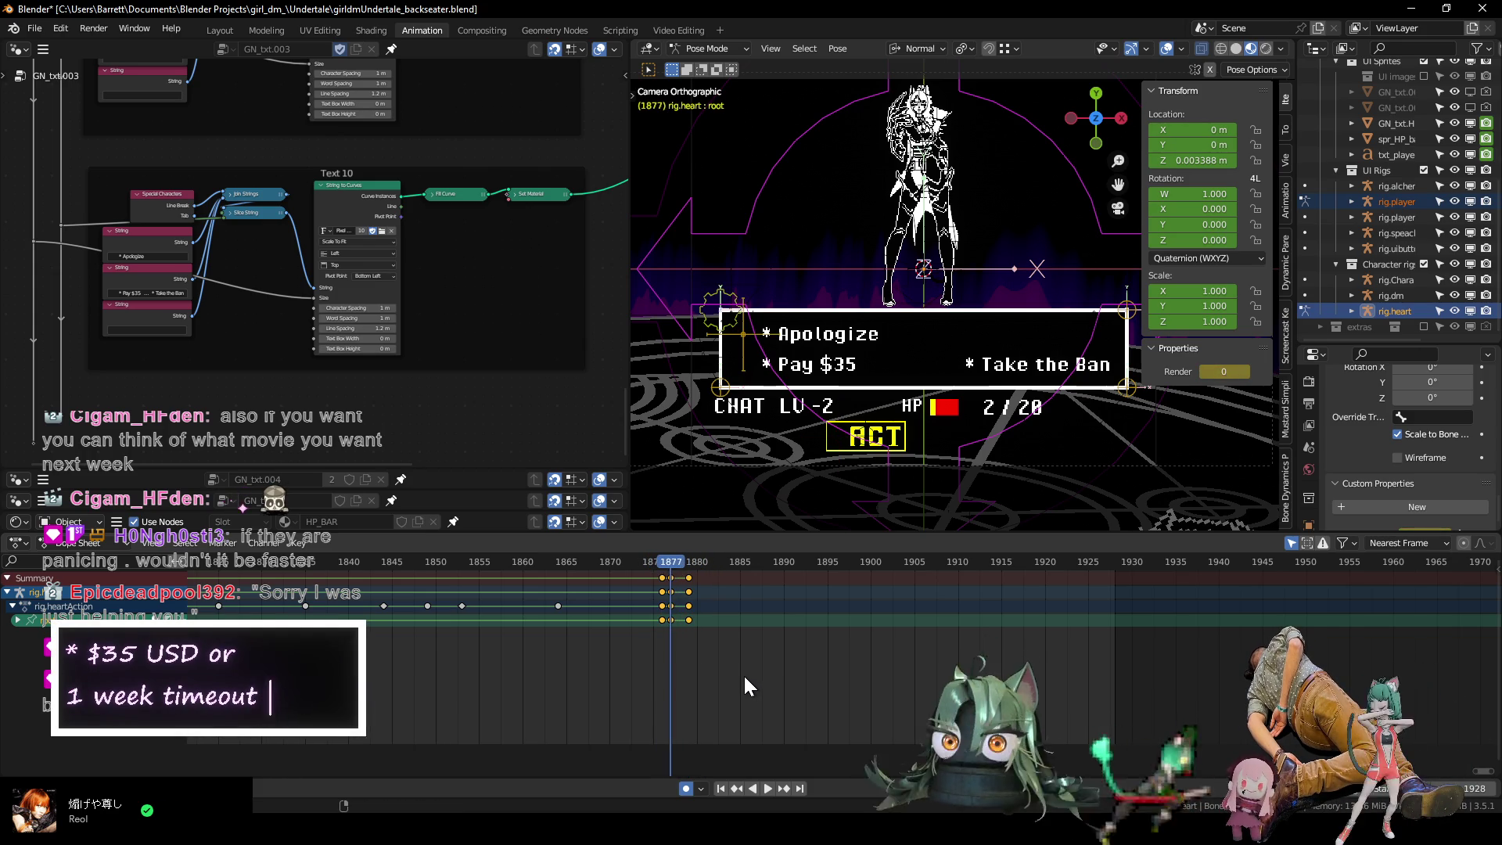
key(Left)
key(Left)
key(Left)
key(Right)
click(720, 307)
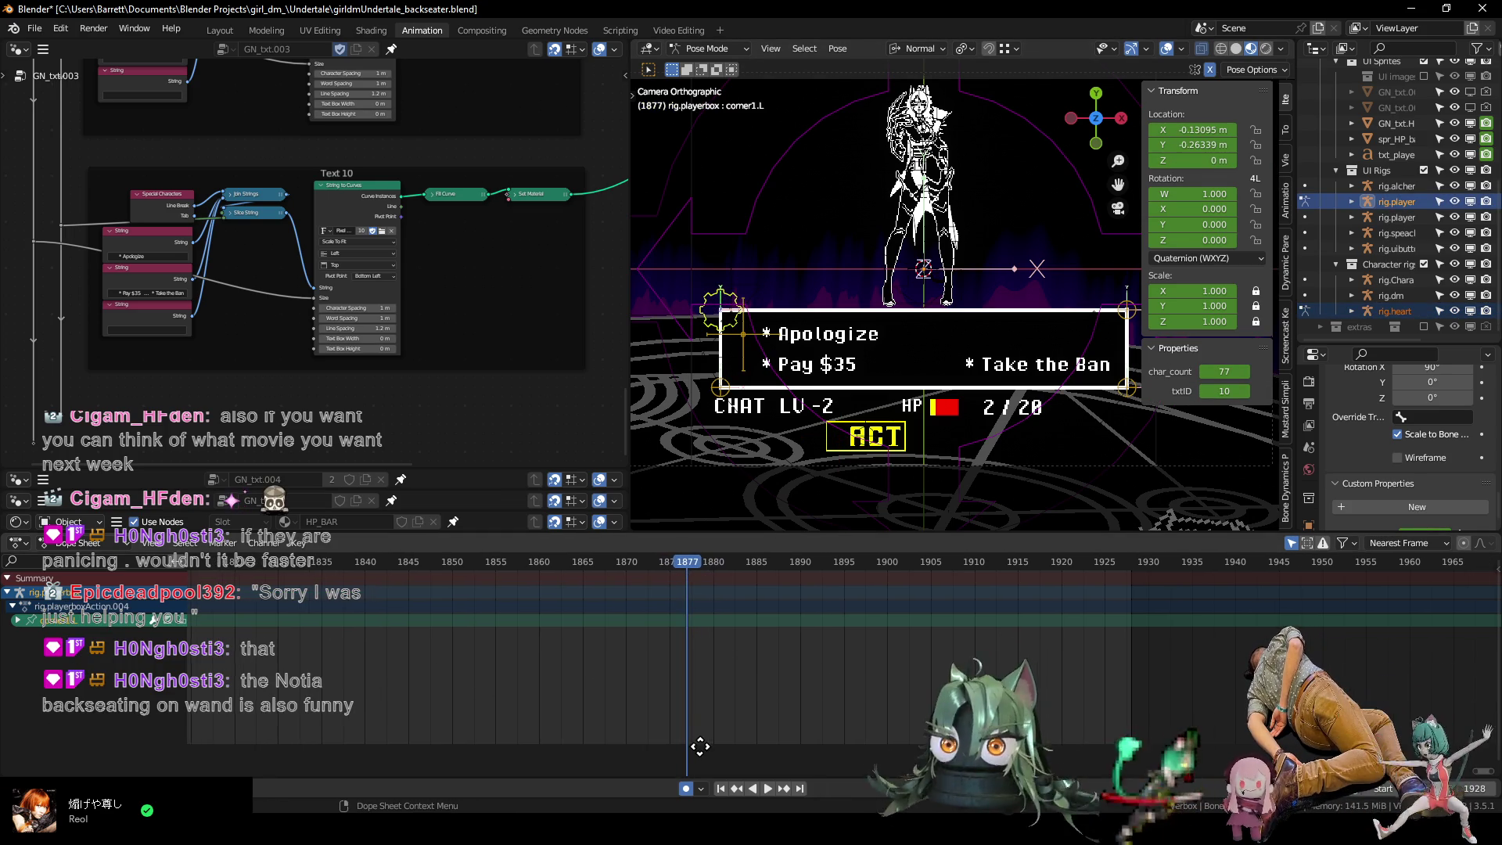
Play back the dialogue from around frame 1791 to preview its timing.
scroll(688, 641, down, 5)
middle_drag(728, 632, 752, 655)
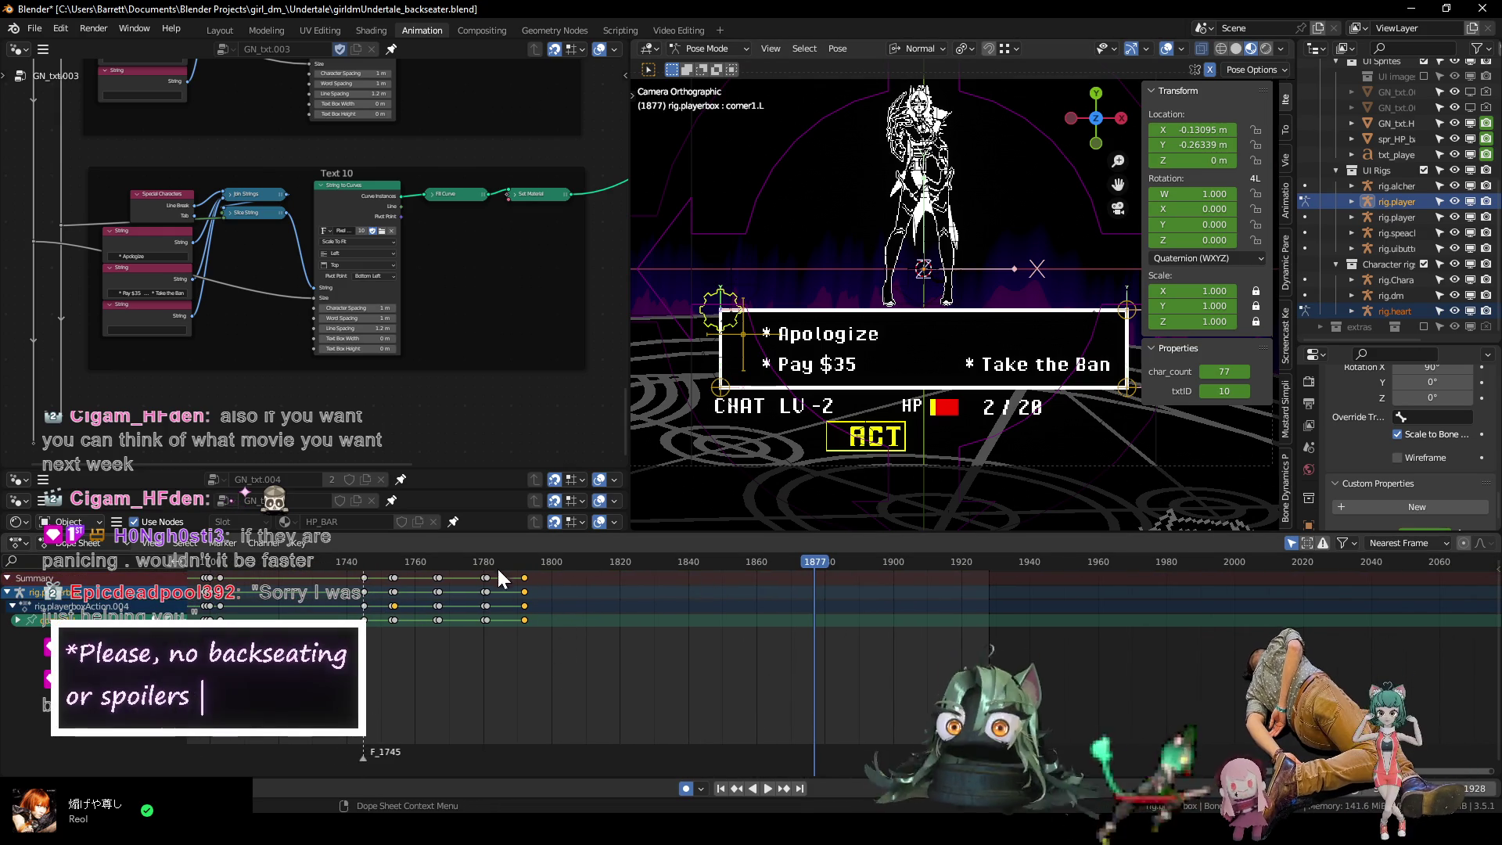
mouse_move(476, 554)
mouse_down()
mouse_move(547, 565)
mouse_move(319, 570)
mouse_up()
key(space)
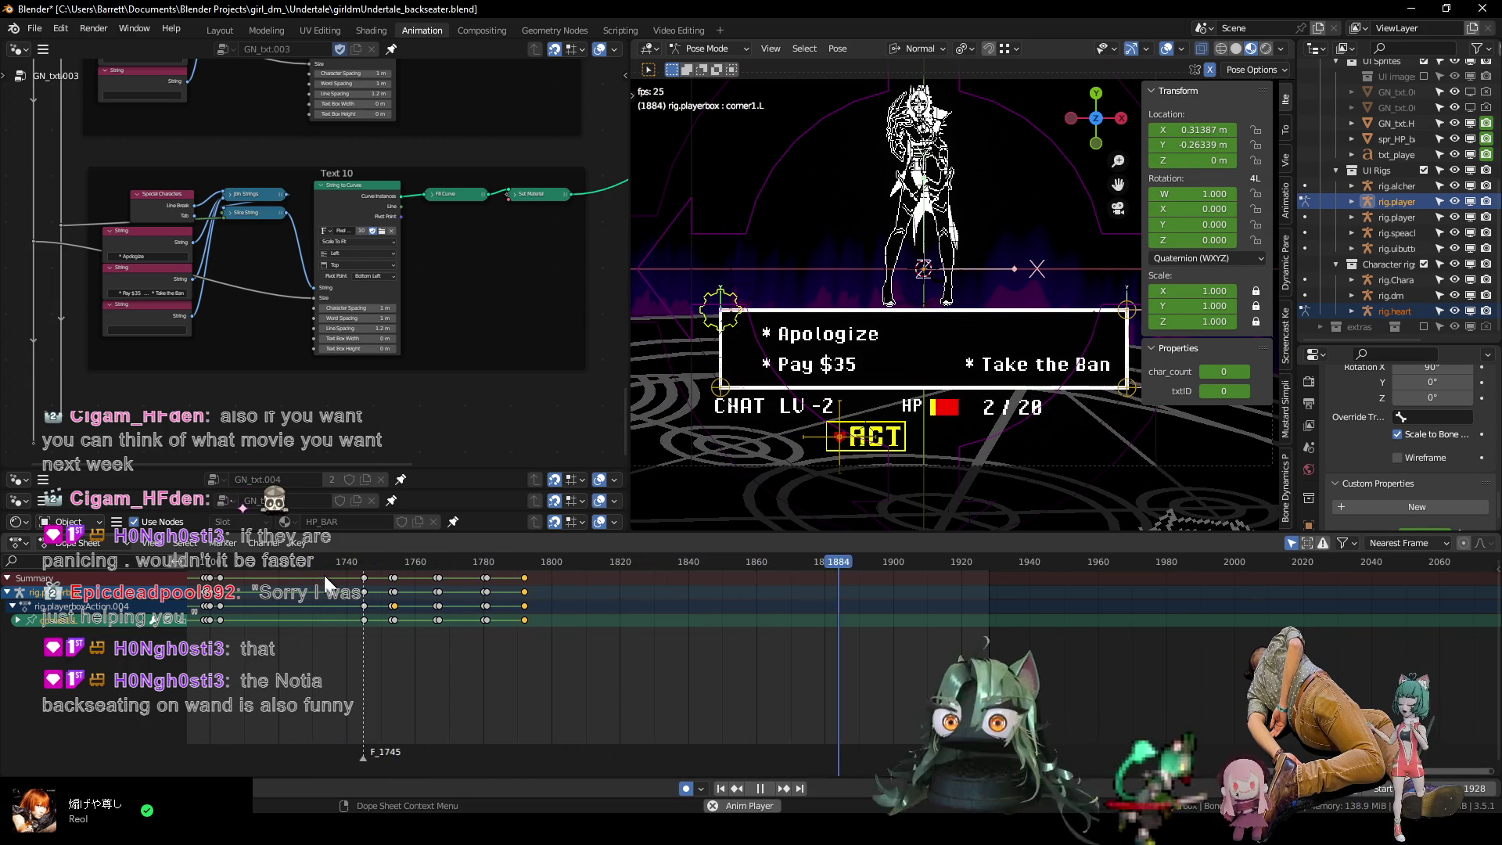
key(space)
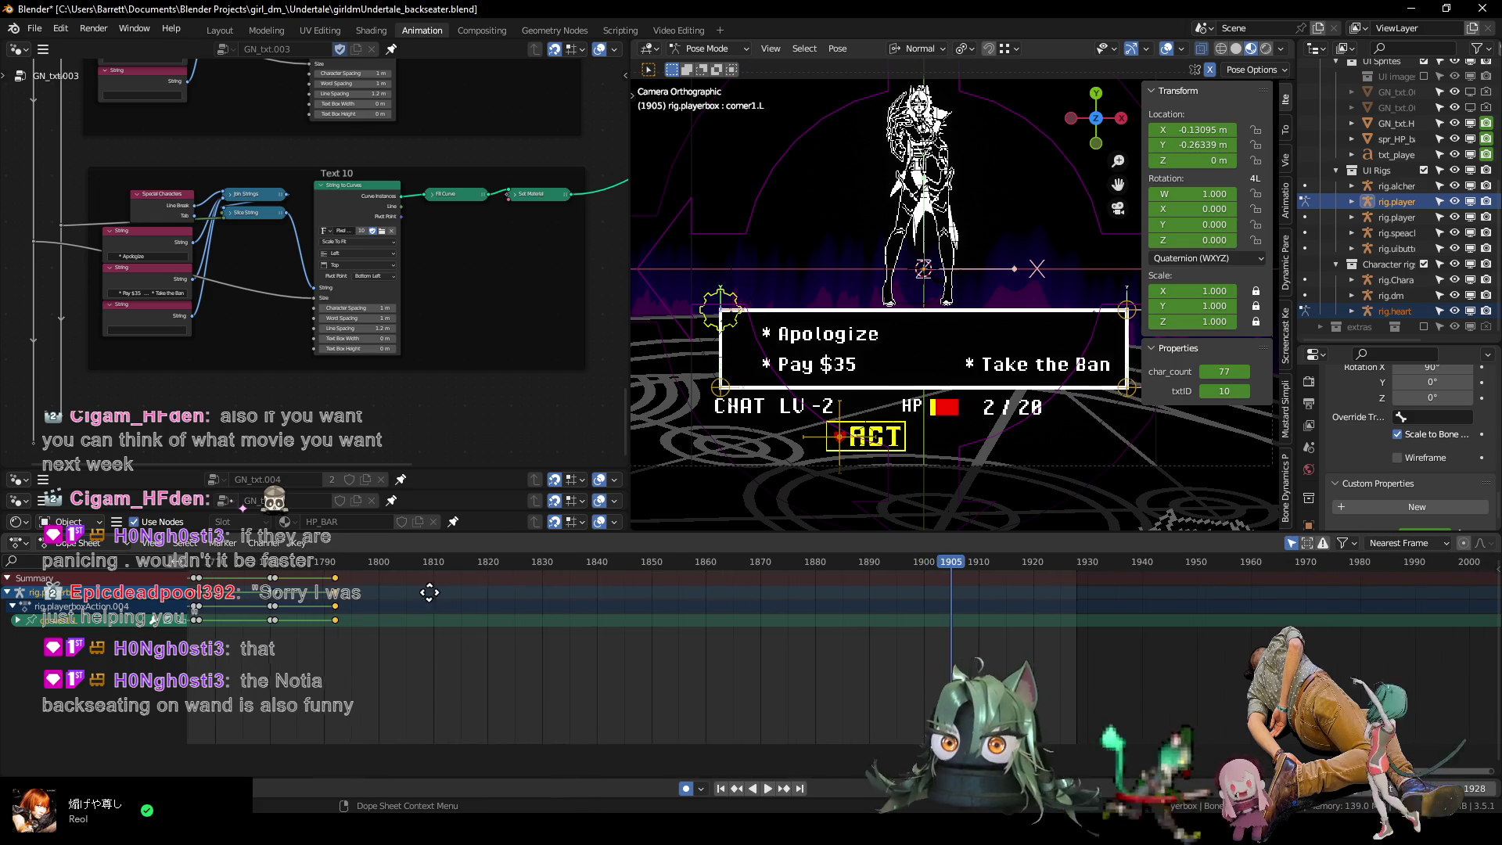
key(space)
scroll(520, 562, up, 3)
click(521, 561)
drag(521, 562, 1005, 583)
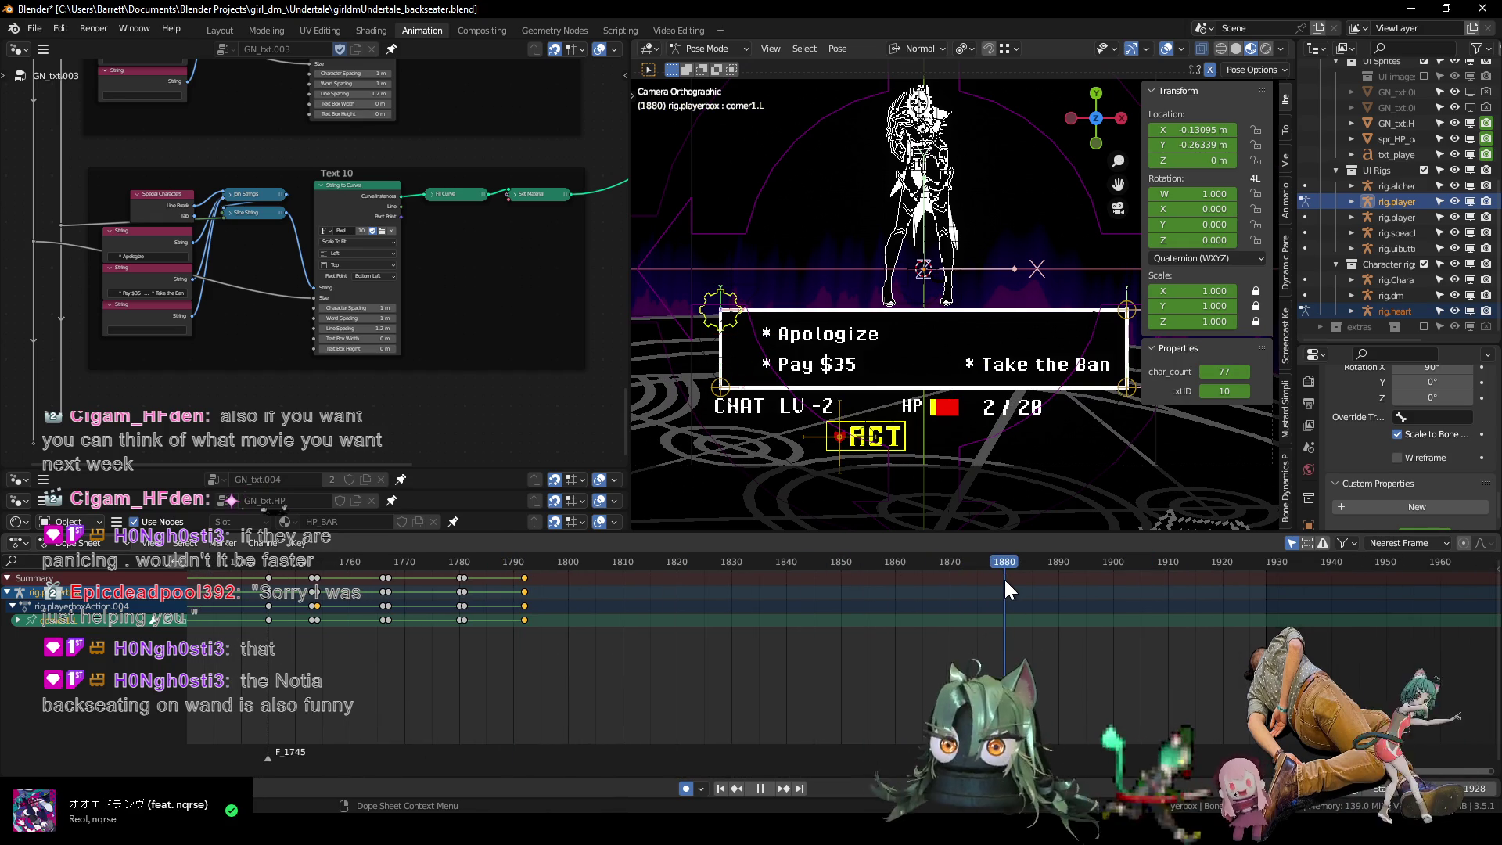
Add the marker F_1877 at frame 1877.
click(747, 360)
key(Left)
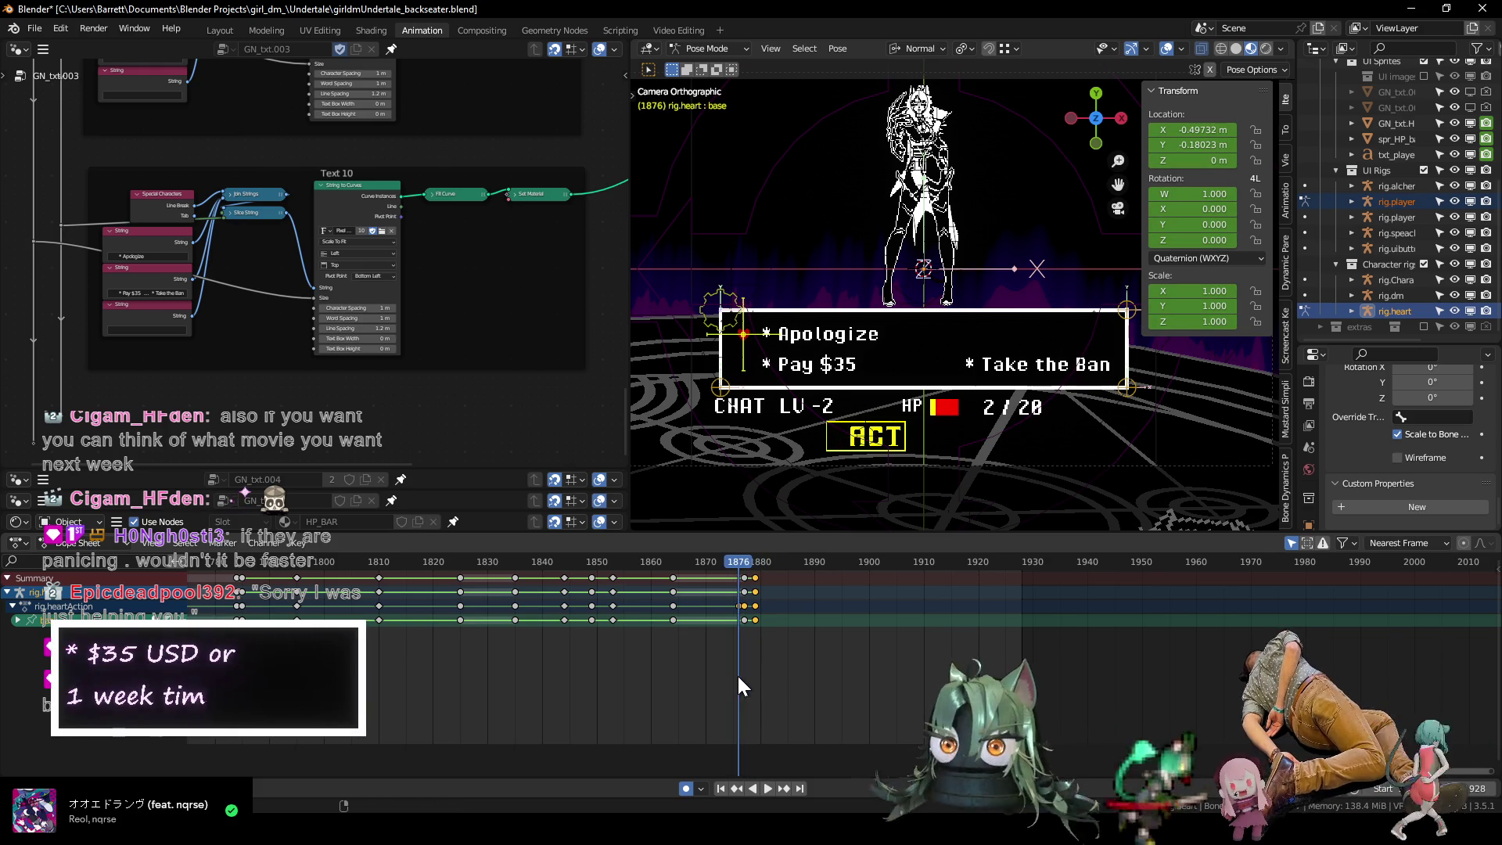
key(m)
middle_drag(777, 660, 667, 694)
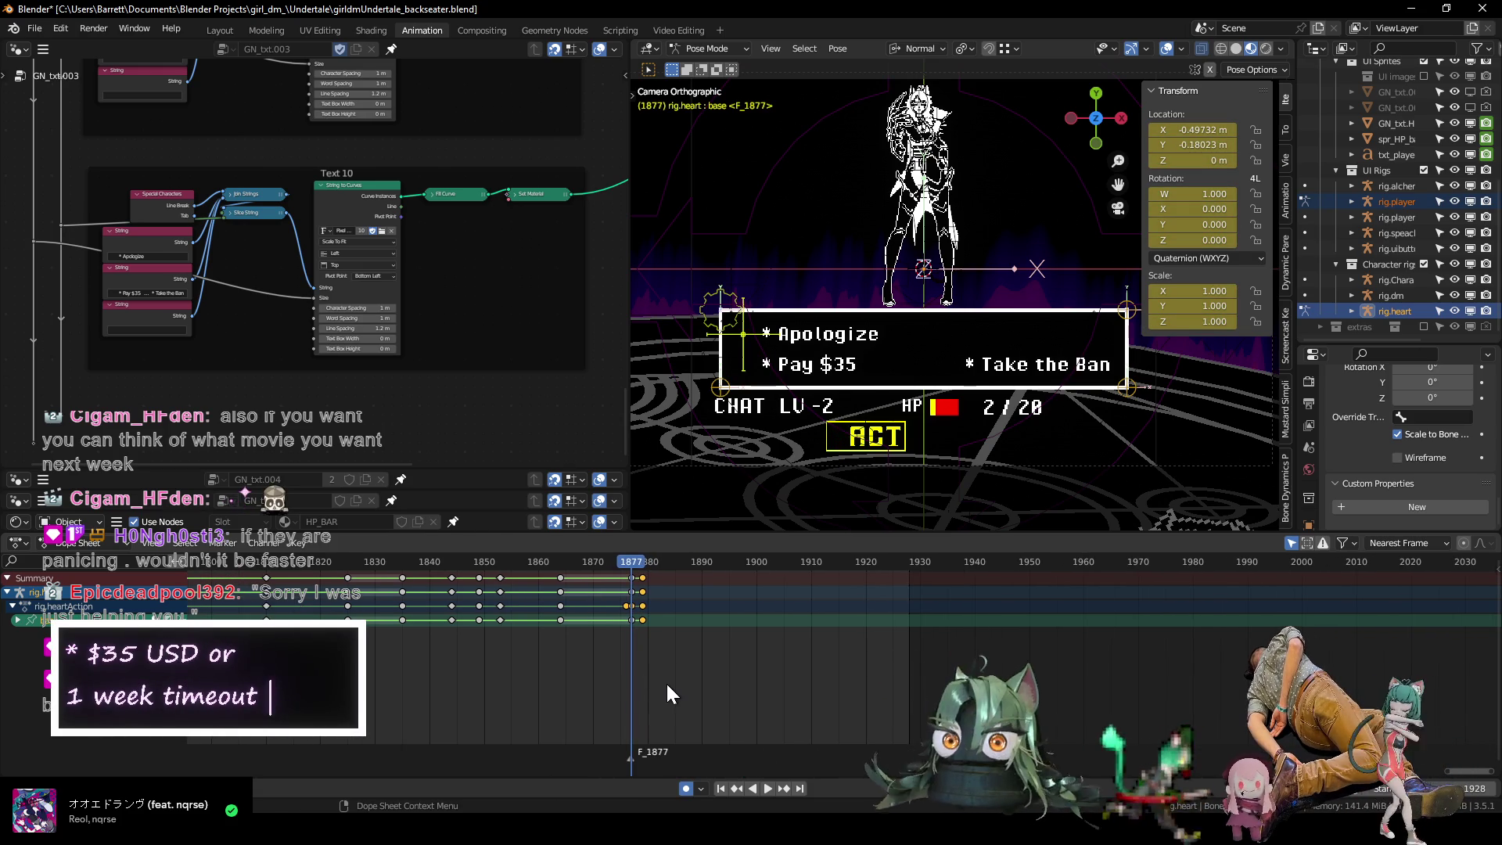
key(Left)
key(Right)
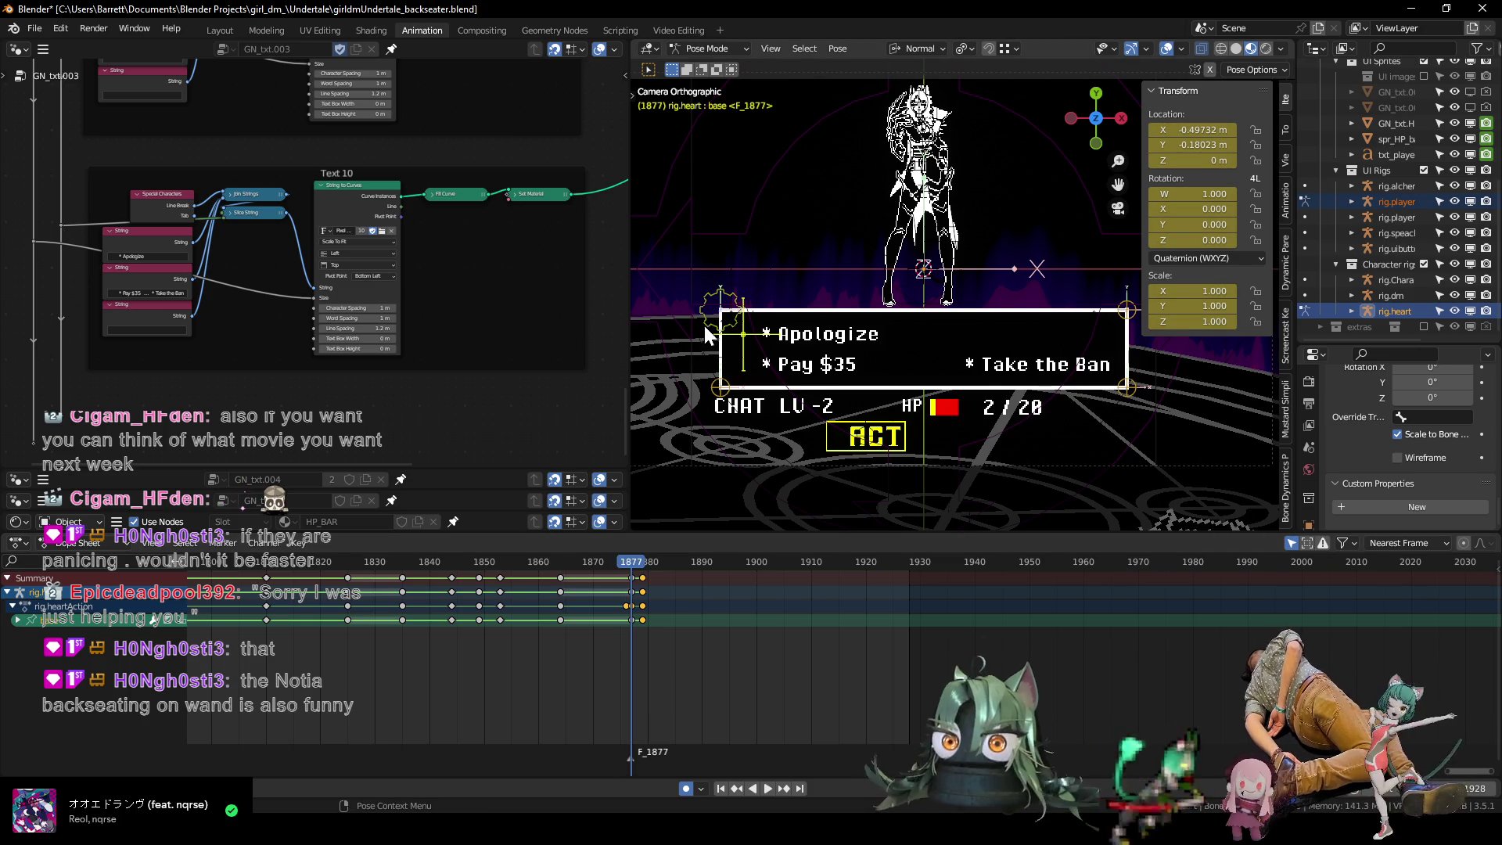
Key the dialog box's char_count at 77 on frame 1876 and 0 on frame 1877.
click(709, 321)
key(Left)
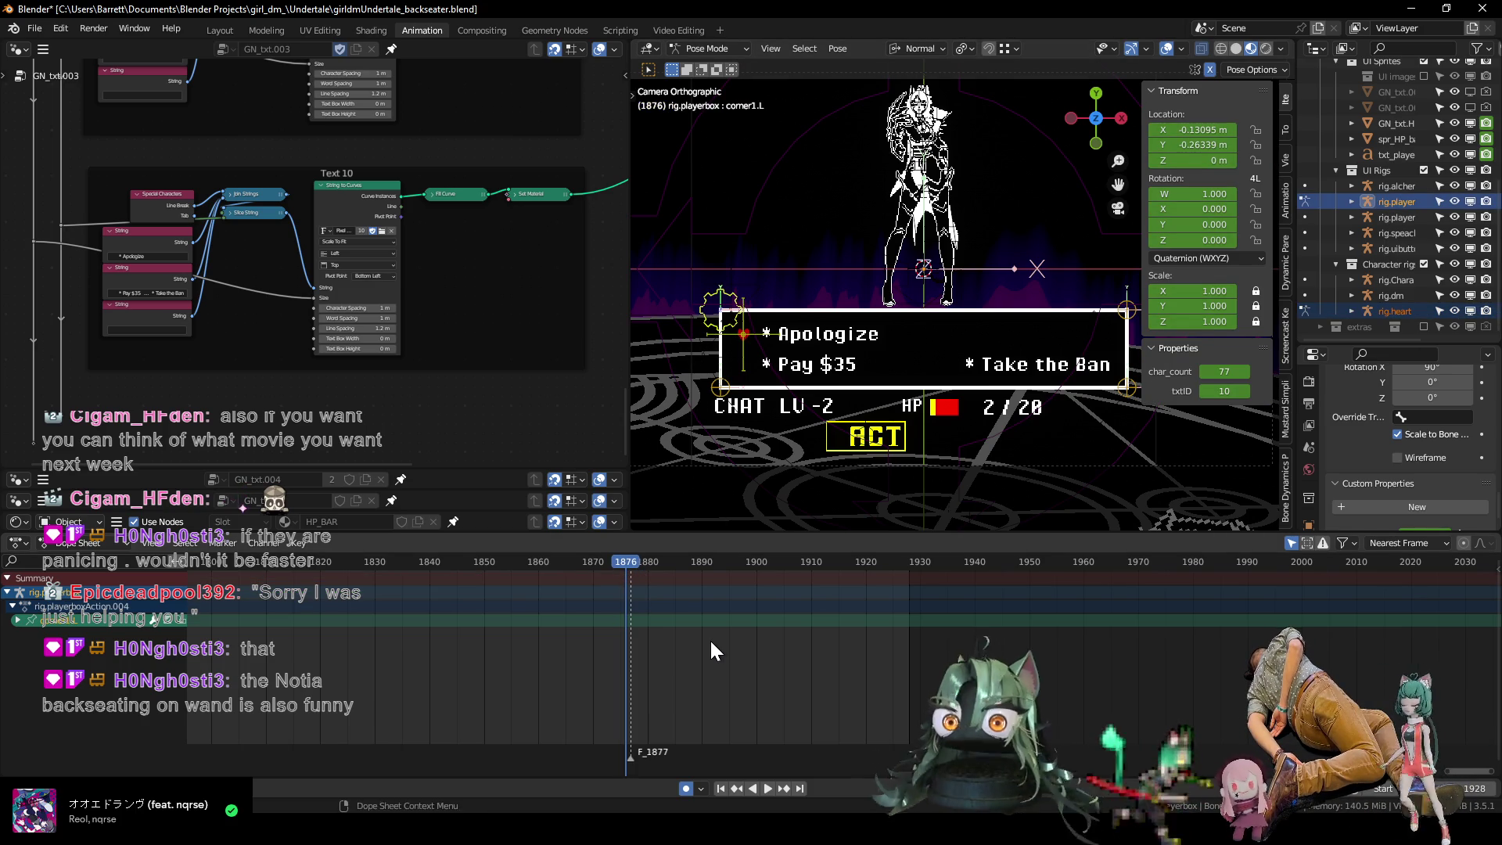
drag(1221, 372, 1237, 371)
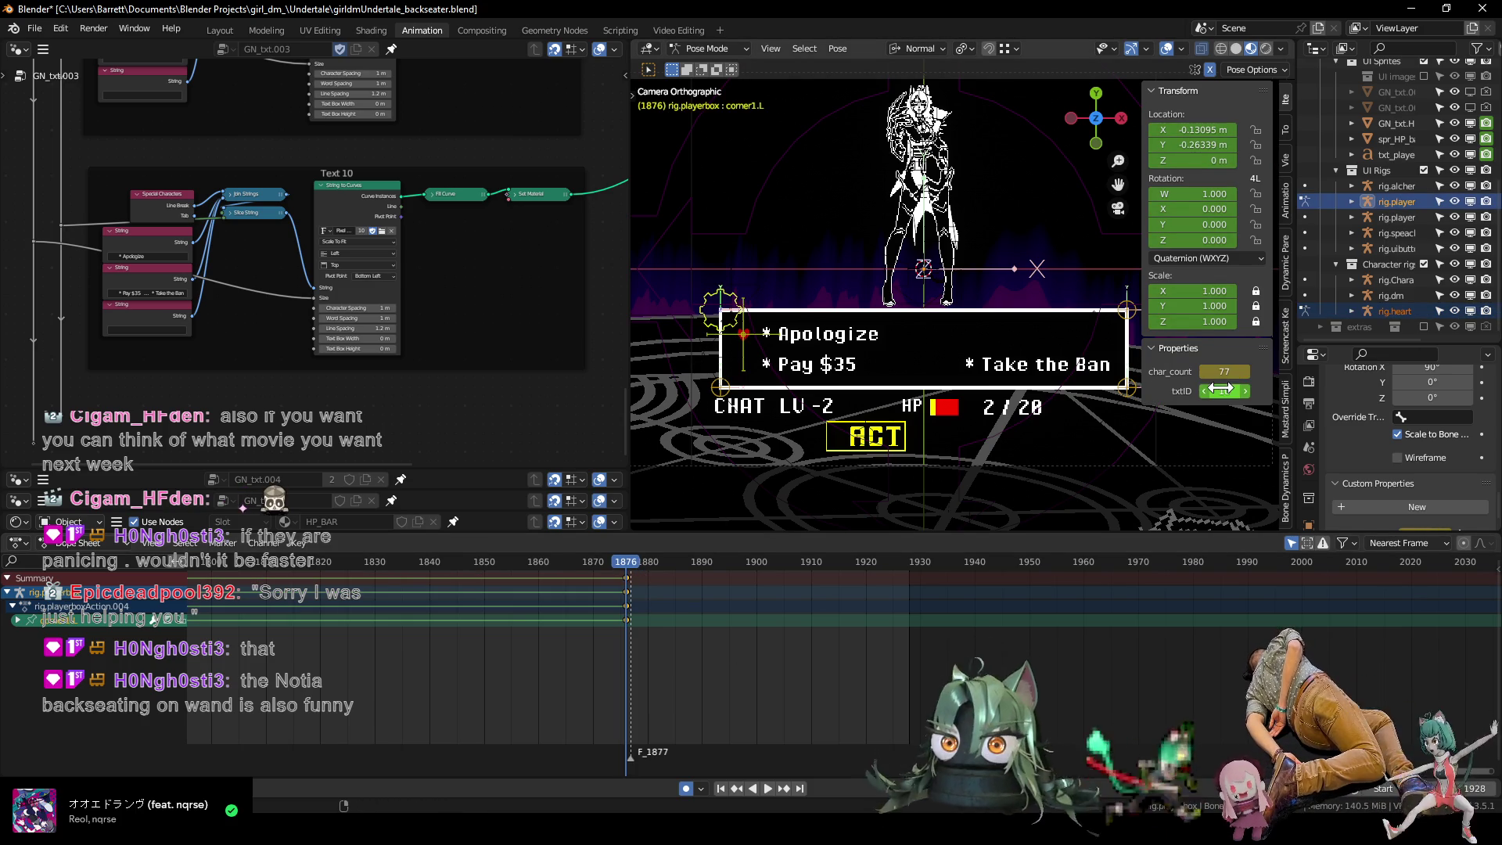
key(Right)
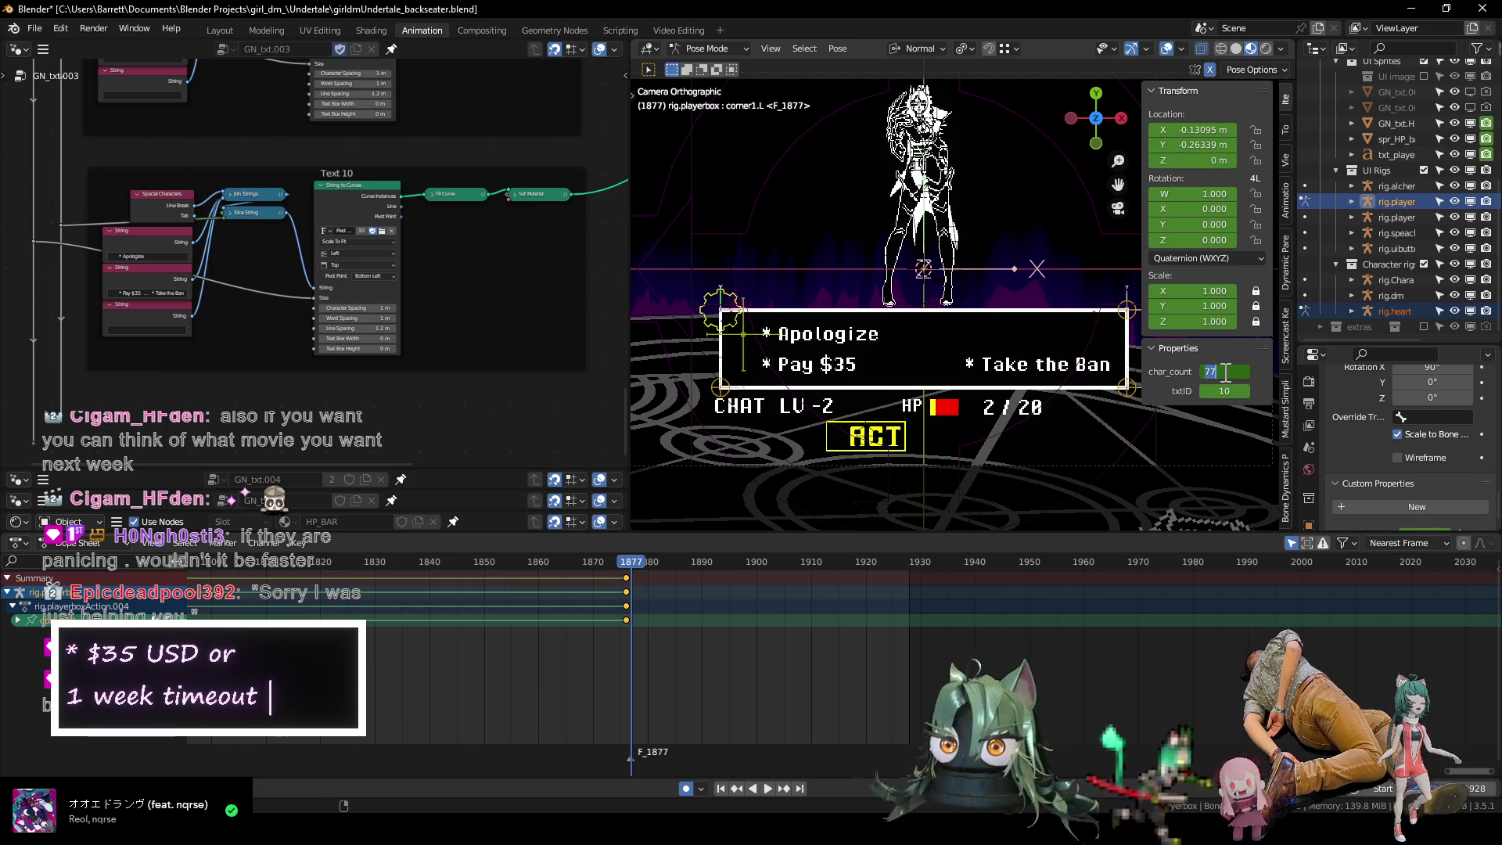
key(BackSpace)
key(BackSpace)
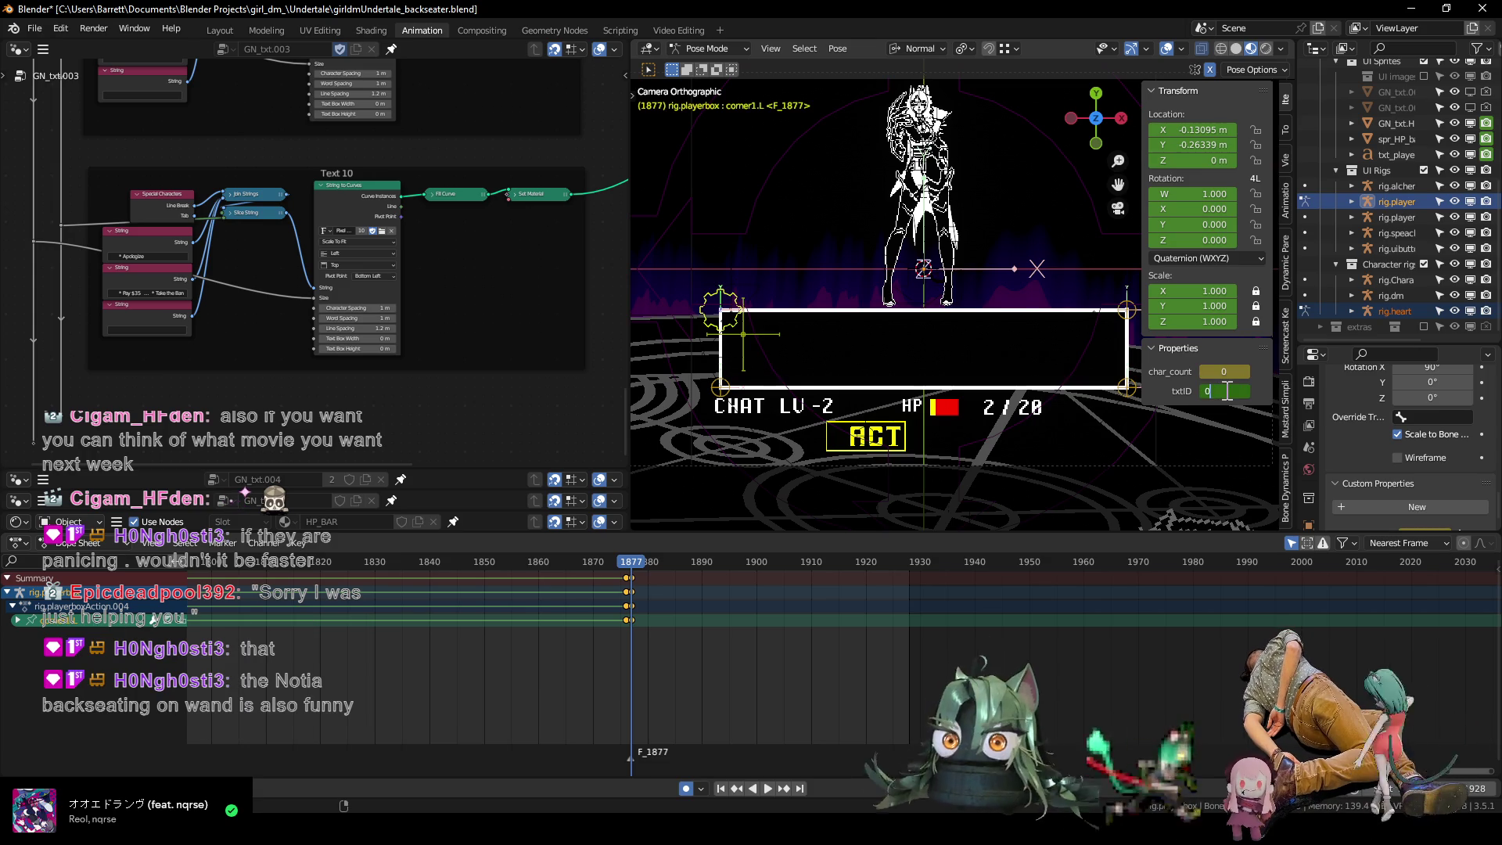
key(Right)
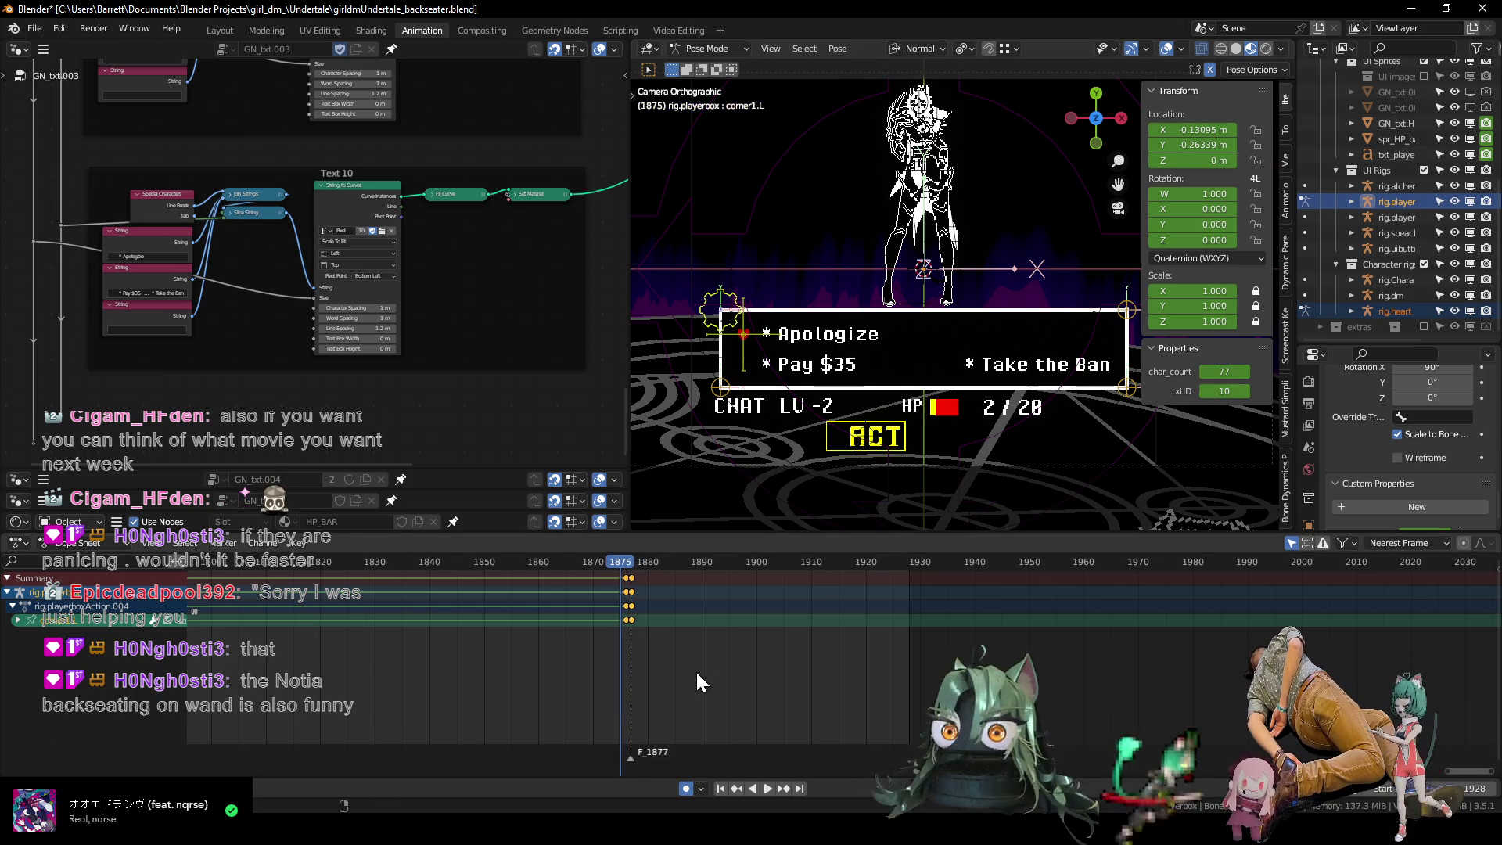
Check frames 1876–1879, then key char_count and txtID at frame 1879.
key(Left)
key(Right)
key(Right)
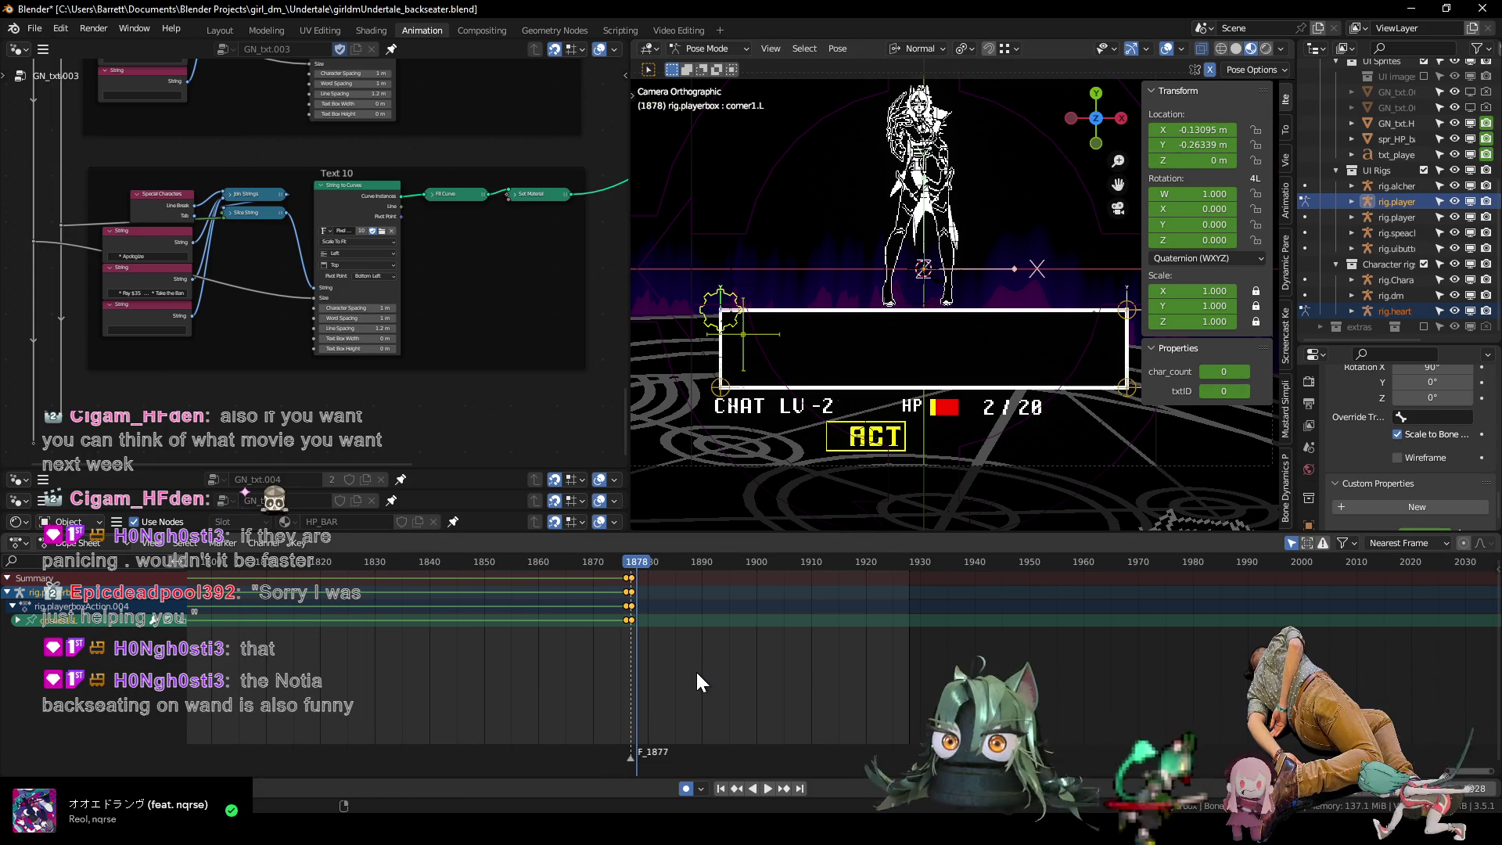
key(Left)
key(Right)
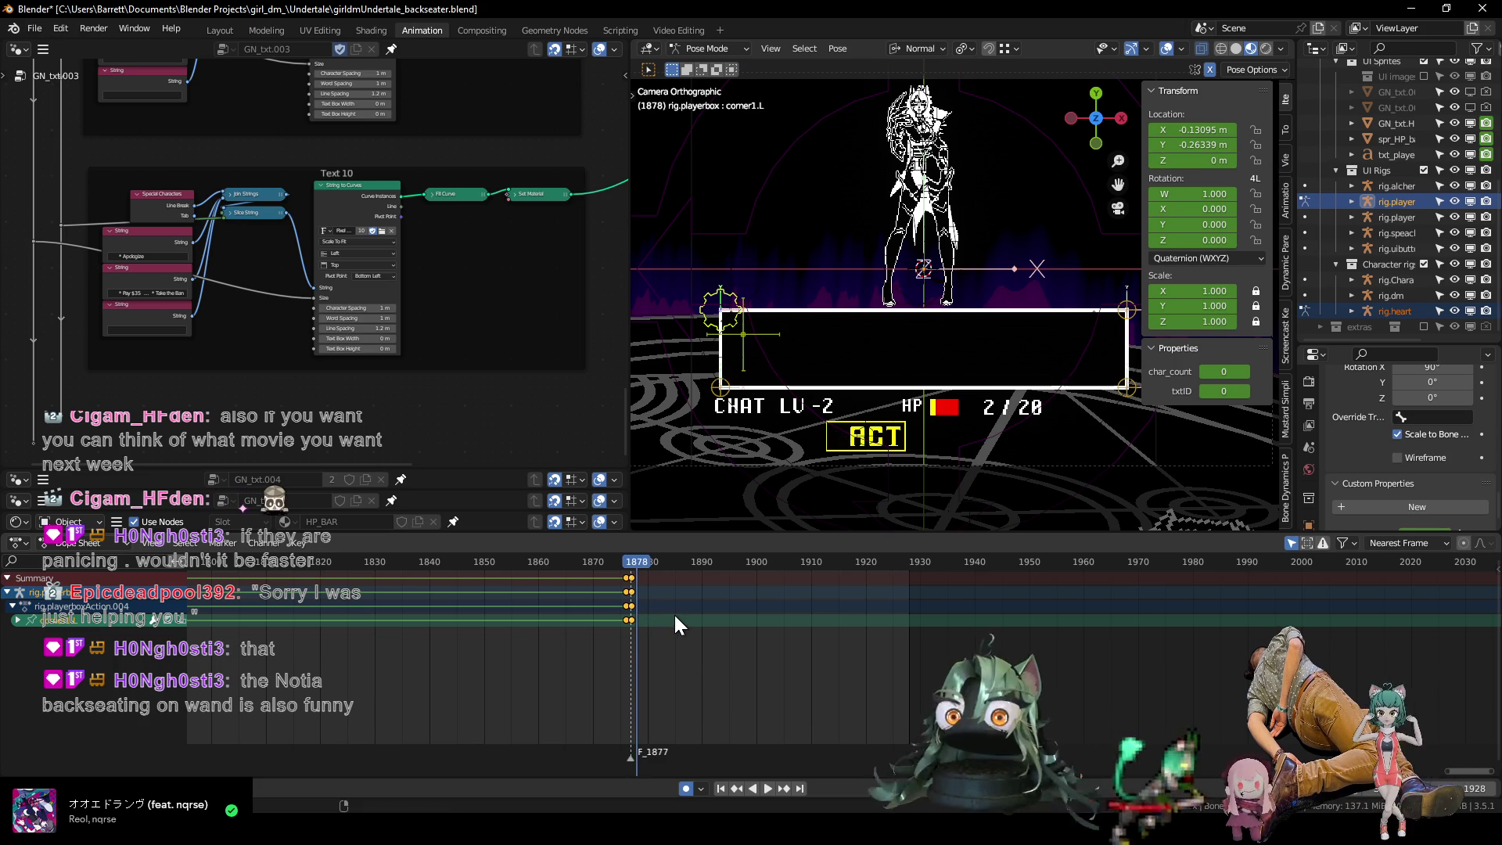
key(Left)
key(Left)
key(Left)
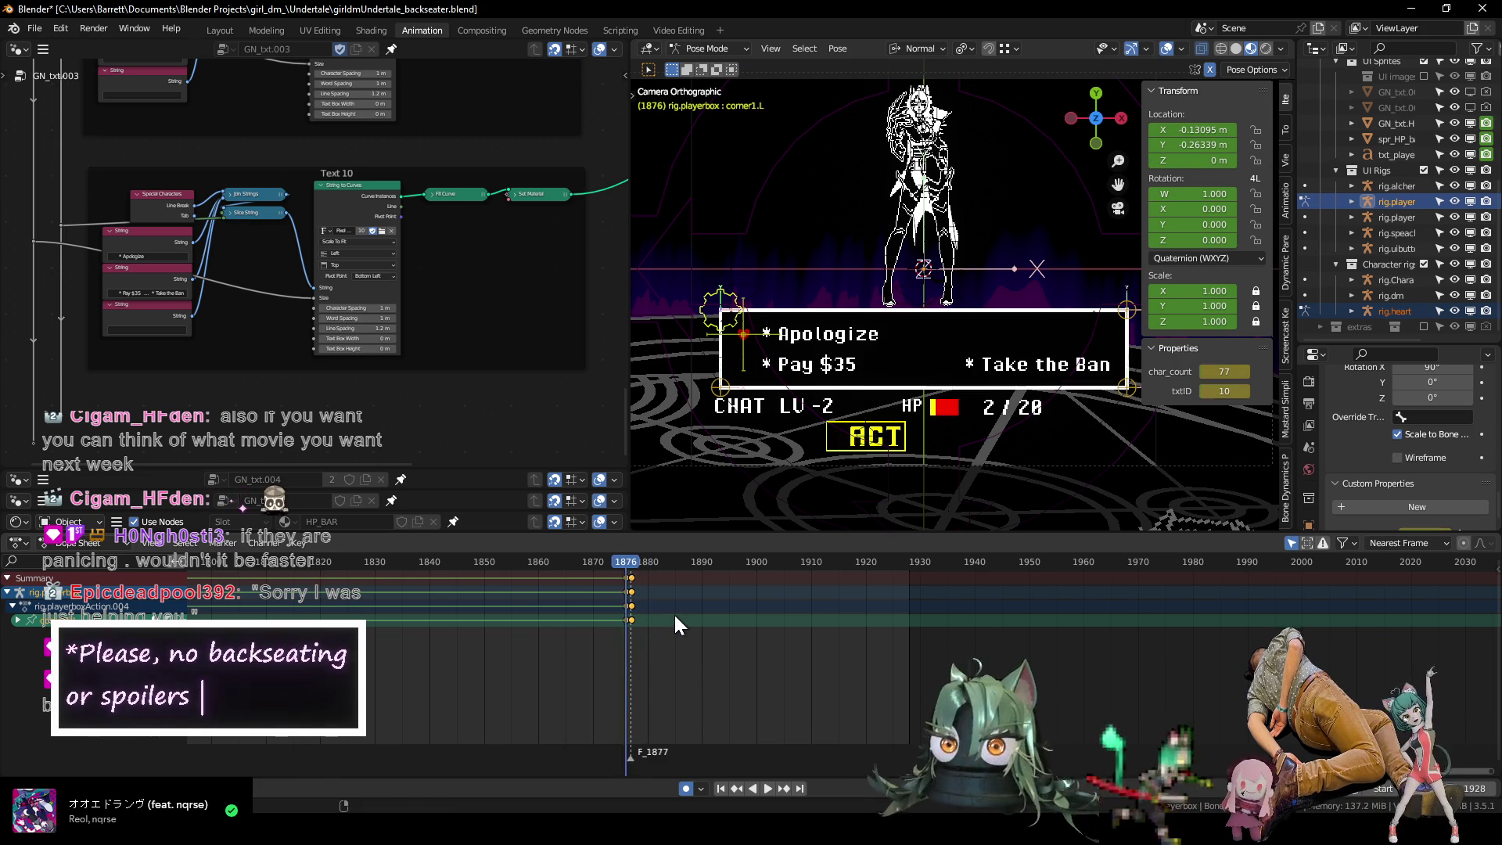
key(Right)
key(Right)
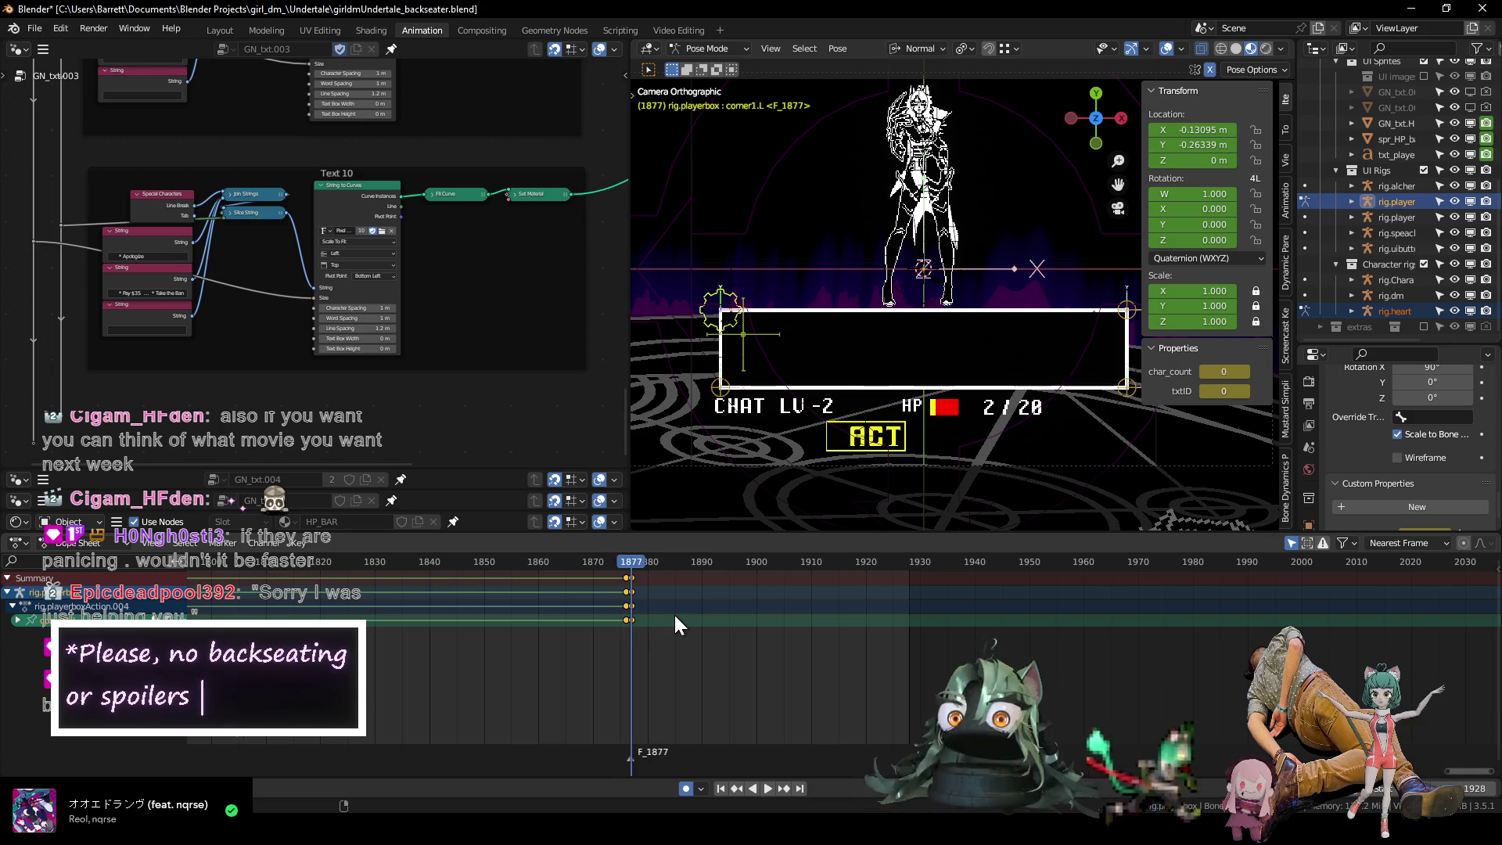
key(Right)
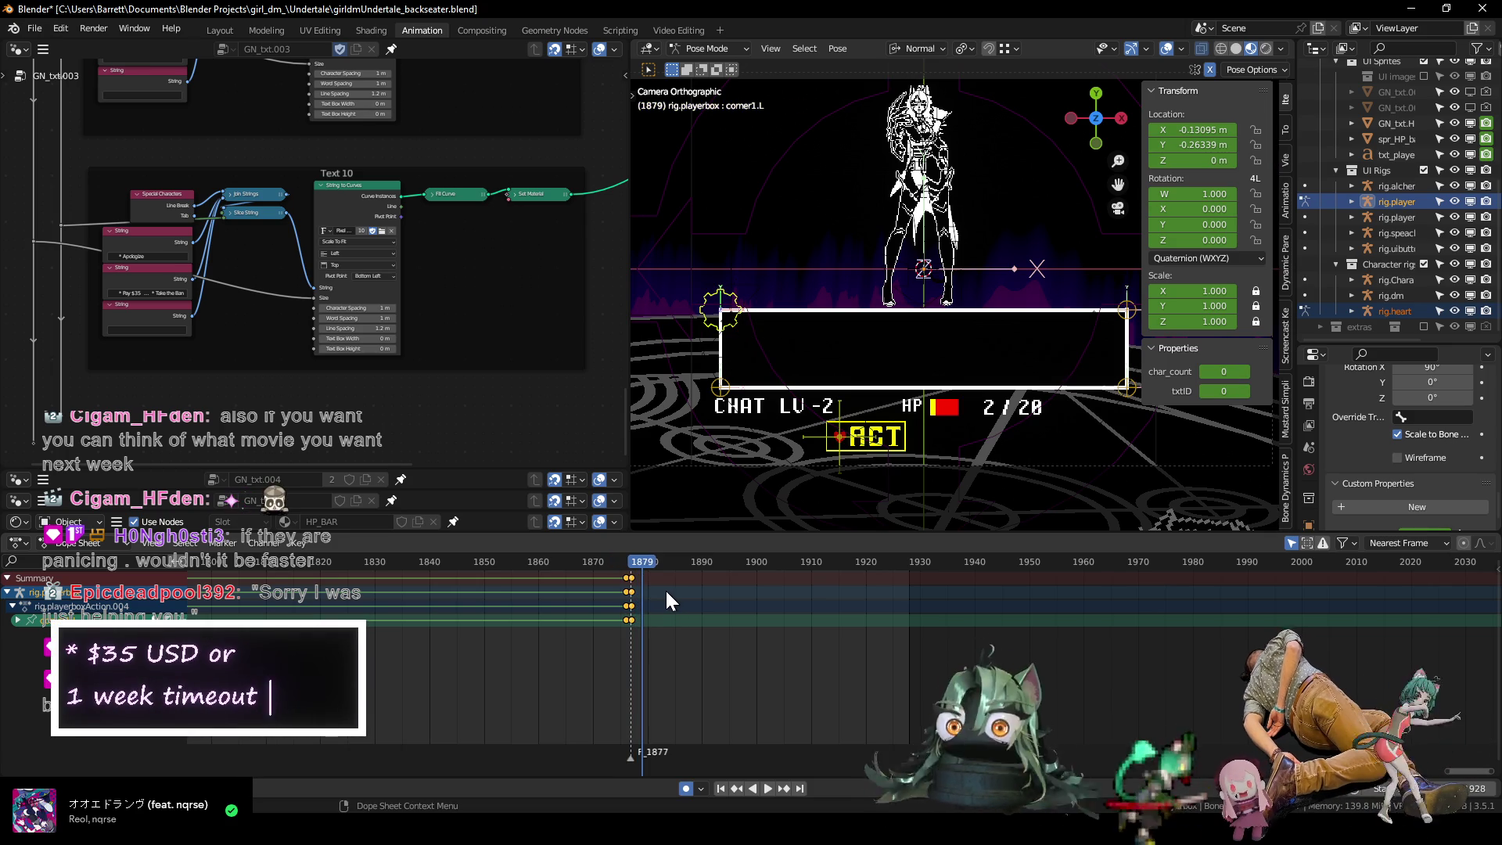
key(i)
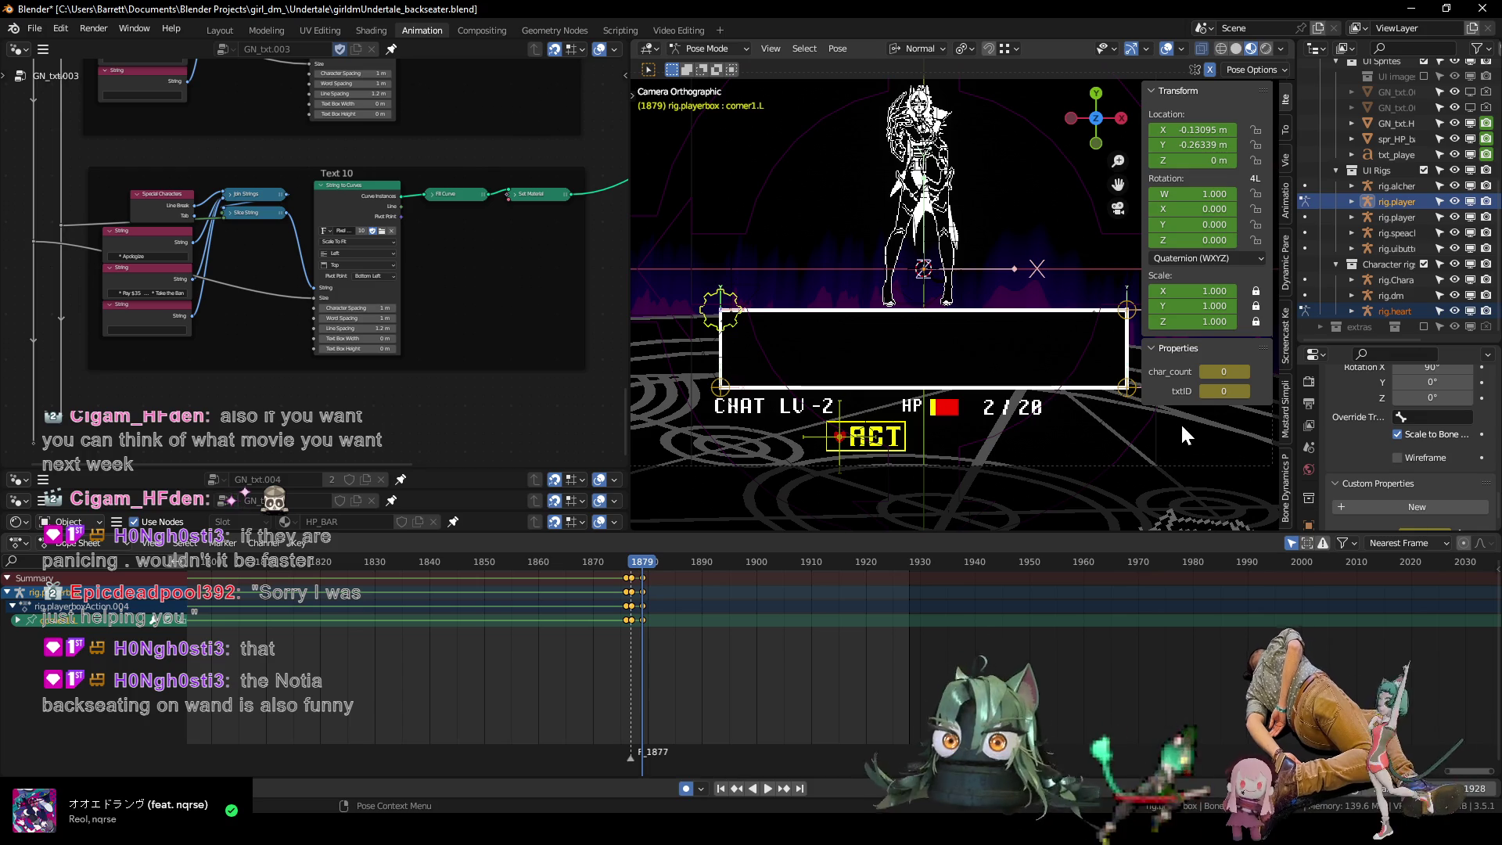
mouse_move(250, 380)
middle_down()
mouse_move(263, 382)
mouse_move(303, 213)
mouse_move(262, 431)
mouse_move(235, 222)
mouse_move(264, 338)
mouse_move(269, 301)
middle_up()
Duplicate the Text 10 node group and place the copy below the original.
drag(575, 371, 72, 136)
key(g)
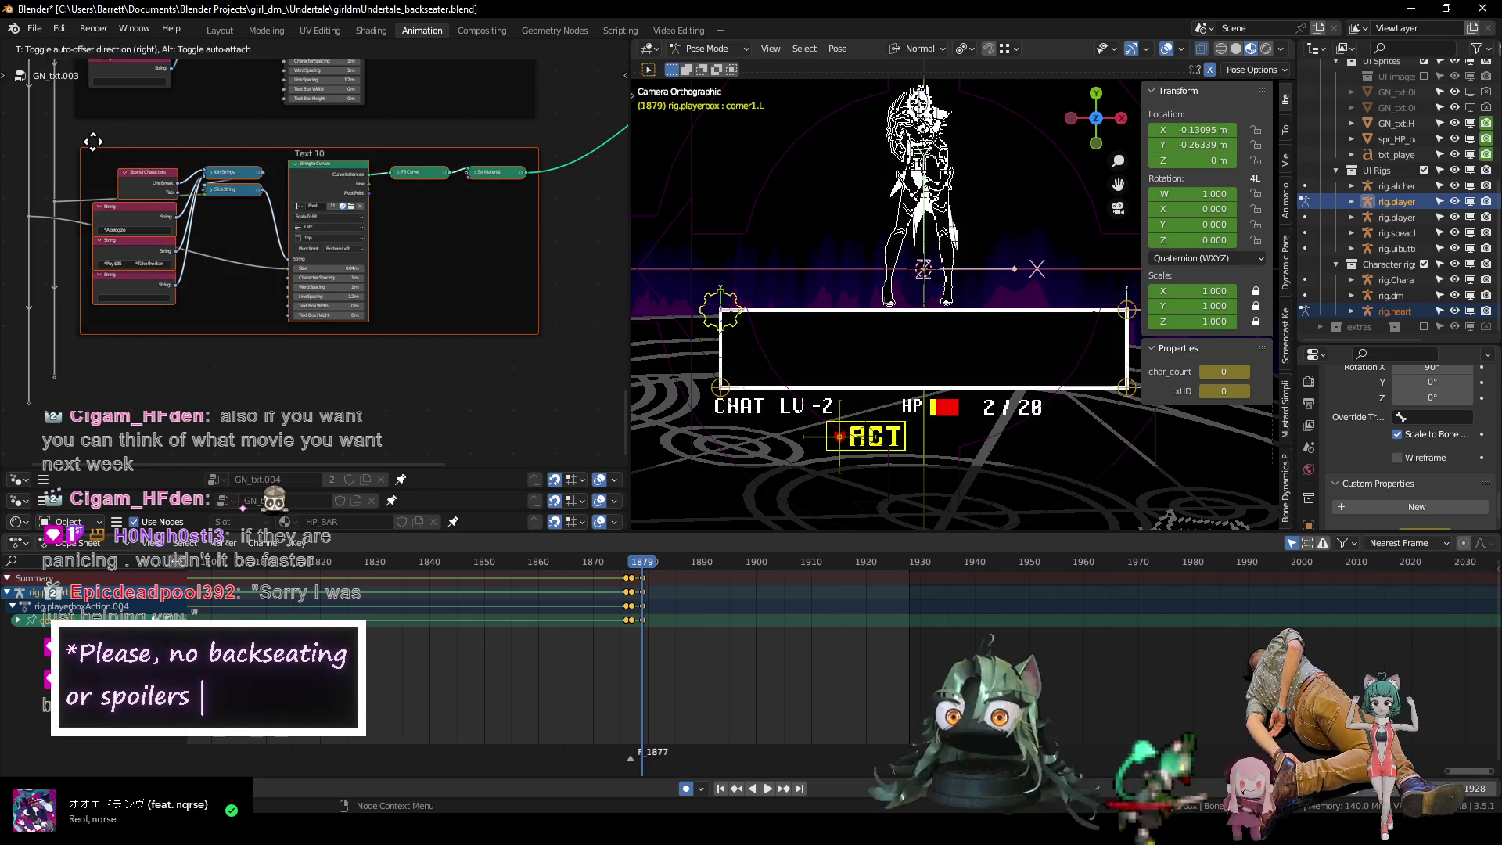
click(126, 336)
mouse_move(125, 336)
middle_down()
mouse_move(142, 181)
mouse_move(168, 191)
mouse_move(151, 211)
mouse_move(201, 227)
middle_up()
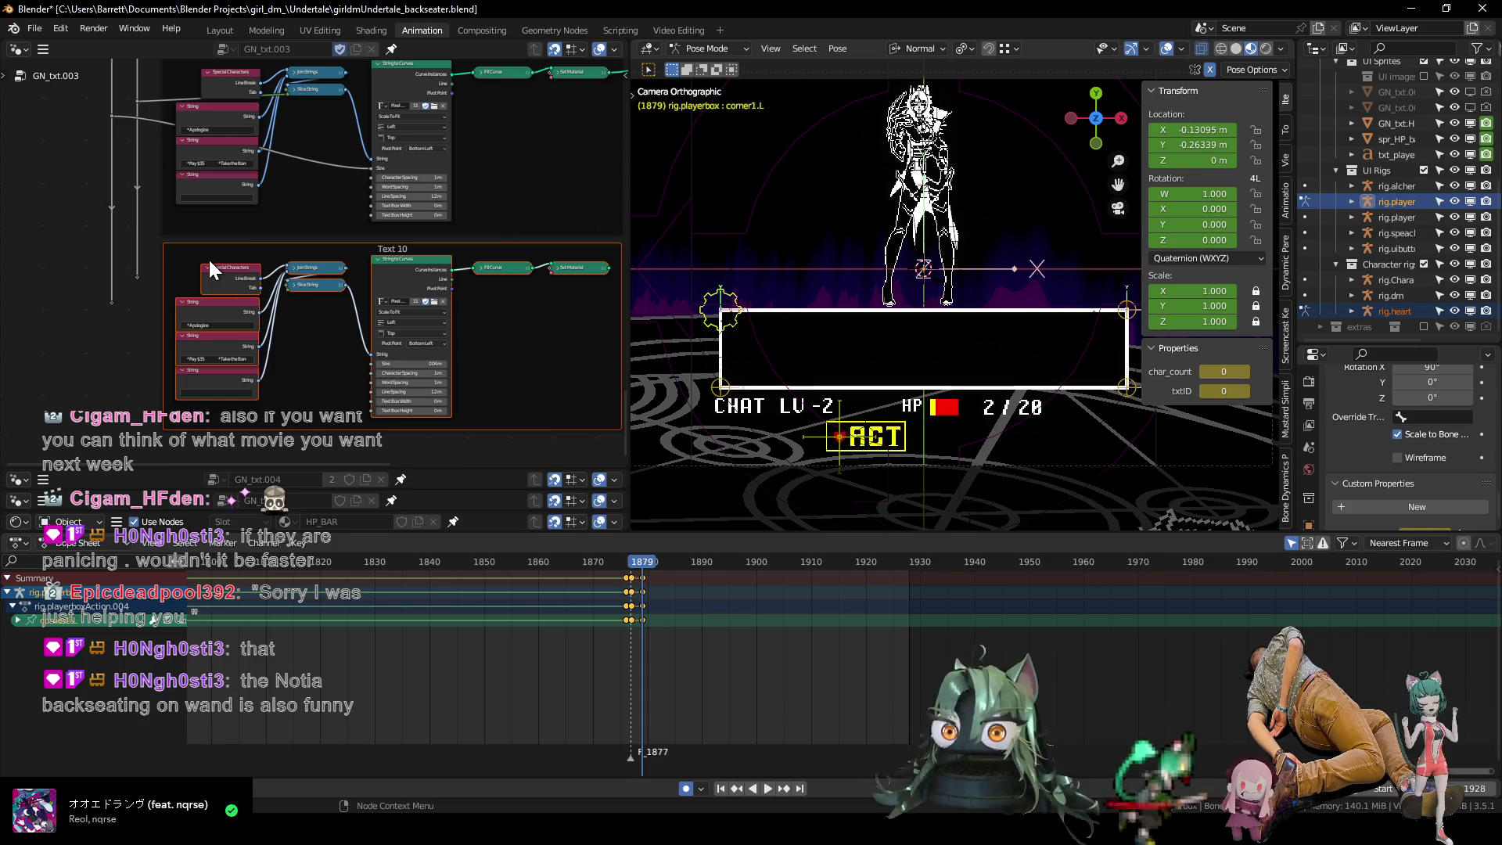
middle_drag(155, 270, 224, 282)
scroll(224, 282, up, 1)
Add reroutes linking the copy into Slice String and lower them vertically.
click(178, 327)
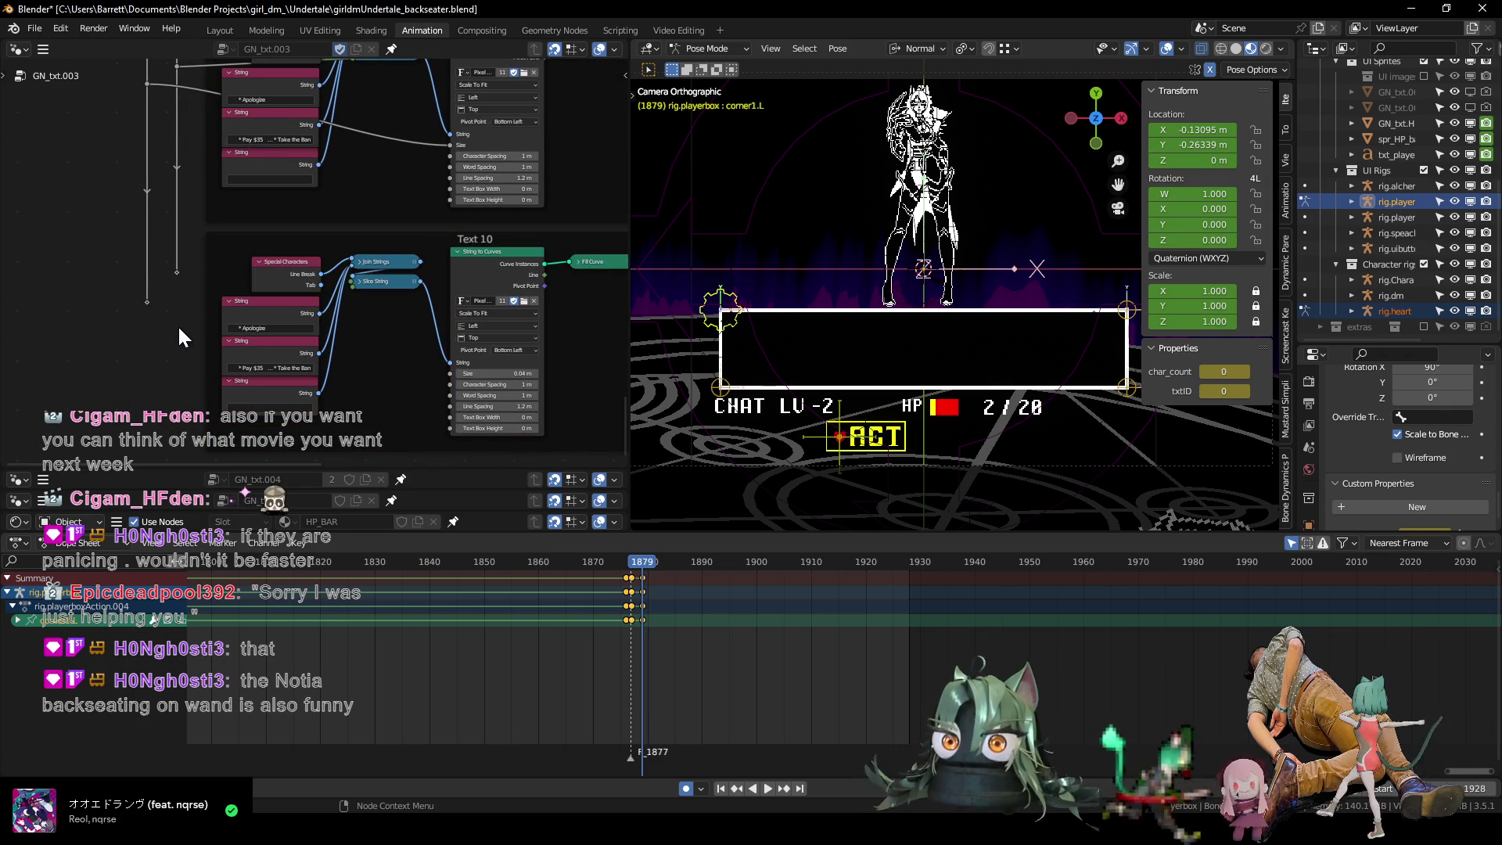
drag(176, 270, 354, 288)
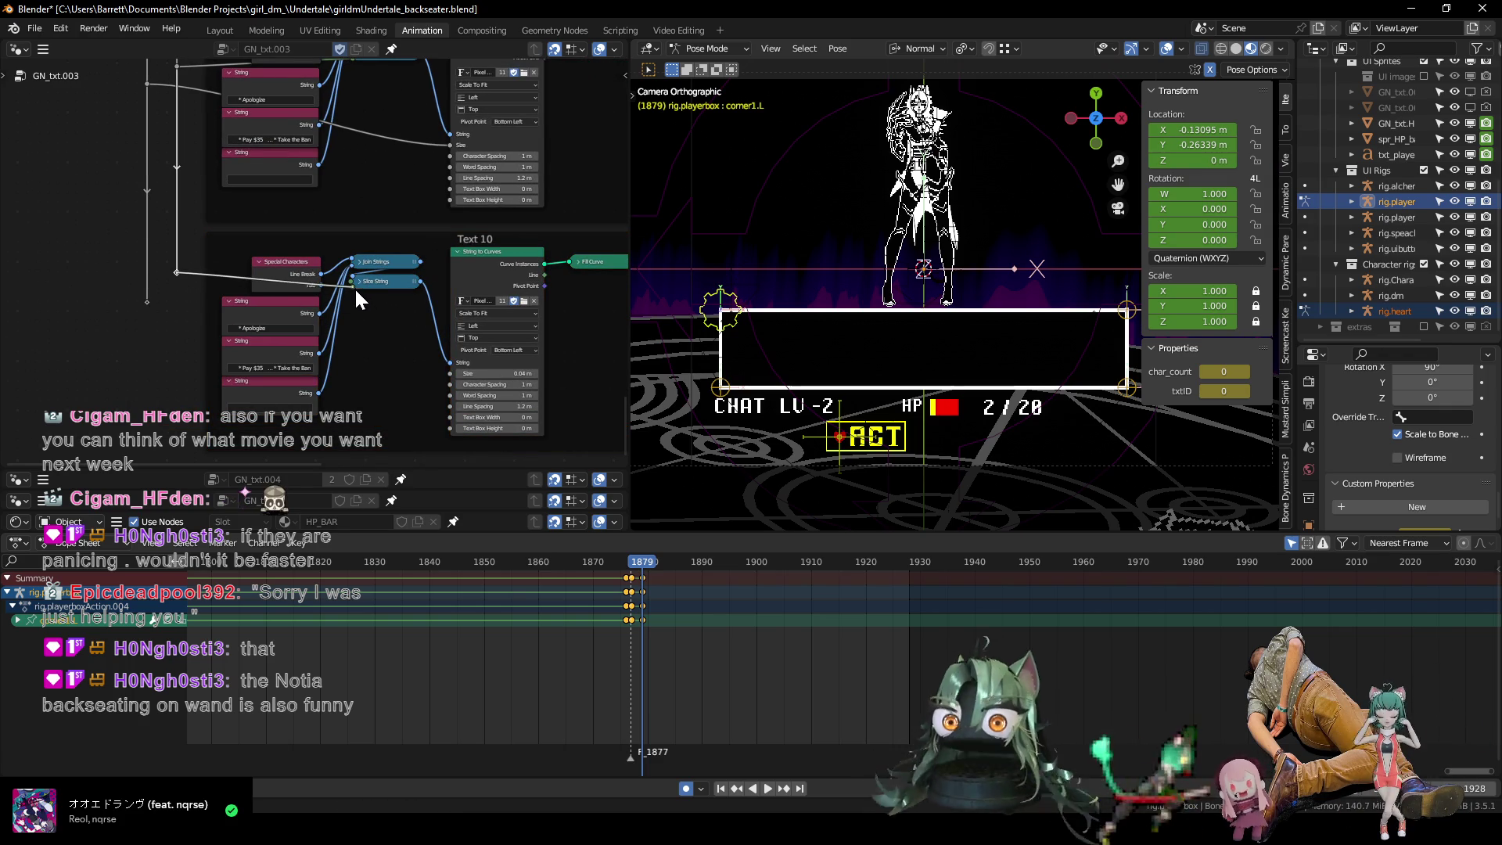
drag(147, 300, 274, 323)
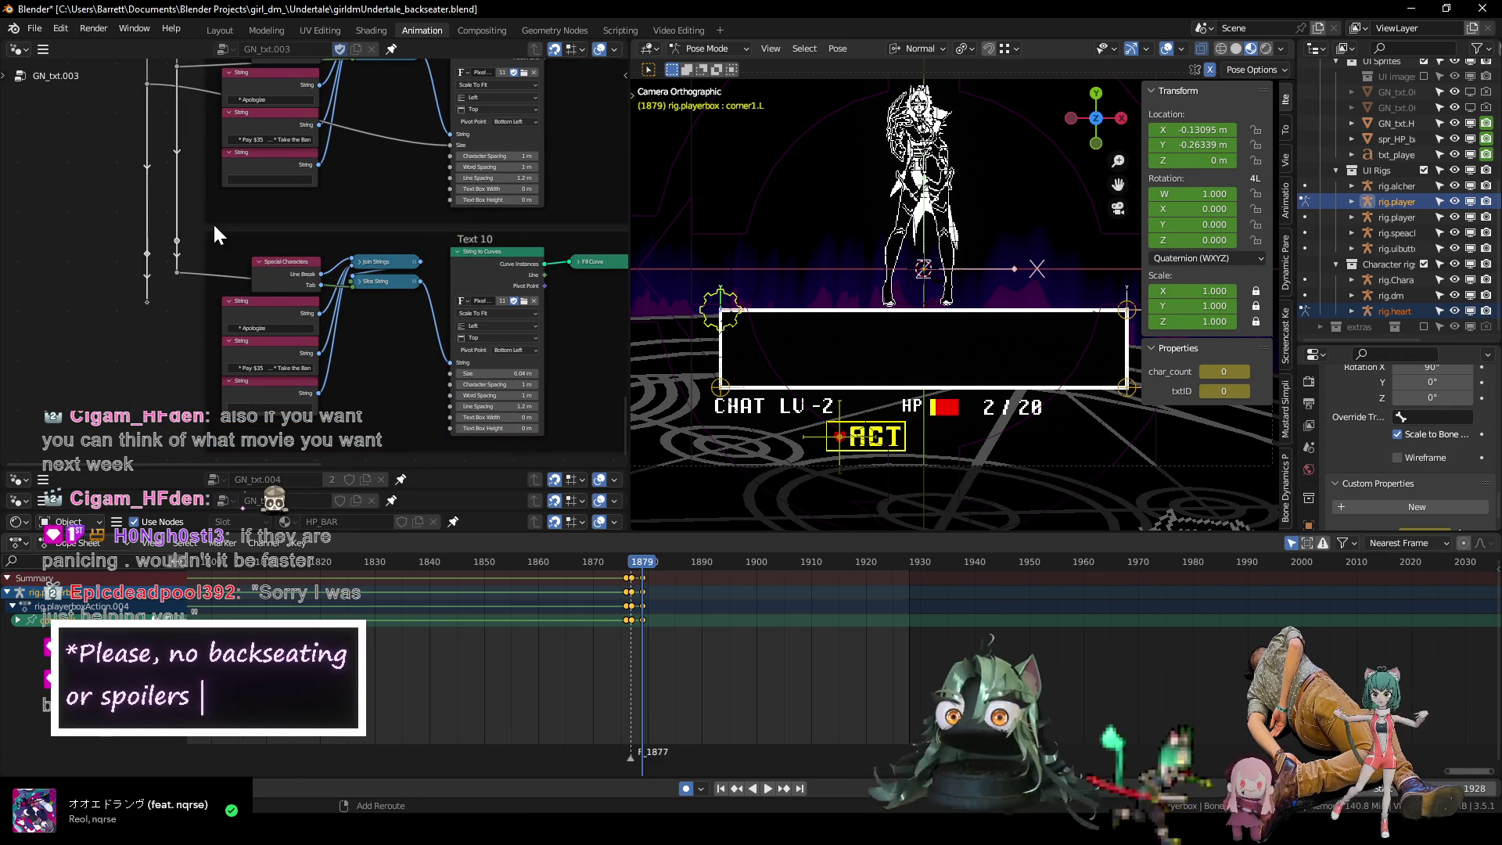
shift+right_drag(213, 222, 211, 227)
drag(177, 241, 354, 295)
middle_drag(156, 356, 134, 299)
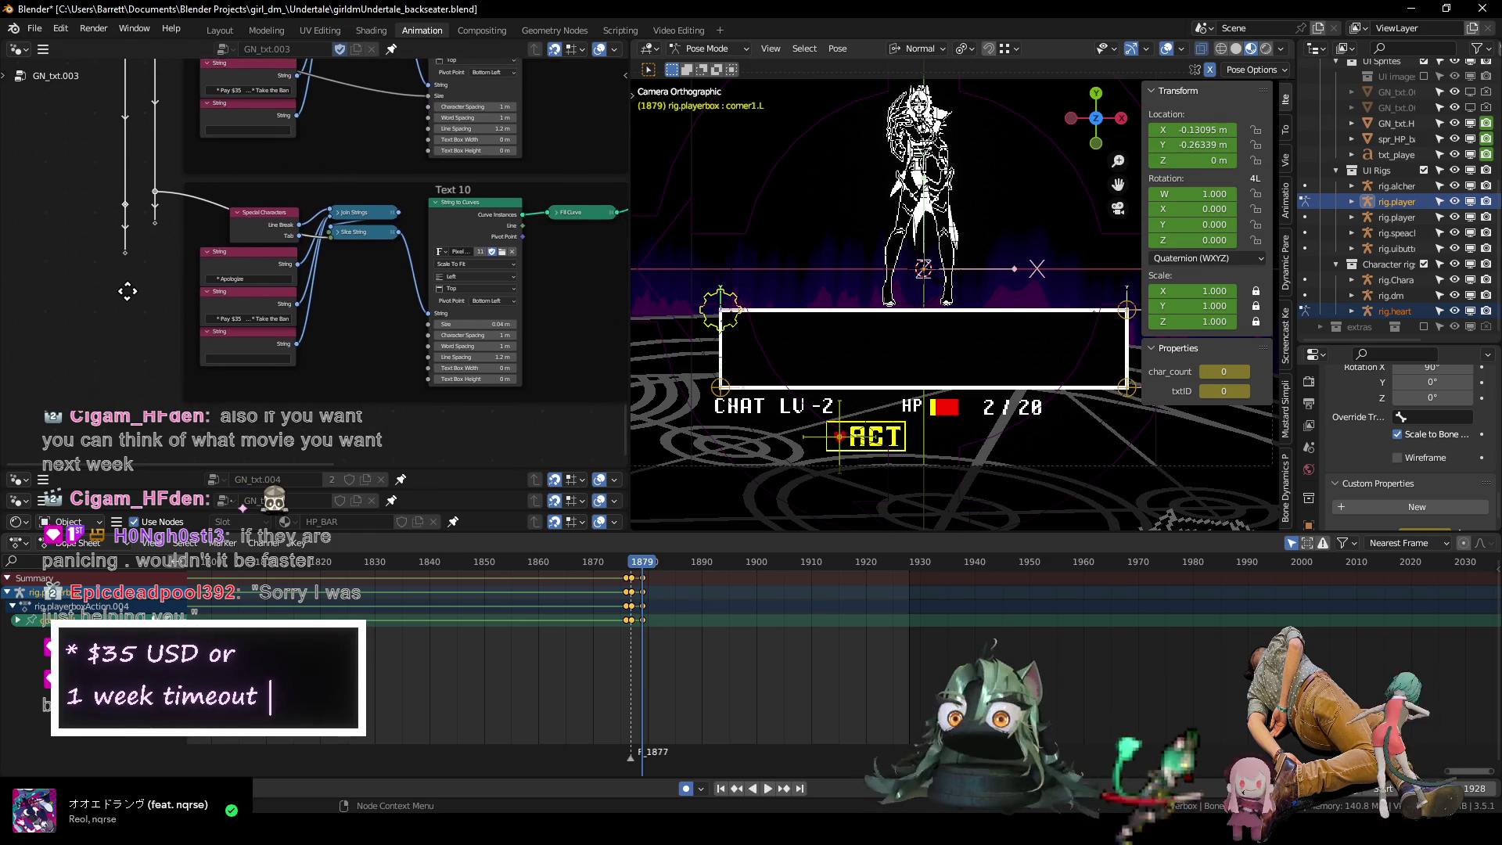
drag(84, 208, 177, 265)
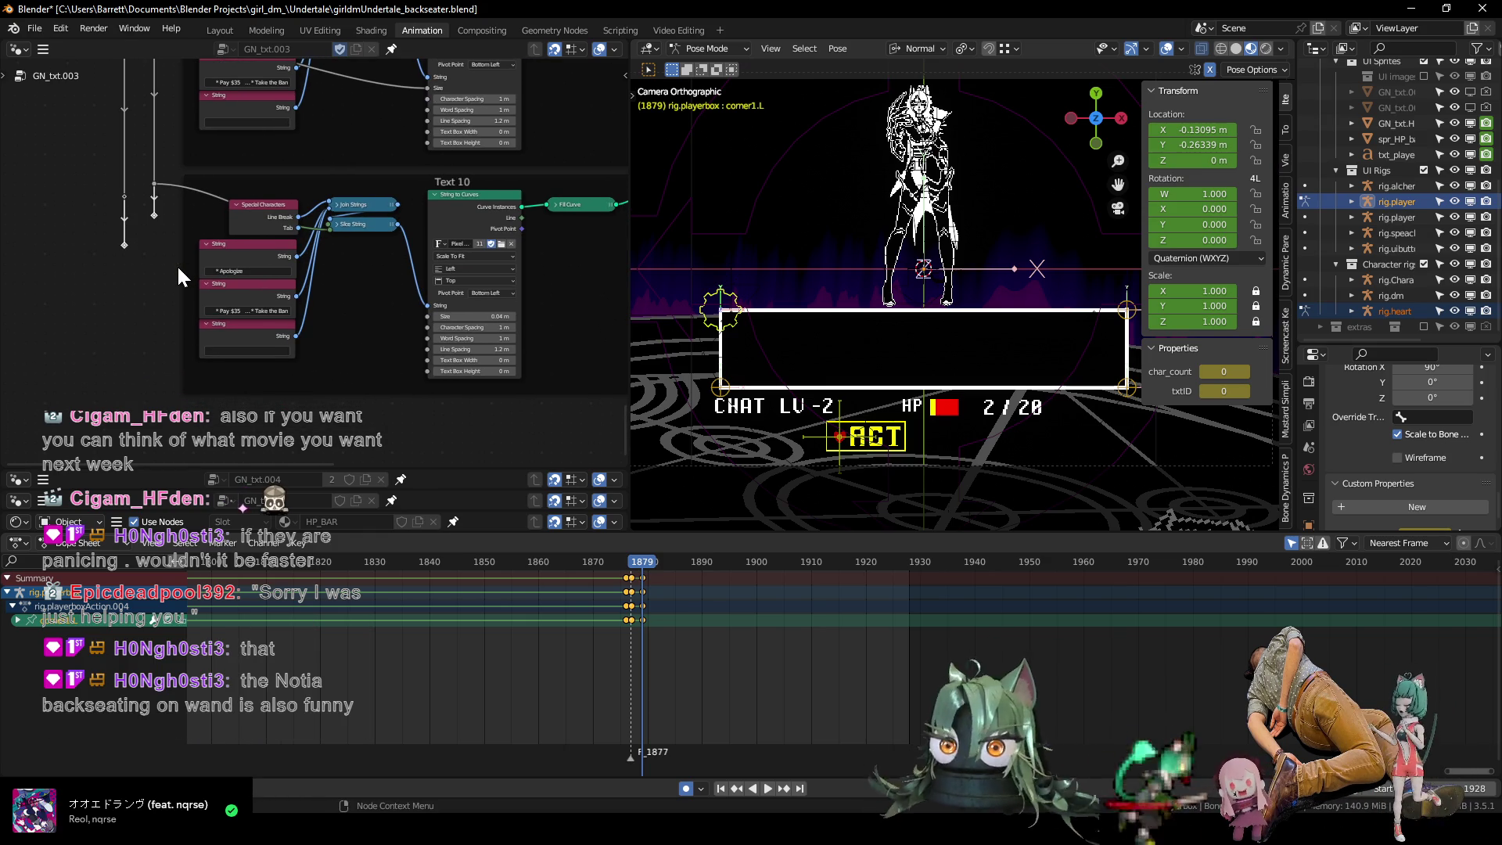
key(g)
key(y)
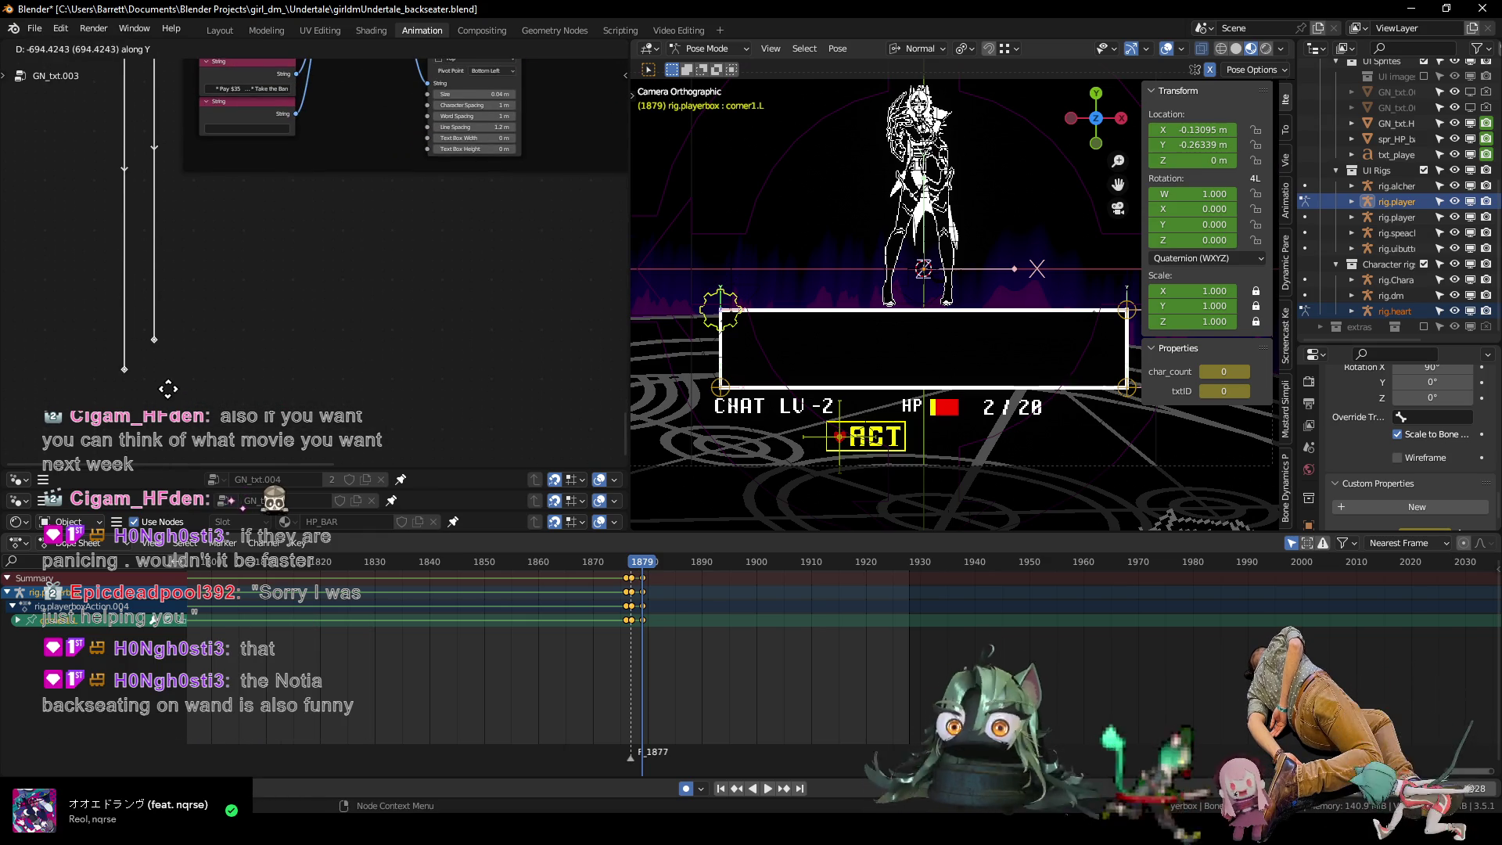
click(226, 430)
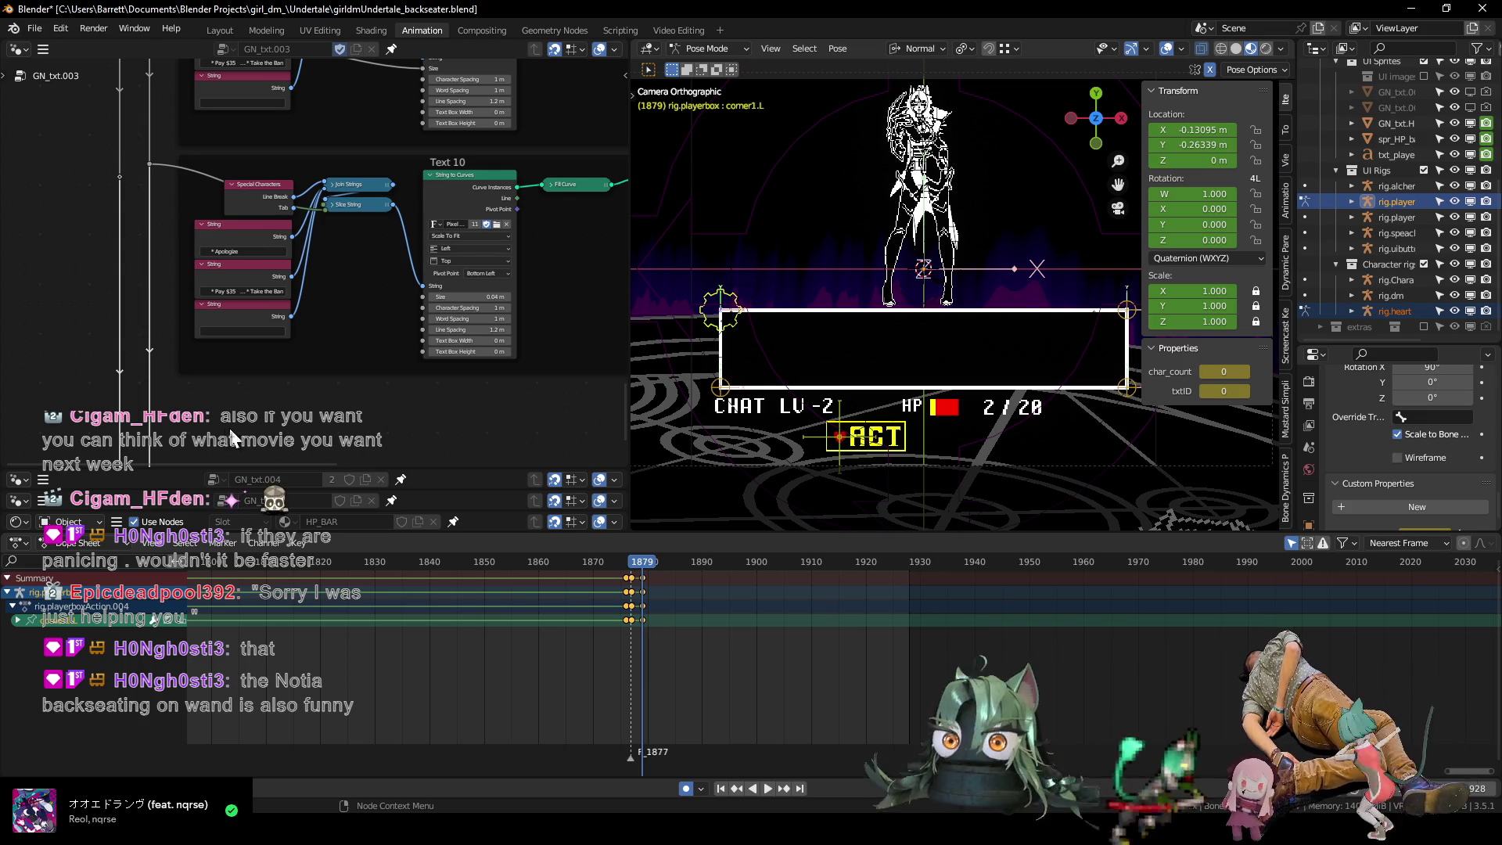
Connect the copied group's output to the join node.
mouse_move(363, 310)
middle_down()
mouse_move(379, 326)
mouse_move(366, 319)
middle_up()
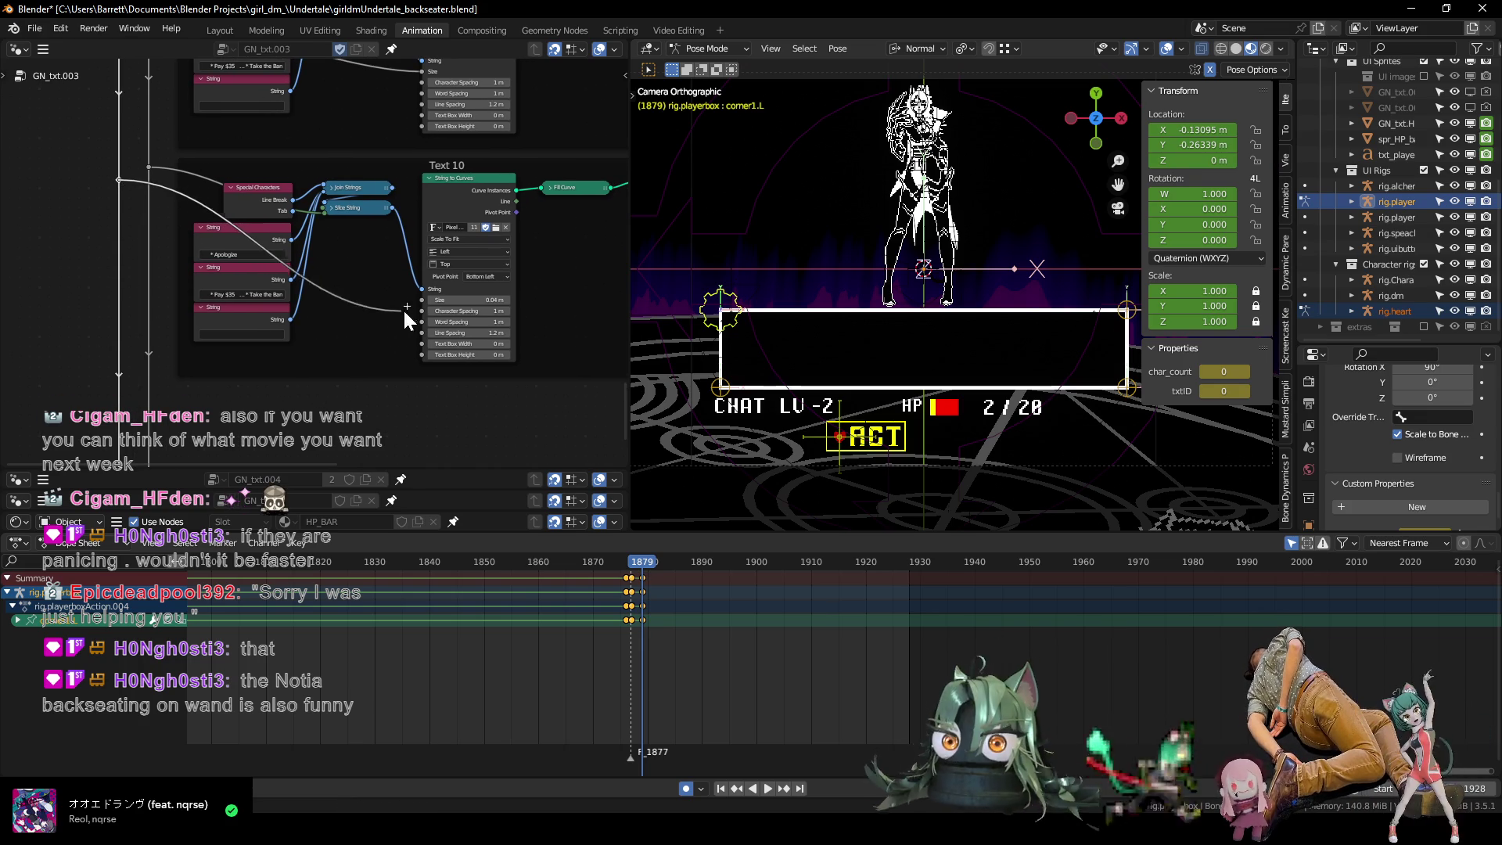
middle_drag(370, 280, 279, 341)
scroll(279, 342, down, 5)
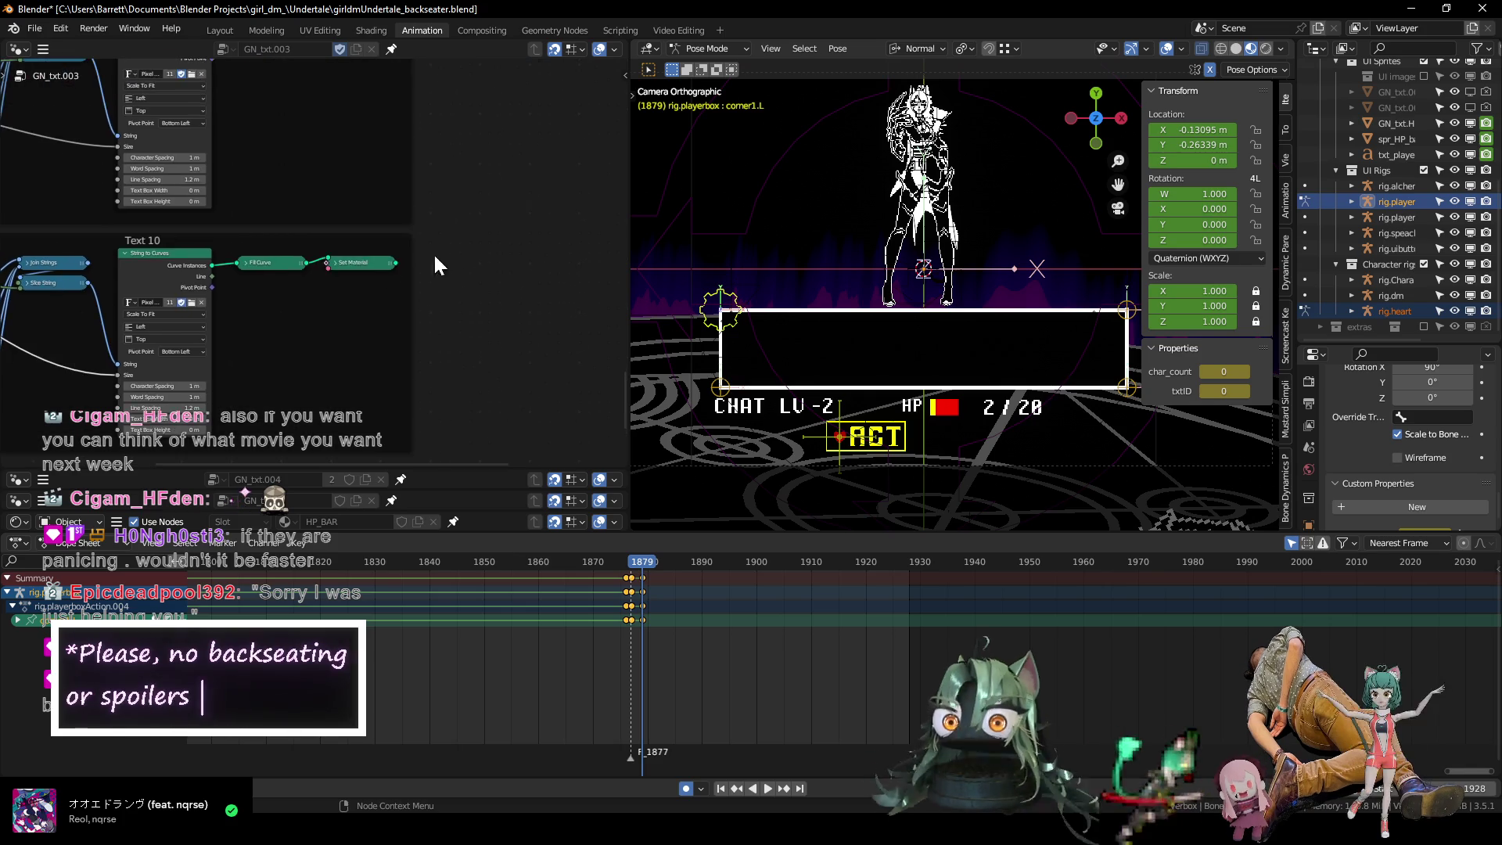
scroll(377, 321, up, 2)
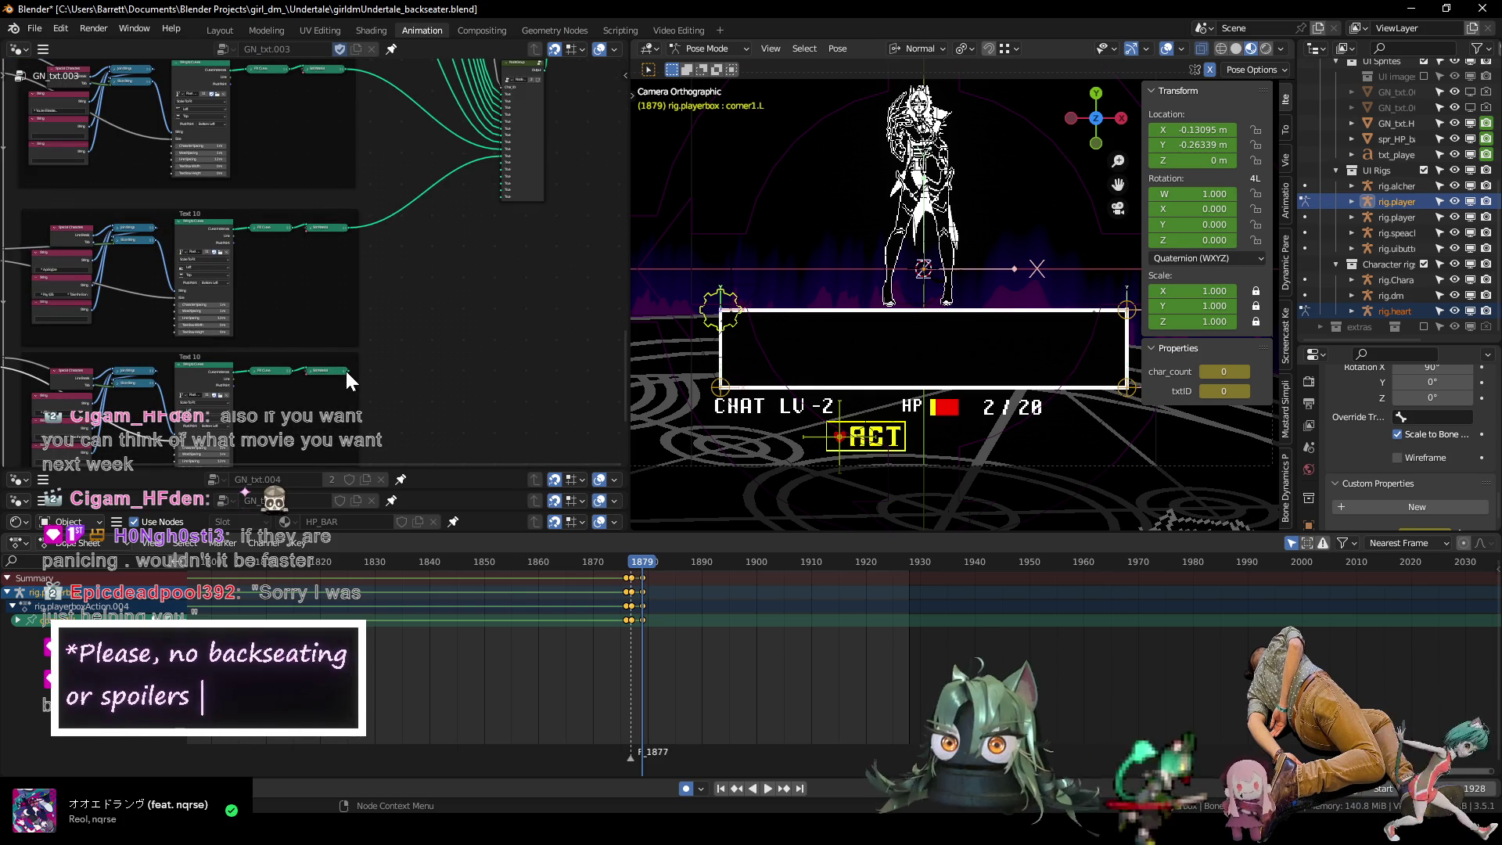
drag(347, 369, 502, 166)
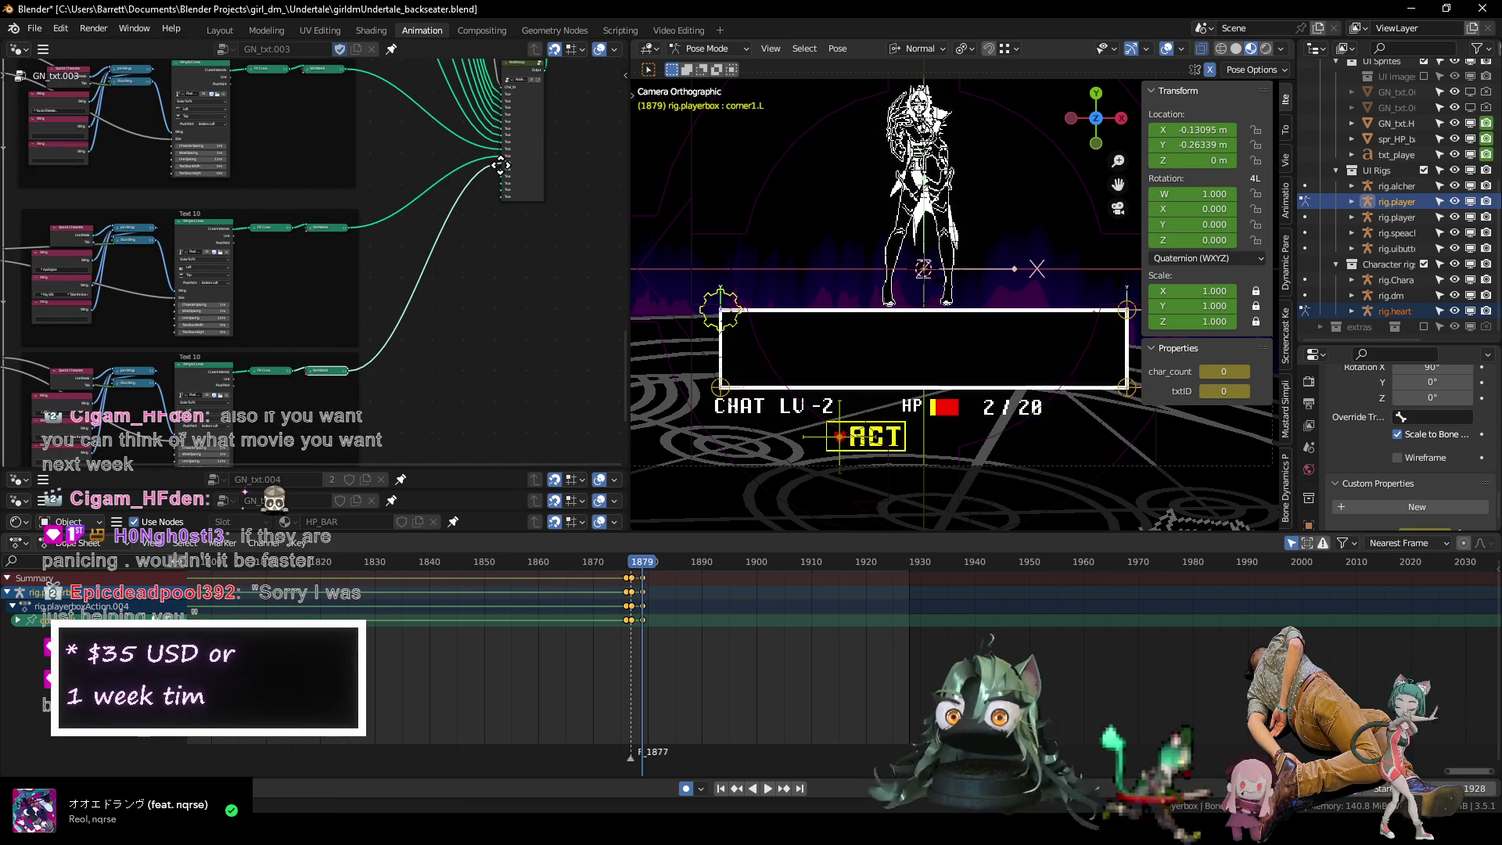
scroll(501, 184, up, 3)
scroll(272, 348, up, 3)
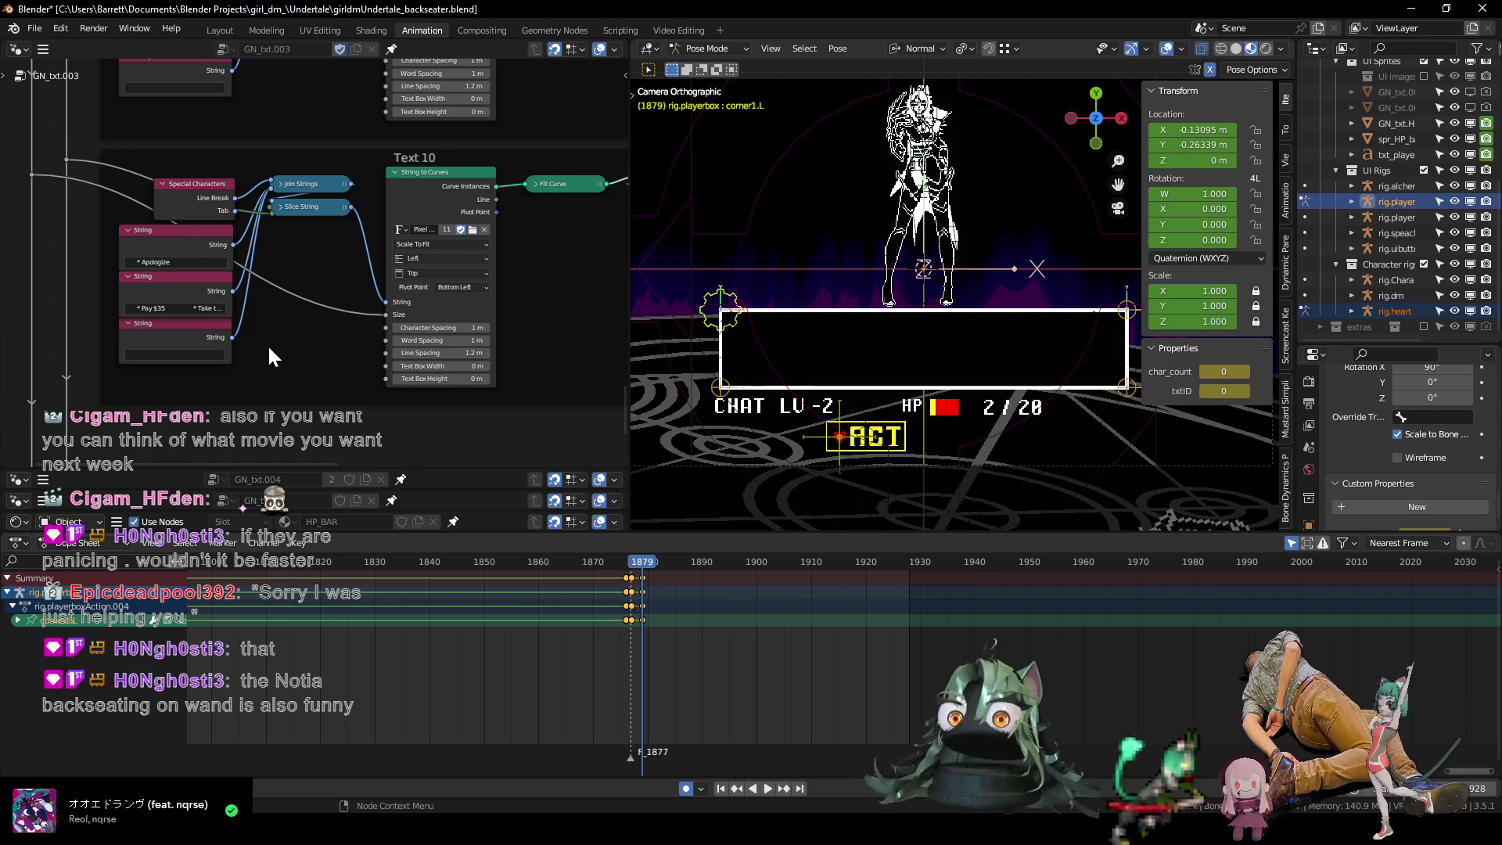
ctrl+scroll(273, 359, left, 3)
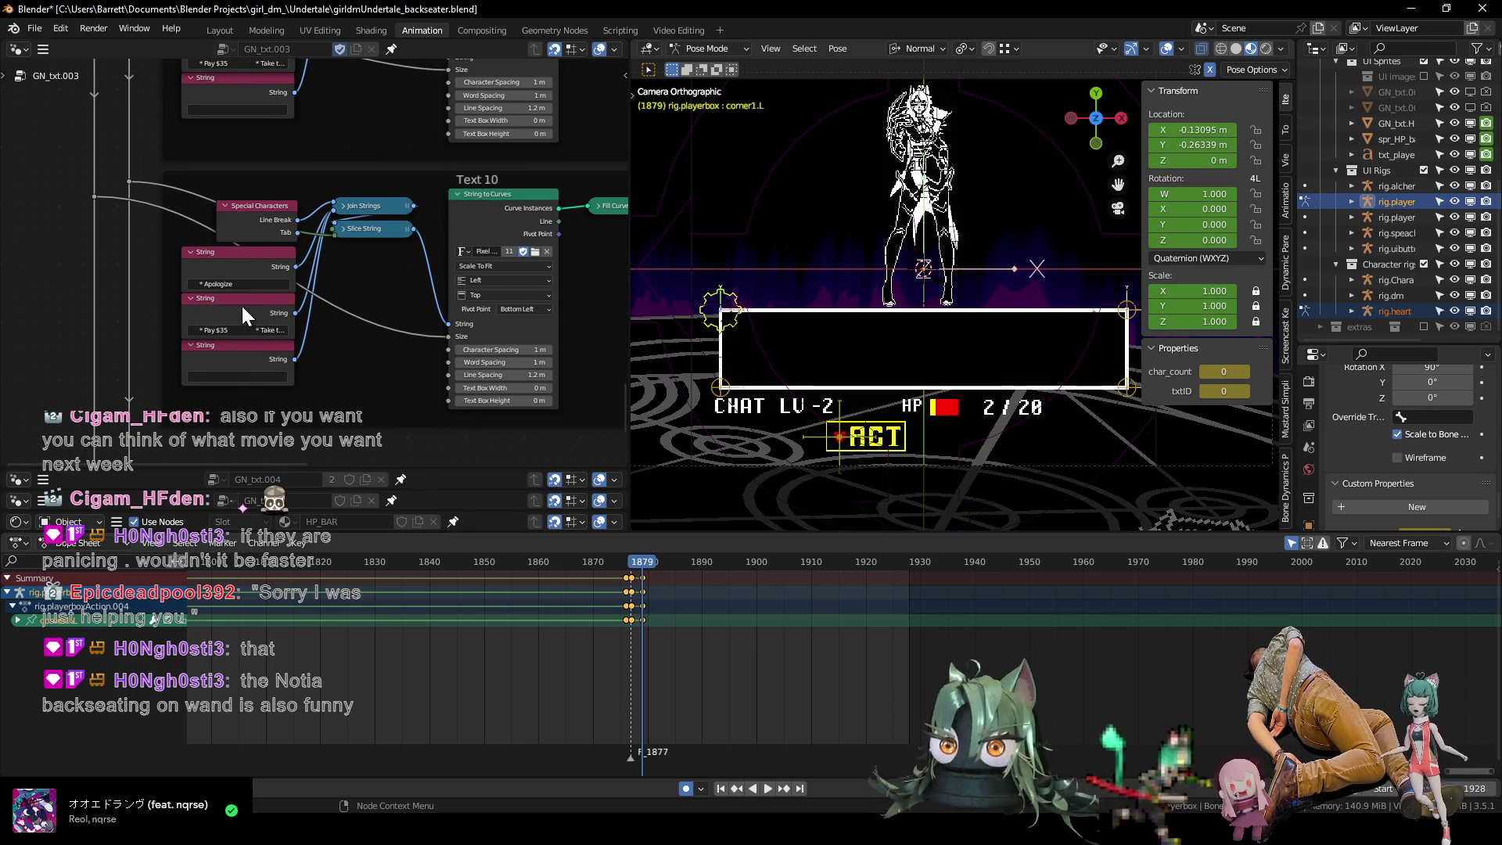
click(246, 284)
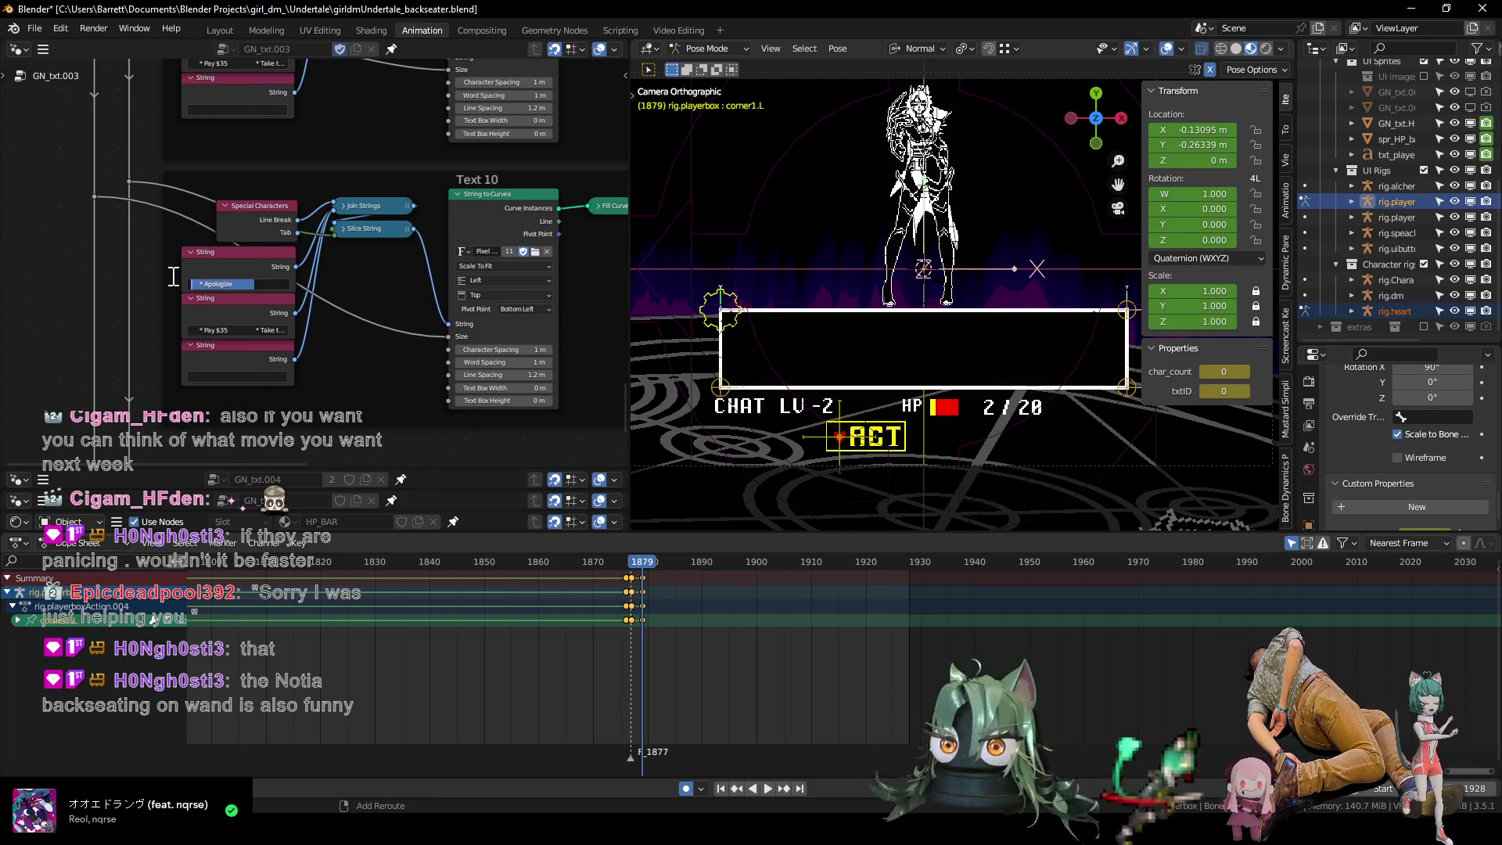
Replace "* Apologize" with "* You say, "Sorry I was just helping"" in the first String node.
key(BackSpace)
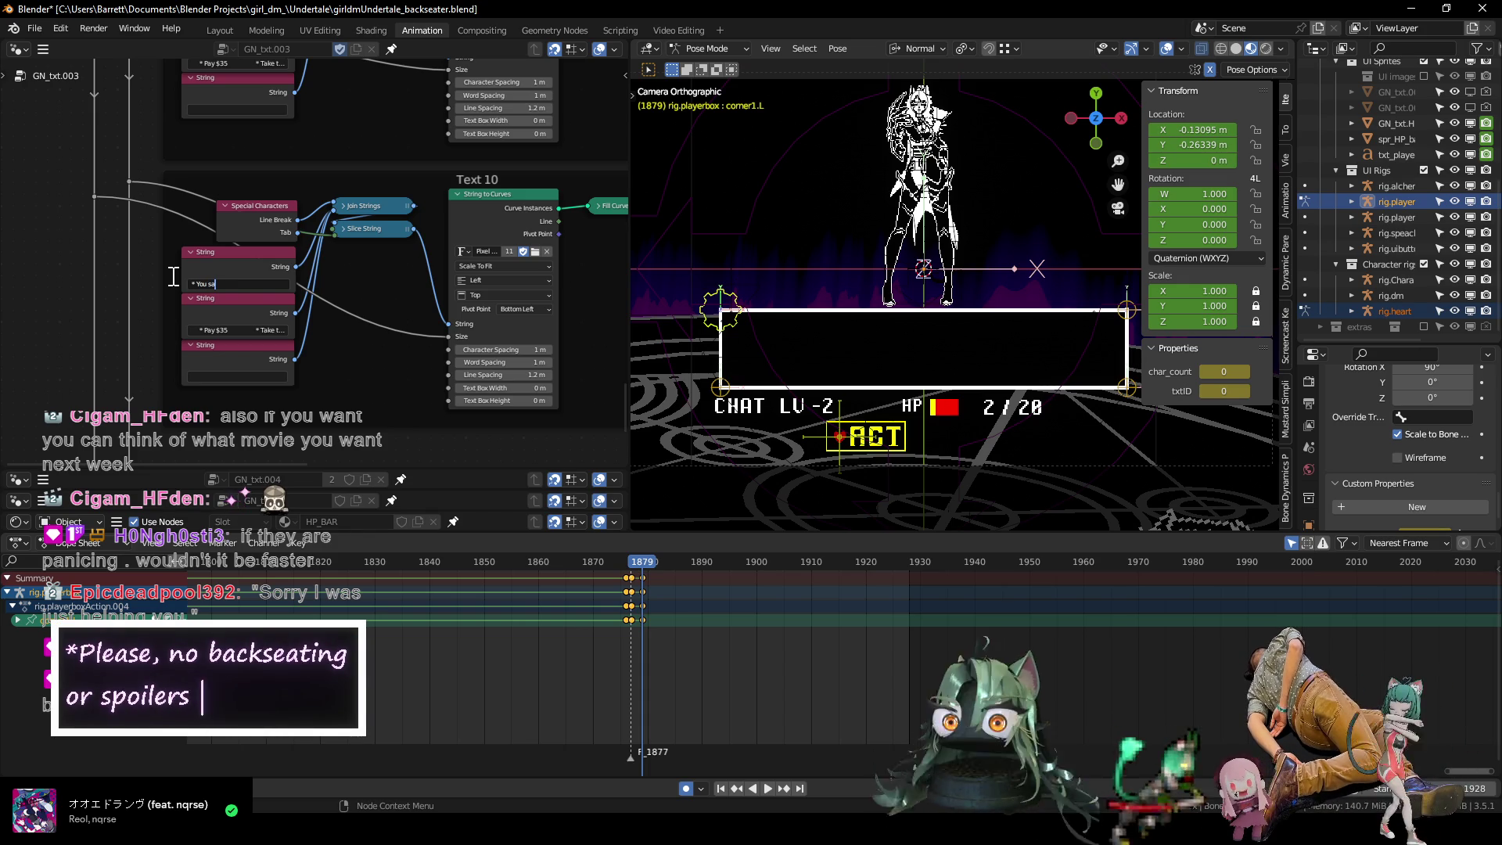
text(y, "So)
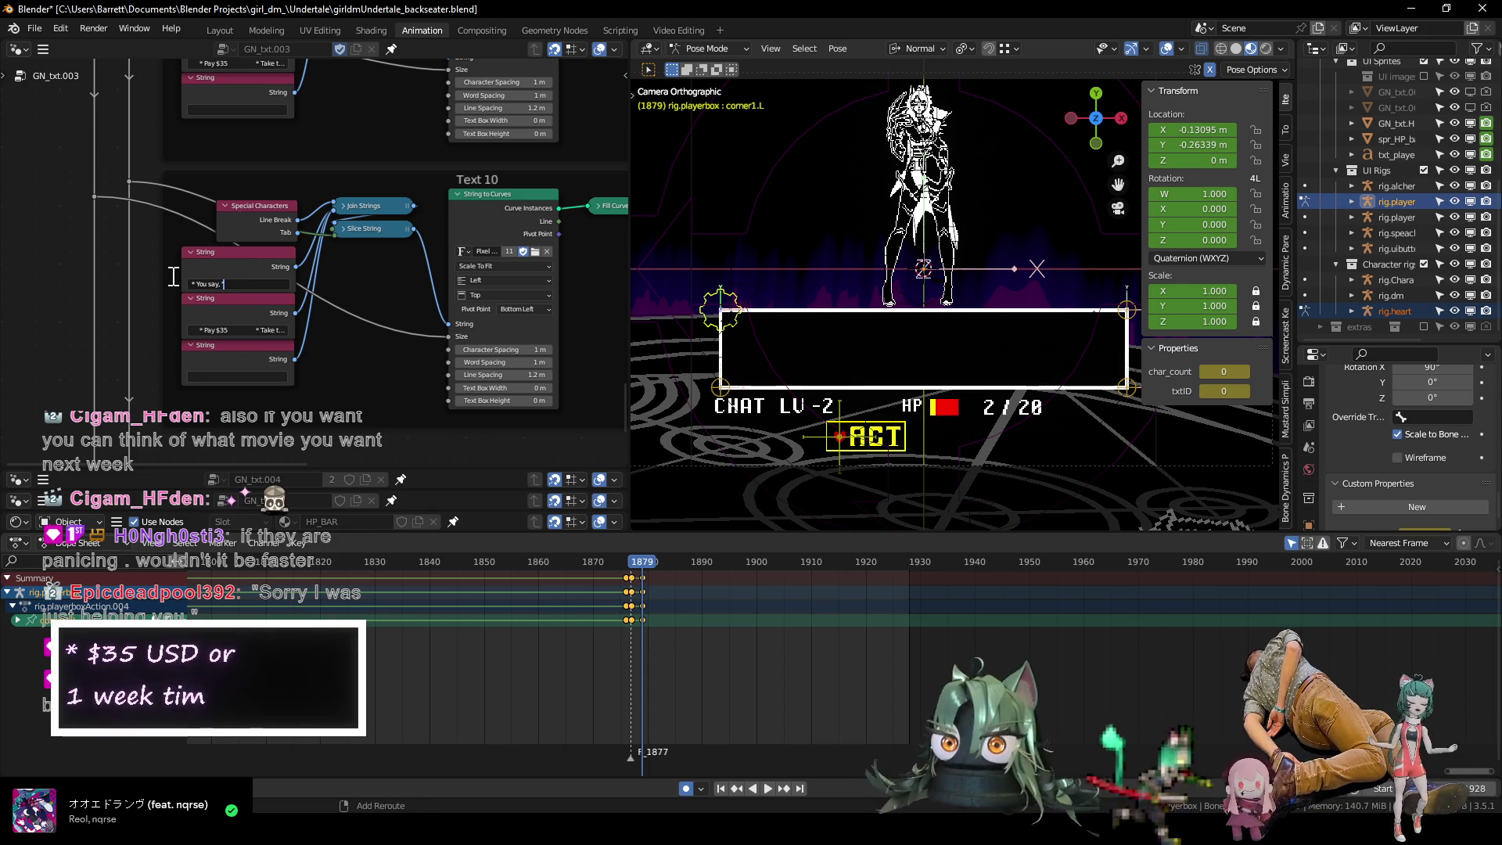
text(rry)
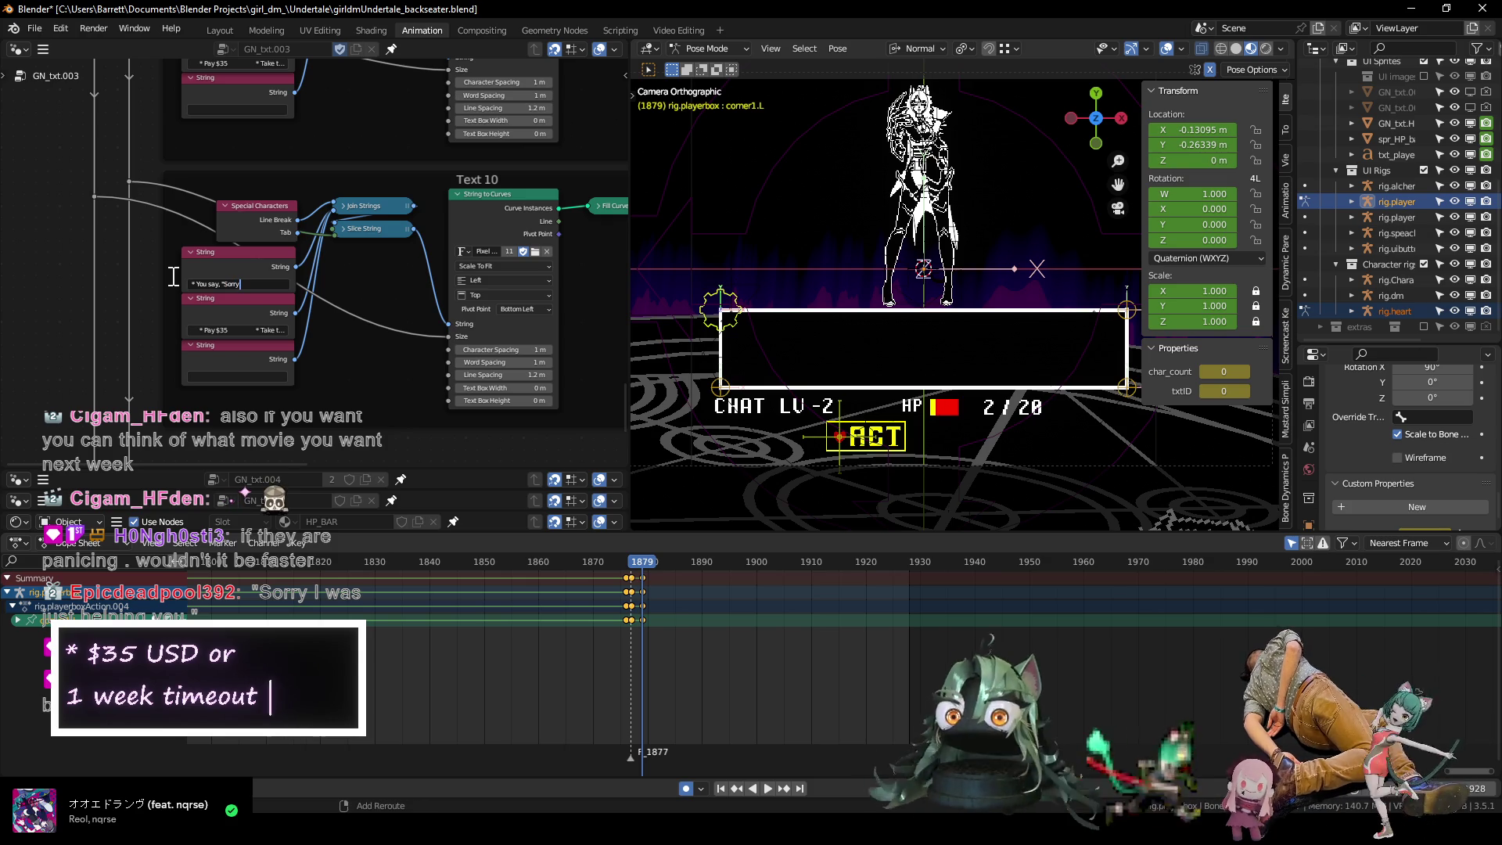
text( I was just helping)
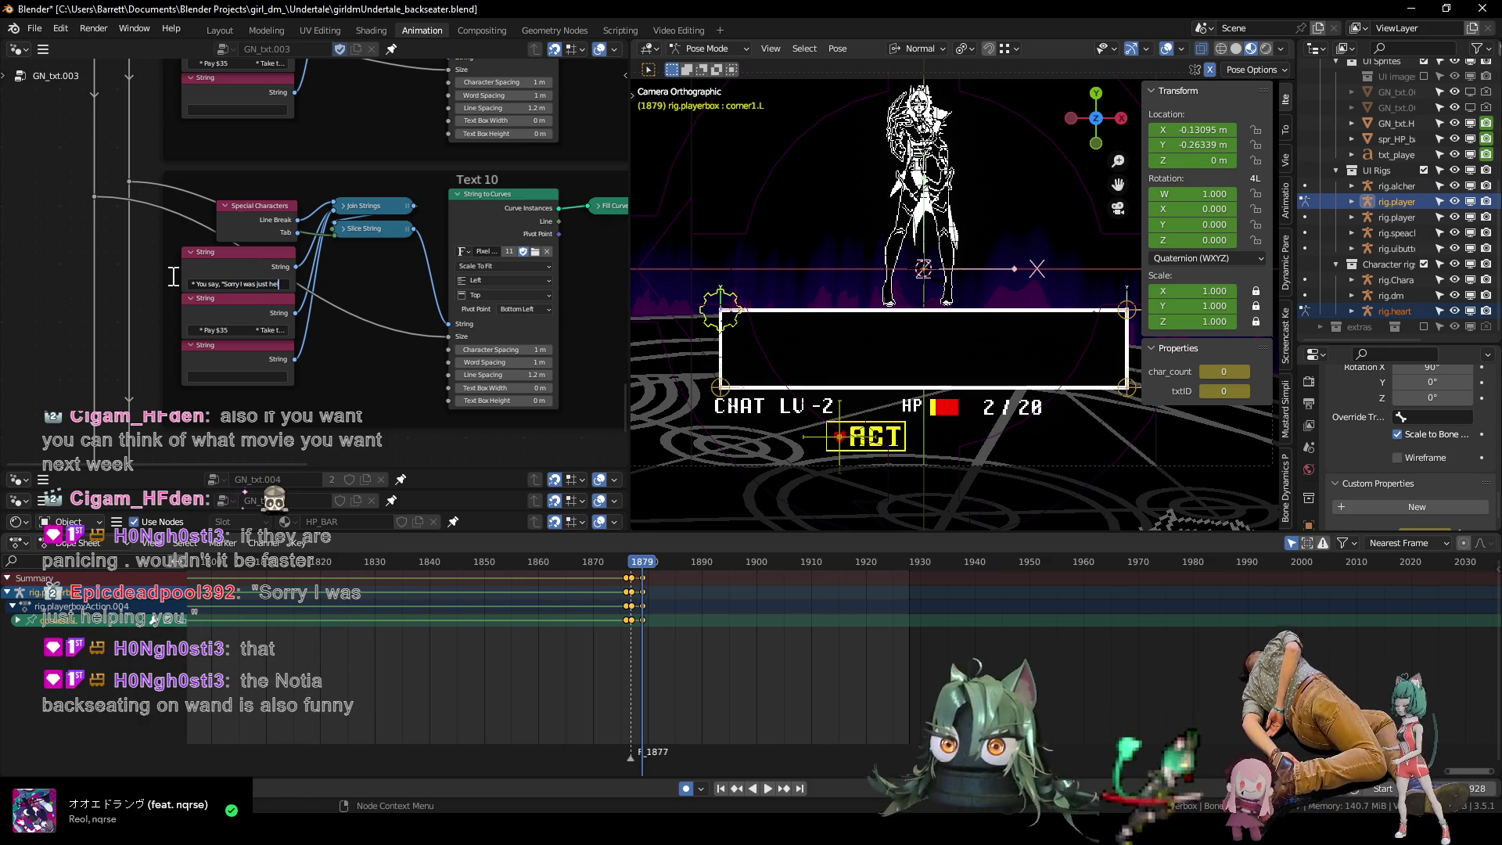
key(Return)
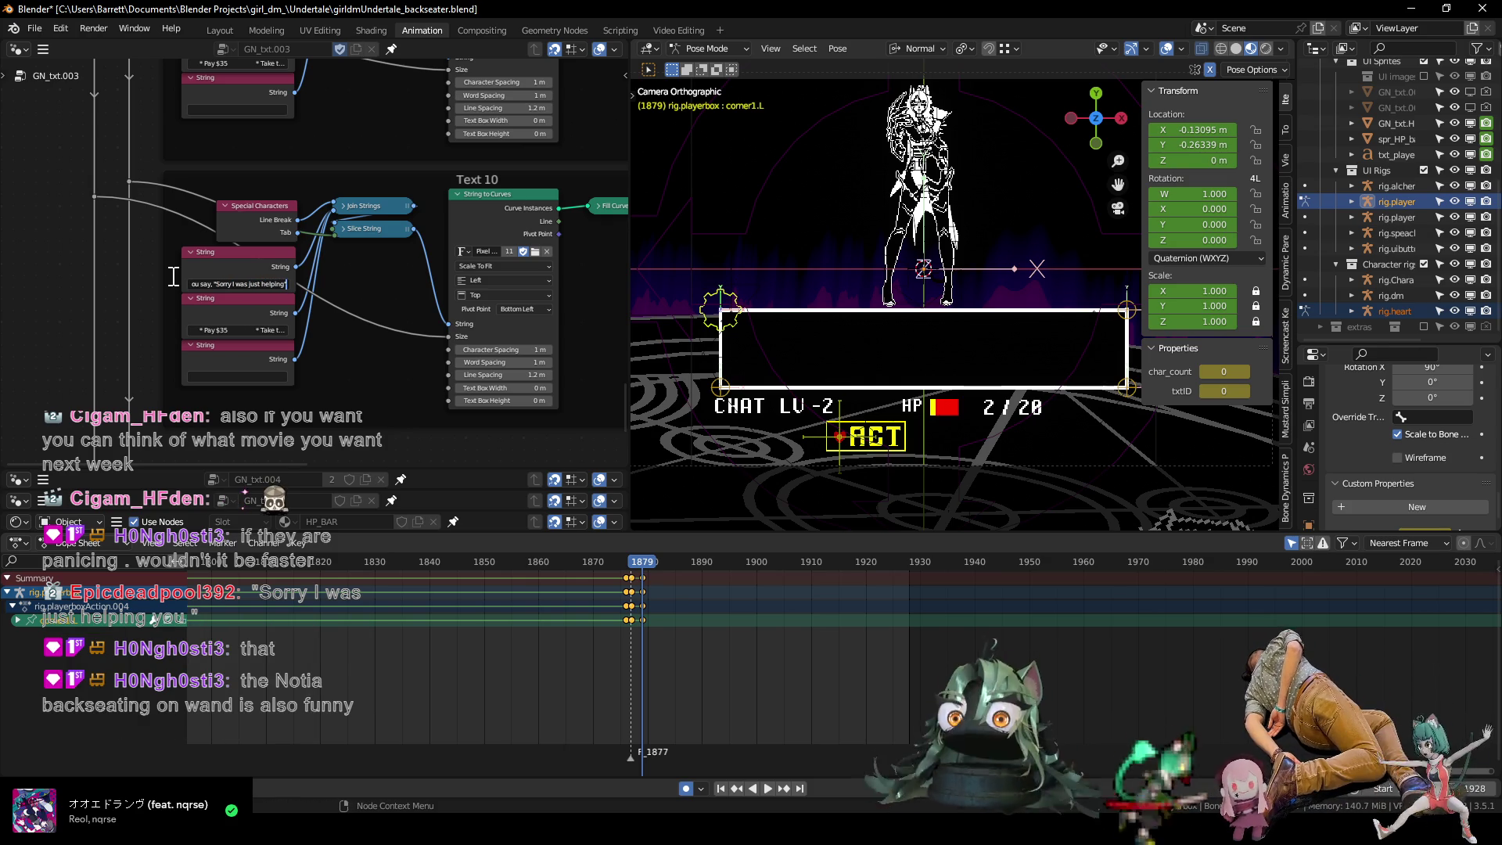
Clear the Pay $35 / Take the Ban string in the copied group.
click(230, 330)
key(BackSpace)
mouse_move(383, 421)
ctrl+middle_down()
mouse_move(396, 379)
mouse_move(342, 426)
ctrl+middle_up()
scroll(665, 587, up, 3)
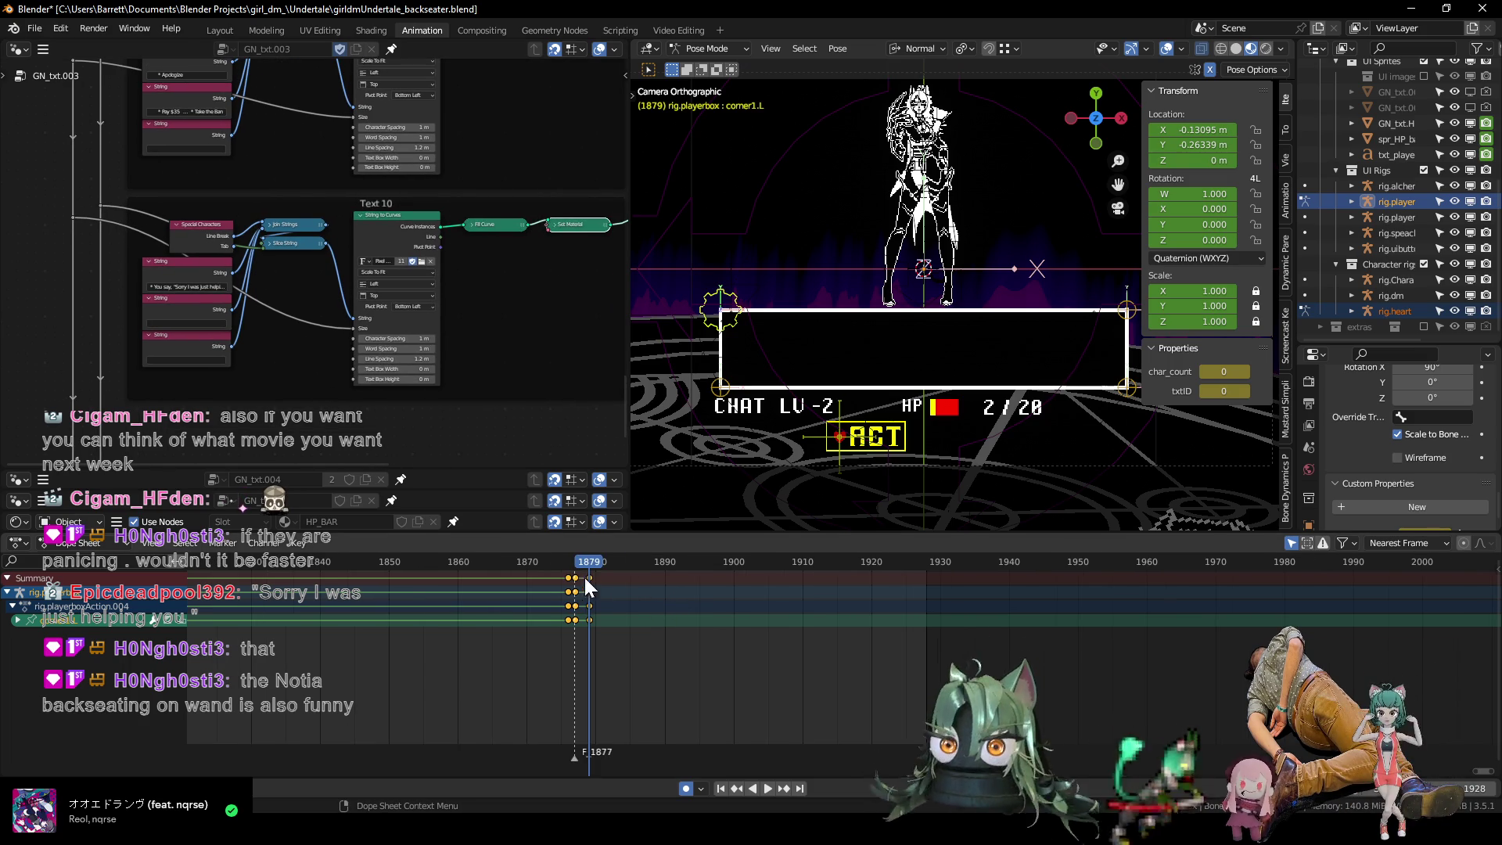
Scrub frames 1877–1890 to confirm the dialogue box stays empty.
mouse_move(595, 561)
mouse_down()
mouse_move(678, 571)
mouse_move(665, 571)
mouse_up()
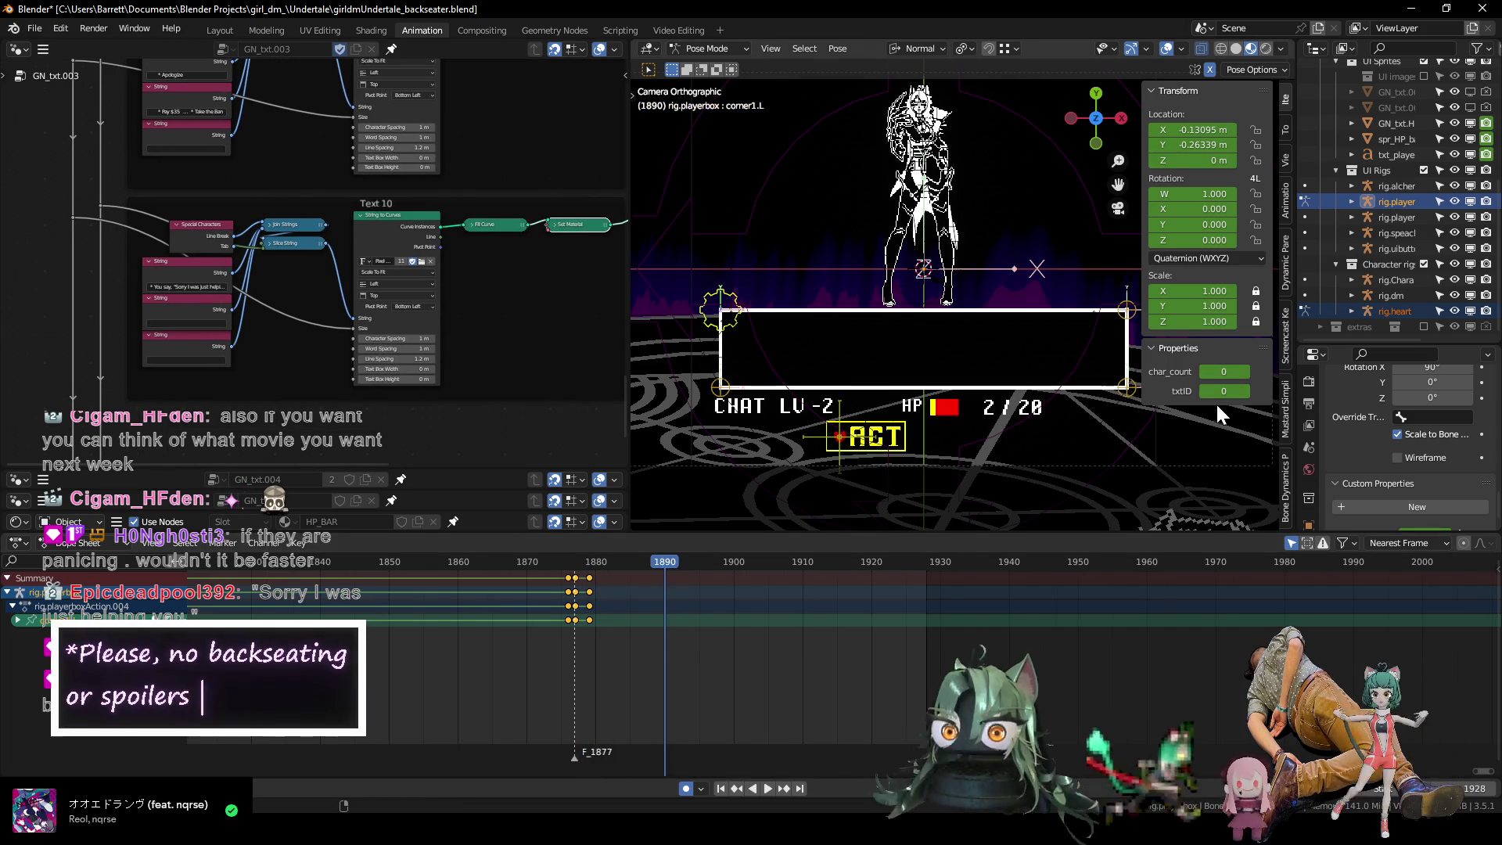
click(590, 560)
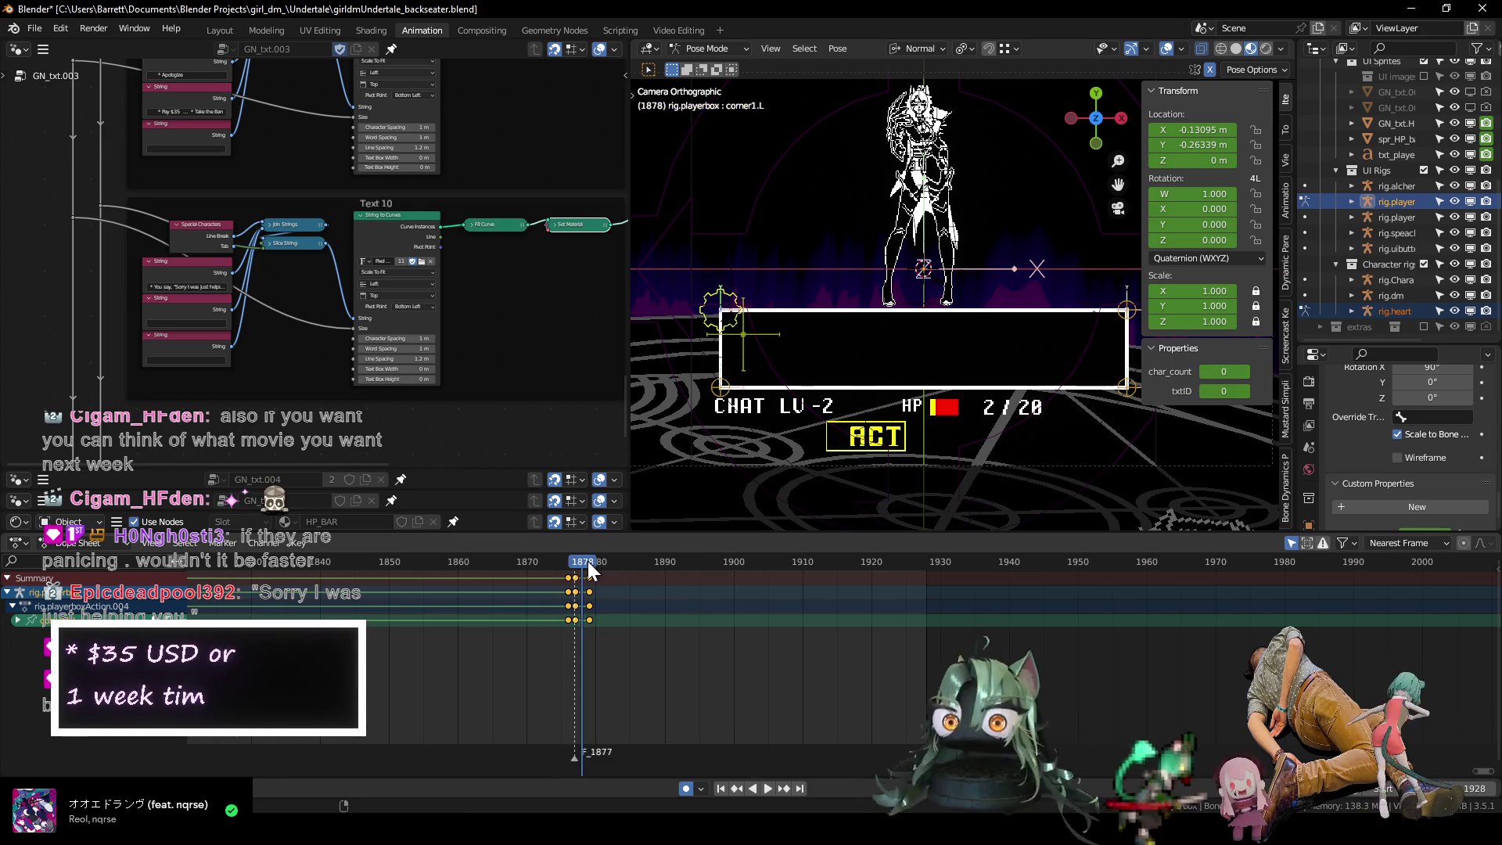
key(Right)
key(Right)
key(Right)
key(Left)
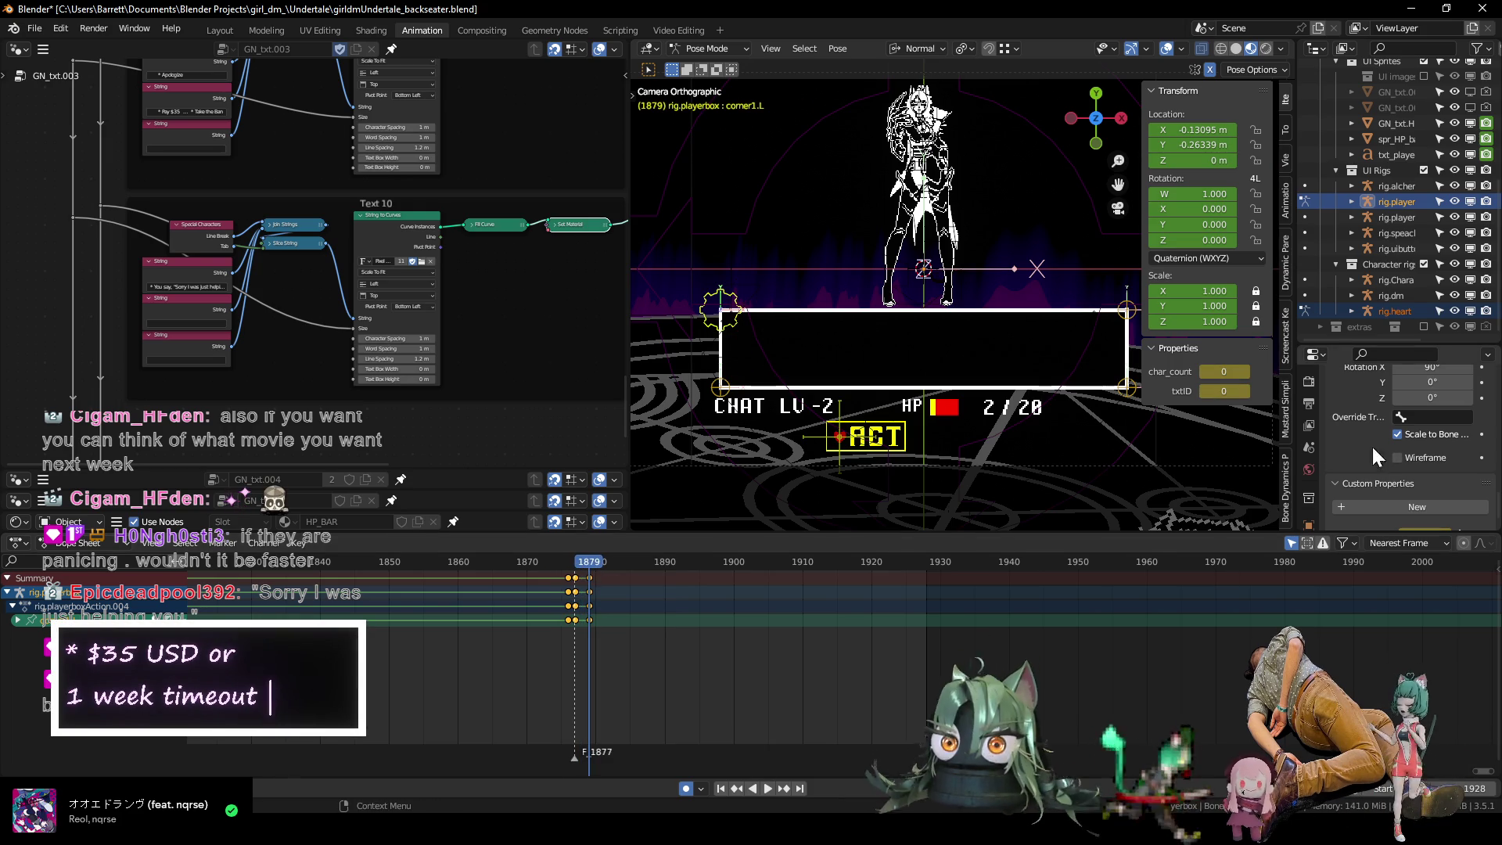
middle_drag(298, 205, 280, 273)
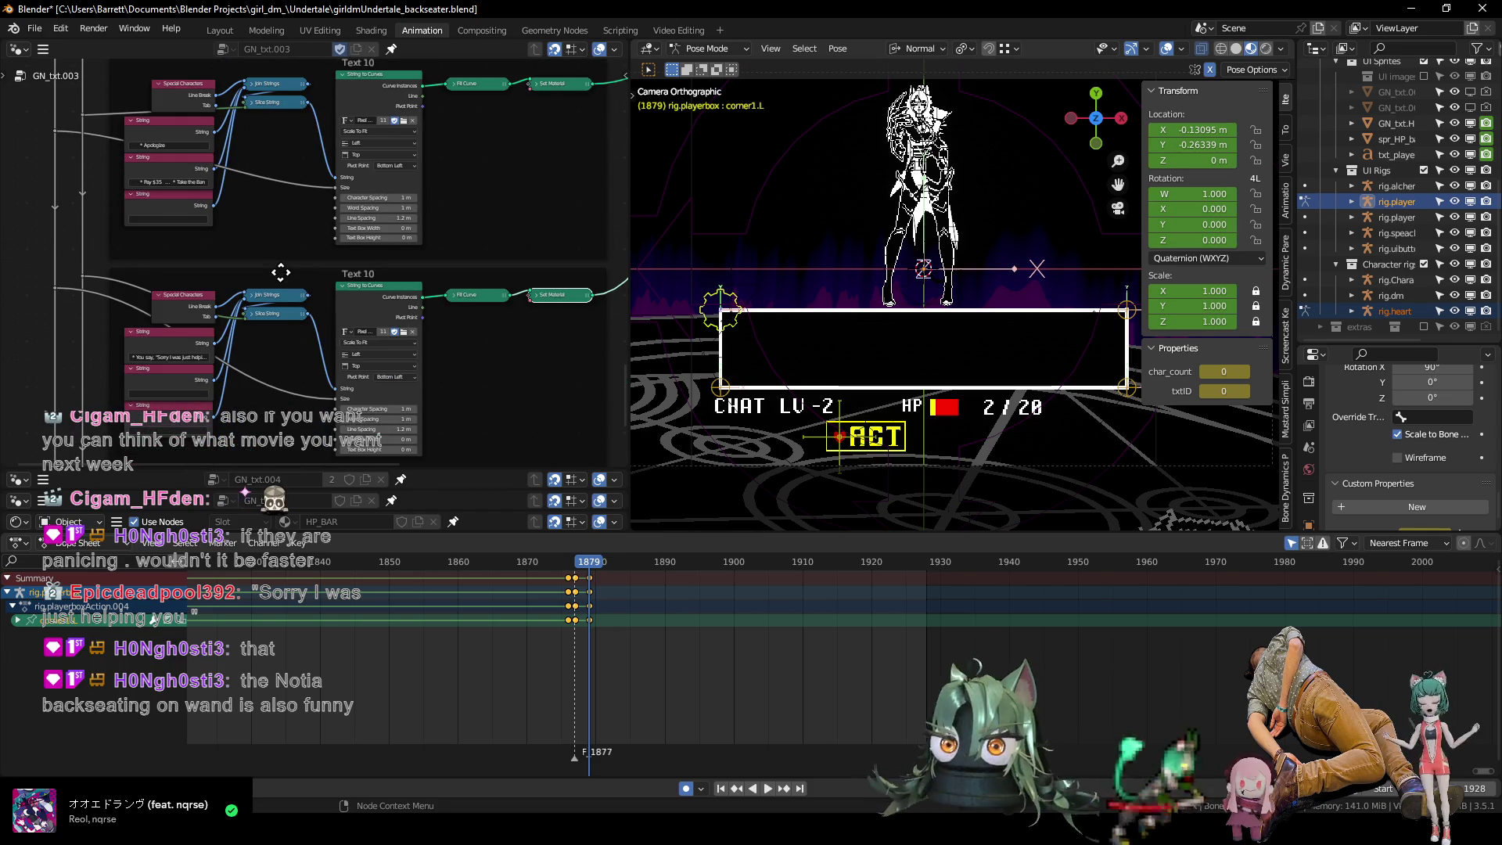
click(329, 271)
Rename the copied frame label to Text 11.
key(F2)
key(BackSpace)
text(11)
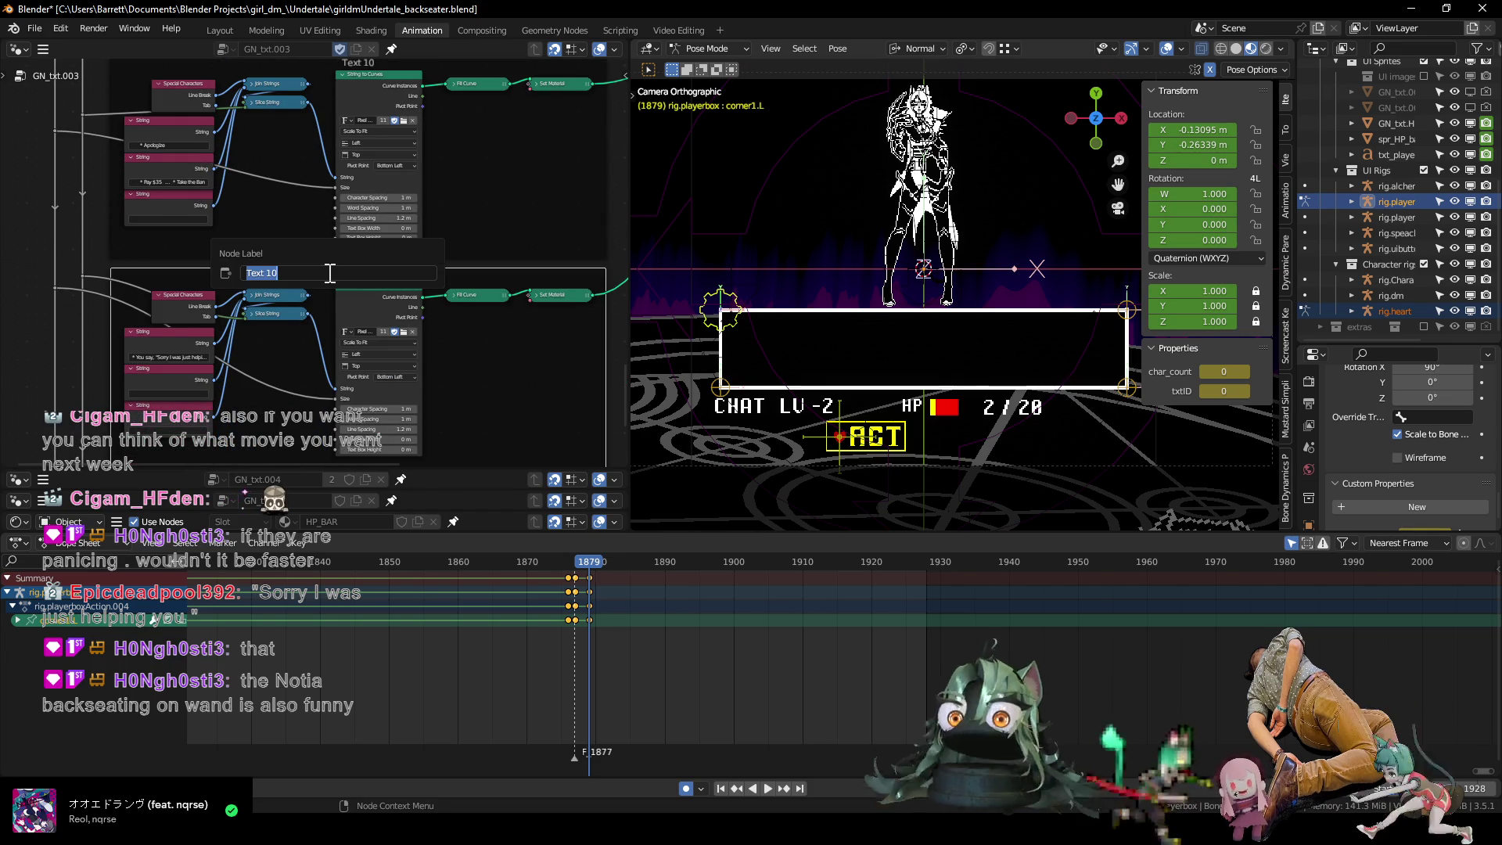
key(Return)
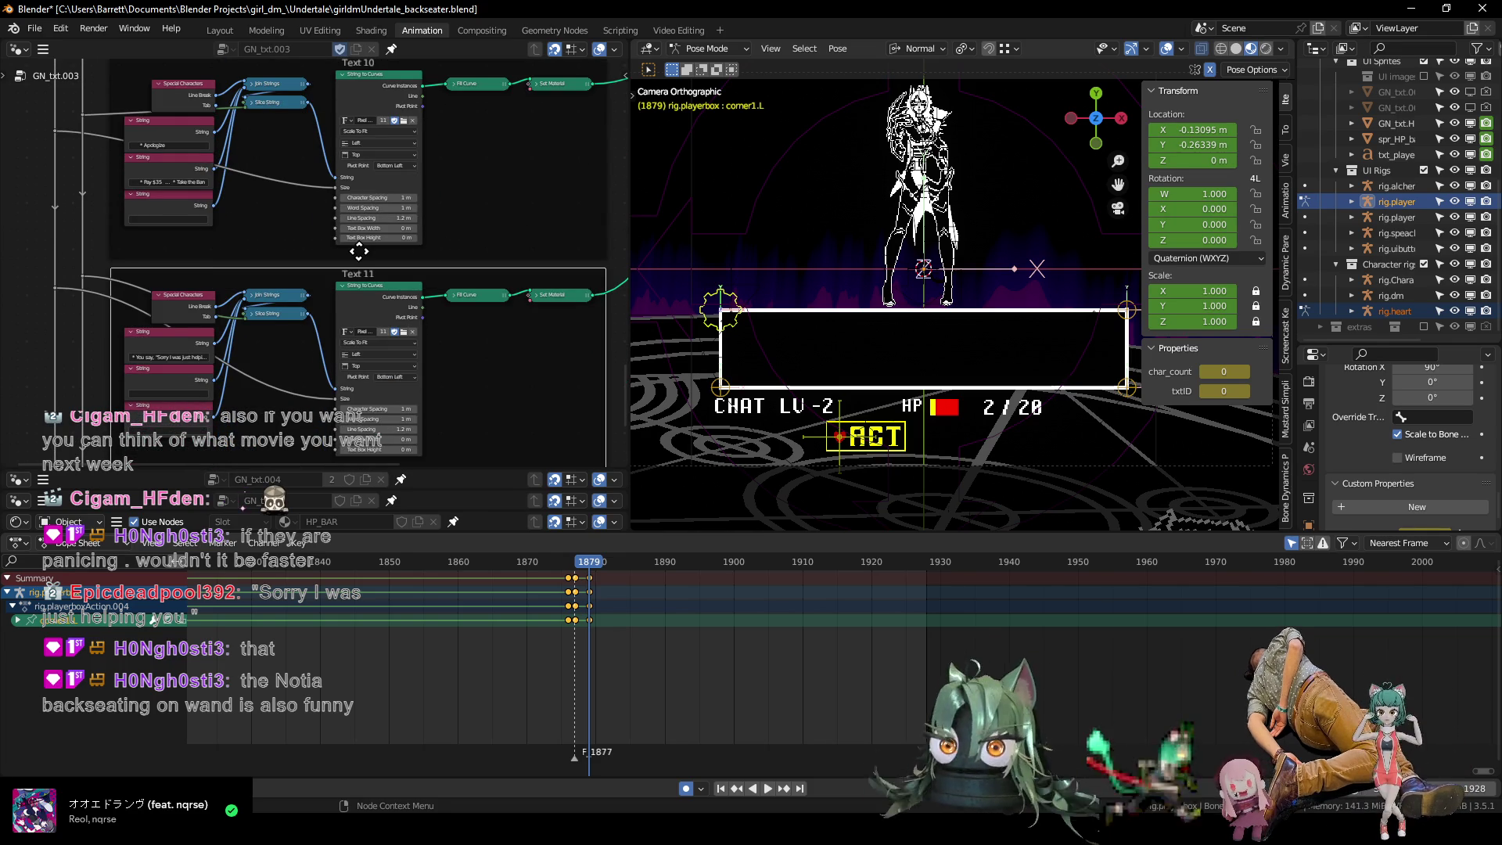
middle_drag(318, 245, 329, 190)
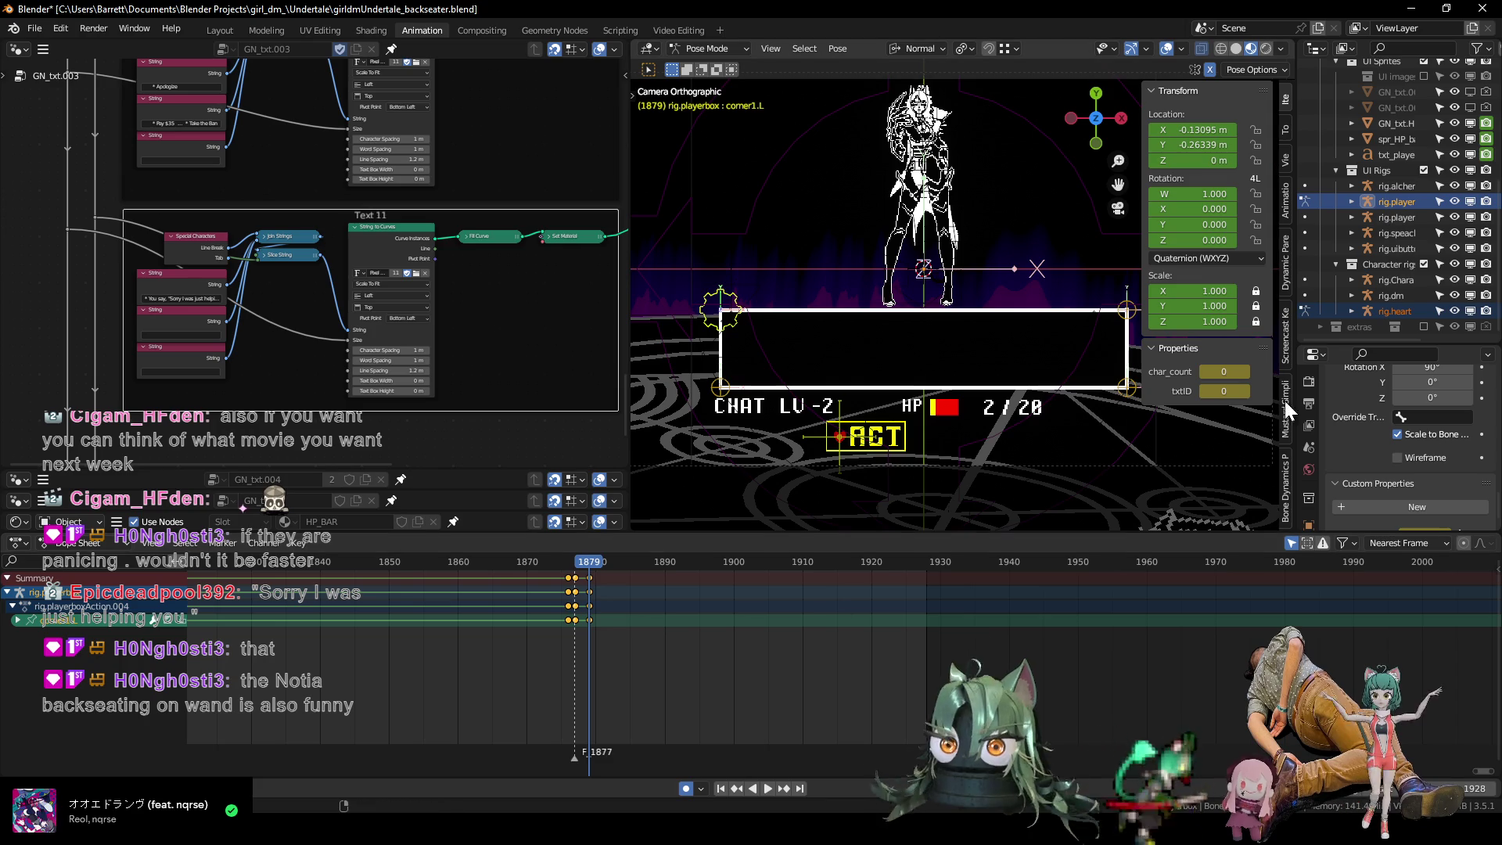
Set txtID to 11 and key char_count 37 at frame 1900.
click(1224, 391)
text(11)
key(Return)
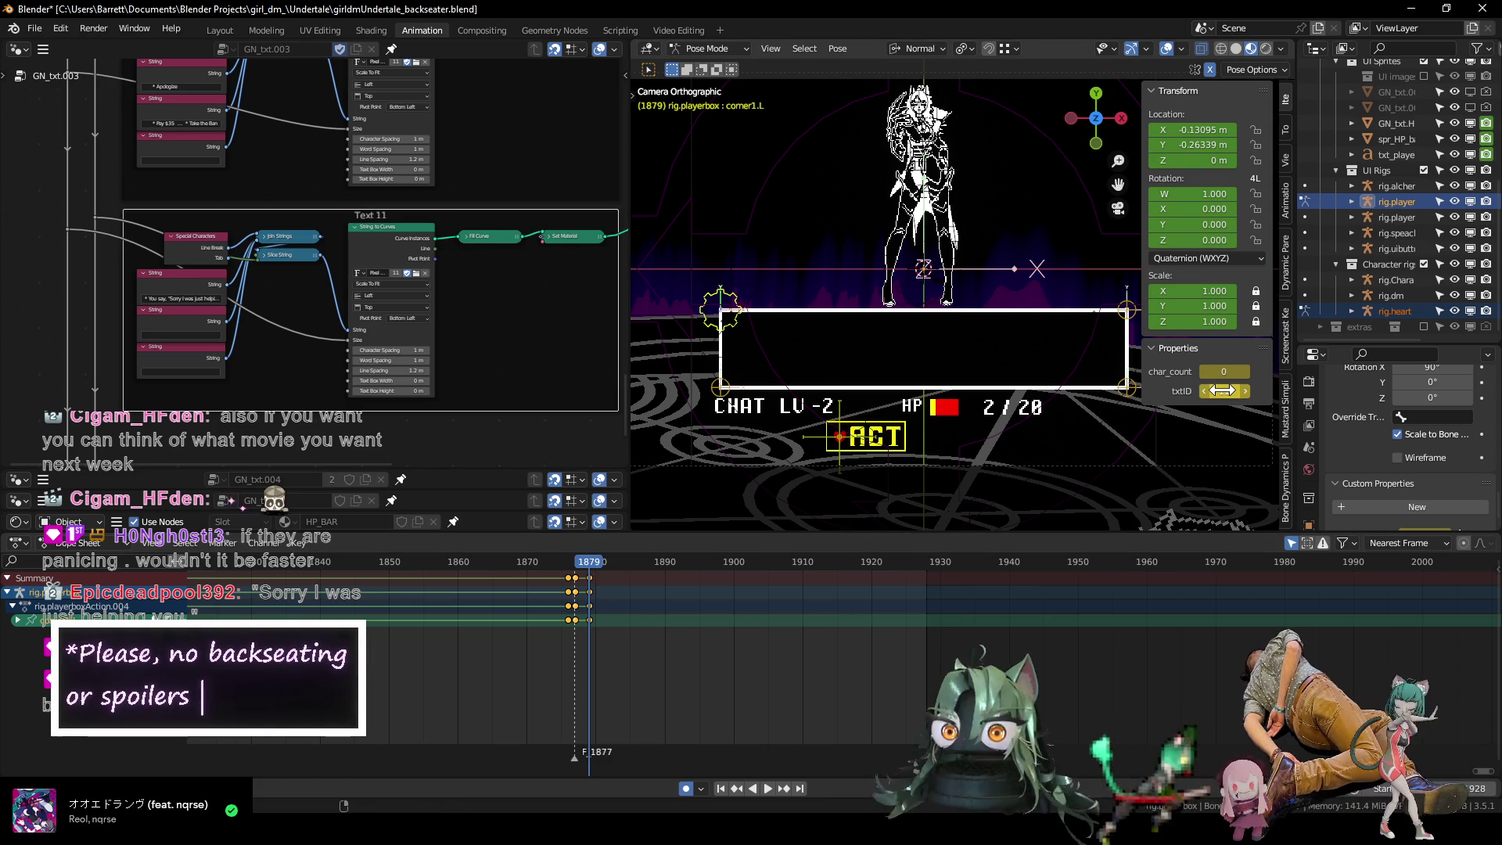
drag(560, 561, 731, 566)
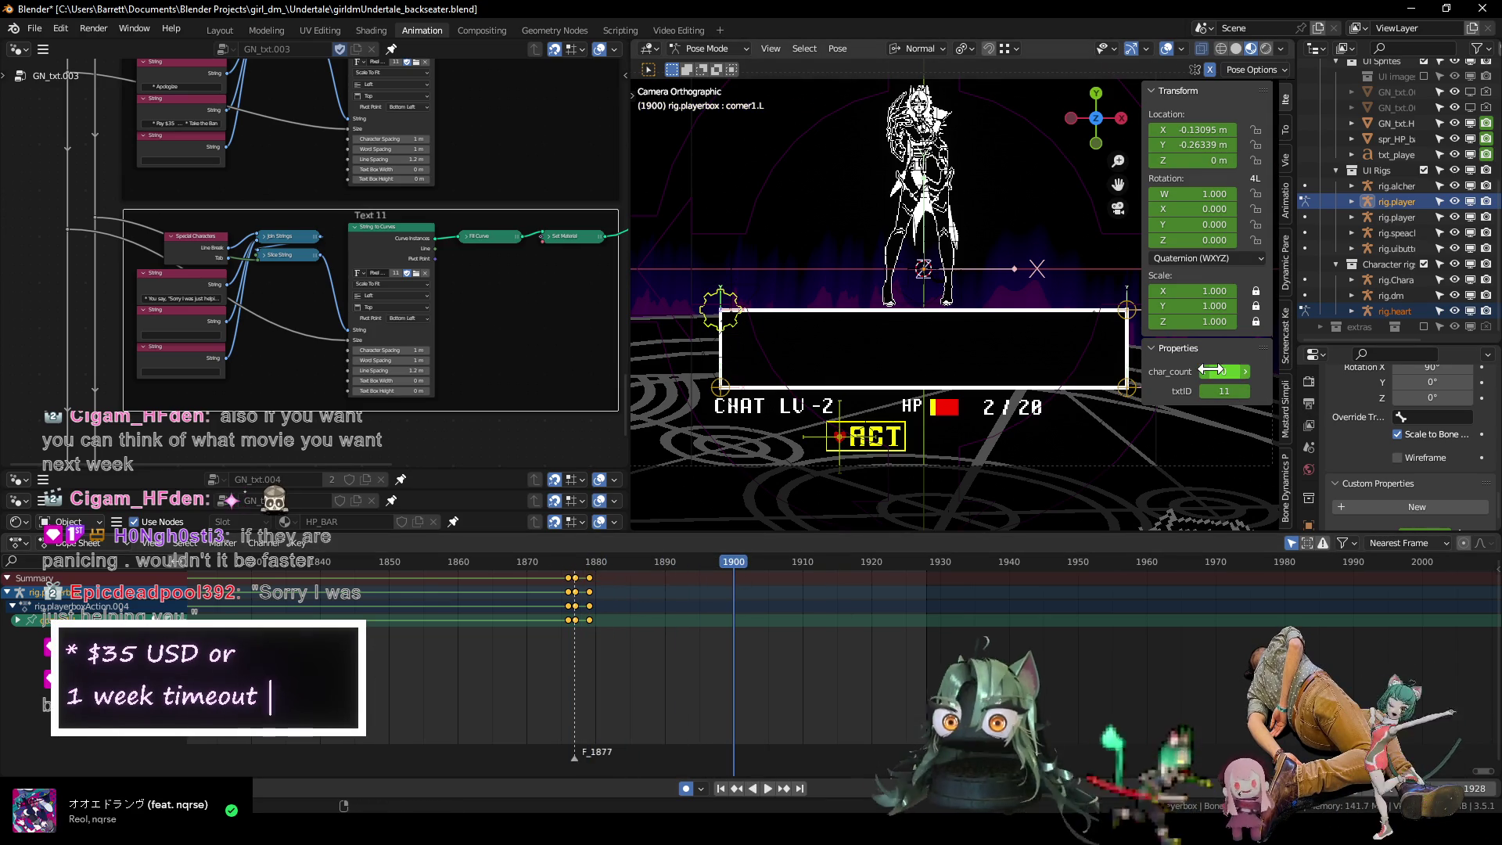
drag(1224, 372, 1264, 372)
key(i)
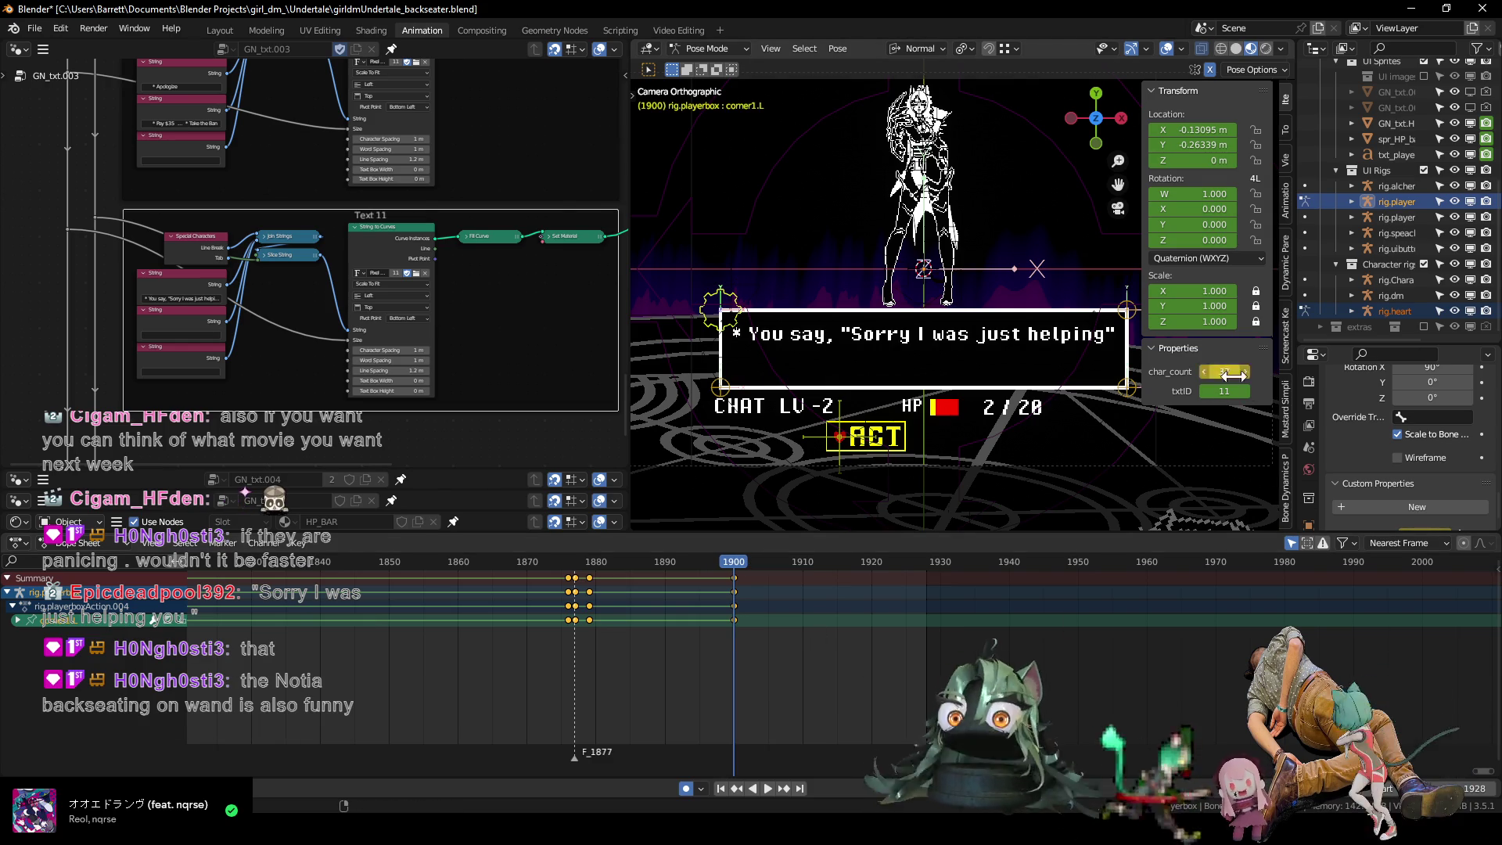
scroll(673, 615, down, 2)
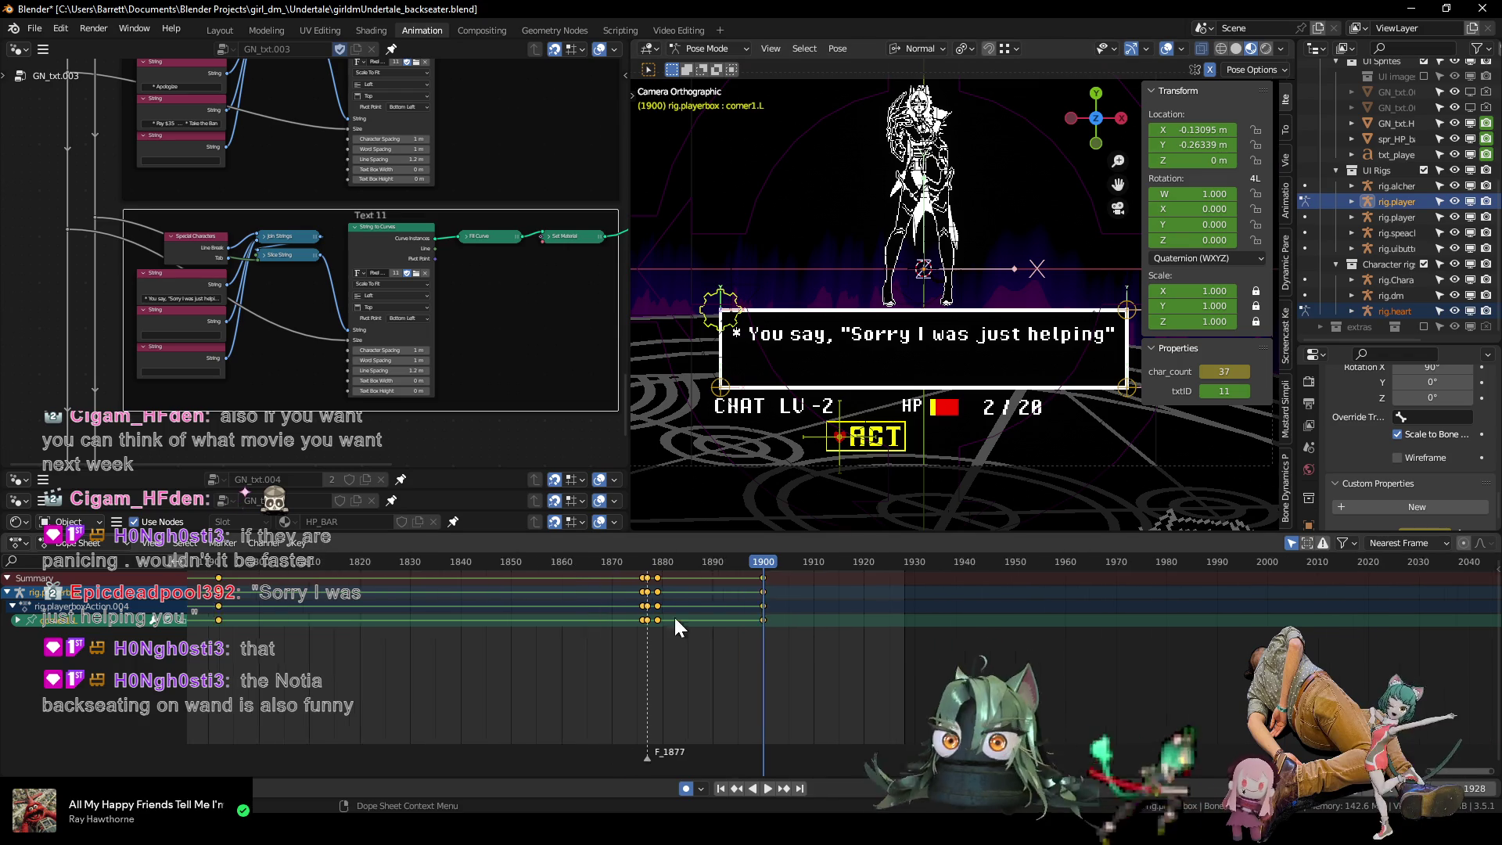
Play back from before the new dialogue to preview how its text types out.
click(588, 560)
key(space)
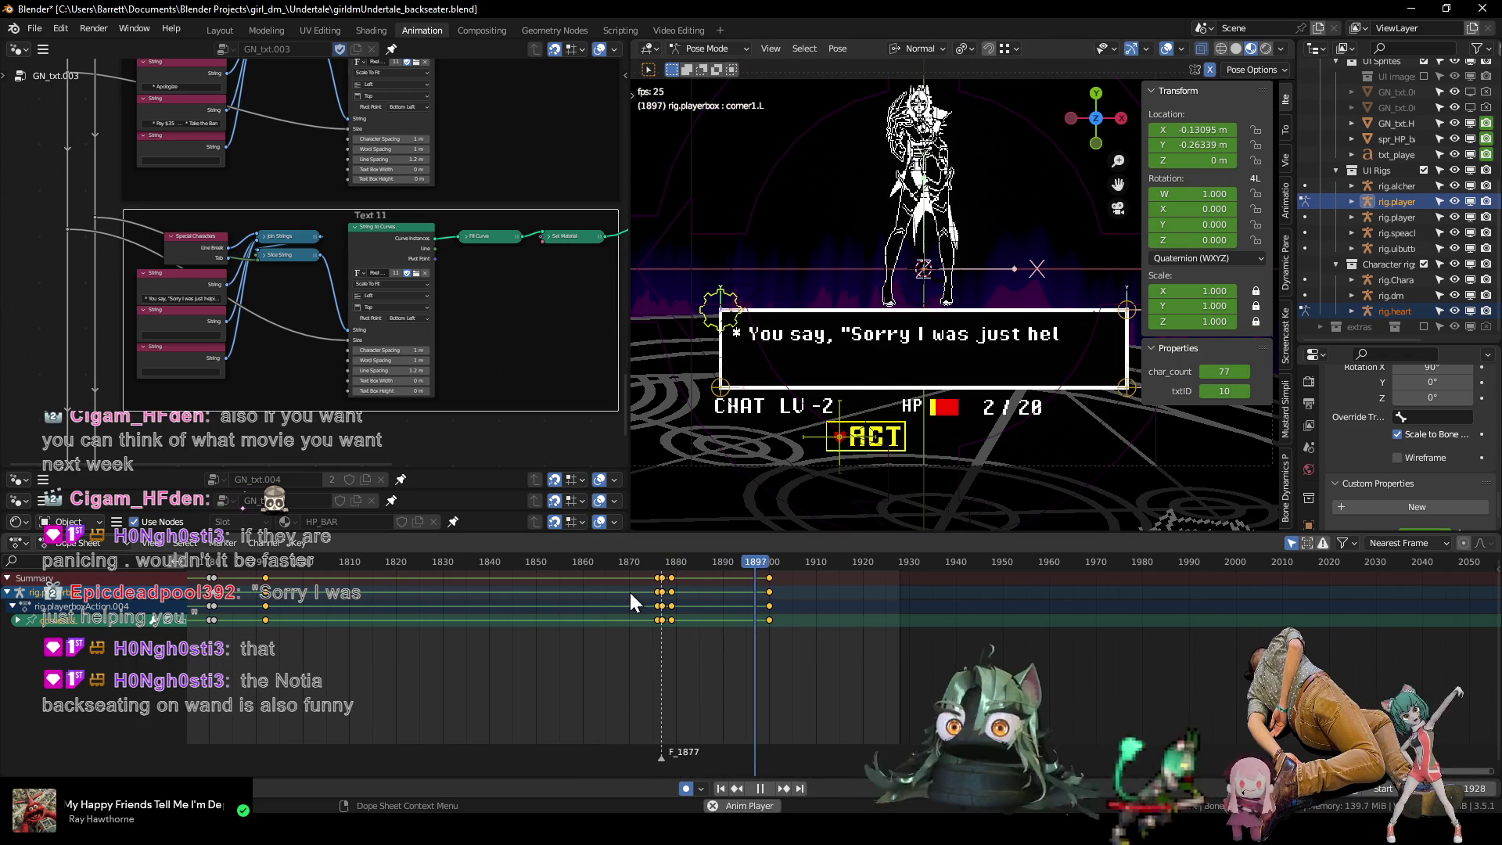
key(space)
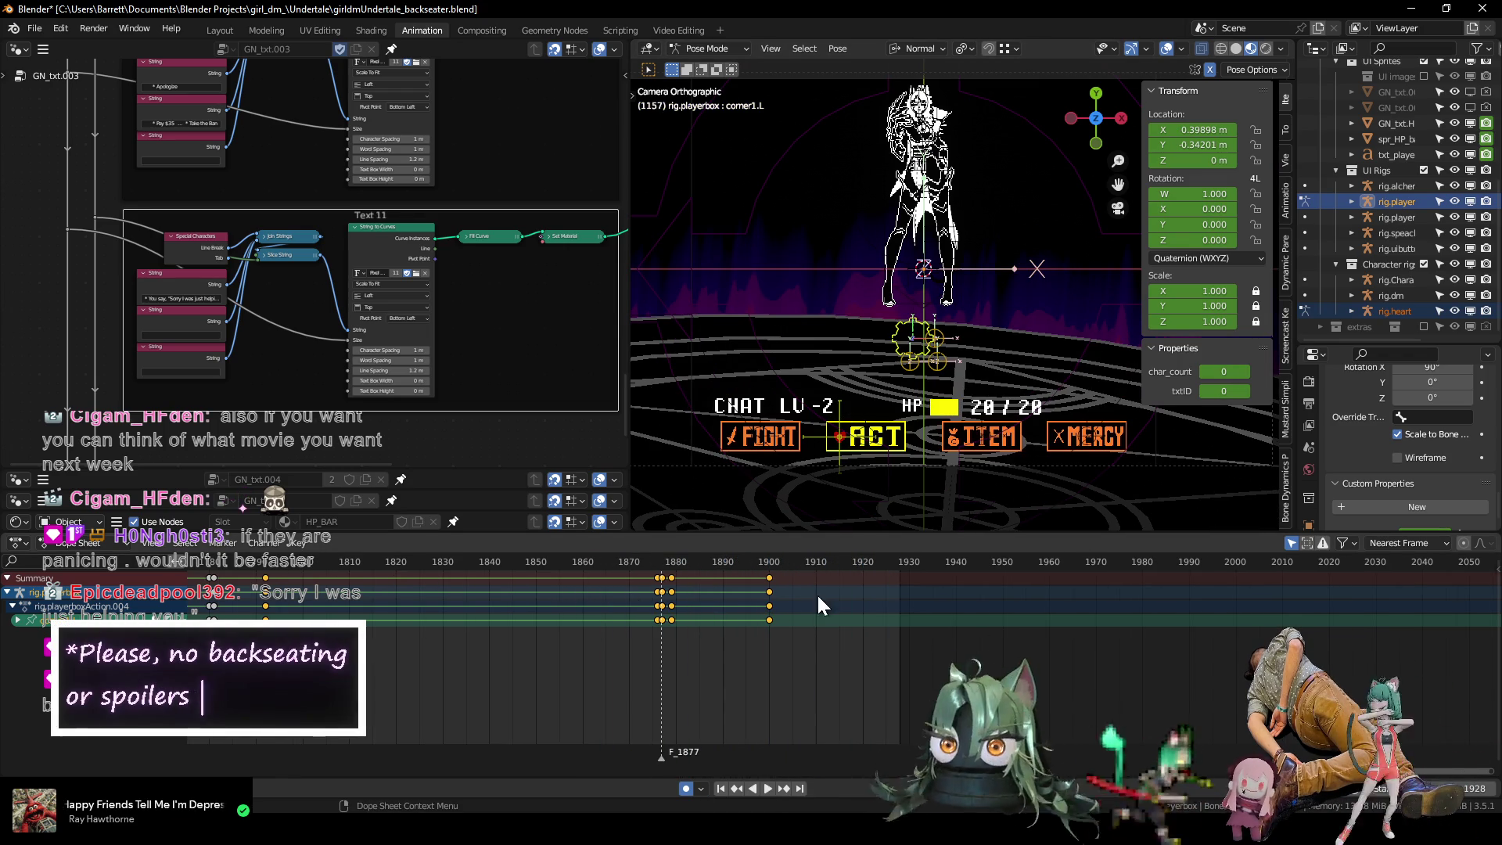
scroll(819, 594, down, 3)
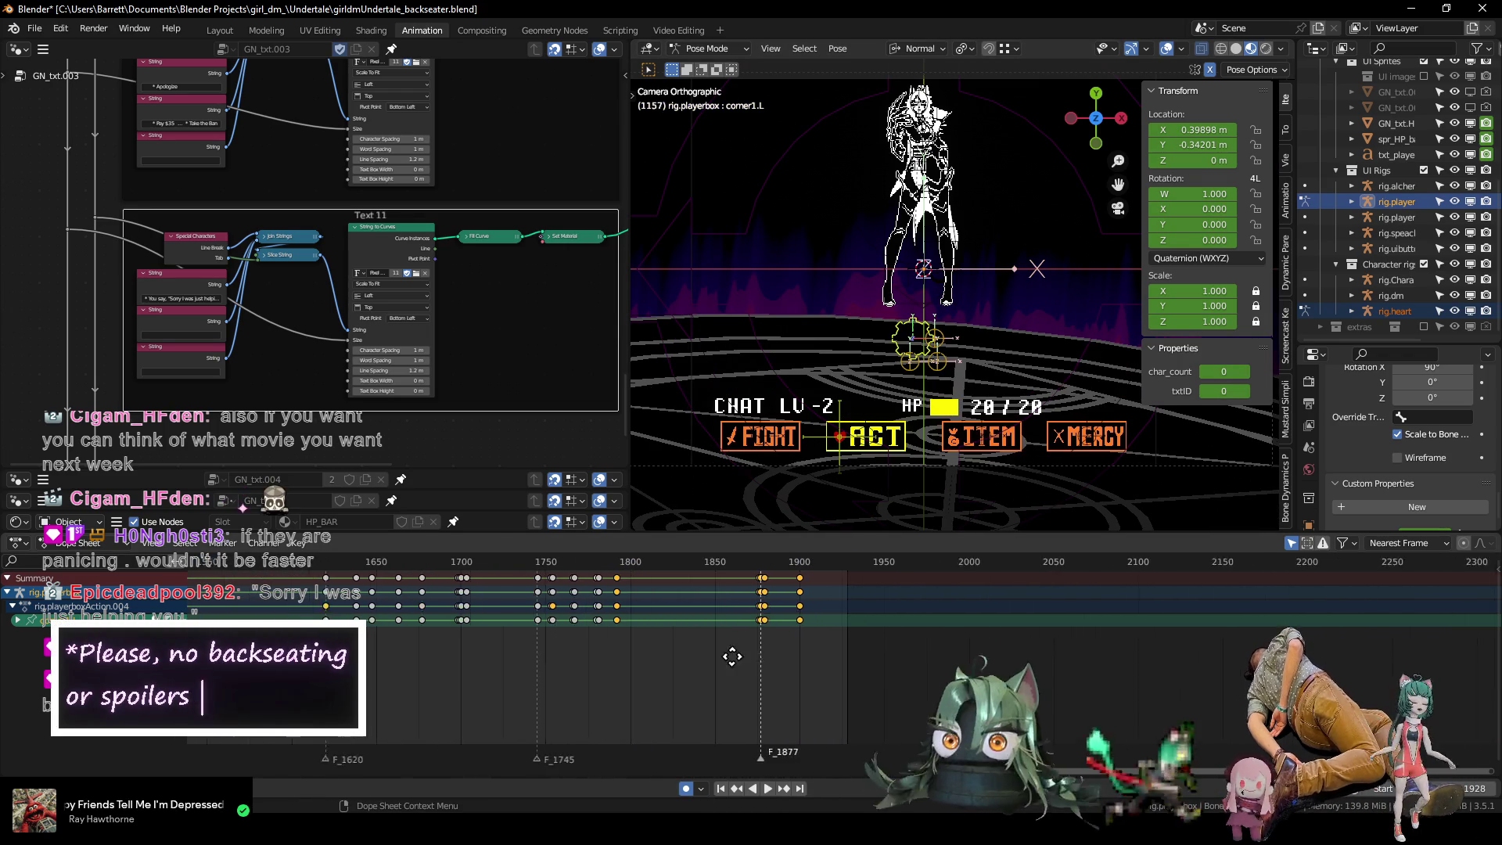
scroll(631, 594, down, 2)
click(453, 561)
key(space)
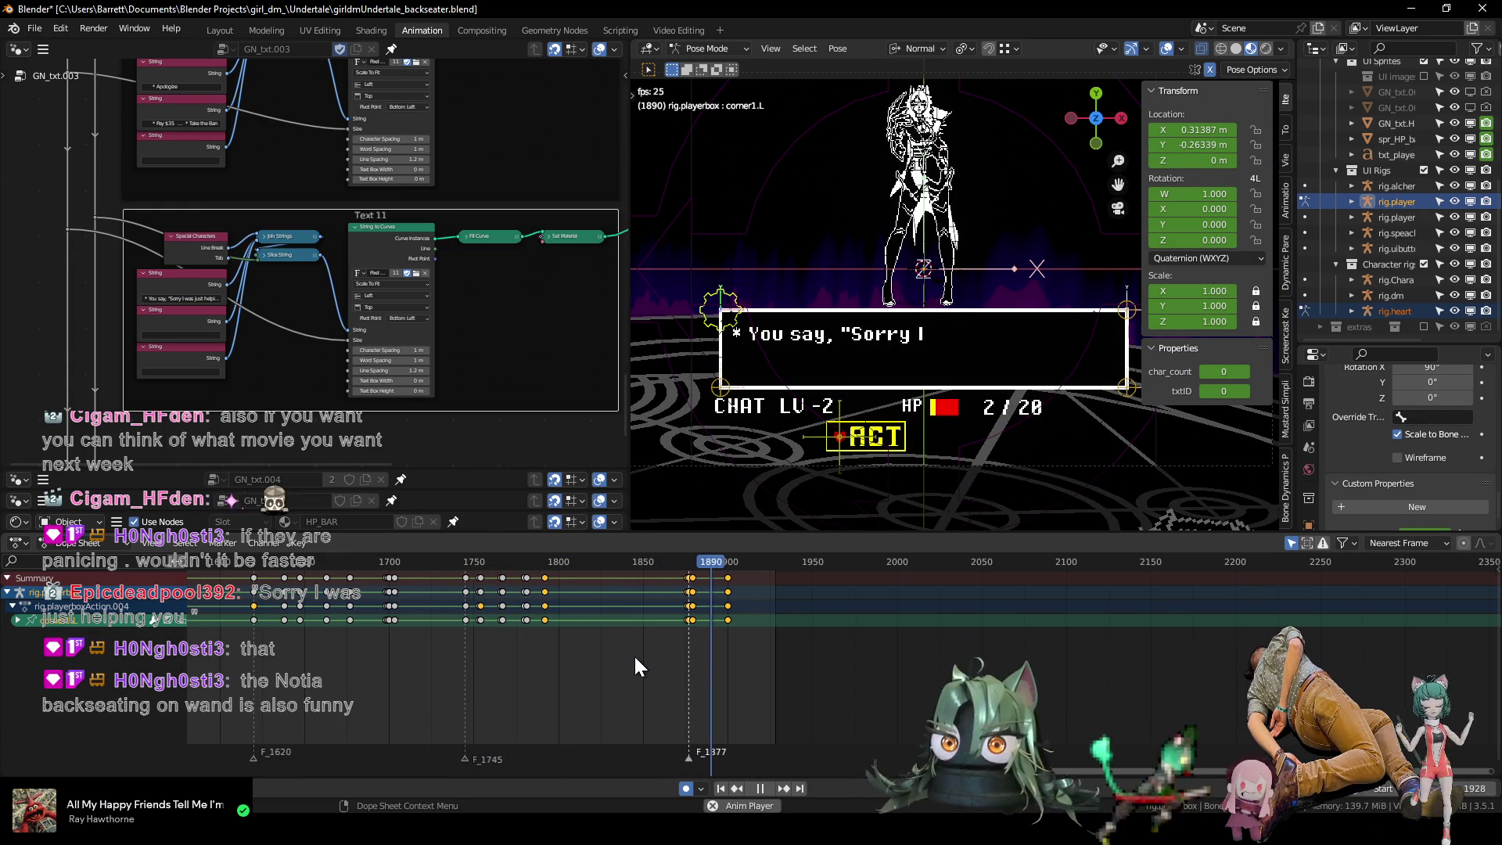
key(space)
Replay the dialogue line twice from just before its keys to recheck the text timing.
scroll(666, 645, up, 2)
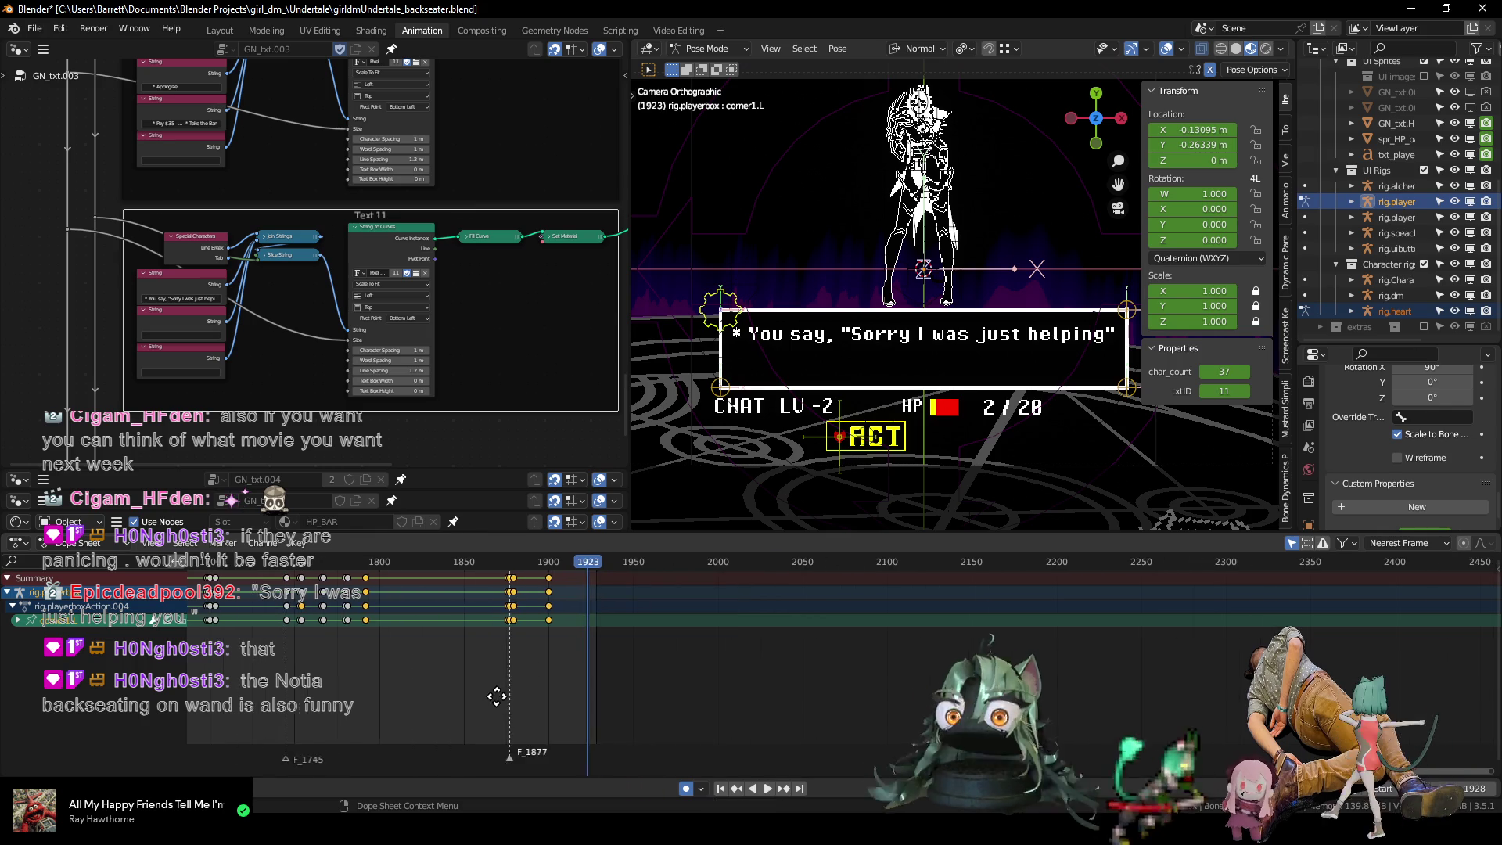
scroll(565, 626, up, 1)
click(395, 557)
key(space)
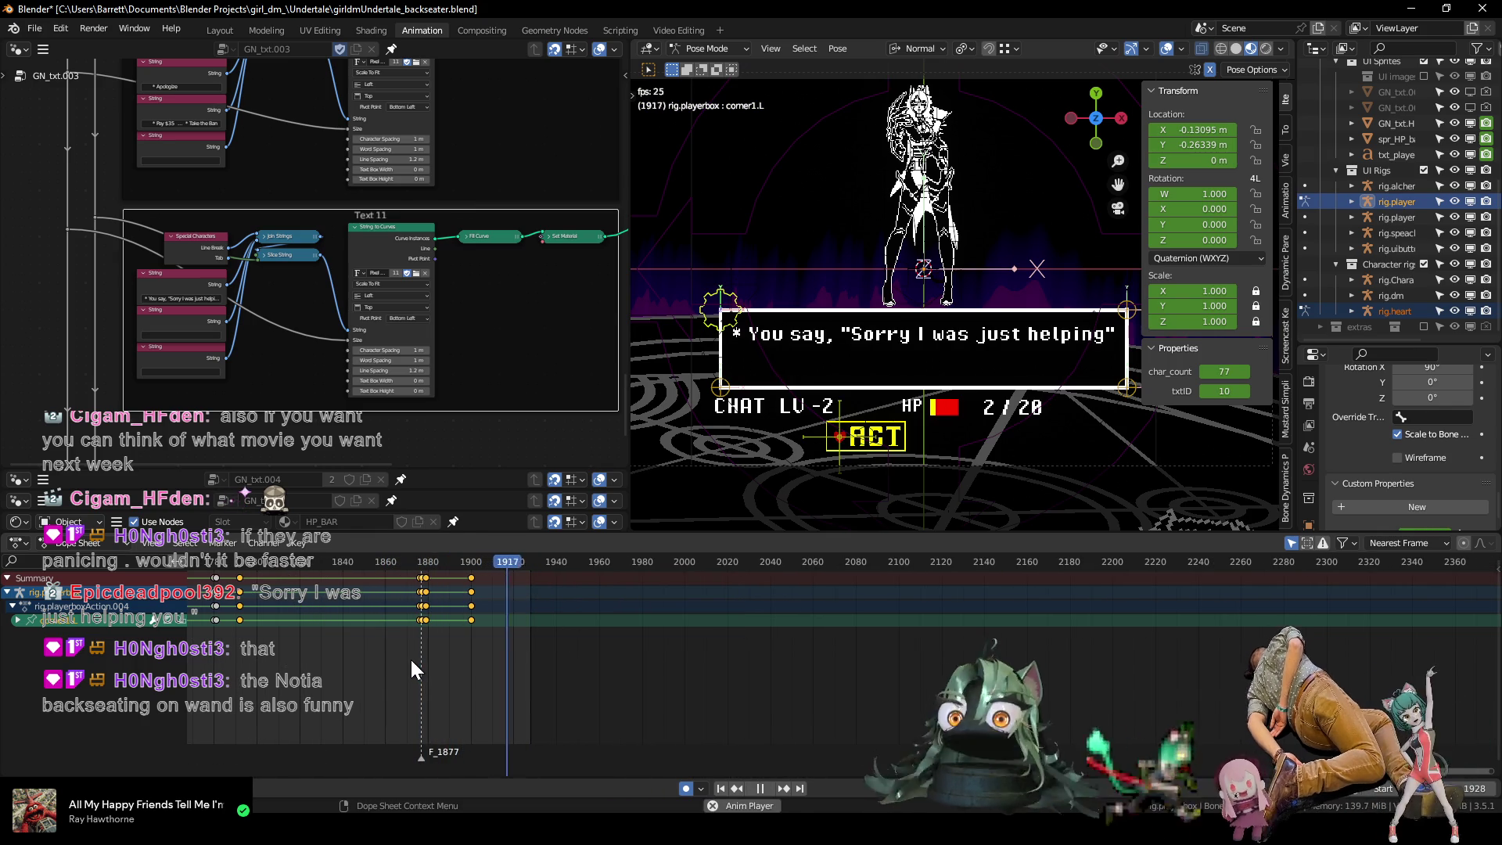
key(space)
click(393, 562)
key(space)
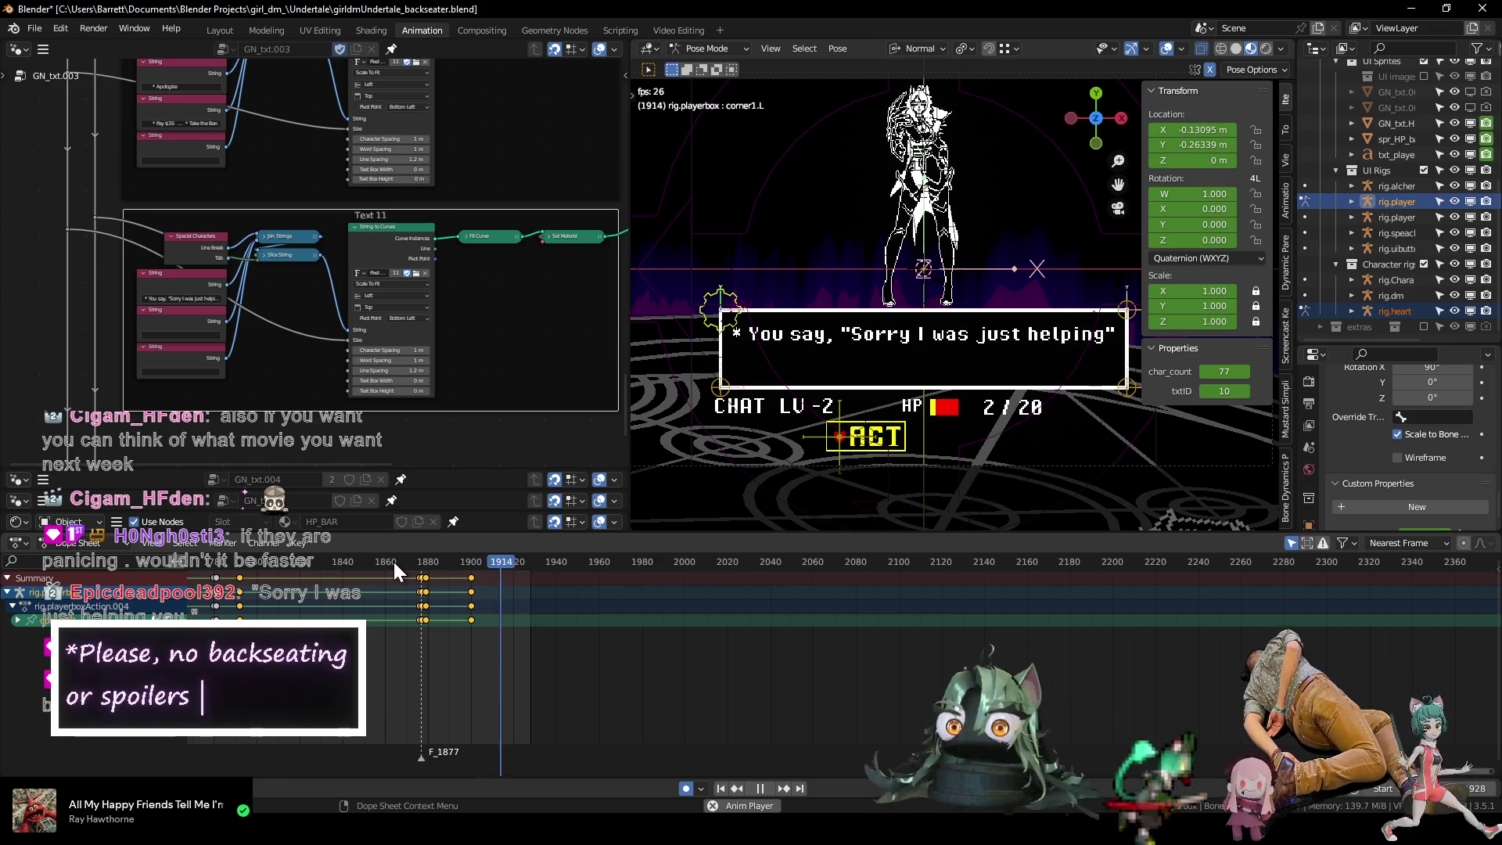
key(space)
Extend the scene's End frame from 1928 to 2049.
mouse_move(488, 612)
ctrl+middle_down()
mouse_move(462, 646)
mouse_move(525, 659)
mouse_move(505, 638)
mouse_move(542, 640)
ctrl+middle_up()
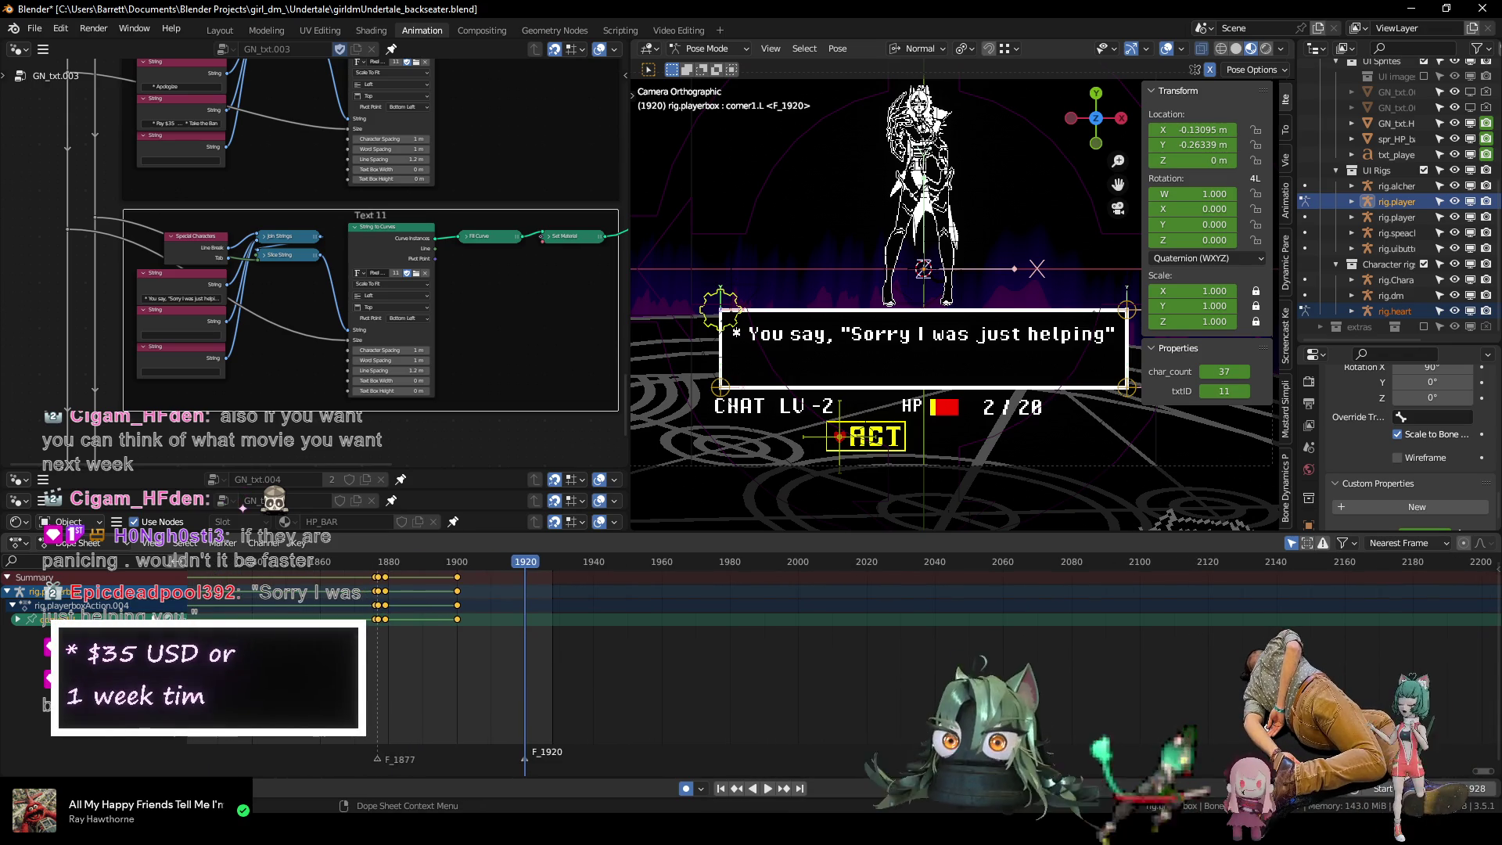
drag(1475, 789, 1501, 789)
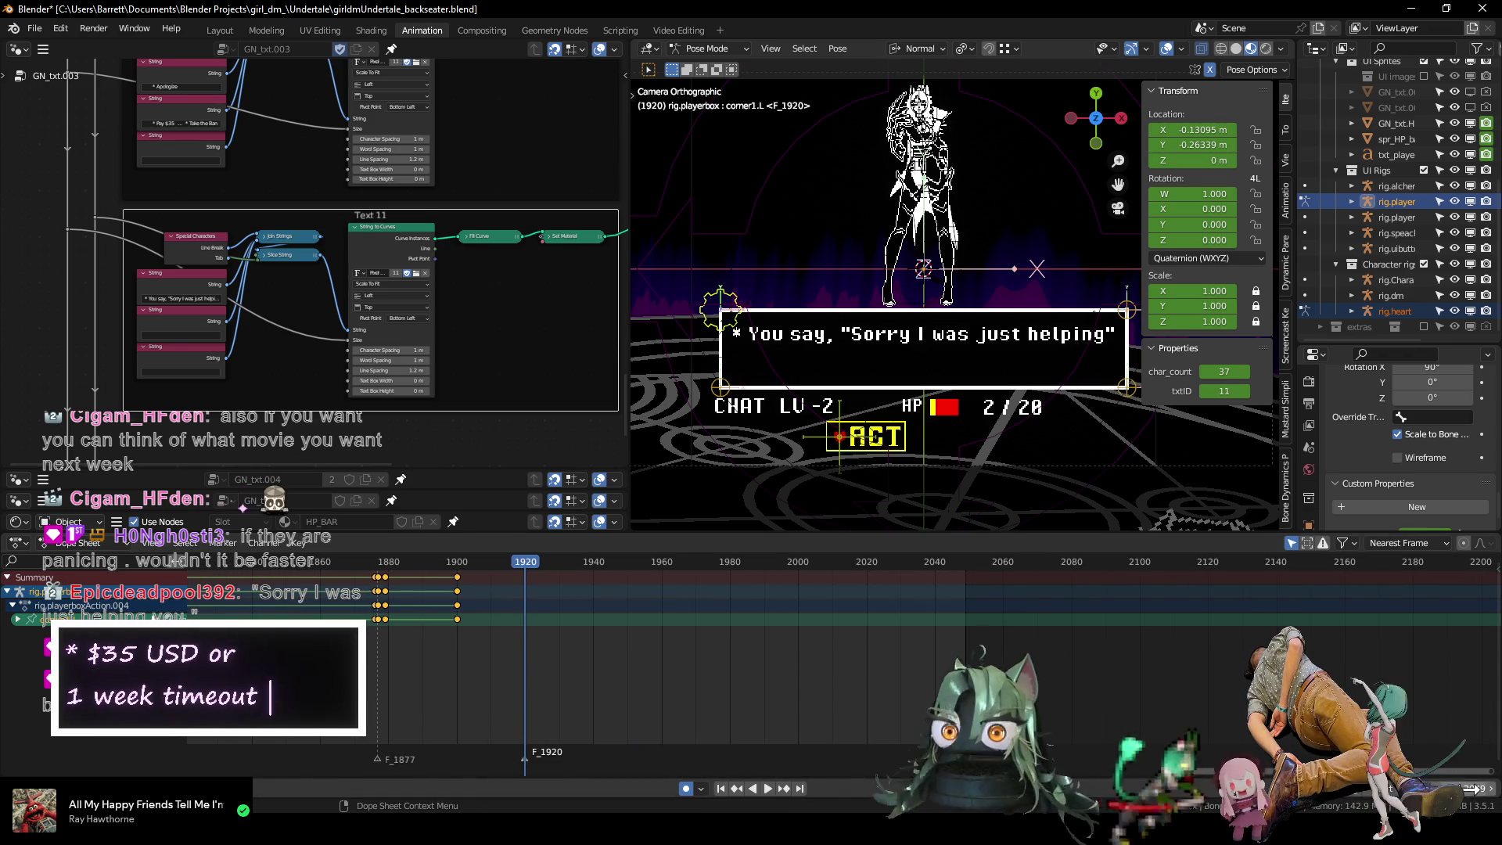
scroll(581, 687, down, 8)
scroll(701, 654, up, 5)
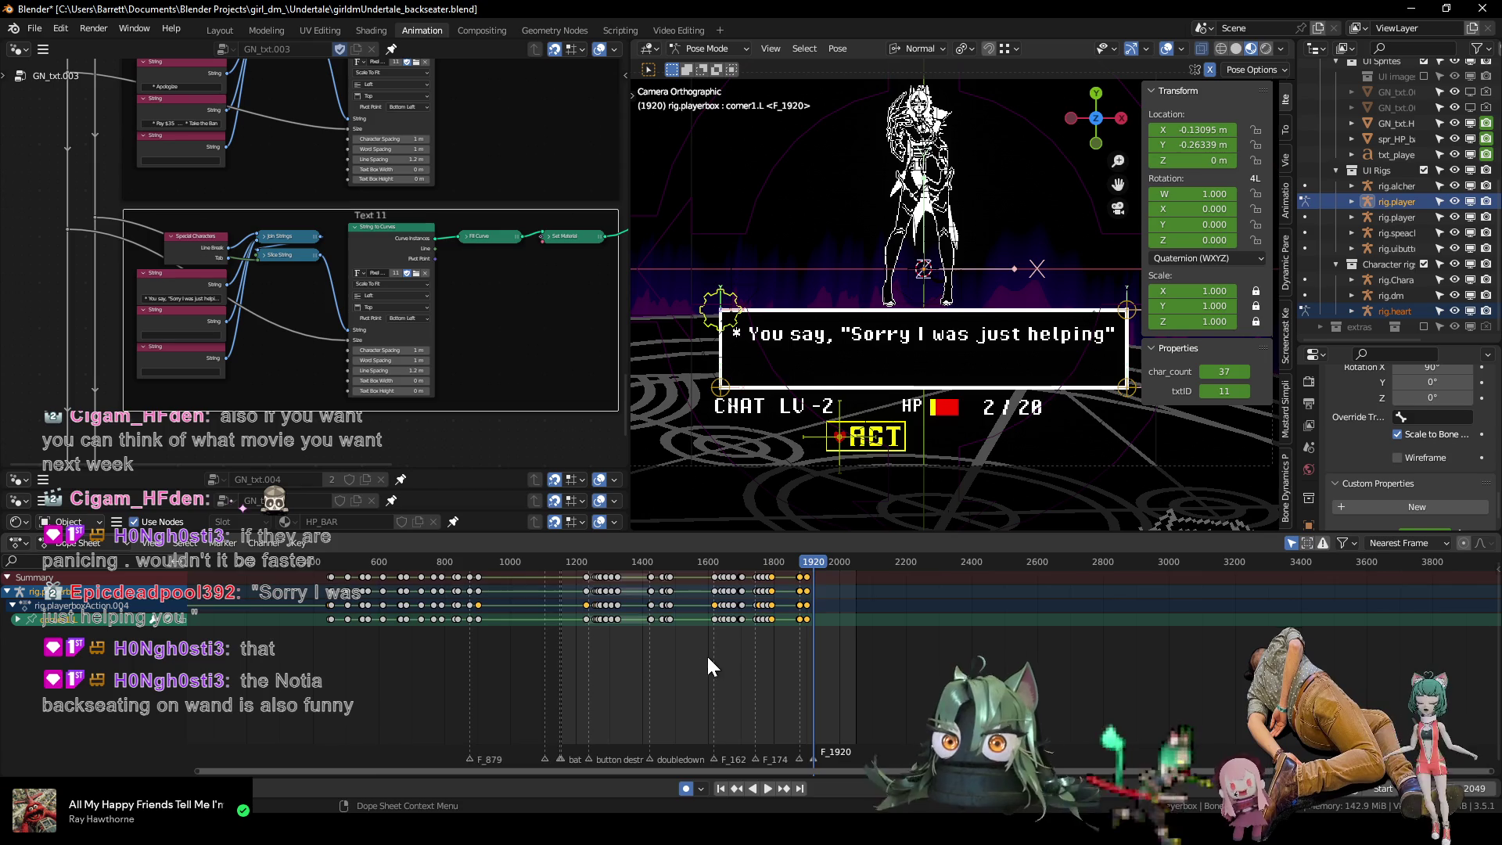
Recheck the dialogue timing, then set the current frame to 1920, showing 'Sorry I was just helping'.
click(644, 561)
key(space)
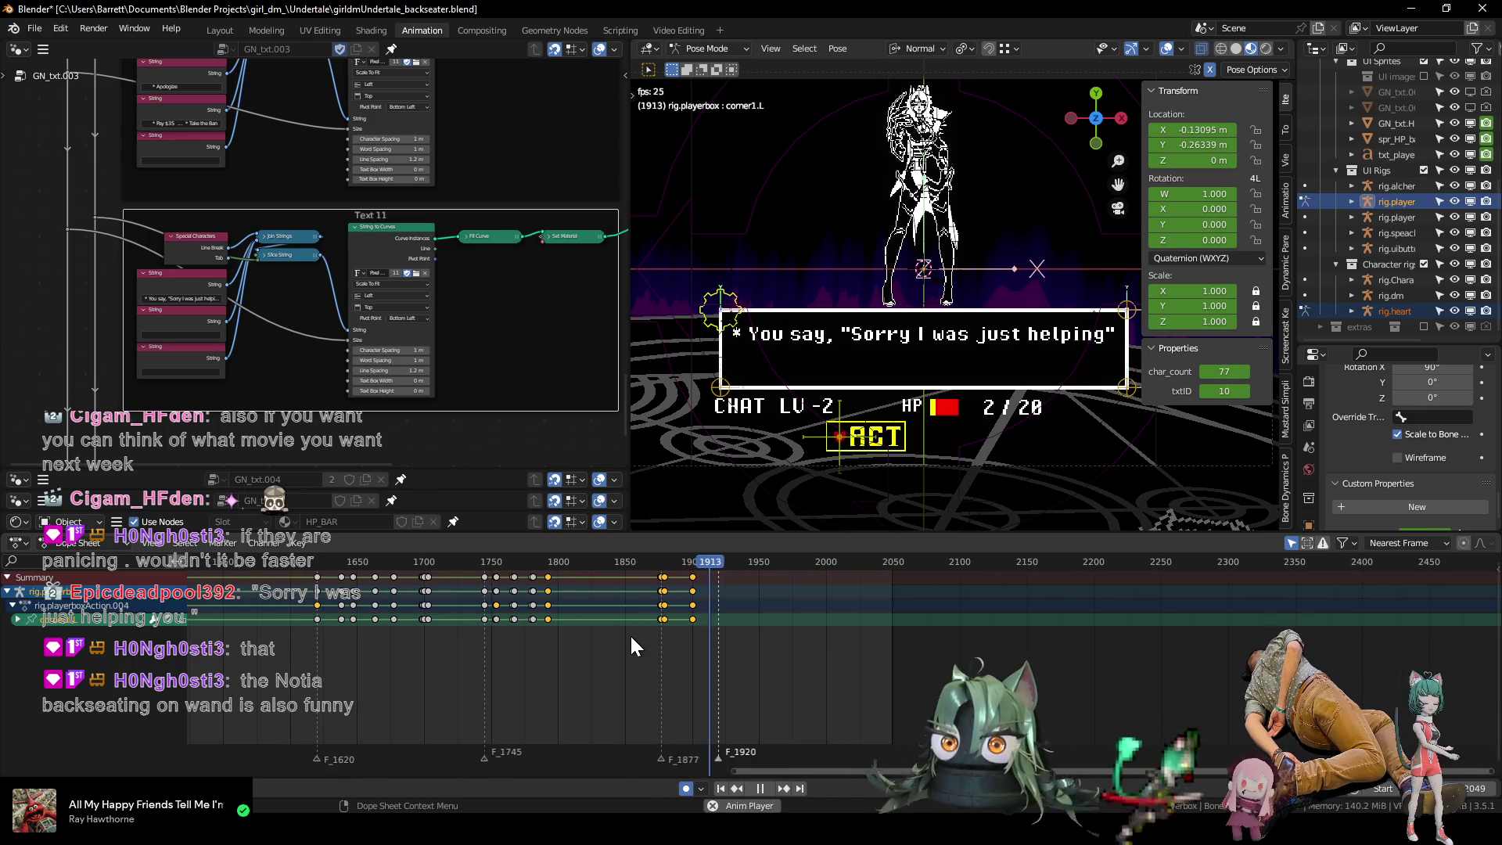
key(space)
scroll(708, 637, up, 3)
click(628, 558)
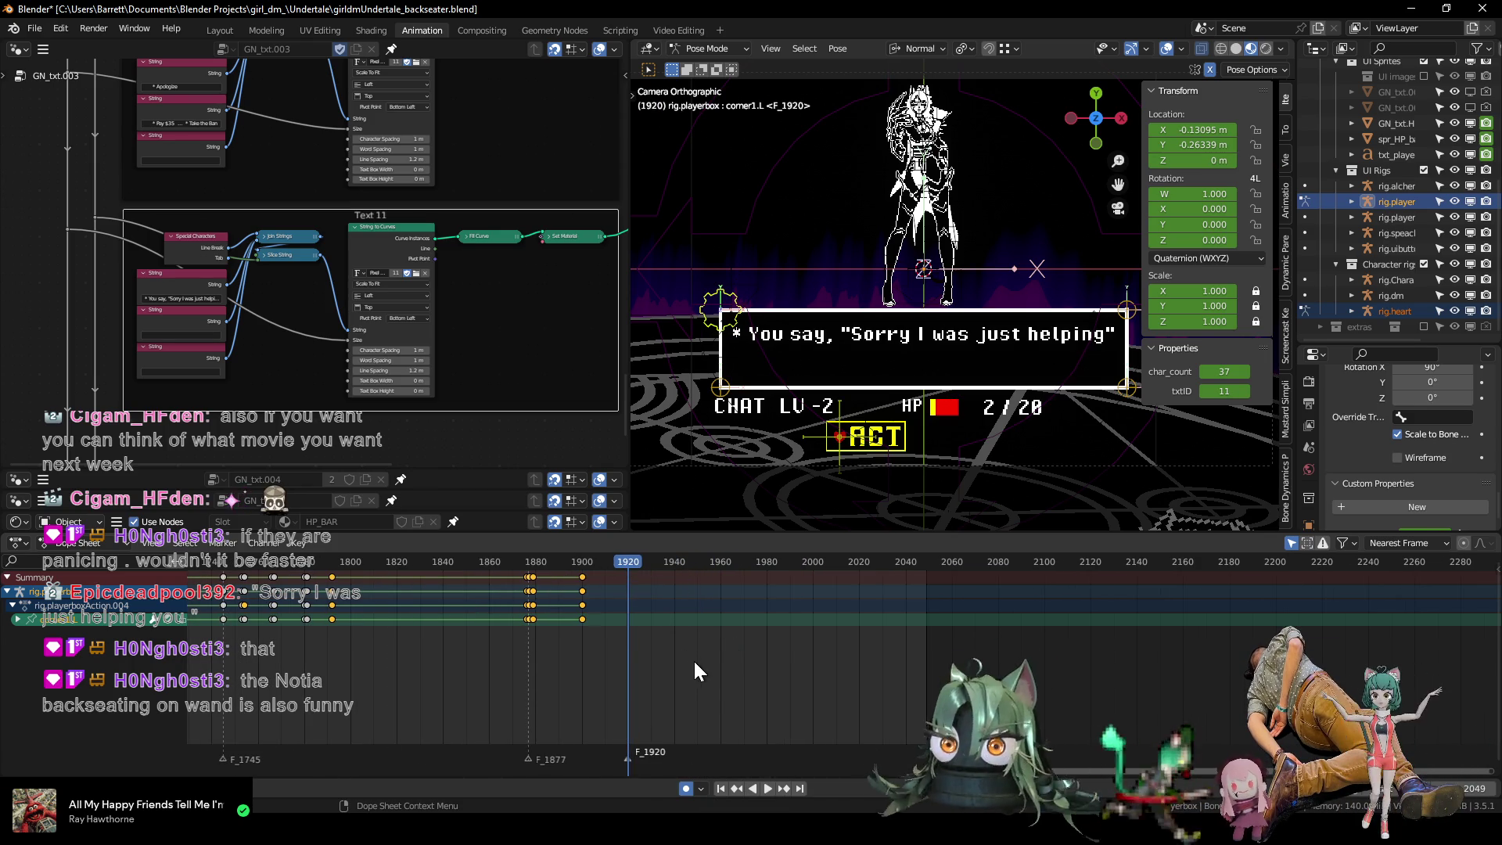
middle_drag(697, 637, 662, 648)
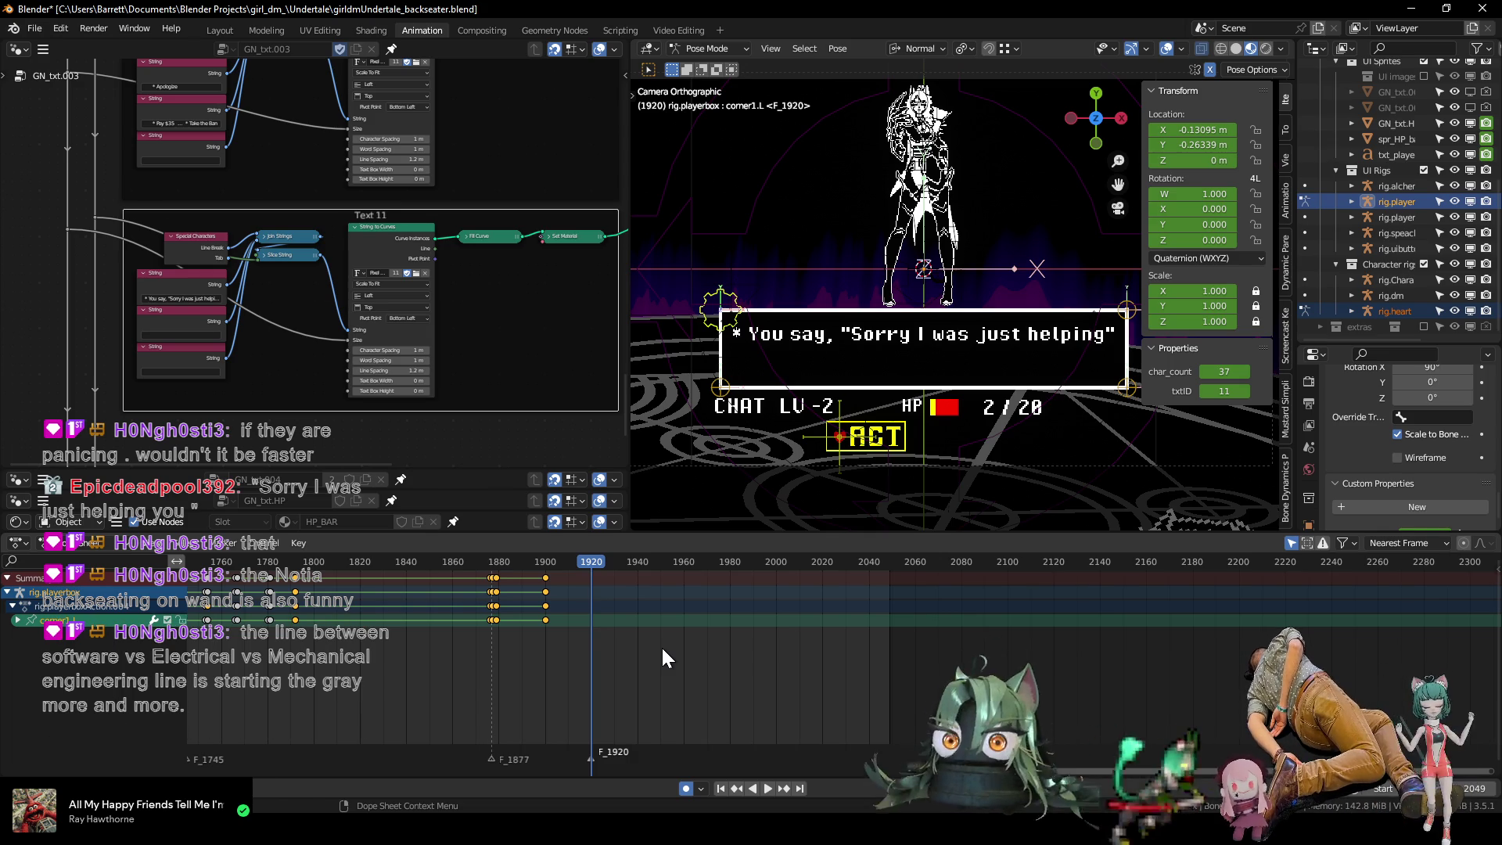
middle_drag(618, 651, 676, 696)
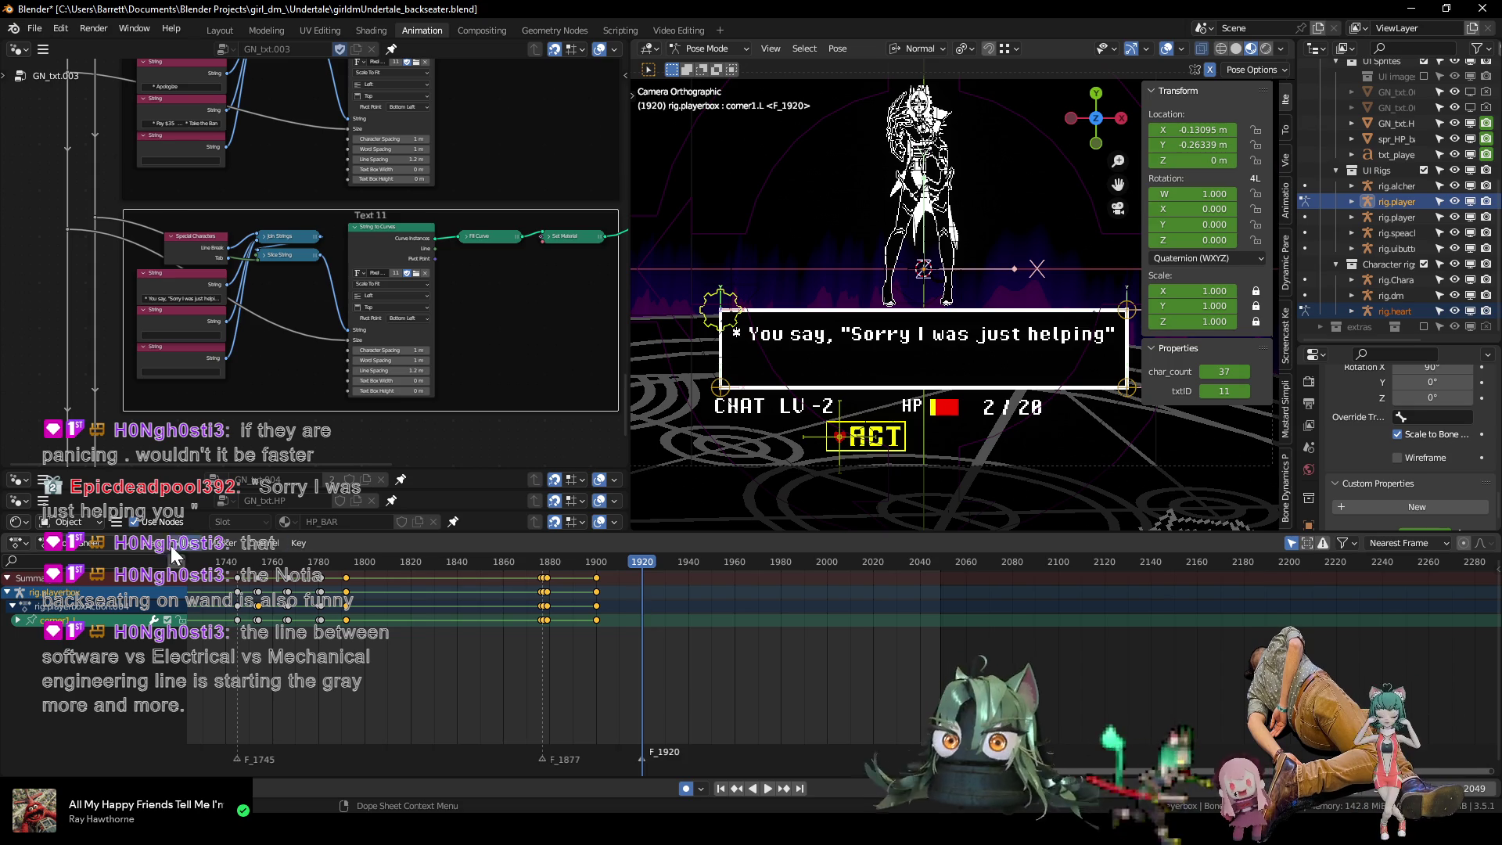
Jump to frame 1205 and widen the 3D viewport over the node editor.
click(216, 569)
scroll(473, 637, down, 10)
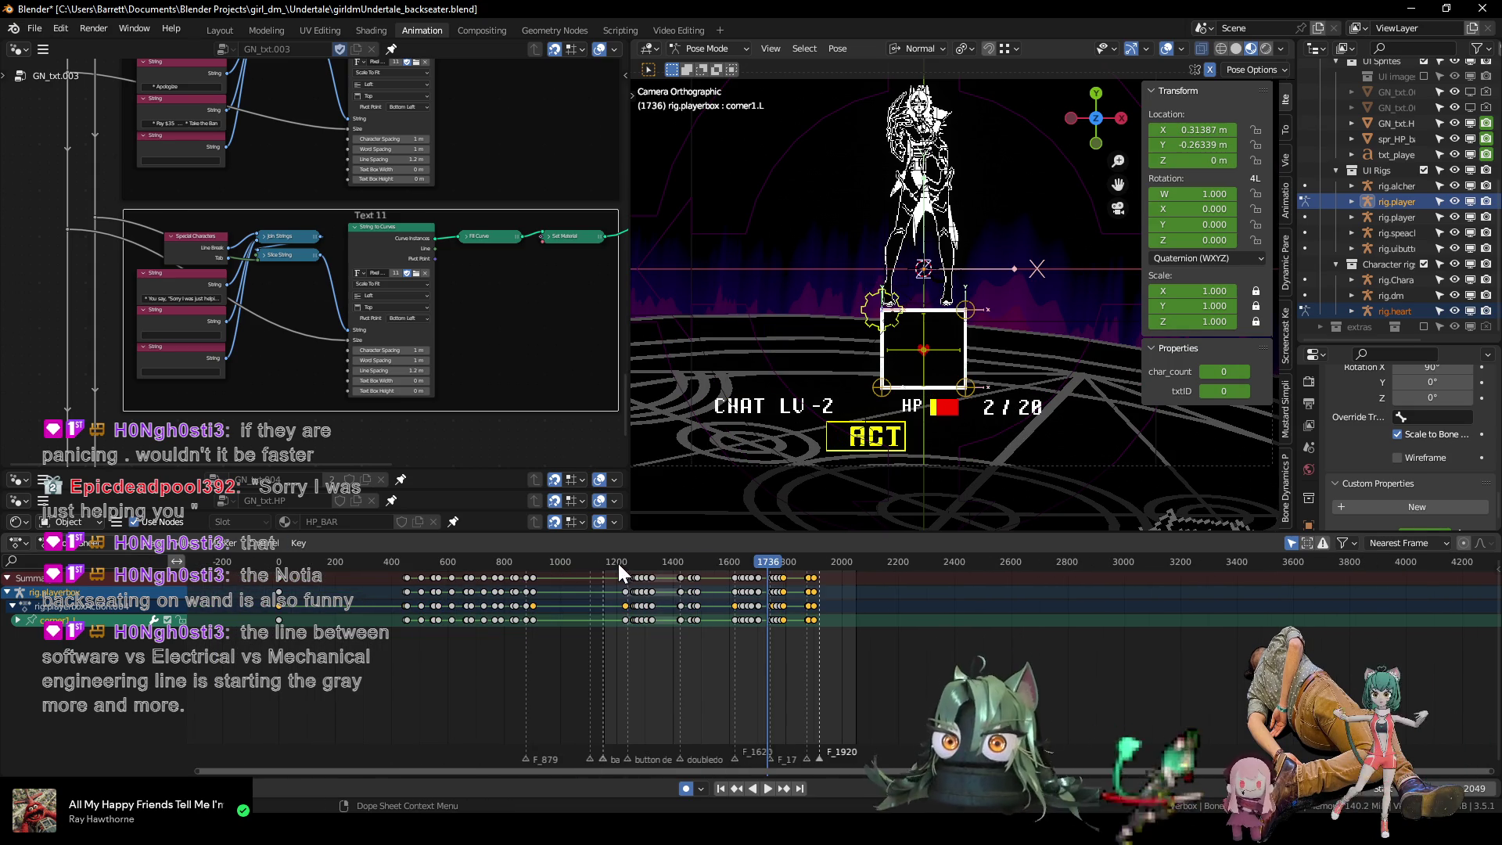
click(619, 565)
drag(628, 360, 608, 360)
drag(391, 381, 162, 381)
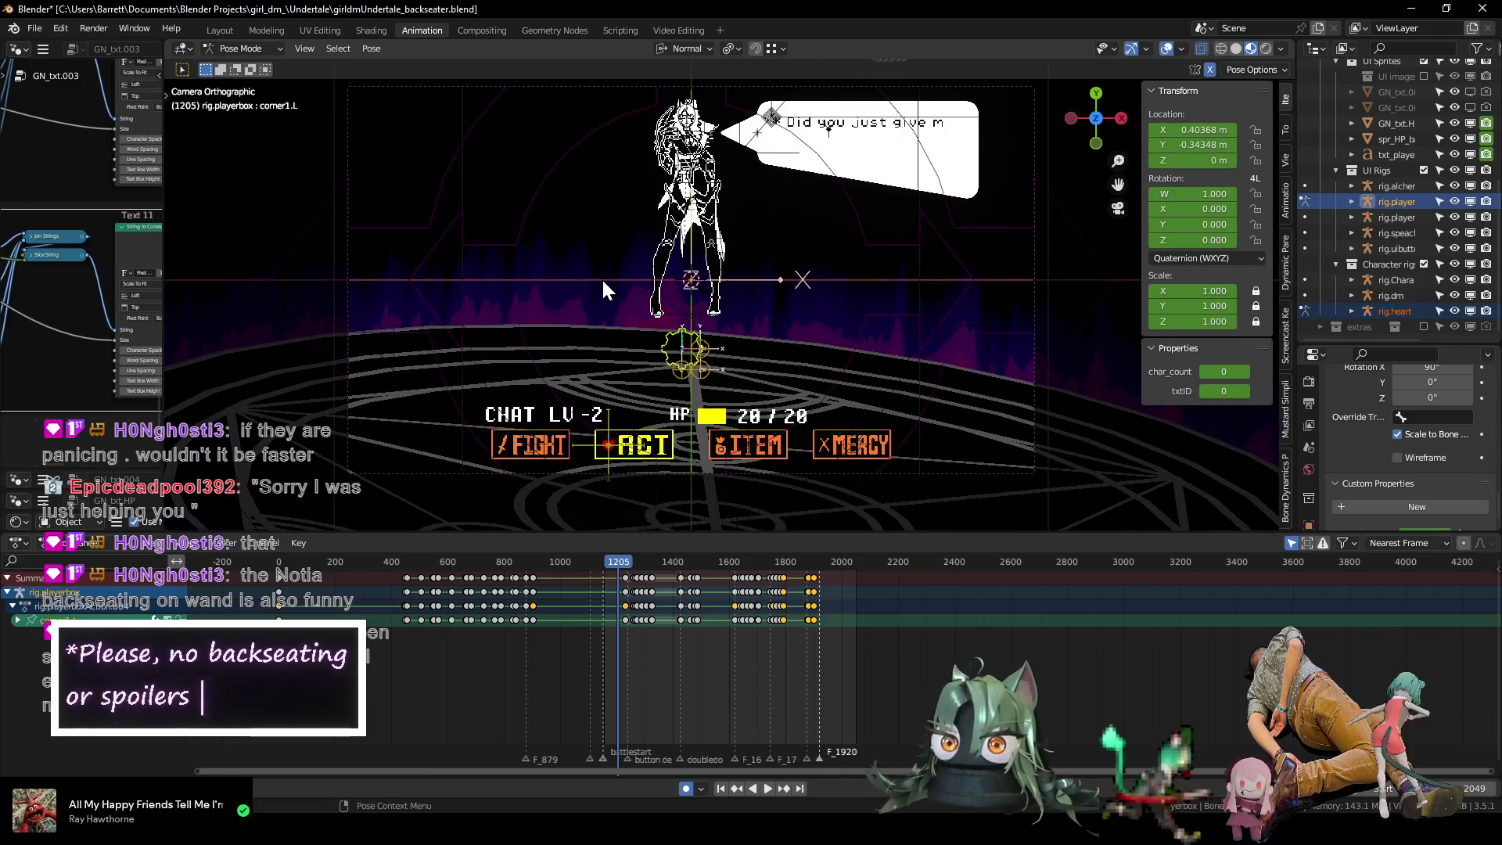
scroll(727, 185, up, 3)
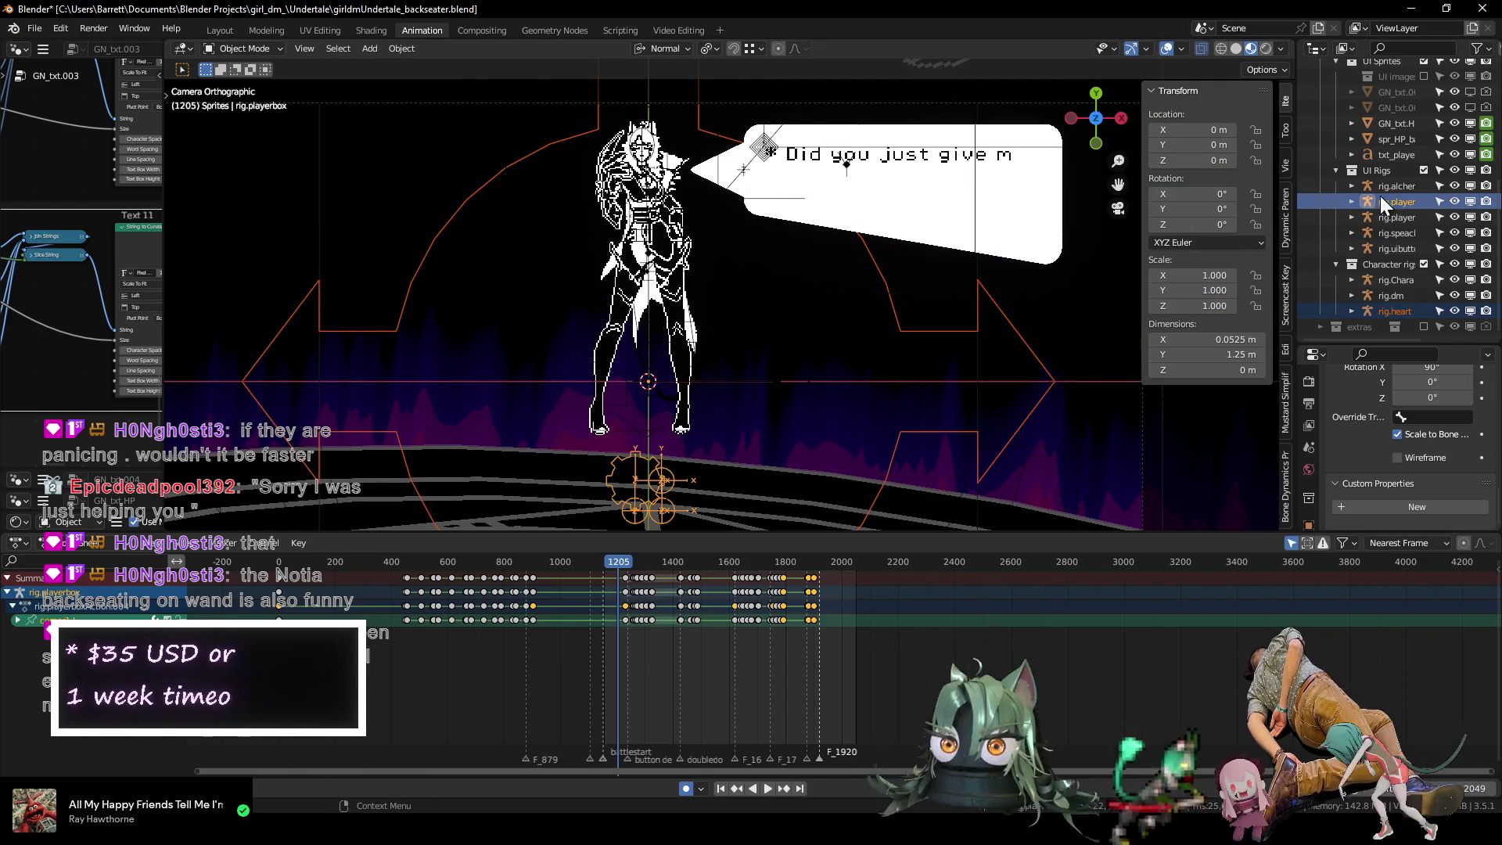
Put rig.speachbubble into Pose Mode and select its corner2.L bone.
click(1392, 232)
key(ctrl+Tab)
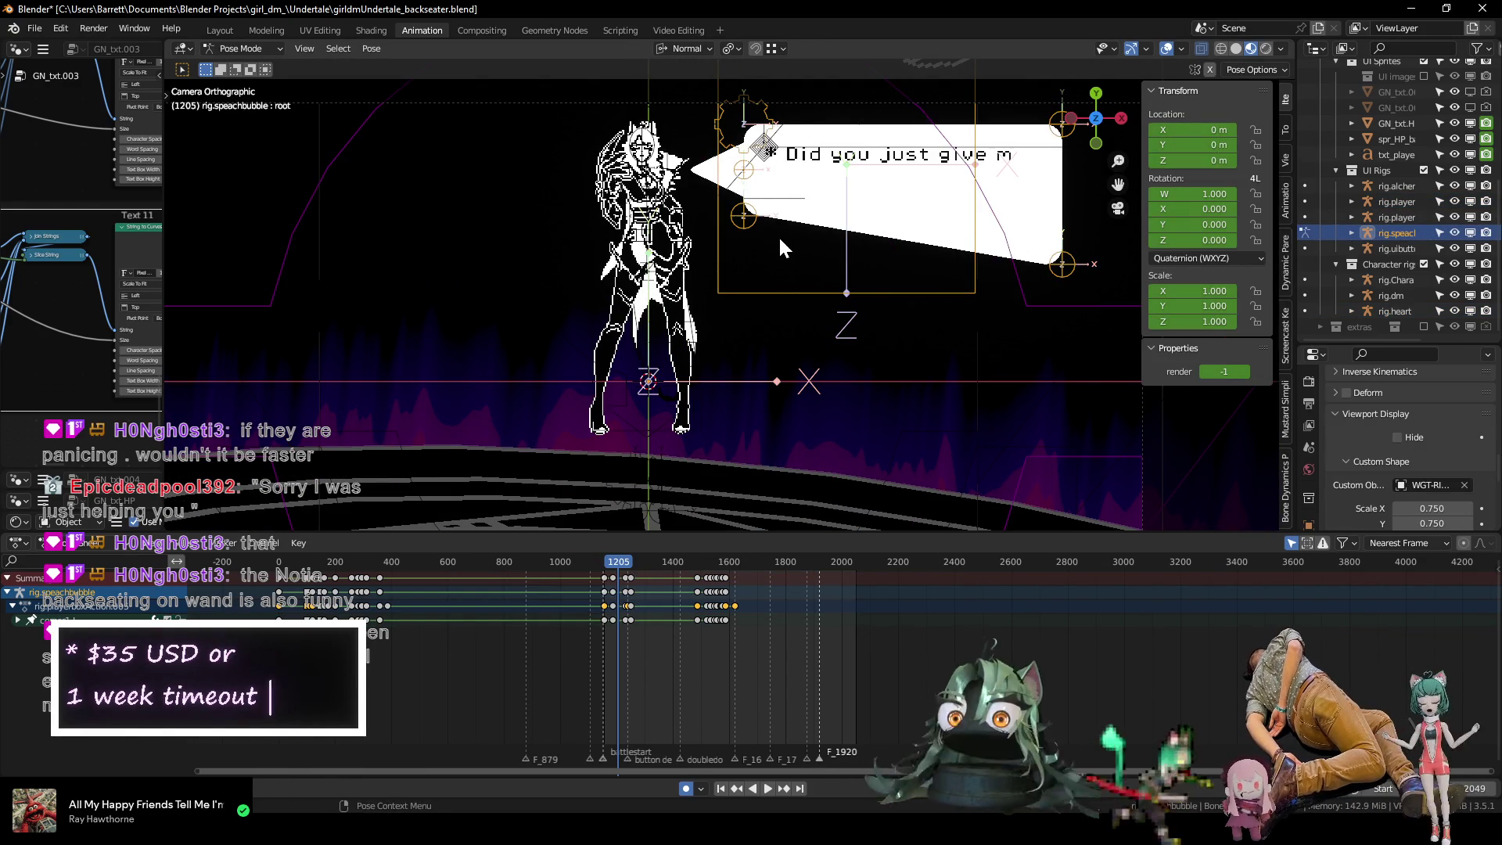
click(746, 220)
scroll(665, 626, up, 5)
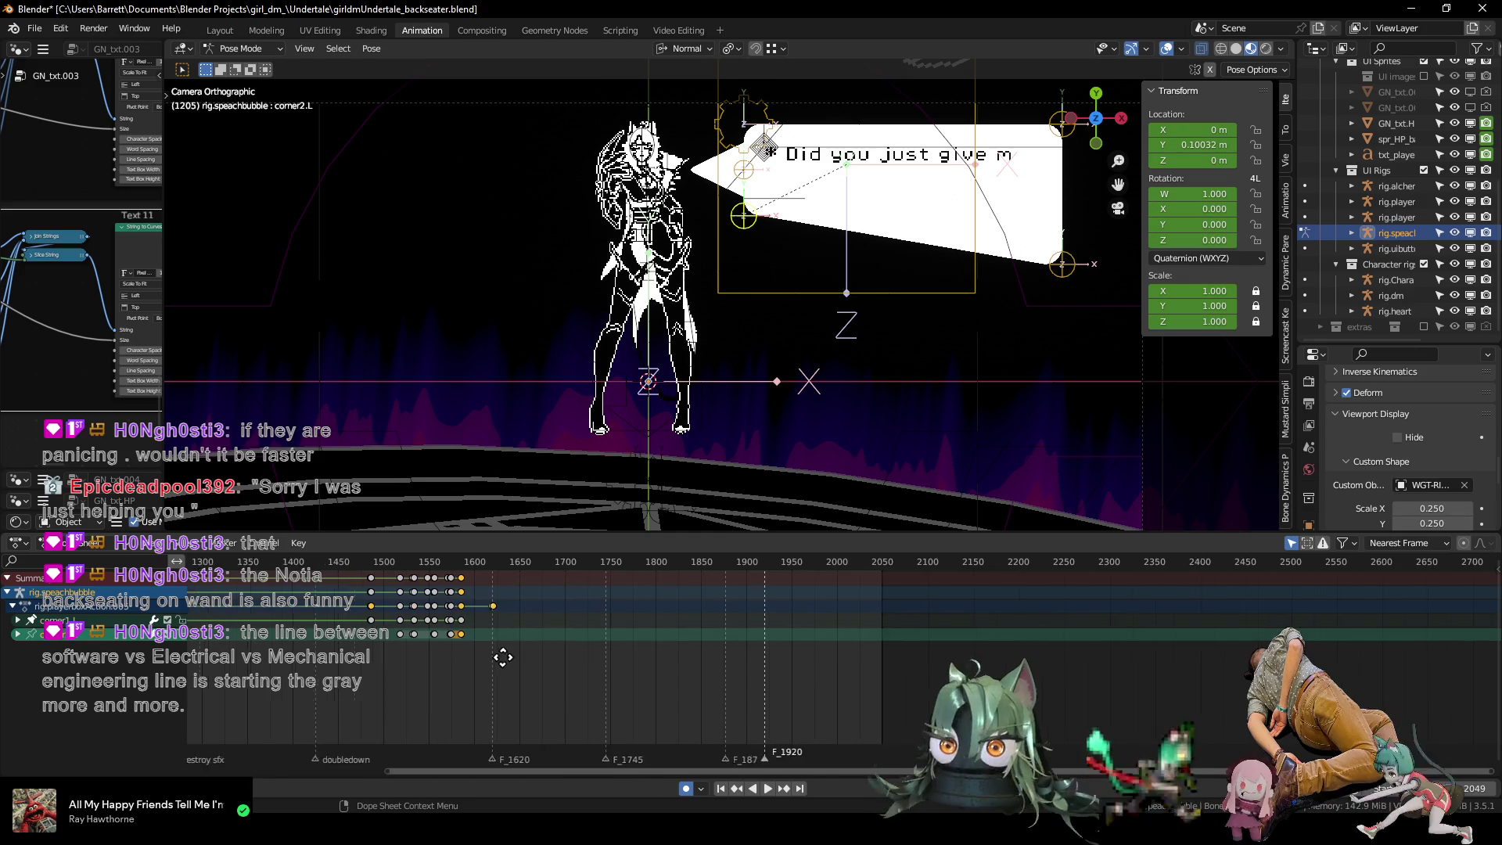
scroll(383, 622, down, 6)
Scrub back to earlier frames and play the speech bubble animation from there.
mouse_move(305, 565)
mouse_down()
mouse_move(705, 582)
mouse_move(354, 598)
mouse_up()
key(space)
scroll(439, 645, up, 3)
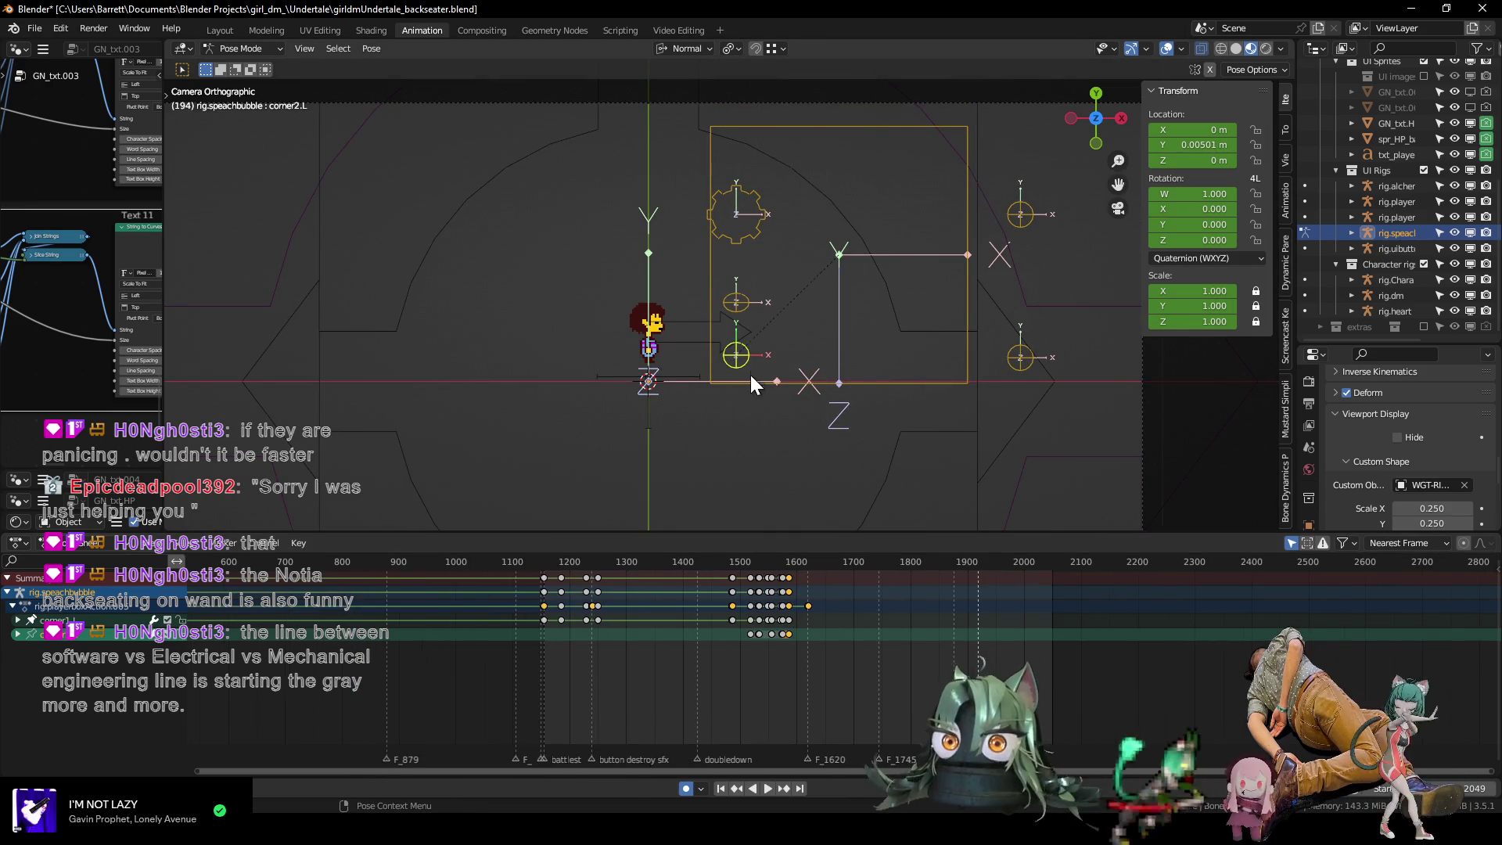
Select the bubble's base bone and play its early animation, checking nearby poses frame by frame.
click(852, 381)
mouse_move(509, 581)
middle_down()
mouse_move(637, 640)
mouse_move(738, 656)
middle_up()
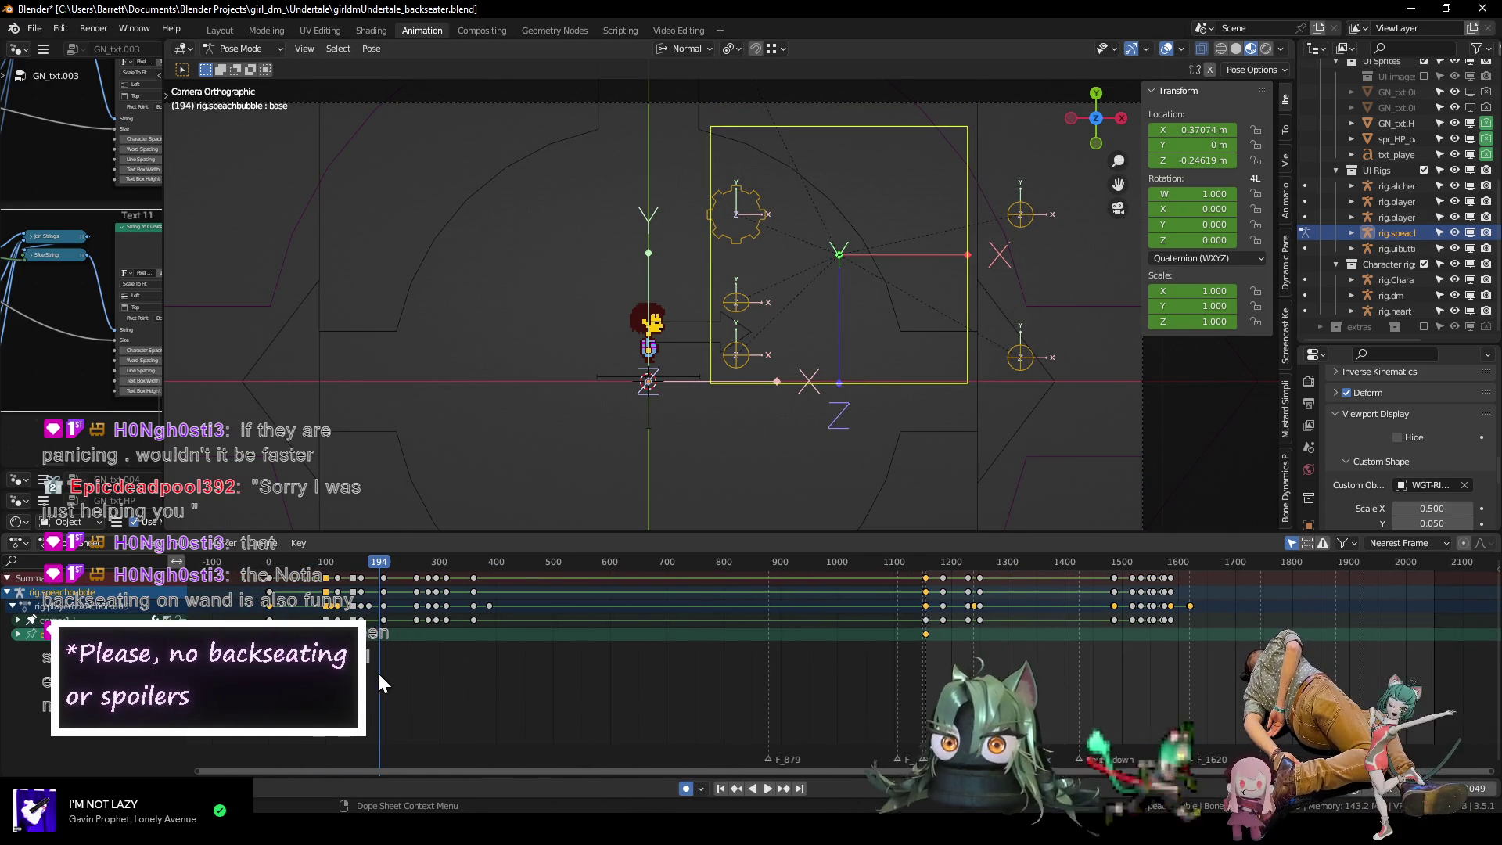
click(303, 564)
key(space)
scroll(305, 577, up, 3)
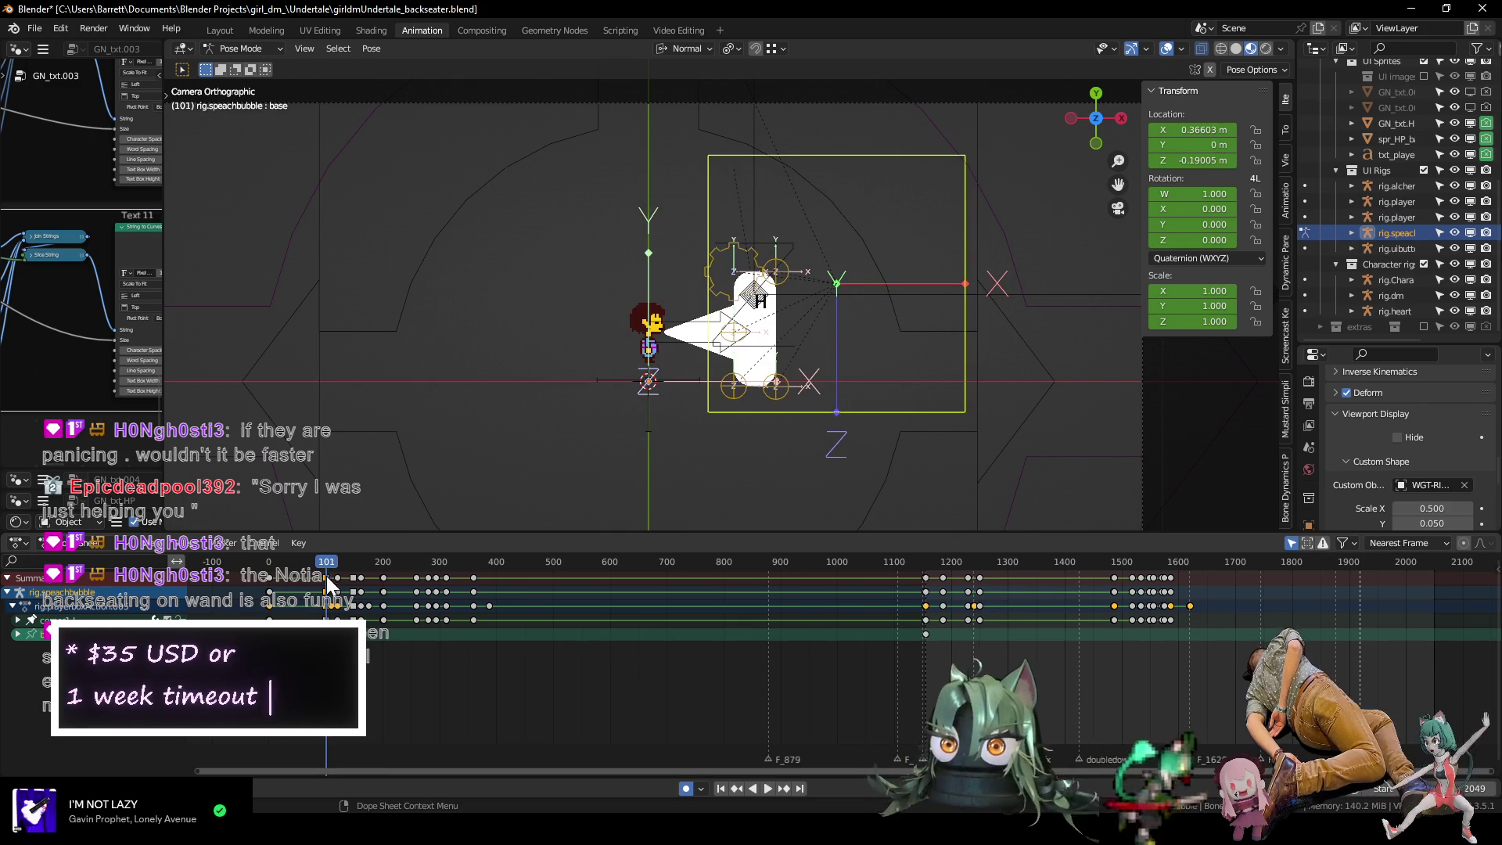
key(space)
scroll(533, 690, down, 2)
key(Left)
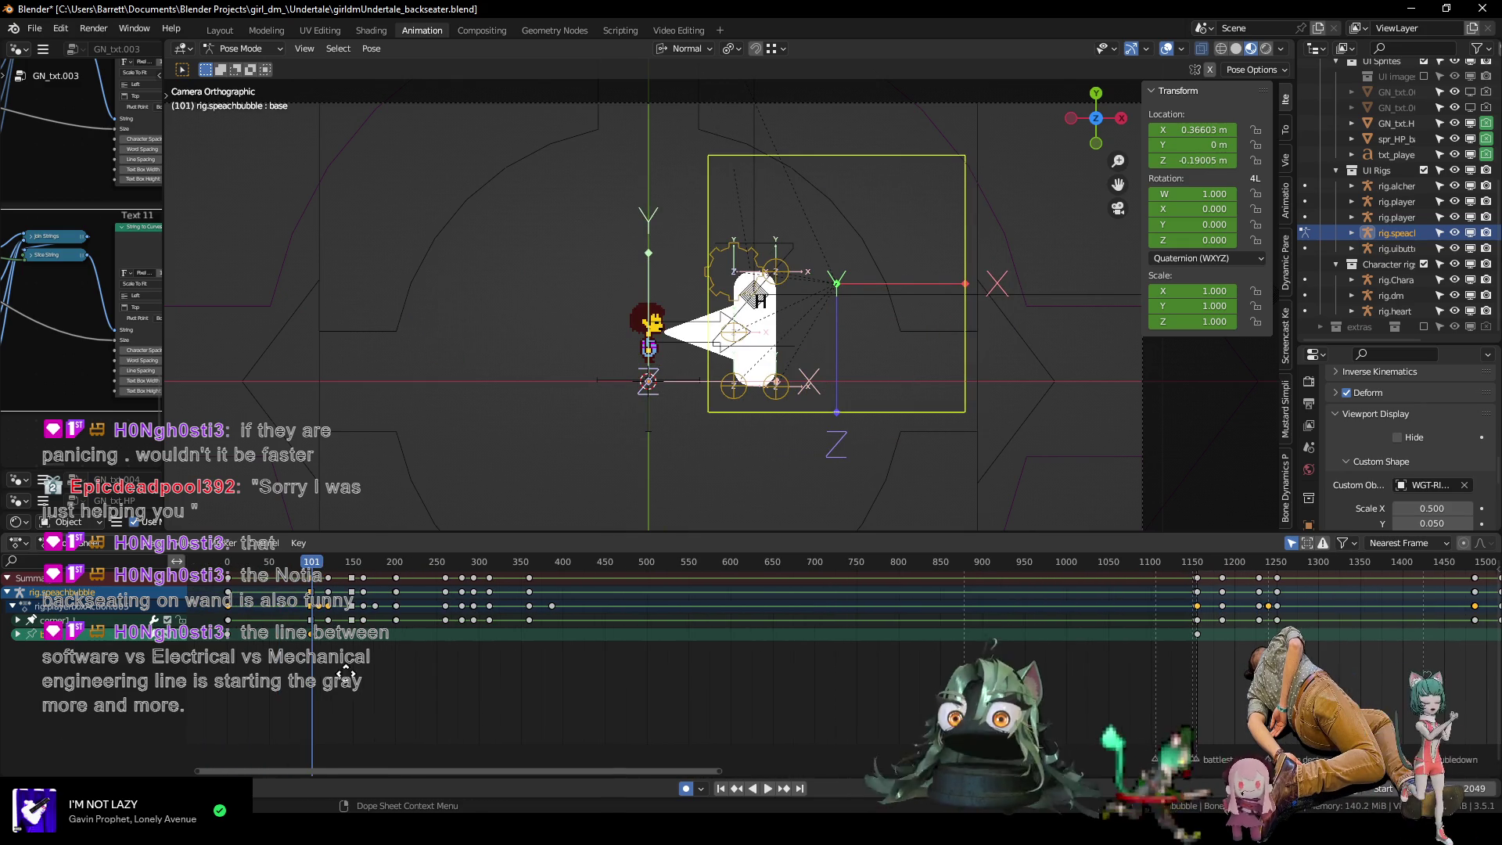
key(Right)
key(Left)
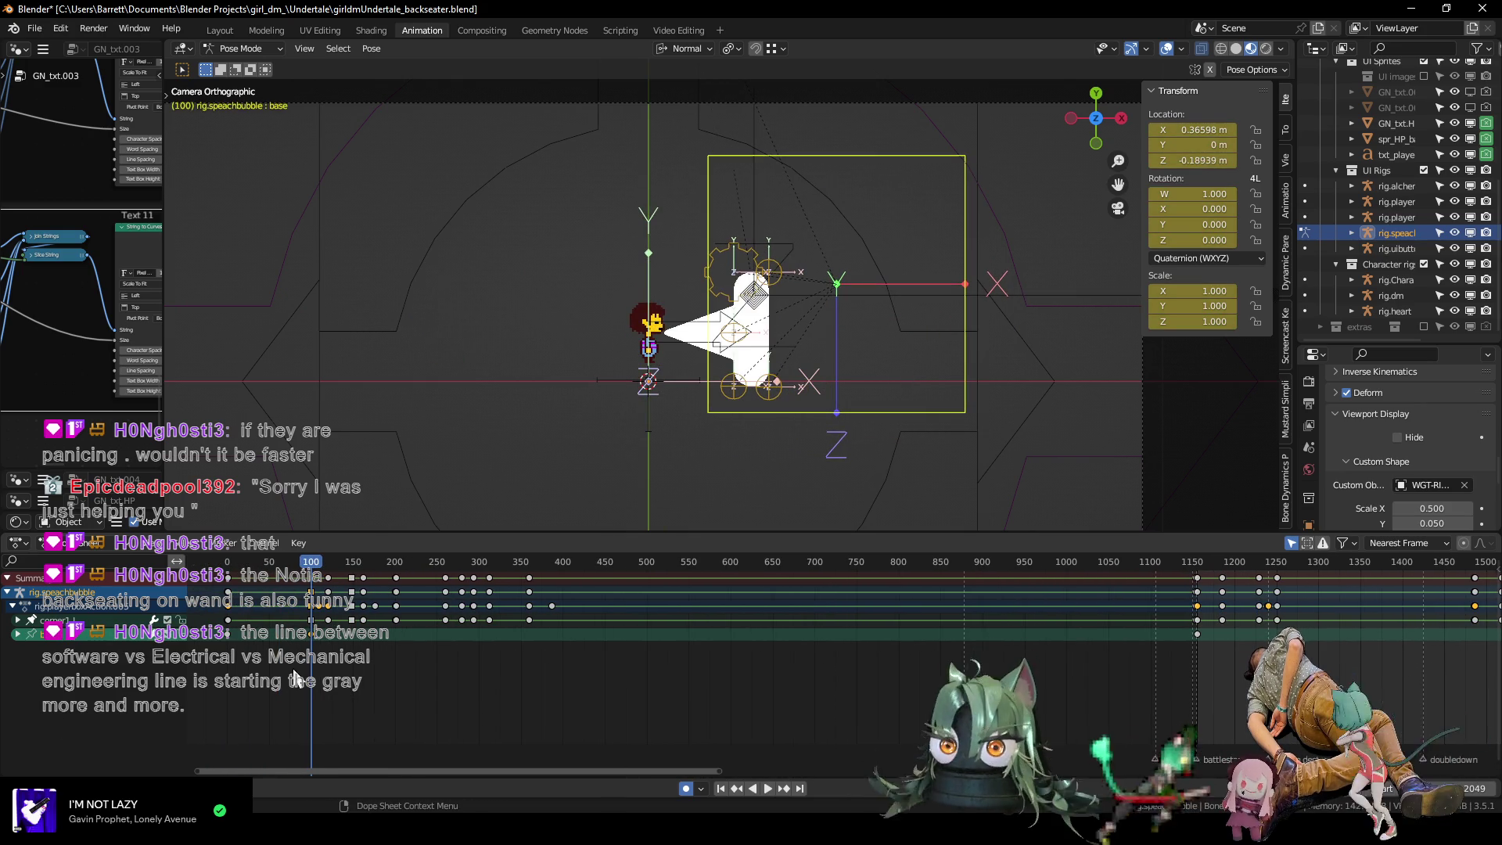
Duplicate the speech bubble keyframes to around frame 1140 and select the bubble's corner bones.
key(shift+d)
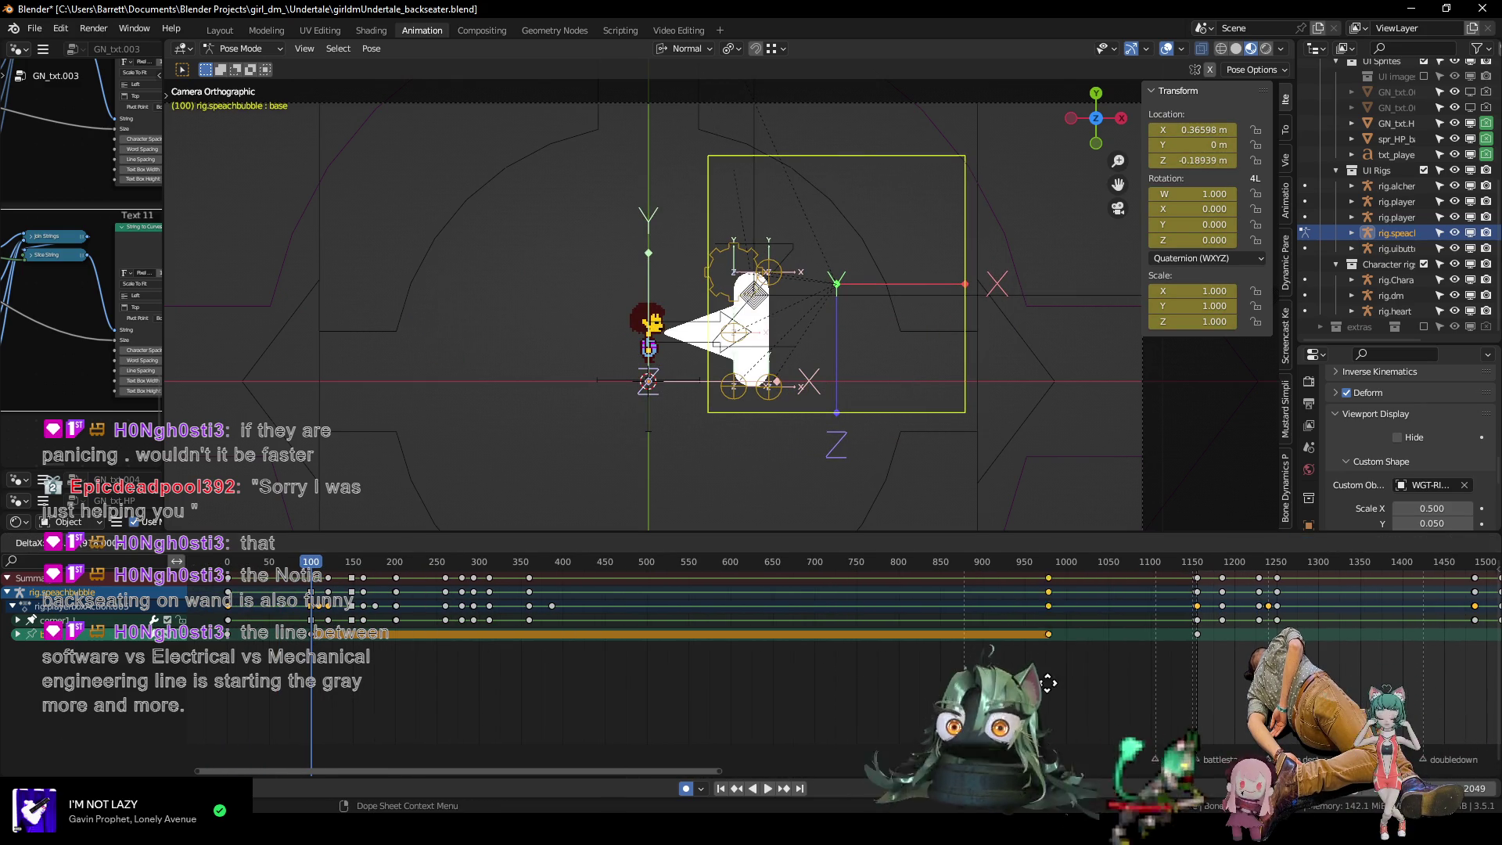
click(1191, 666)
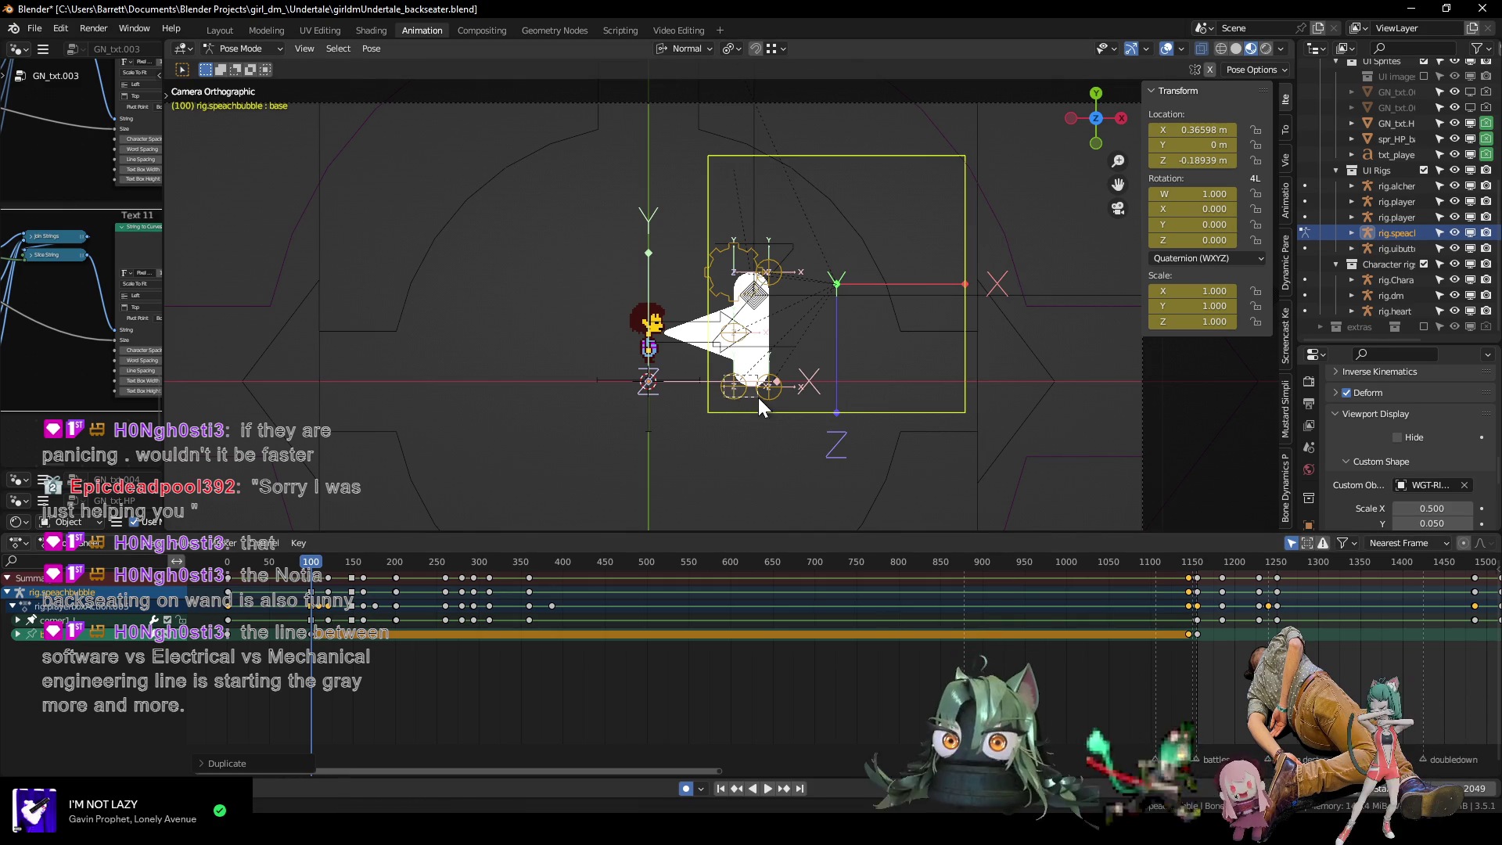
click(767, 359)
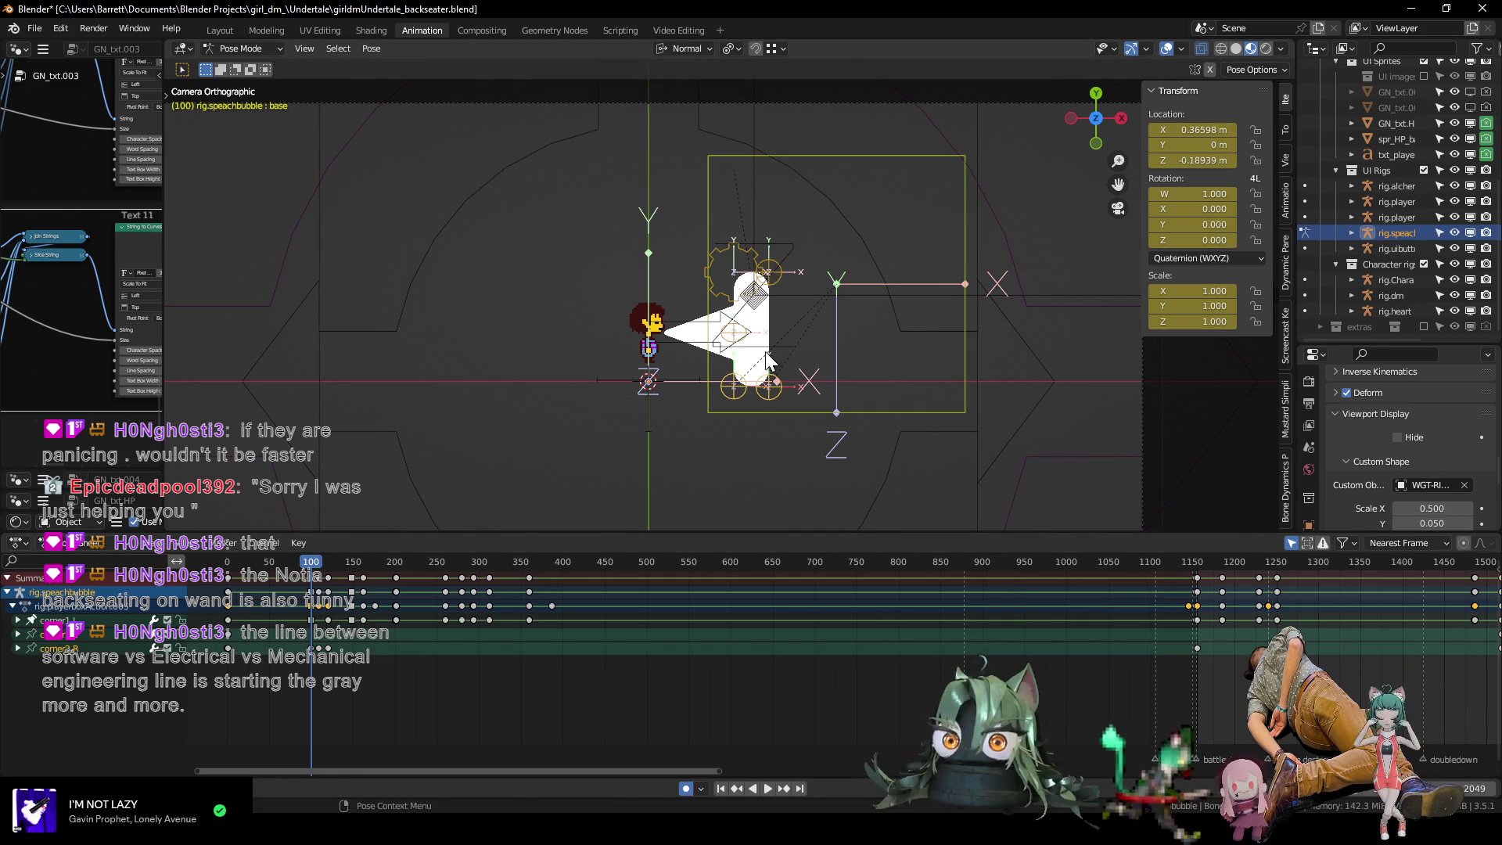
shift+click(786, 387)
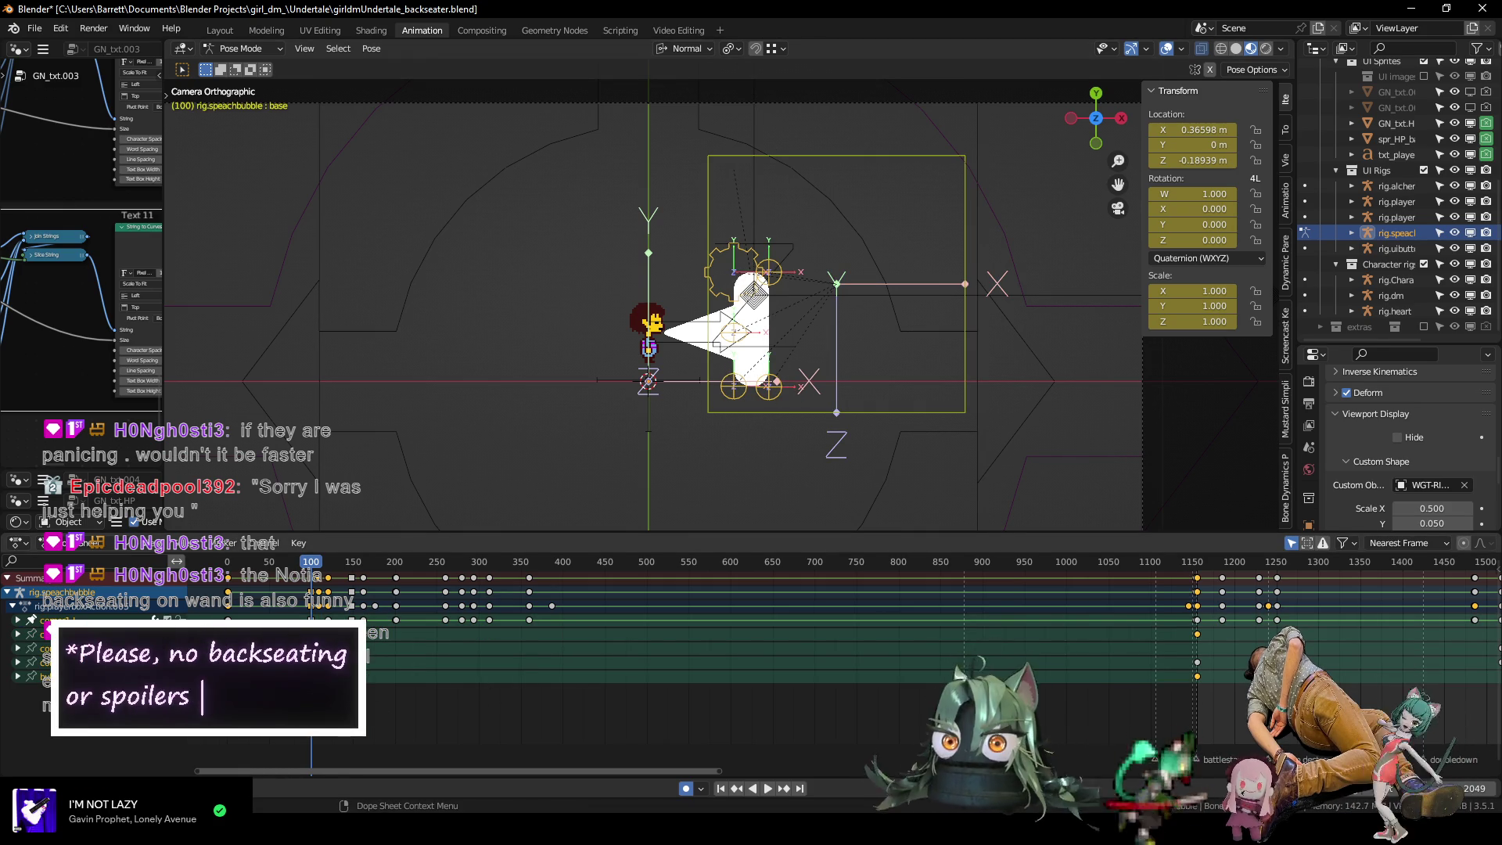
Preview and scrub the timeline to watch the bubble open with its text.
key(space)
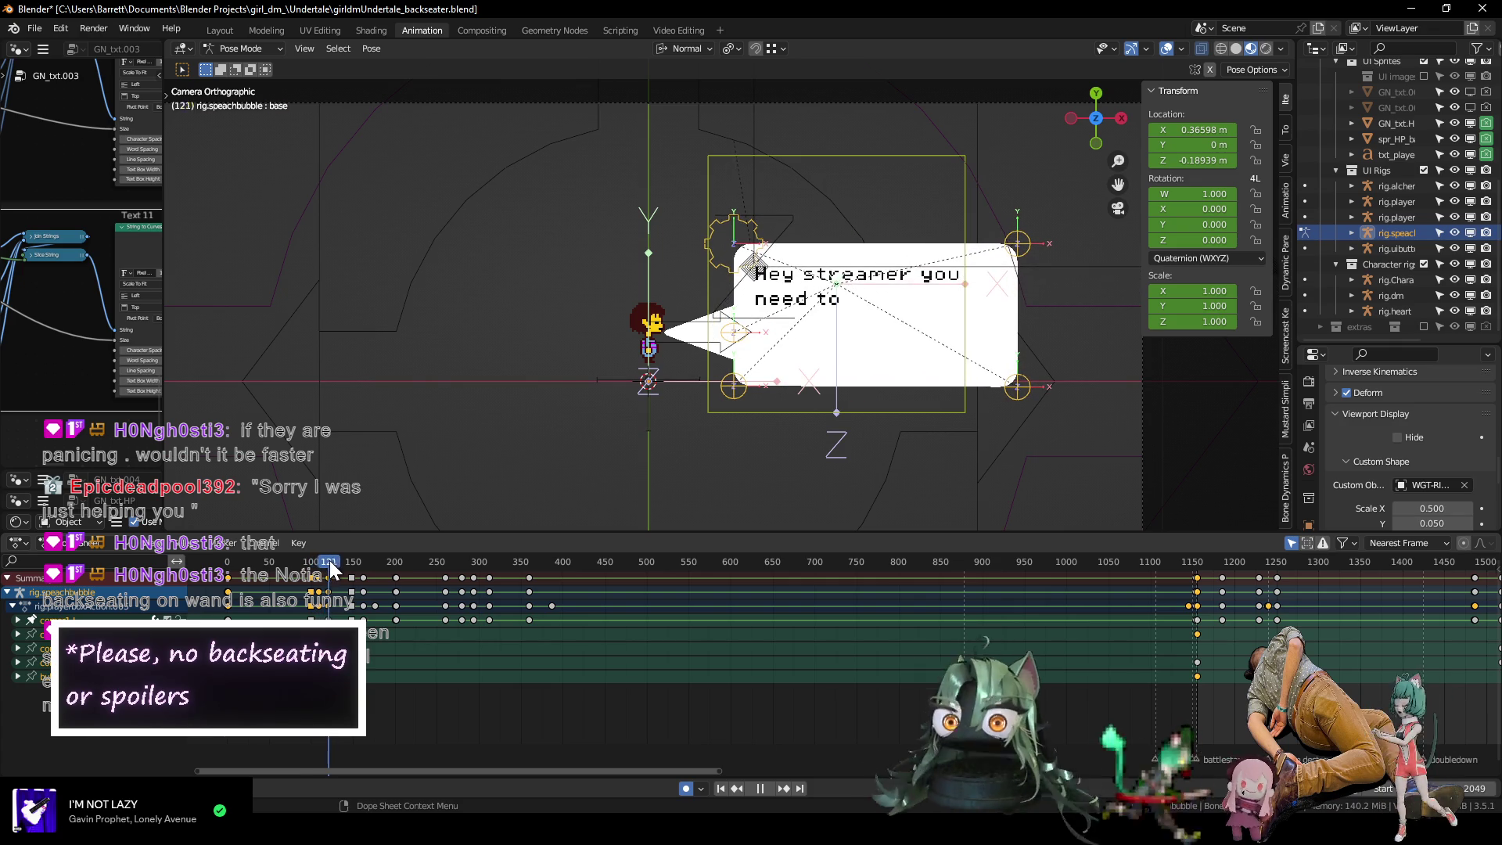
key(Escape)
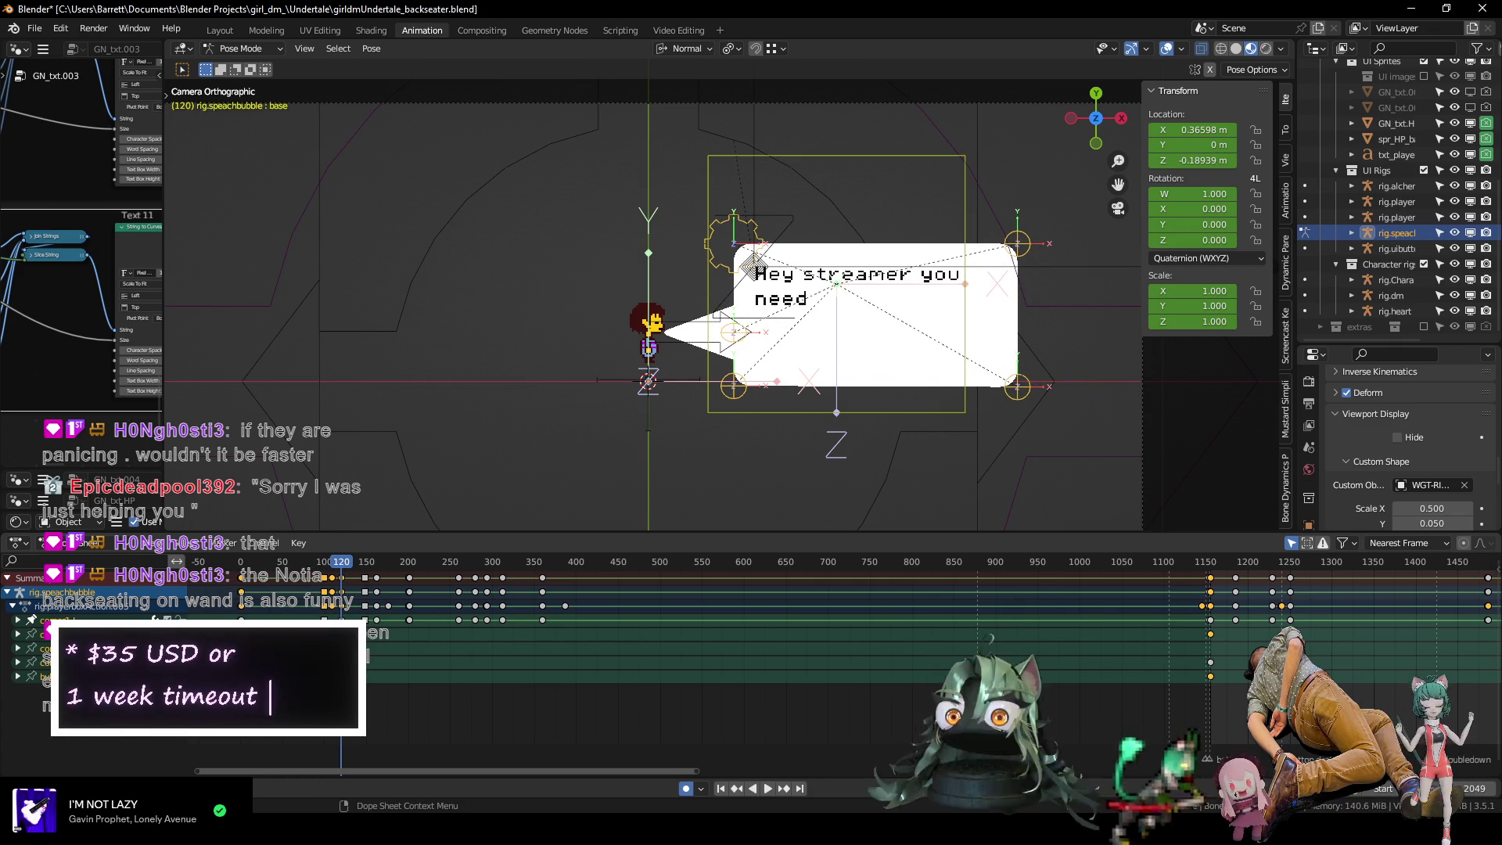
ctrl+scroll(177, 561, left, 1)
ctrl+scroll(767, 593, right, 10)
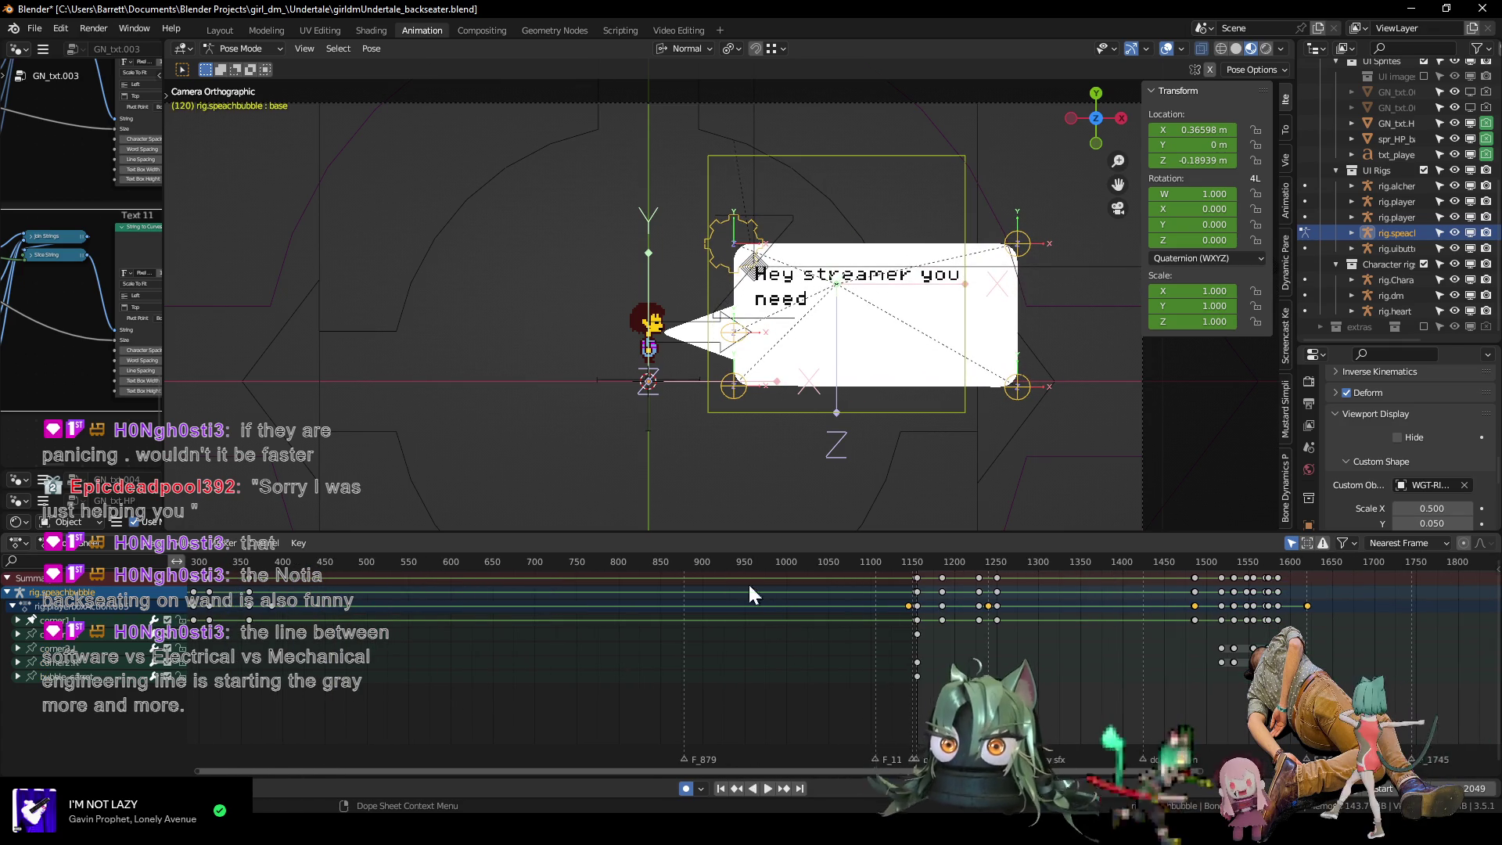
mouse_move(721, 562)
mouse_down()
mouse_move(814, 560)
mouse_move(218, 580)
mouse_up()
key(space)
ctrl+scroll(537, 657, left, 7)
key(space)
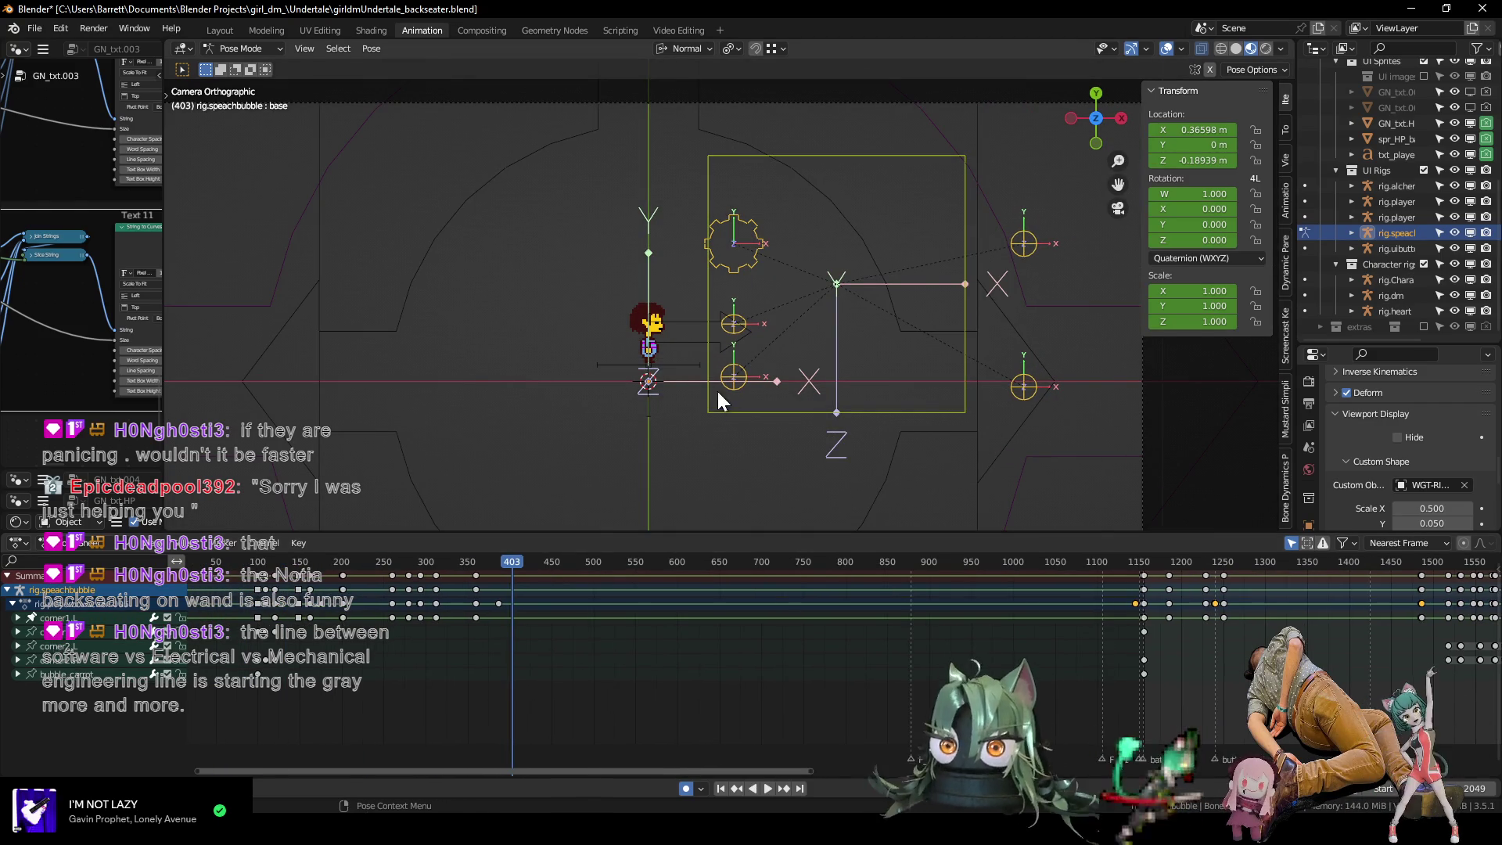
Select corner2.L, box-select the corner bones' keys, and go to frame 1.
click(730, 373)
scroll(505, 595, down, 3)
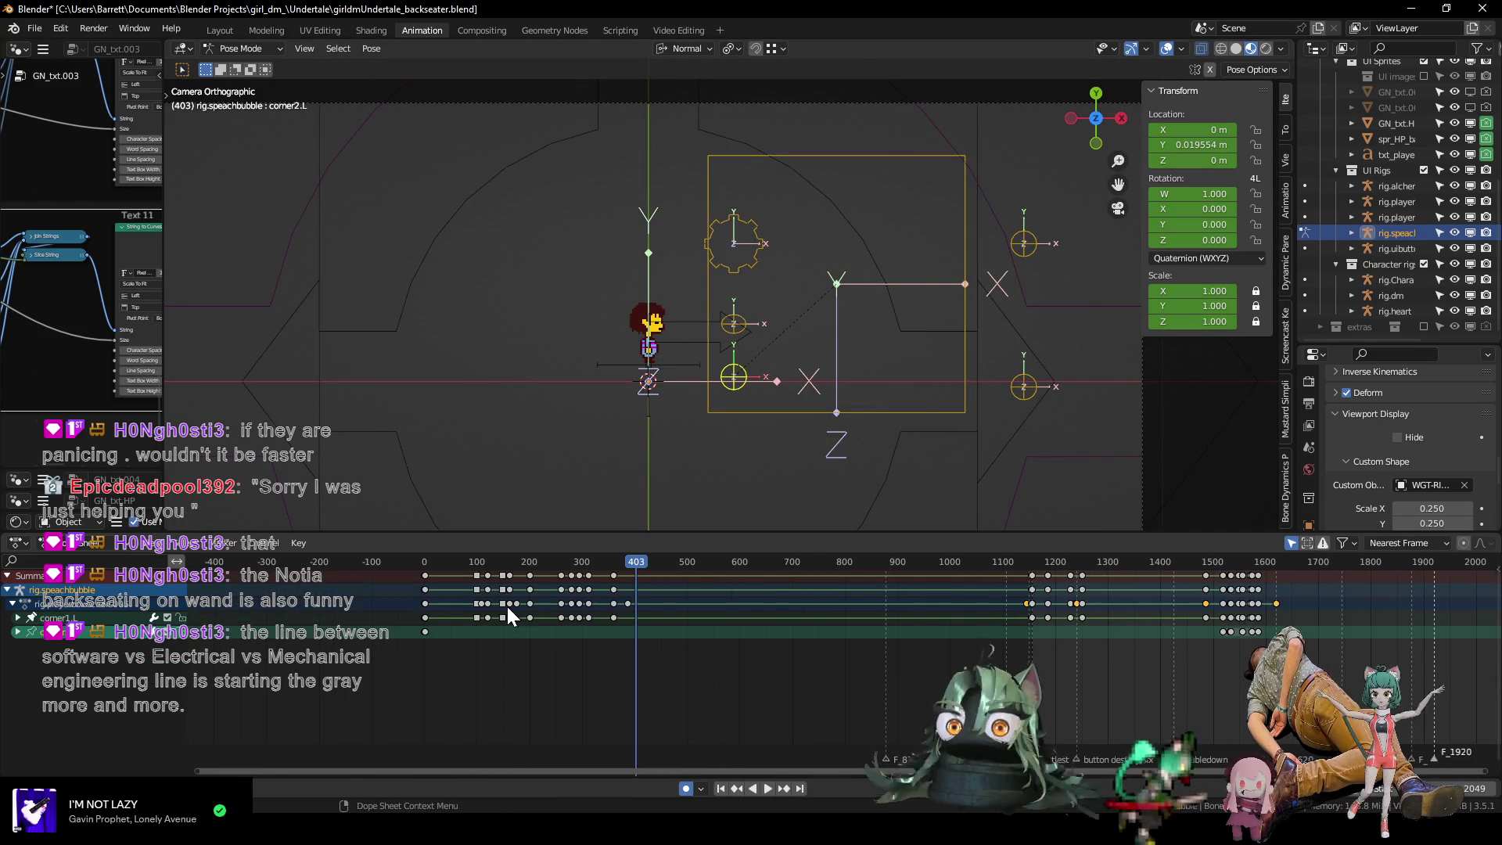
mouse_move(491, 662)
mouse_down()
mouse_move(399, 629)
mouse_move(415, 633)
mouse_up()
click(426, 562)
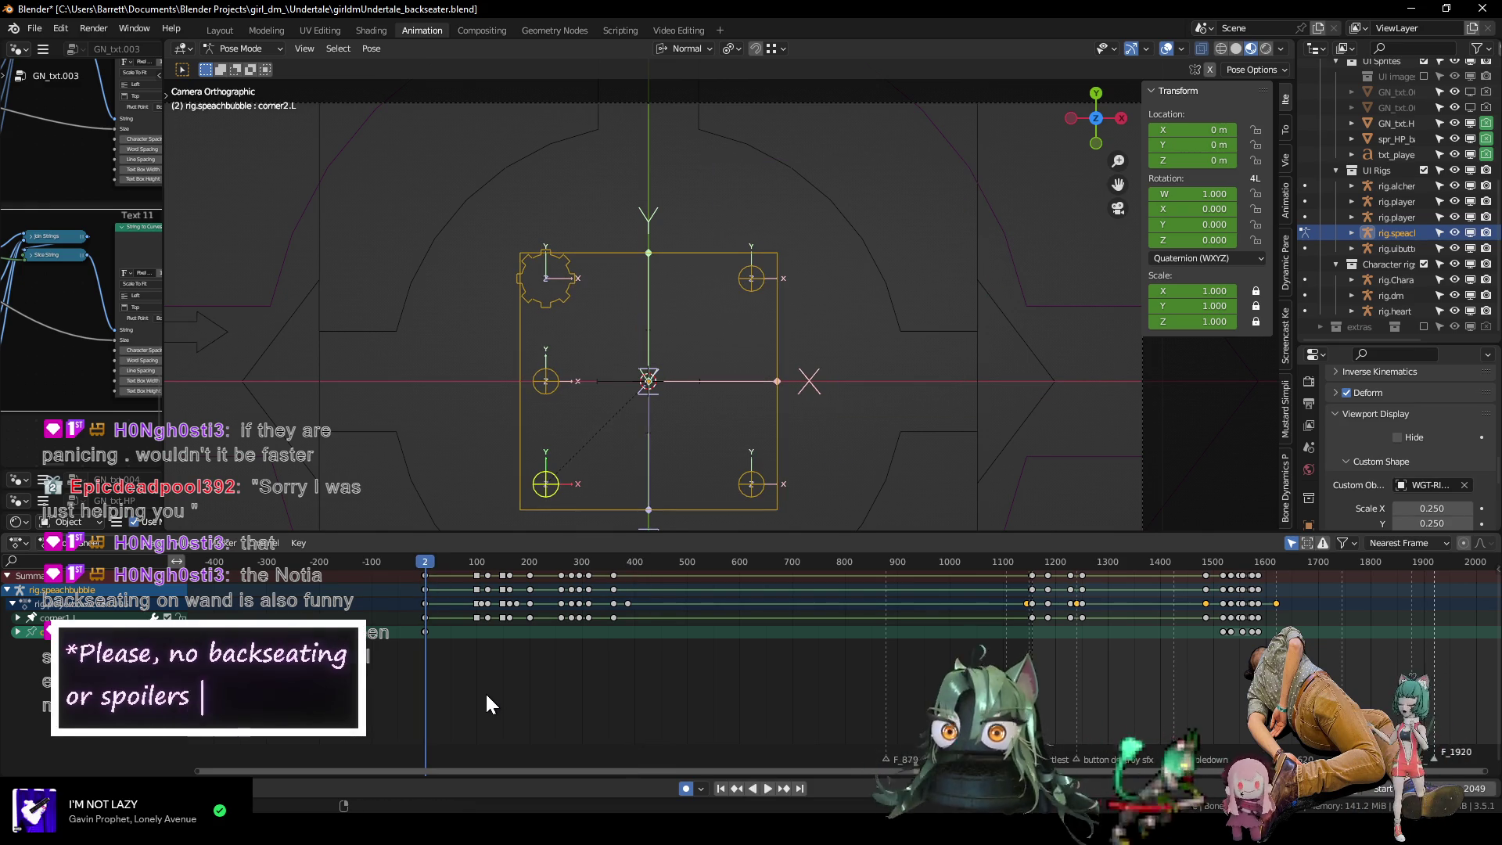
key(shift+Left)
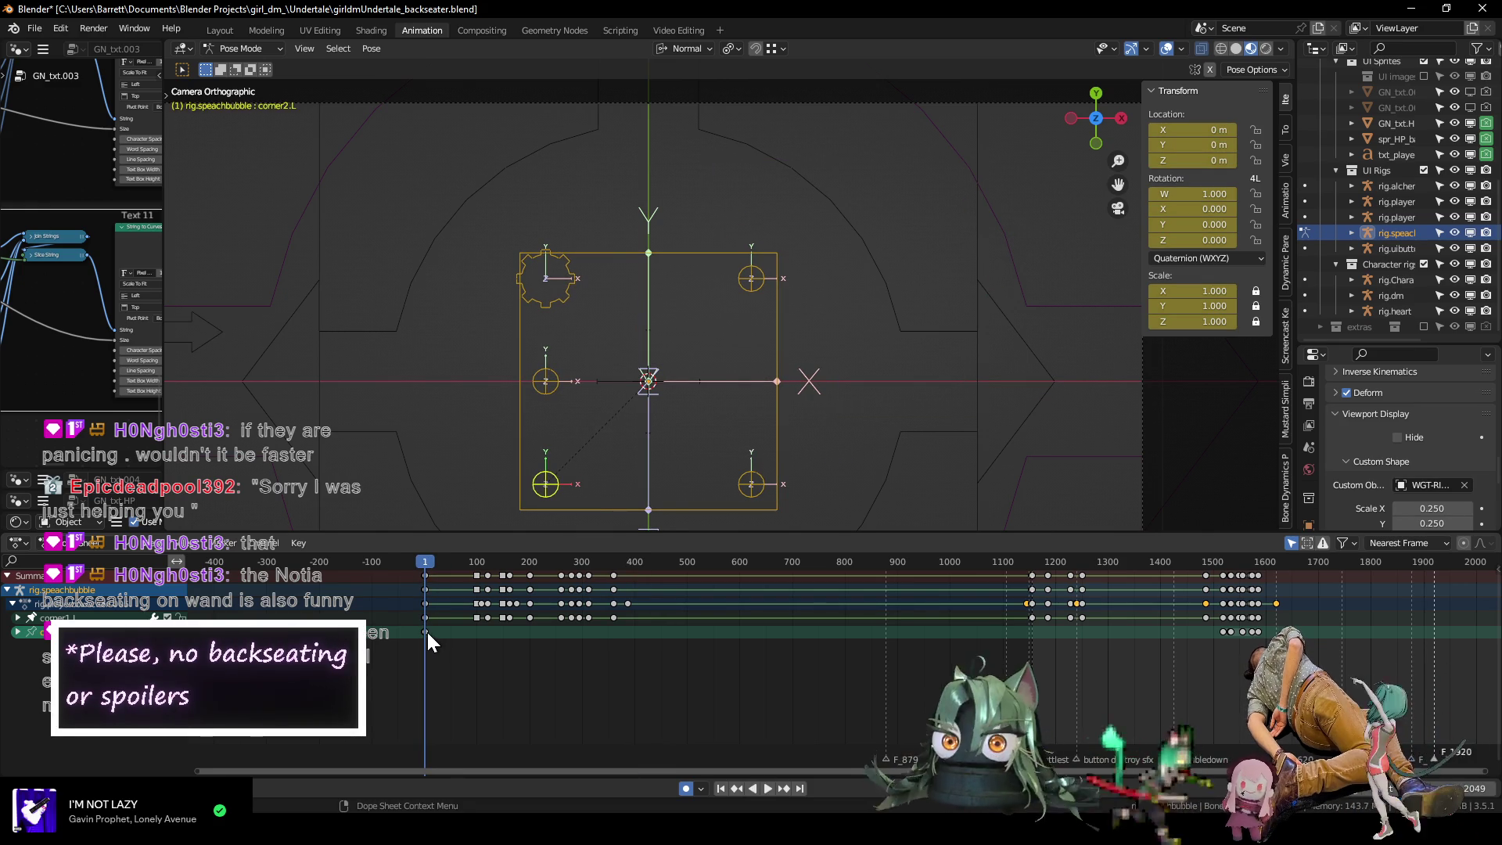
scroll(424, 666, up, 5)
scroll(481, 667, up, 6)
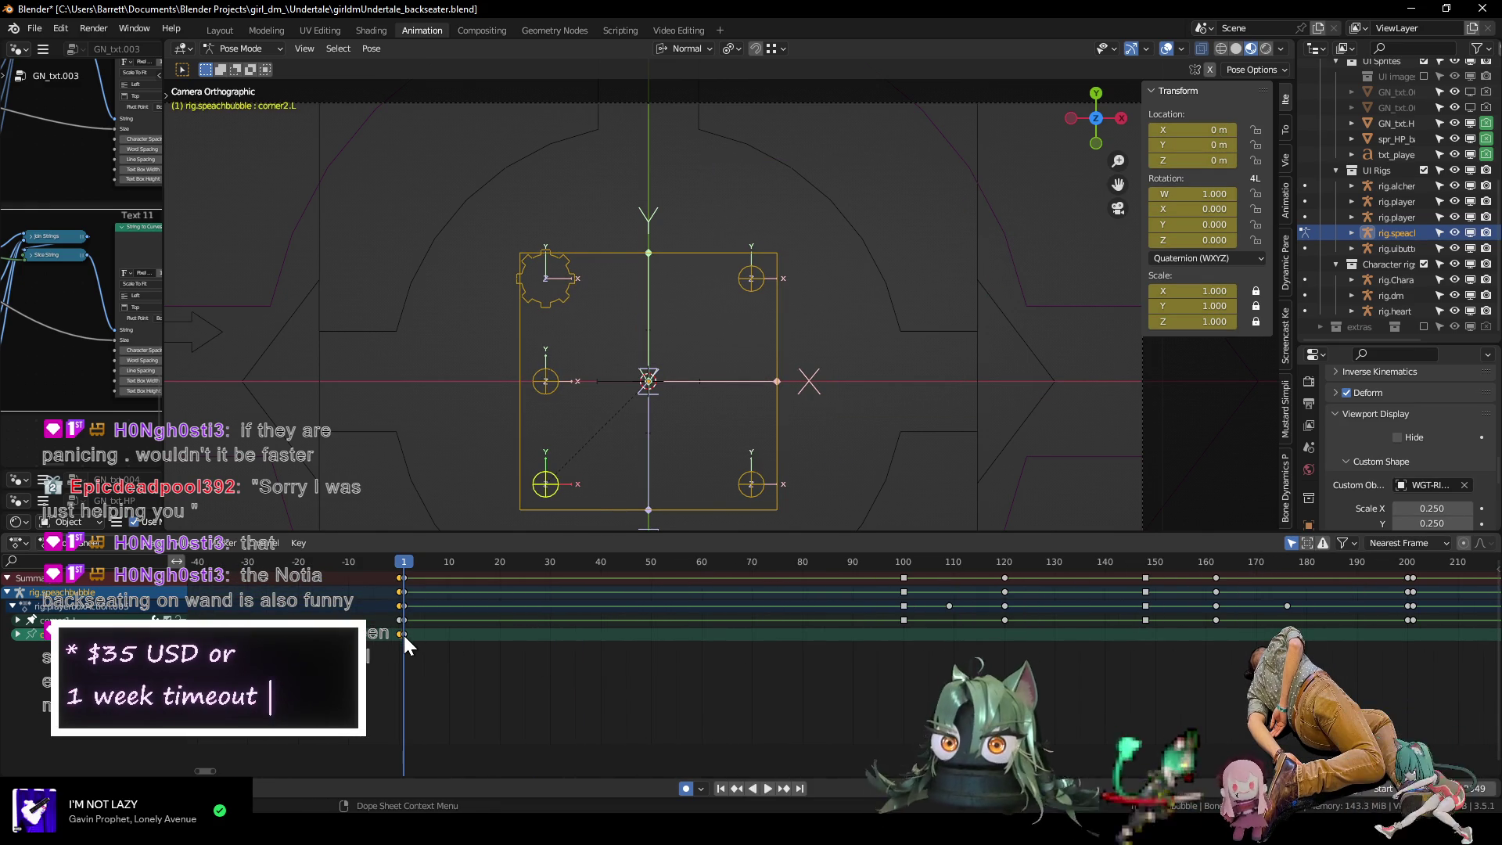
scroll(568, 669, down, 3)
scroll(815, 685, down, 9)
Duplicate the frame-1 corner keys and place them near frame 1155, just before the battlestart marker.
key(shift+d)
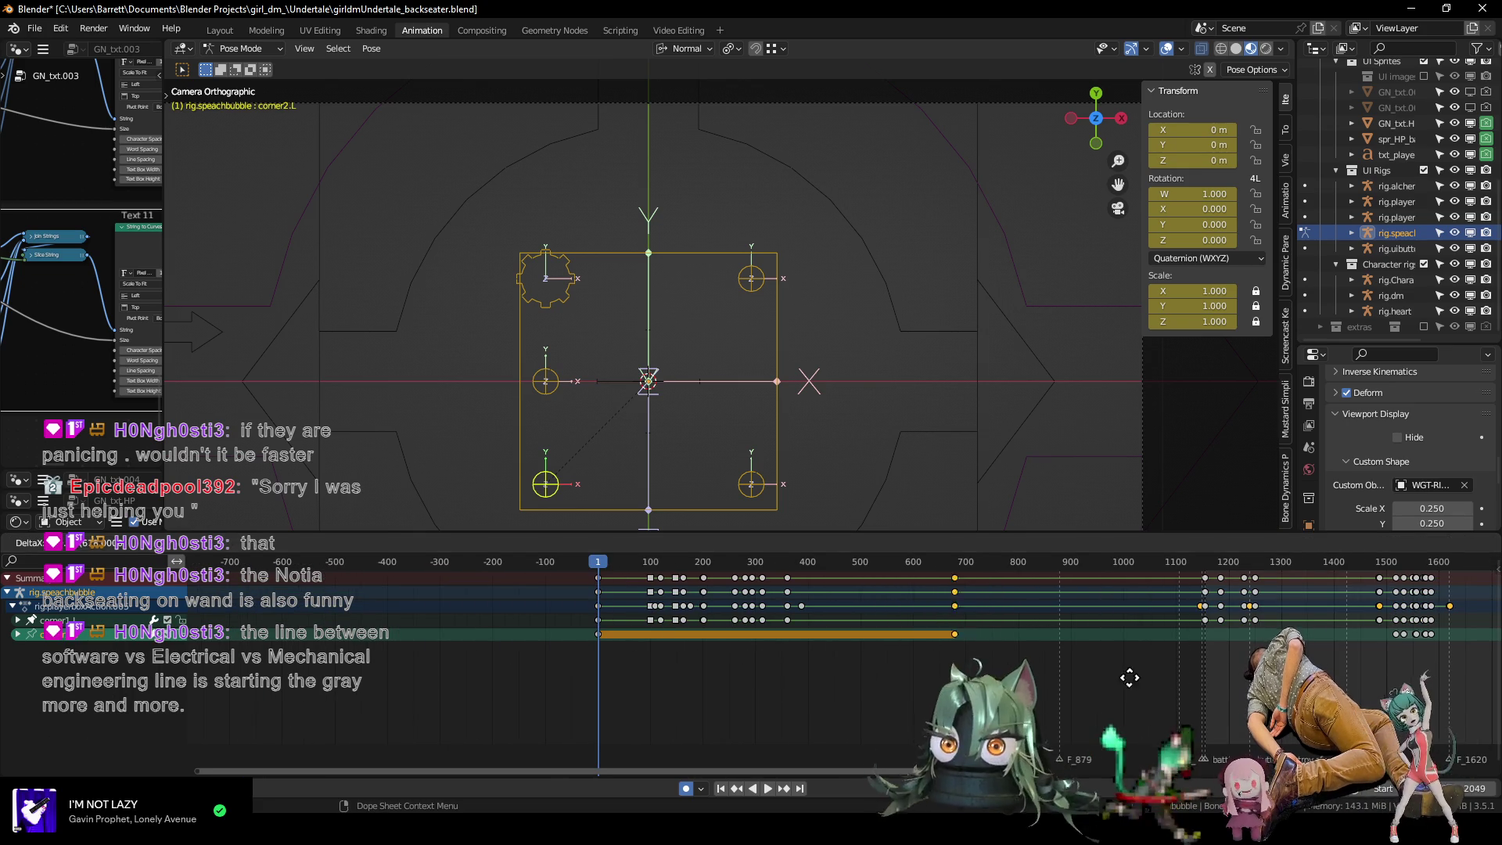
click(1371, 676)
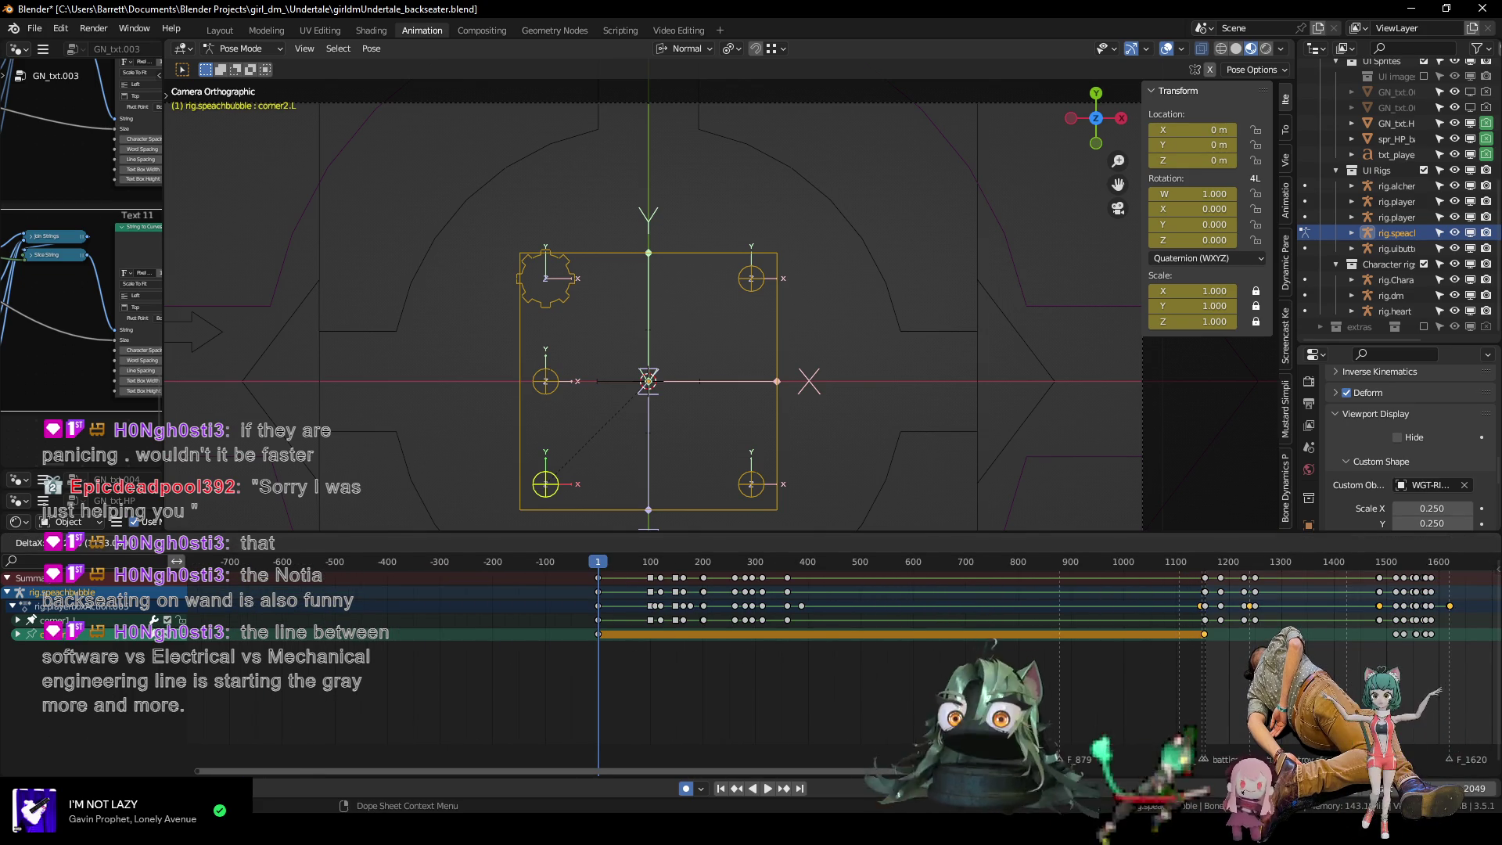
scroll(1203, 665, up, 5)
scroll(626, 641, up, 10)
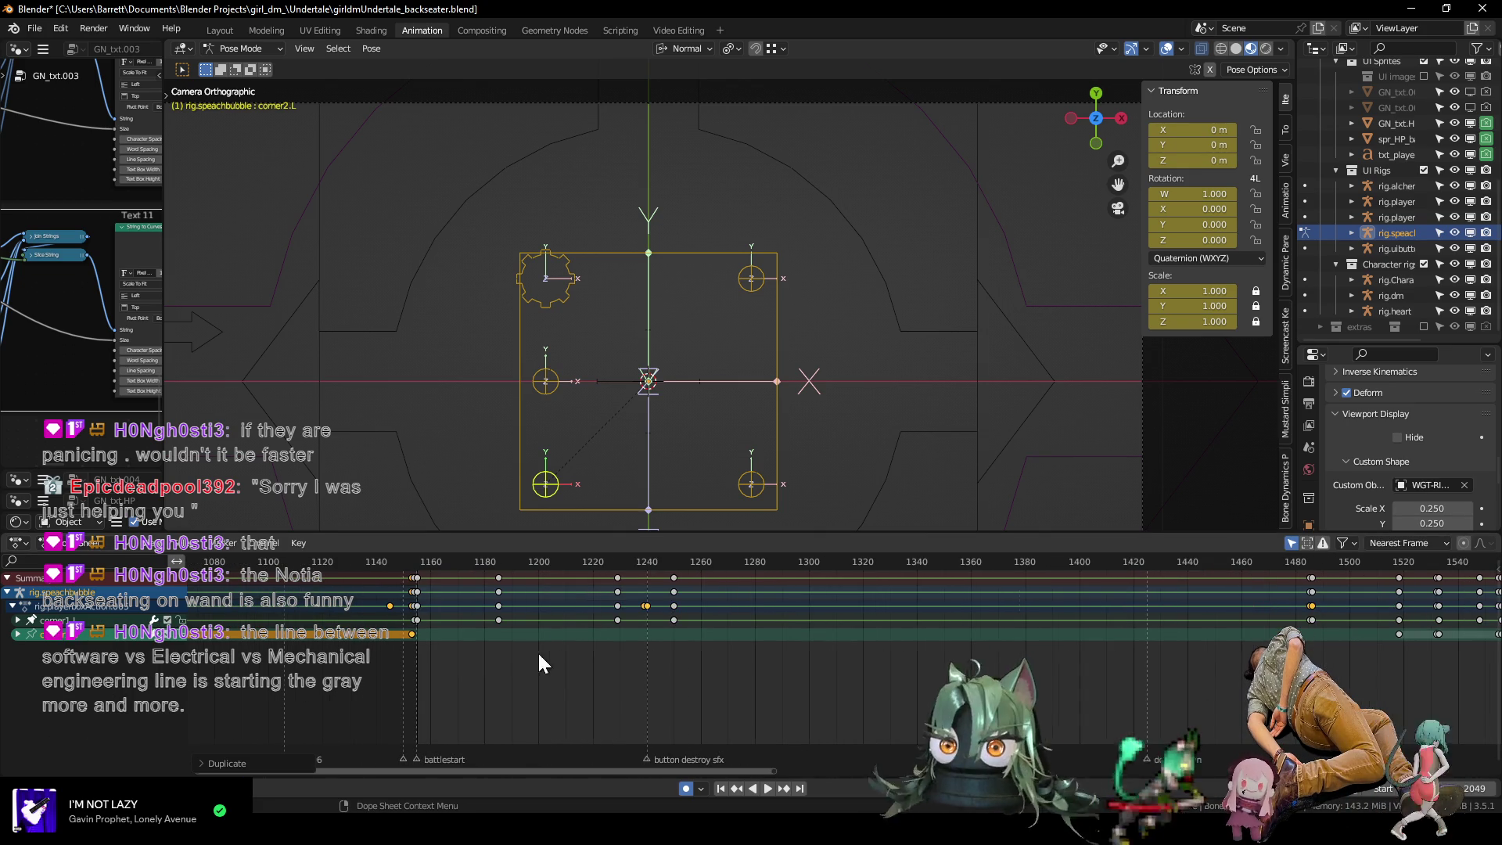
key(g)
click(462, 641)
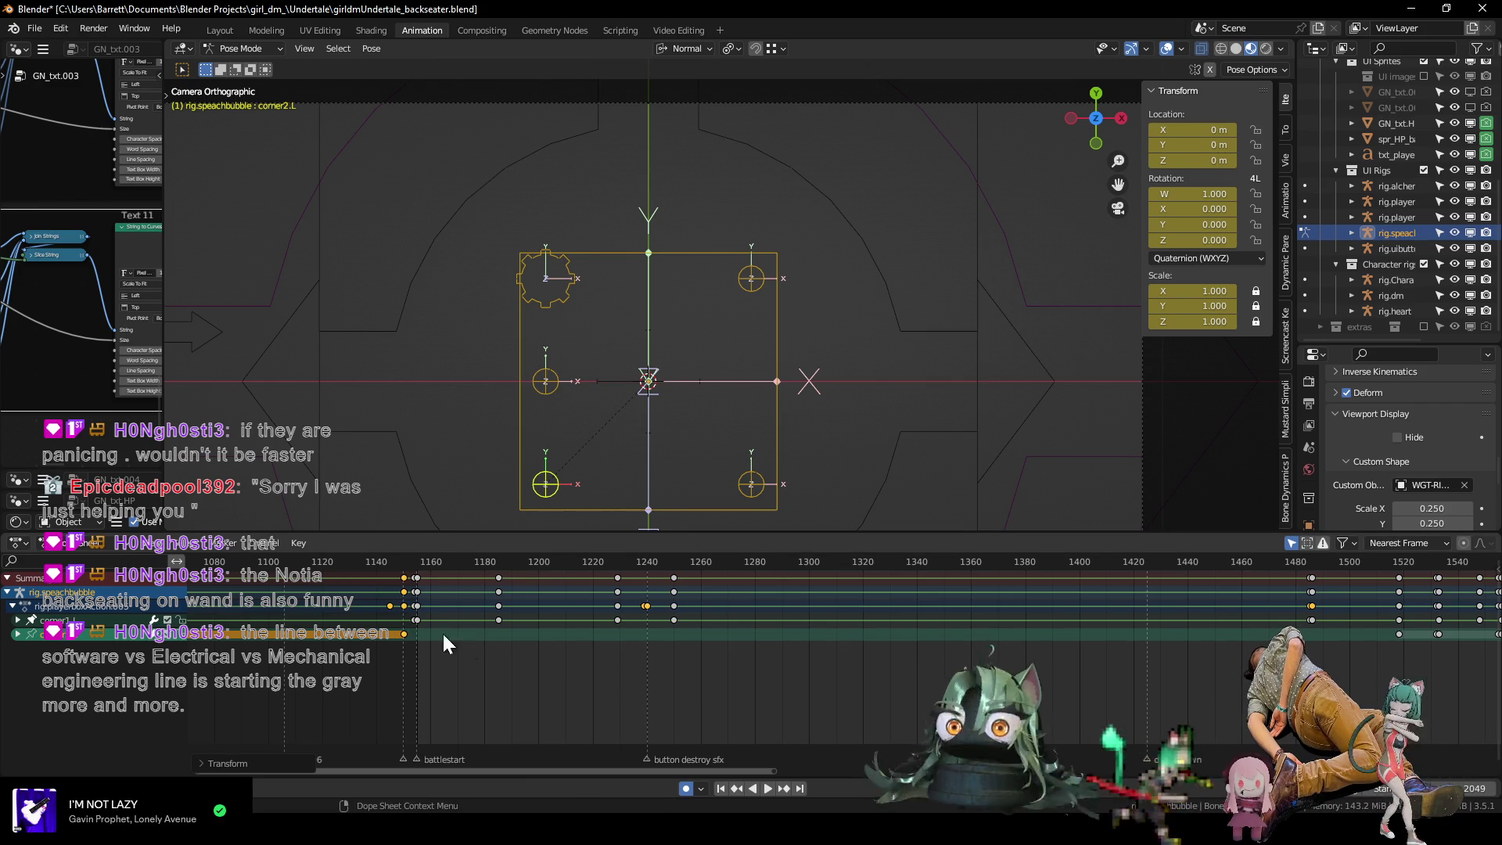
Play from frame 1156 to check the bubble starts collapsed at the battle.
click(420, 561)
key(space)
key(Escape)
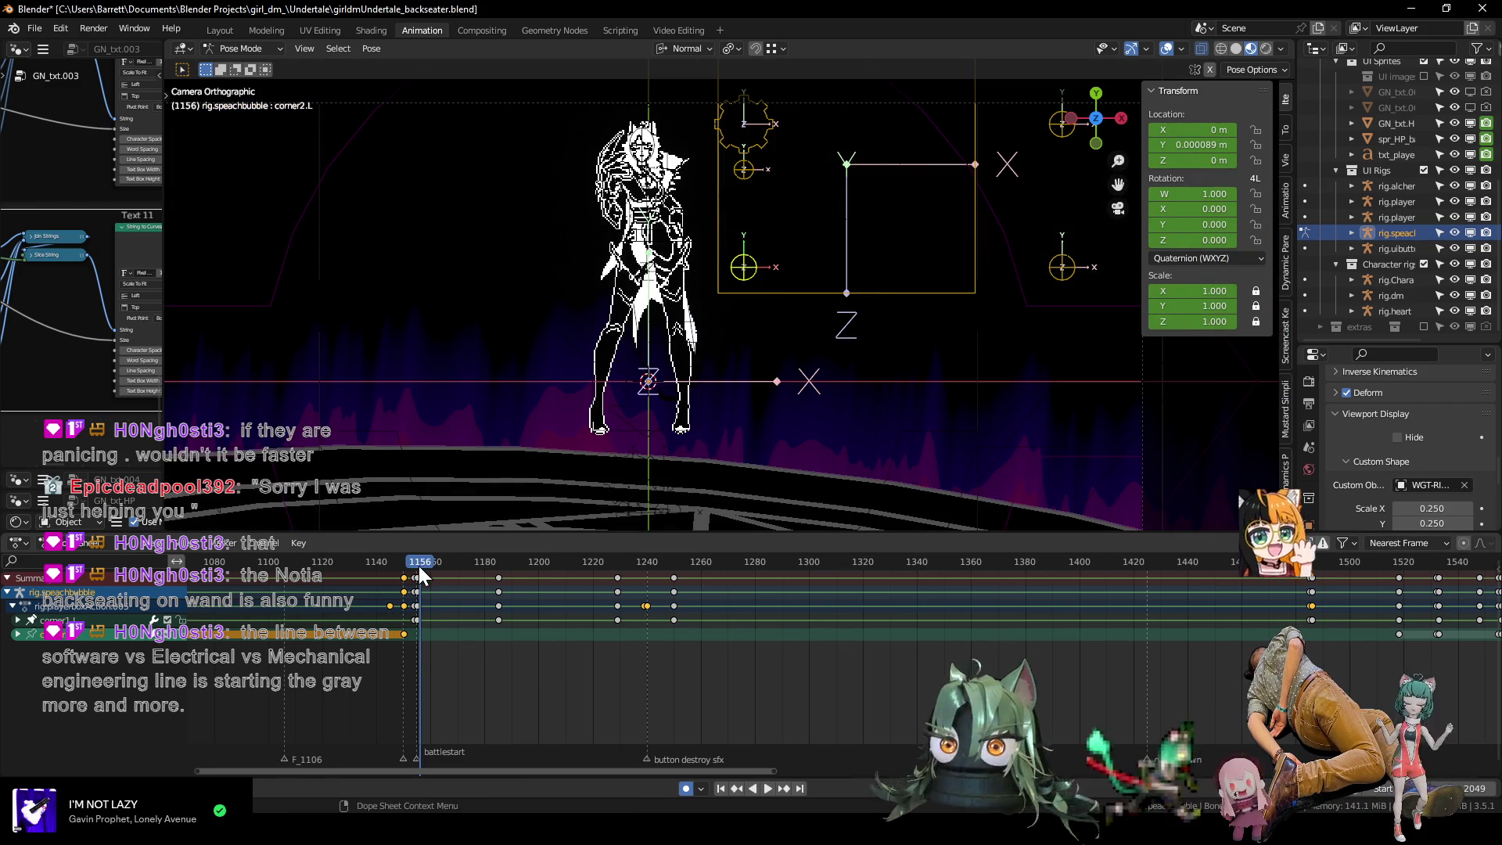
mouse_move(419, 568)
mouse_down()
mouse_move(689, 571)
mouse_move(480, 571)
mouse_move(569, 574)
mouse_up()
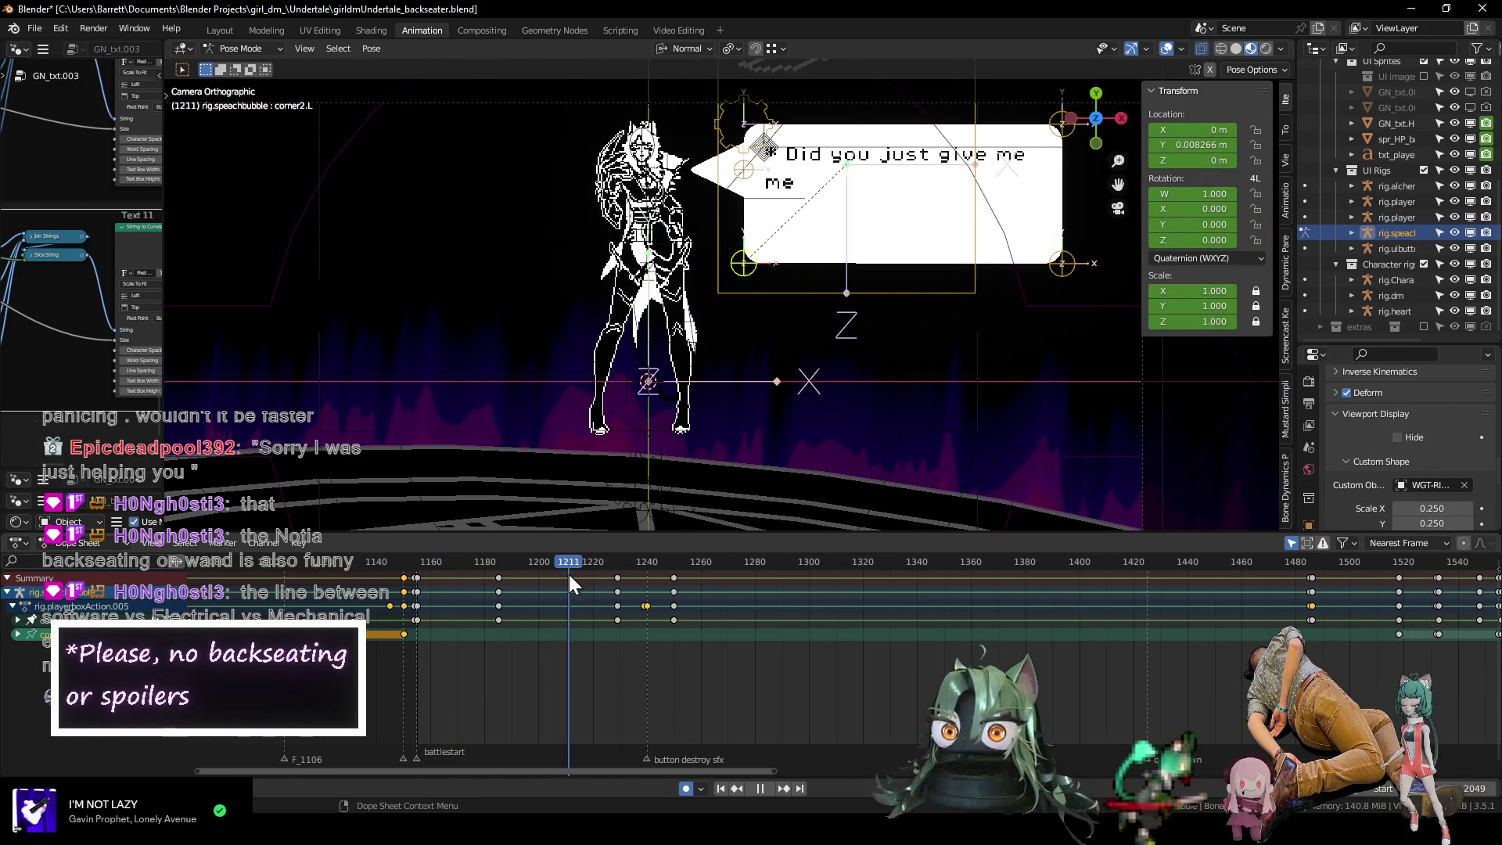
shift+click(1058, 262)
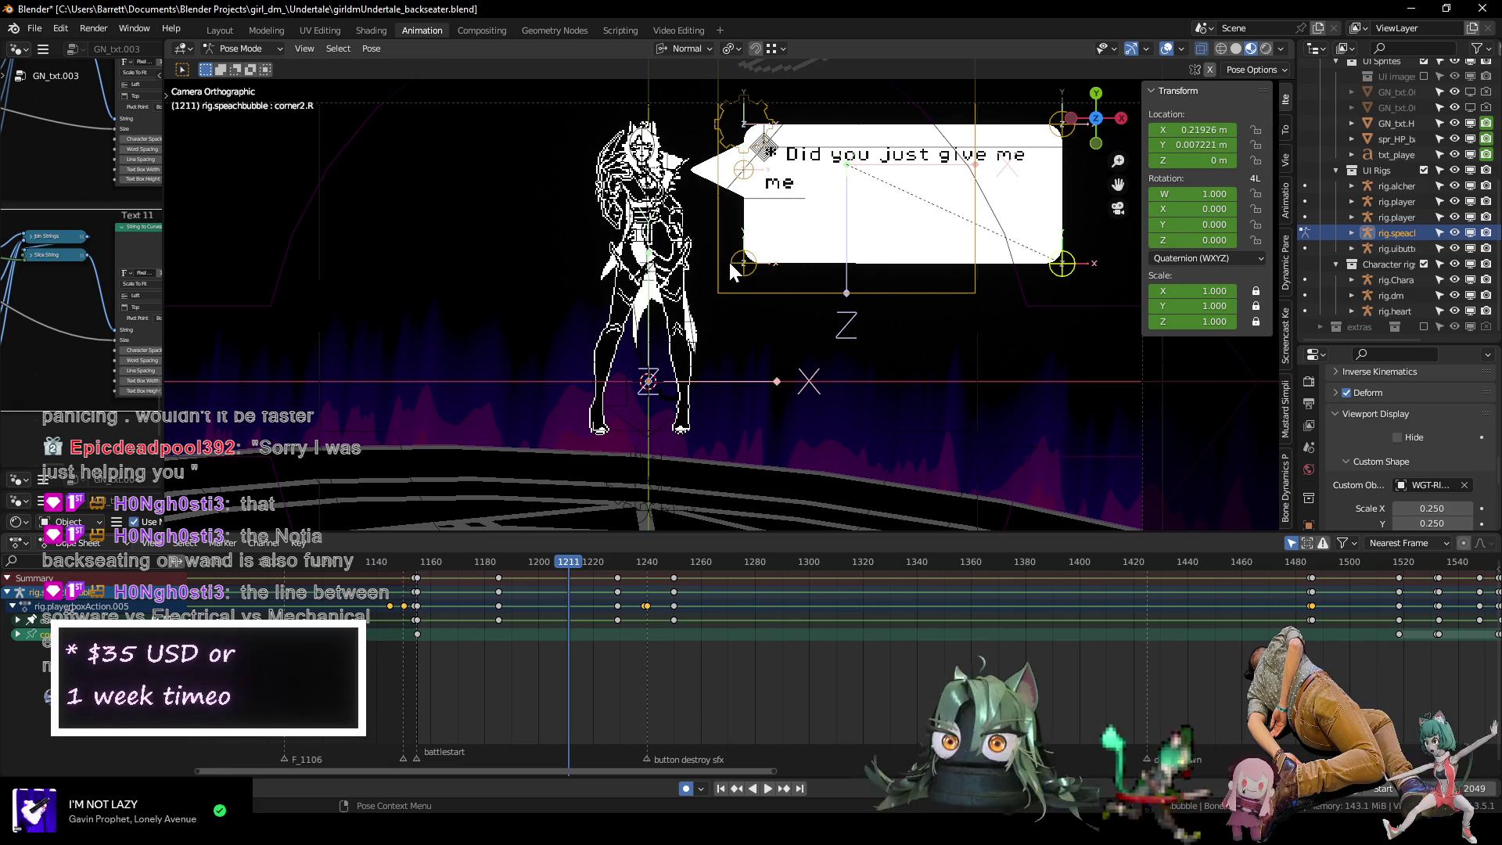
scroll(798, 600, down, 3)
key(space)
mouse_move(939, 559)
mouse_down()
mouse_move(1084, 557)
mouse_move(1020, 553)
mouse_move(1049, 562)
mouse_up()
scroll(1085, 640, up, 3)
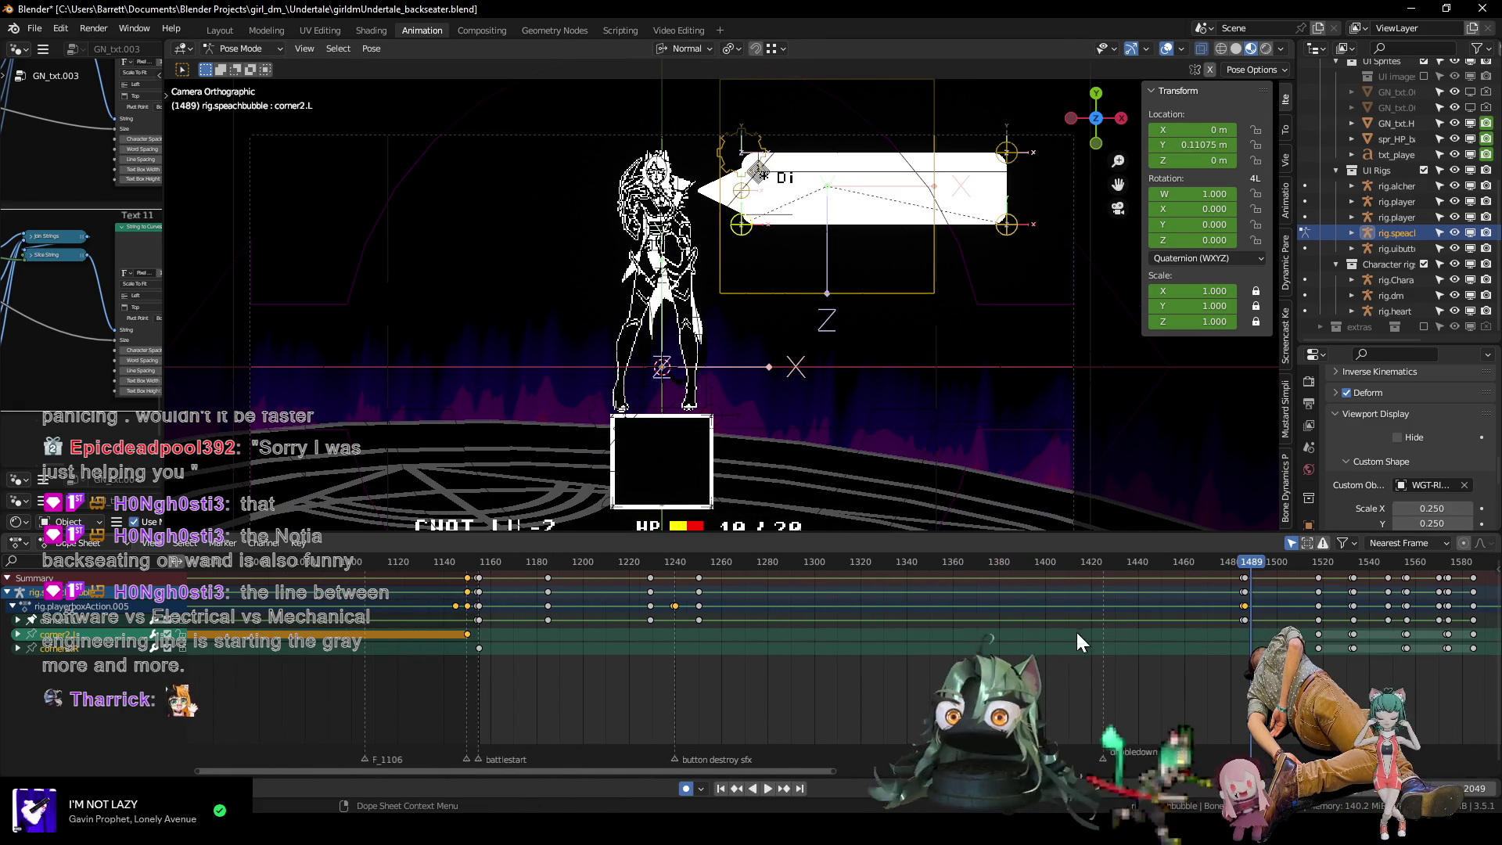
drag(444, 562, 1259, 580)
mouse_move(1260, 580)
mouse_down()
mouse_move(1215, 581)
mouse_move(1326, 600)
mouse_move(677, 599)
mouse_move(480, 569)
mouse_up()
scroll(453, 688, down, 10)
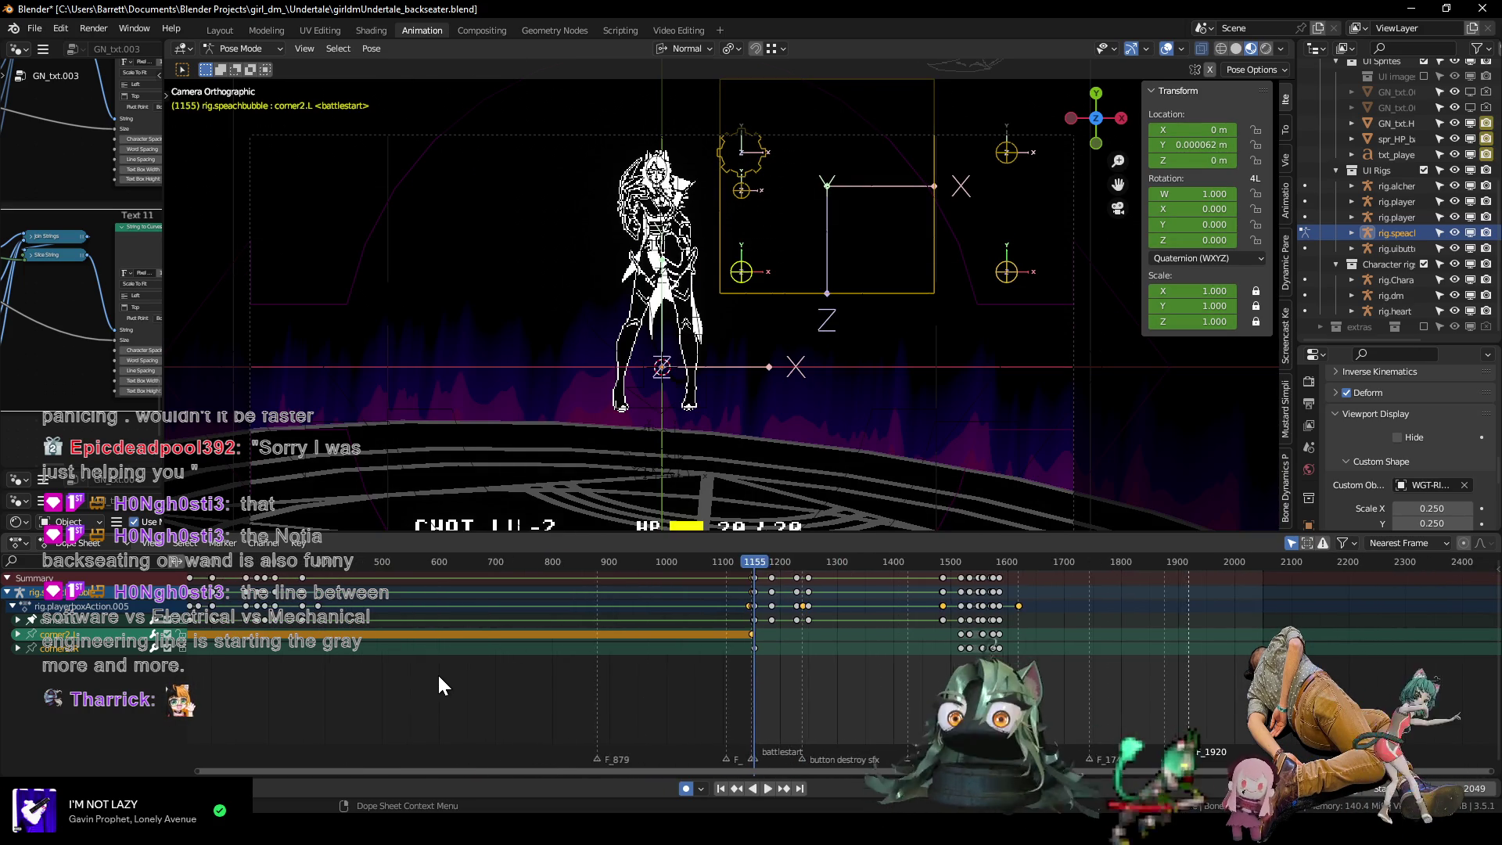
Select the corner2.R bone, leave its keys in place, and step to frame 1155.
scroll(637, 684, up, 4)
click(1006, 276)
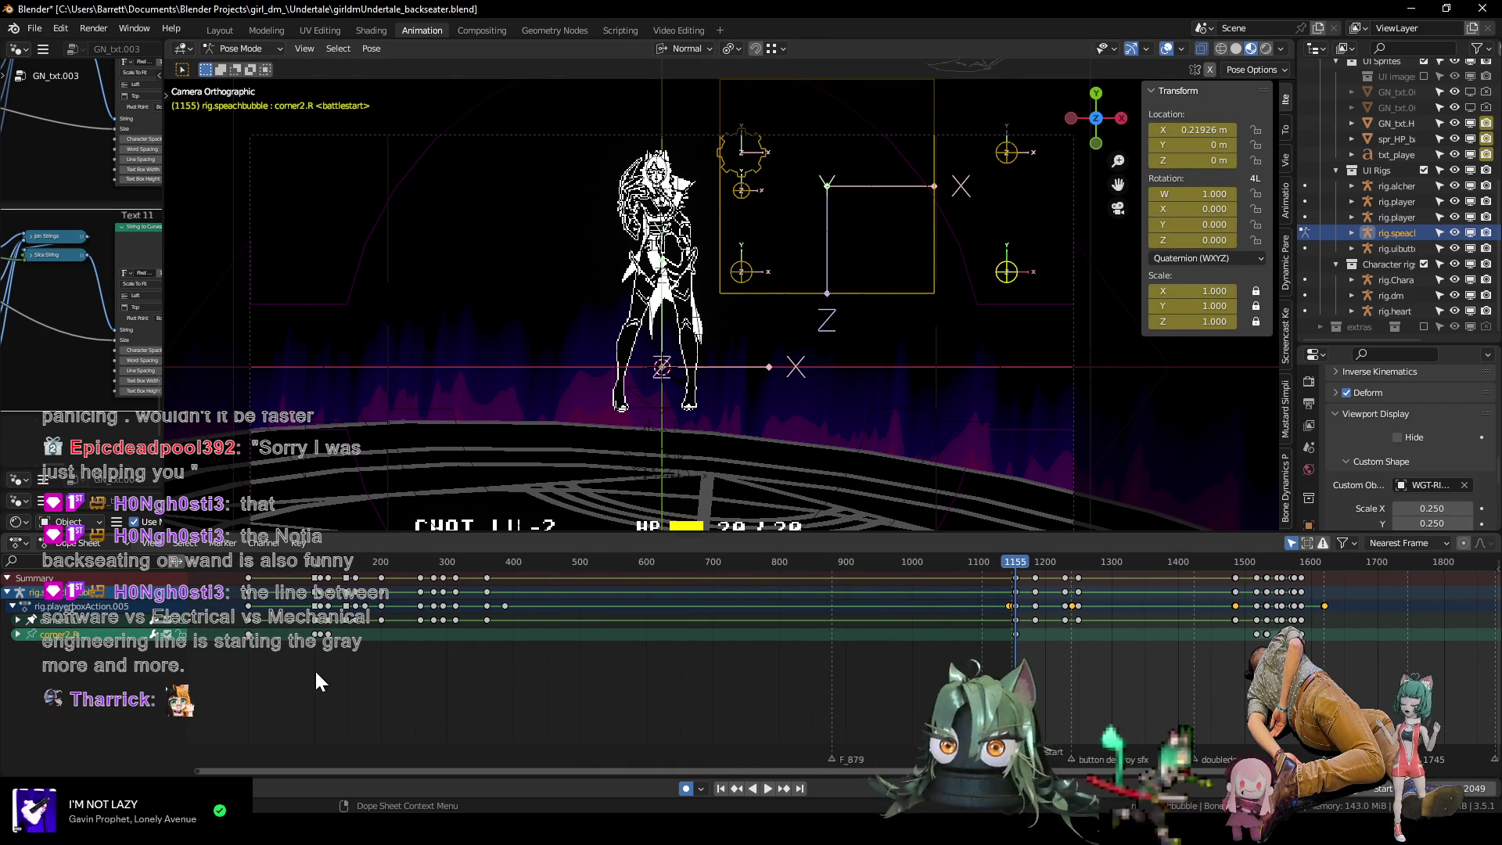
key(g)
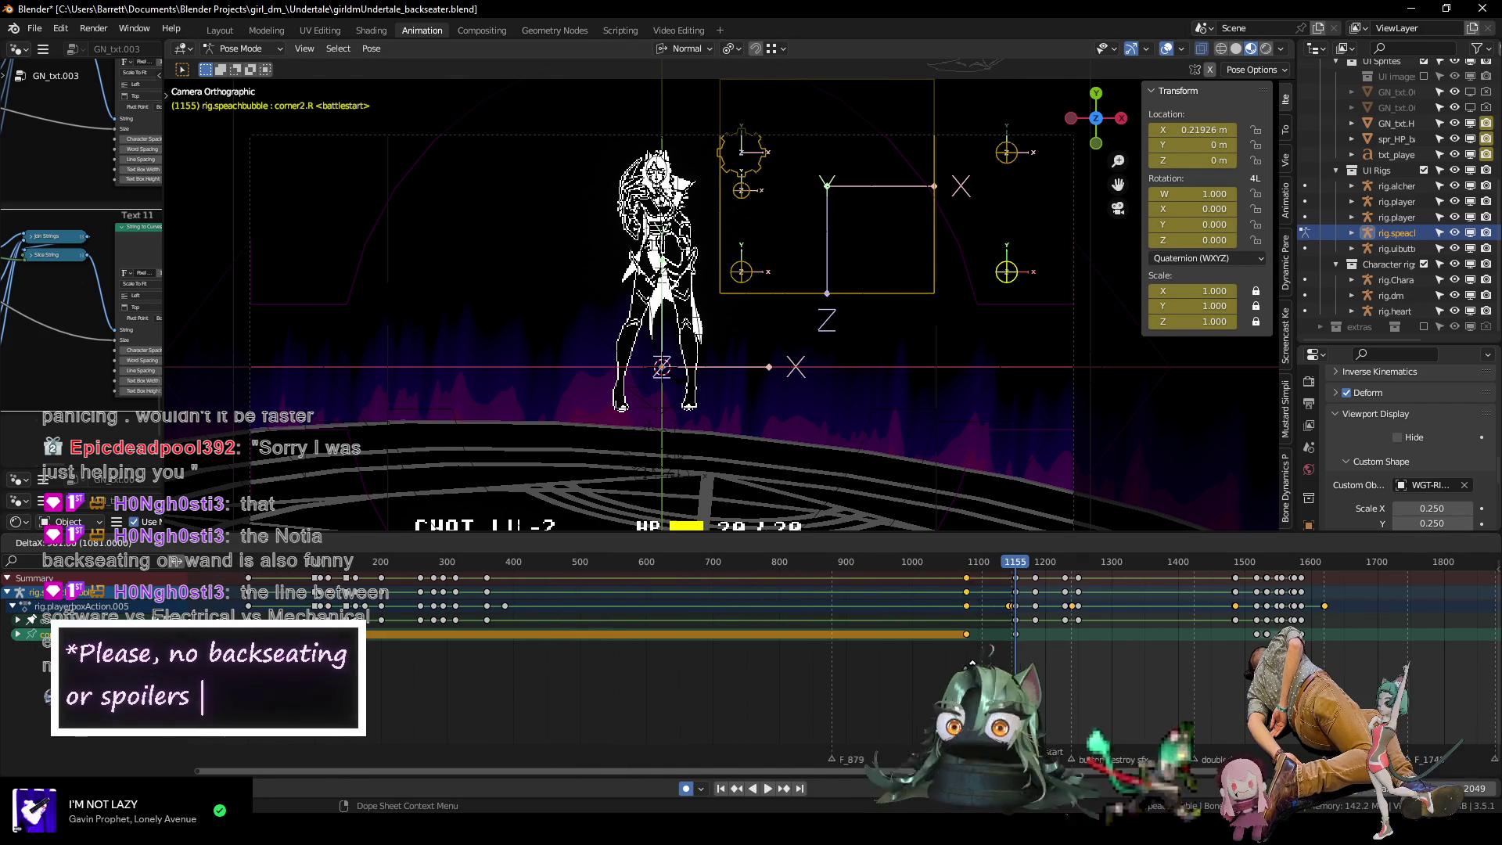
key(Escape)
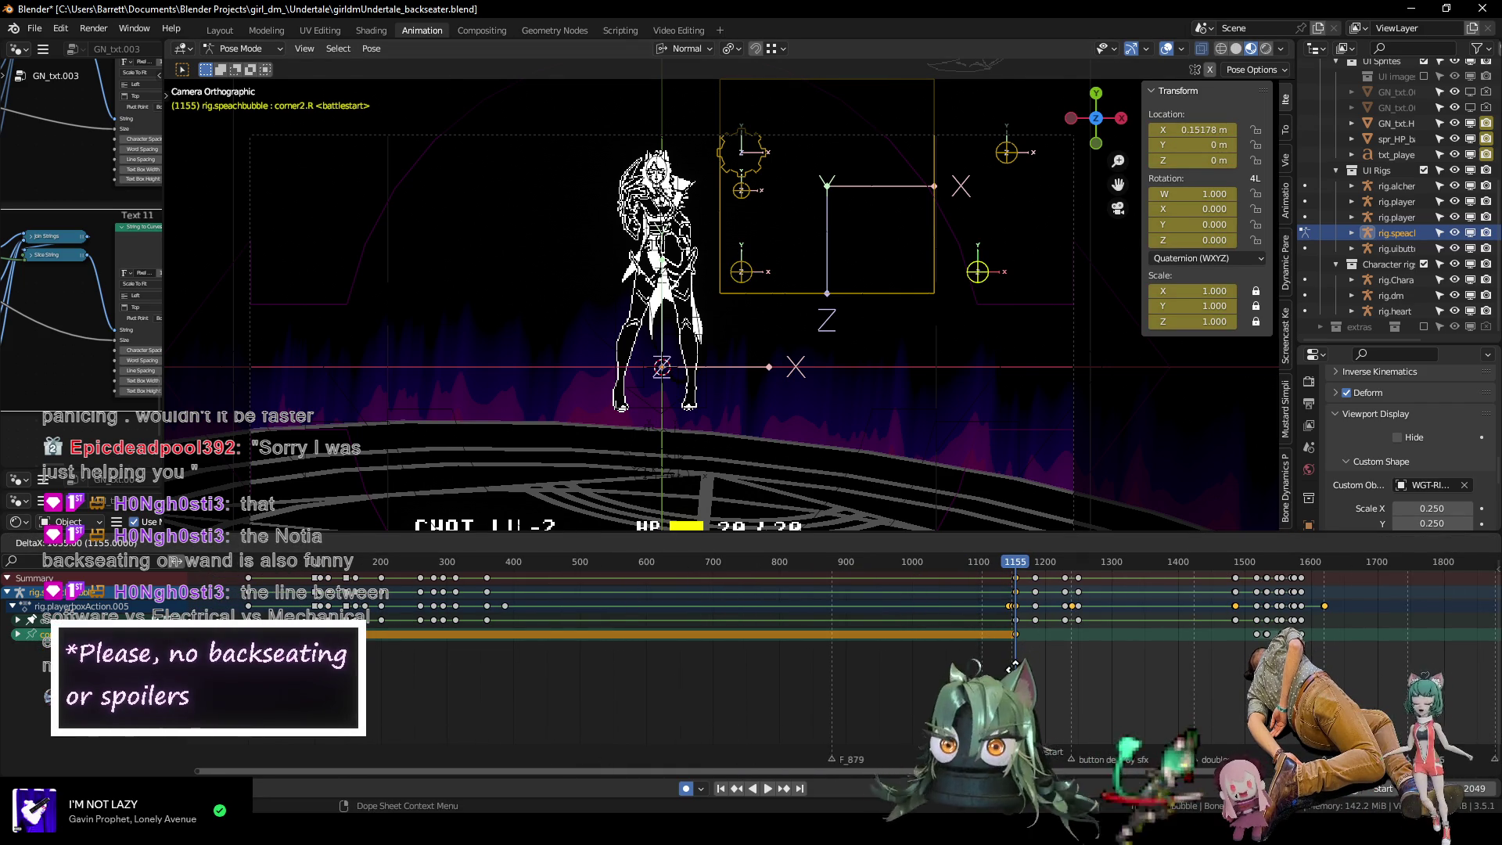
scroll(567, 679, up, 2)
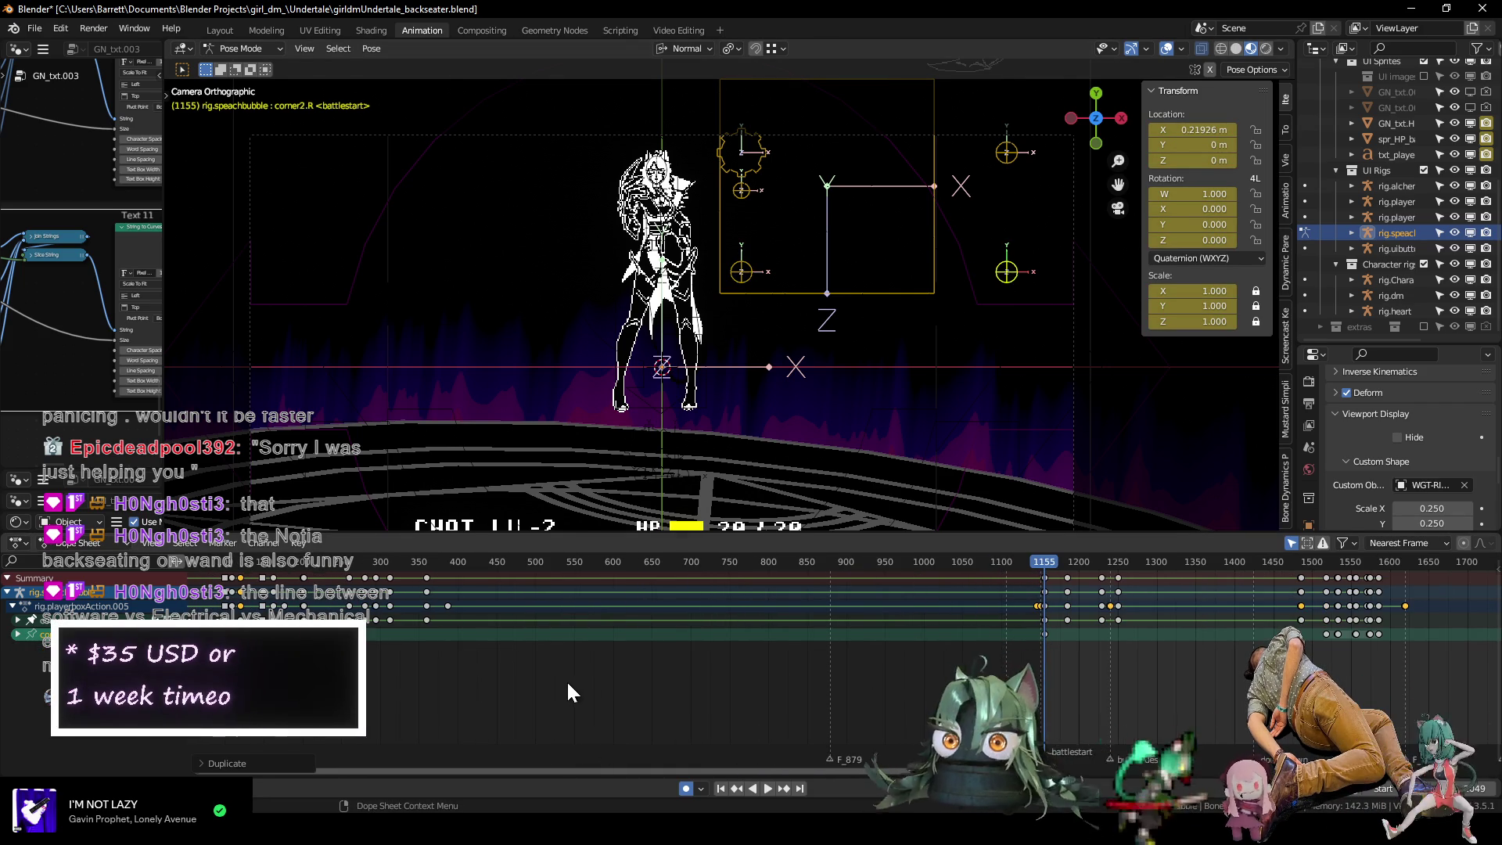
key(Left)
key(Right)
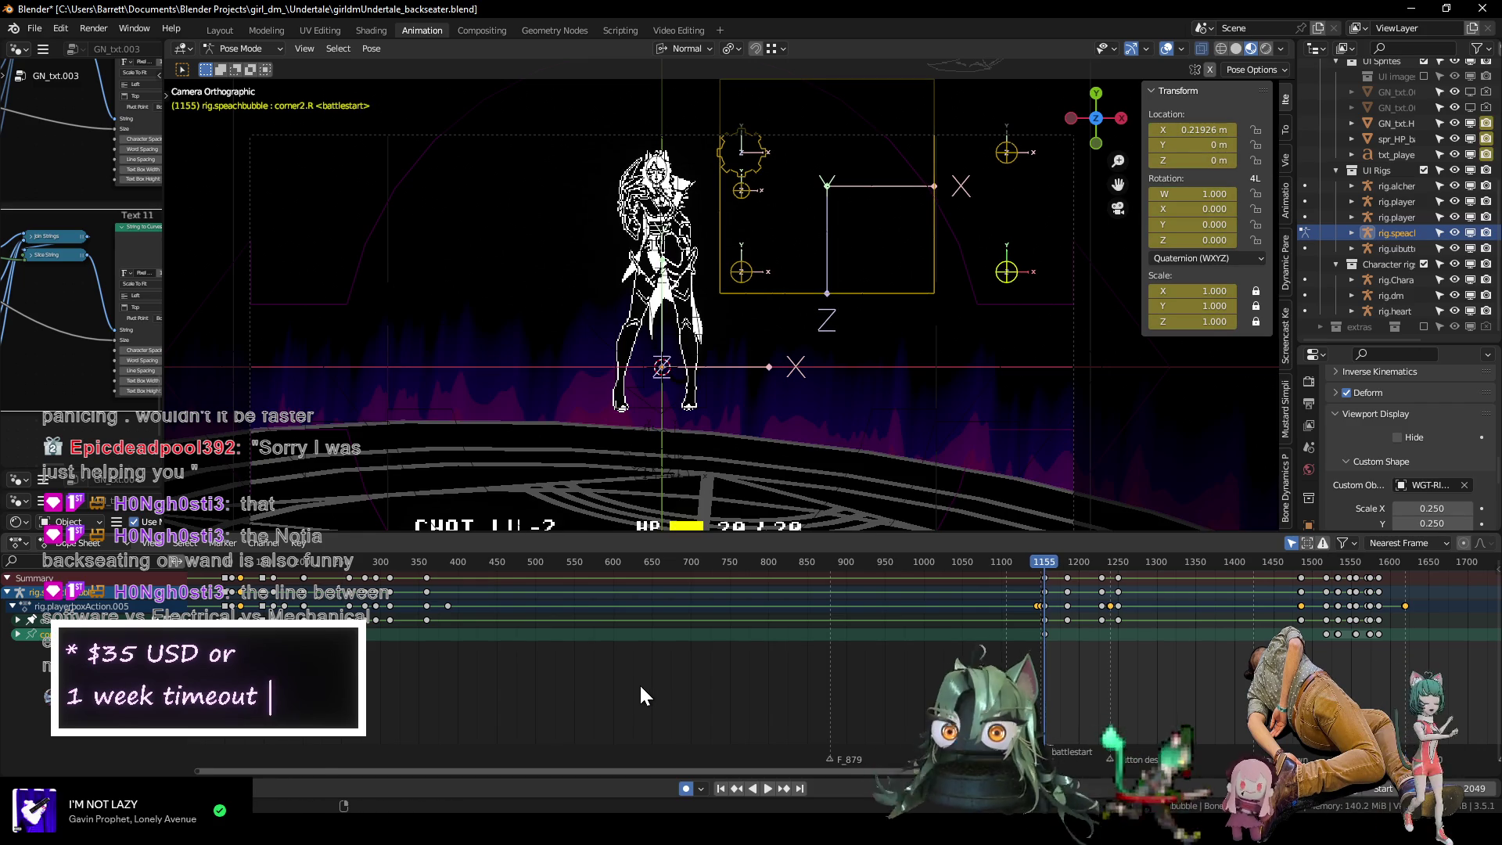
Move the selected corner2.L keys to frame 1155.
click(742, 271)
scroll(1123, 671, up, 5)
key(g)
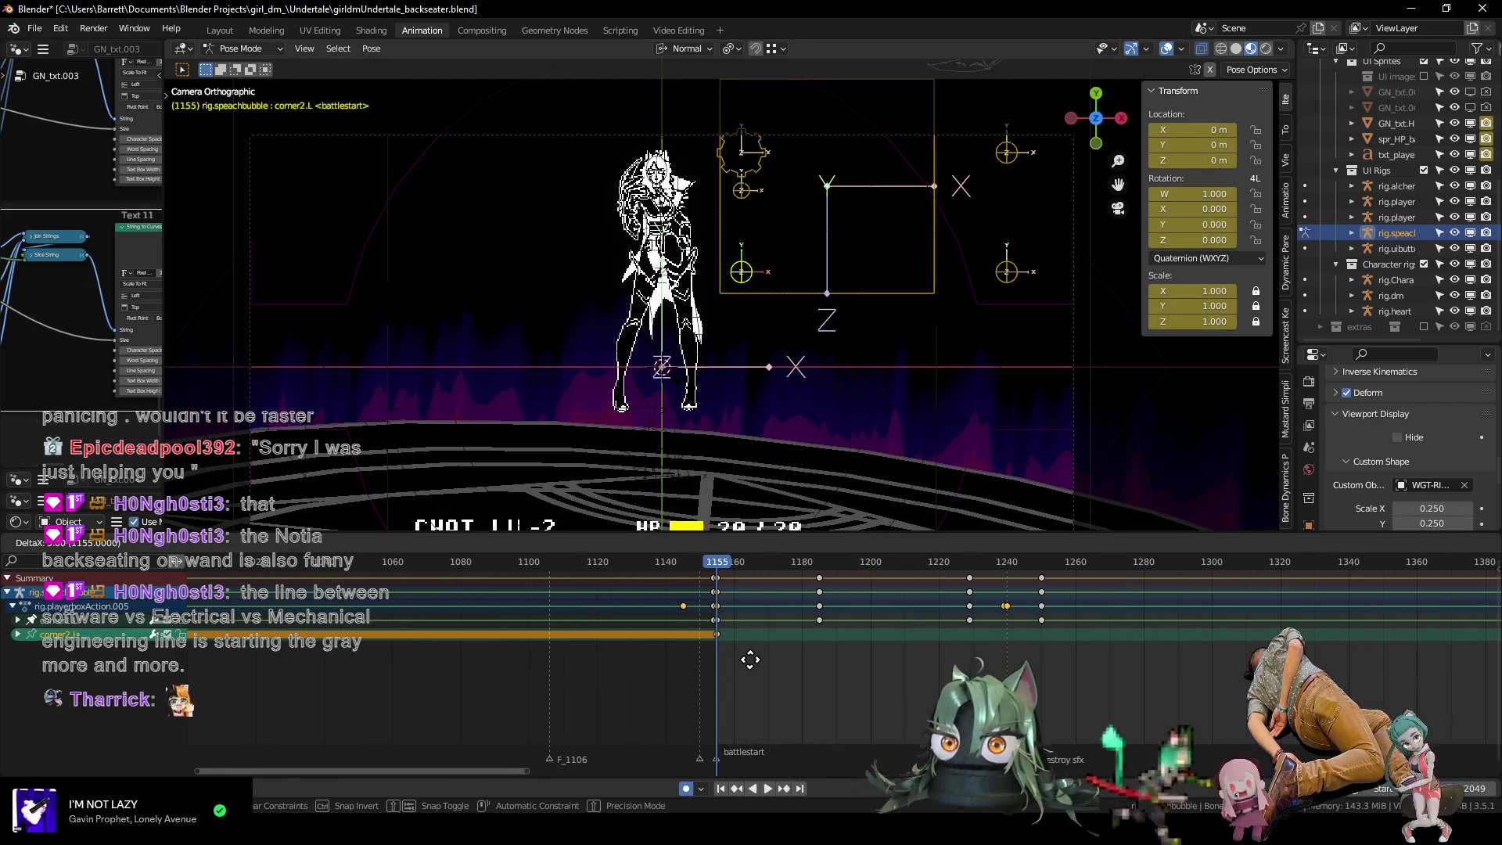
click(749, 668)
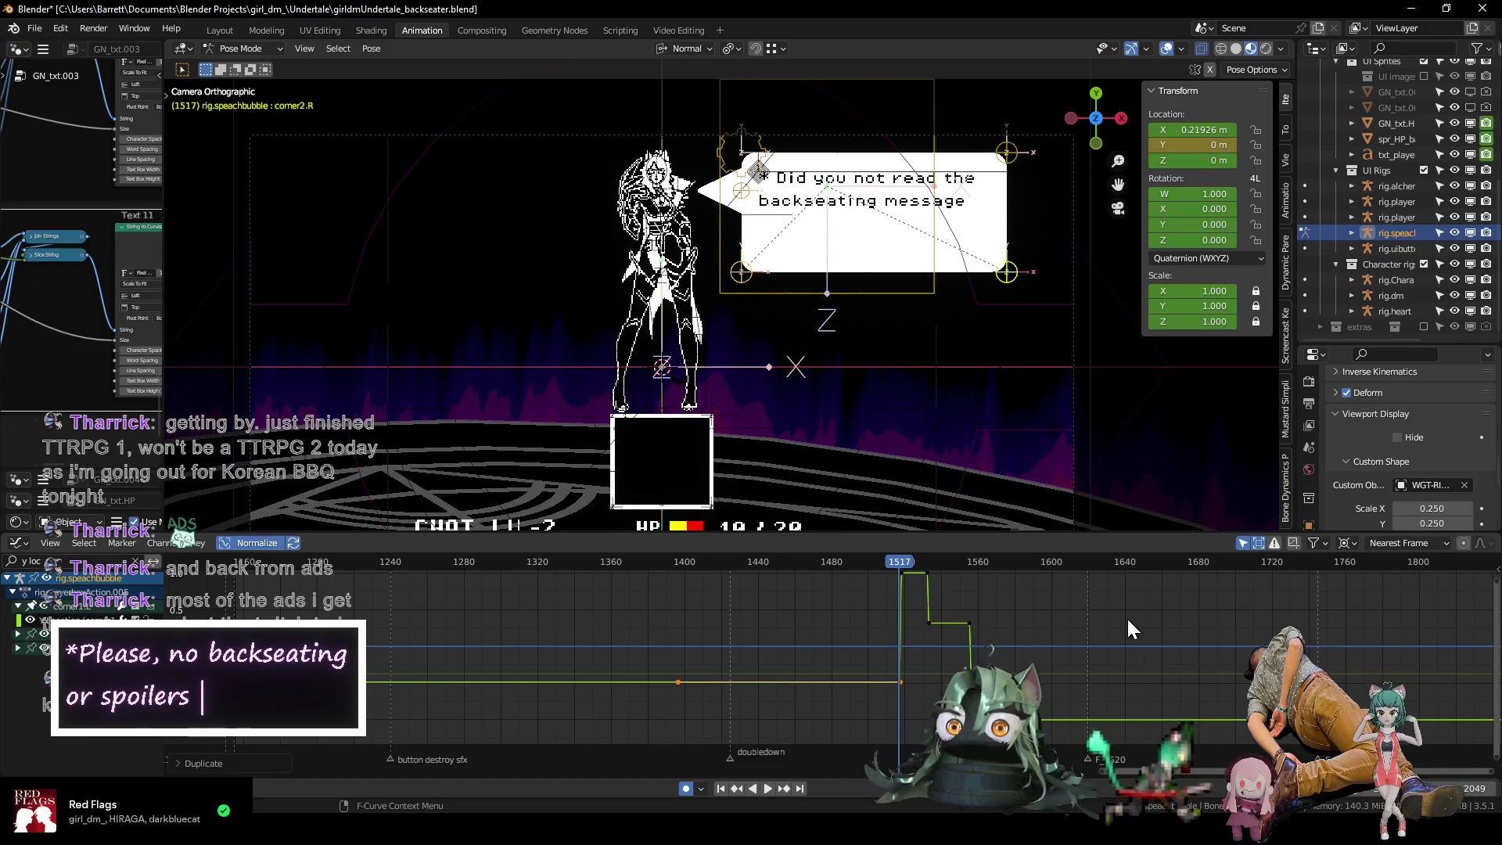
click(1138, 619)
Step through the frames around 1155 to review the bubble's text.
key(Right)
scroll(729, 679, down, 3)
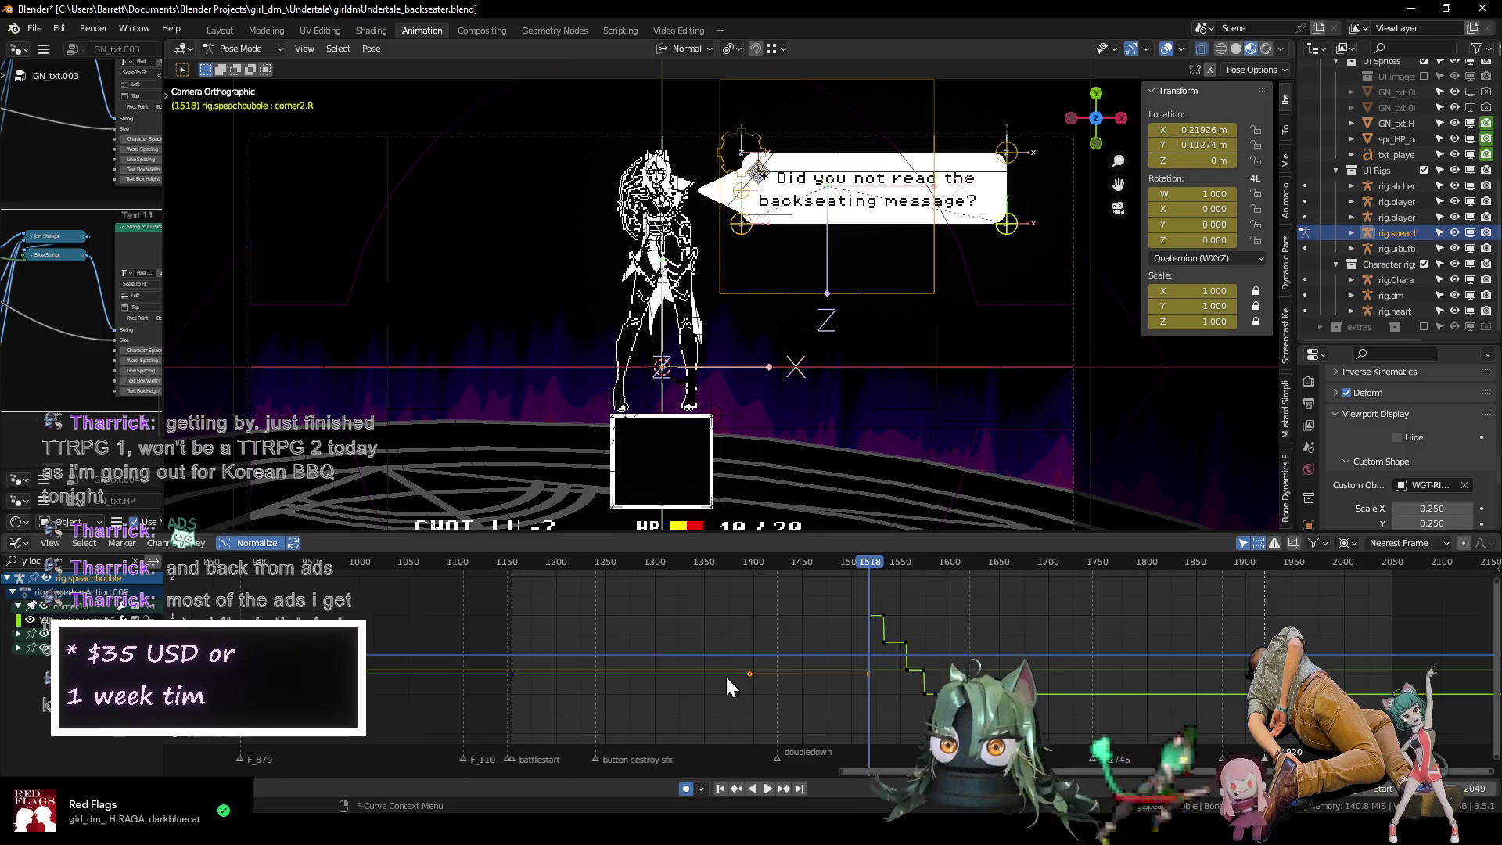
key(Left)
key(Left)
key(Left)
key(Left)
key(Left)
key(Left)
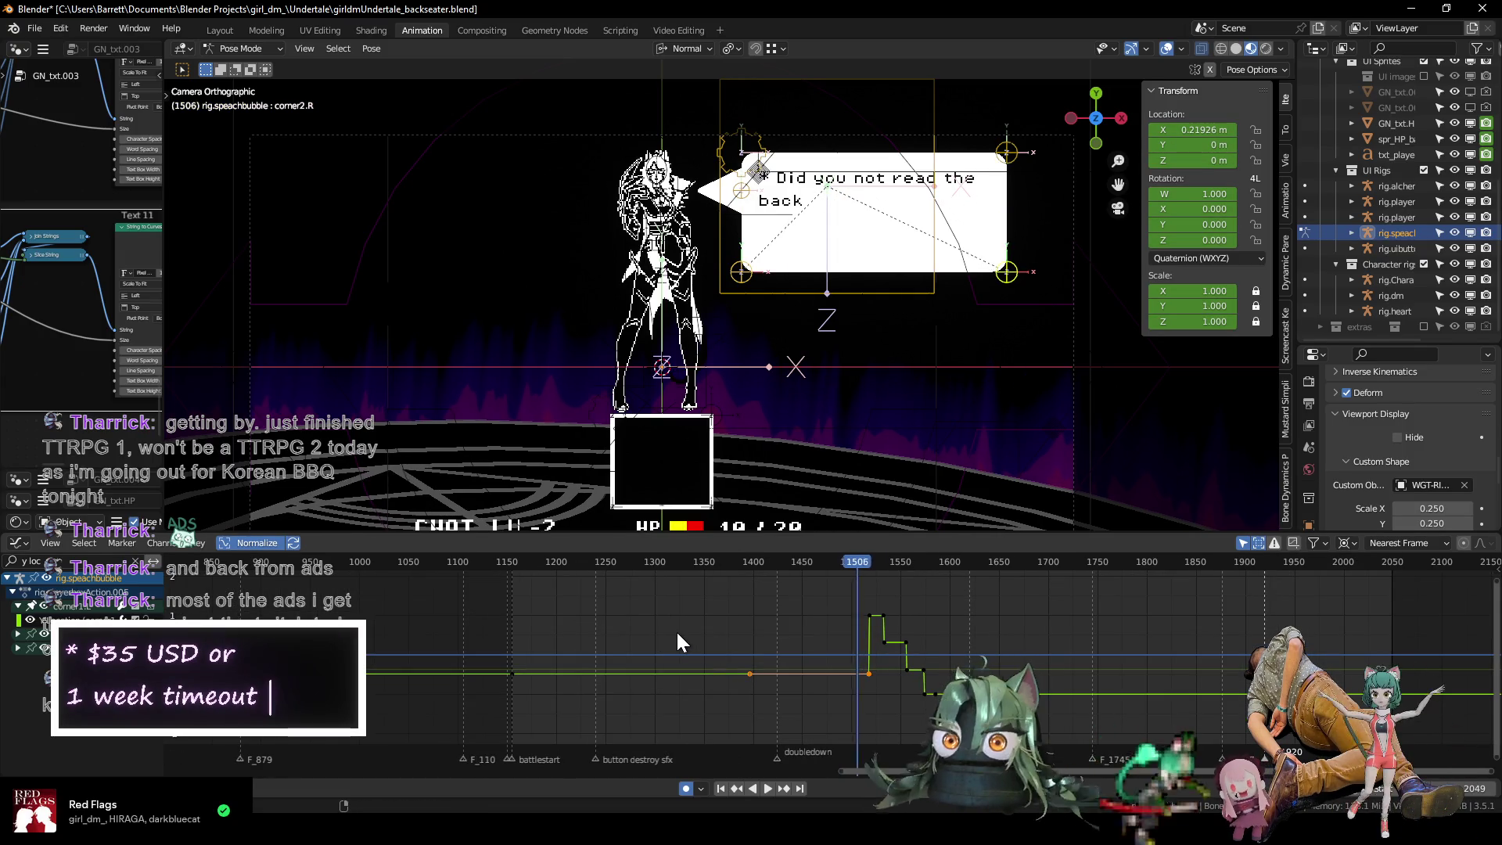
key(Right)
key(Right)
key(Right)
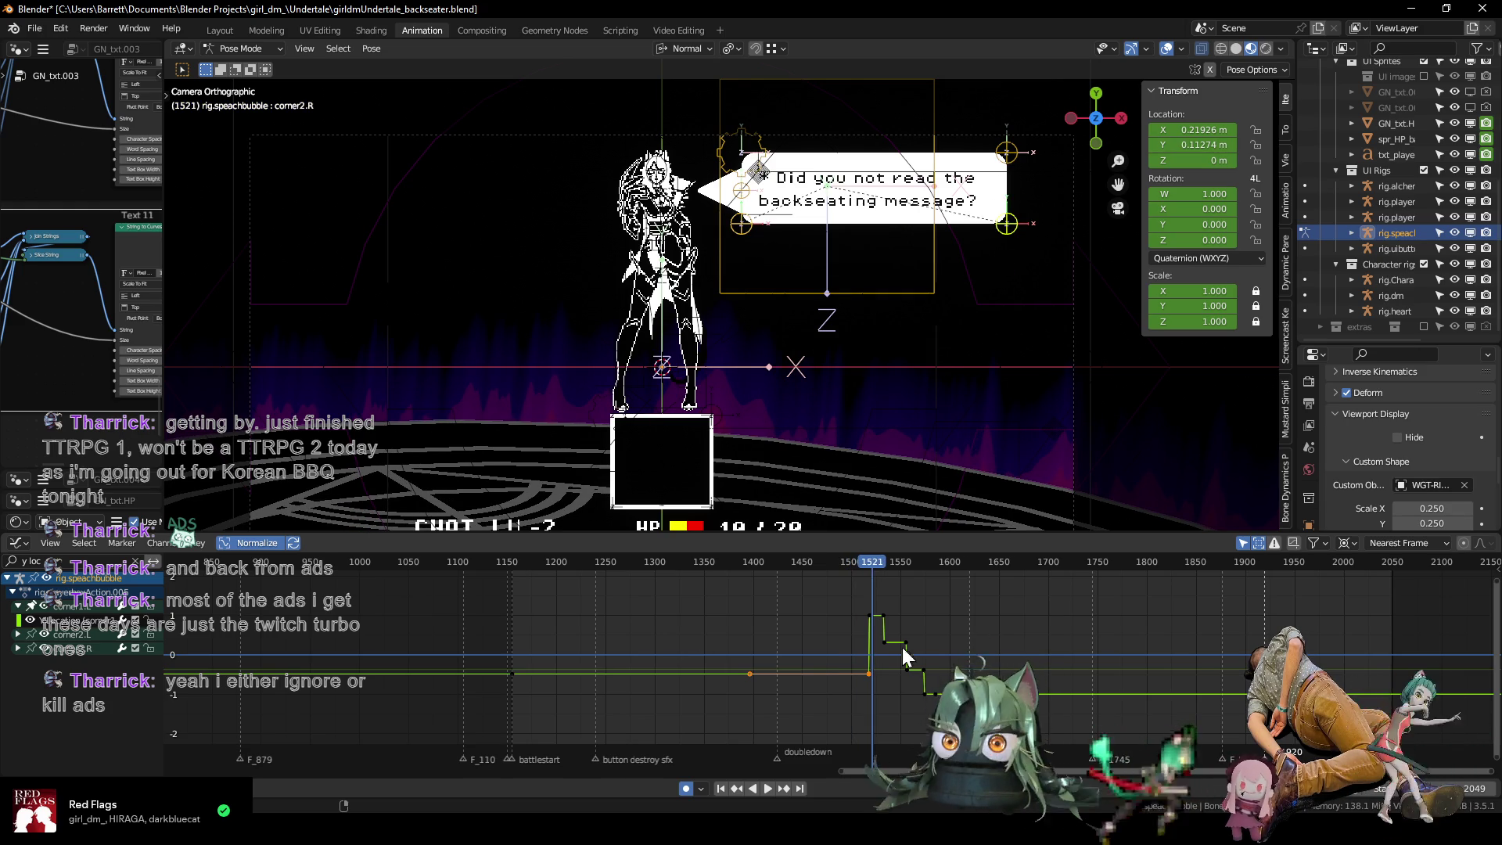
scroll(795, 688, up, 5)
scroll(795, 683, down, 2)
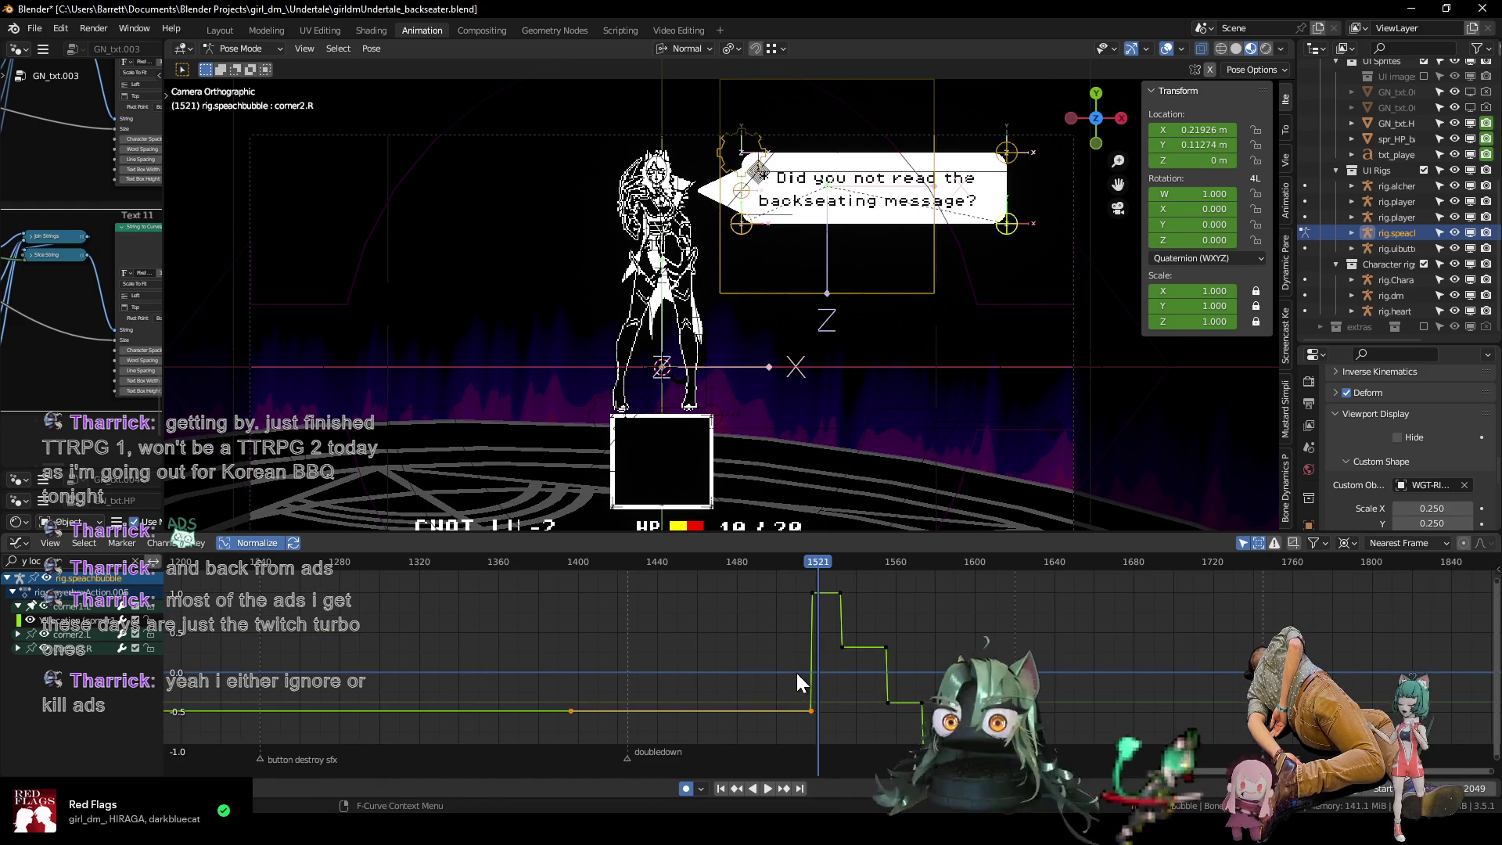
Move the two keys near frame 1521 earlier and play from about 1497 to check timing.
drag(791, 584, 823, 714)
key(g)
click(807, 716)
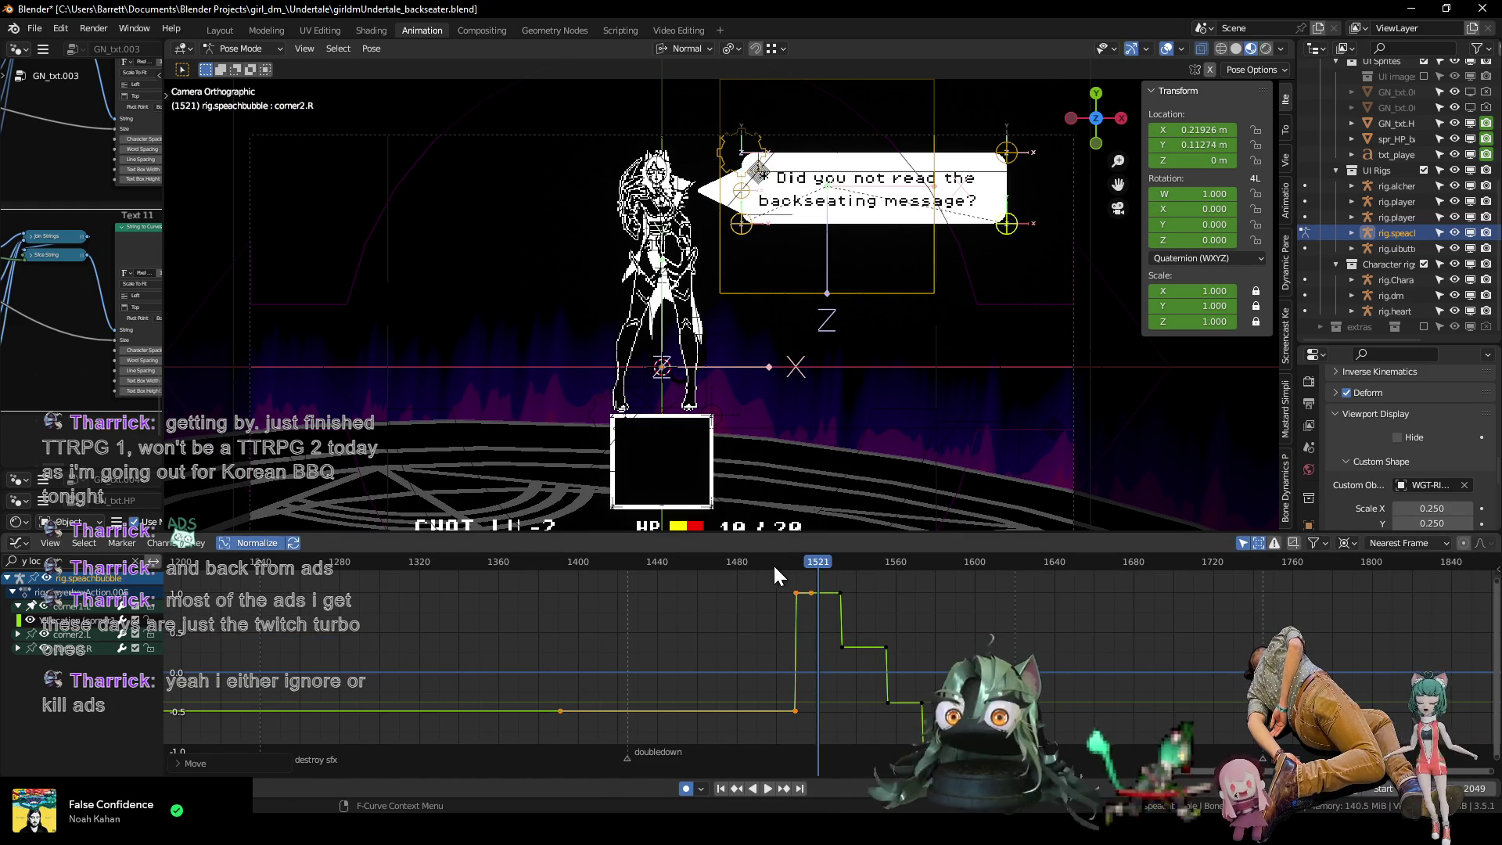
click(773, 562)
key(space)
drag(800, 572, 749, 554)
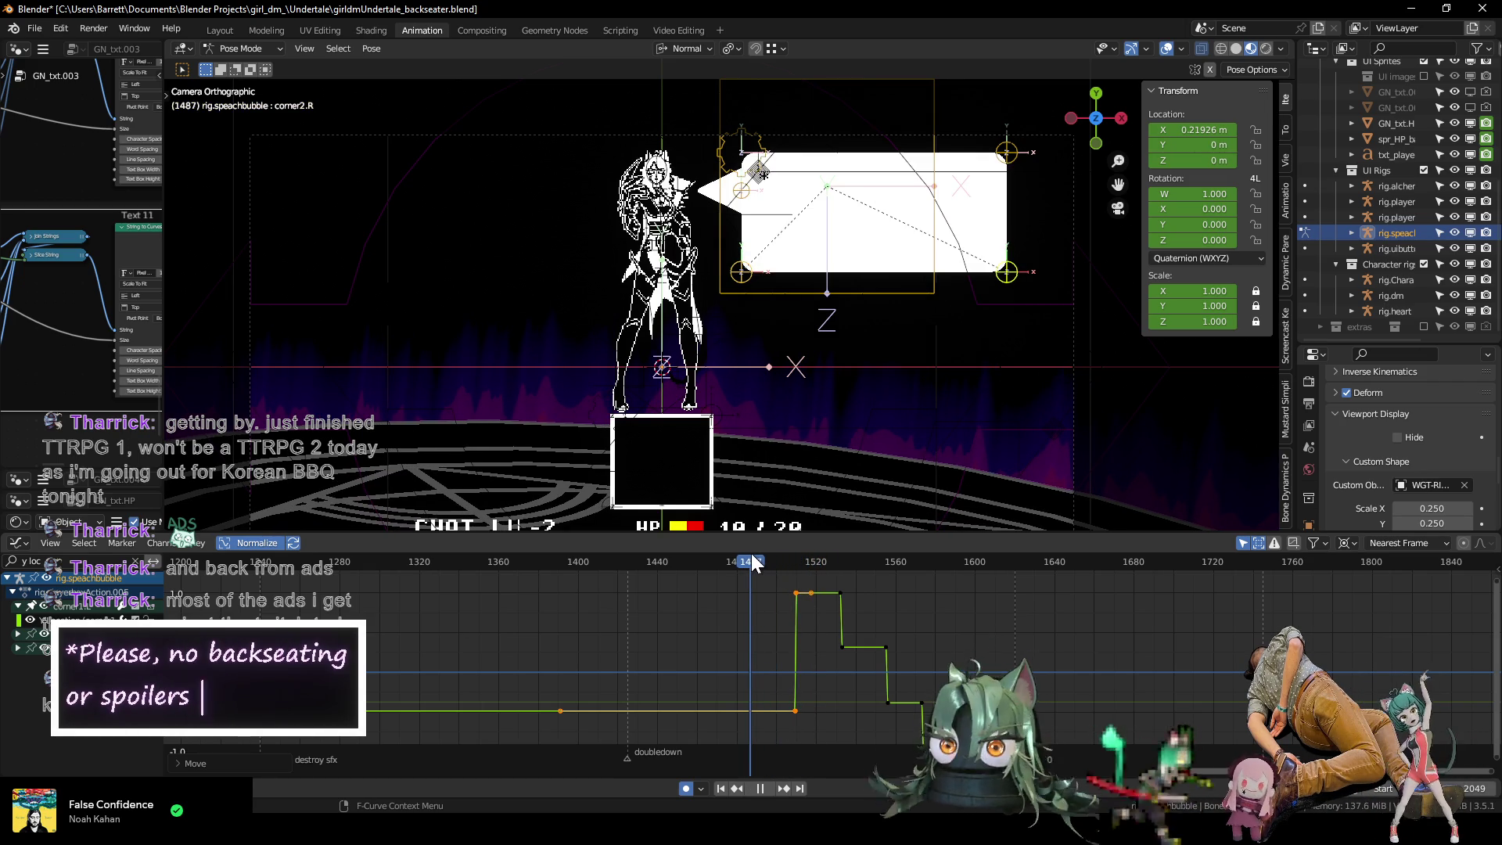
key(space)
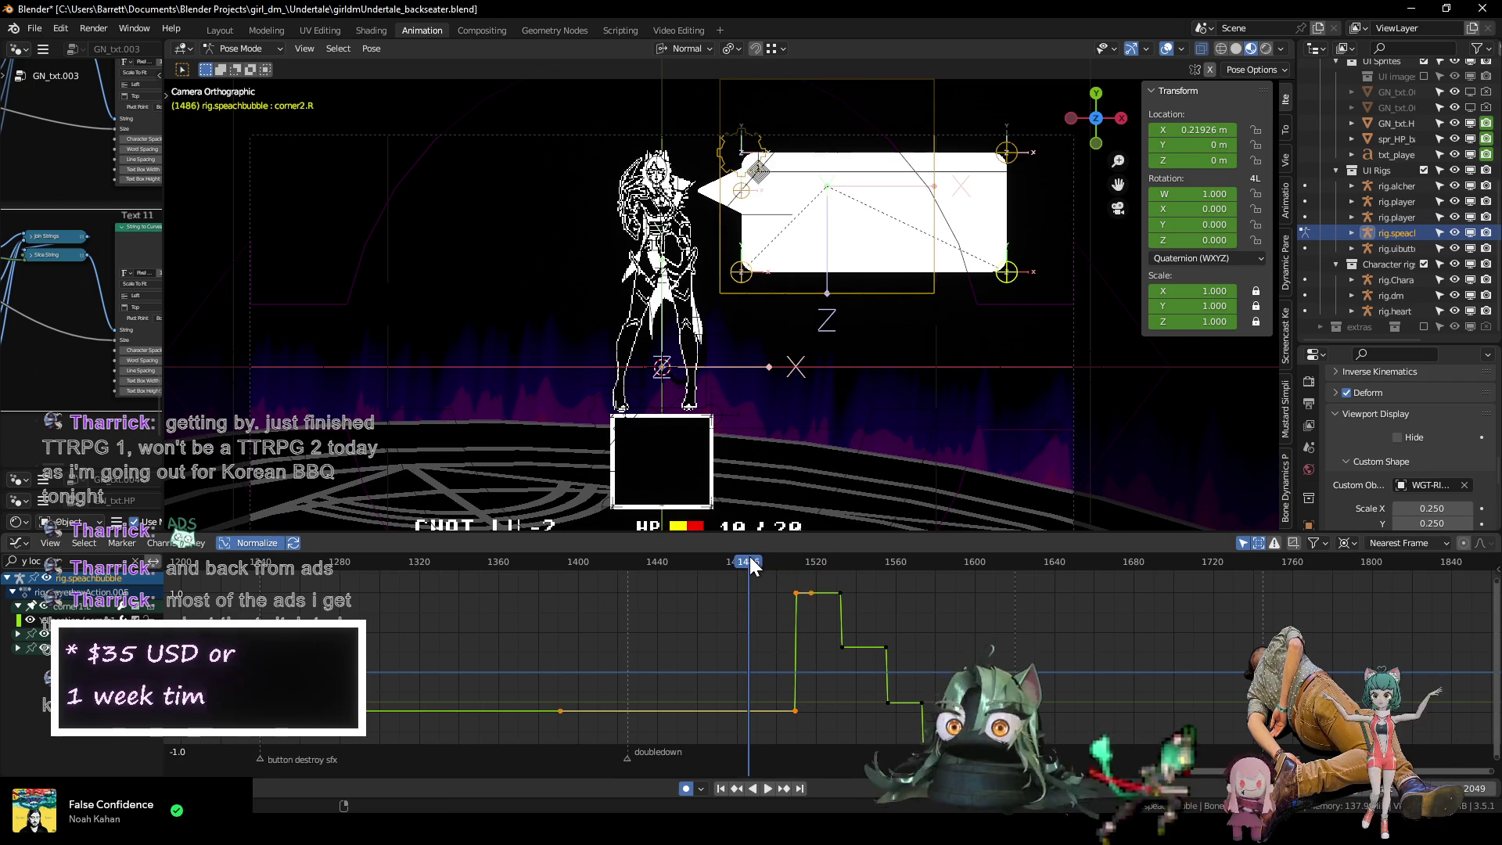
Slide the step keys near 1508 back to frame 1486, play to 1593, and reveal all hidden curves.
drag(779, 584, 786, 634)
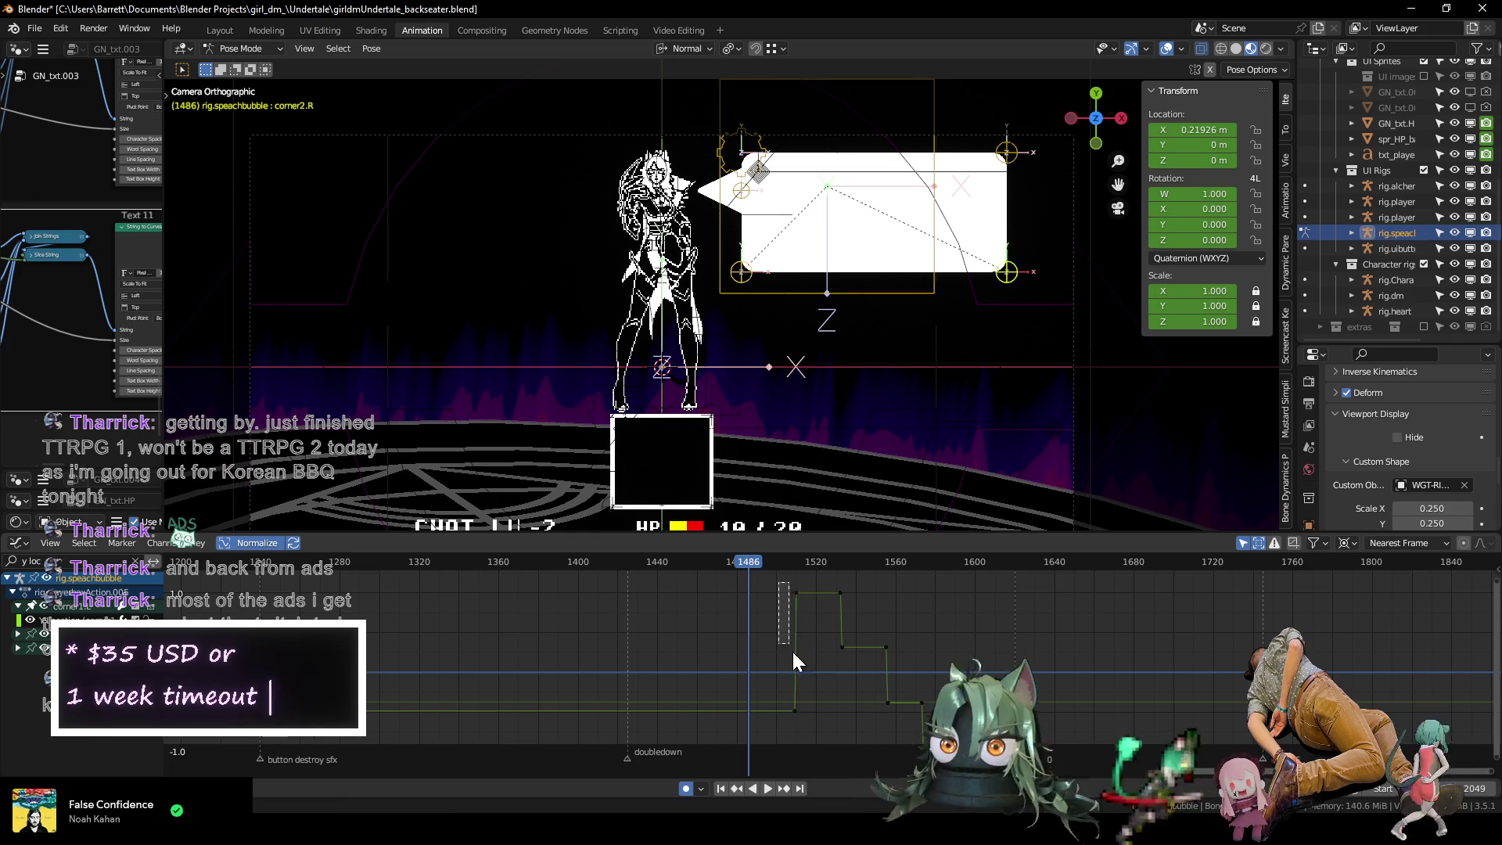
drag(805, 720, 755, 715)
key(ctrl+z)
key(ctrl+shift+z)
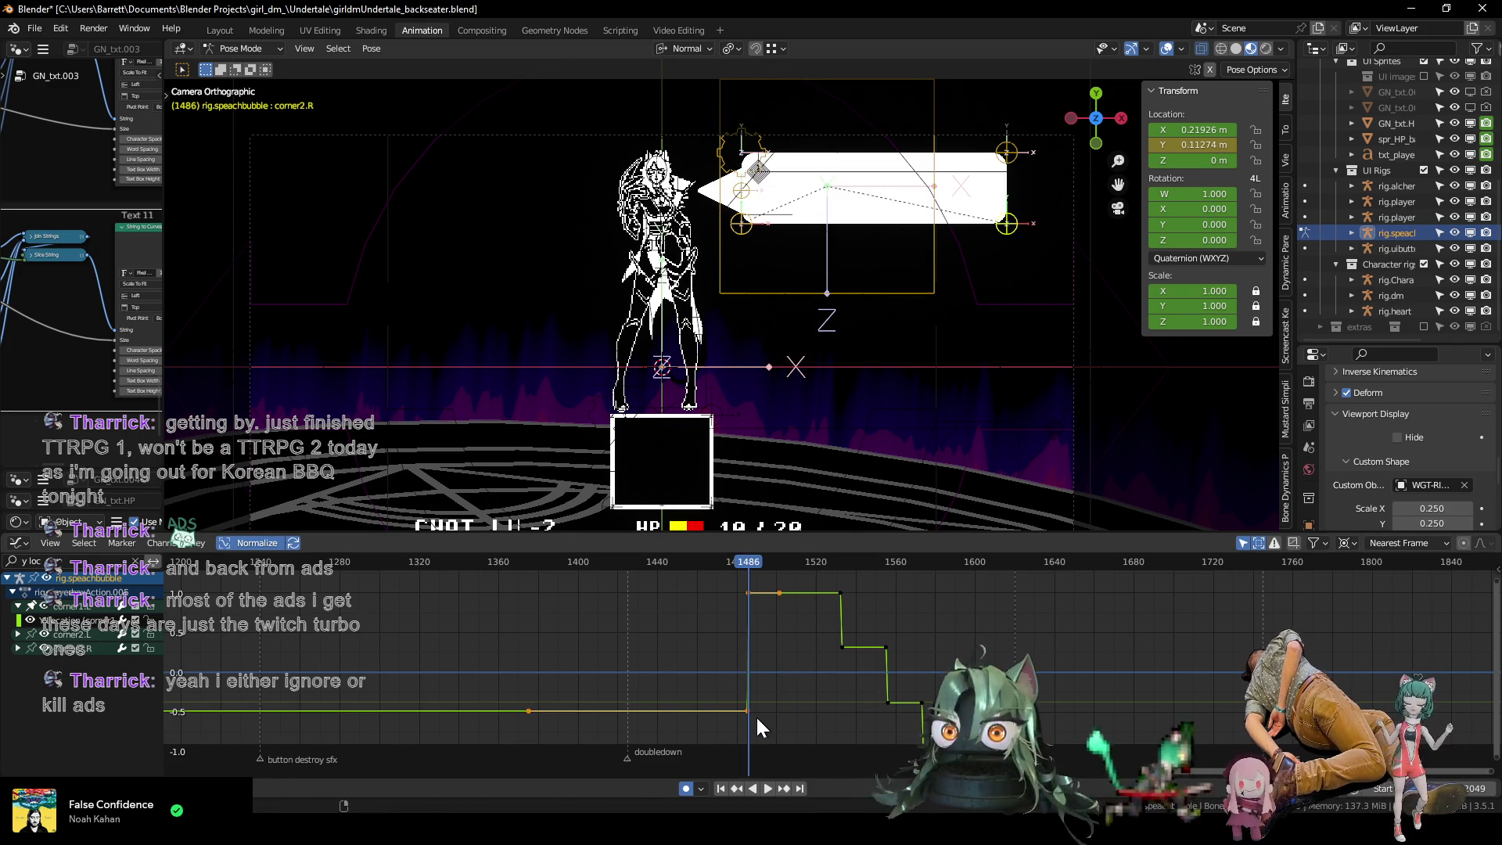
key(space)
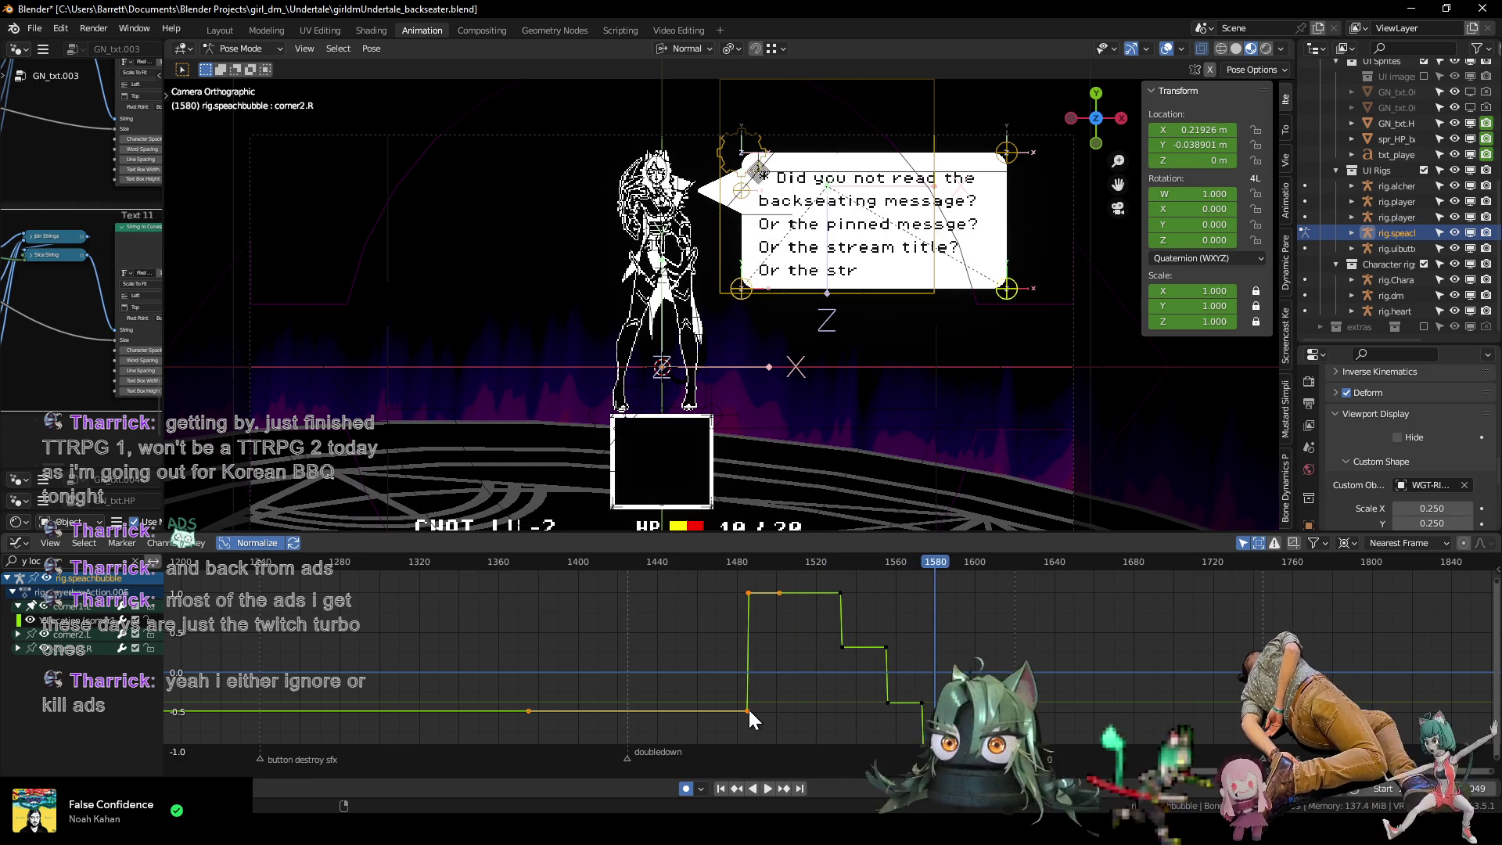
key(space)
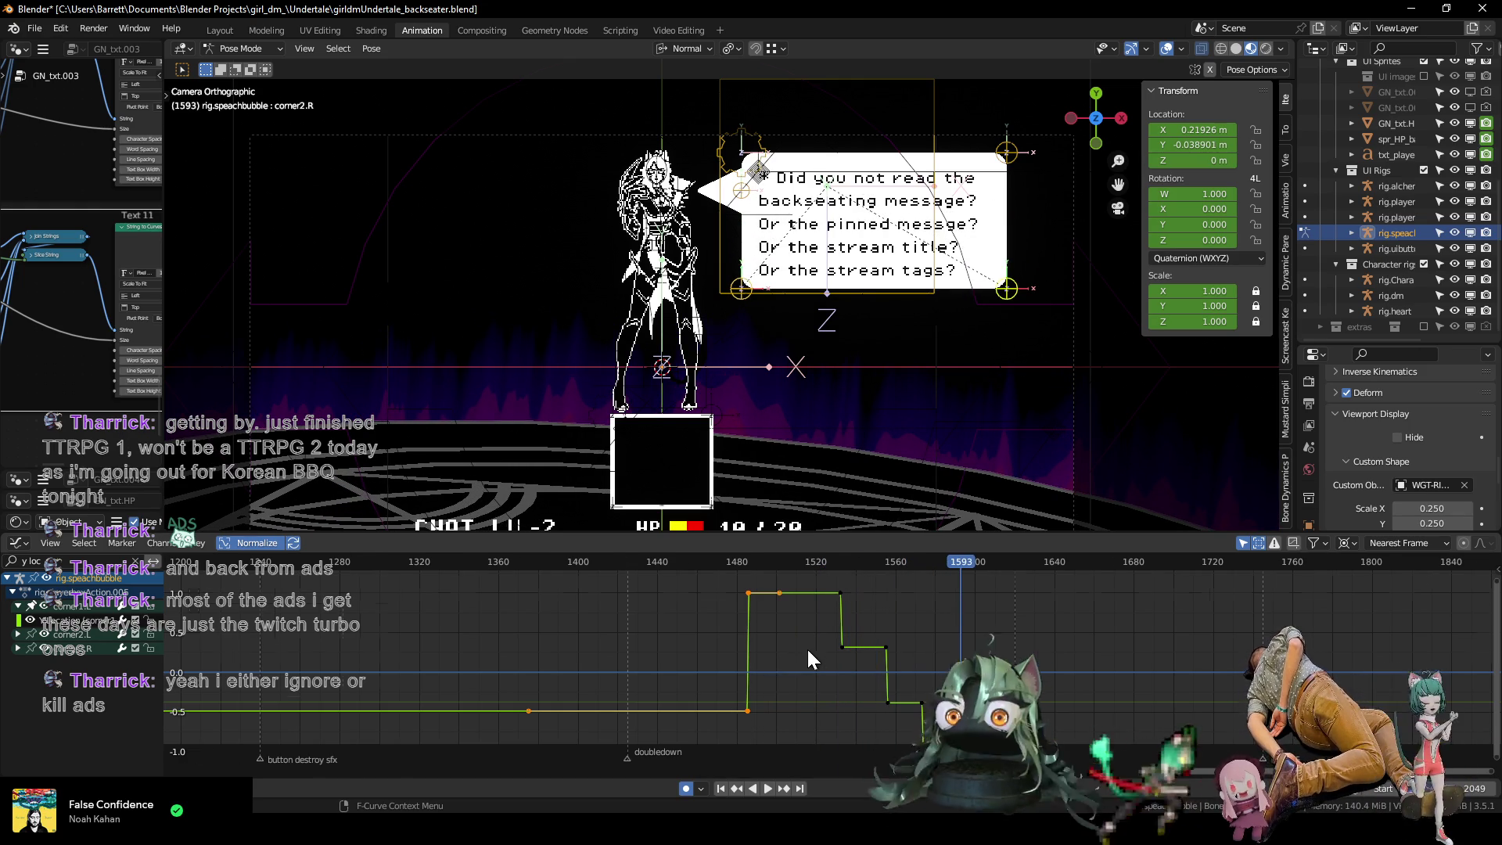
scroll(806, 646, down, 4)
ctrl+scroll(843, 656, down, 3)
key(alt+h)
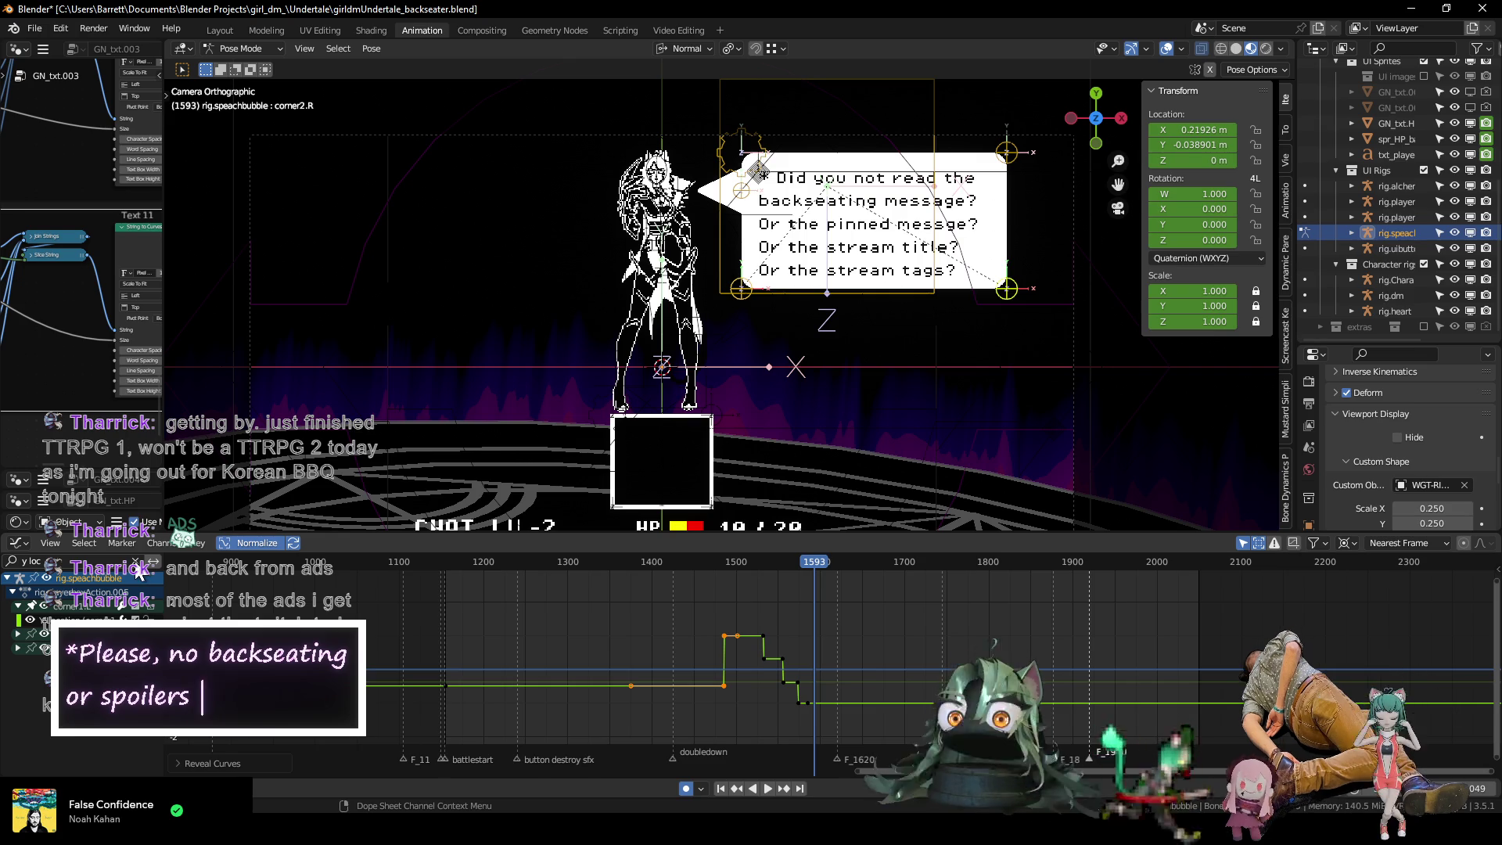
Clear the 'y loc' filter, play on to frame 1930, then switch the Graph Editor to the Dope Sheet.
click(135, 561)
key(space)
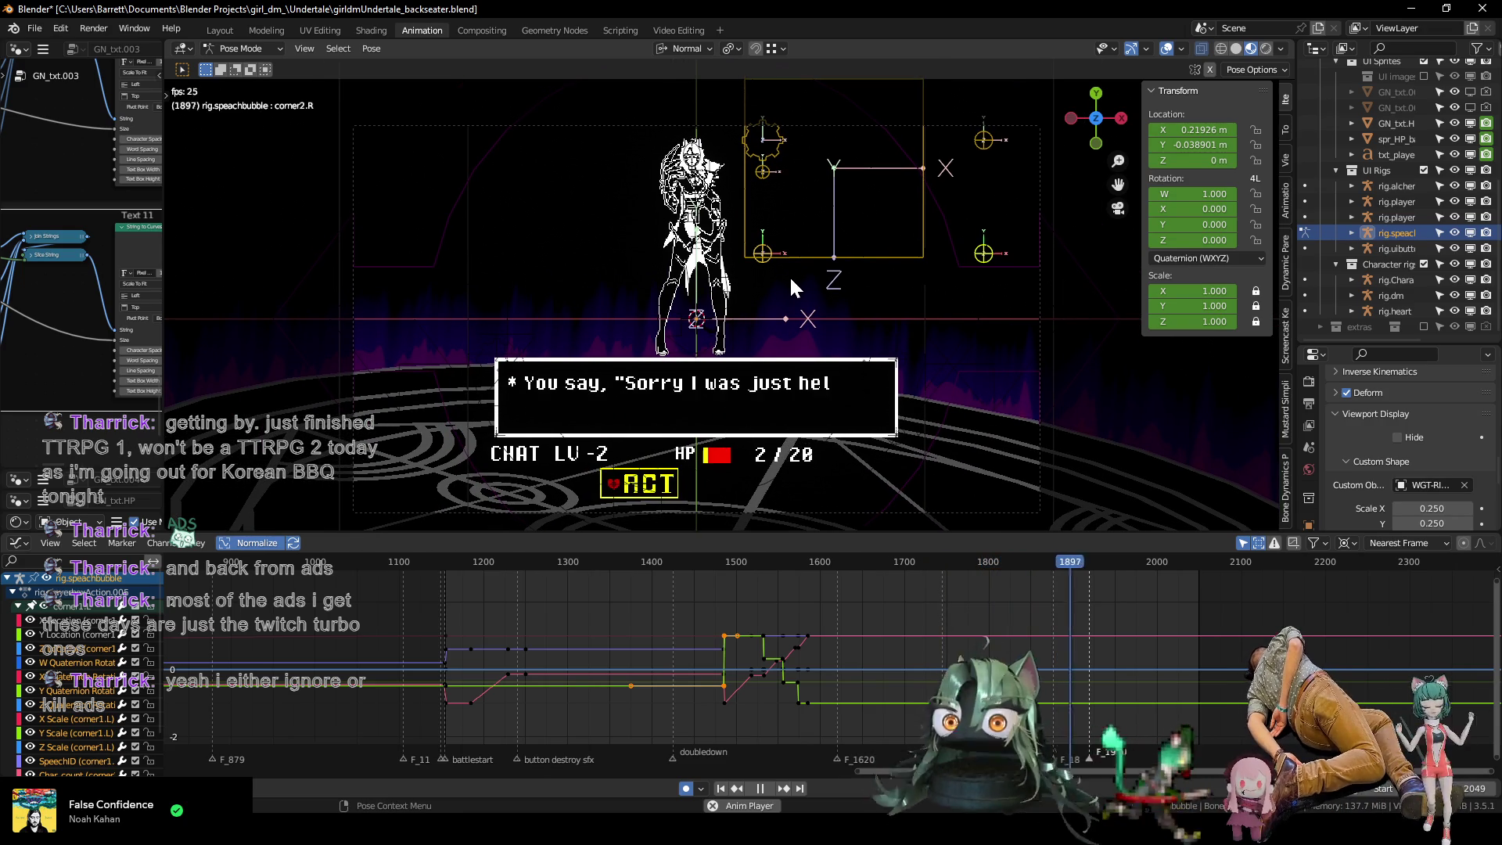
key(space)
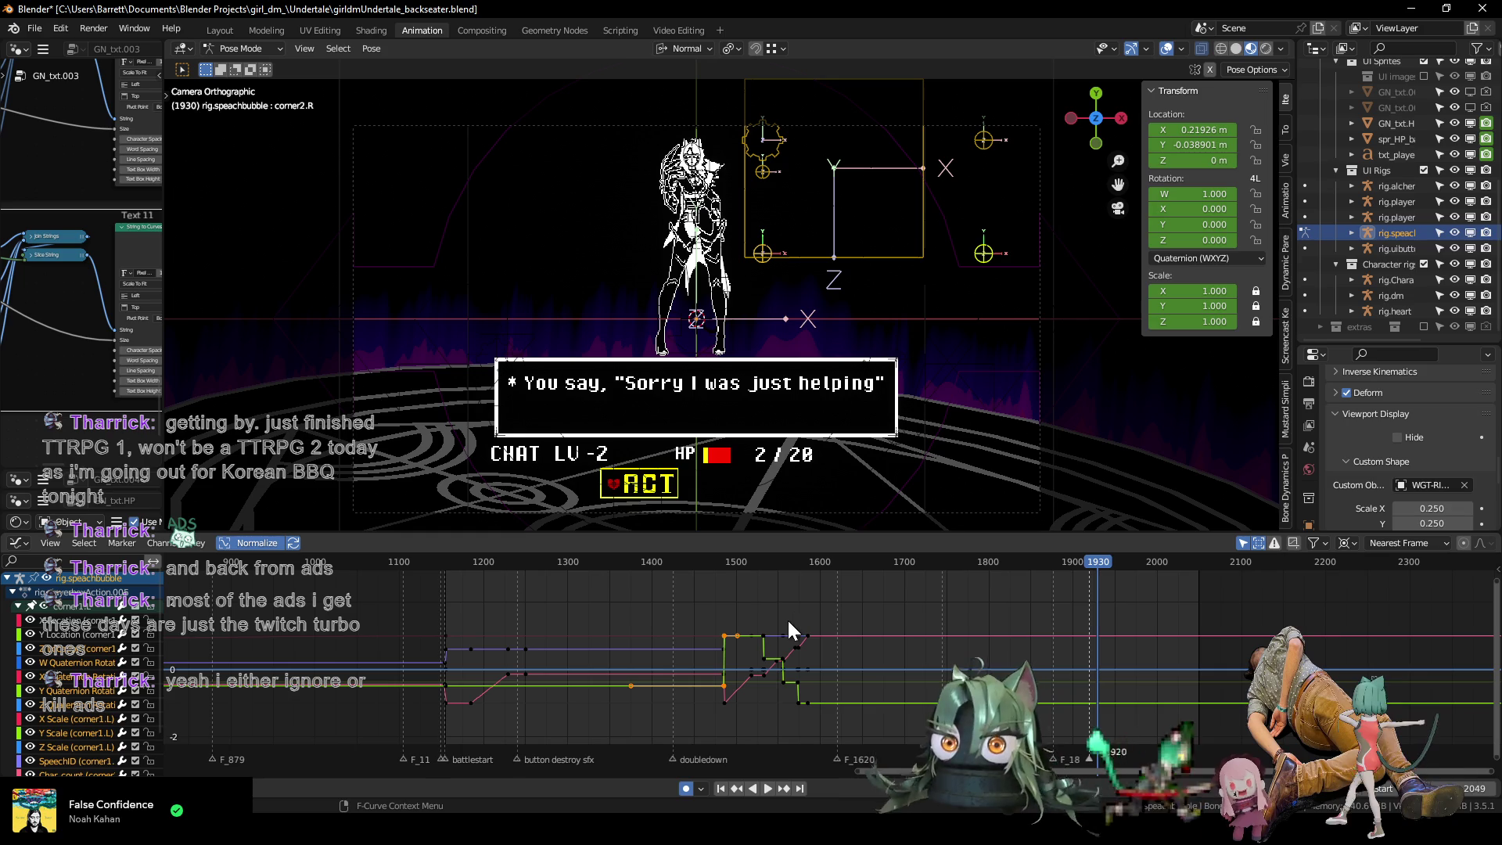
middle_drag(970, 622, 778, 623)
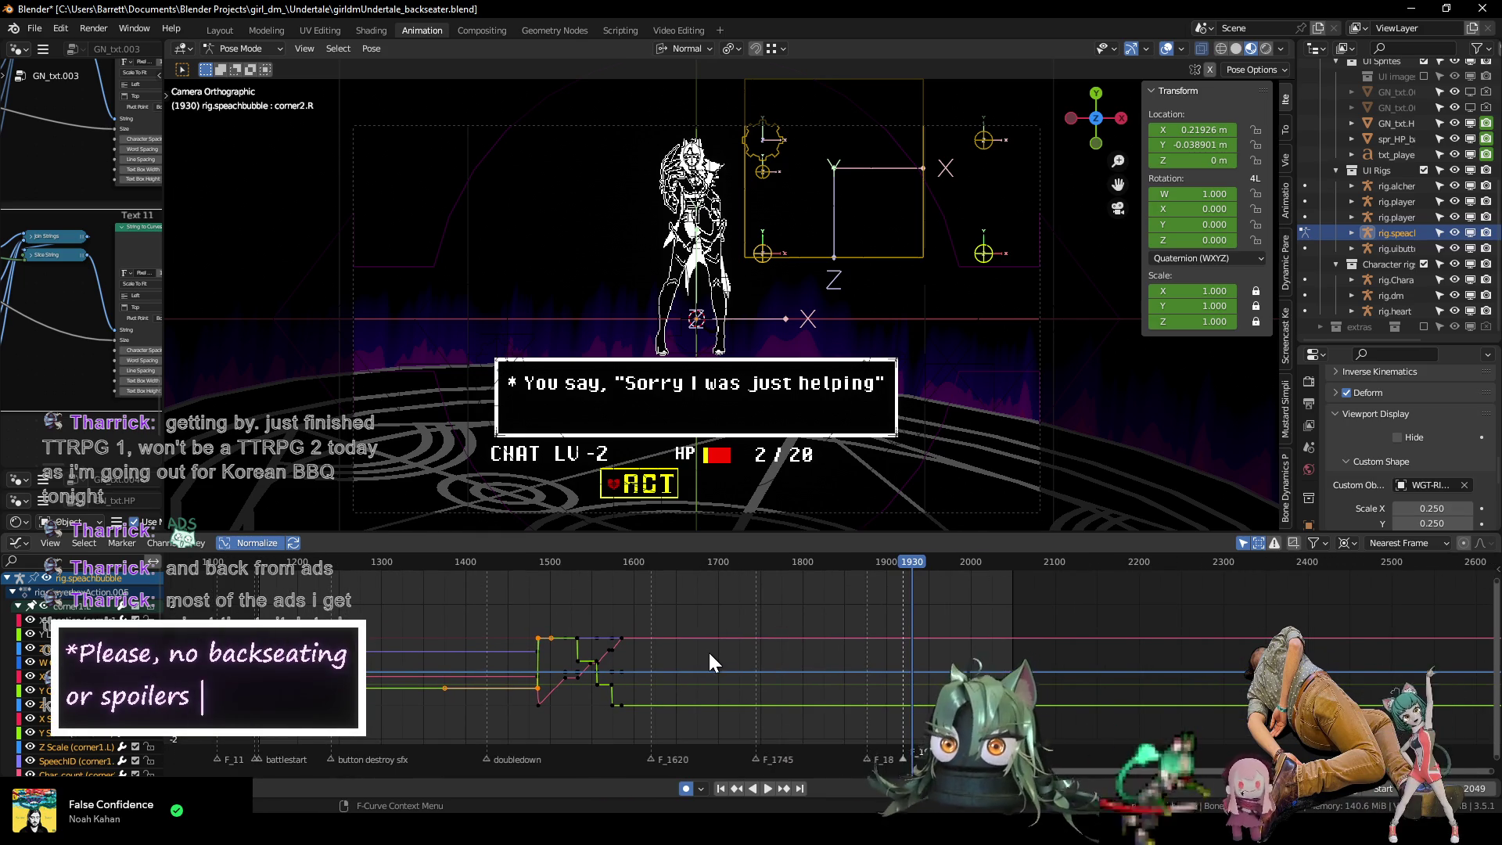
key(ctrl+Tab)
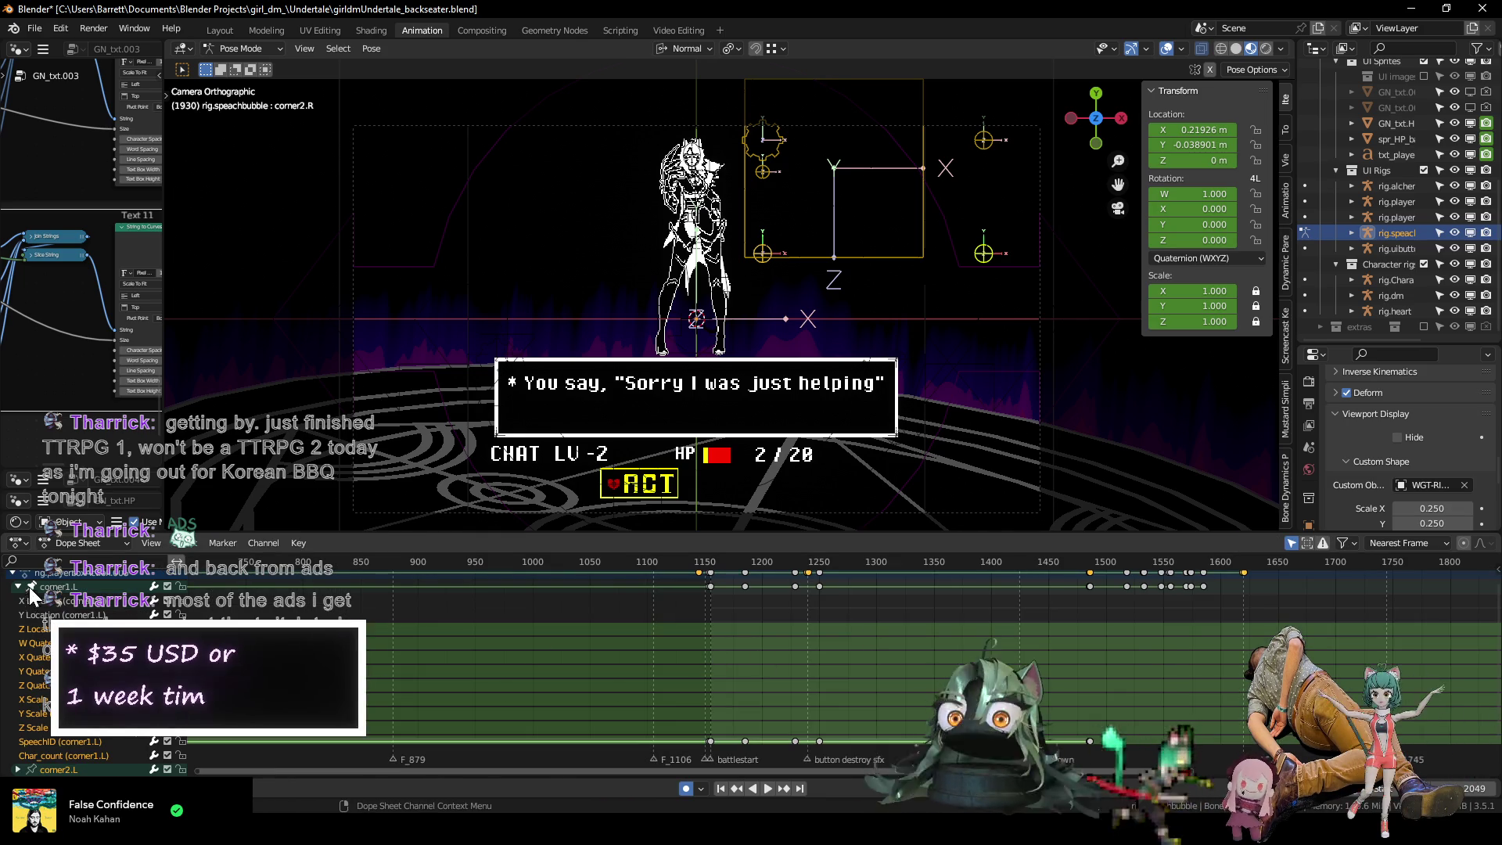
Find where the speech bubble's text clears and settle on frame 1619.
click(17, 587)
middle_drag(883, 611, 244, 643)
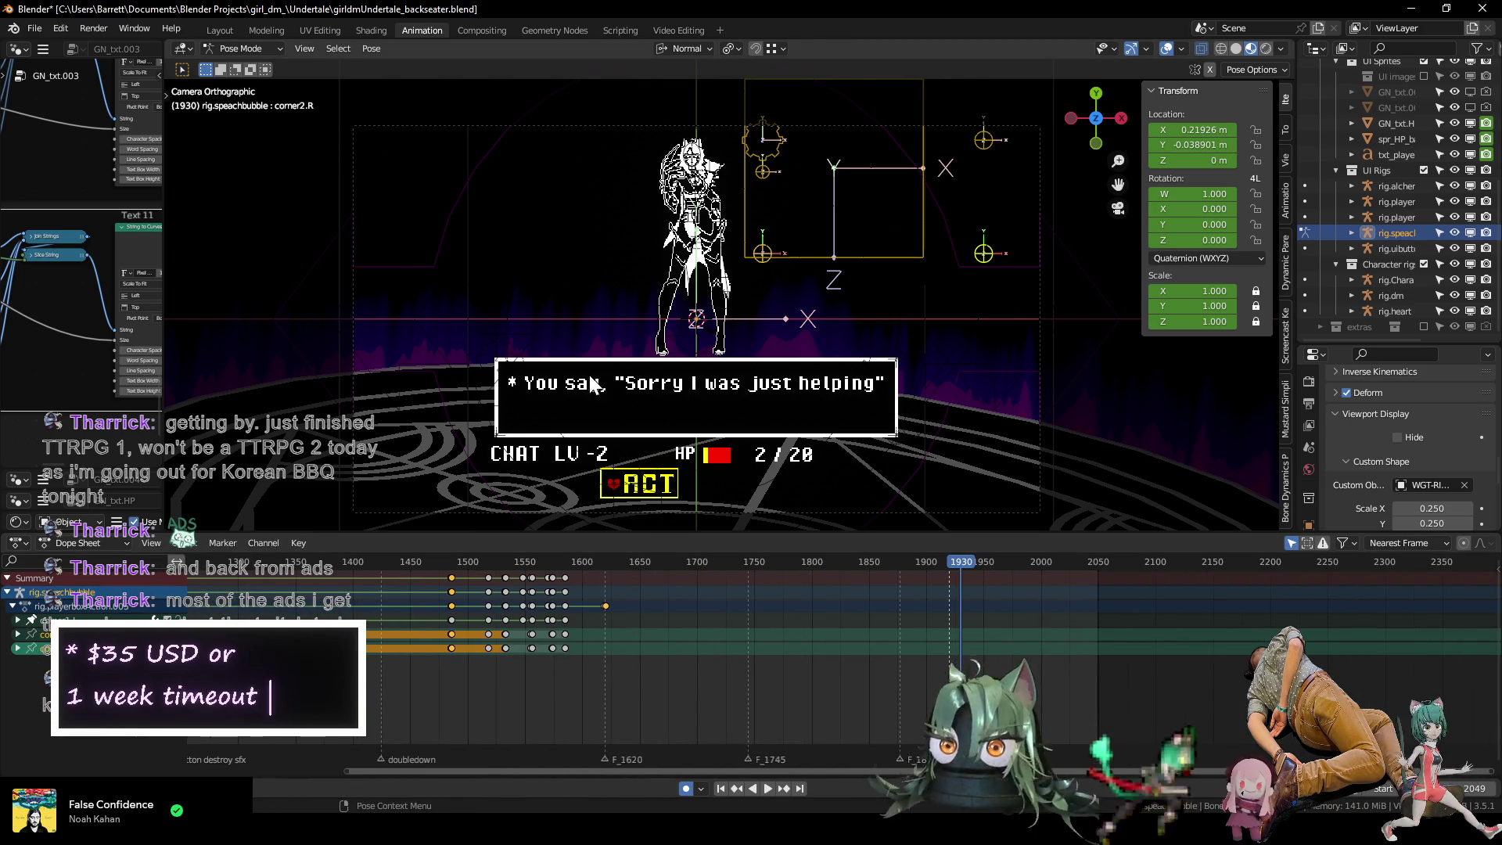
drag(567, 563, 611, 574)
key(space)
key(Down)
scroll(609, 587, up, 3)
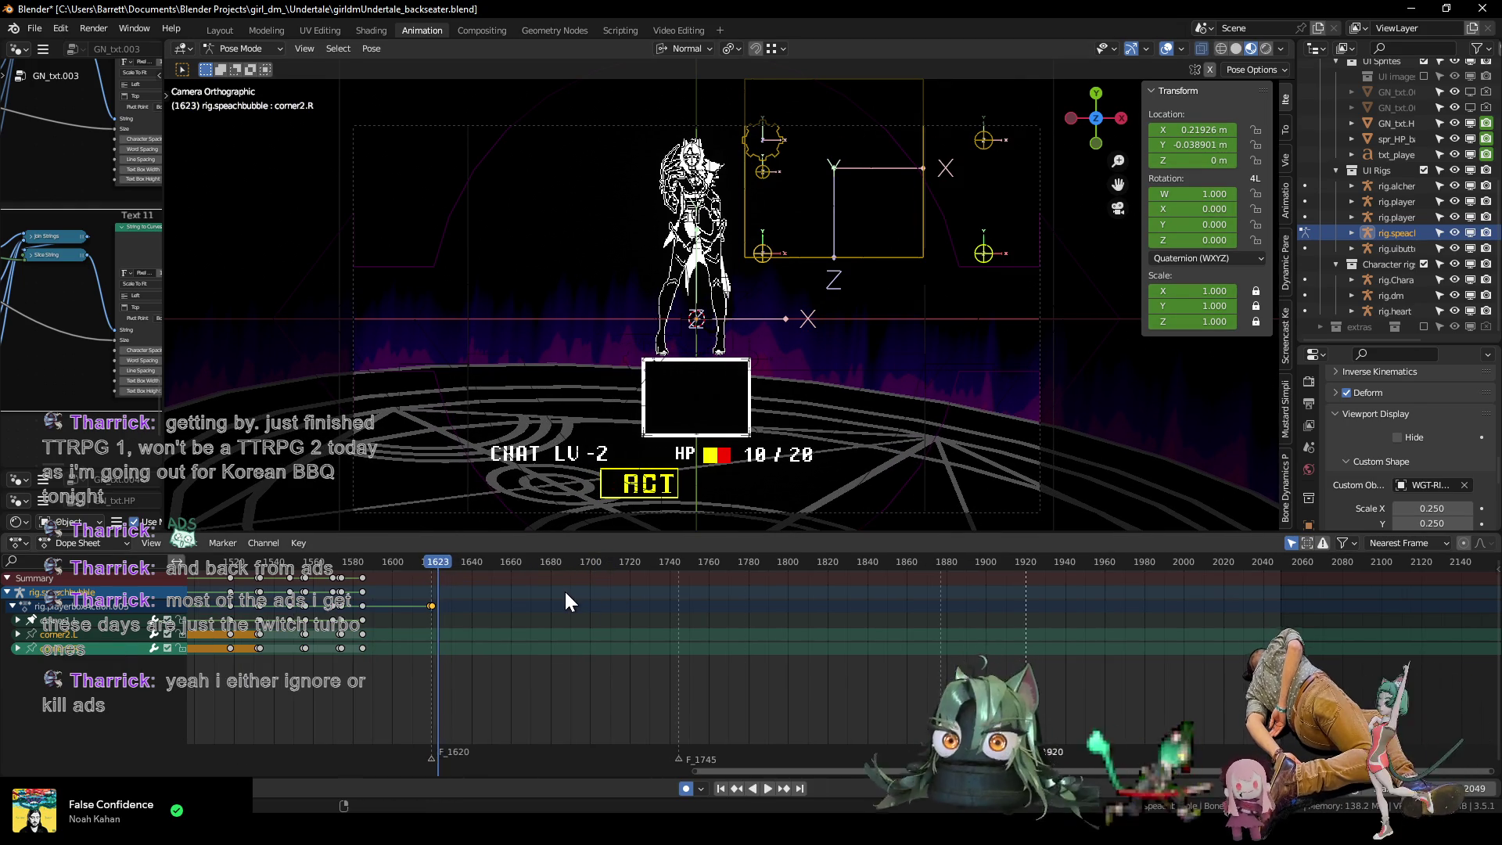
key(Left)
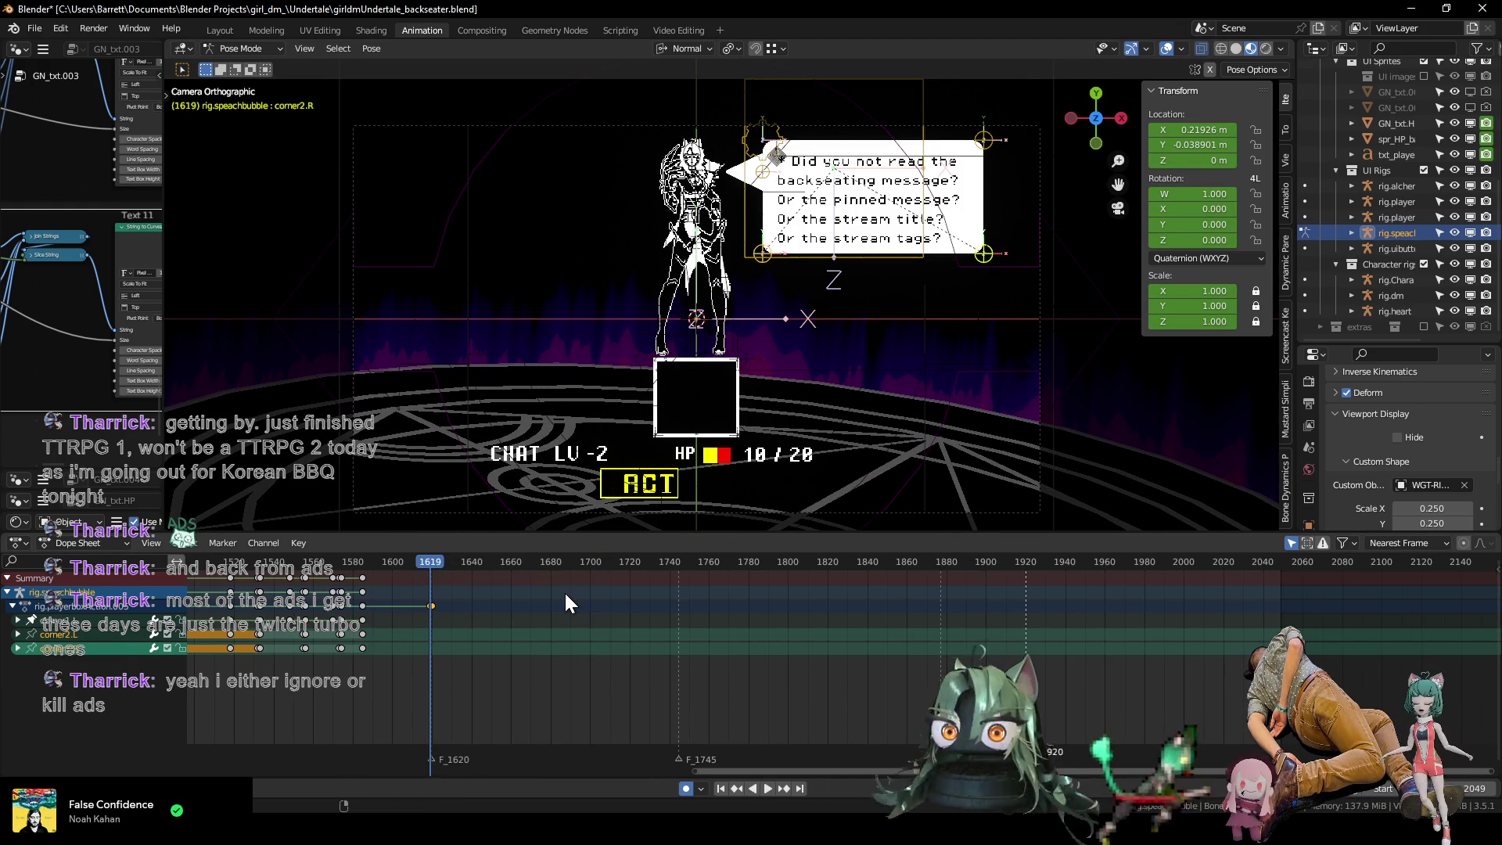
key(Right)
key(Left)
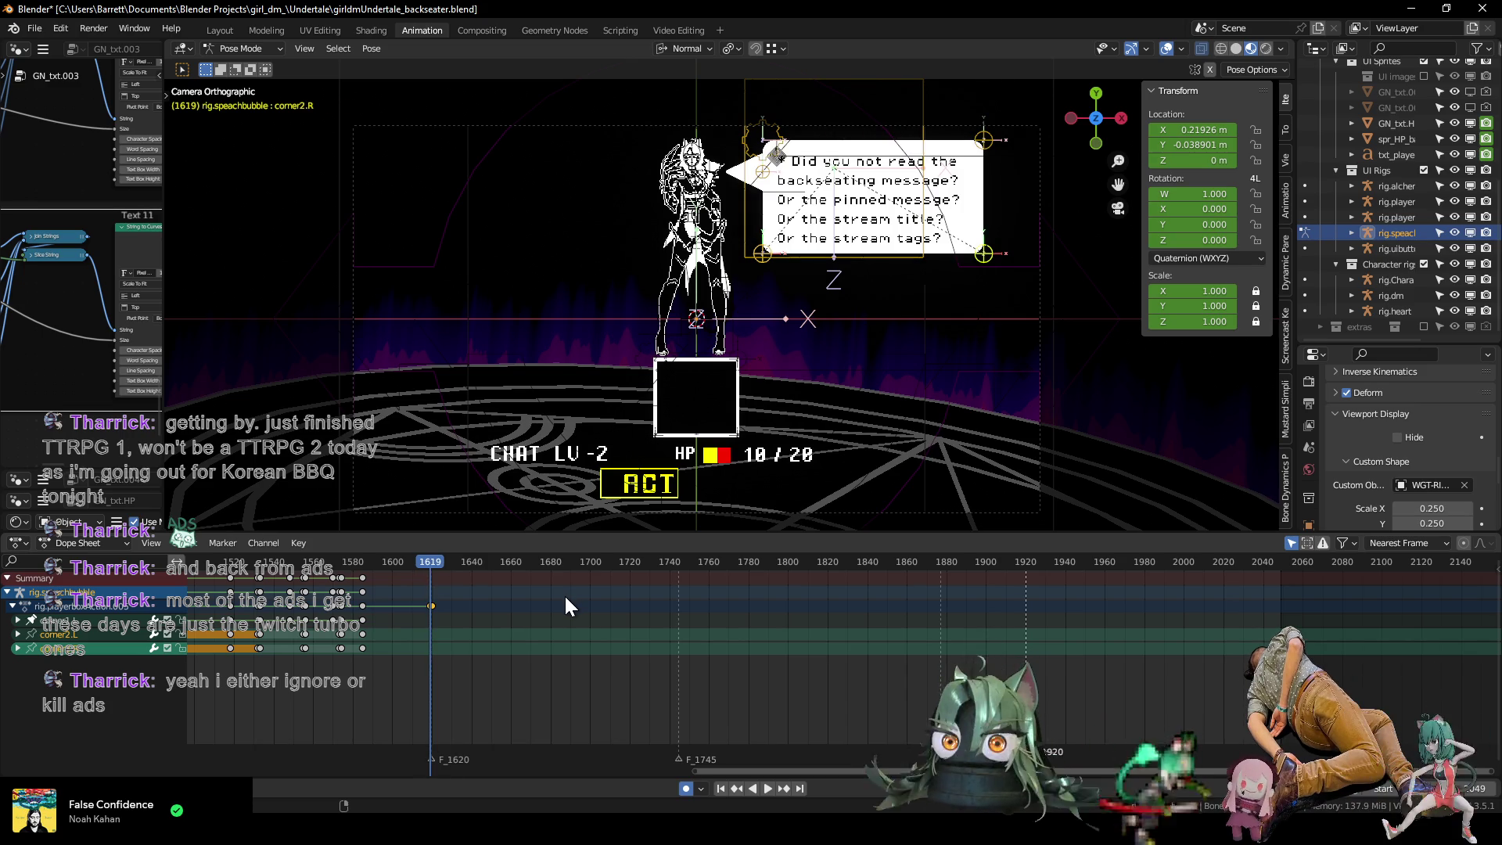
Key the whole speech-bubble rig at frames 1619 and 1620.
key(i)
click(598, 410)
key(Right)
key(i)
click(595, 412)
Review the dialogue typing up to frame 1920, then return to Object Mode and add rig.playerbox to the selection.
mouse_move(434, 569)
mouse_down()
mouse_move(937, 535)
mouse_move(991, 559)
mouse_up()
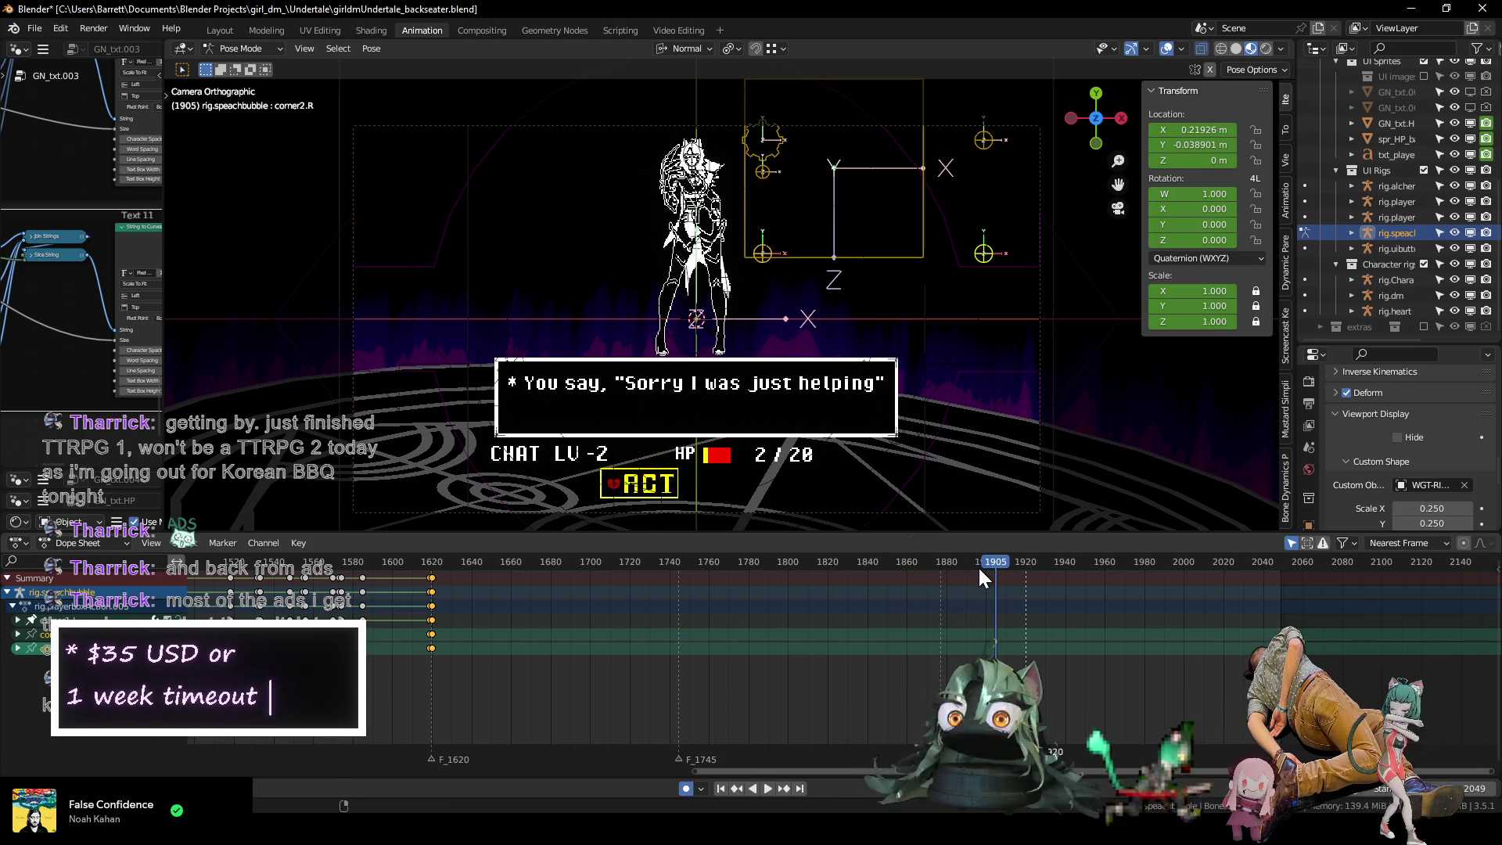
click(955, 561)
key(space)
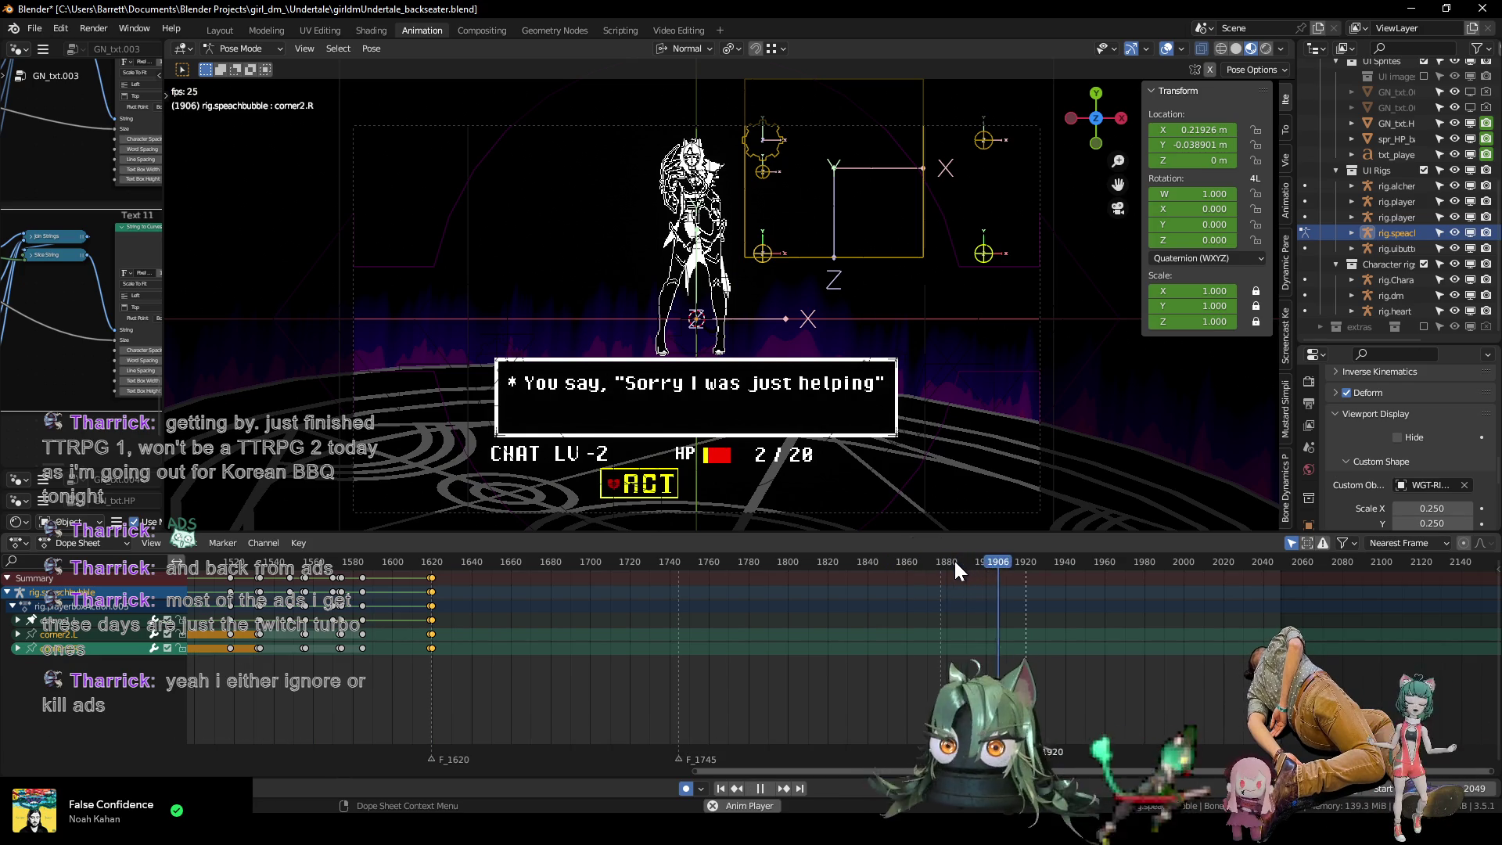
key(space)
middle_drag(1011, 585, 762, 620)
click(681, 558)
key(space)
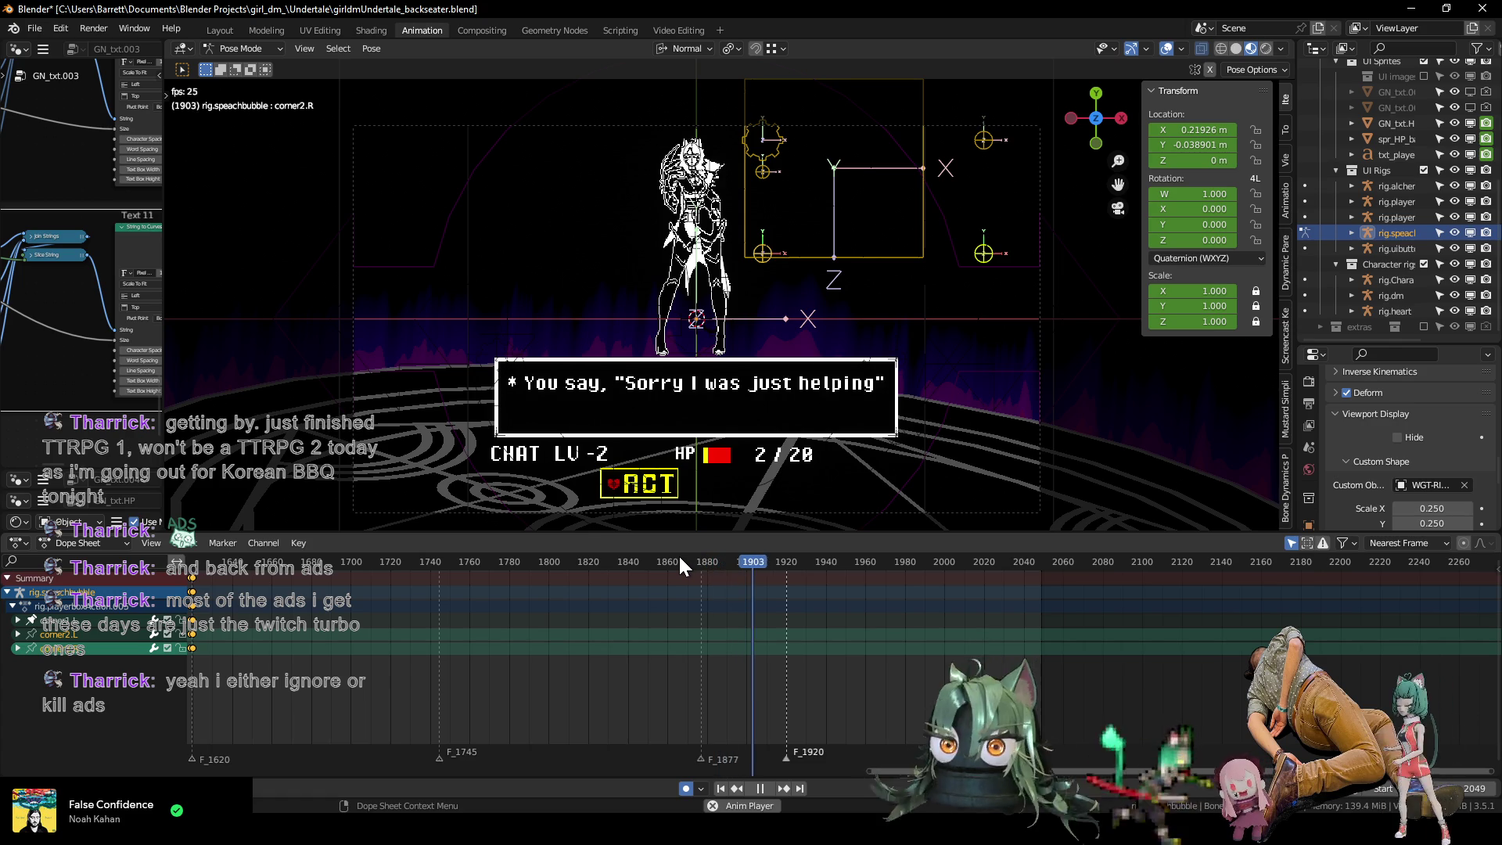
key(space)
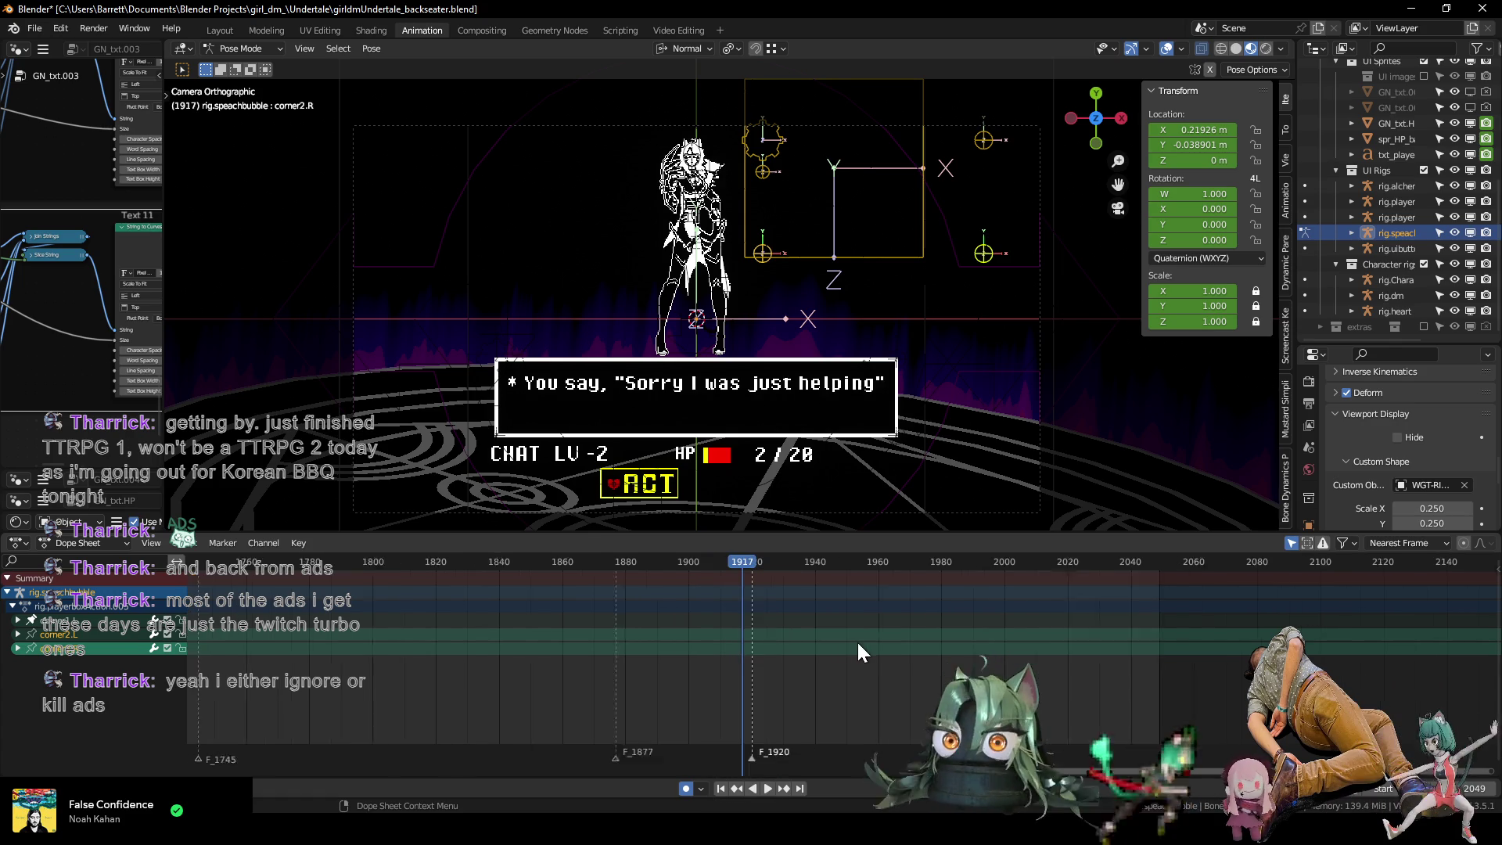
scroll(835, 649, up, 3)
key(Right)
key(Right)
key(Right)
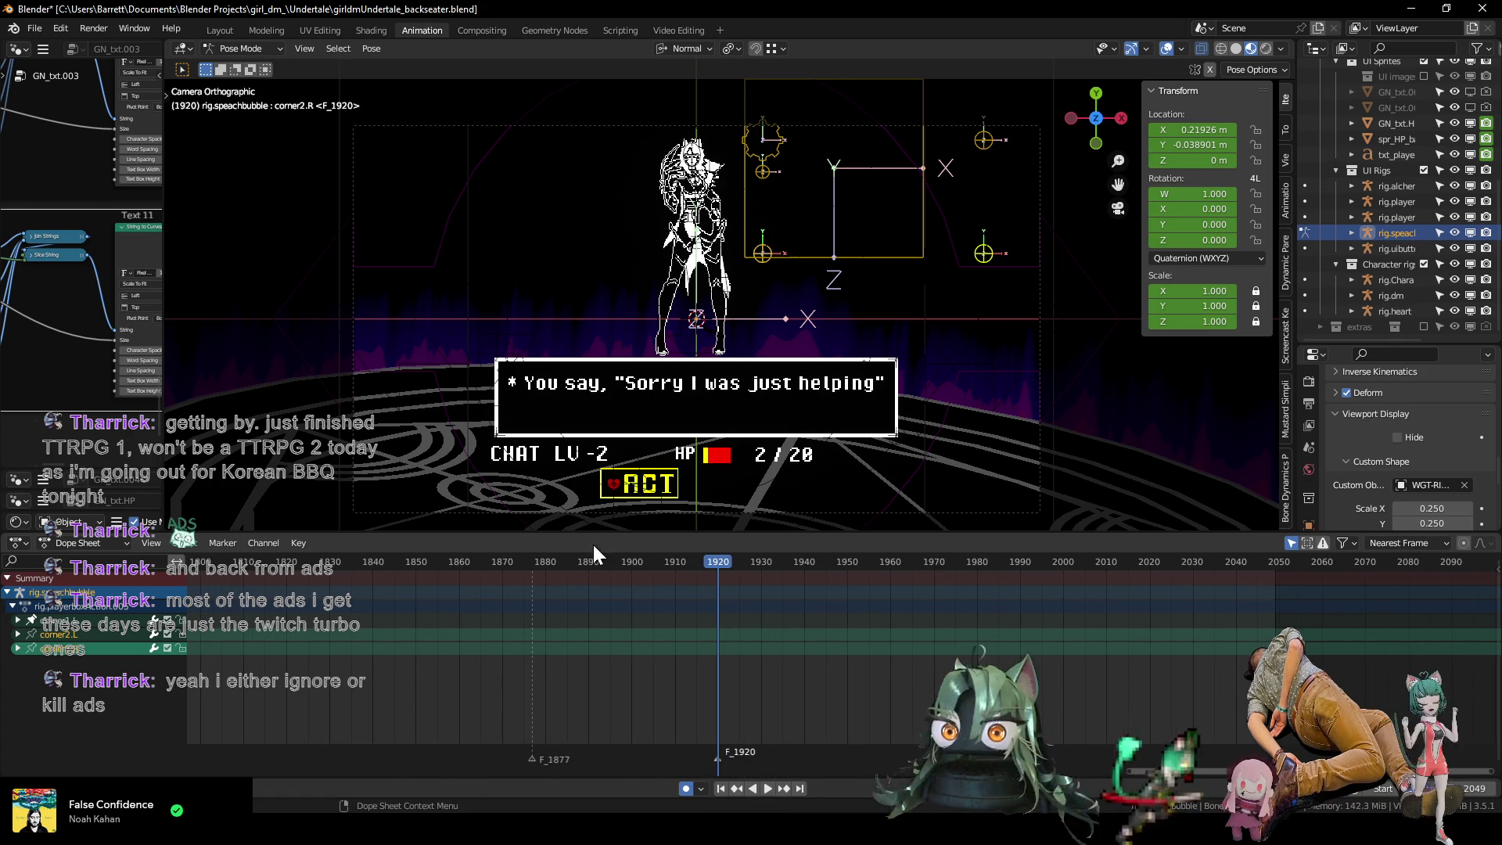
key(ctrl+Tab)
shift+click(483, 345)
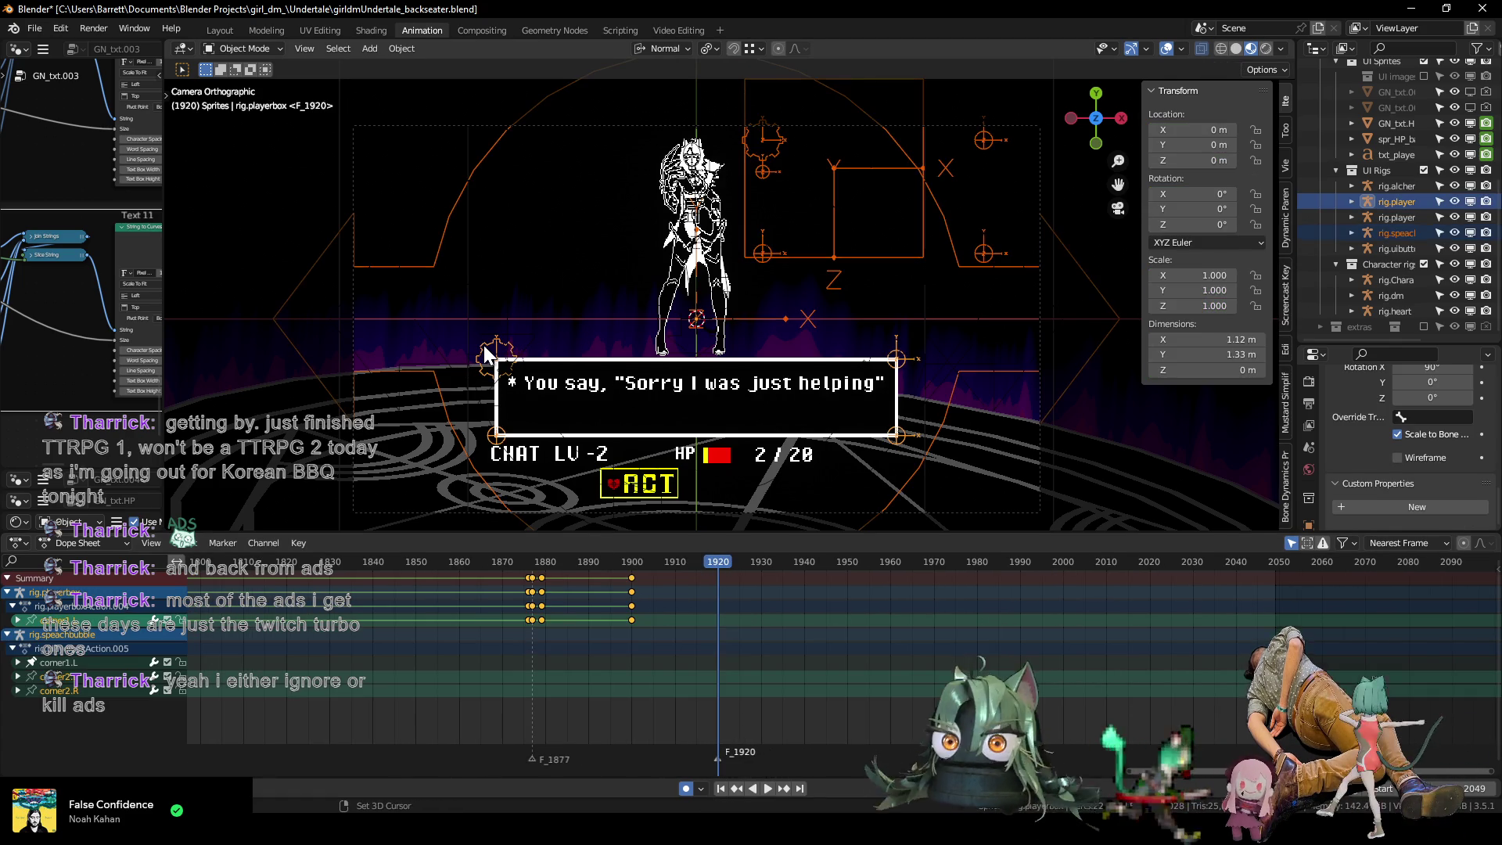
Key the player-box rig at frame 1920, then set txtID to 0 at frame 1921 so the dialogue clears.
key(ctrl+Tab)
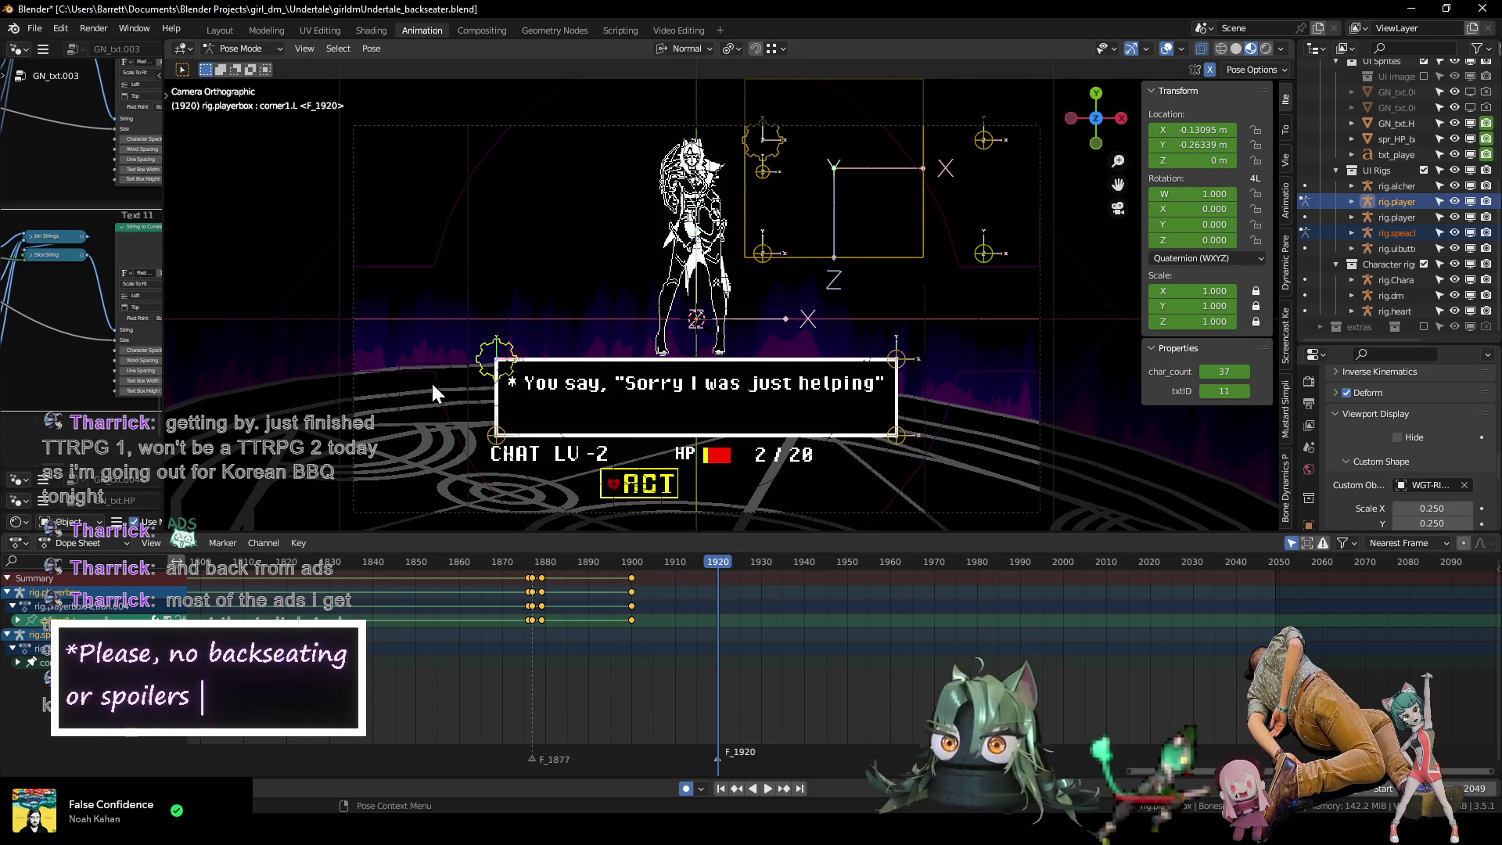
key(i)
click(488, 374)
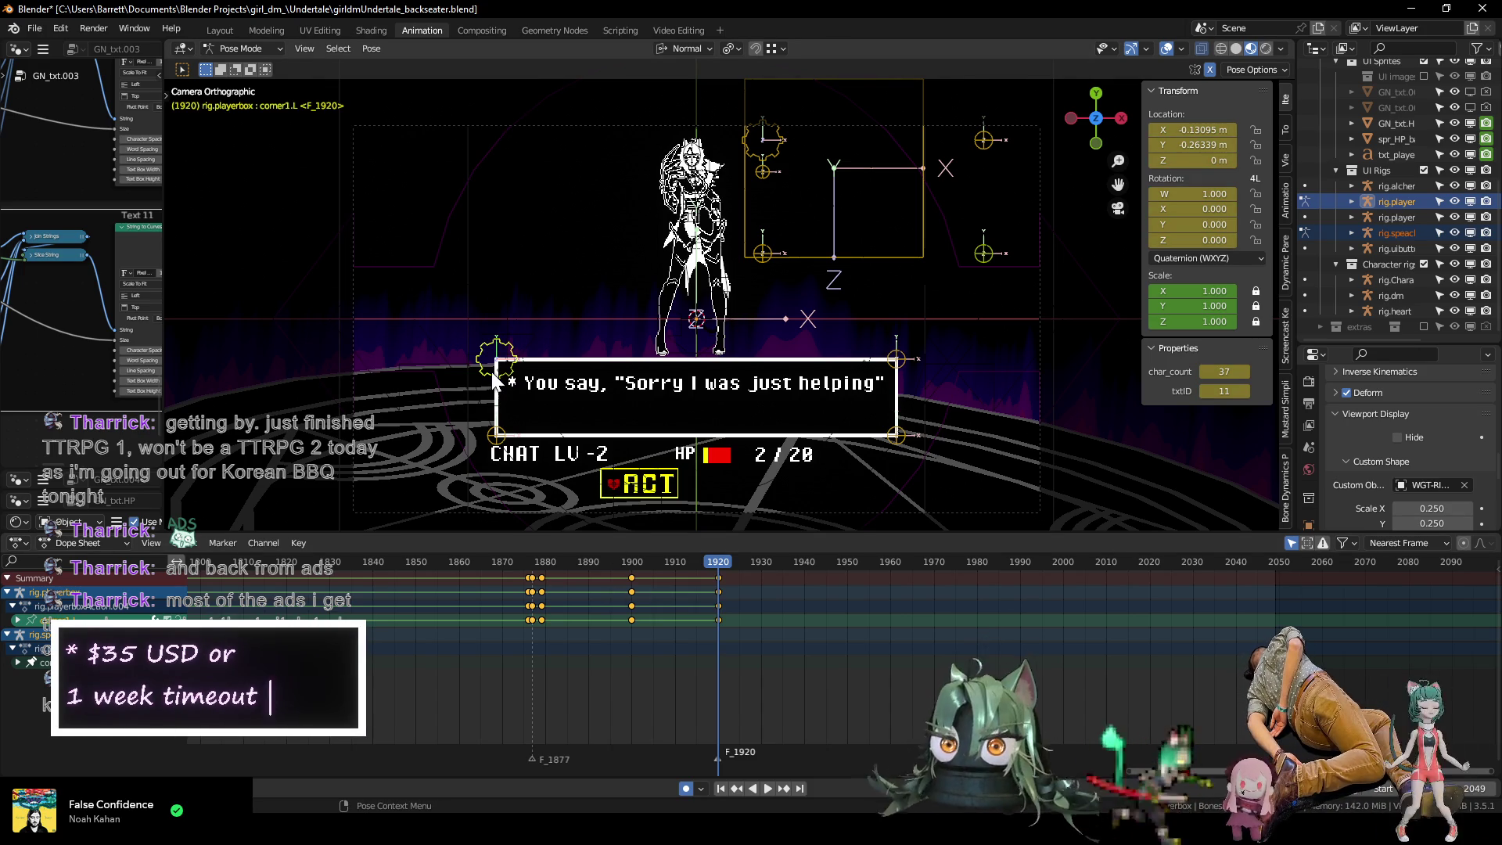
key(Right)
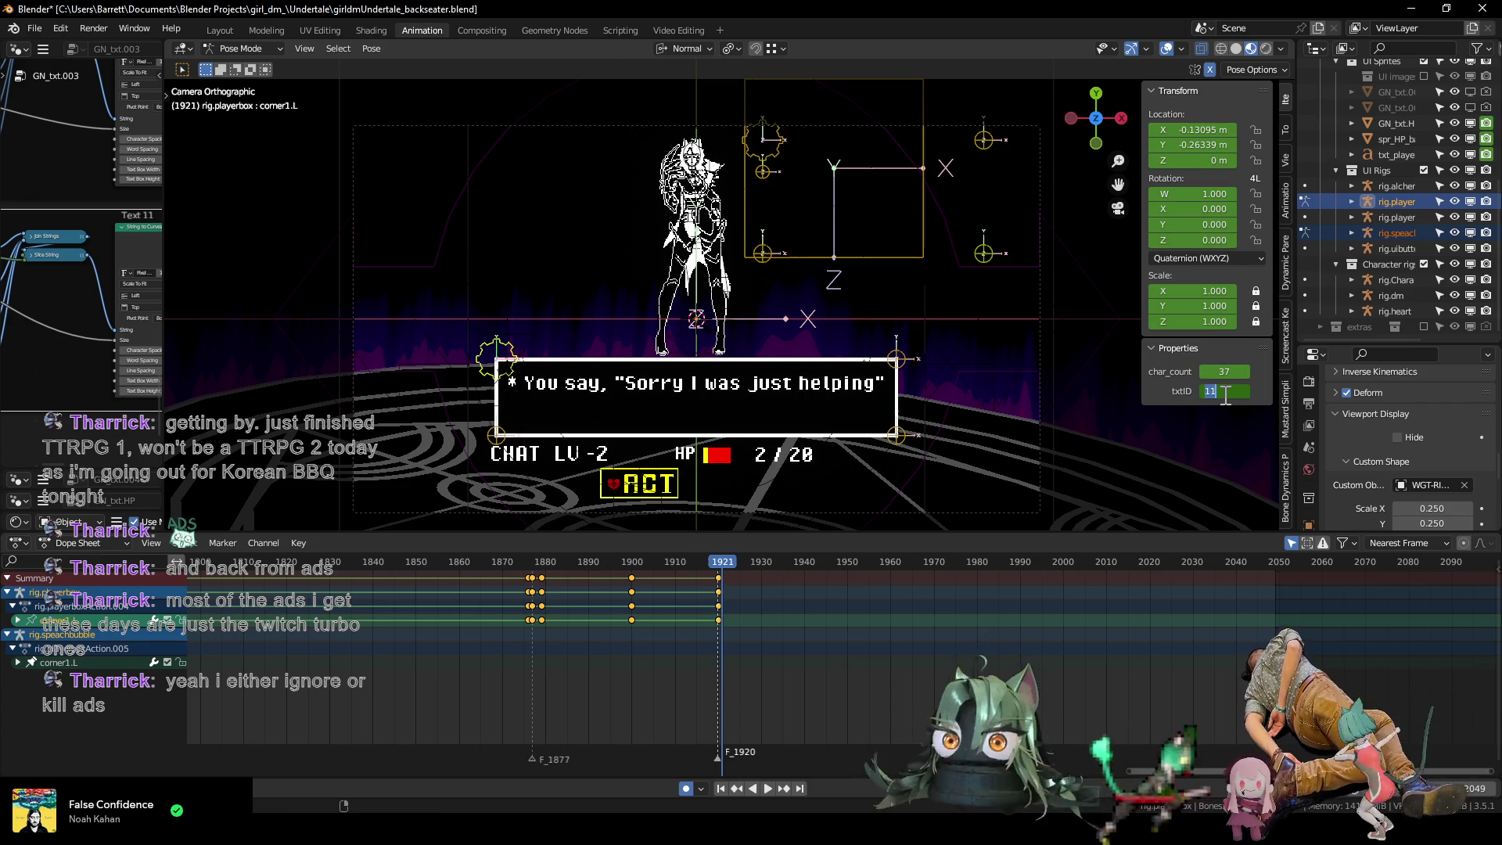
key(Return)
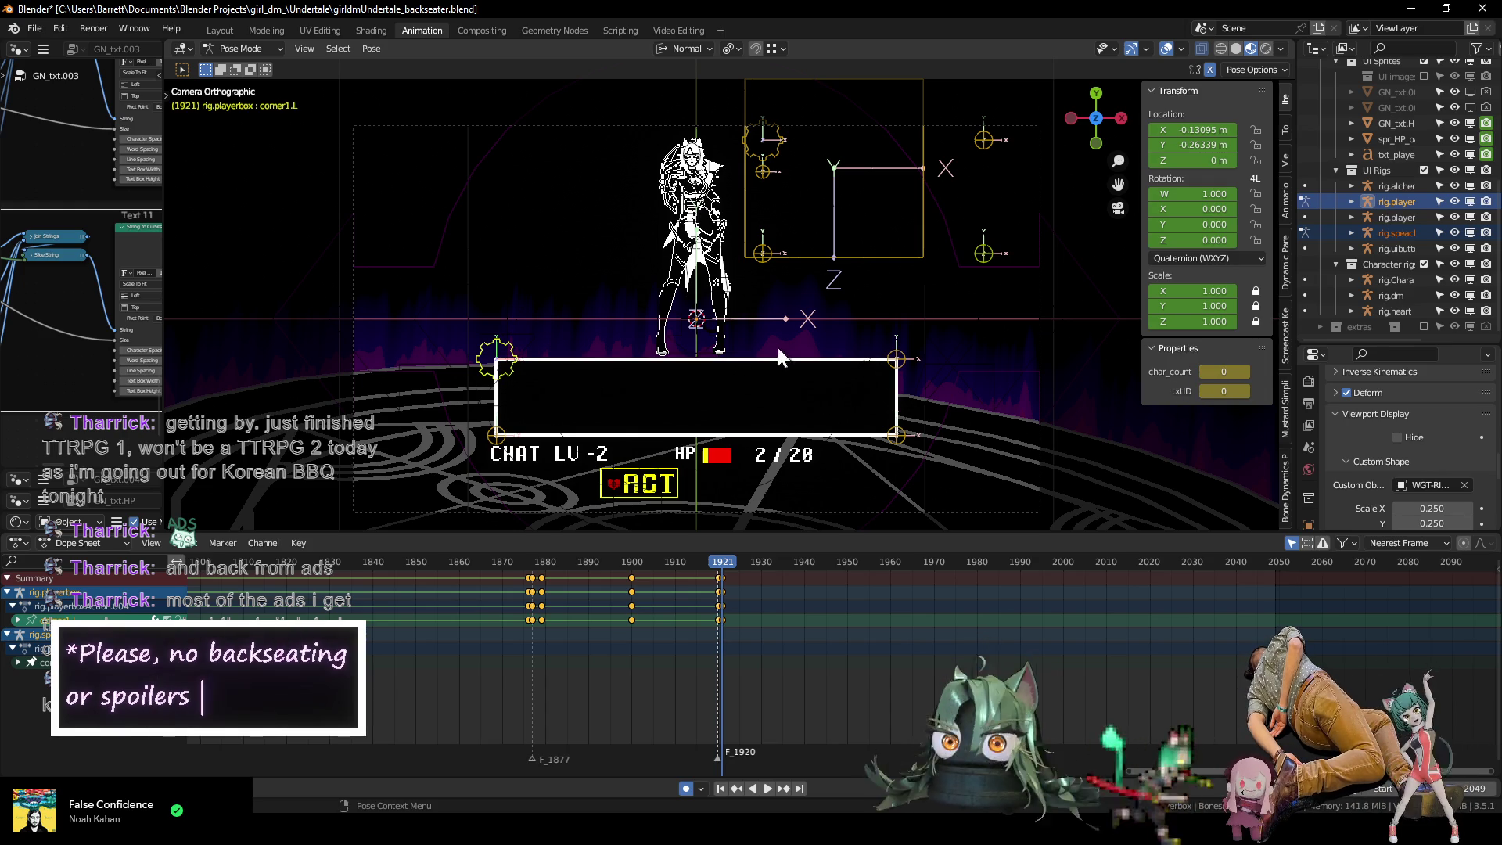
Verify the dialogue clears at frame 1921 and replay the 'Sorry I was just helping' line.
key(space)
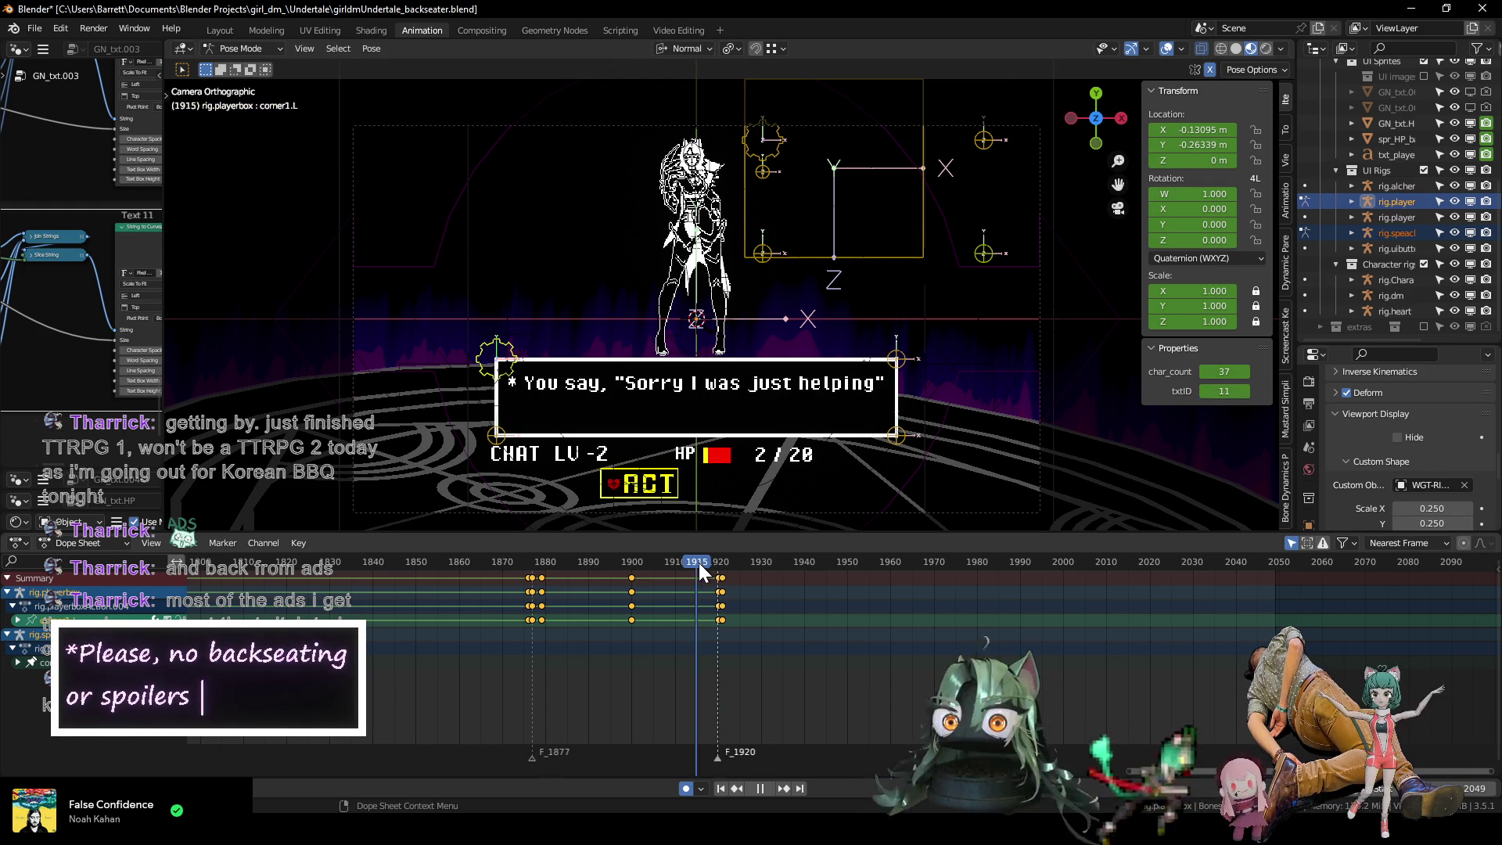
drag(735, 566, 723, 566)
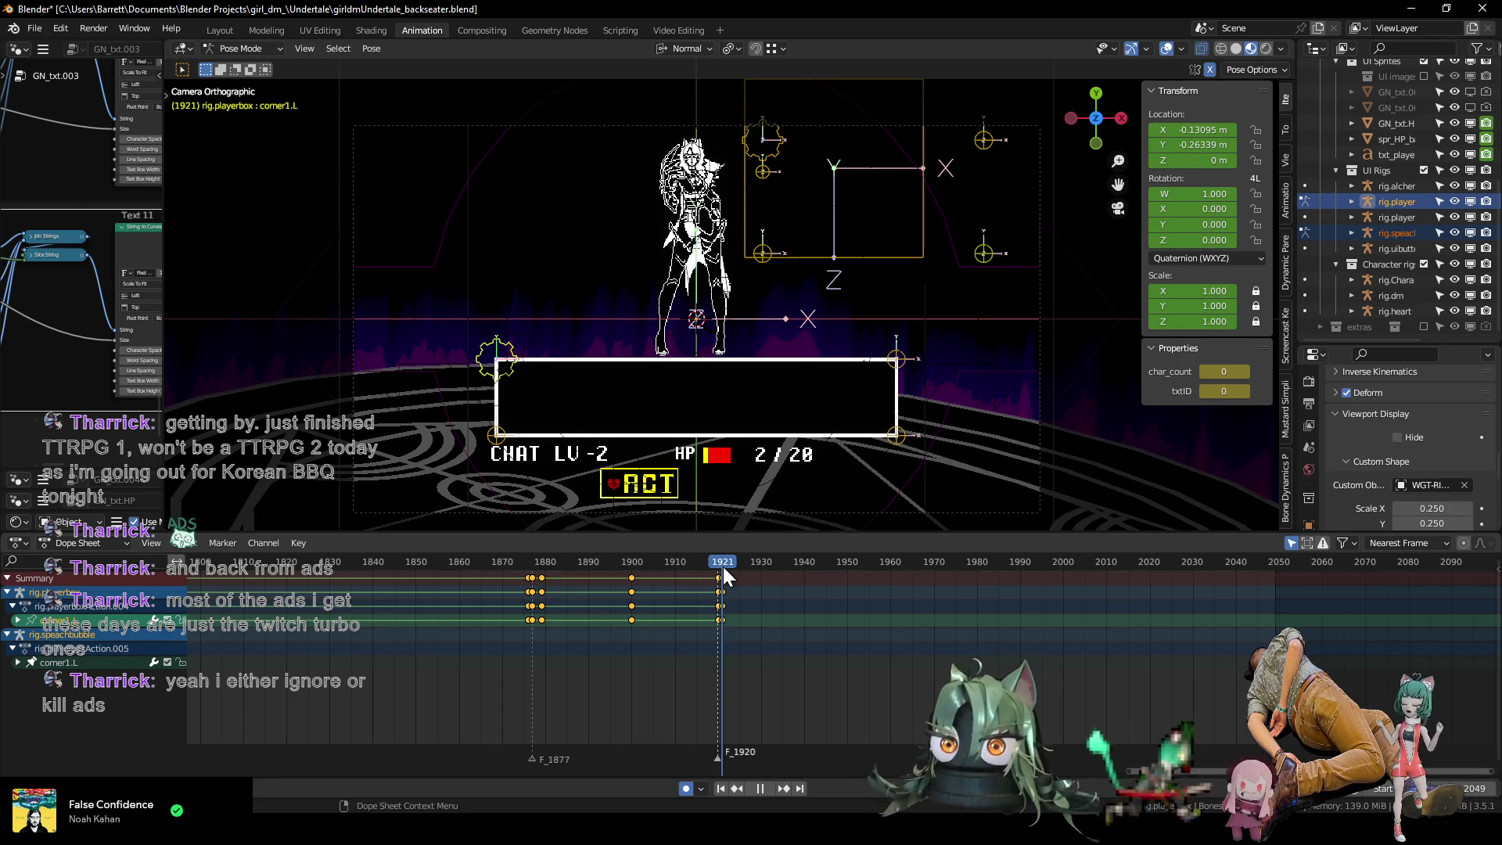
mouse_move(723, 566)
mouse_down()
mouse_move(486, 571)
mouse_move(683, 579)
mouse_move(556, 591)
mouse_move(330, 592)
mouse_up()
drag(720, 594, 723, 593)
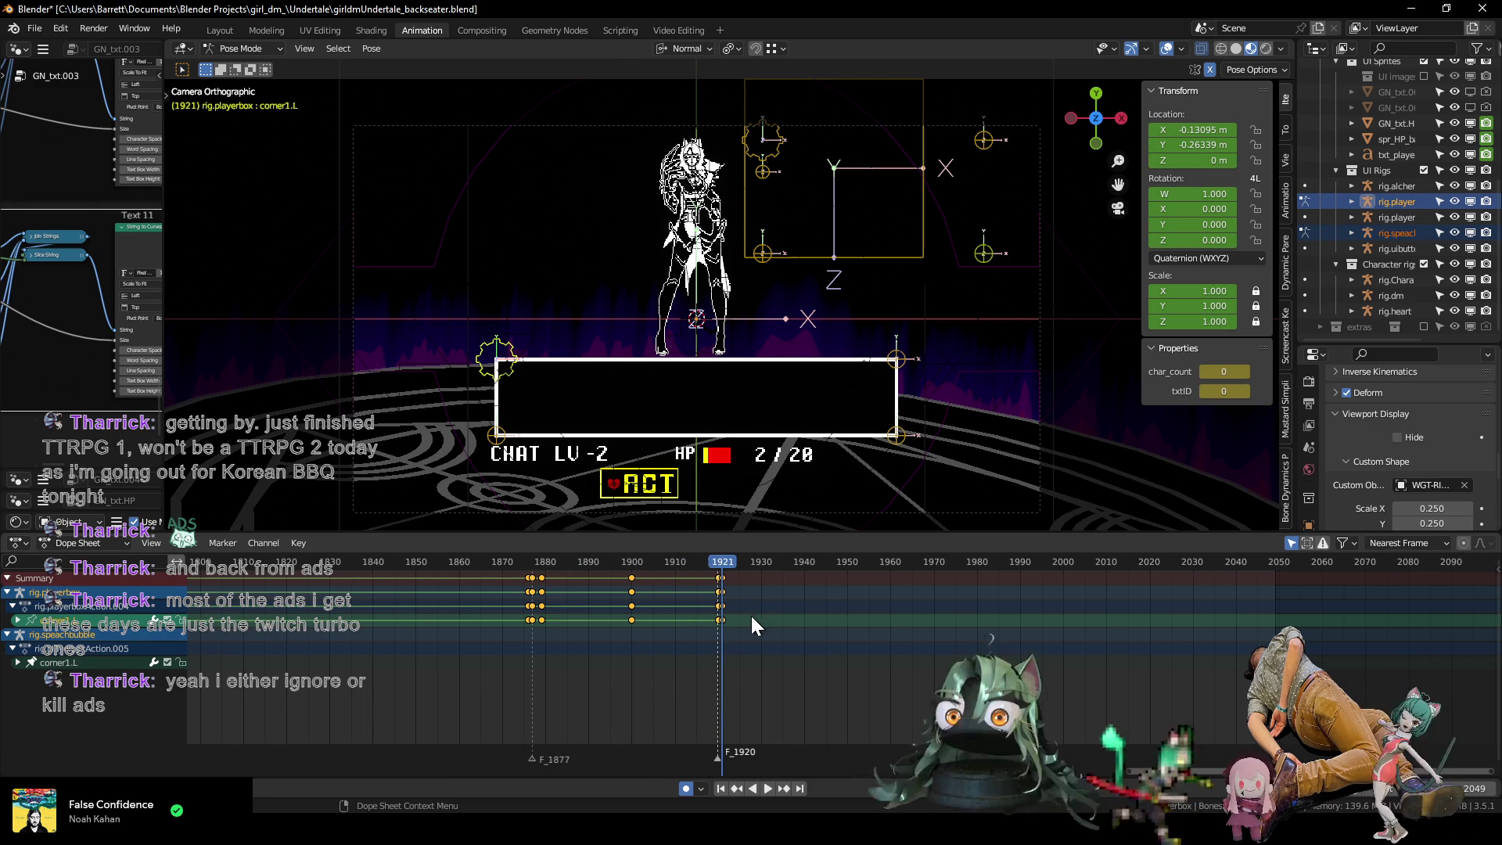
click(529, 562)
key(space)
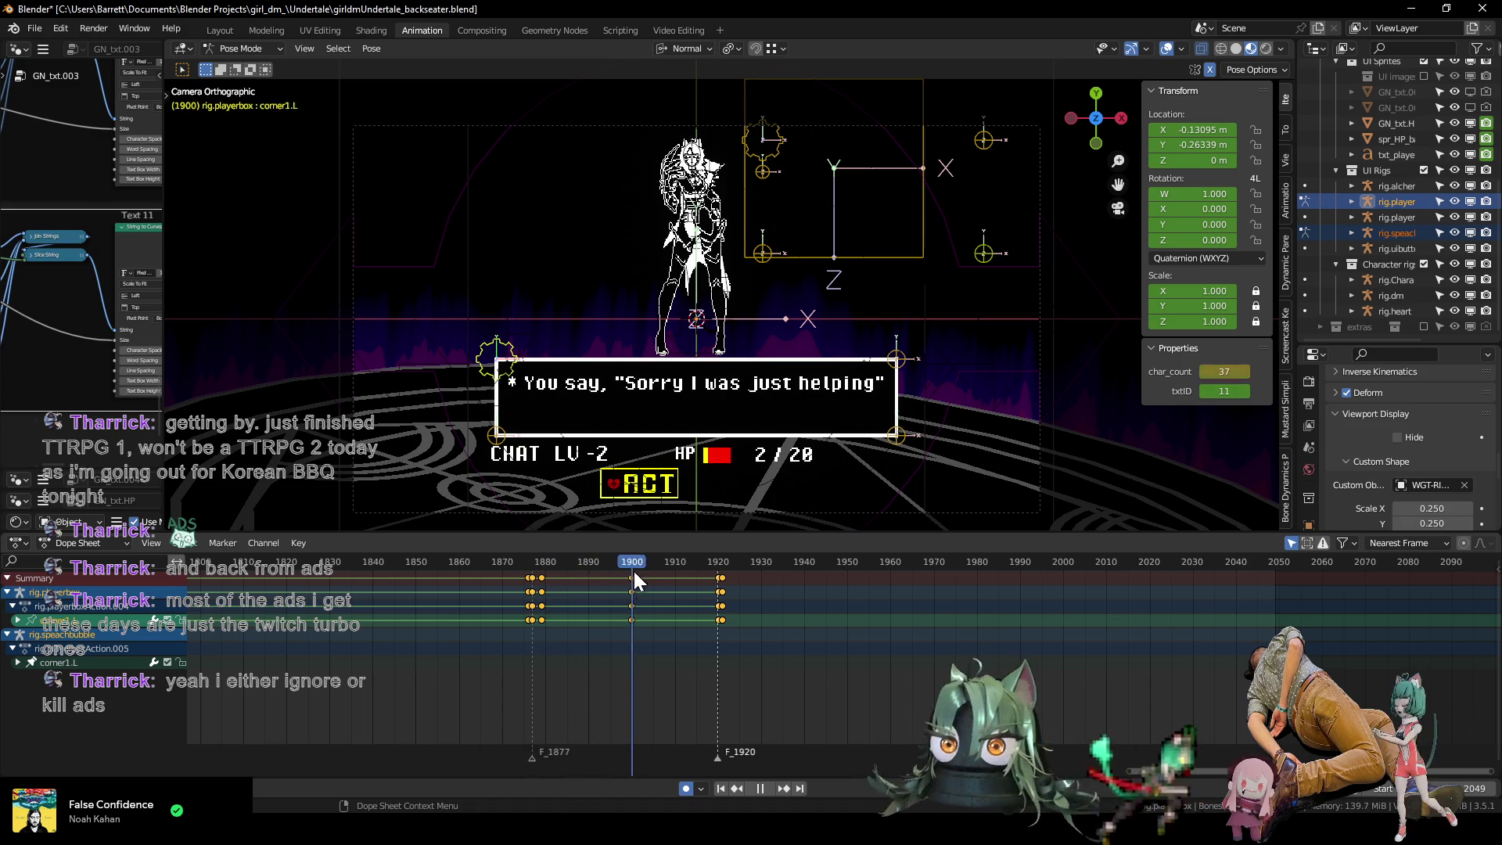
mouse_move(725, 579)
mouse_down()
mouse_move(486, 585)
mouse_move(728, 598)
mouse_move(715, 599)
mouse_up()
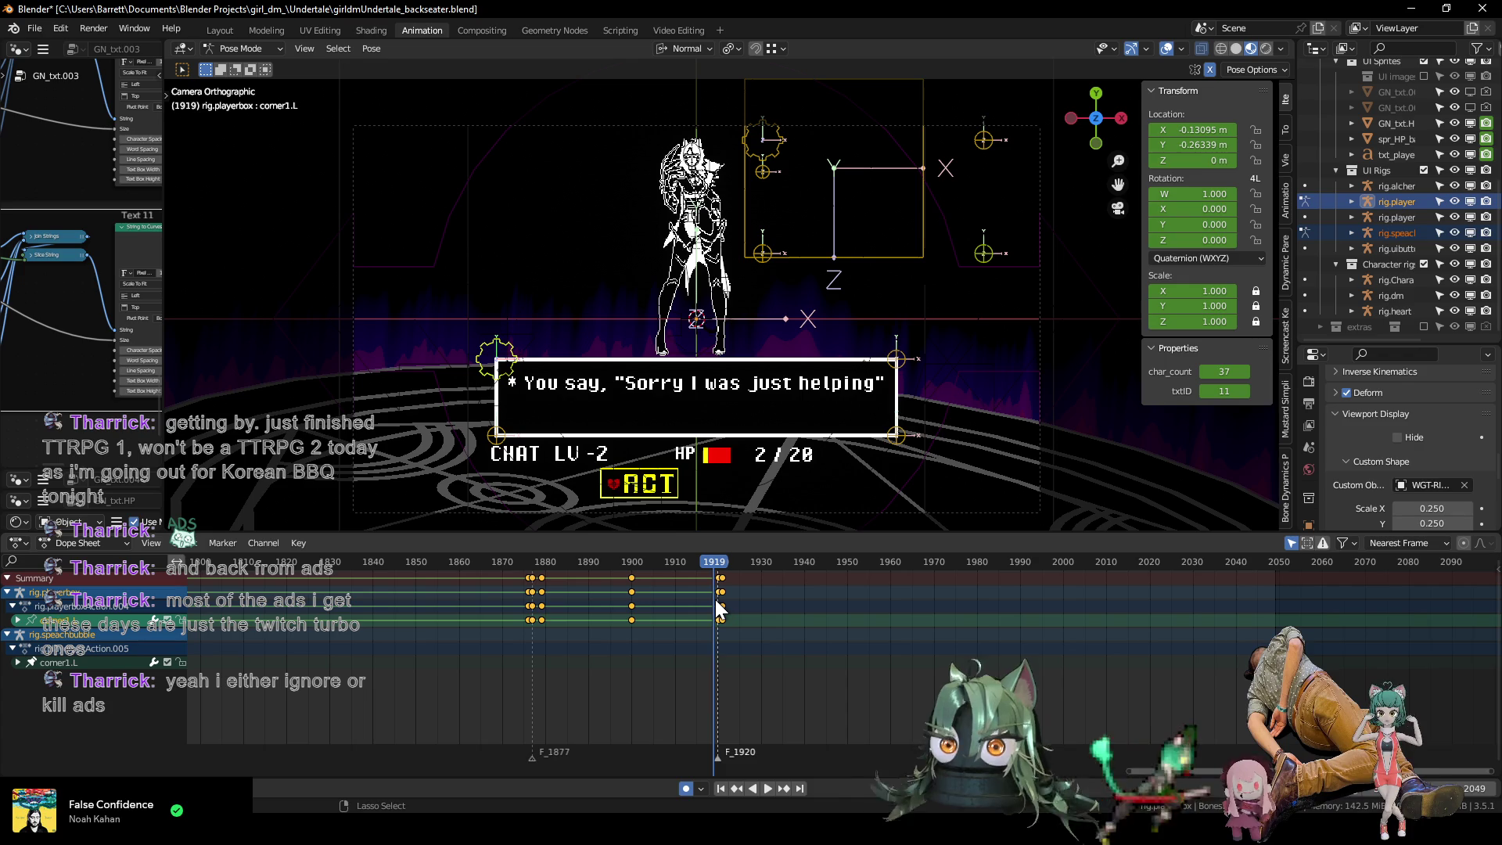
Save the .blend file and replay the animation from an earlier frame.
key(ctrl+s)
scroll(480, 602, down, 8)
scroll(447, 593, down, 3)
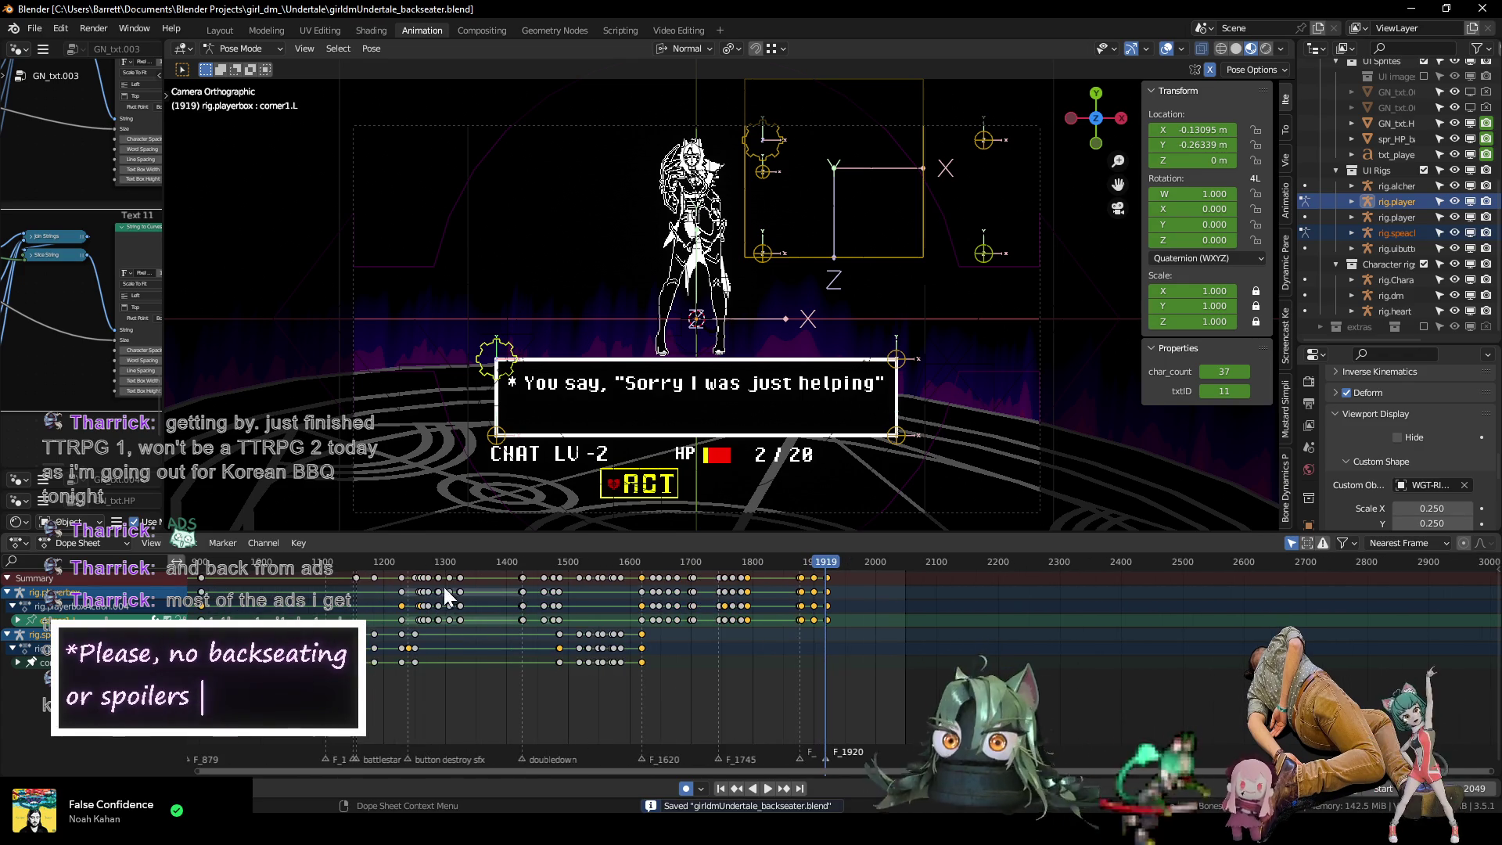
click(365, 560)
key(space)
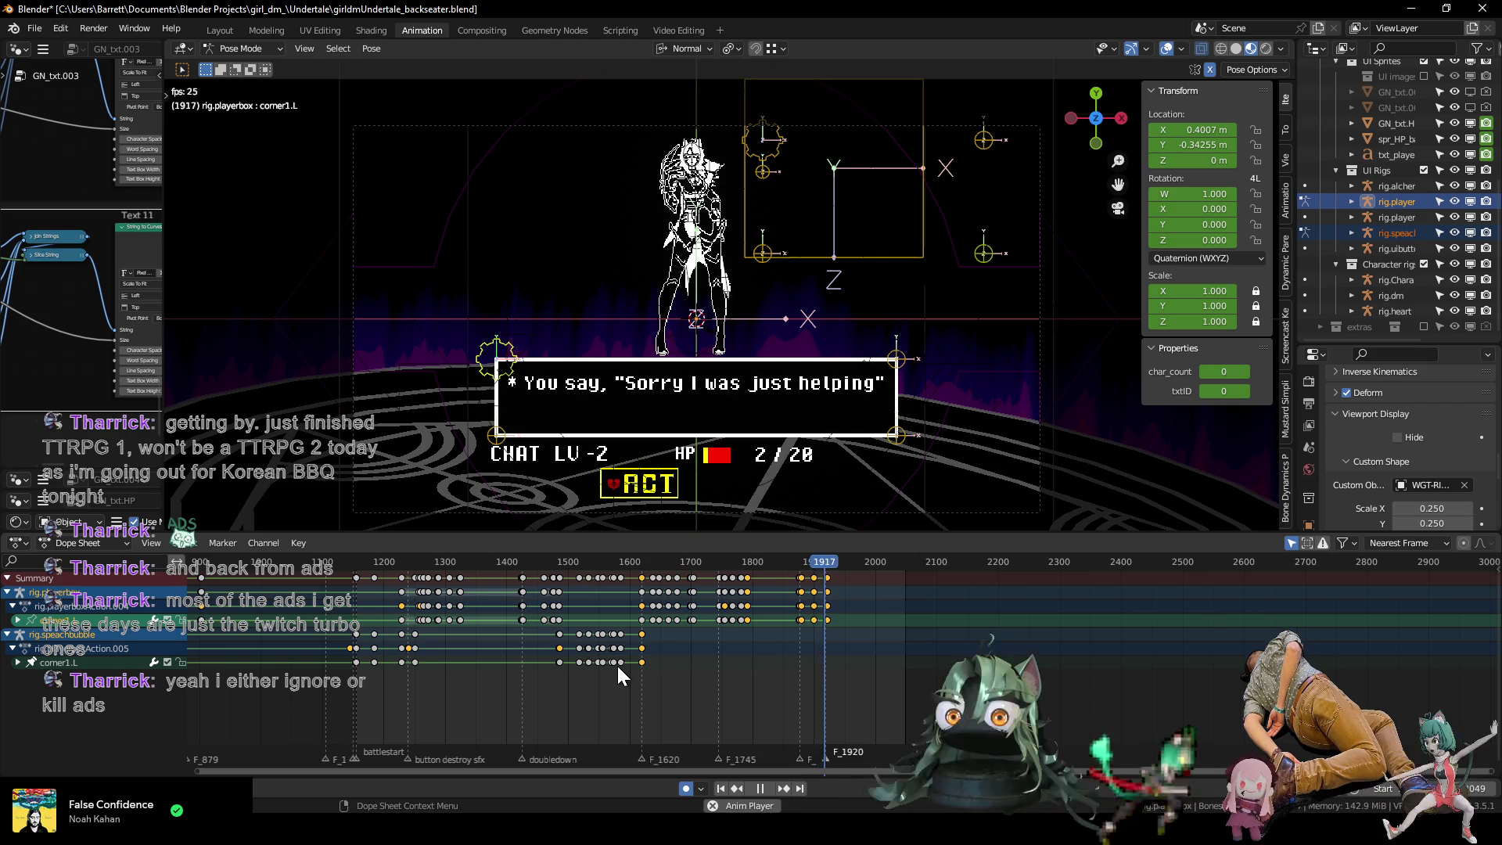
Replay the dialogue from frame 1900 and watch the text clear at frame 1921.
key(space)
scroll(856, 659, up, 6)
click(688, 564)
key(space)
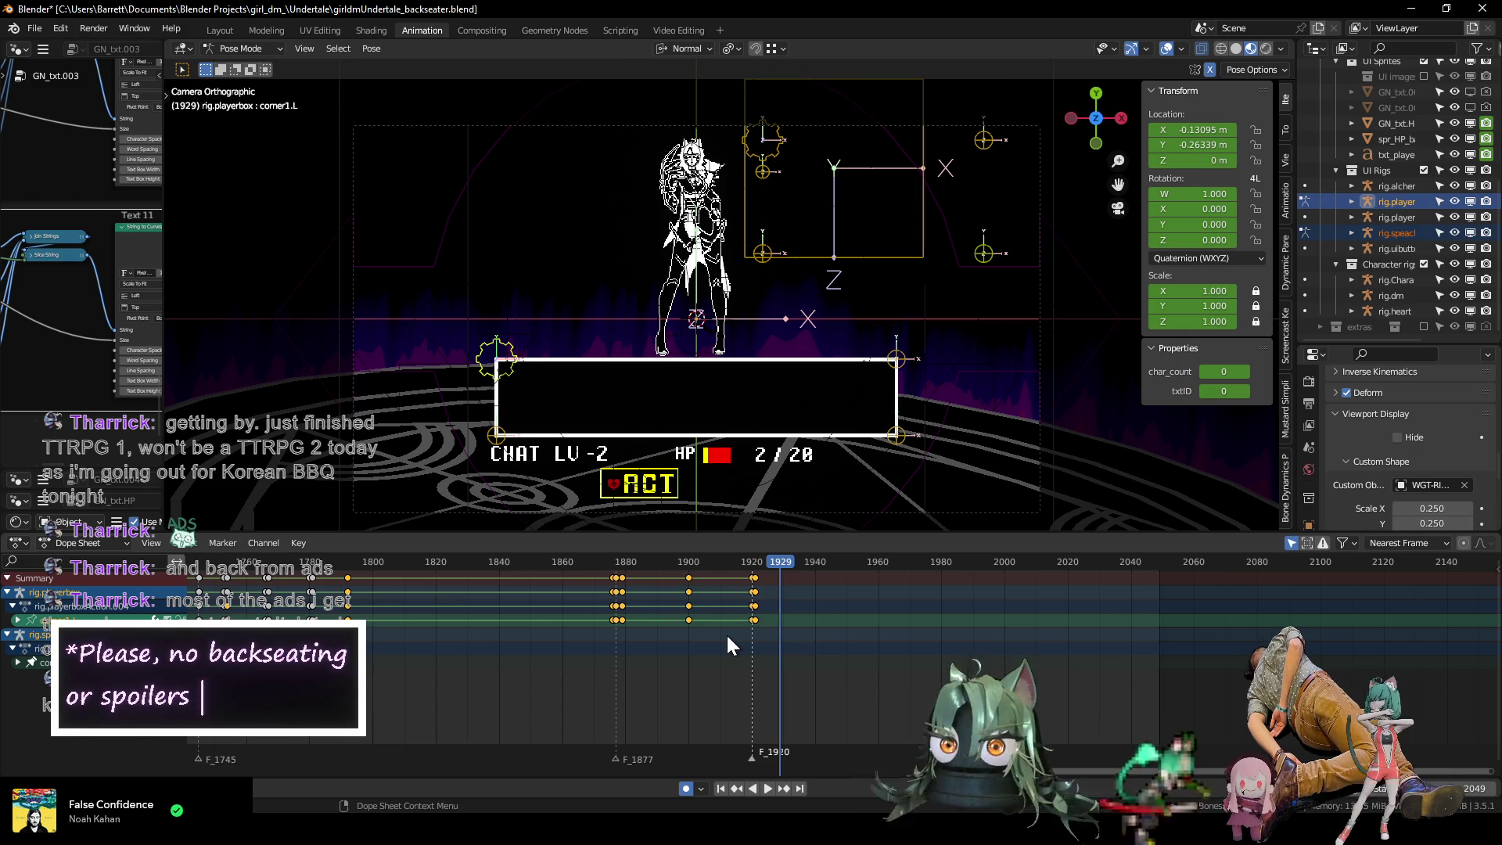
click(749, 562)
key(space)
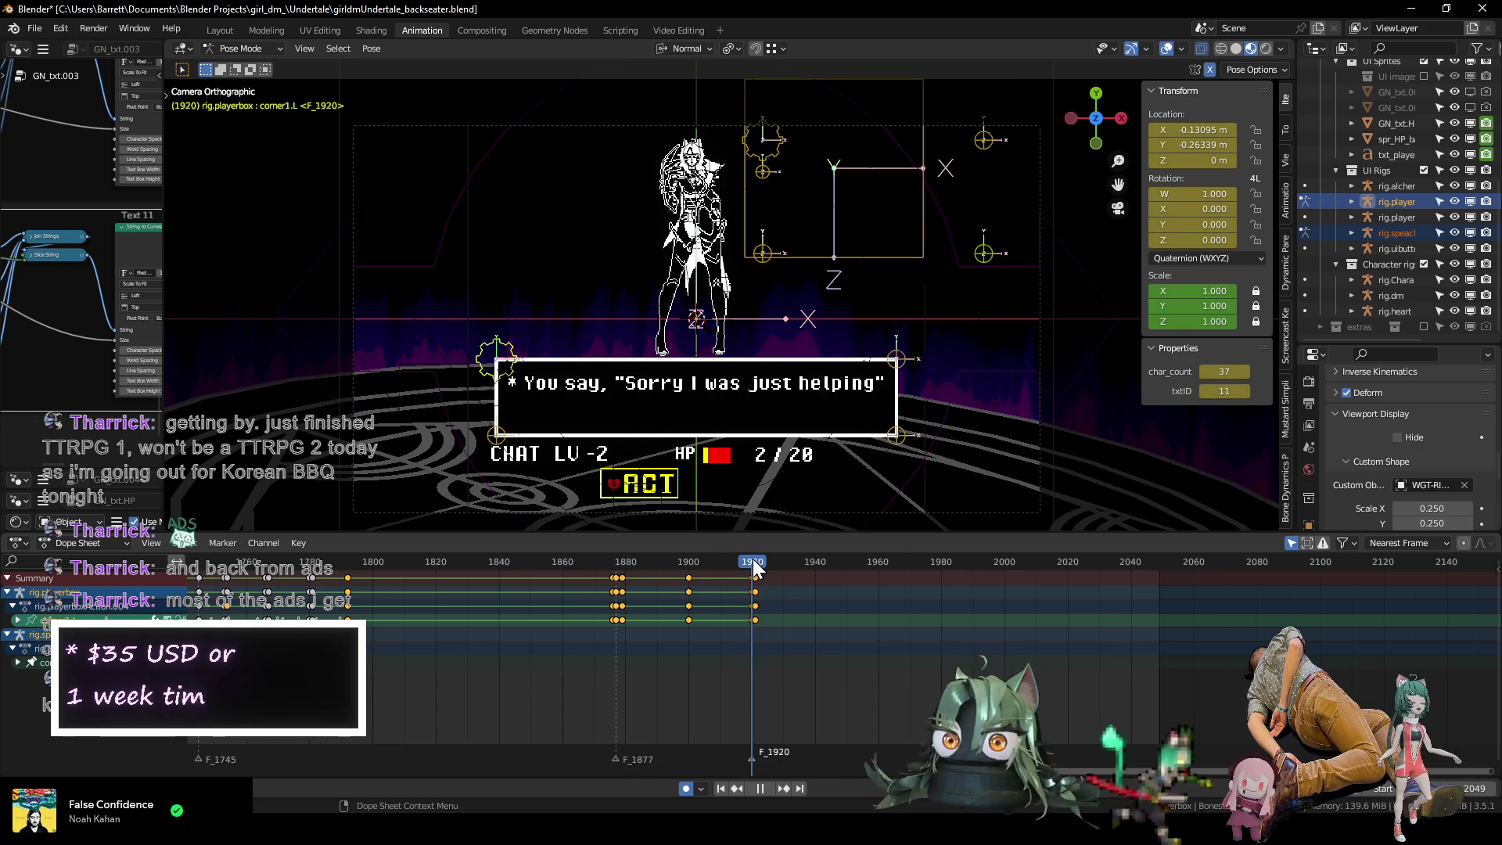
key(space)
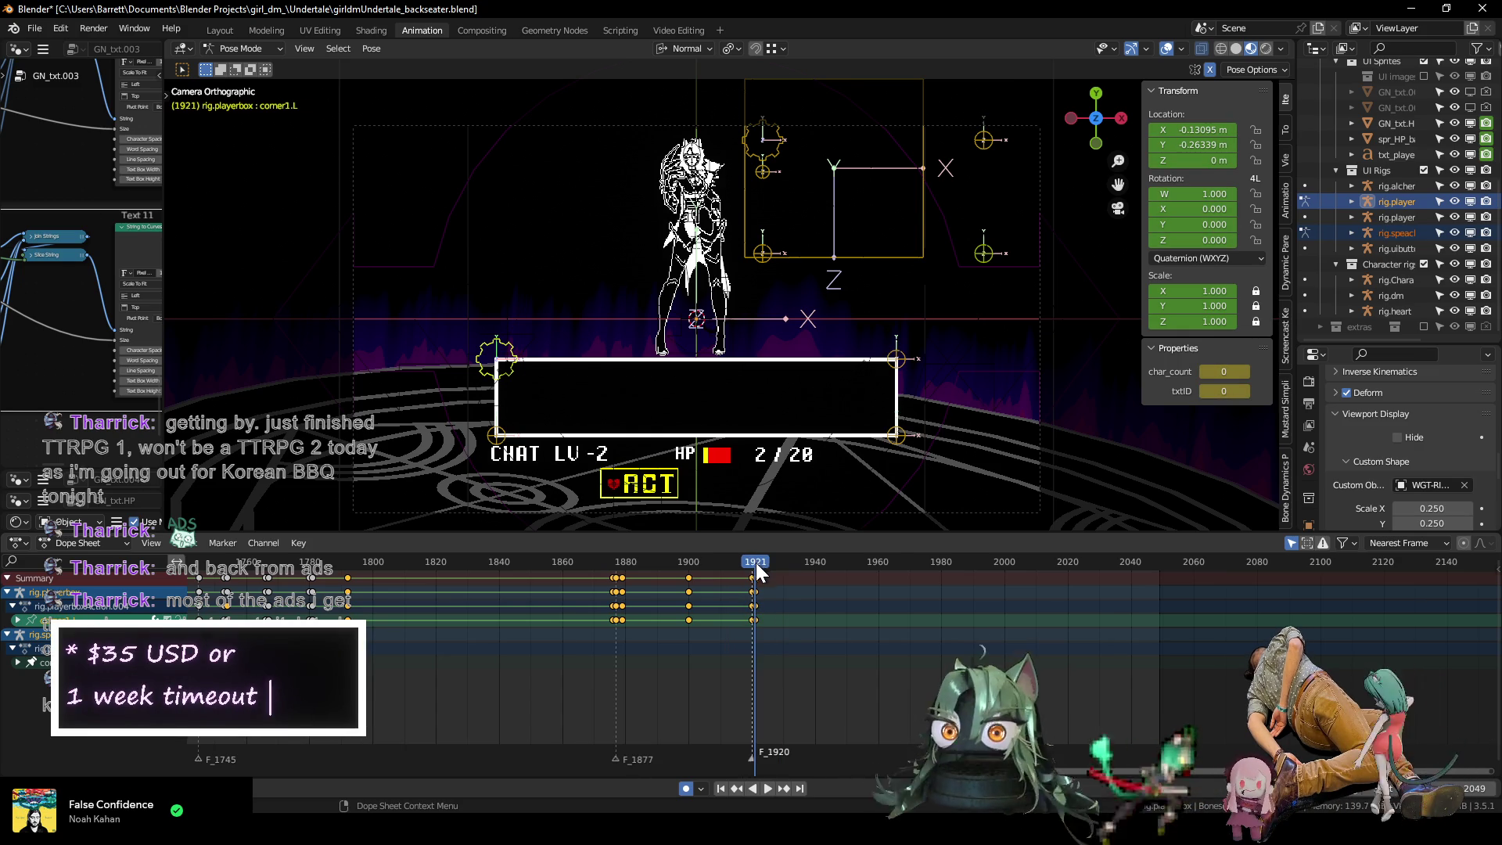
key(Right)
key(Right)
key(Right)
key(Right)
key(Right)
key(Right)
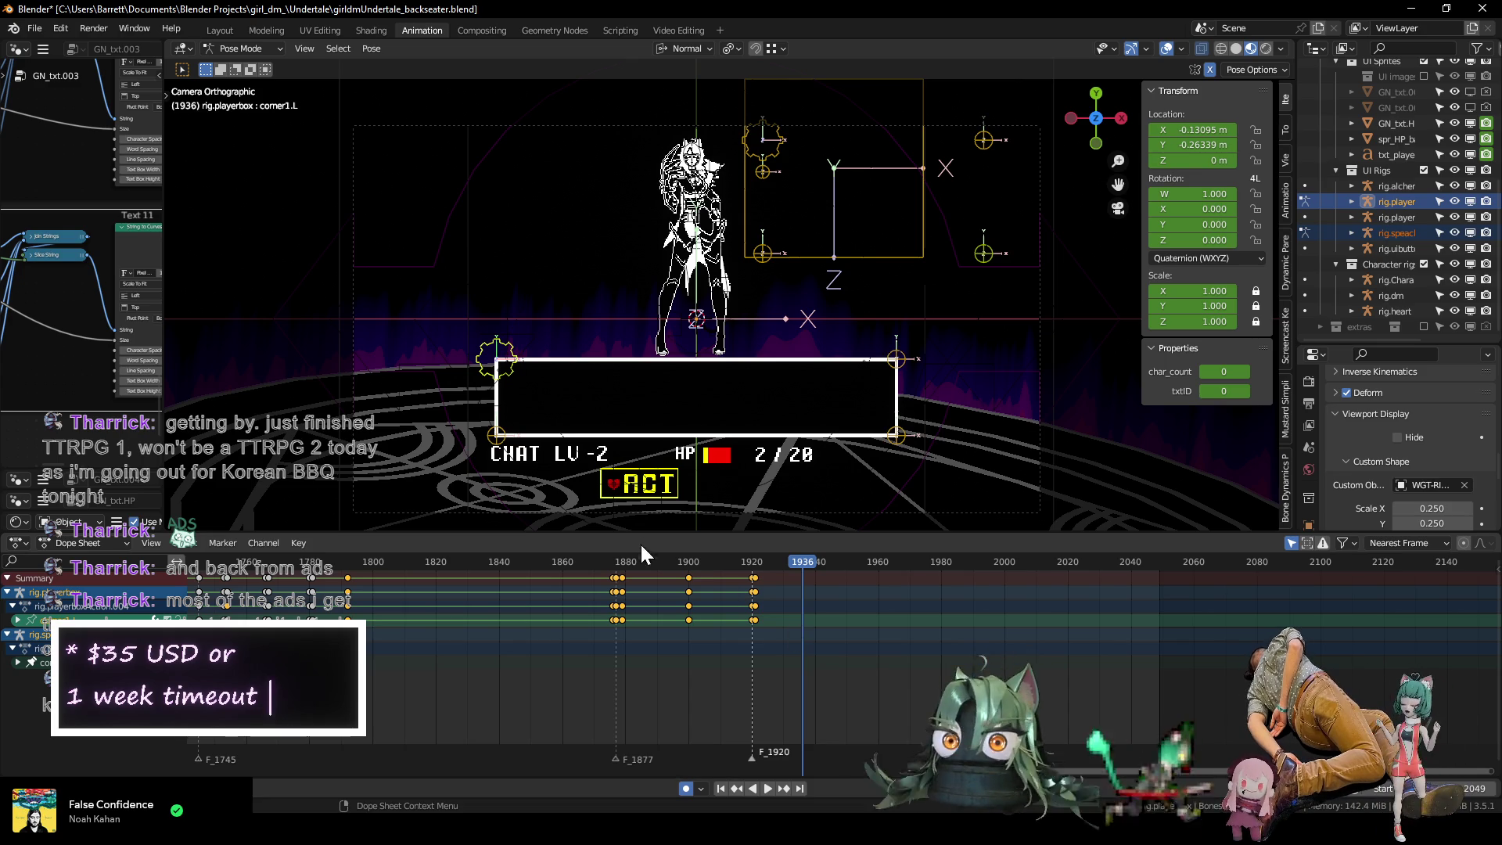
Replay the clearing from about frame 1905, then play again from around frame 1281.
click(694, 570)
key(space)
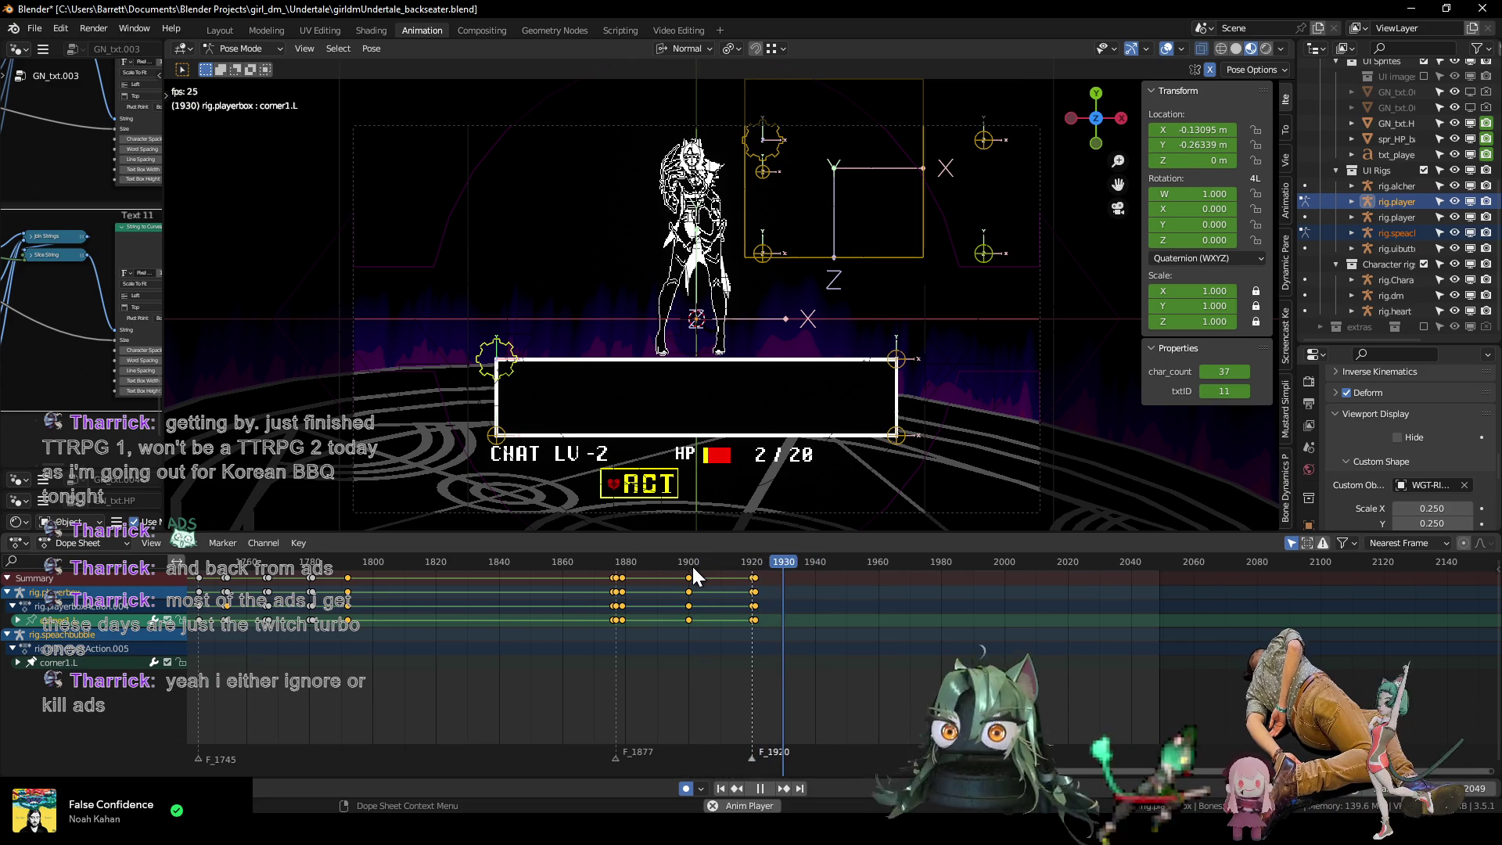
scroll(705, 652, down, 7)
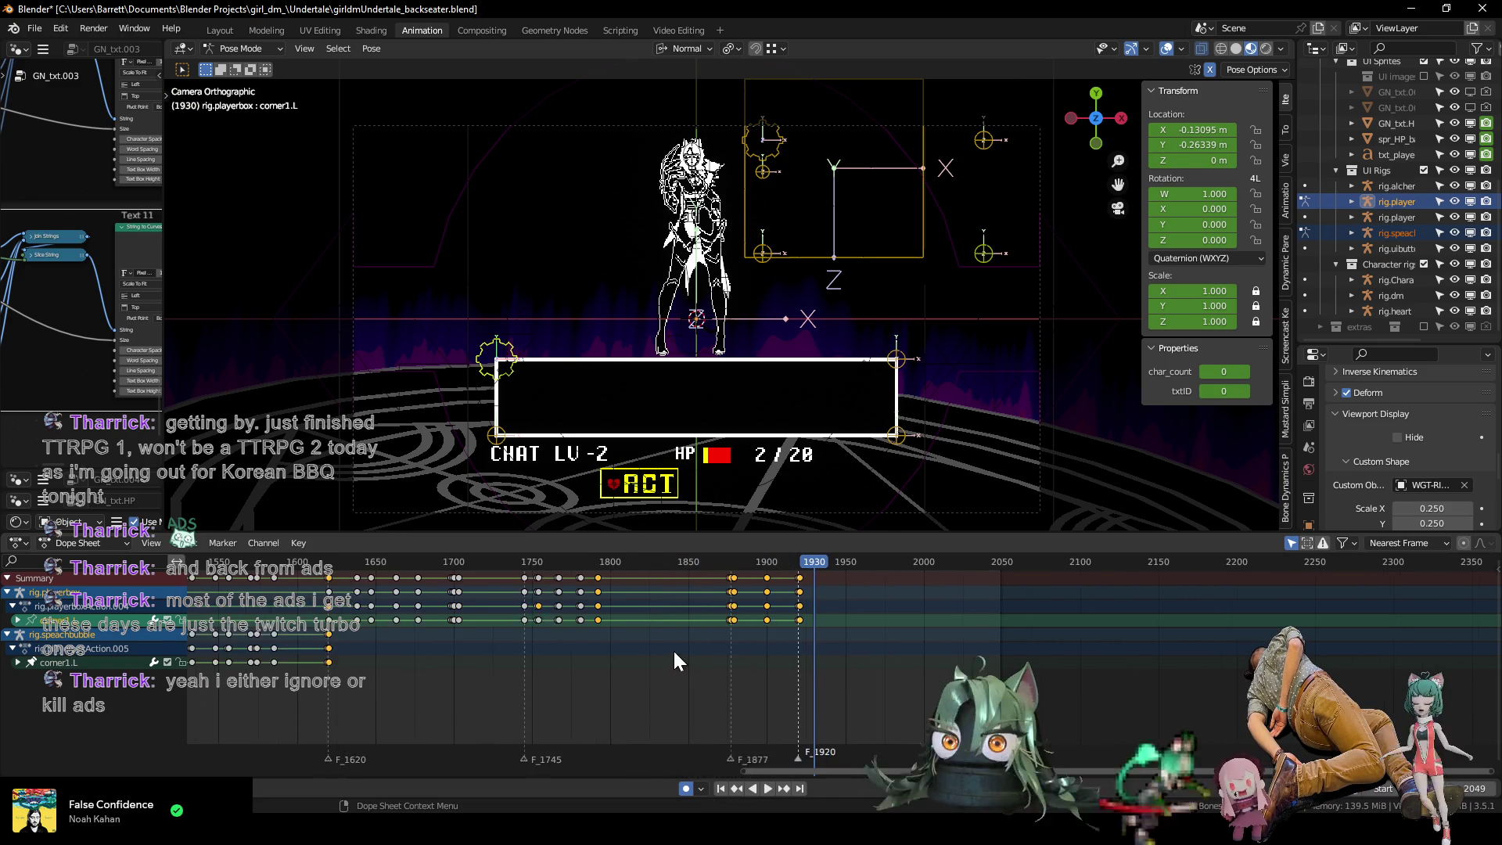
mouse_move(391, 558)
mouse_down()
mouse_move(243, 571)
mouse_move(604, 571)
mouse_move(407, 571)
mouse_move(595, 583)
mouse_move(561, 584)
mouse_up()
key(space)
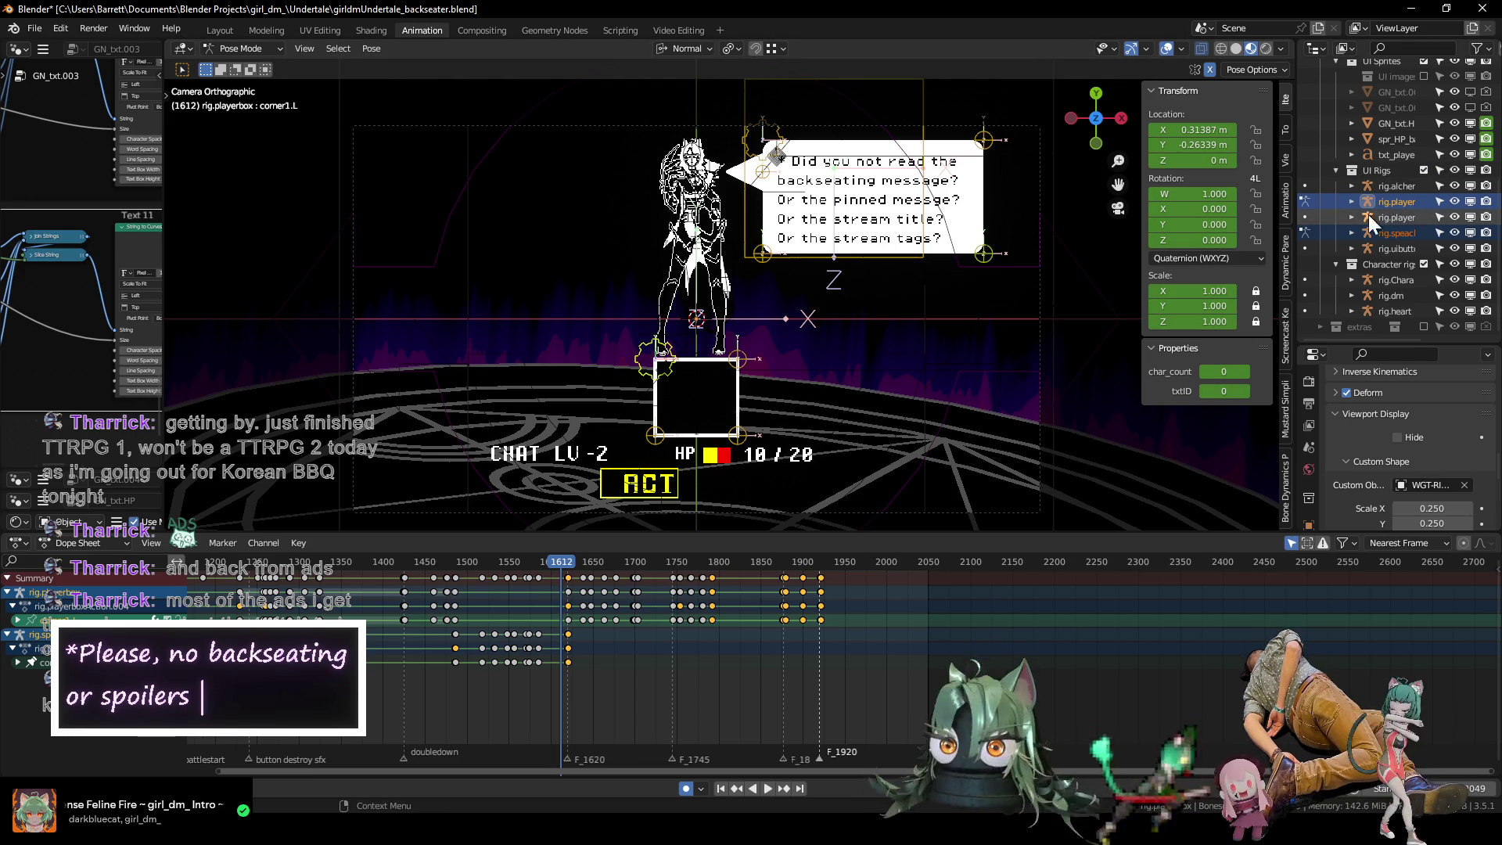
Put rig.heart in Pose Mode with its root bone active and its channels shown as graph curves.
click(1389, 310)
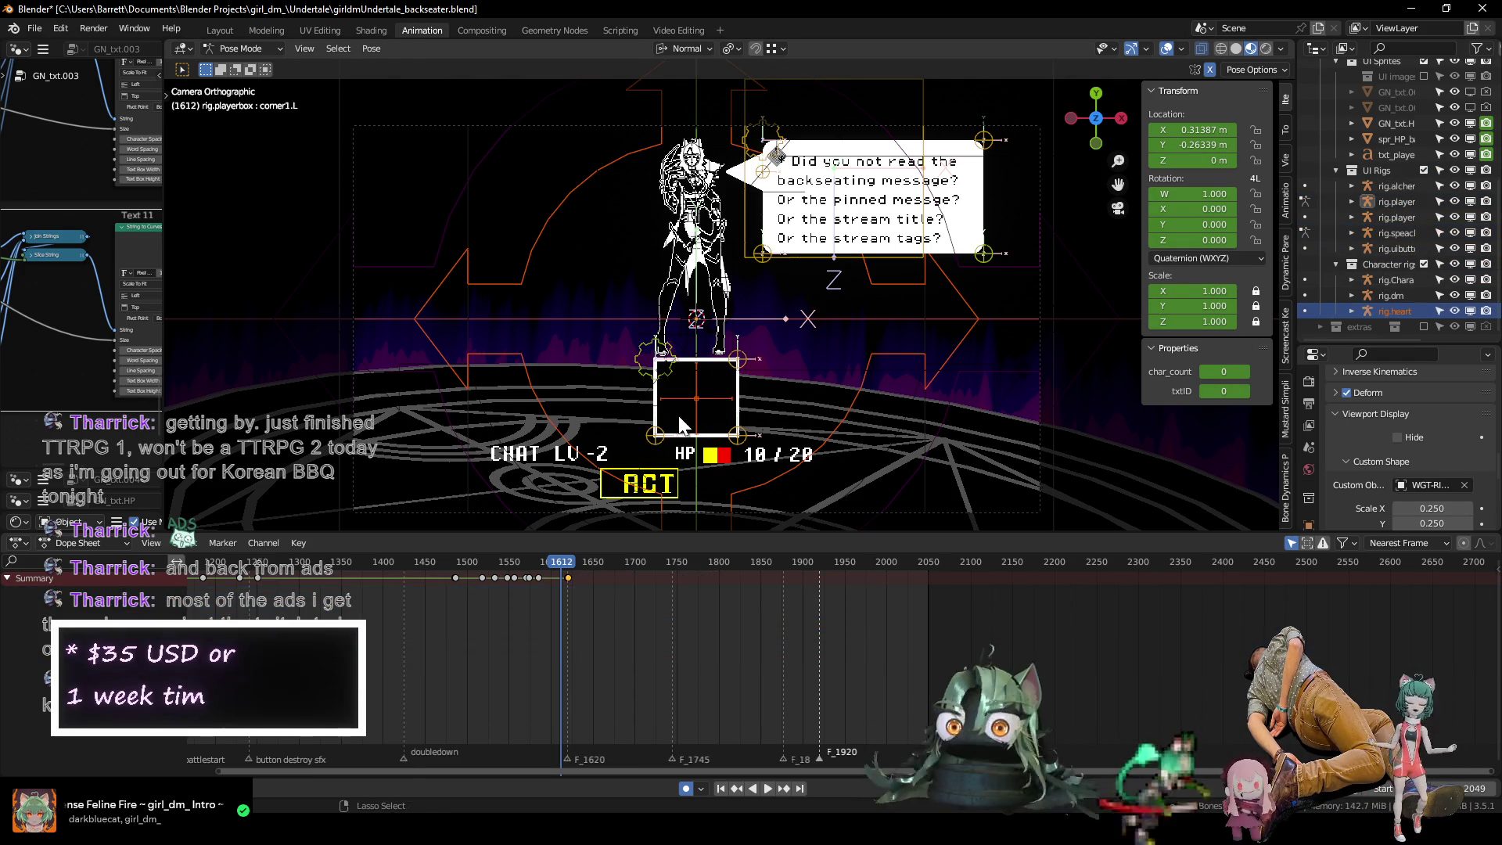
key(ctrl+Tab)
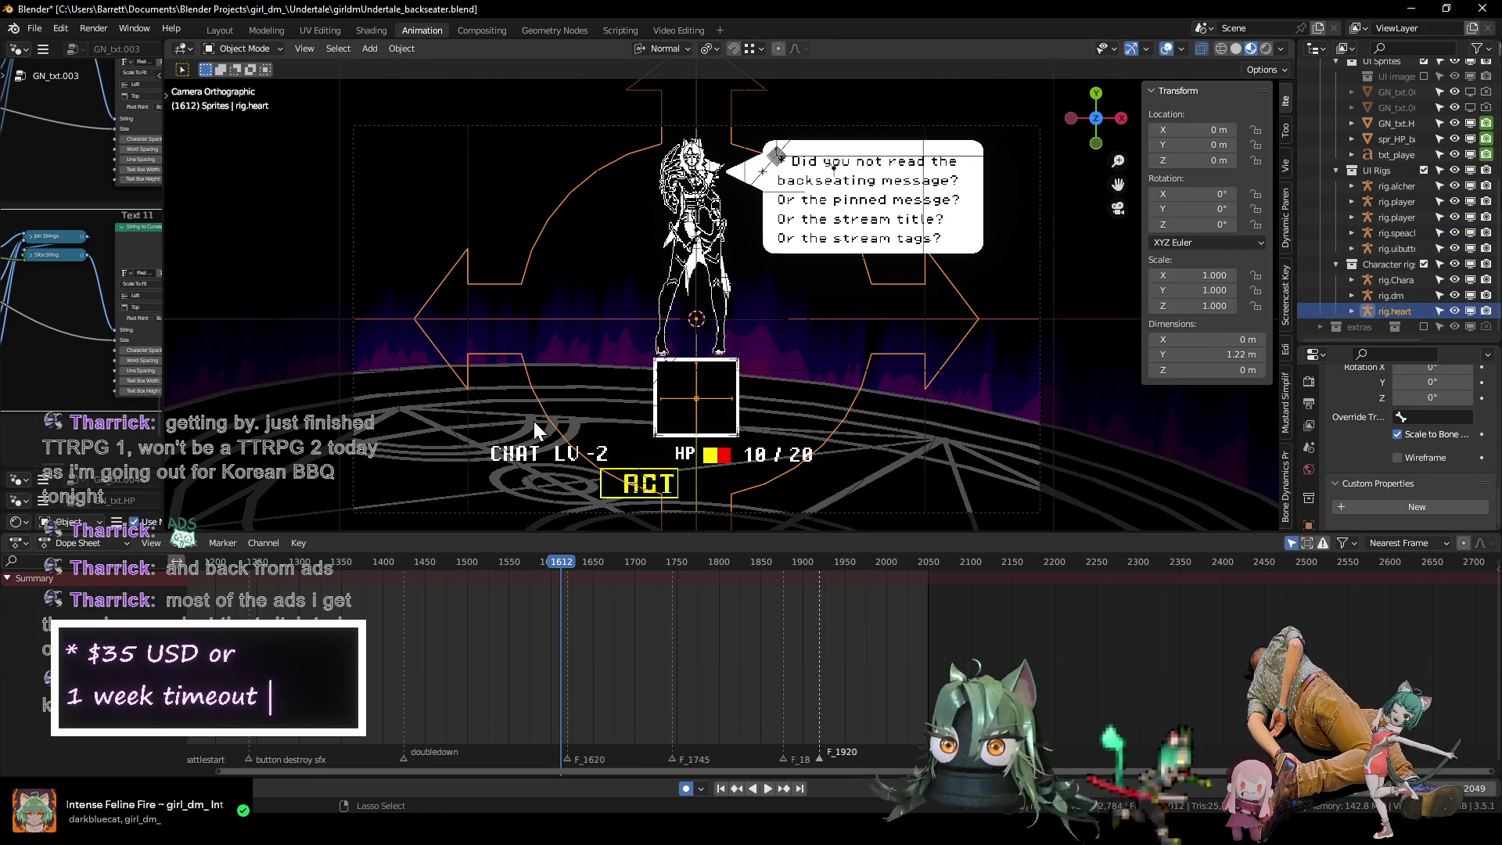
click(536, 405)
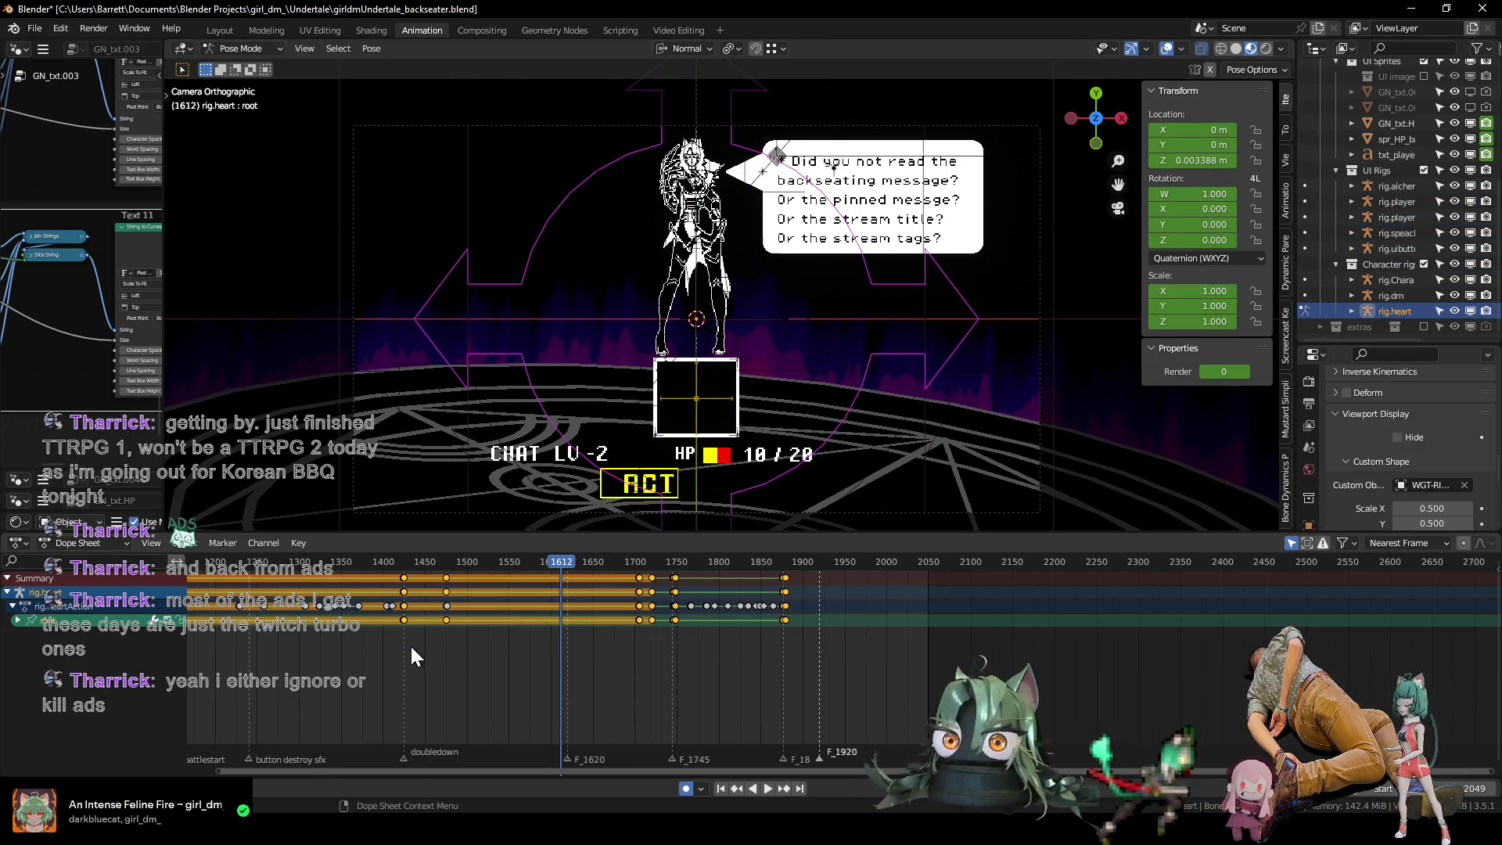
click(19, 621)
scroll(191, 685, down, 3)
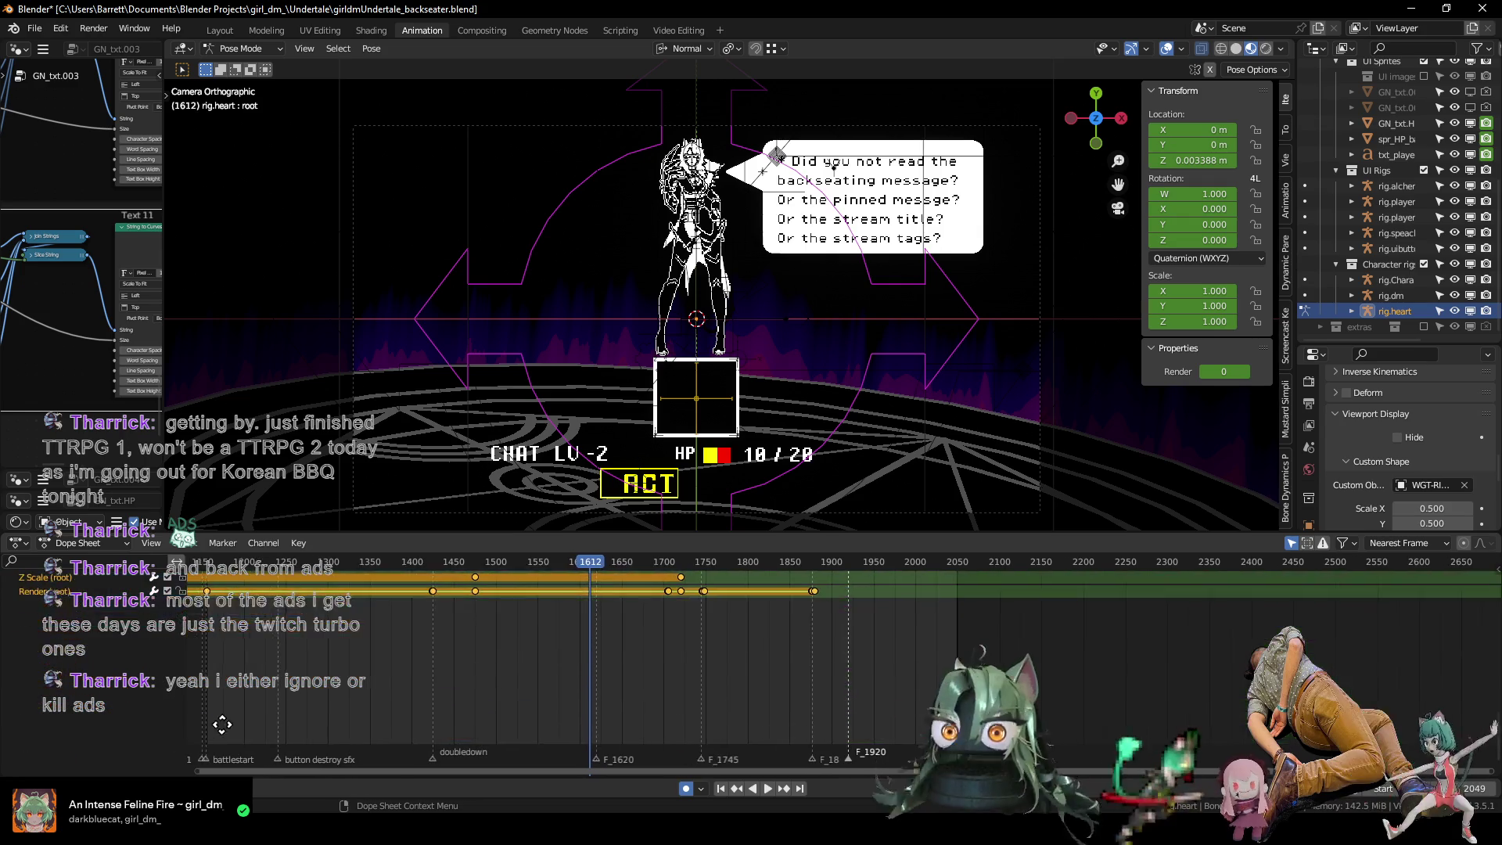
key(ctrl+Tab)
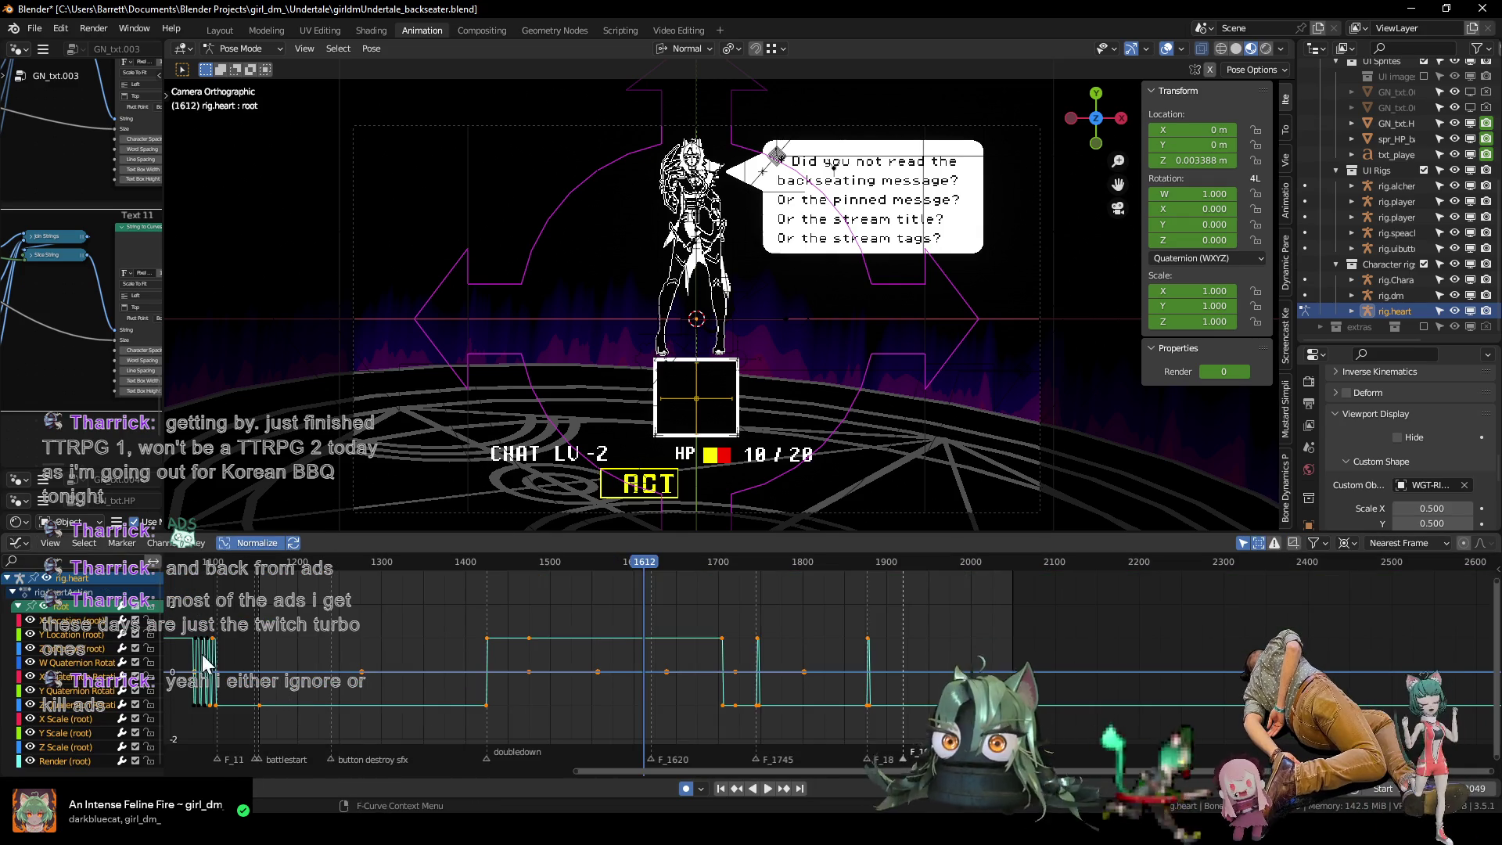
Isolate the root's Render curve in the Graph Editor by hiding all other curves.
middle_drag(272, 598, 238, 644)
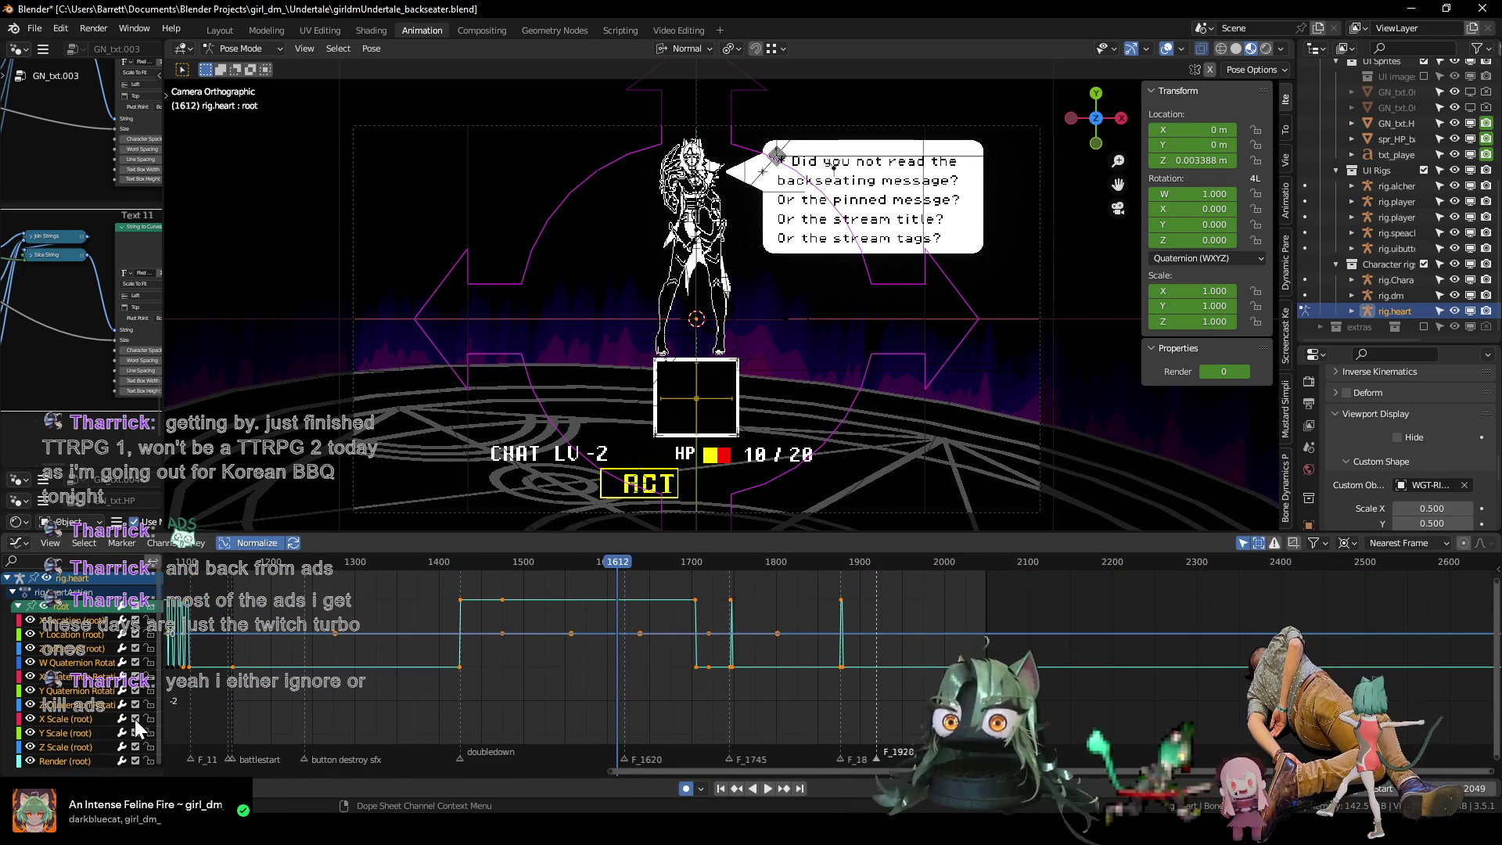
click(83, 757)
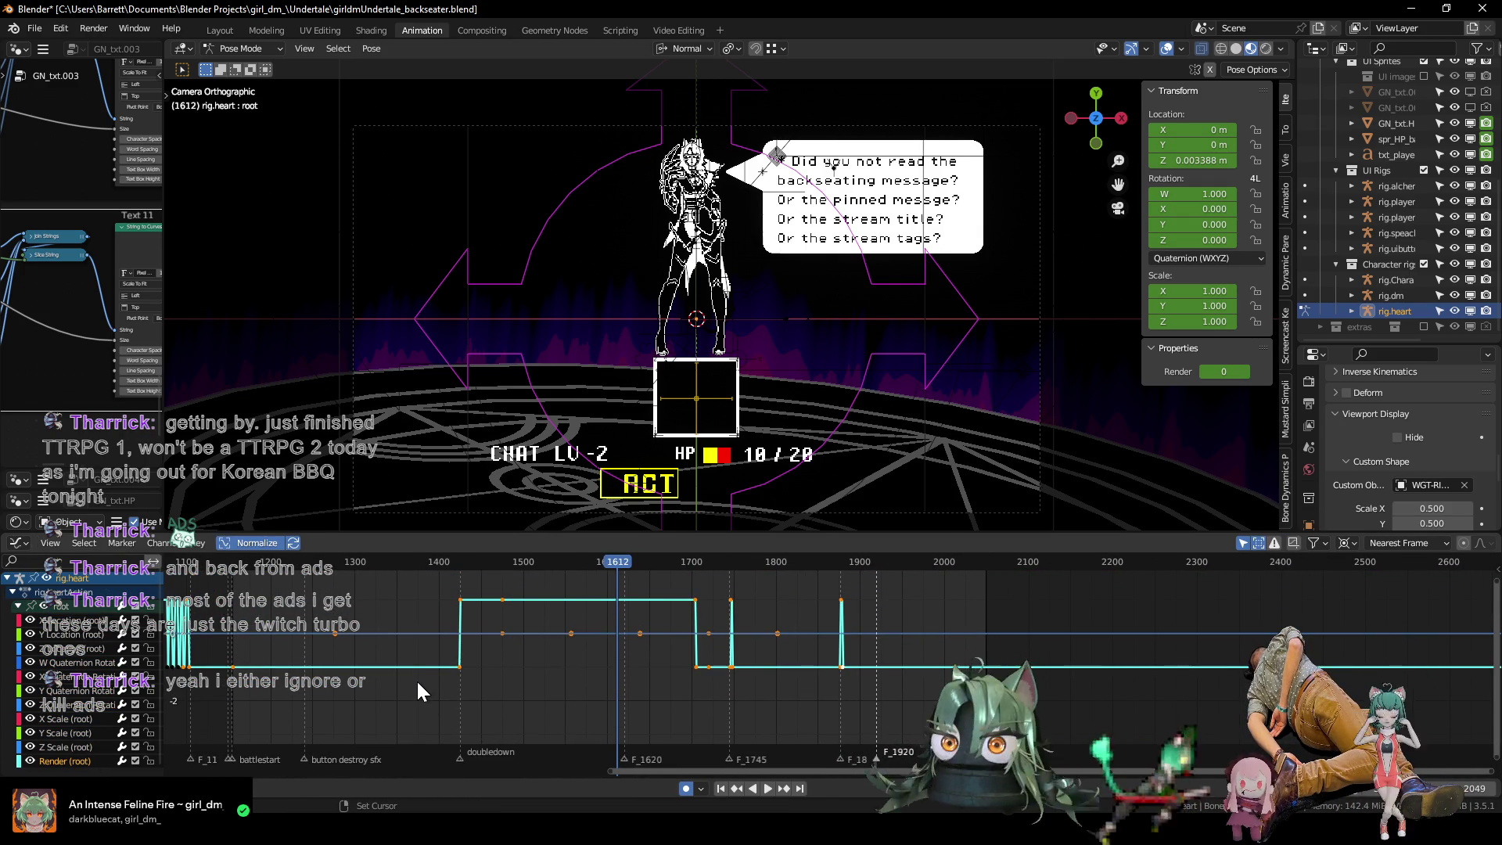
key(shift+h)
scroll(717, 669, up, 3)
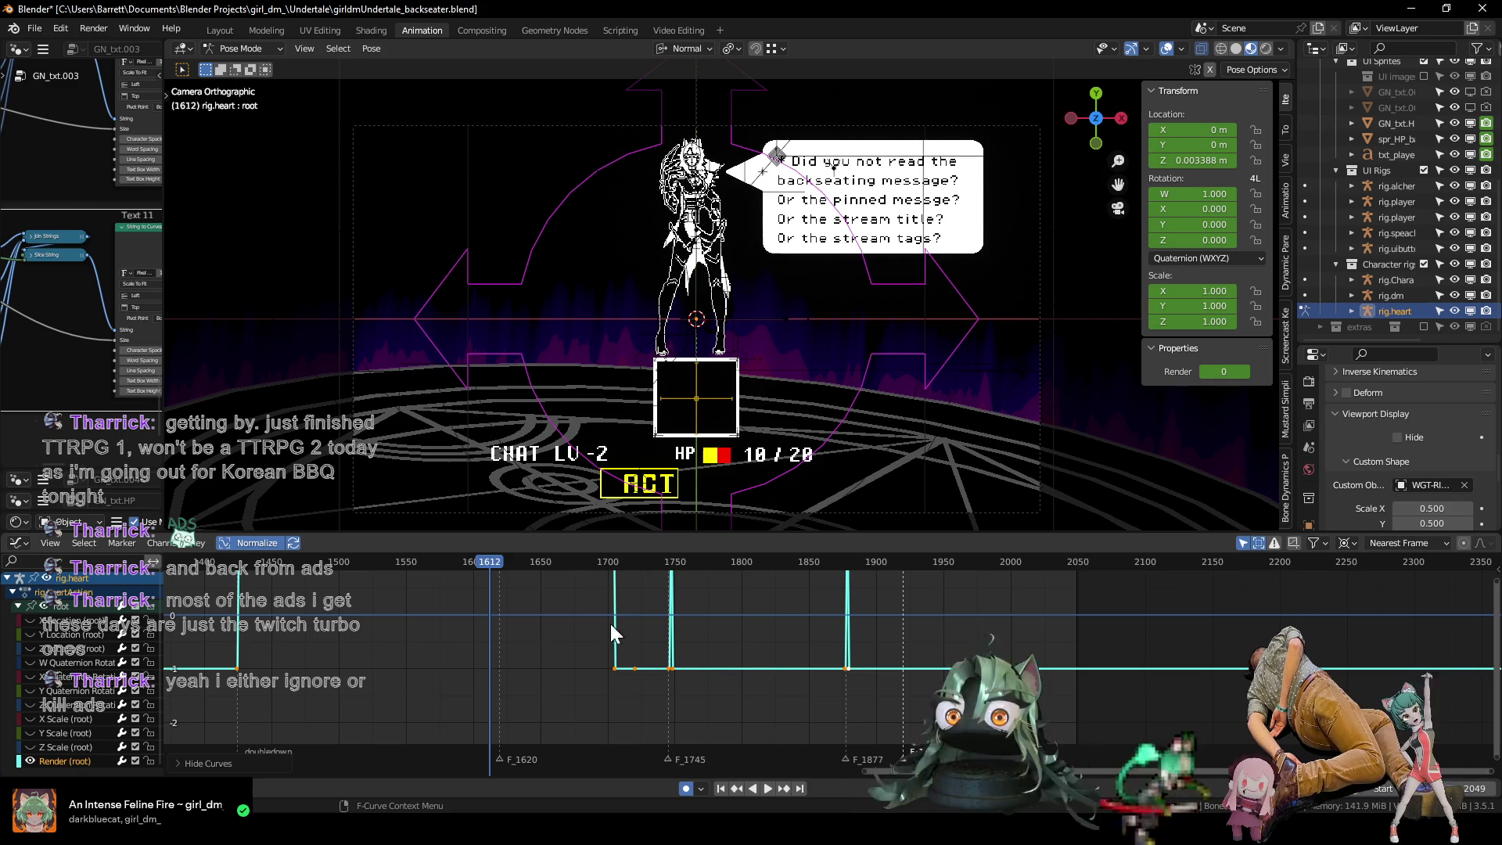
Key the heart's Render value to -1 at frame 1476, where the text clears.
mouse_move(604, 562)
mouse_down()
mouse_move(935, 589)
mouse_move(494, 575)
mouse_move(385, 601)
mouse_up()
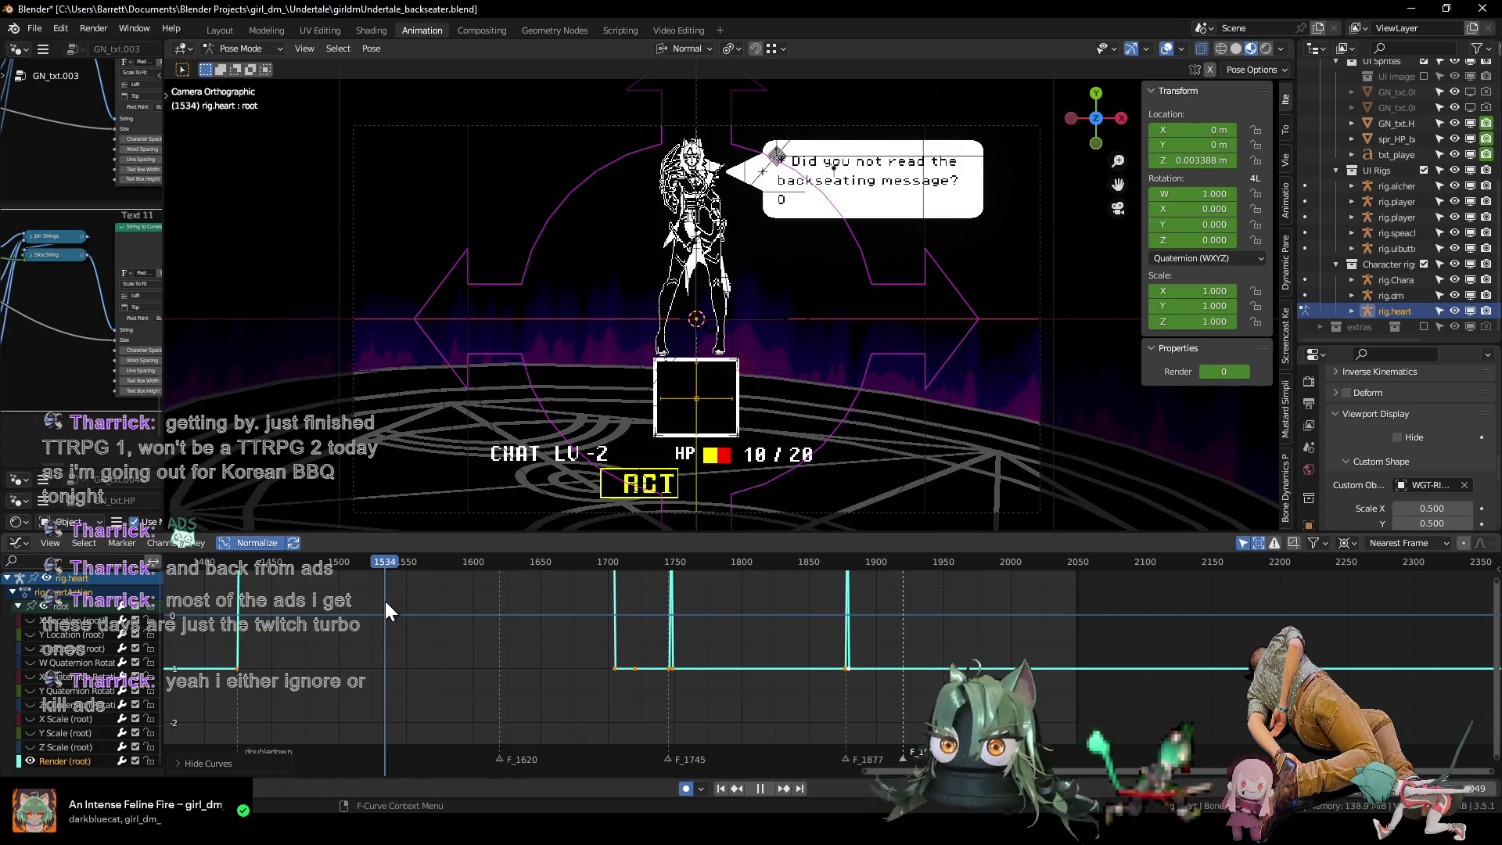
ctrl+scroll(385, 600, up, 5)
scroll(563, 627, down, 1)
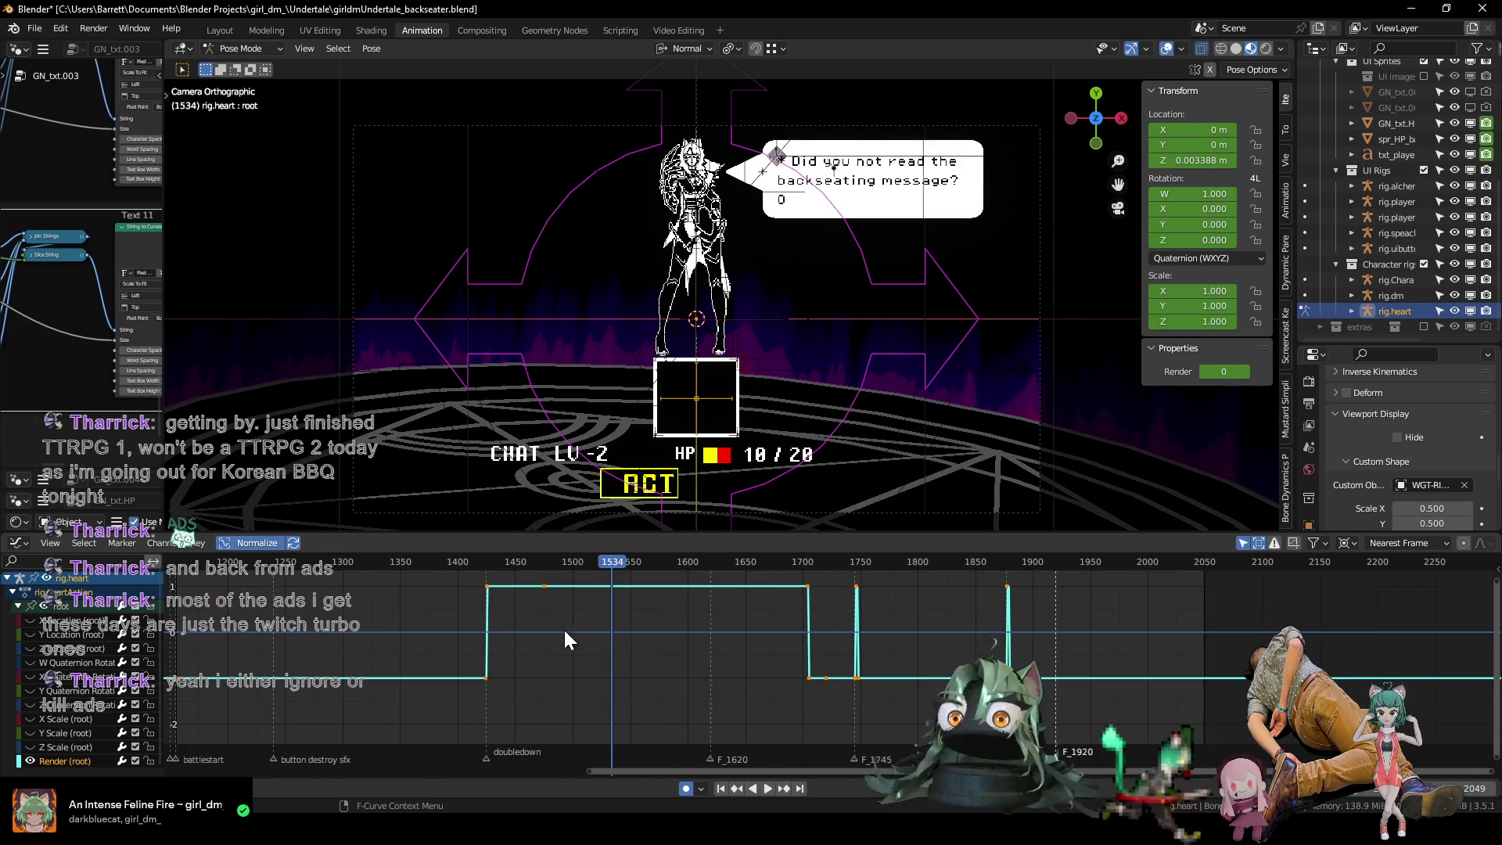
click(435, 563)
key(space)
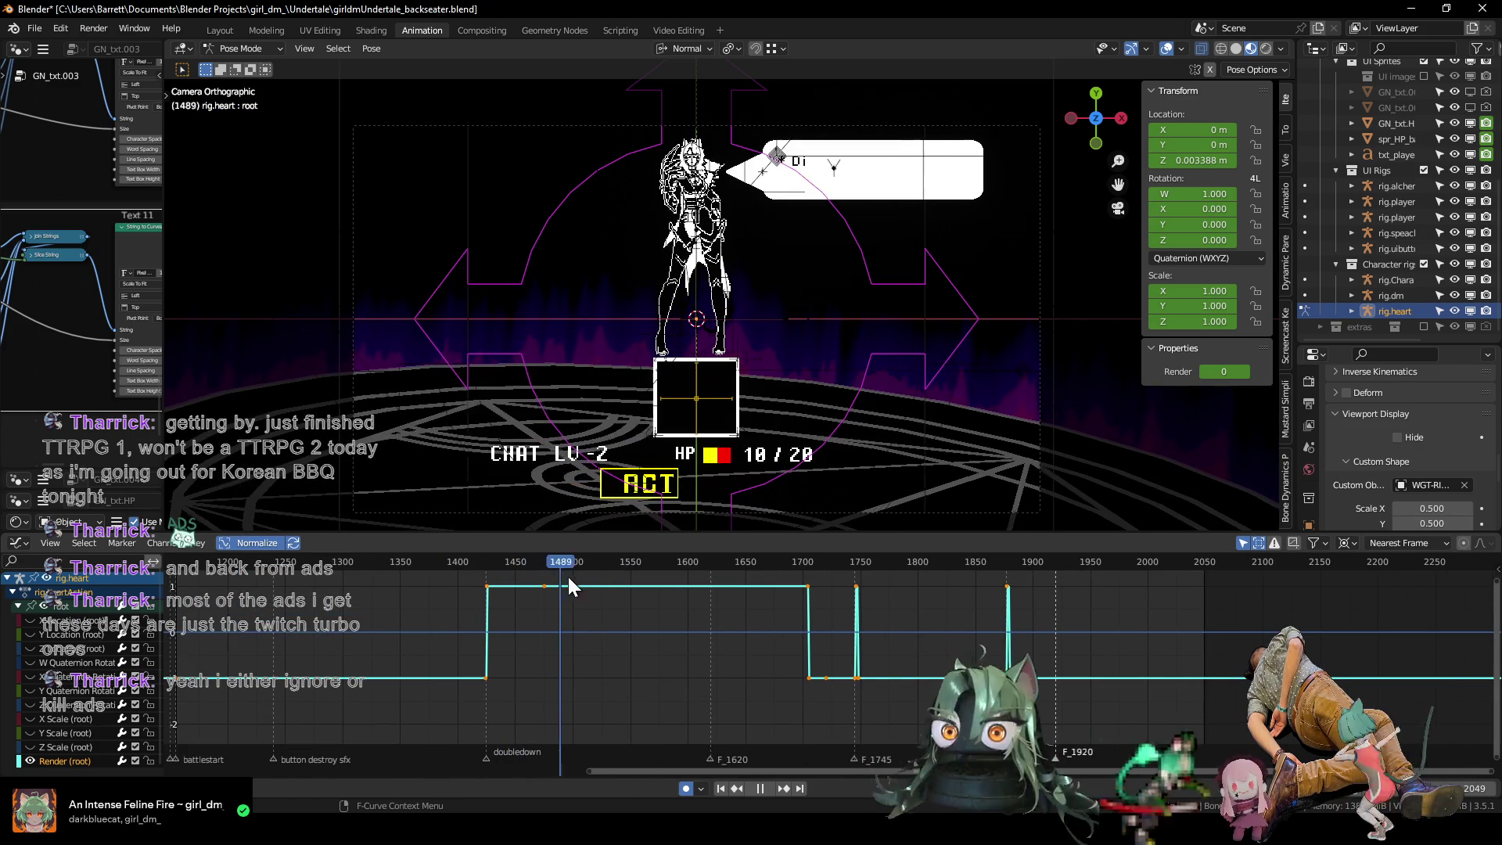
mouse_move(589, 579)
mouse_down()
mouse_move(518, 577)
mouse_move(678, 582)
mouse_move(543, 584)
mouse_up()
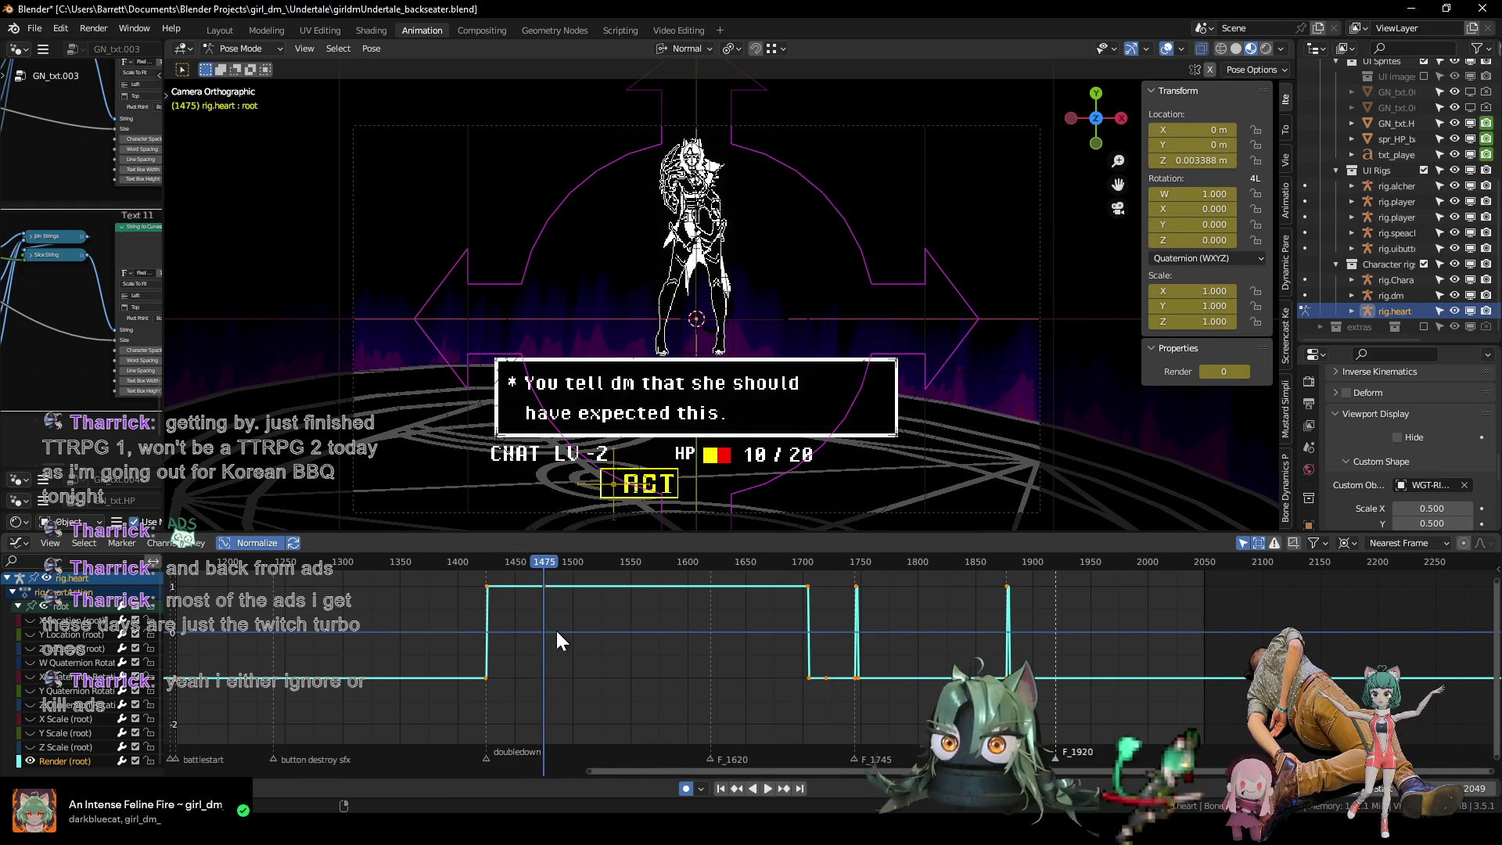
key(Right)
key(Right)
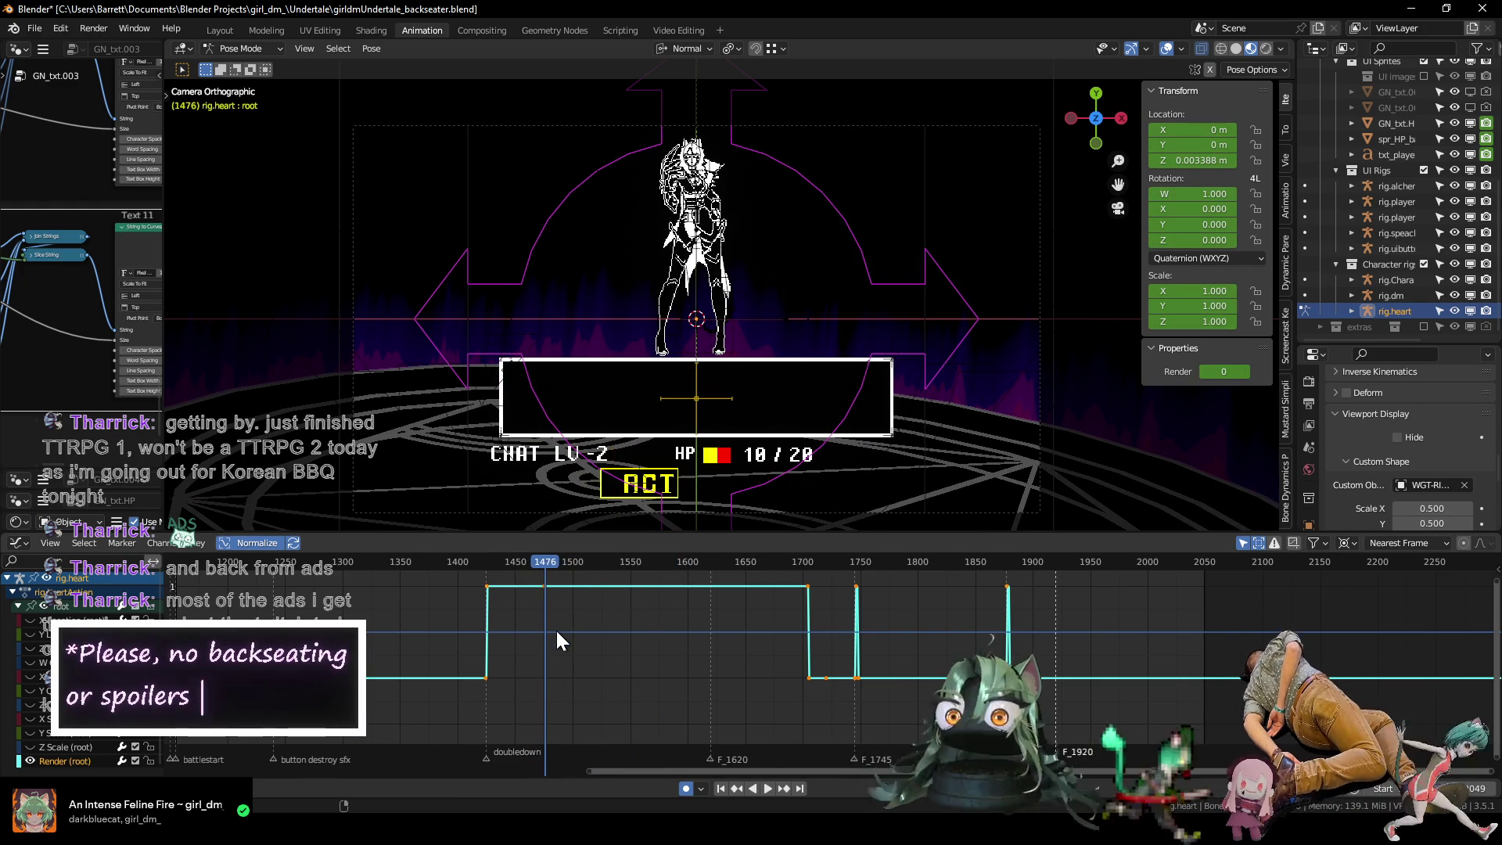
scroll(557, 633, up, 2)
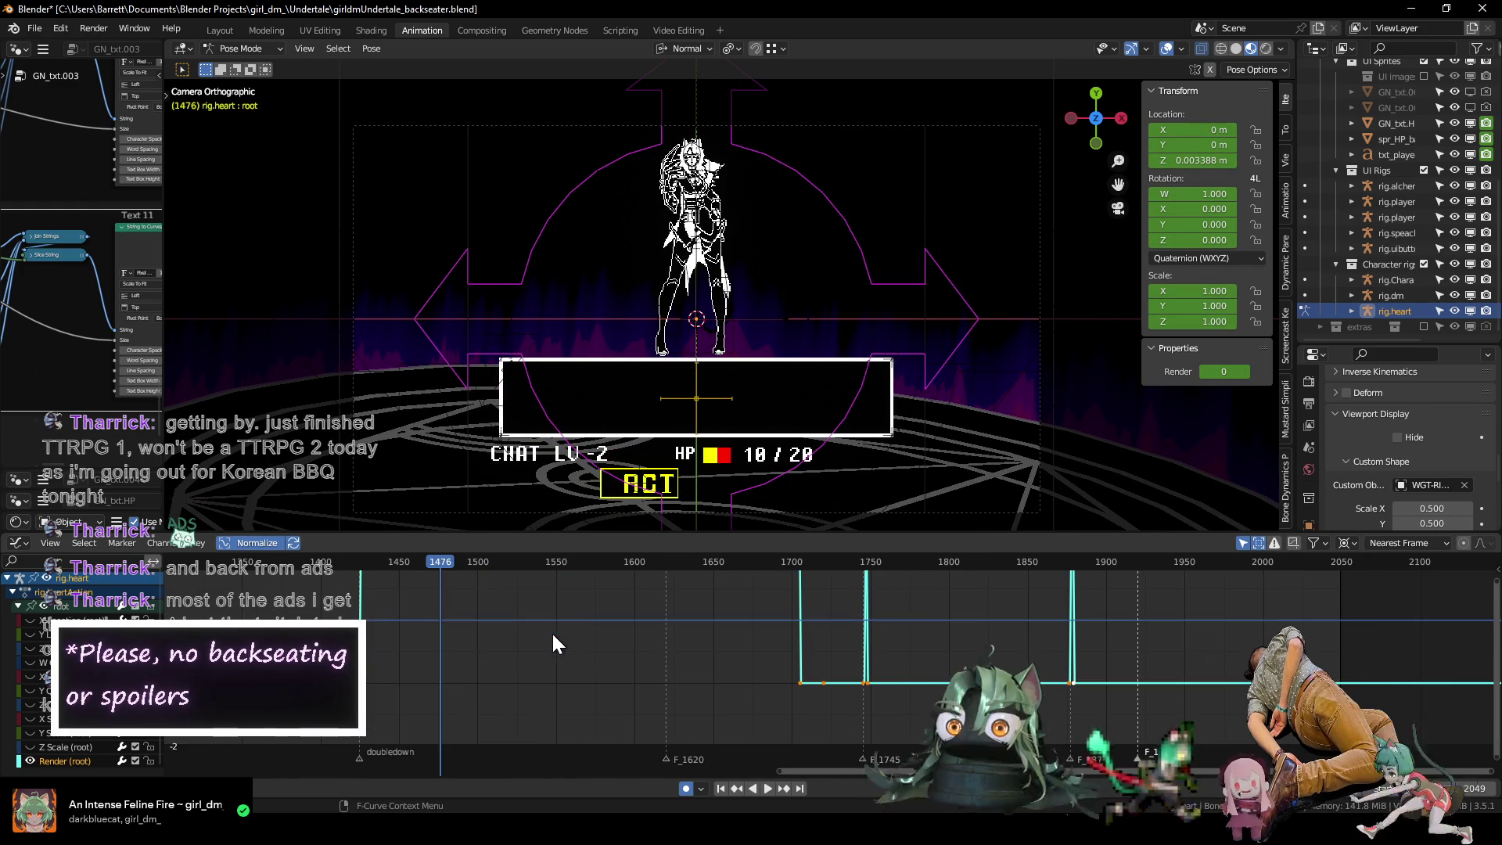
click(1204, 374)
Zoom the graph onto frames 1630–1840 around the 'You're illiterate...' dialogue.
scroll(571, 626, down, 2)
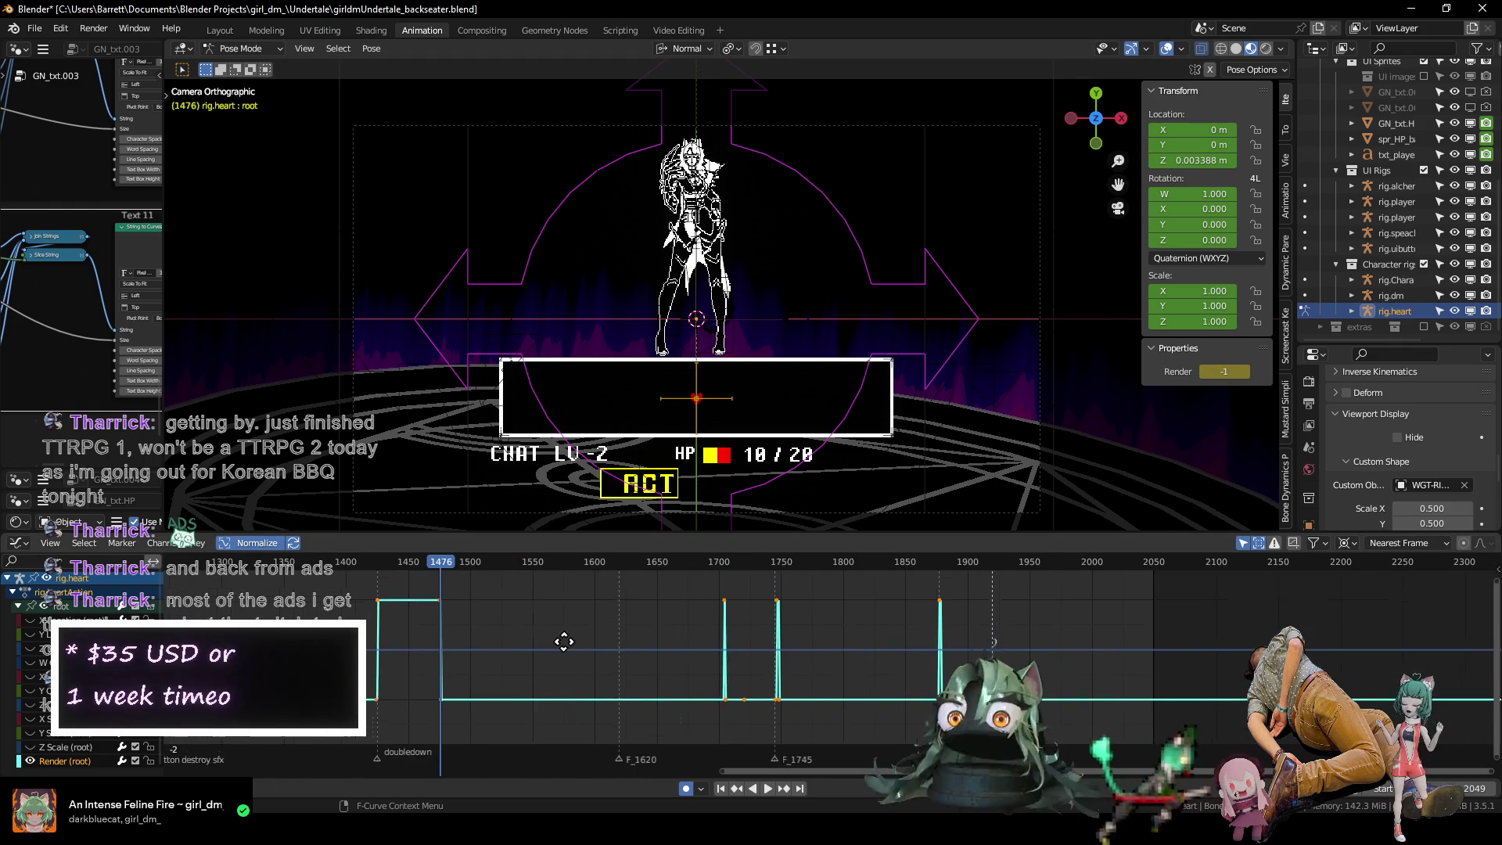
mouse_move(438, 561)
mouse_down()
mouse_move(679, 561)
mouse_move(285, 571)
mouse_move(729, 593)
mouse_move(717, 593)
mouse_up()
scroll(778, 650, up, 2)
mouse_move(764, 645)
ctrl+middle_down()
mouse_move(744, 636)
mouse_move(778, 671)
mouse_move(597, 646)
mouse_move(790, 648)
mouse_move(621, 644)
mouse_move(528, 590)
ctrl+middle_up()
mouse_move(543, 560)
mouse_down()
mouse_move(459, 562)
mouse_move(549, 572)
mouse_up()
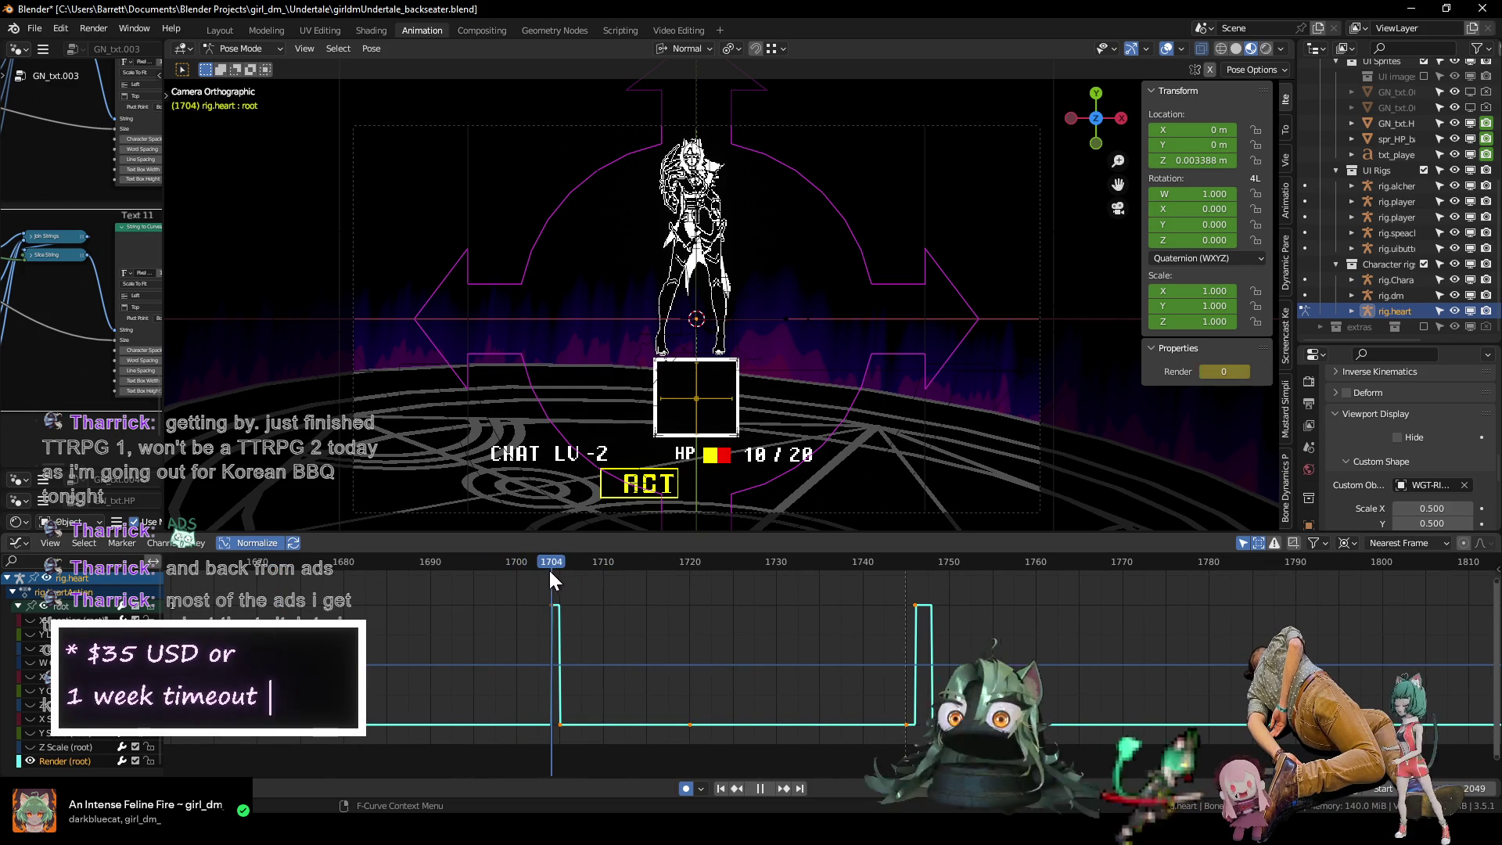
scroll(626, 663, down, 2)
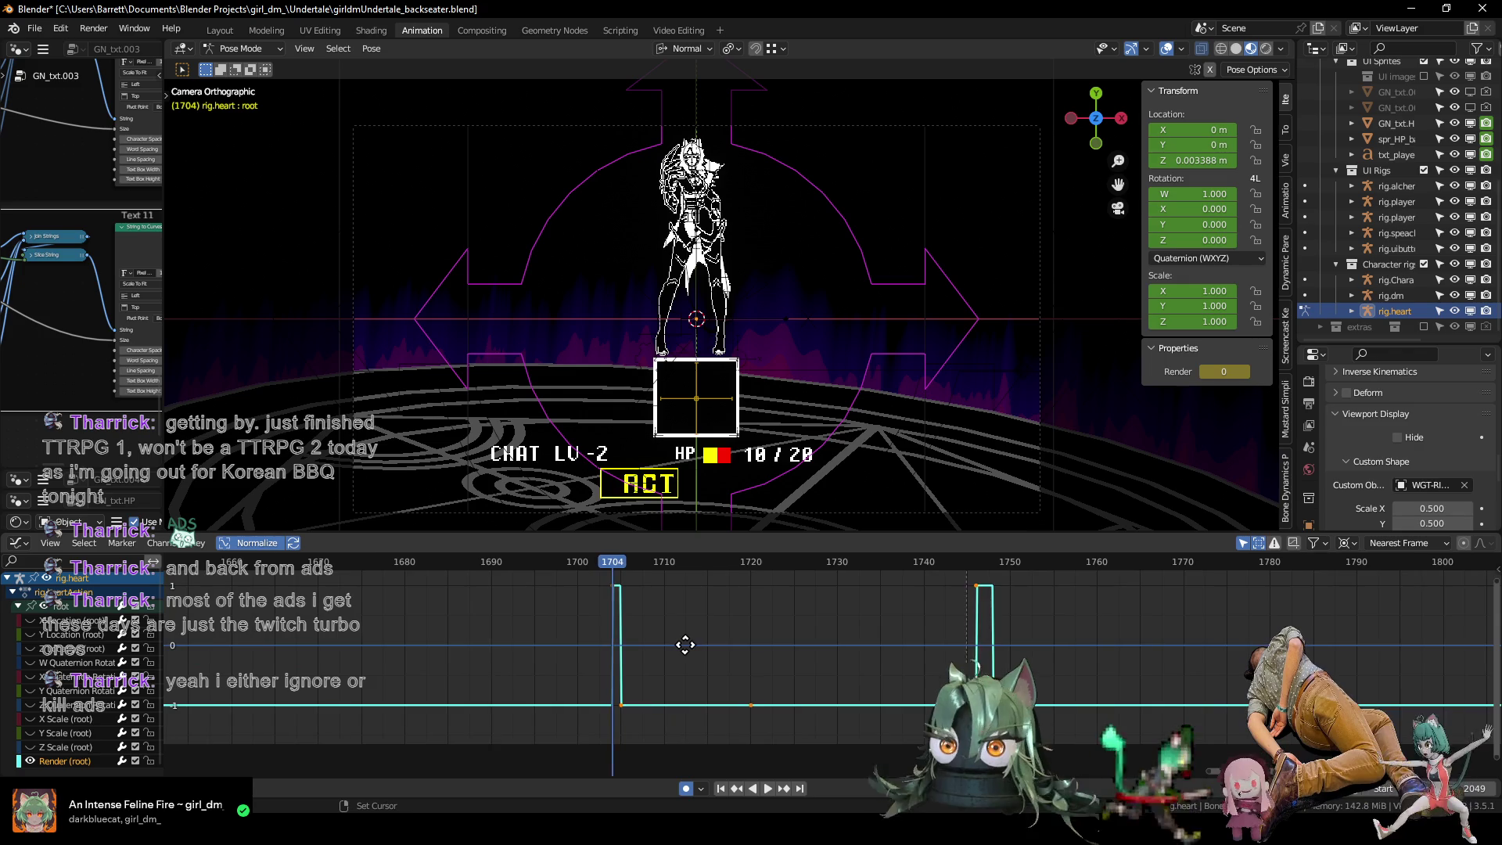
scroll(660, 656, up, 1)
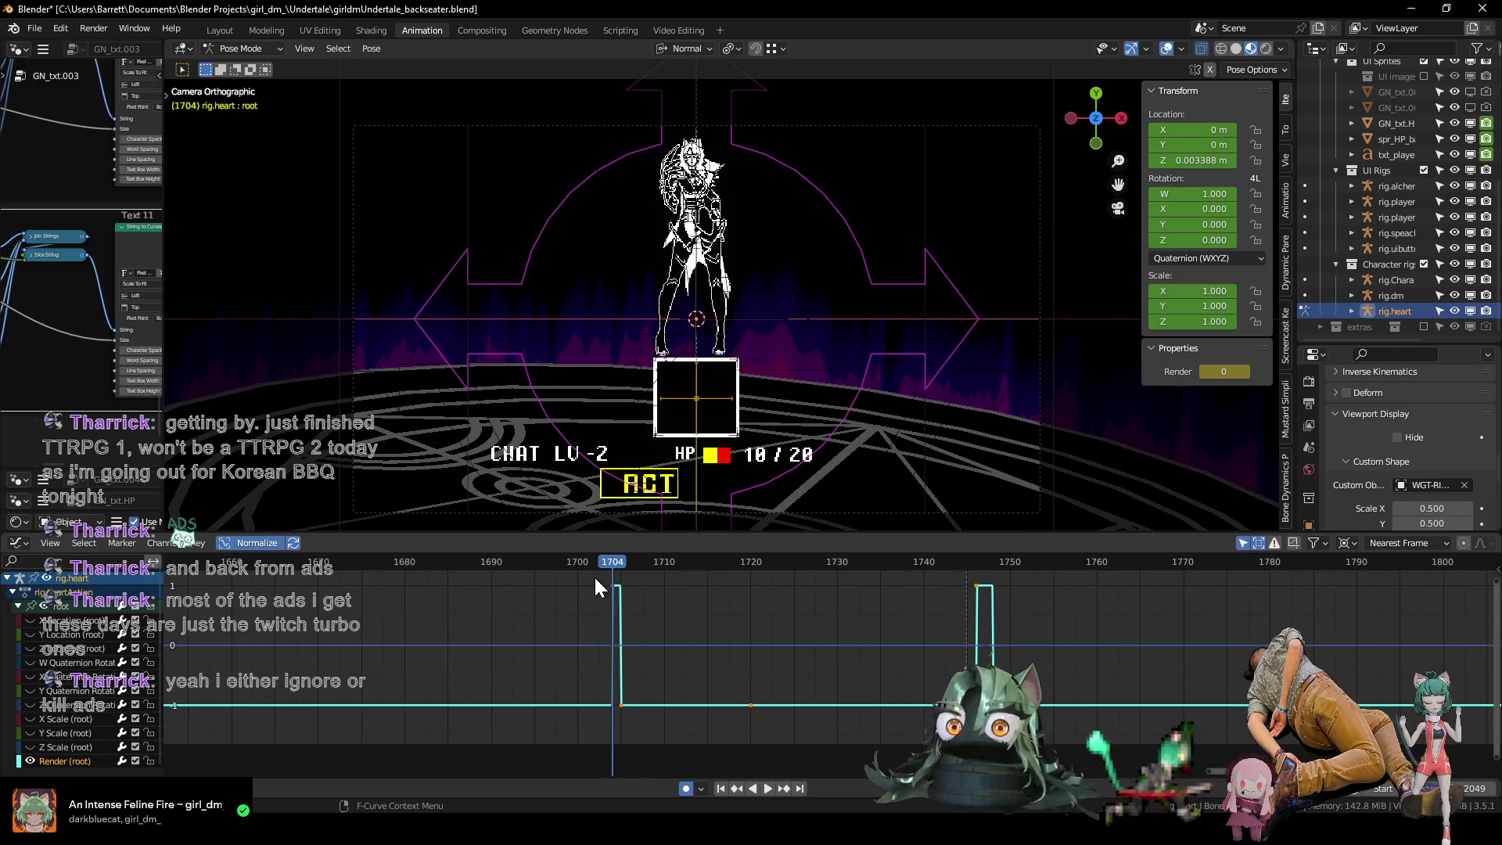
Move the rising Render key to frame 1702 and check its timing around frame 1680.
drag(616, 608, 596, 608)
key(Left)
key(Left)
key(Left)
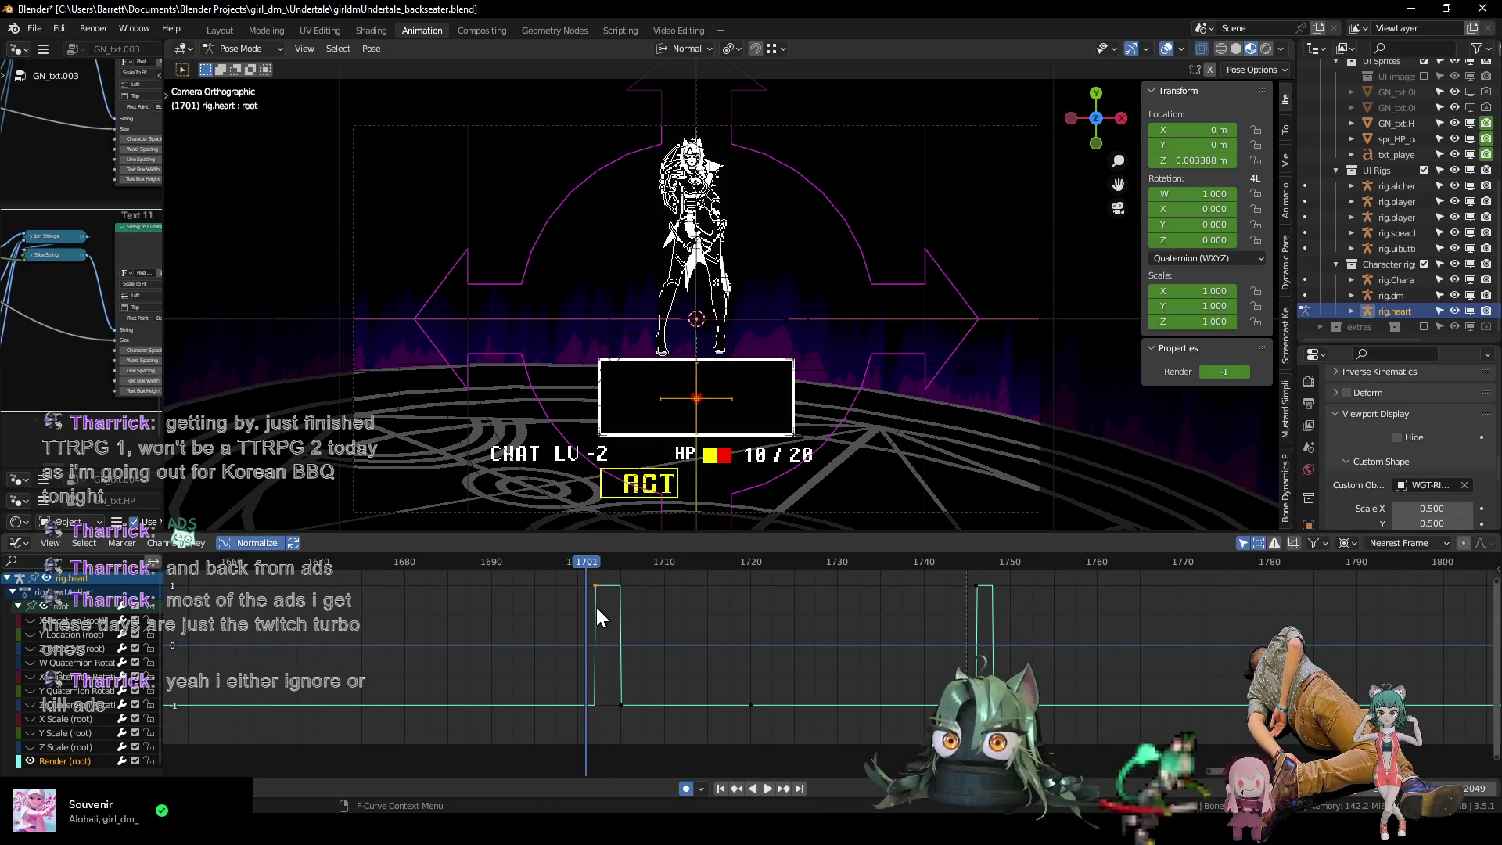
key(Right)
key(Left)
key(Left)
key(Left)
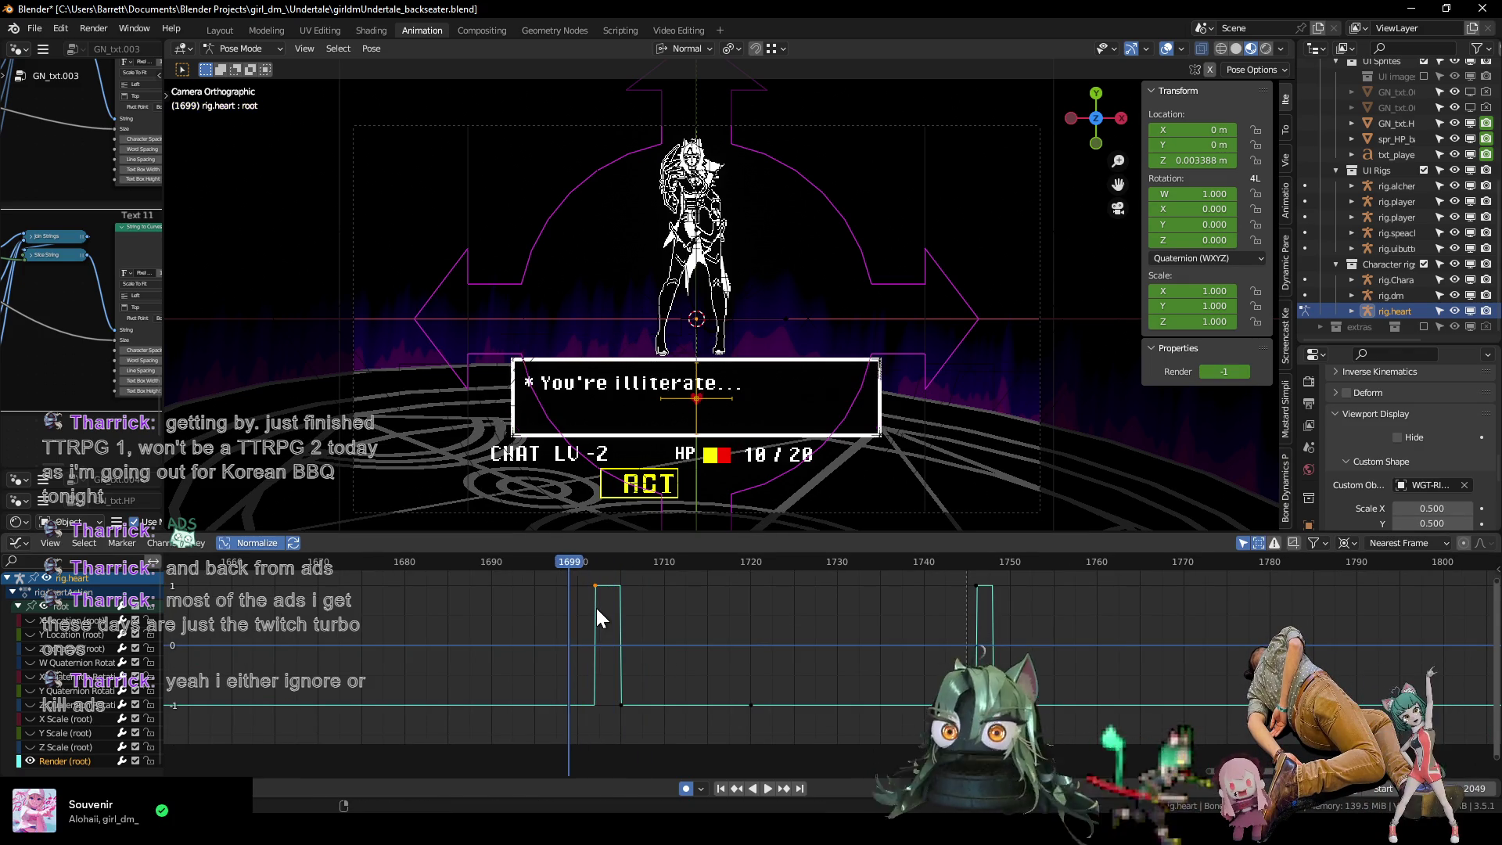
scroll(595, 614, down, 2)
scroll(588, 622, down, 2)
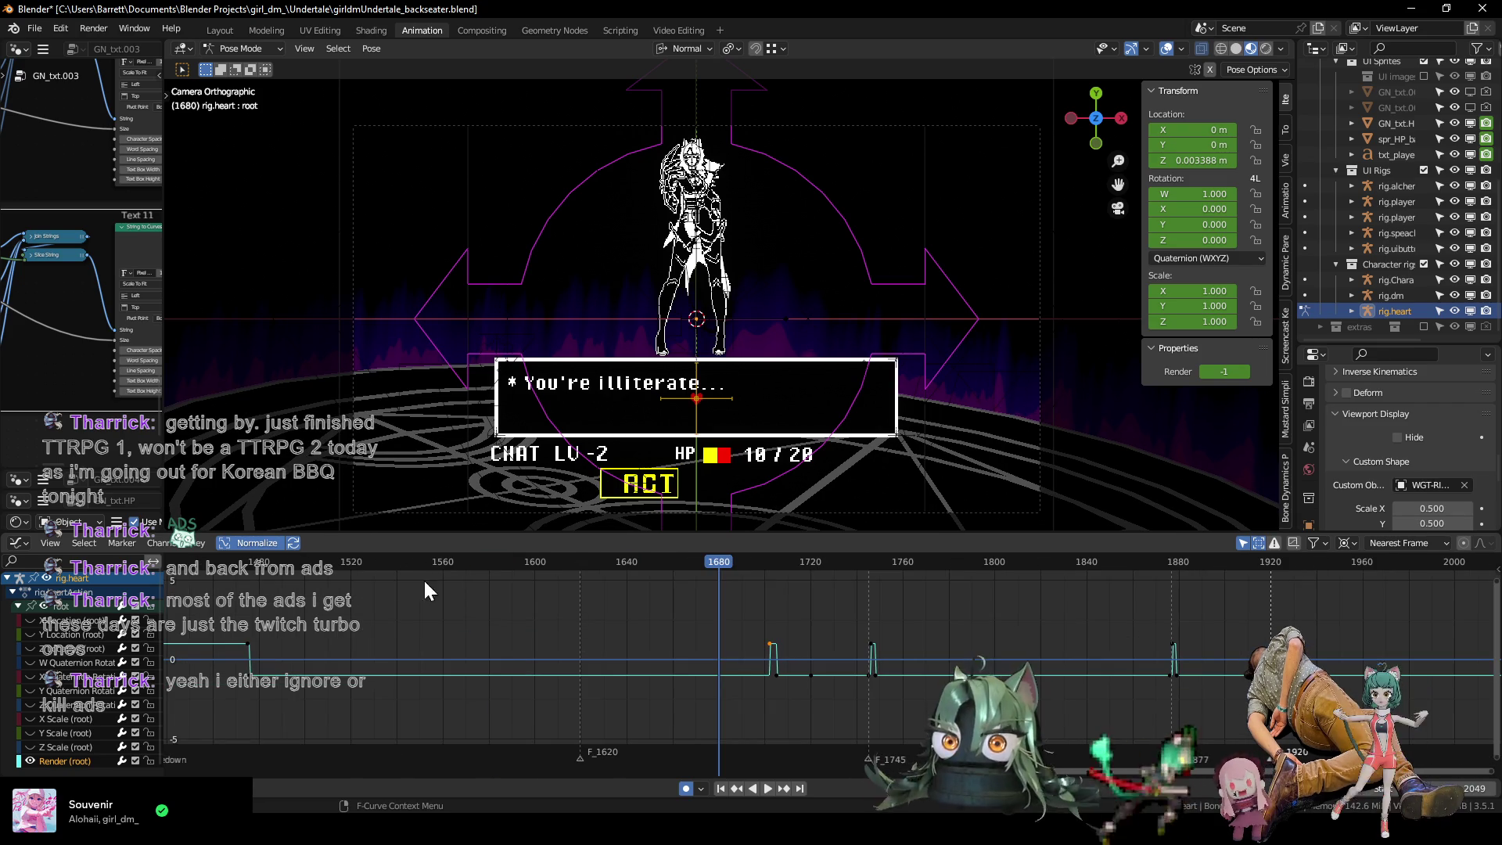
click(201, 562)
Review the dialogue playback from frame 1475 and from the doubledown marker.
key(space)
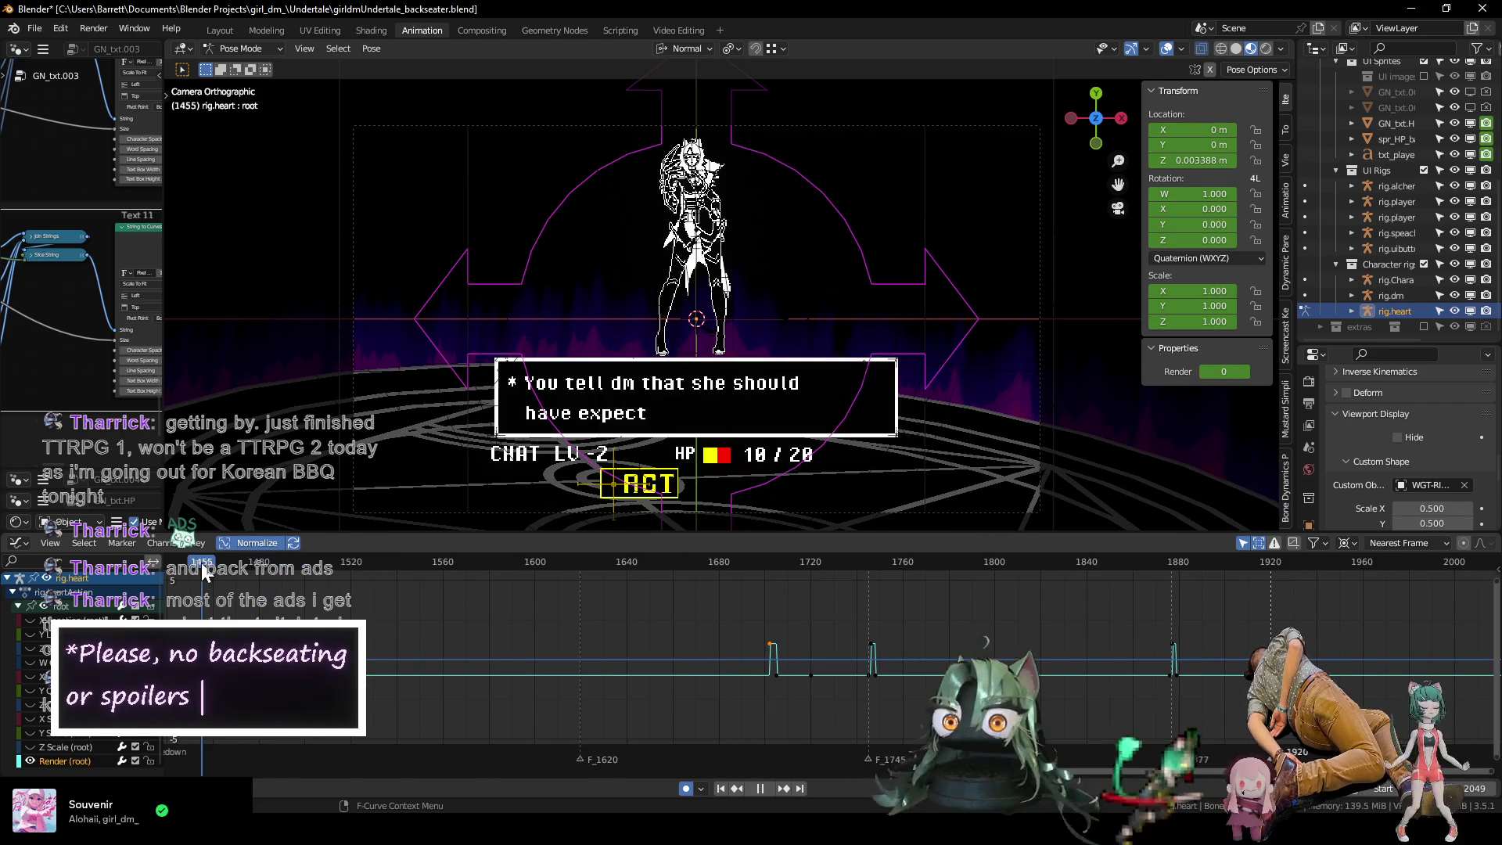
mouse_move(213, 569)
mouse_down()
mouse_move(618, 560)
mouse_move(261, 566)
mouse_move(386, 573)
mouse_up()
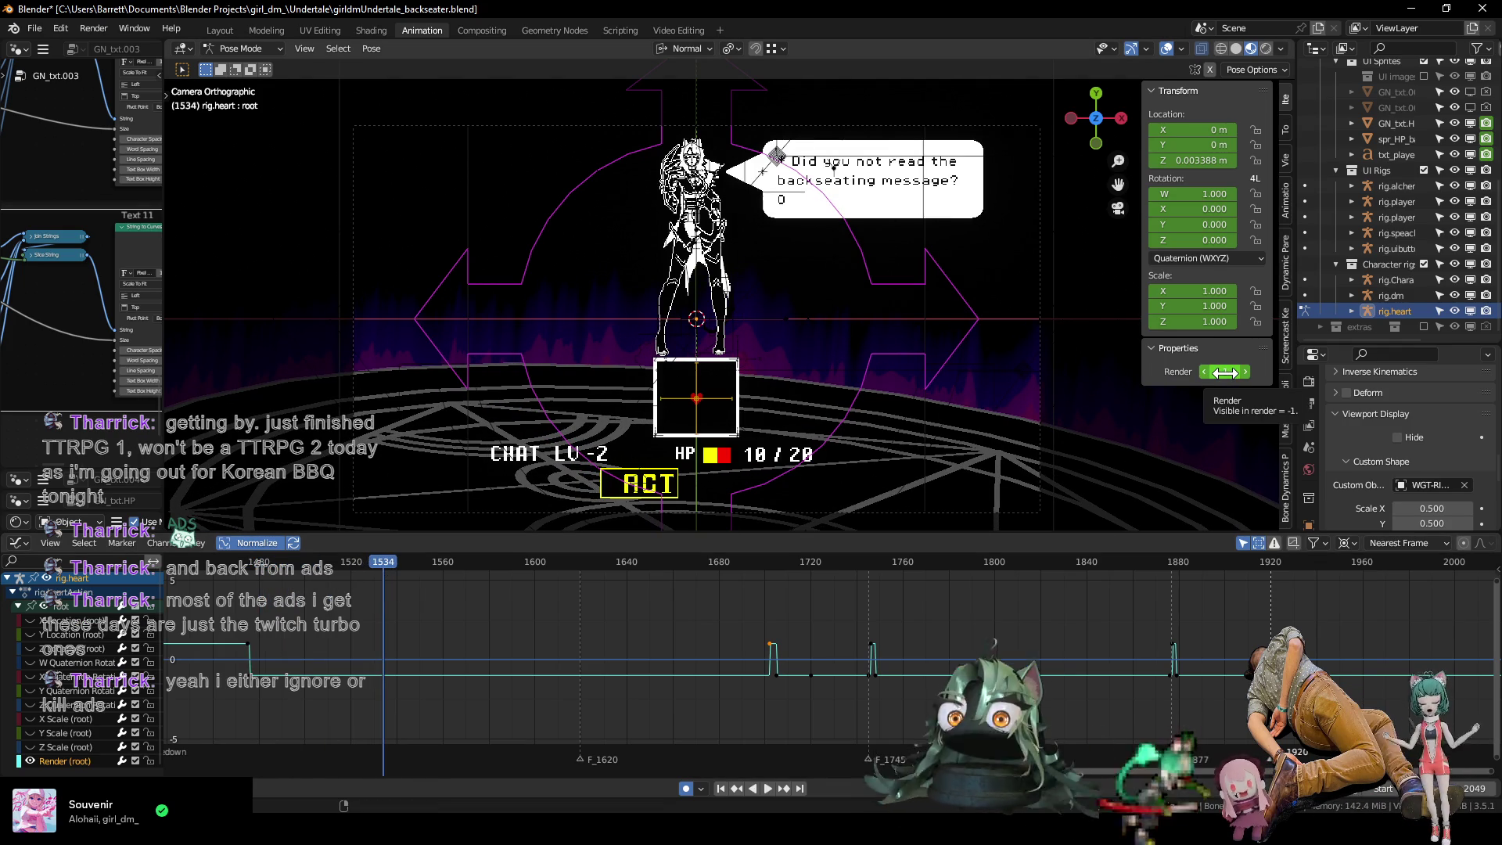
mouse_move(381, 565)
mouse_down()
mouse_move(214, 580)
mouse_move(248, 587)
mouse_up()
key(space)
middle_drag(248, 584, 446, 592)
key(space)
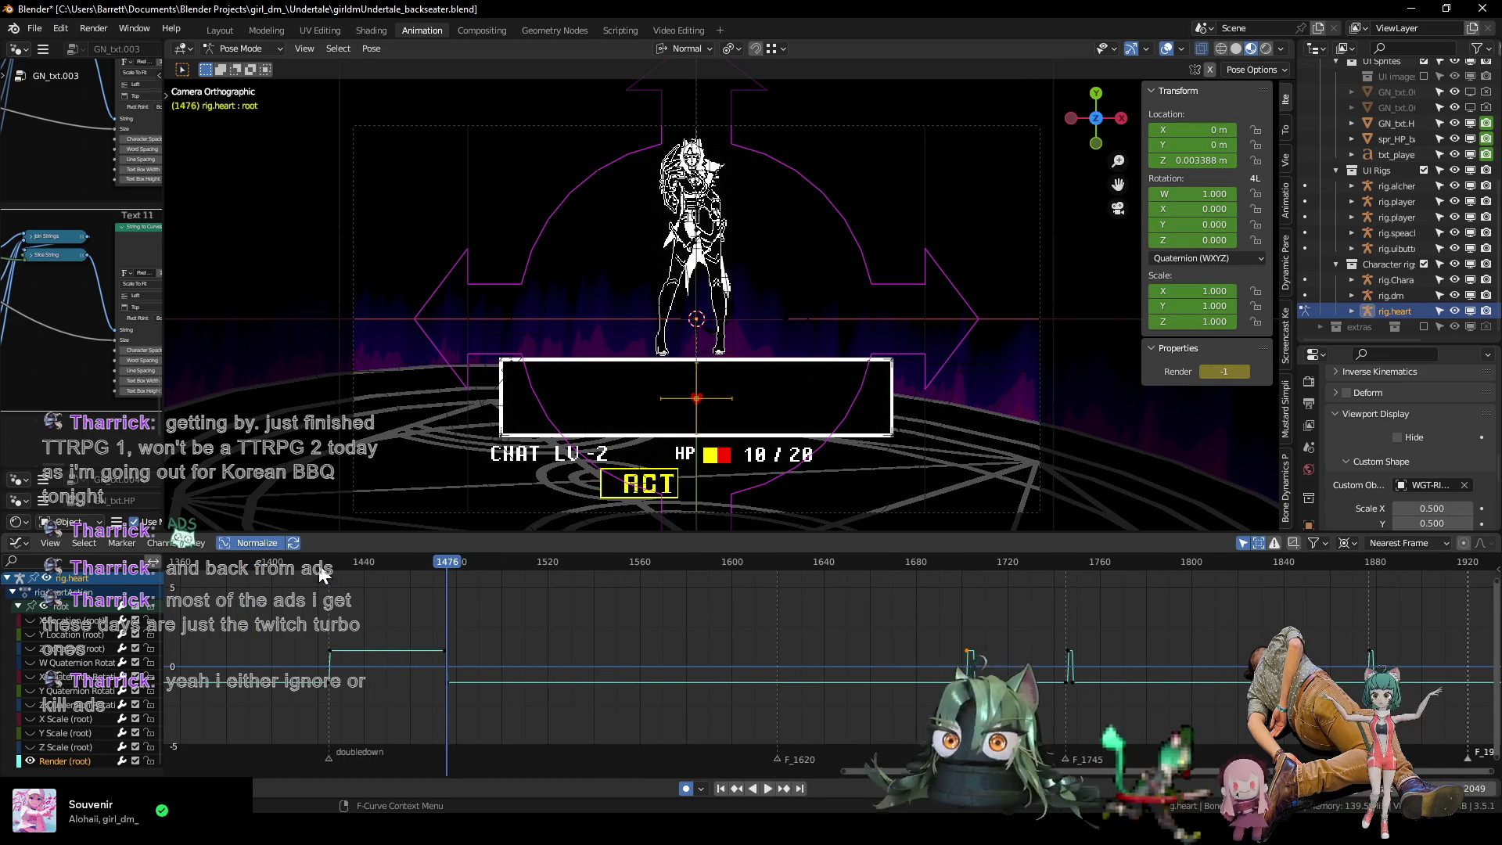
click(321, 575)
key(space)
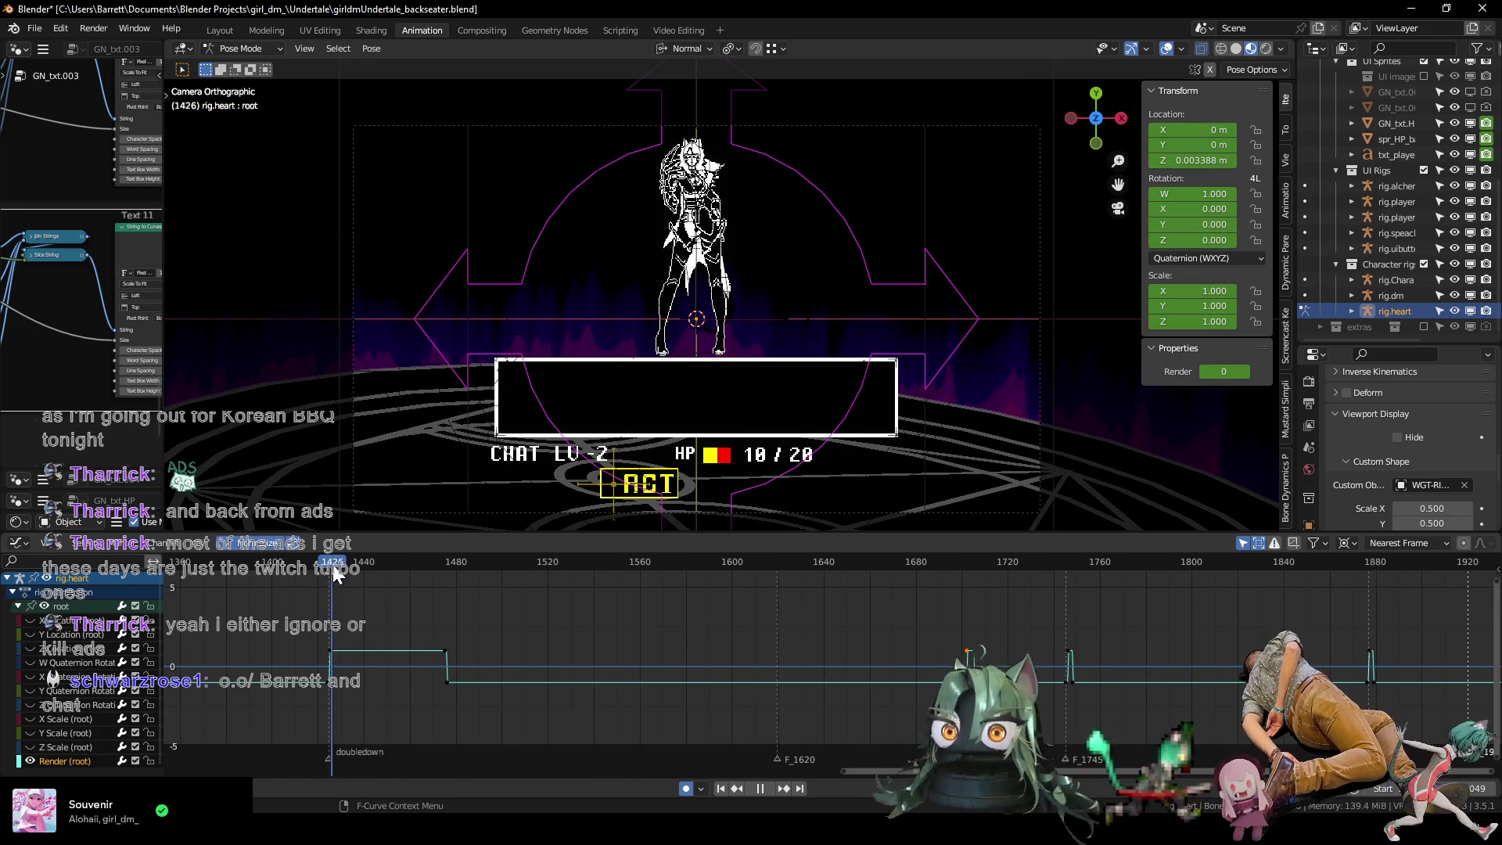
mouse_move(407, 565)
mouse_down()
mouse_move(800, 557)
mouse_move(379, 583)
mouse_move(450, 589)
mouse_up()
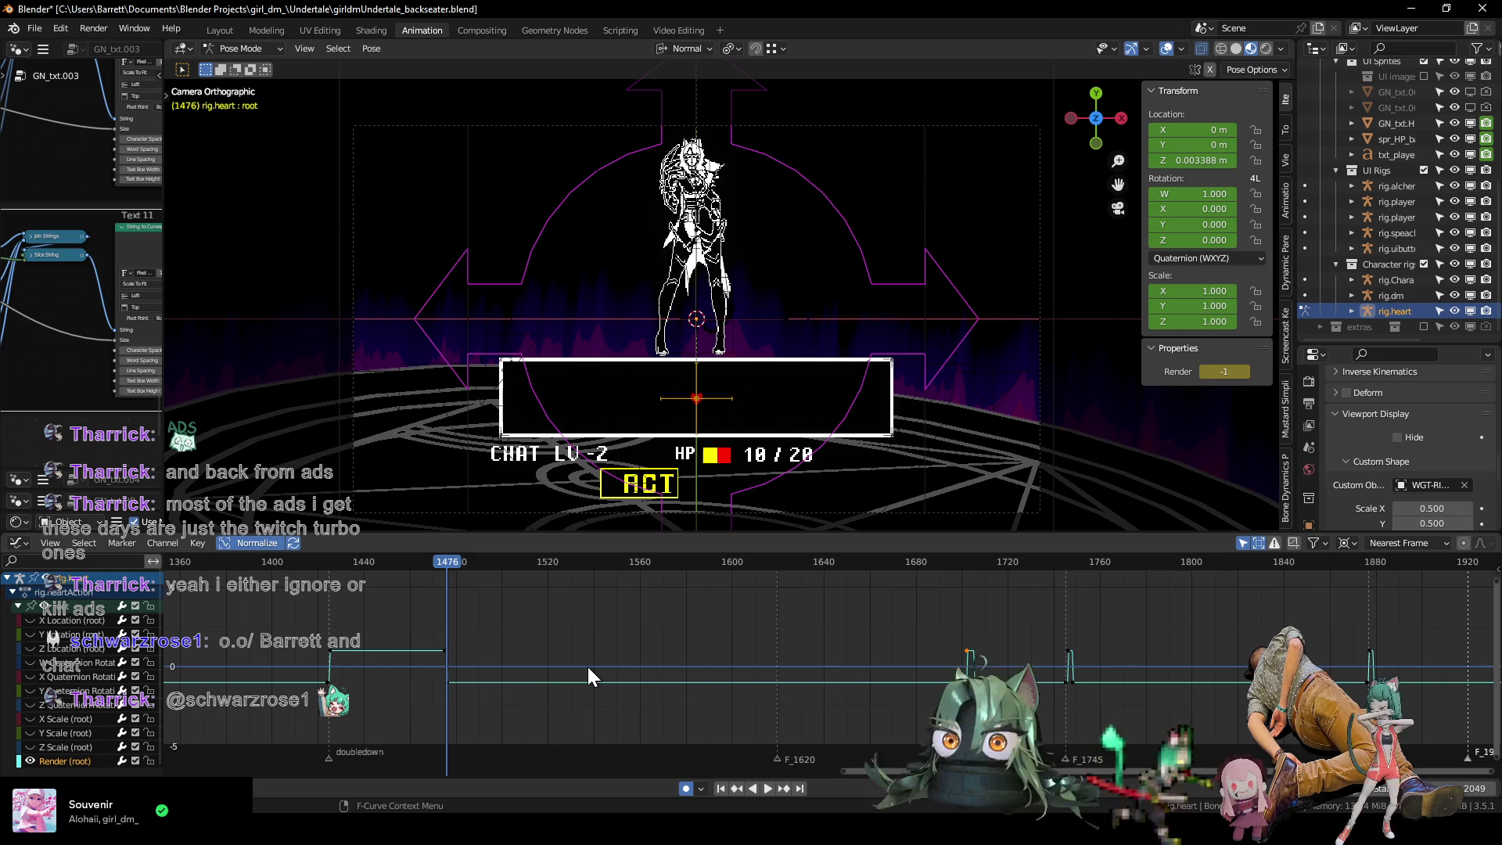
Check the keyframes at 1476 and 1704, then review the dialogue frames from 1416 to 1616.
key(Up)
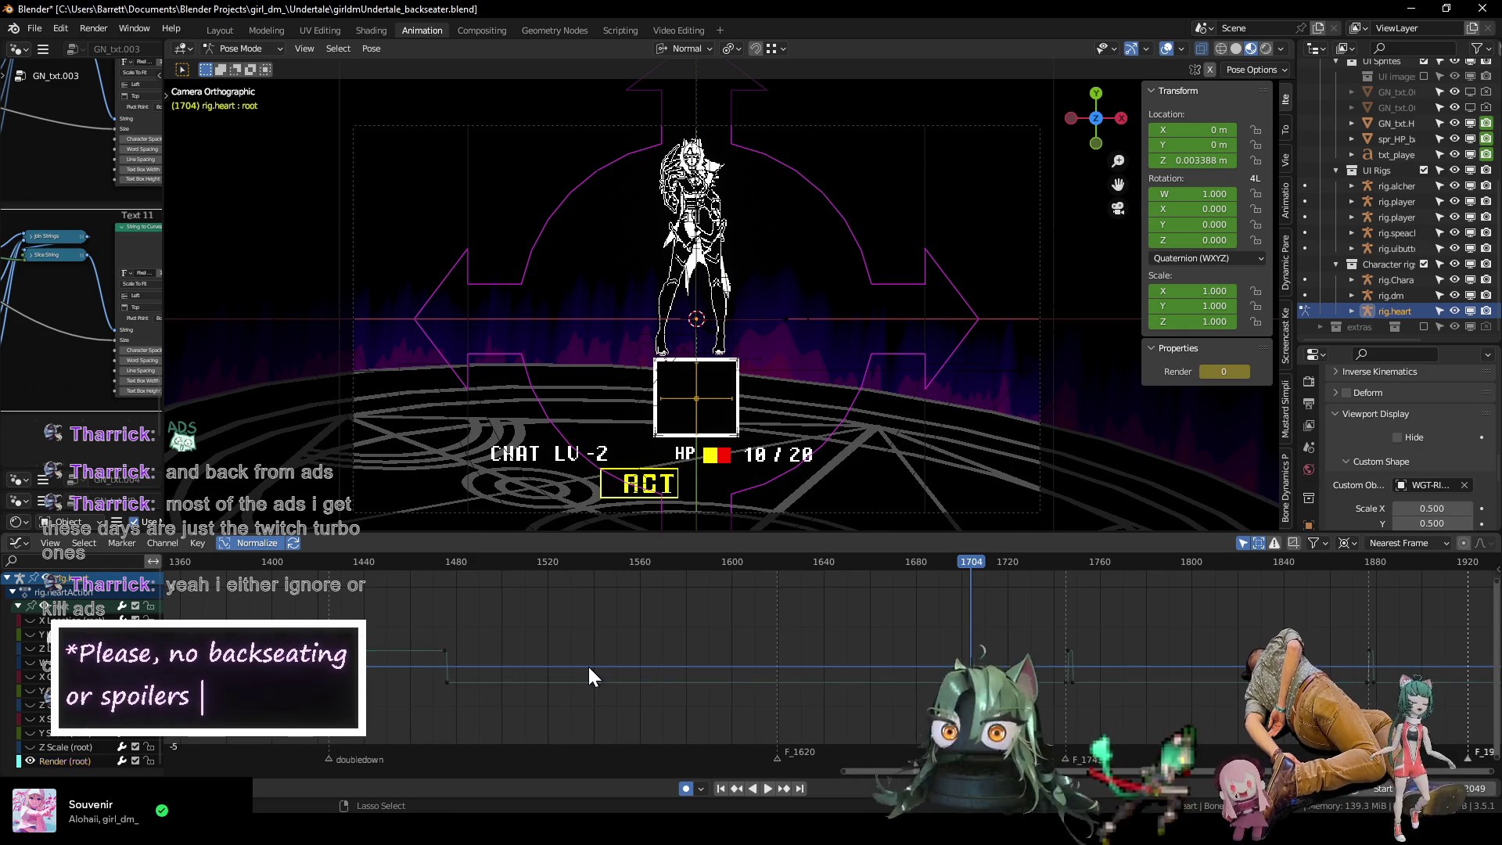
key(Down)
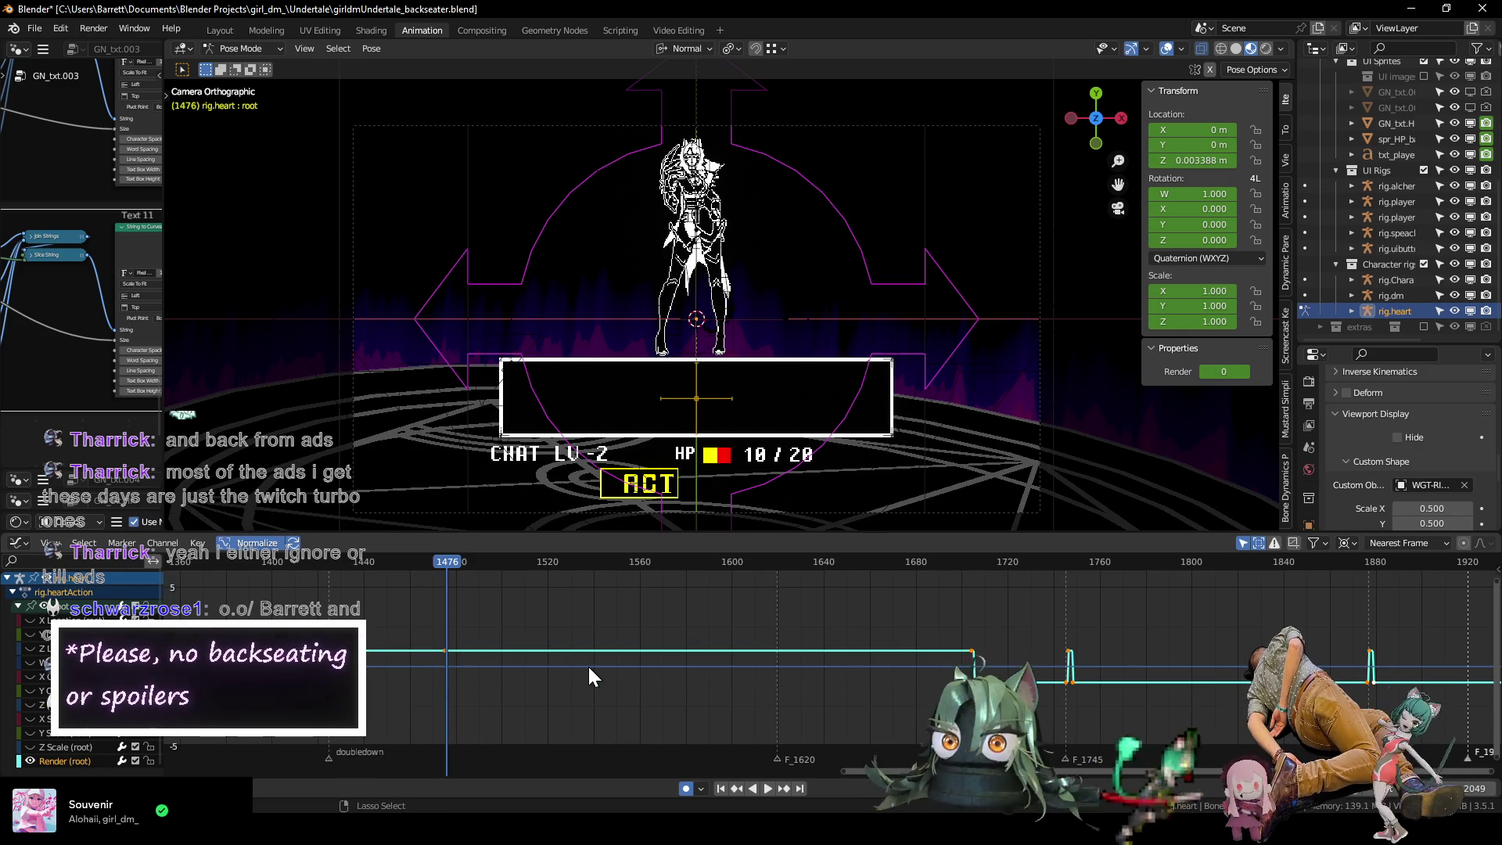
click(309, 561)
key(space)
drag(310, 561, 941, 577)
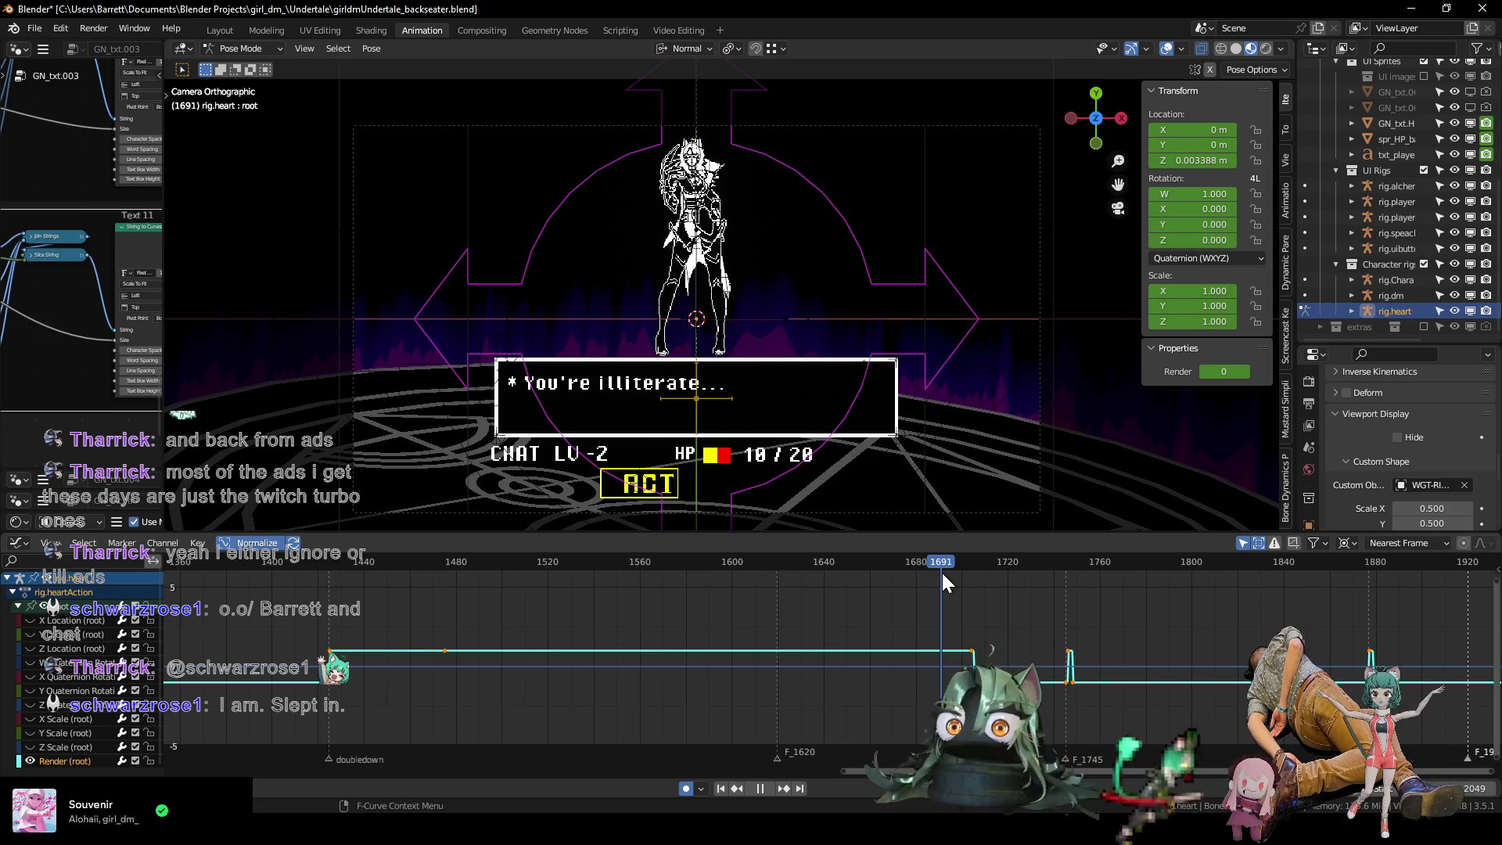
drag(942, 573, 711, 592)
key(Escape)
scroll(610, 626, down, 5)
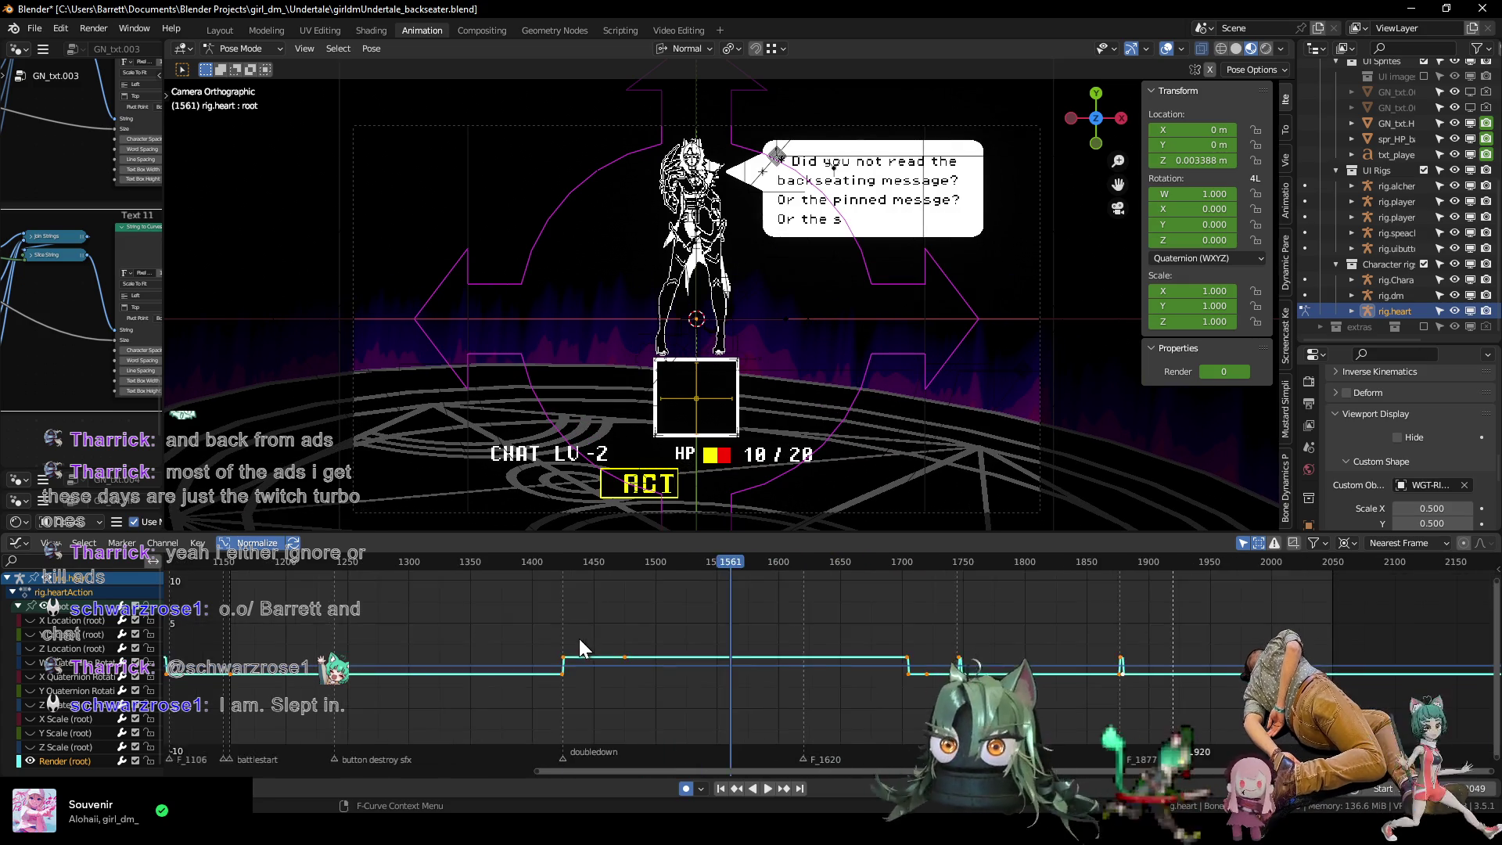
drag(410, 571, 1083, 554)
At frame 1920, reveal all of the heart rig's hidden curves and return to the dope sheet.
mouse_move(1074, 622)
middle_down()
mouse_move(991, 635)
mouse_move(764, 617)
mouse_move(770, 640)
mouse_move(584, 621)
mouse_move(642, 624)
middle_up()
scroll(991, 636, up, 5)
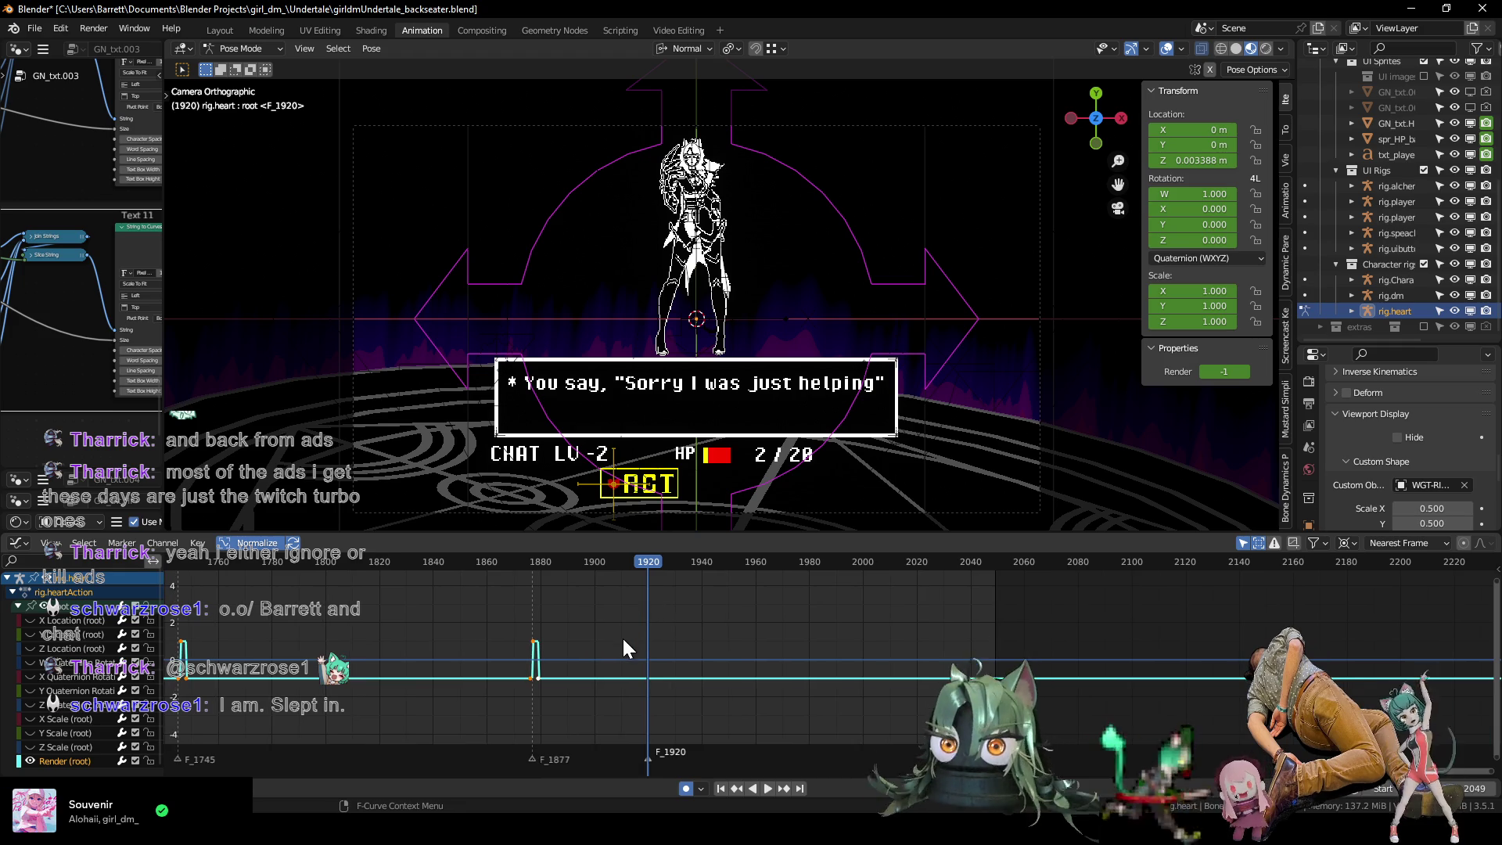
key(alt+h)
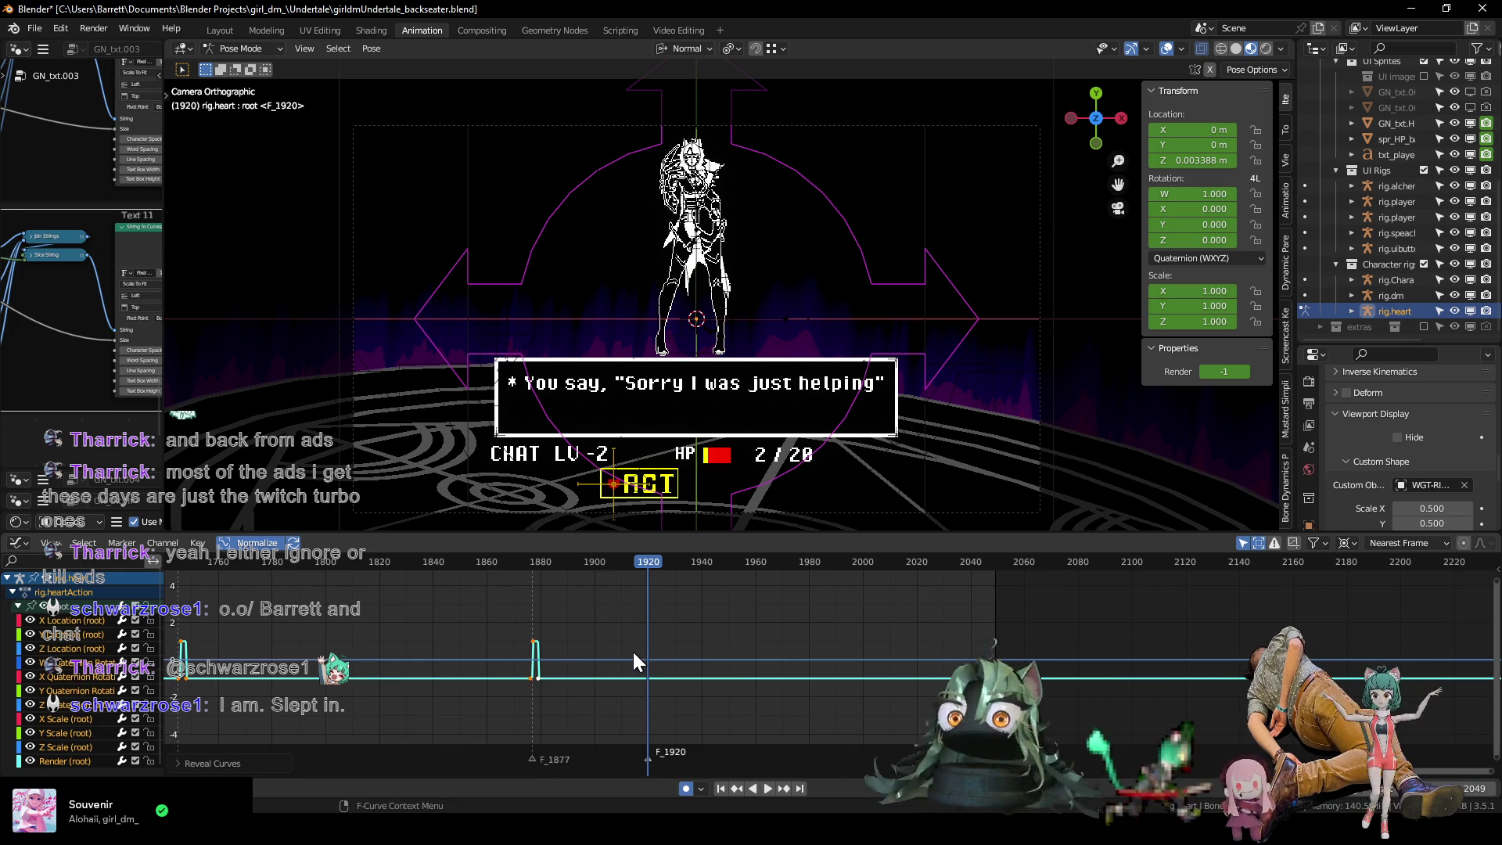
key(ctrl+Tab)
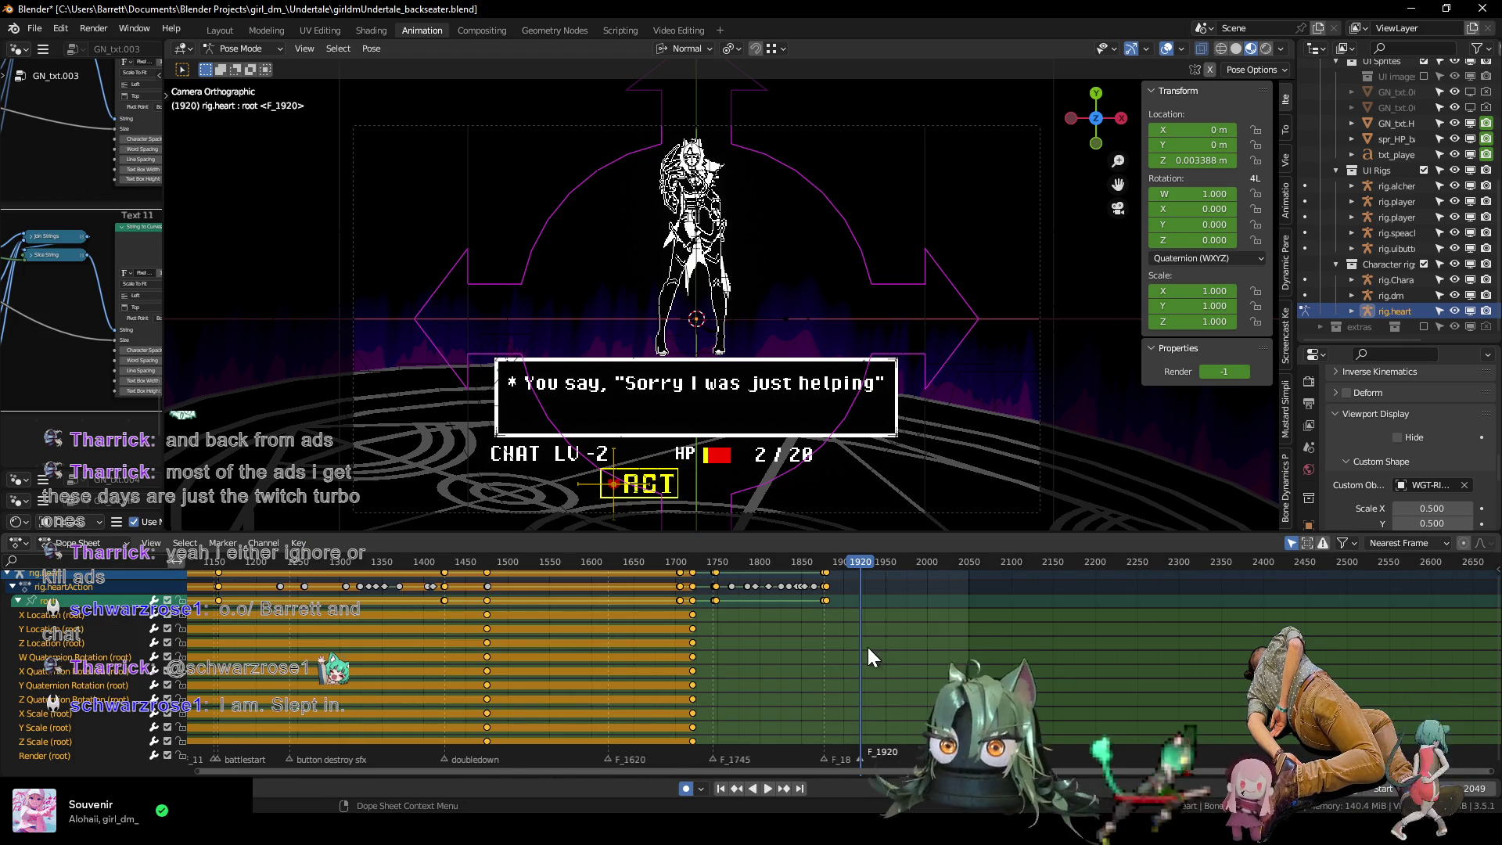
Move to around frame 1901, pan the camera view up slightly and collapse the root channel.
scroll(612, 577, up, 3)
drag(612, 564, 724, 577)
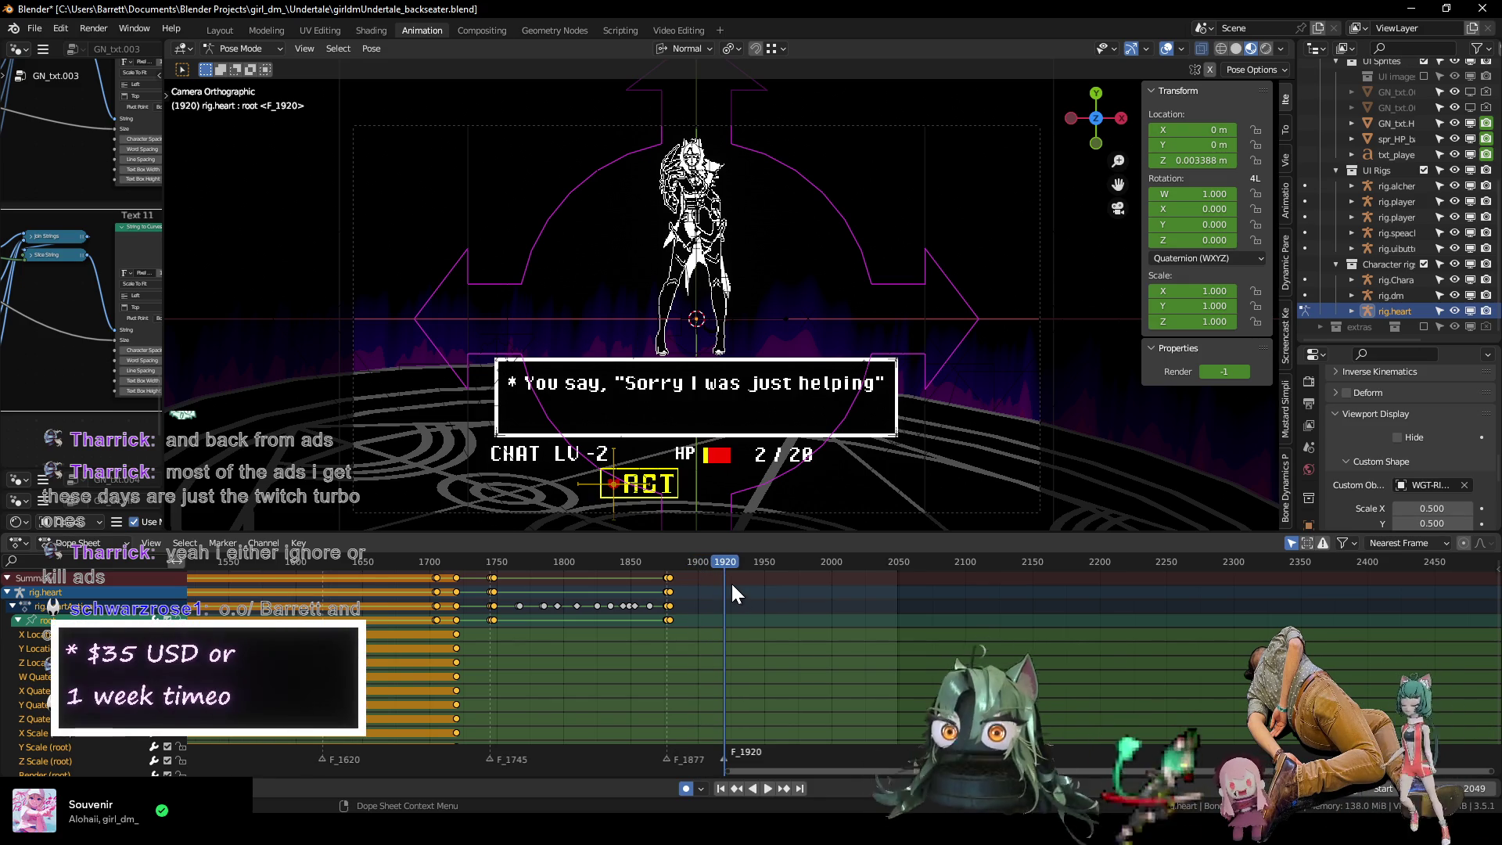
scroll(755, 634, up, 4)
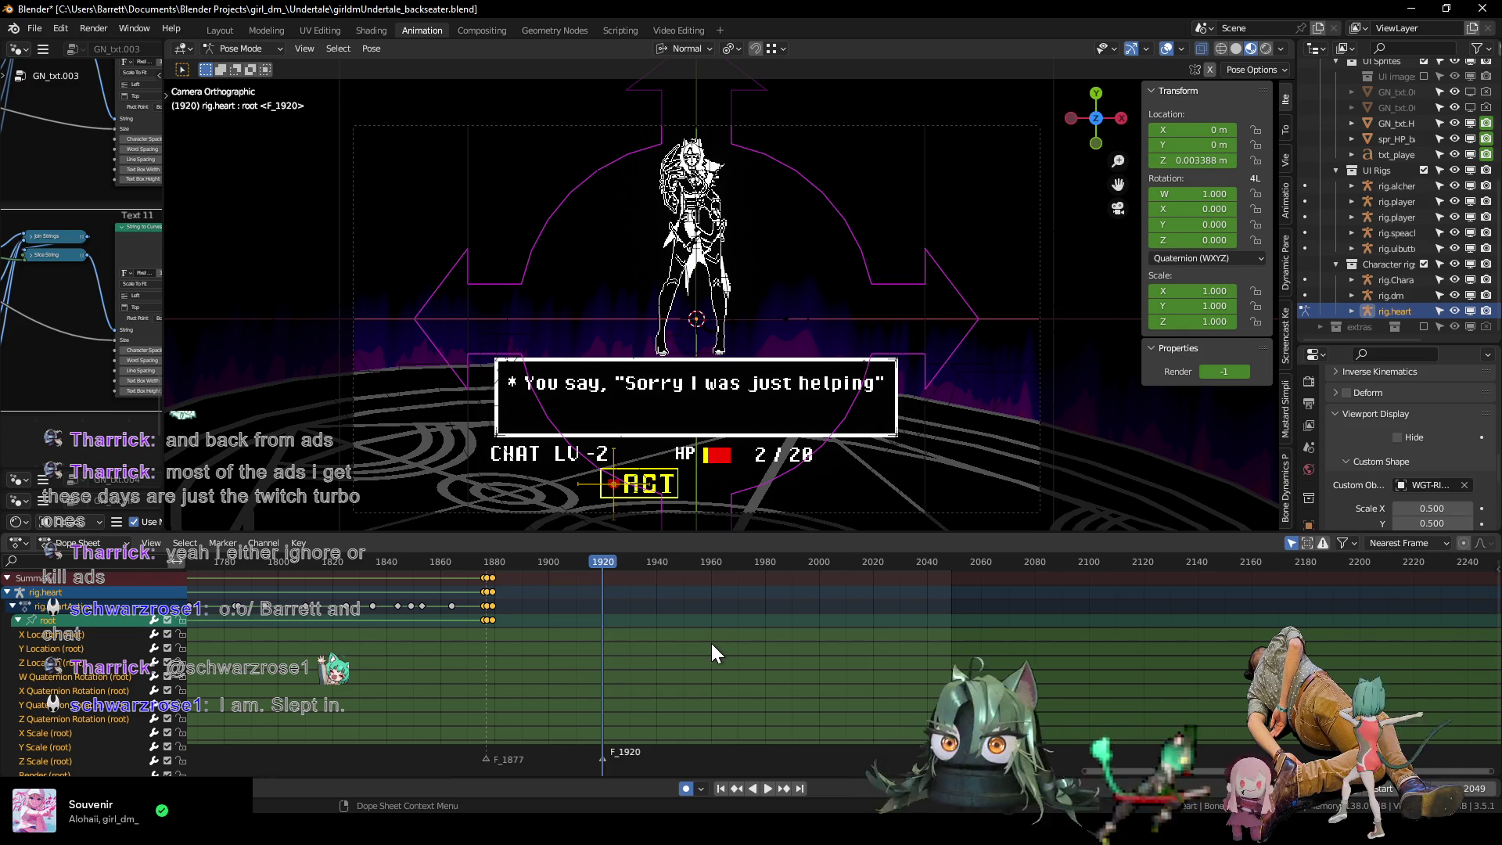
key(Left)
key(Left)
key(Left)
key(Left)
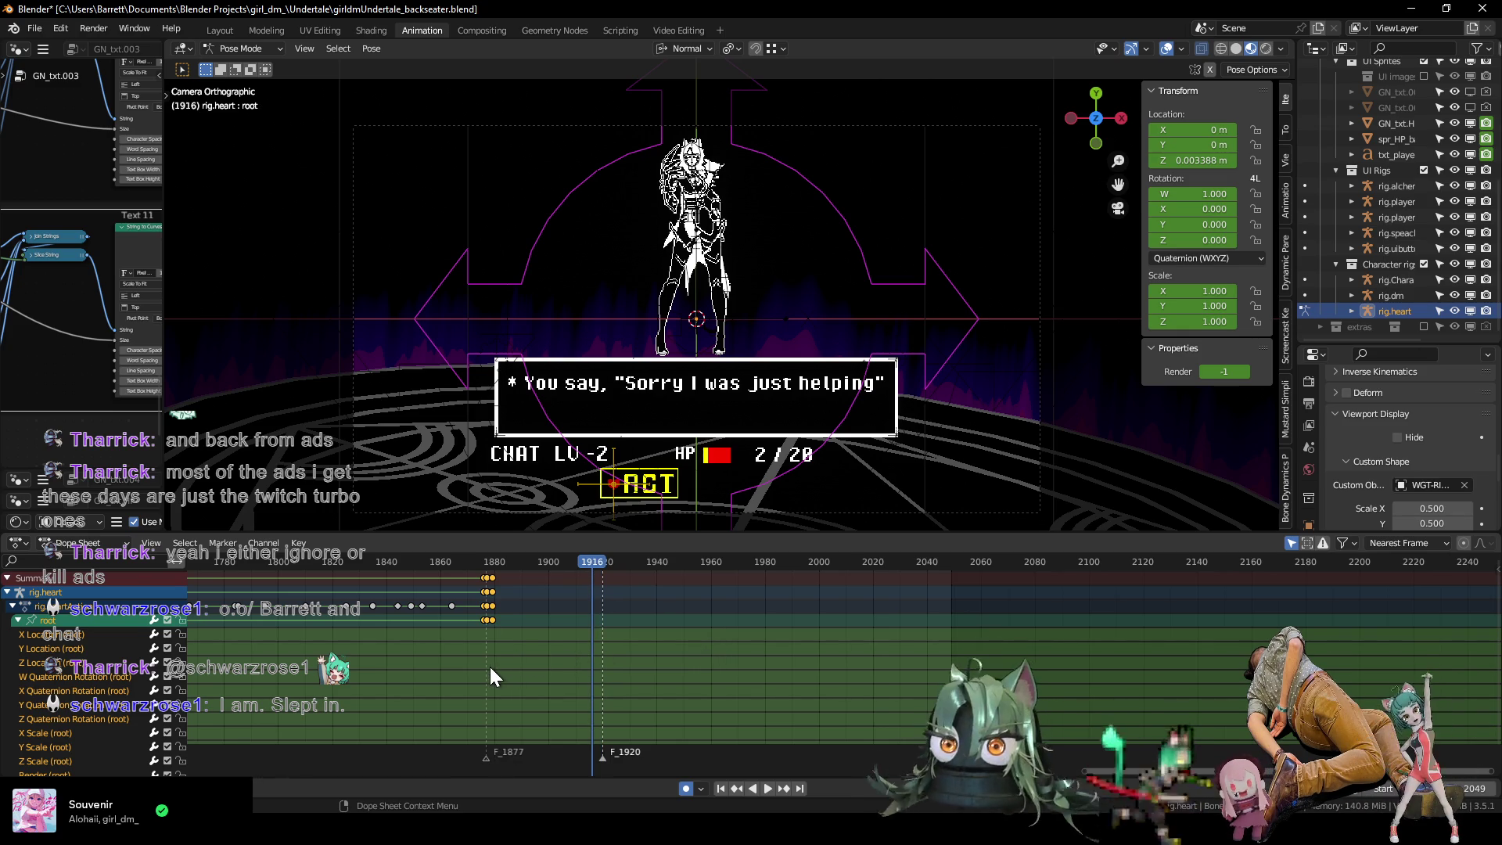
drag(463, 558, 552, 566)
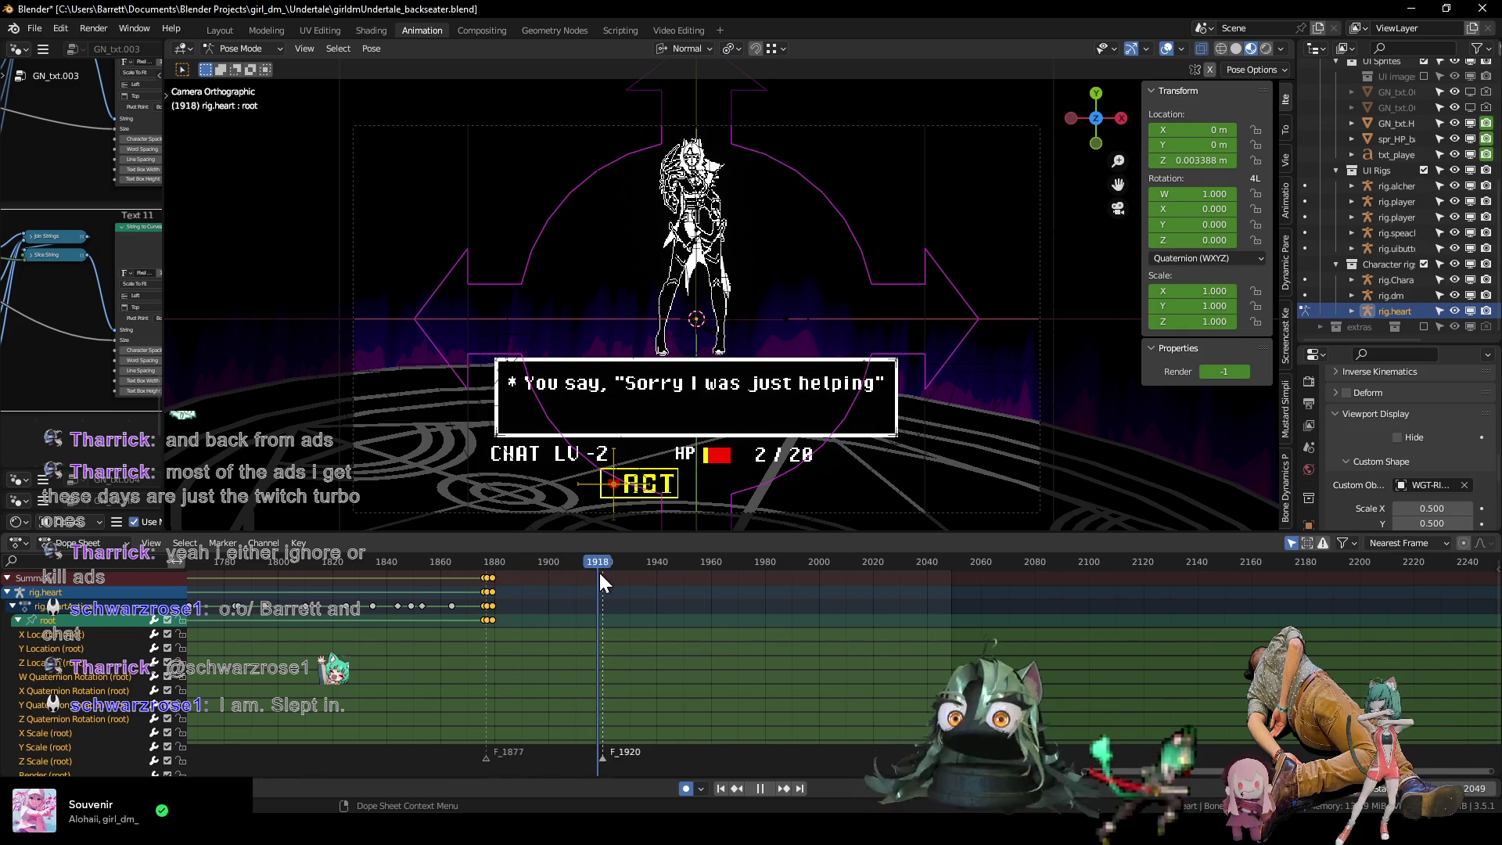
shift+middle_drag(614, 462, 623, 434)
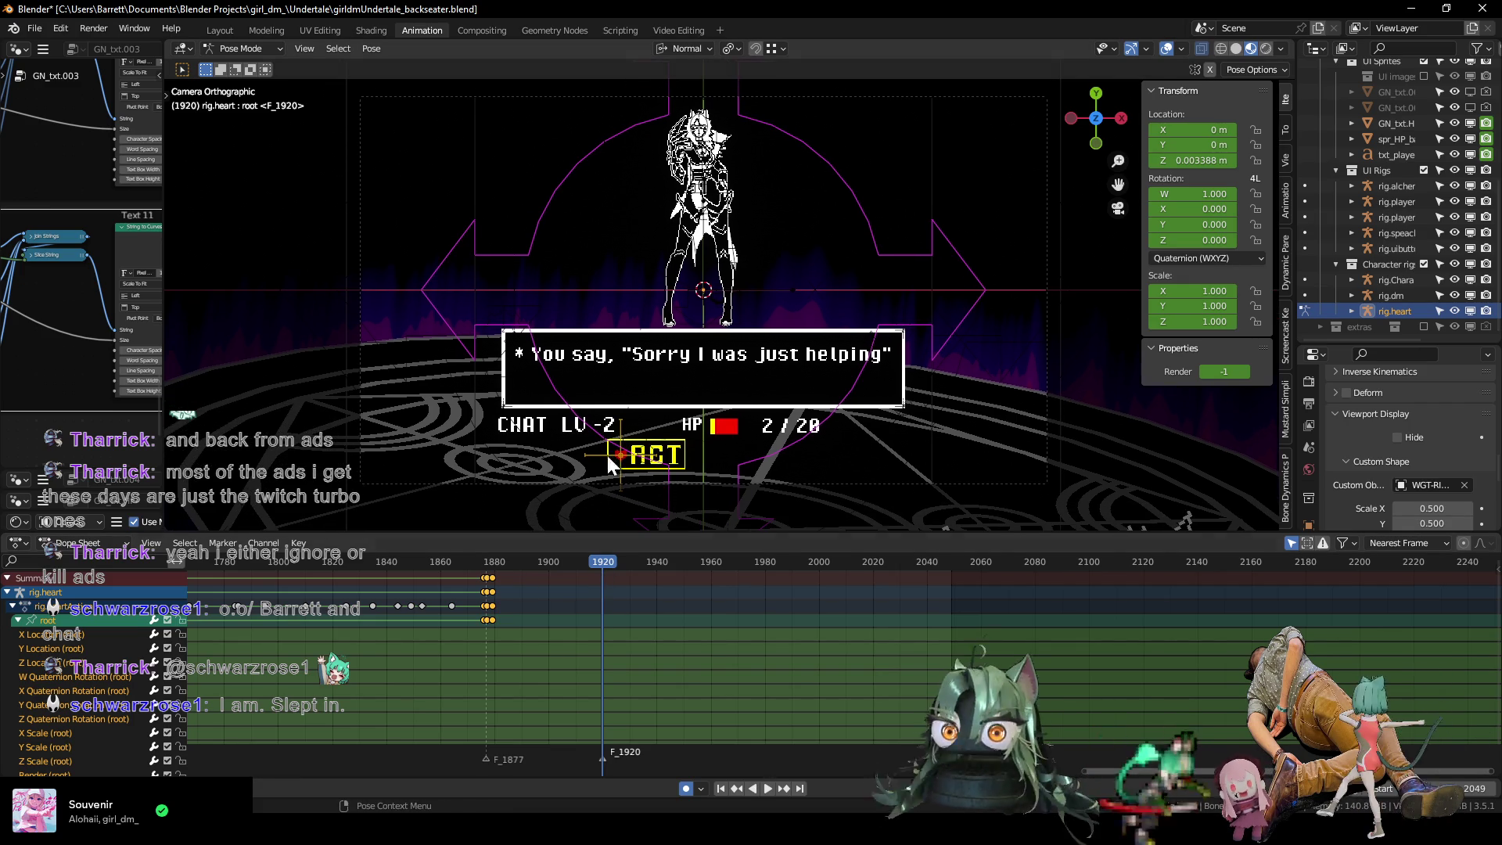
click(16, 621)
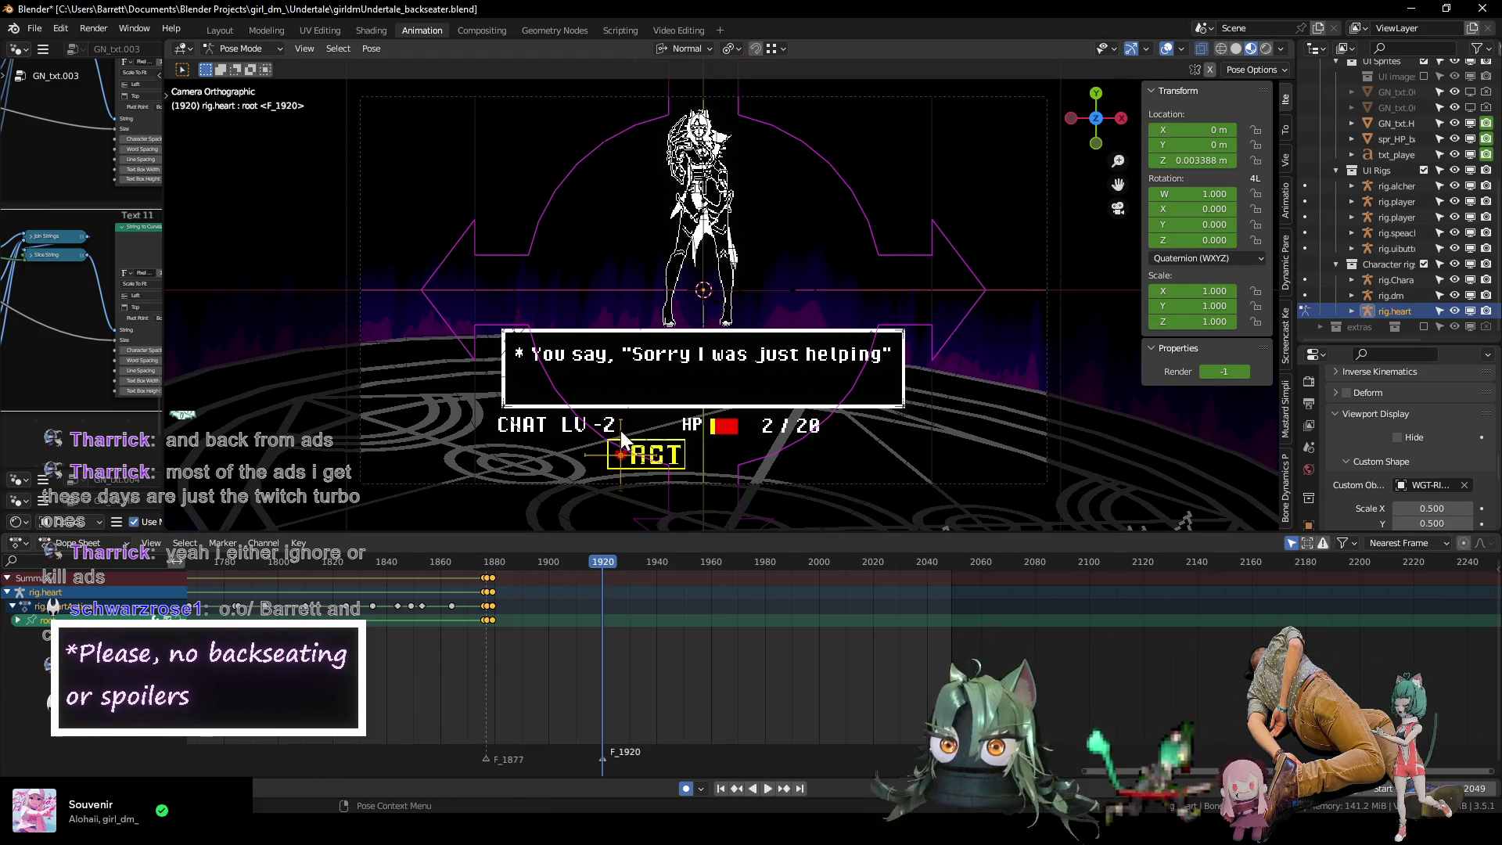
Key the whole heart rig at frame 1920 and check the dialogue there.
key(k)
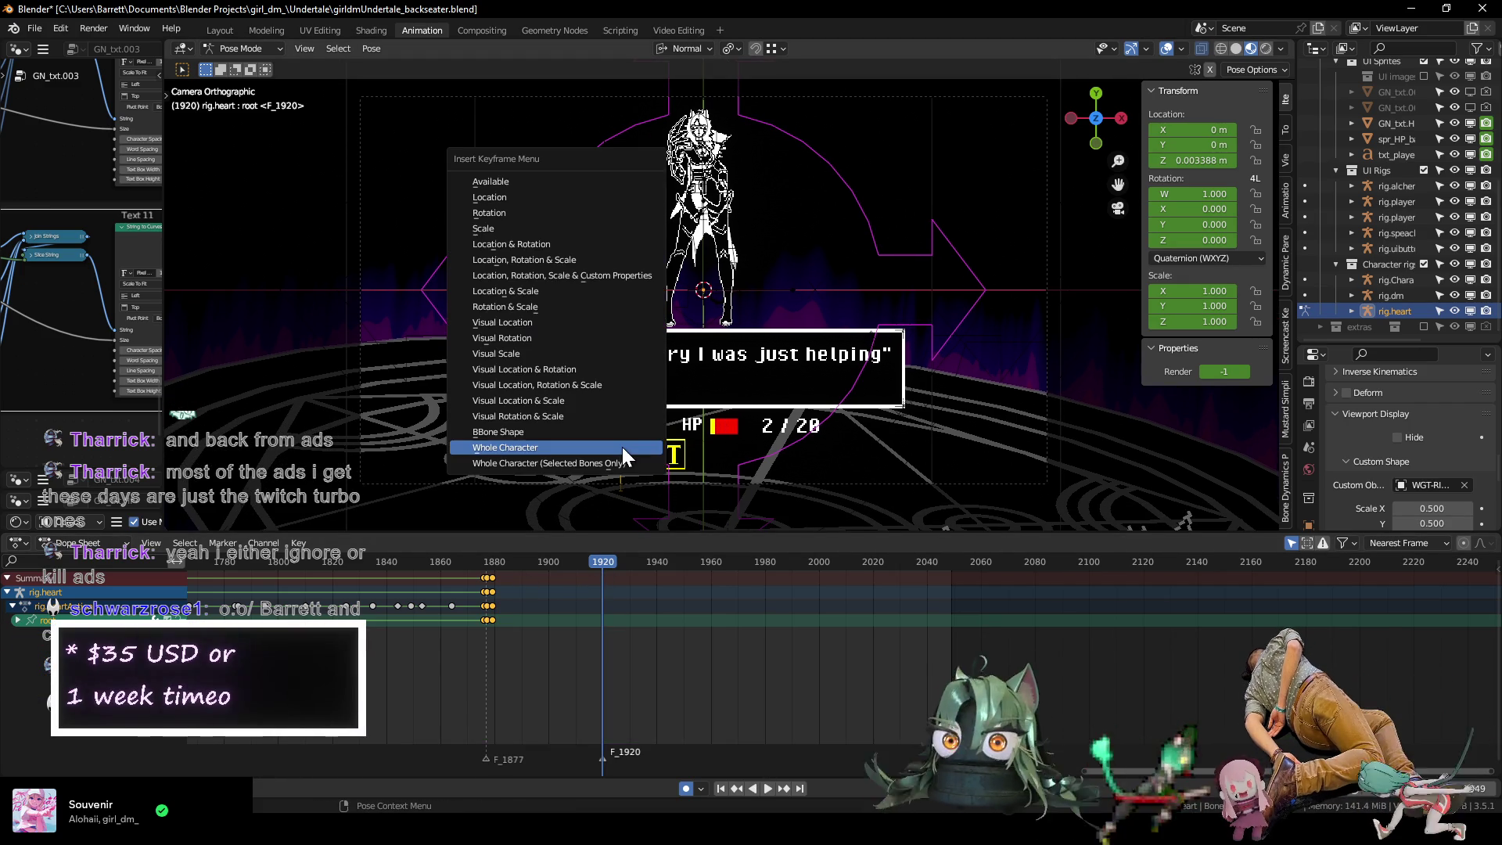
click(622, 447)
drag(471, 564, 602, 575)
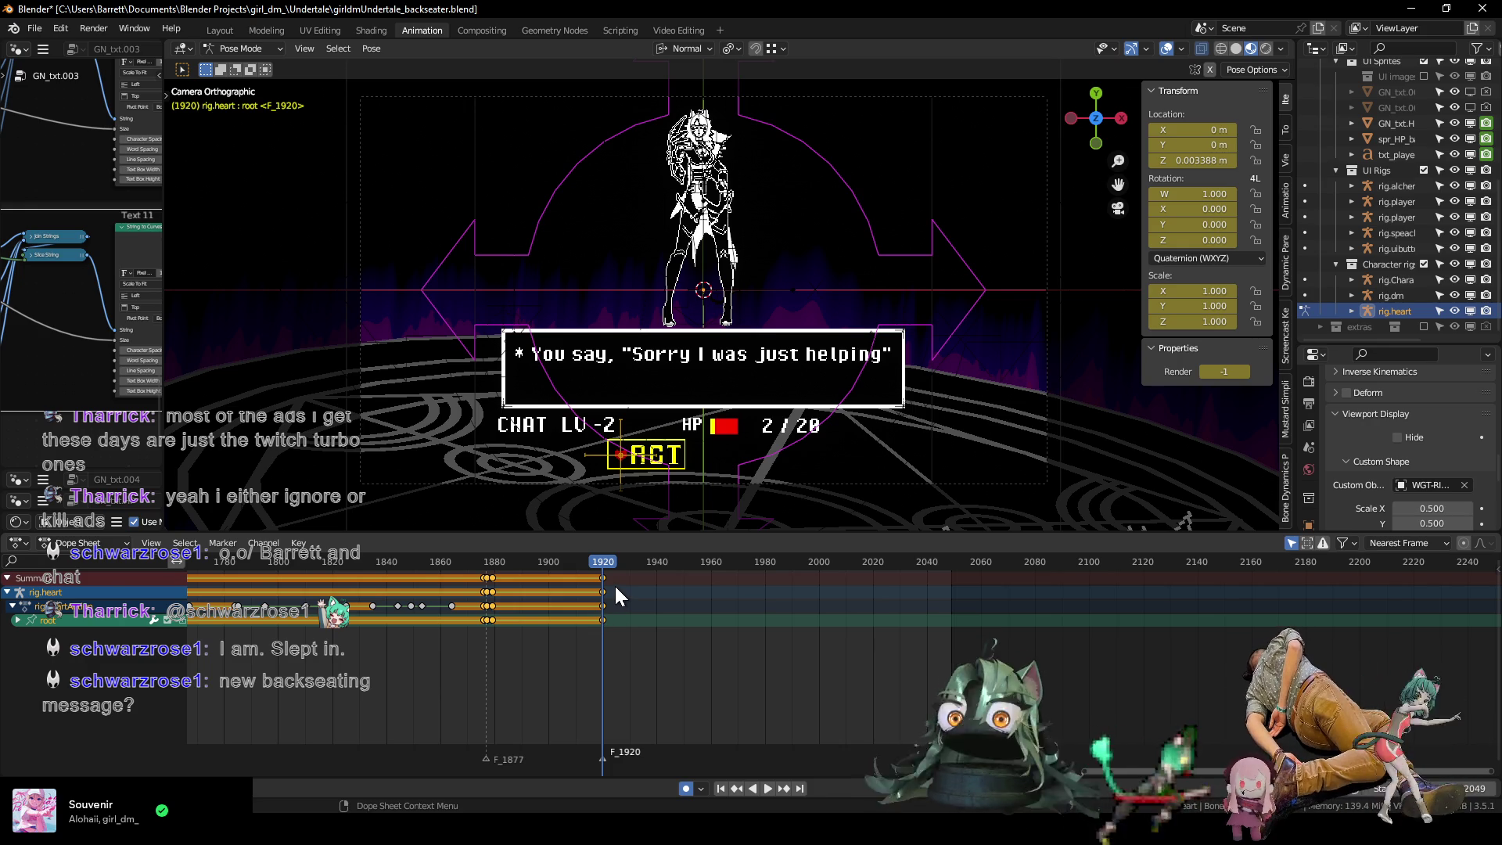
Replay the closing dialogue from frame 1877 and zoom out the dope sheet to show all keys.
click(494, 560)
key(space)
key(space)
scroll(740, 302, down, 3)
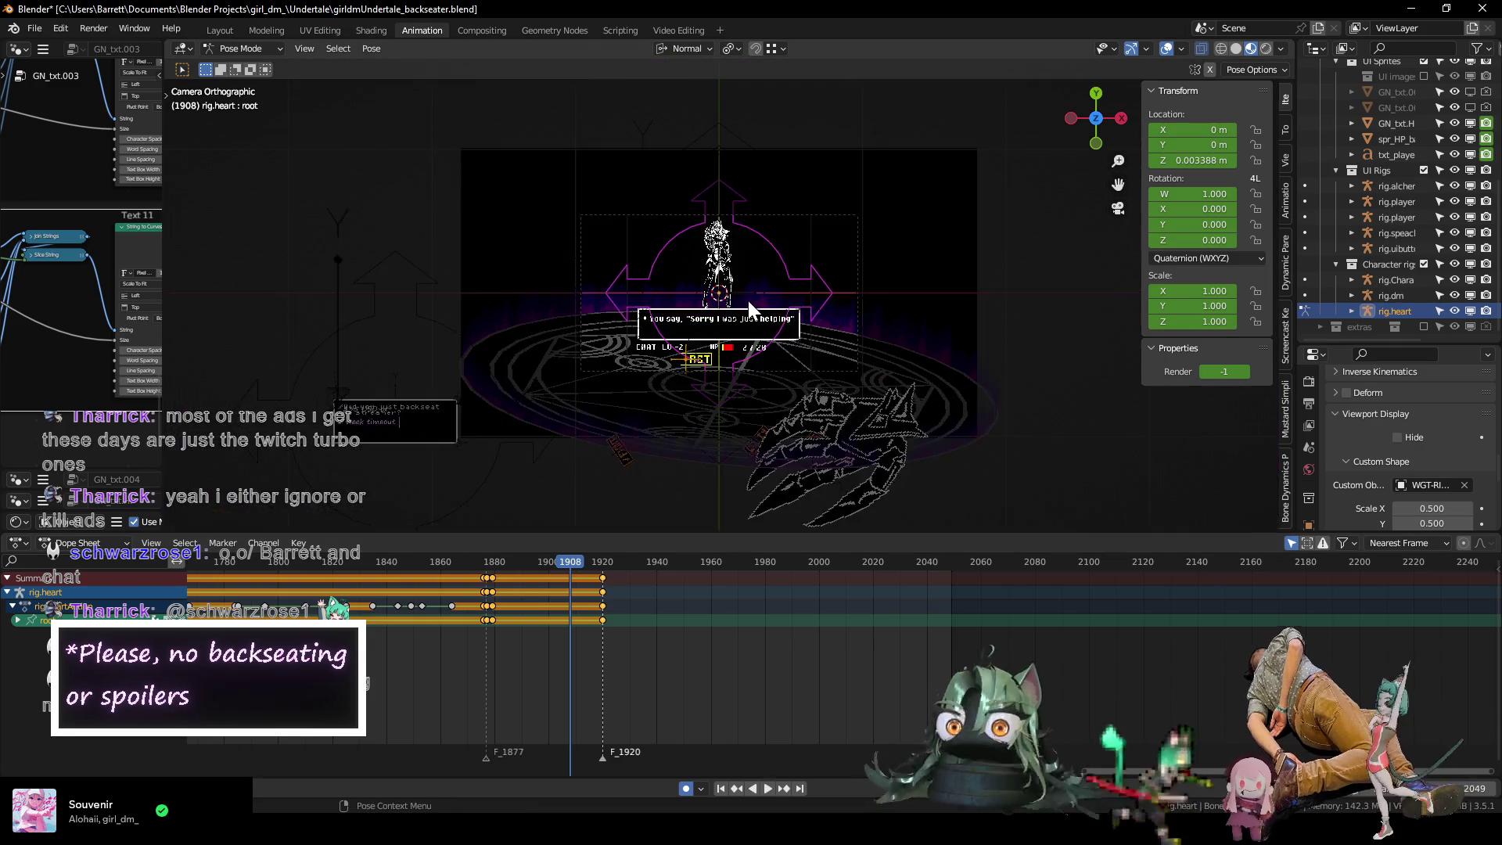
scroll(739, 299, up, 2)
scroll(571, 695, down, 8)
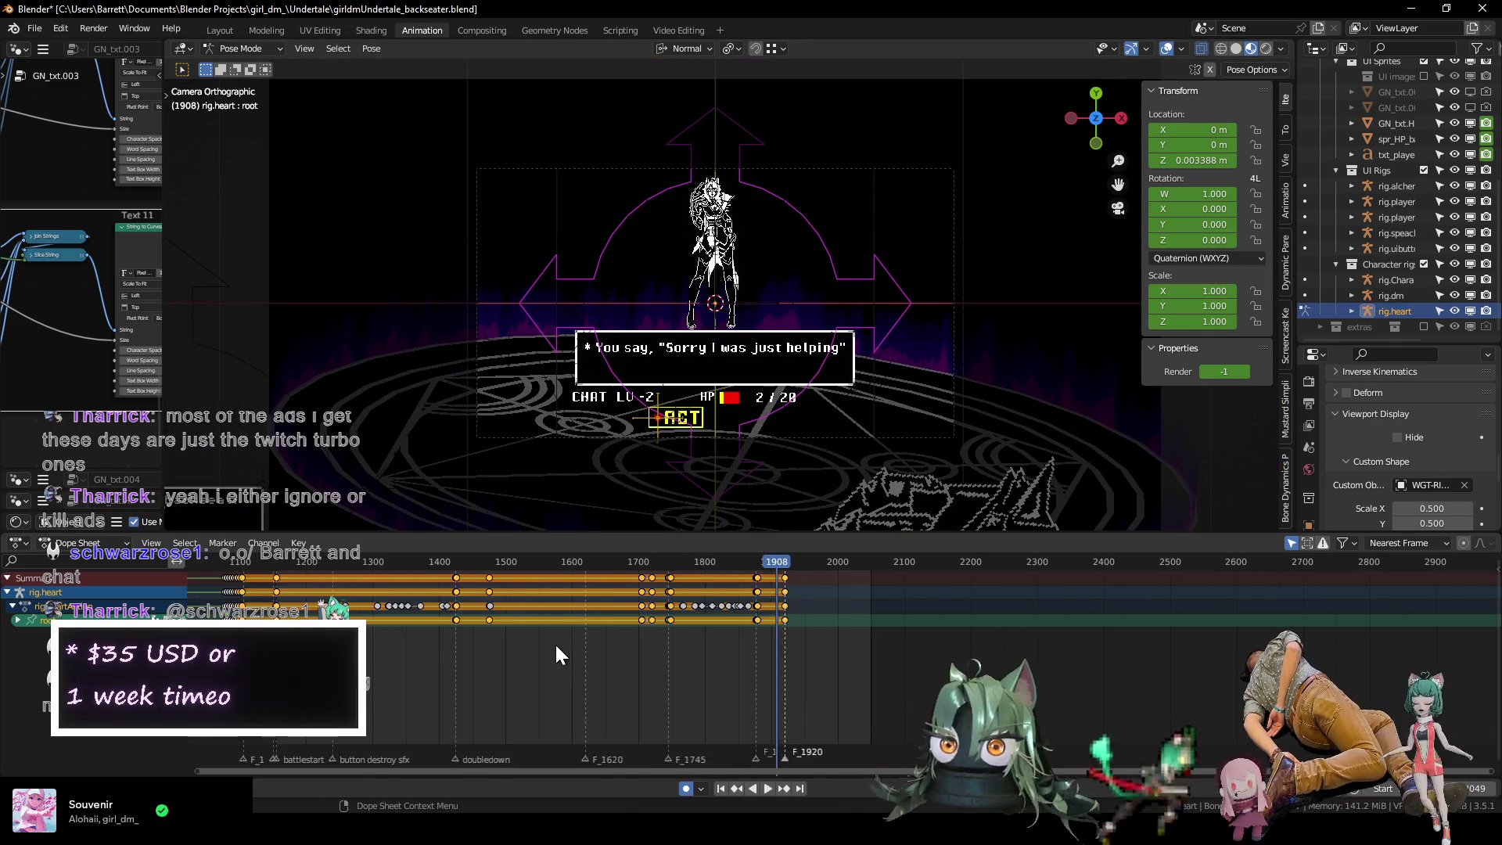
scroll(462, 638, down, 5)
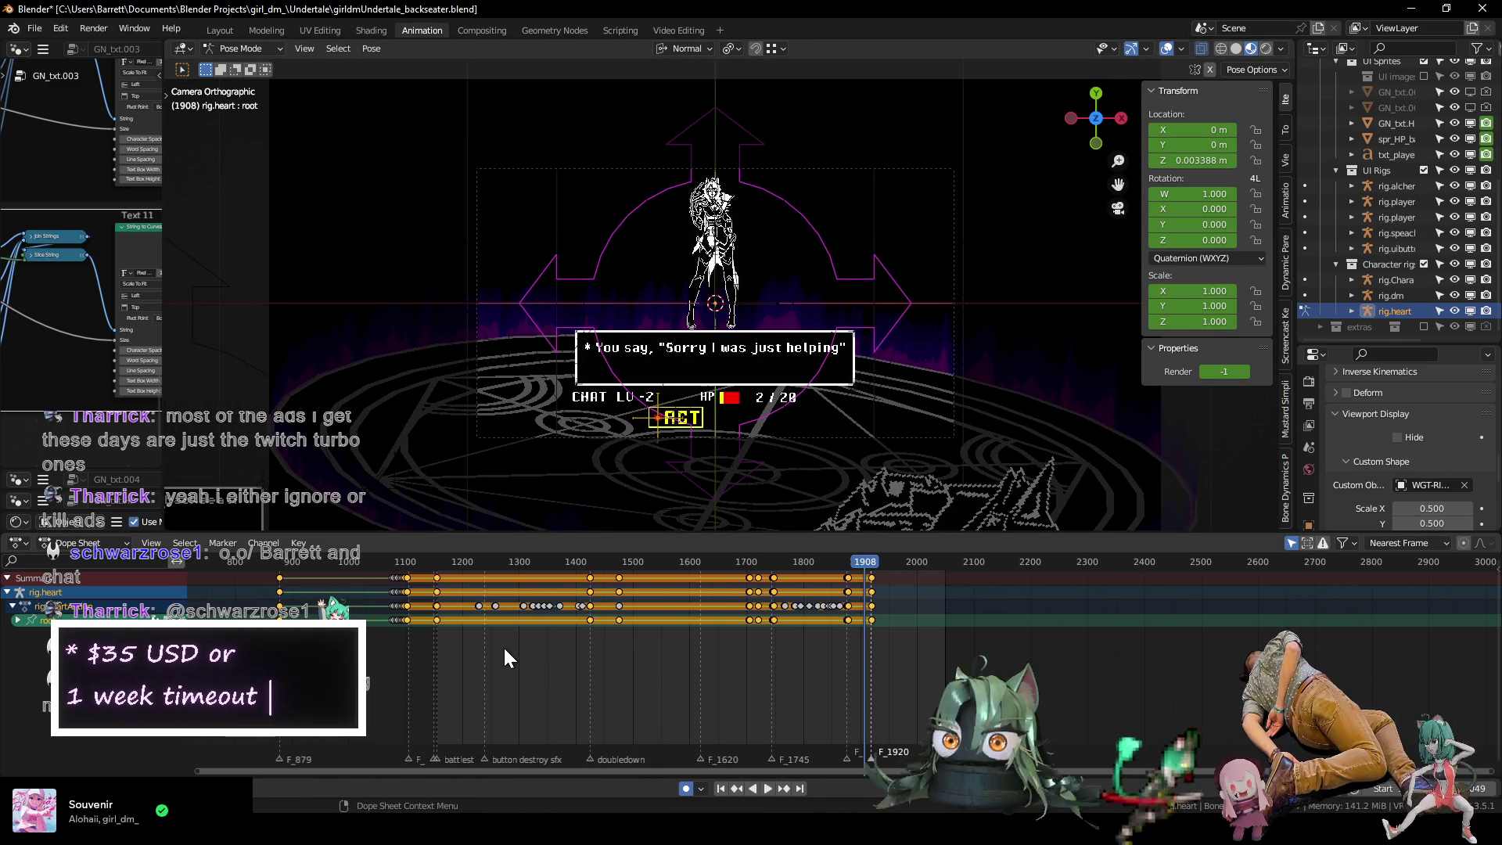
ctrl+scroll(485, 641, up, 2)
mouse_move(484, 648)
middle_down()
mouse_move(707, 671)
mouse_move(608, 683)
middle_up()
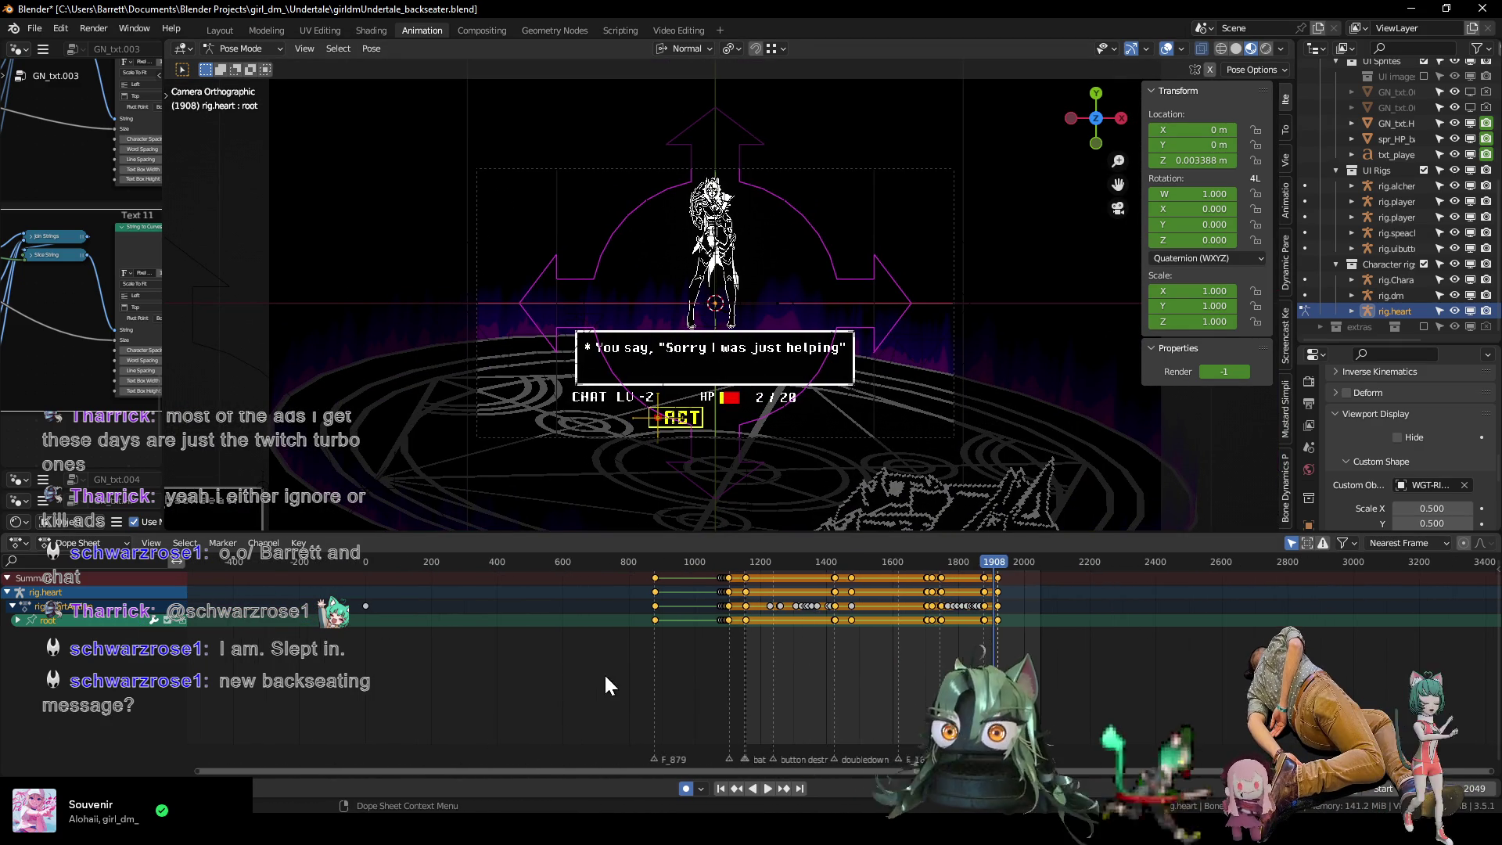
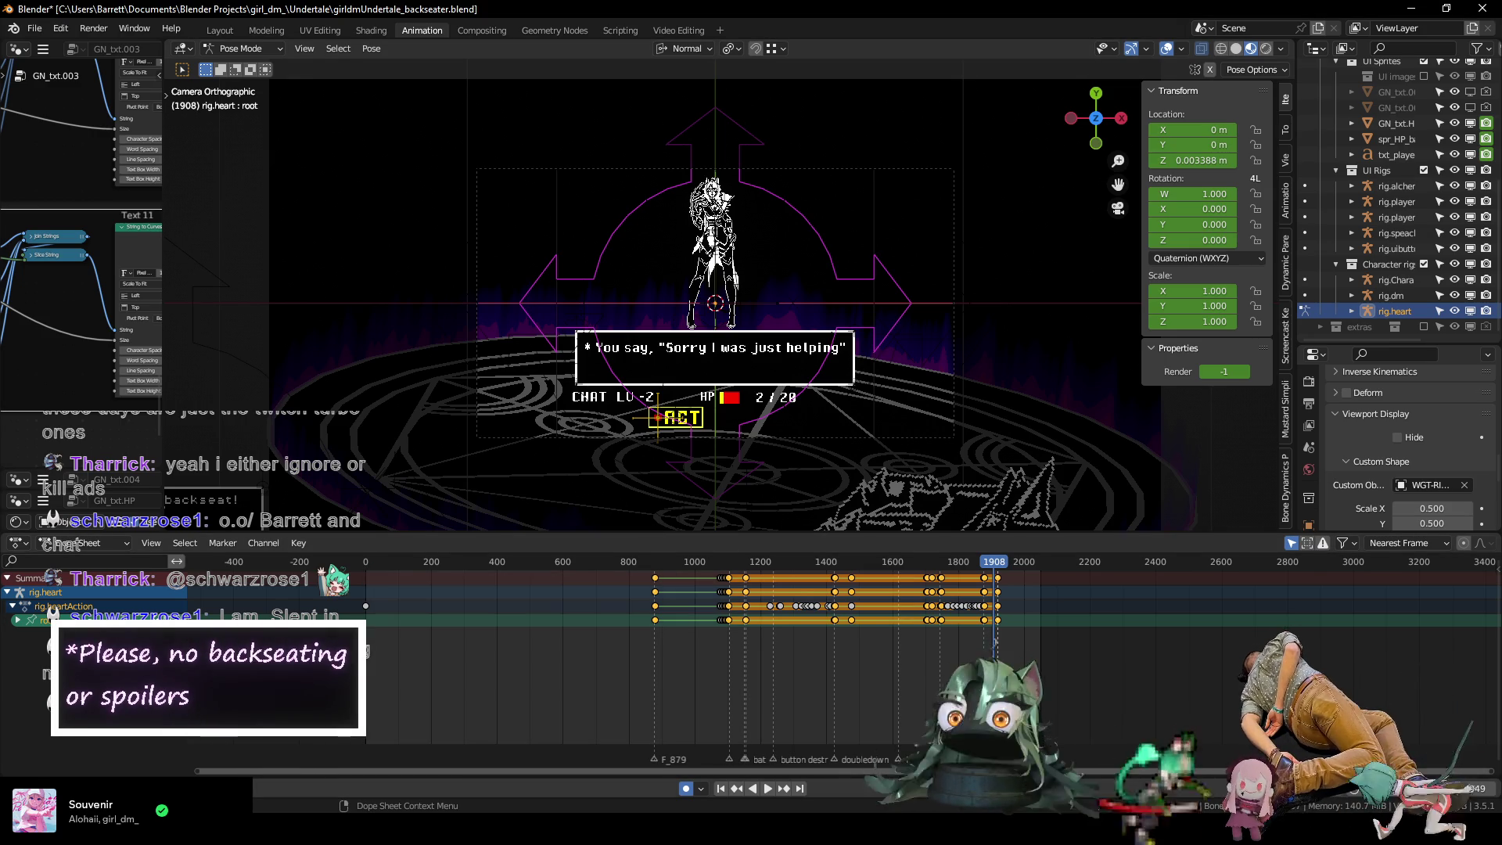
Review the battle animation from the start through the magic-circle part.
key(shift+Left)
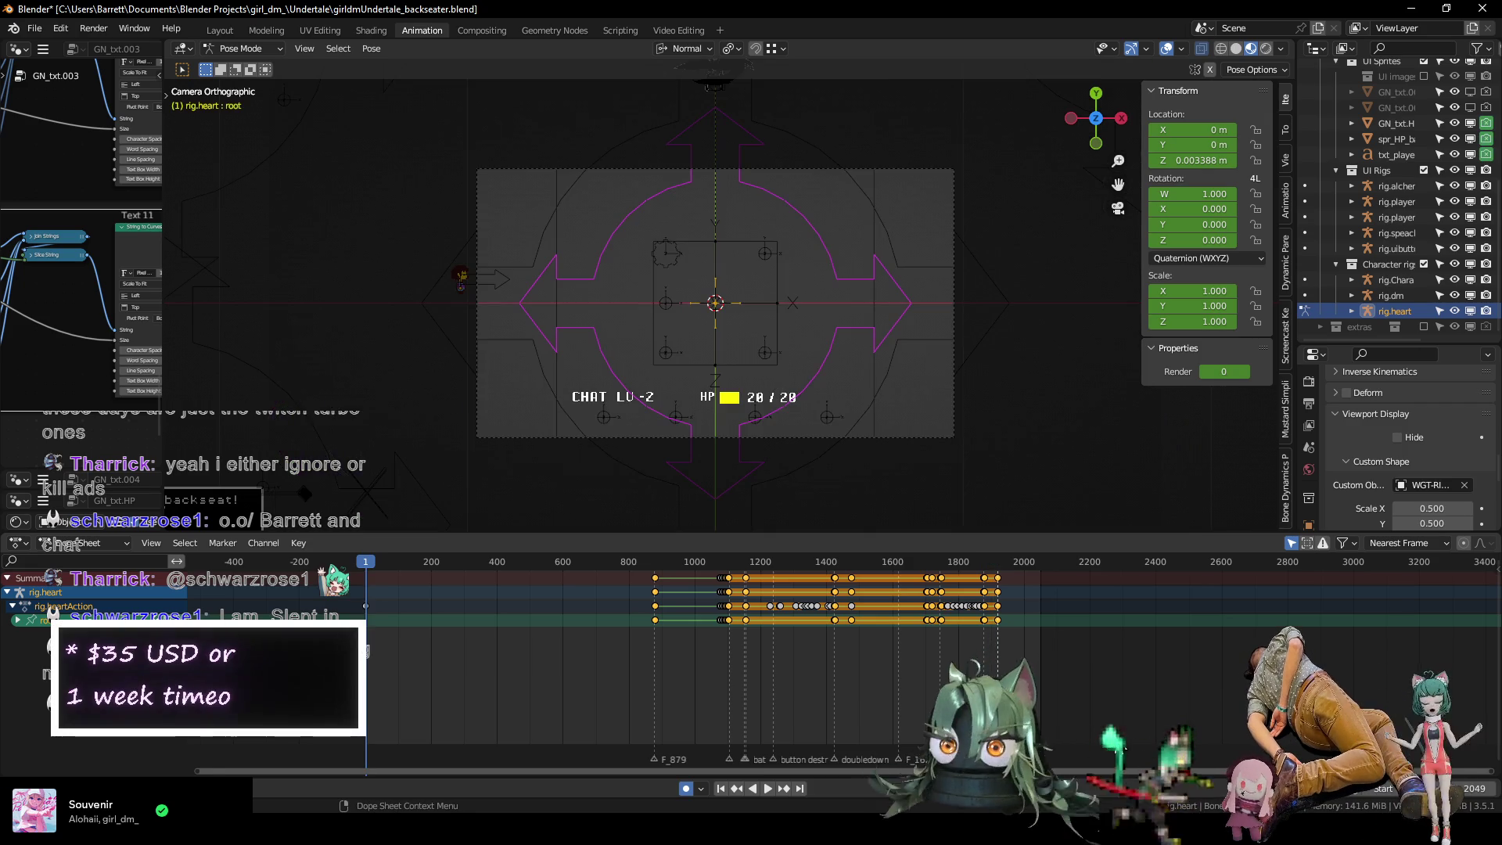
scroll(798, 335, up, 2)
scroll(782, 305, down, 1)
scroll(755, 310, up, 4)
scroll(743, 360, down, 4)
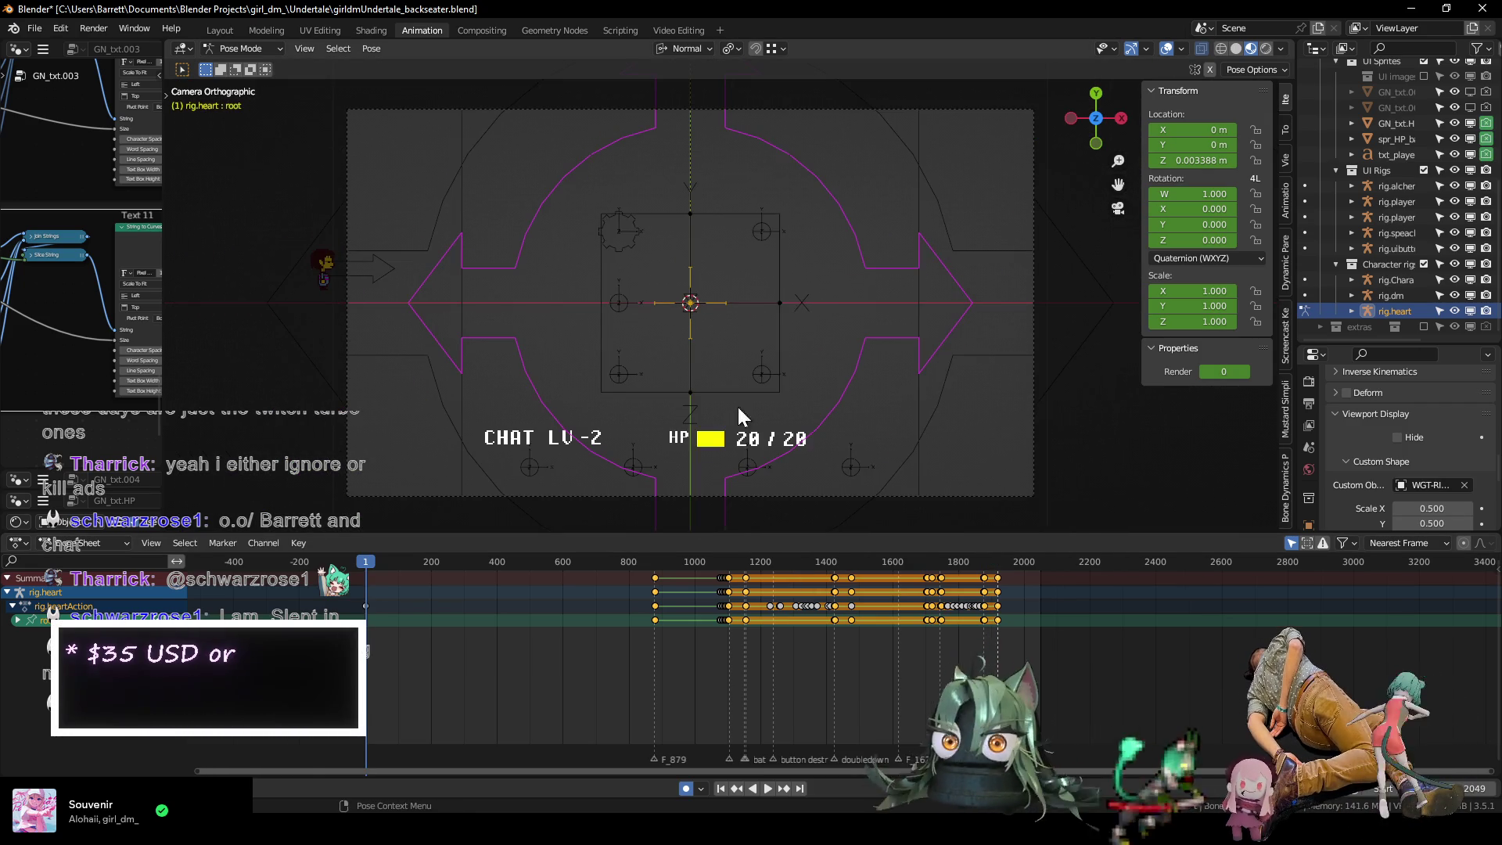
drag(524, 565, 701, 567)
key(space)
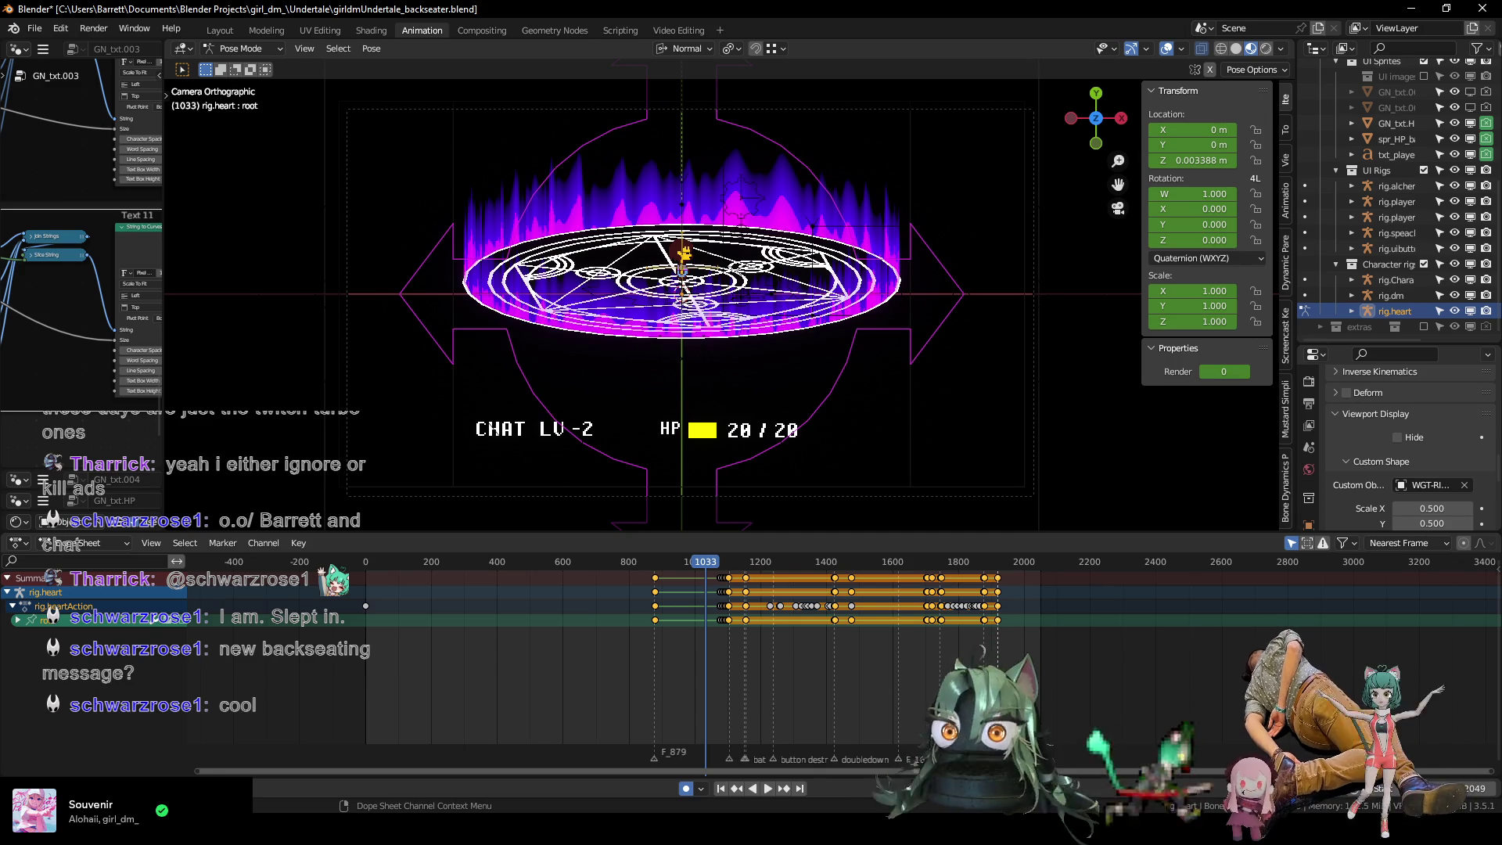
Play the dialogue box to frame 869, deselect the heart bones, and select a playerbox corner bone.
click(631, 563)
key(space)
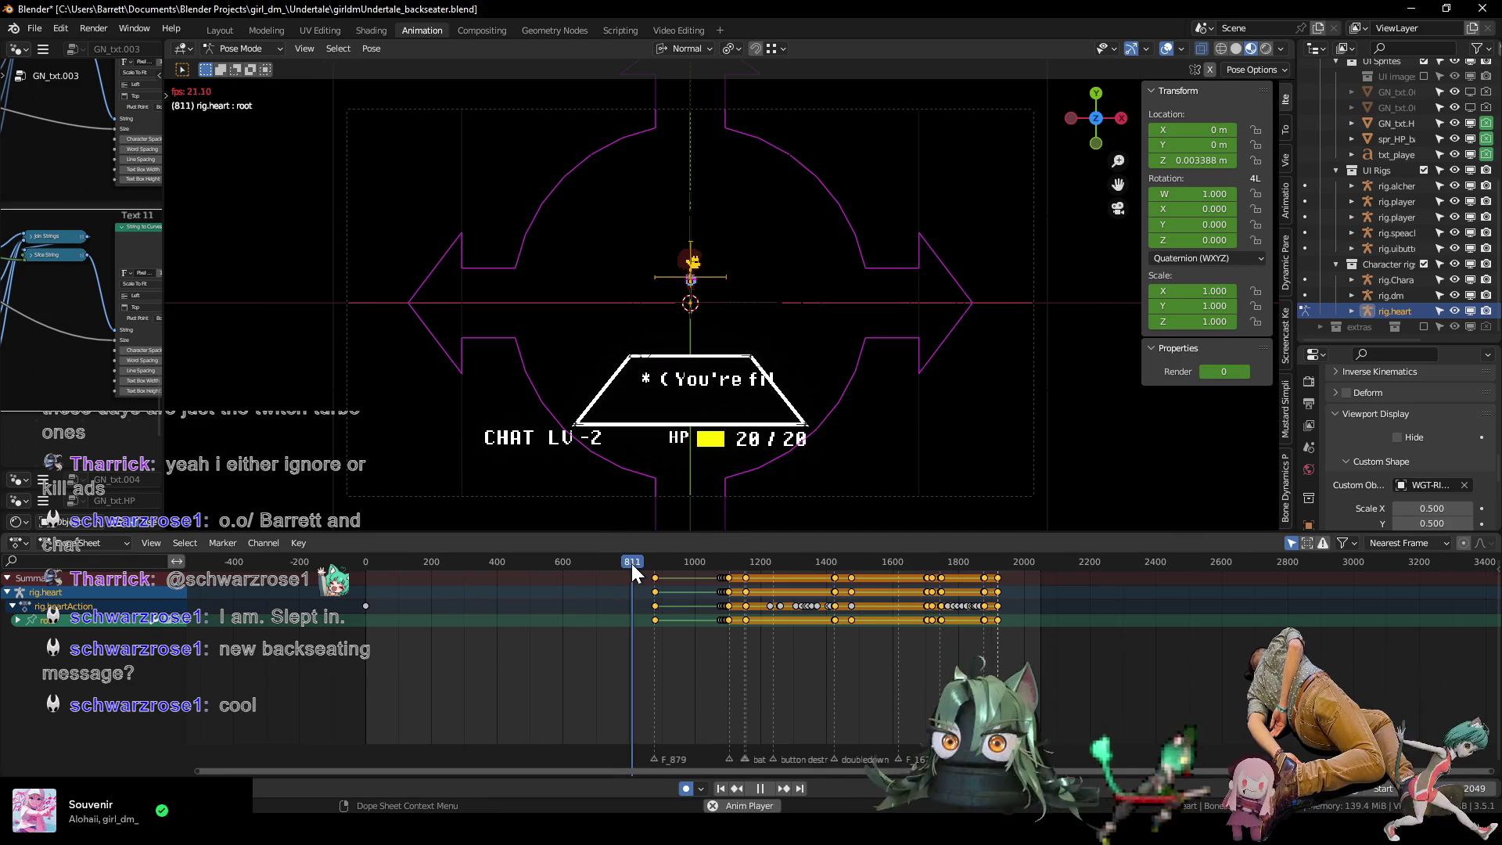
key(space)
key(alt+a)
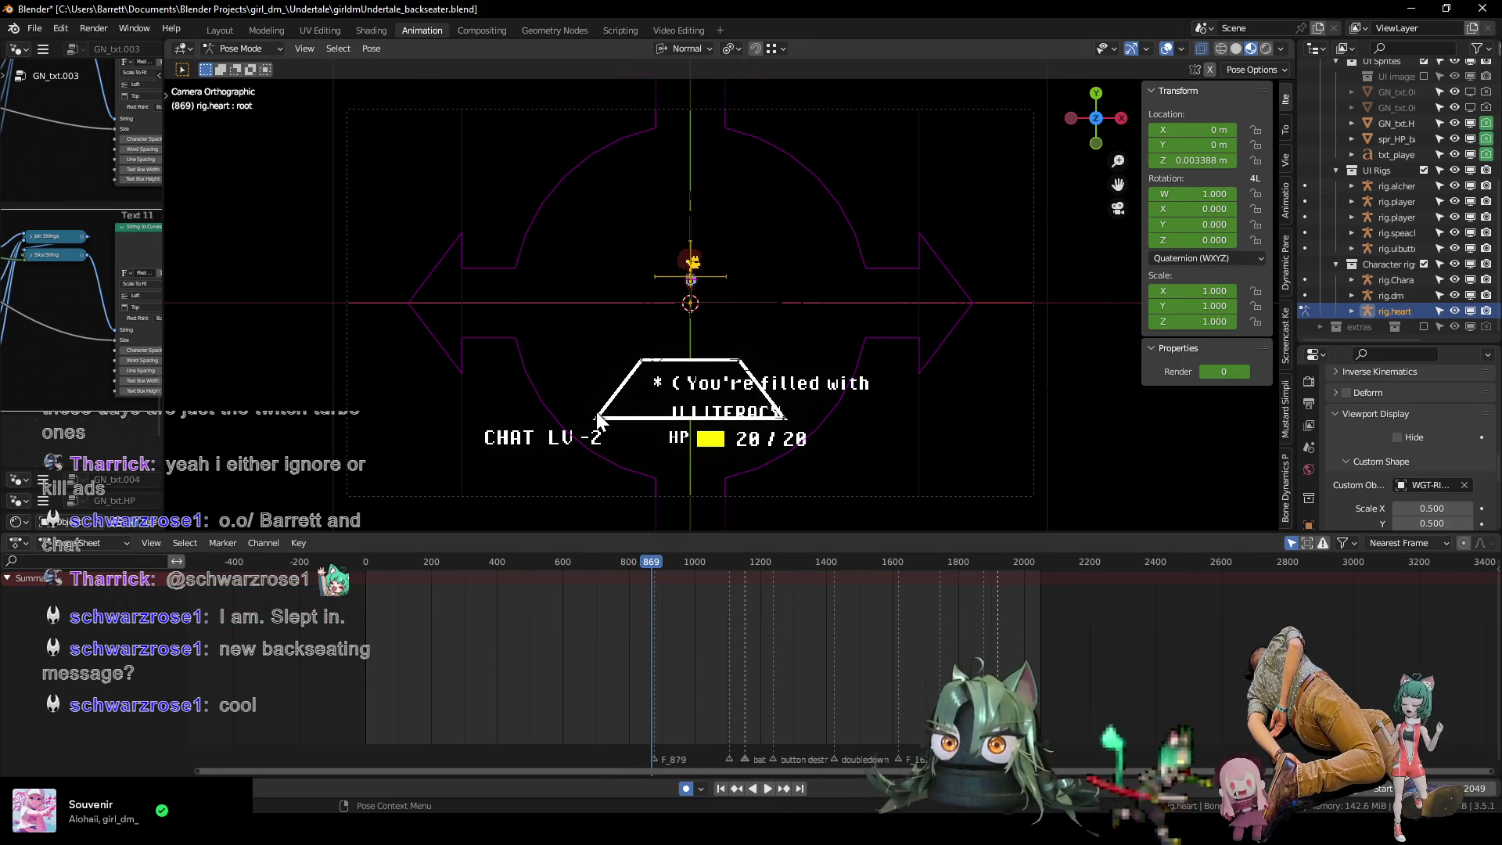
click(602, 417)
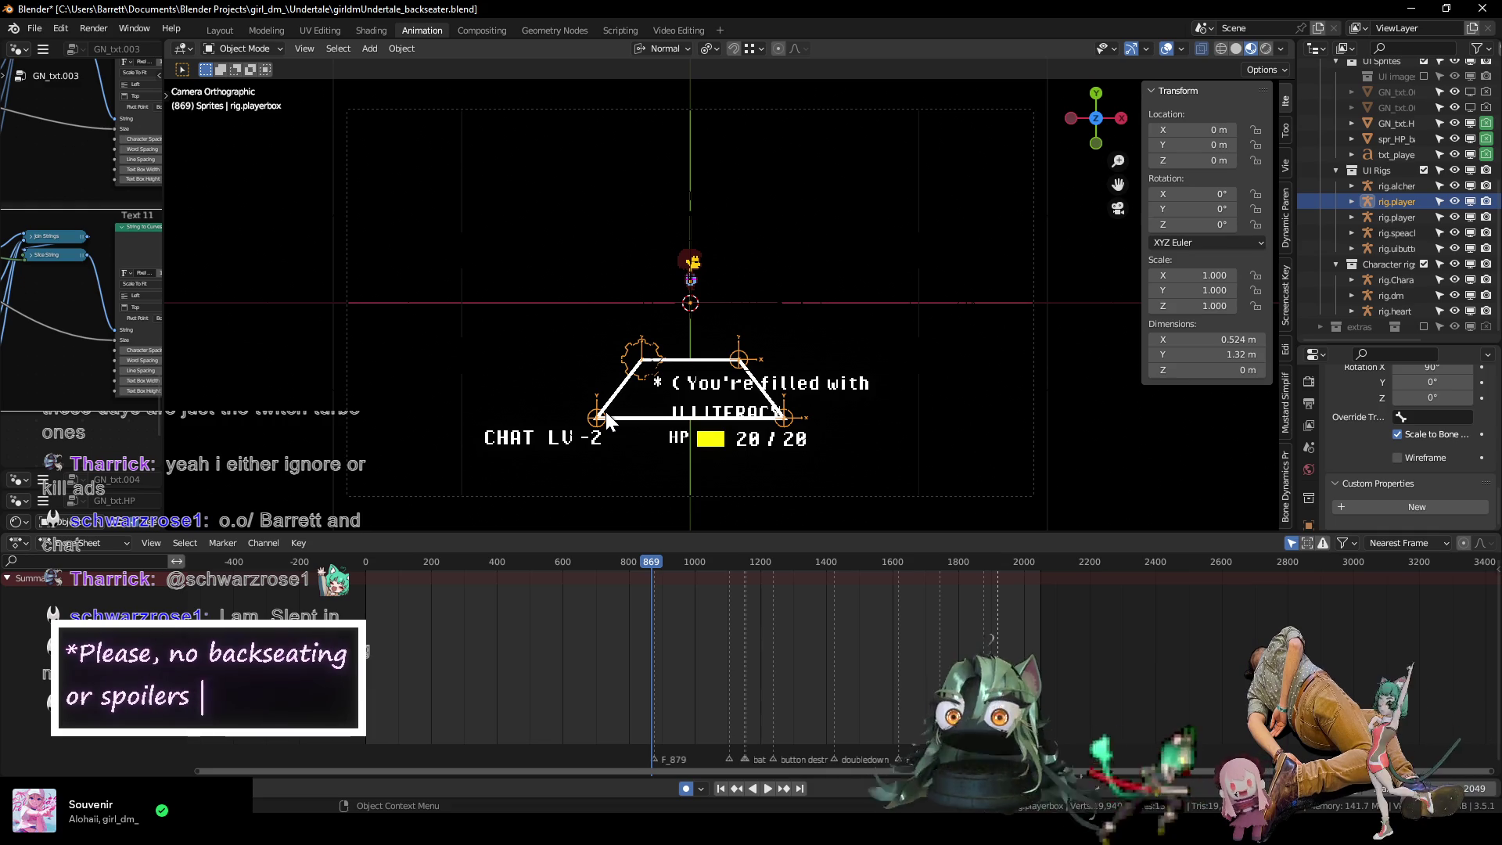
Select the corner2.L bone and scrub back to the dialogue box around frame 458.
click(603, 414)
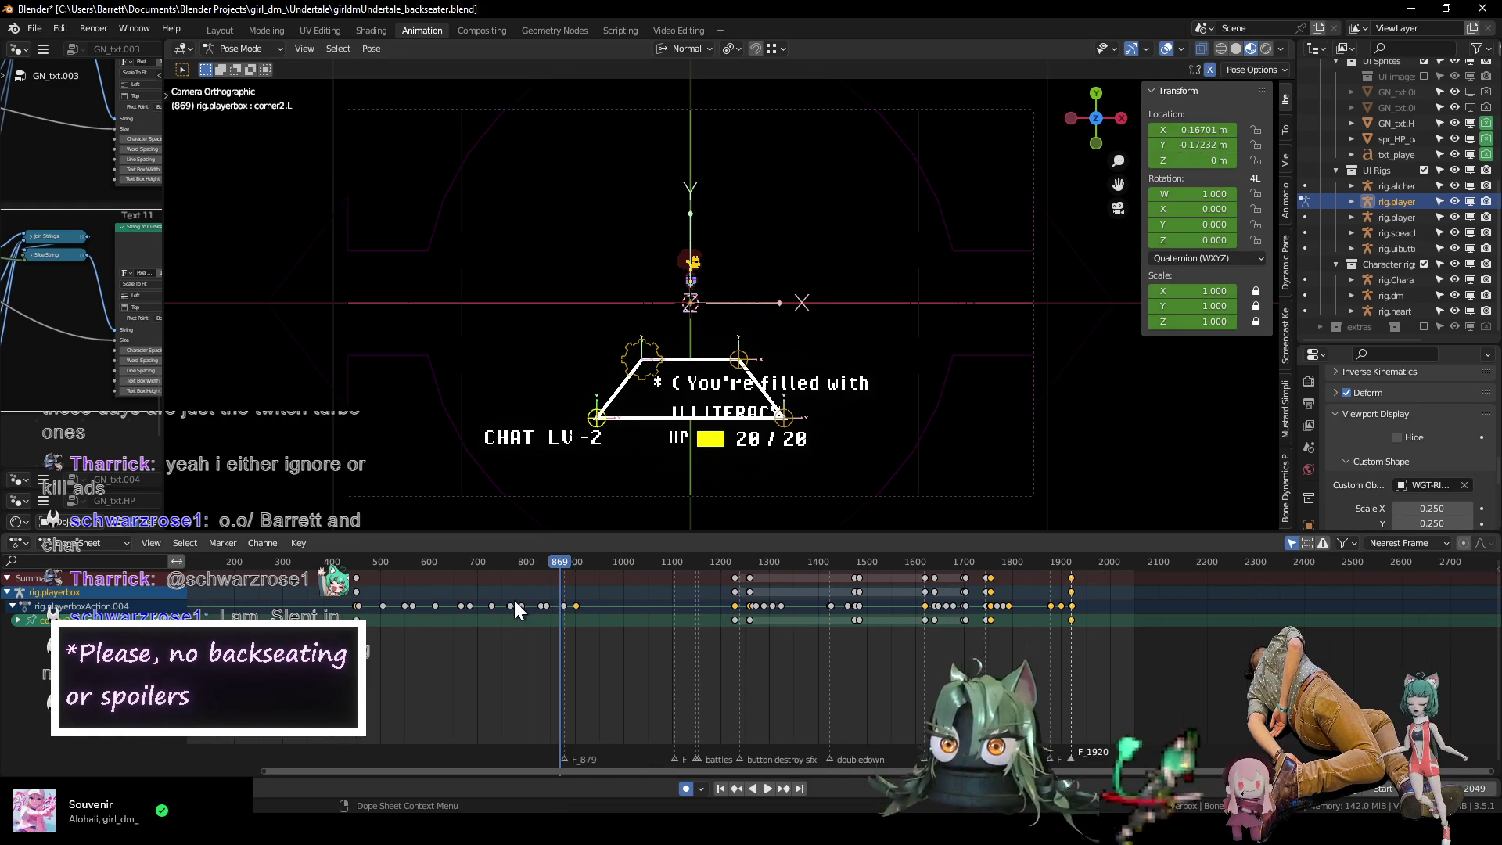
scroll(518, 604, up, 2)
key(space)
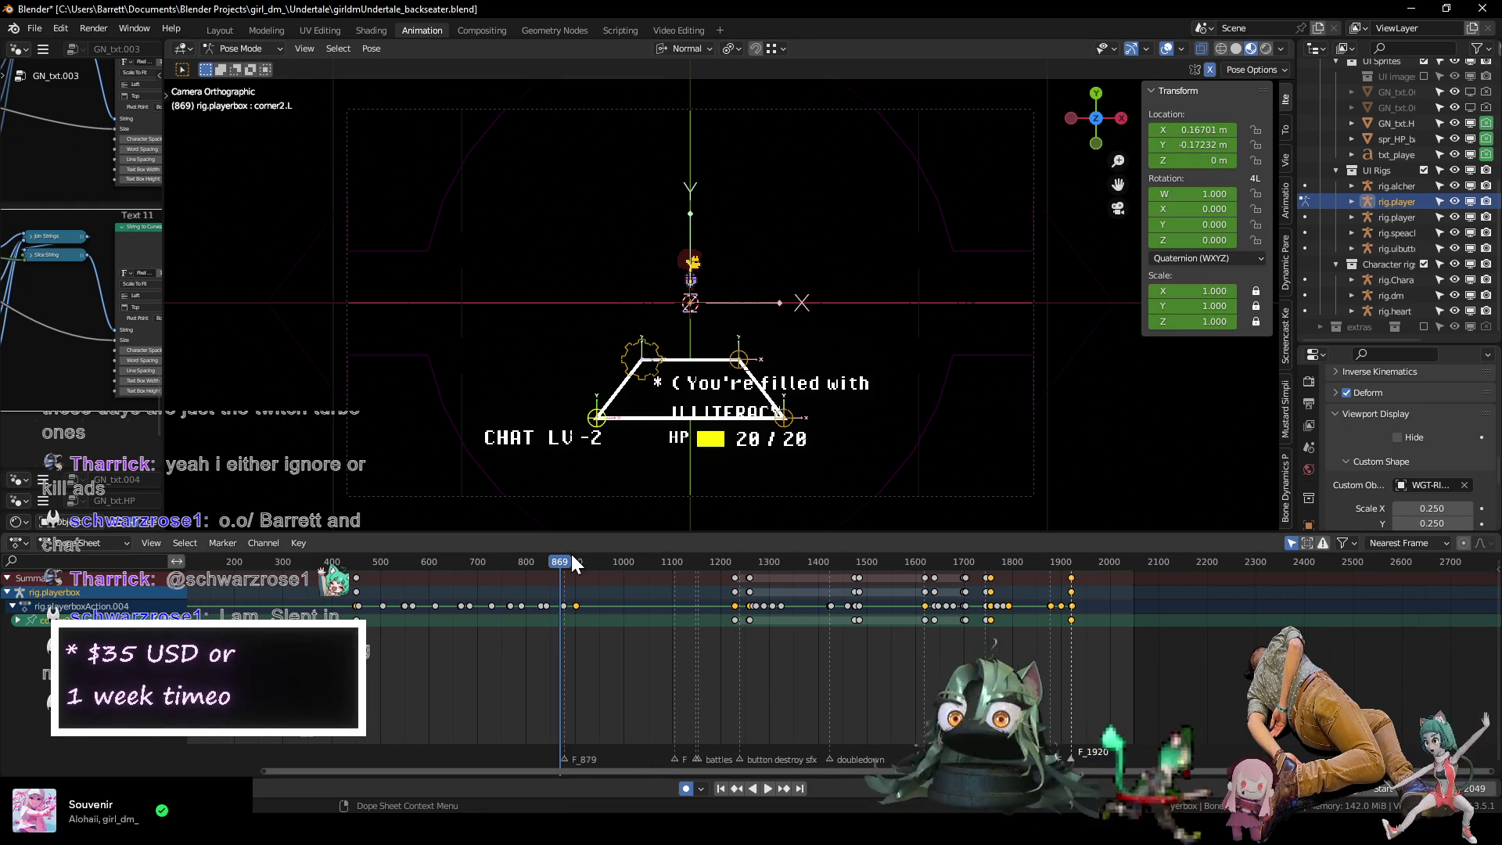
mouse_move(579, 556)
mouse_down()
mouse_move(299, 547)
mouse_move(360, 546)
mouse_up()
middle_drag(379, 603, 518, 595)
Select the corner1.L and corner1.R bones and replay the early frames.
click(540, 350)
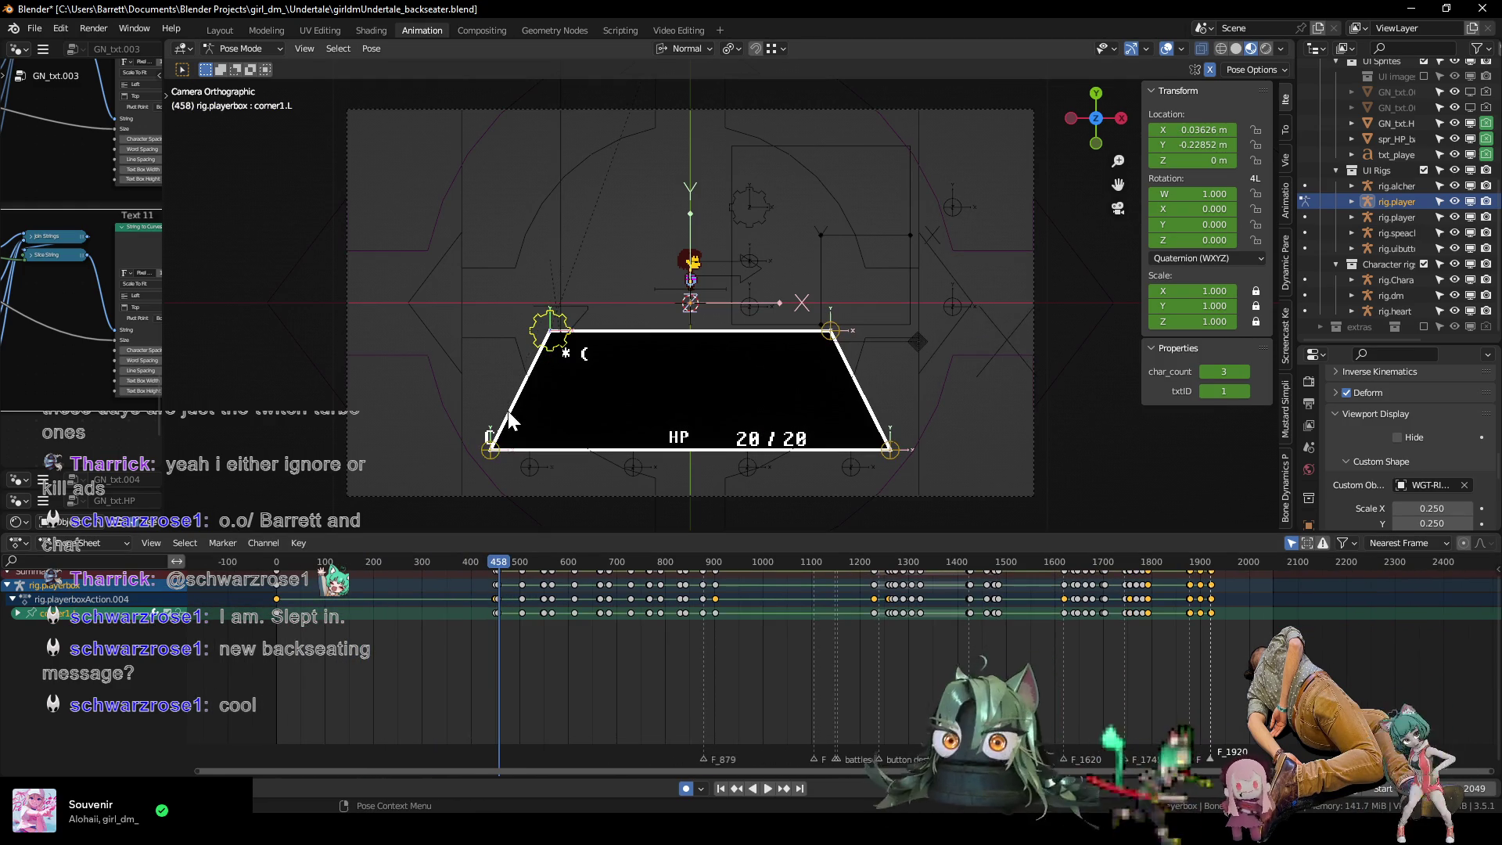
scroll(785, 630, up, 3)
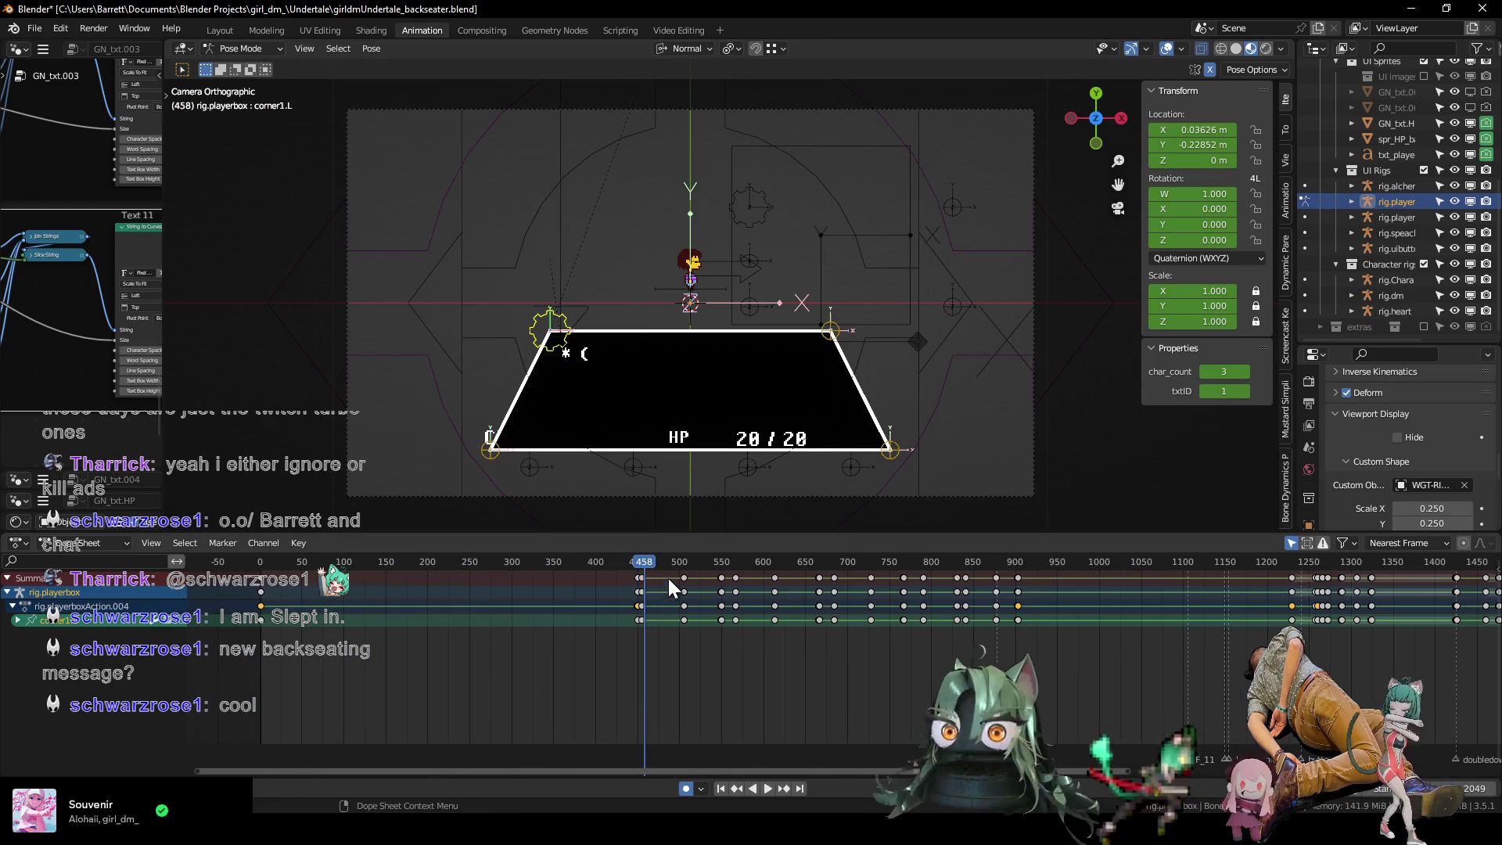
mouse_move(647, 567)
mouse_down()
mouse_move(283, 577)
mouse_move(665, 550)
mouse_move(641, 548)
mouse_up()
key(space)
key(space)
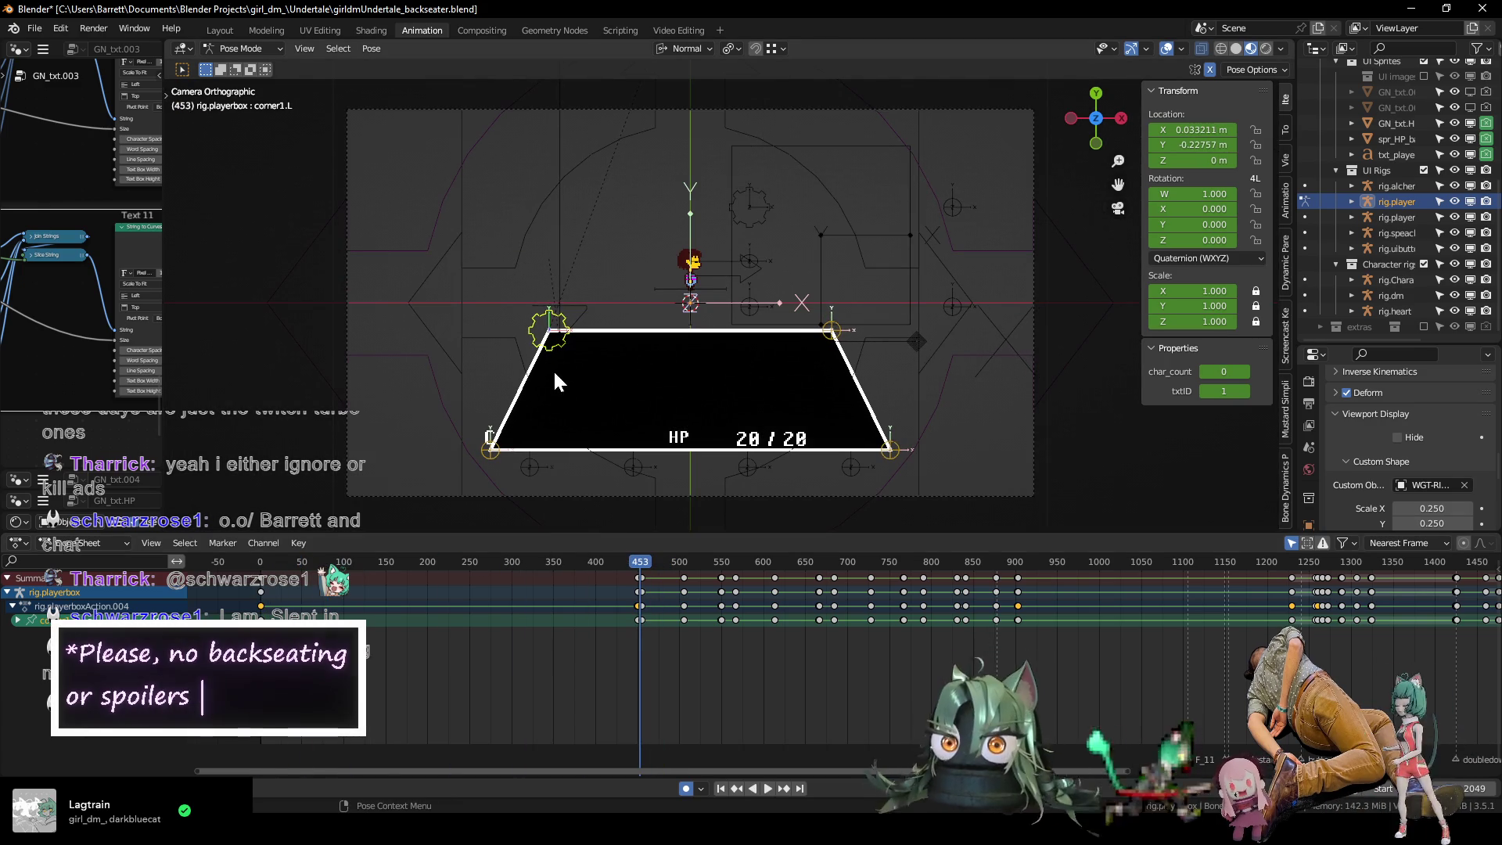
click(831, 331)
scroll(579, 622, down, 3)
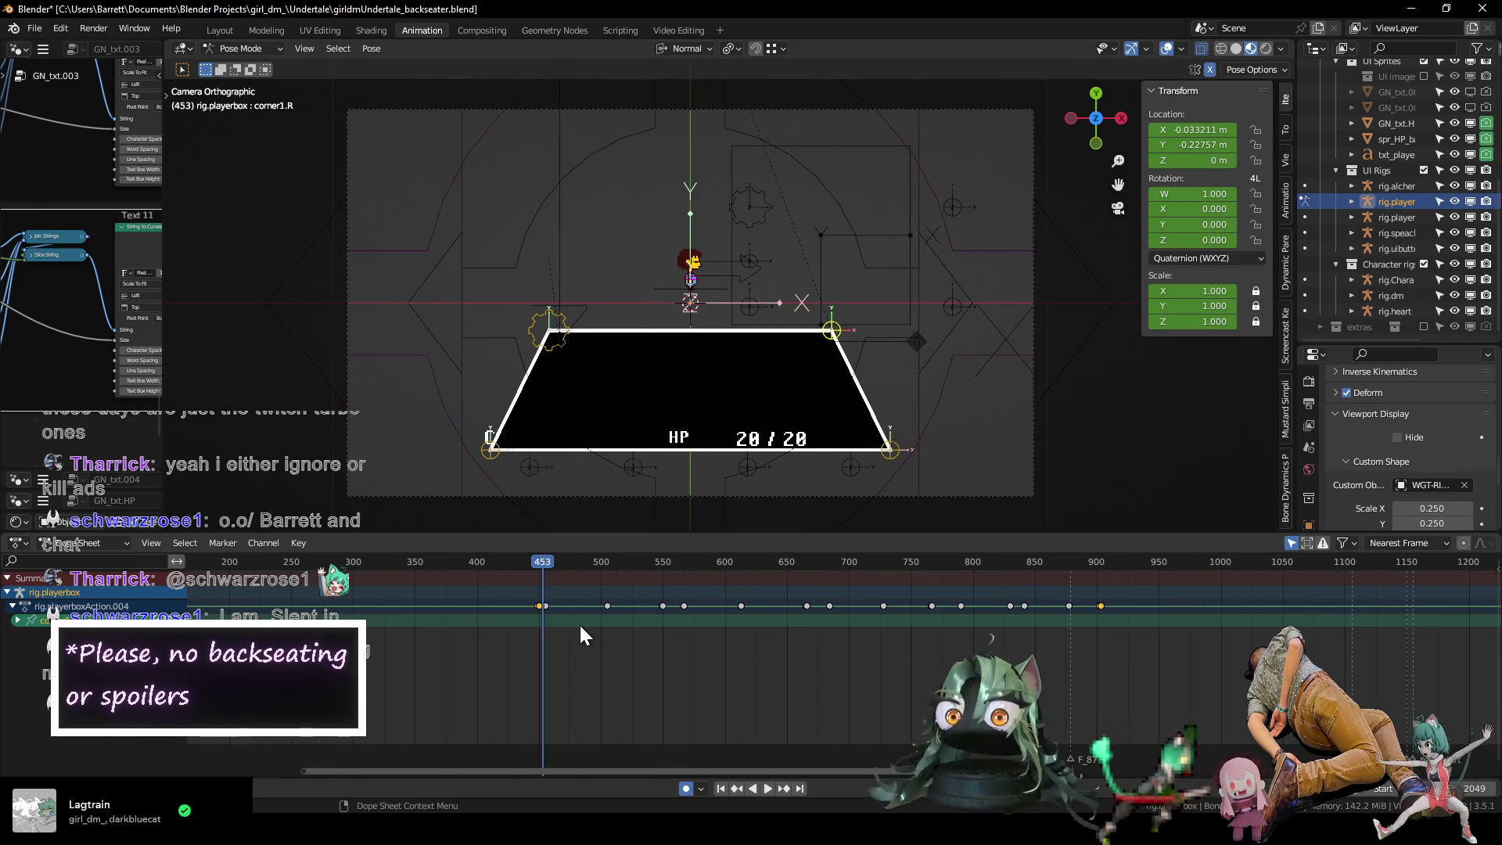
scroll(740, 632, up, 1)
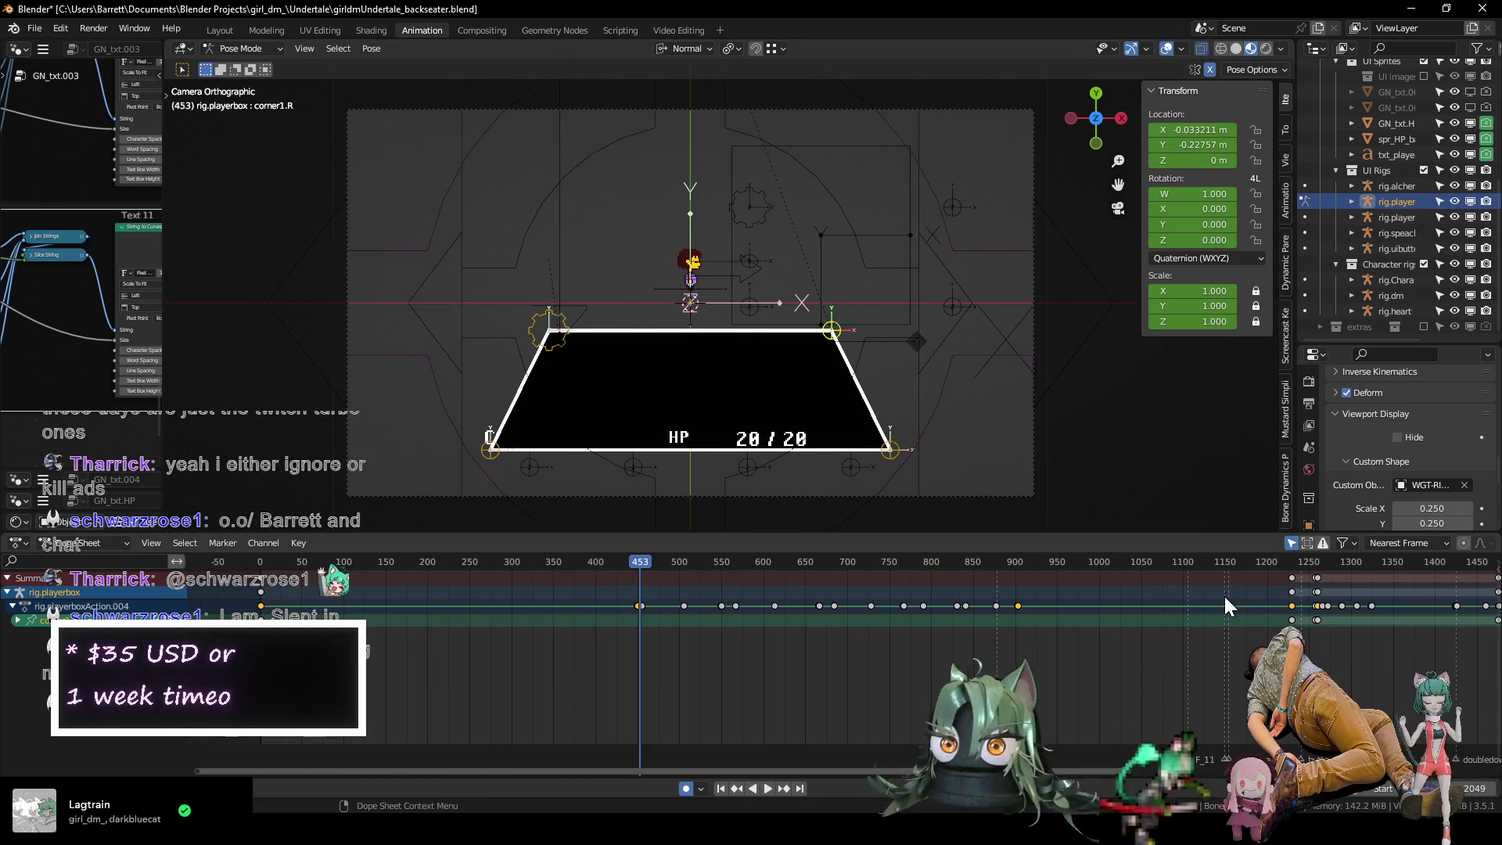
Check the speech bubble at frame 1229, then replay the animation from the first frame.
click(1293, 562)
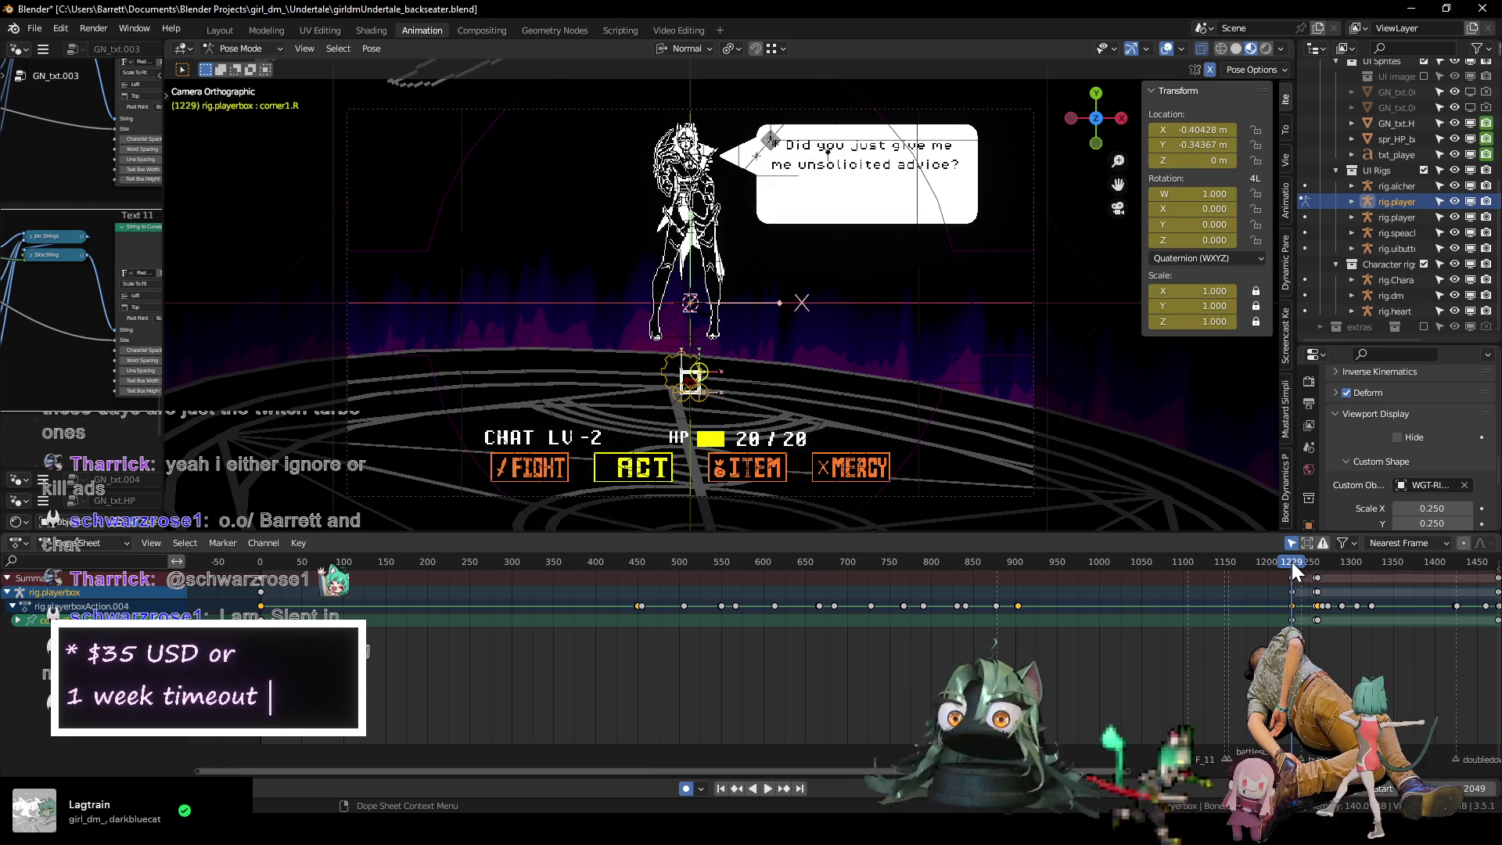
middle_drag(591, 684, 676, 685)
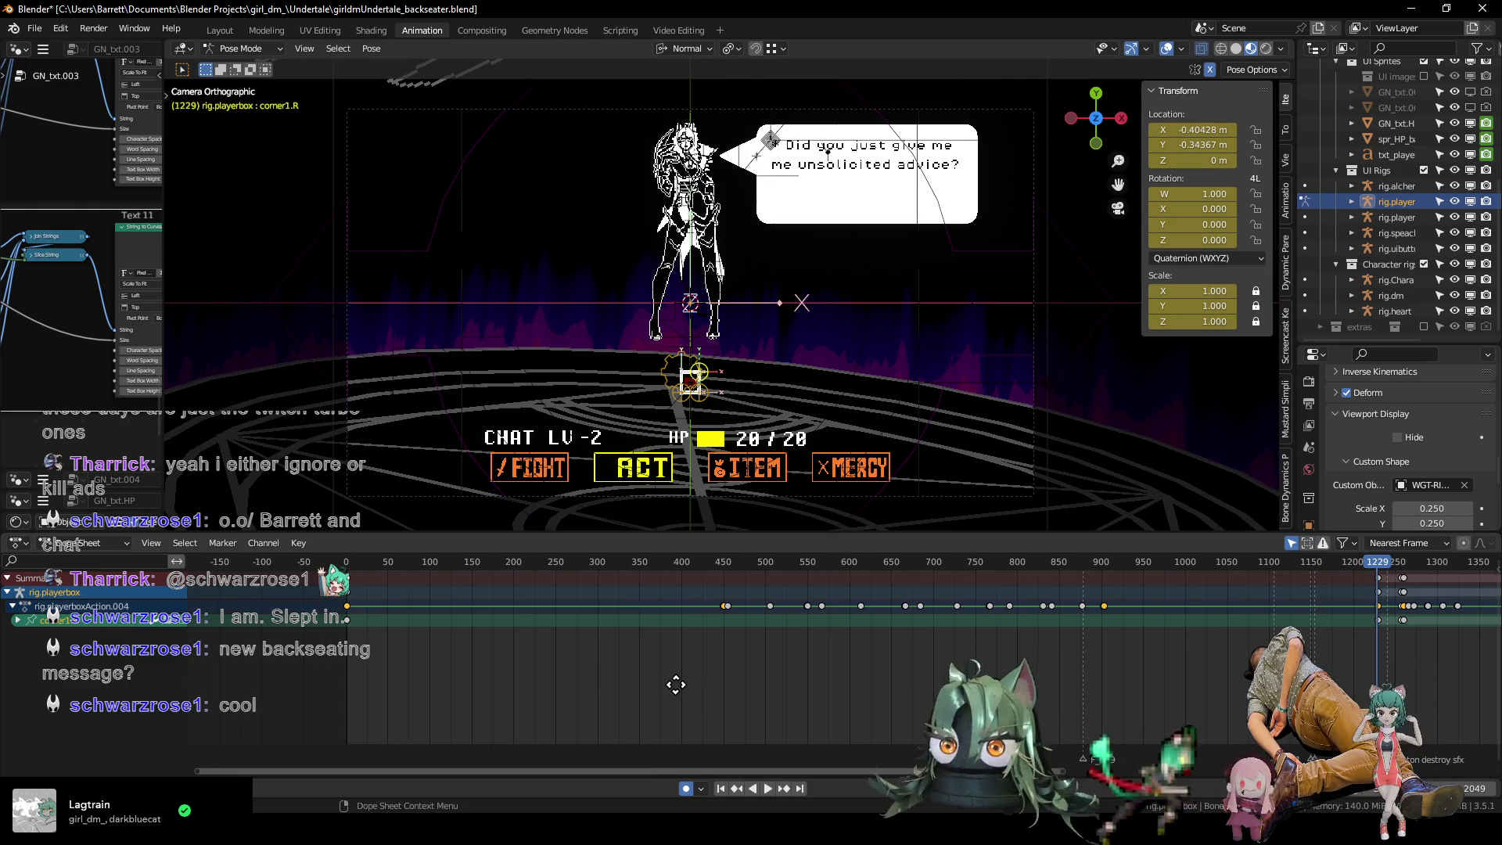
click(348, 563)
key(space)
key(space)
scroll(461, 470, down, 5)
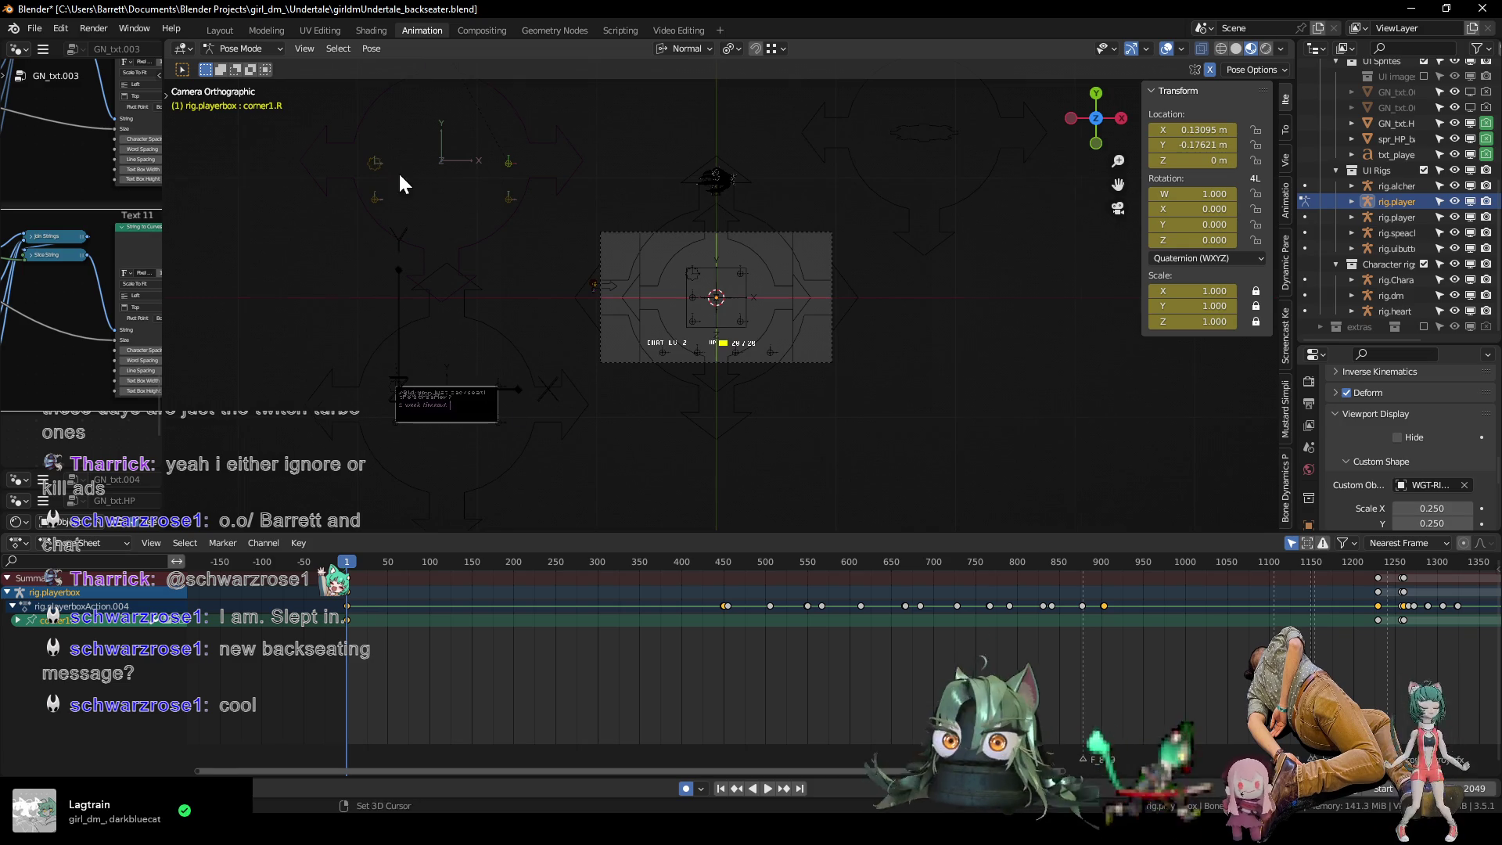
scroll(547, 285, up, 3)
scroll(479, 637, down, 2)
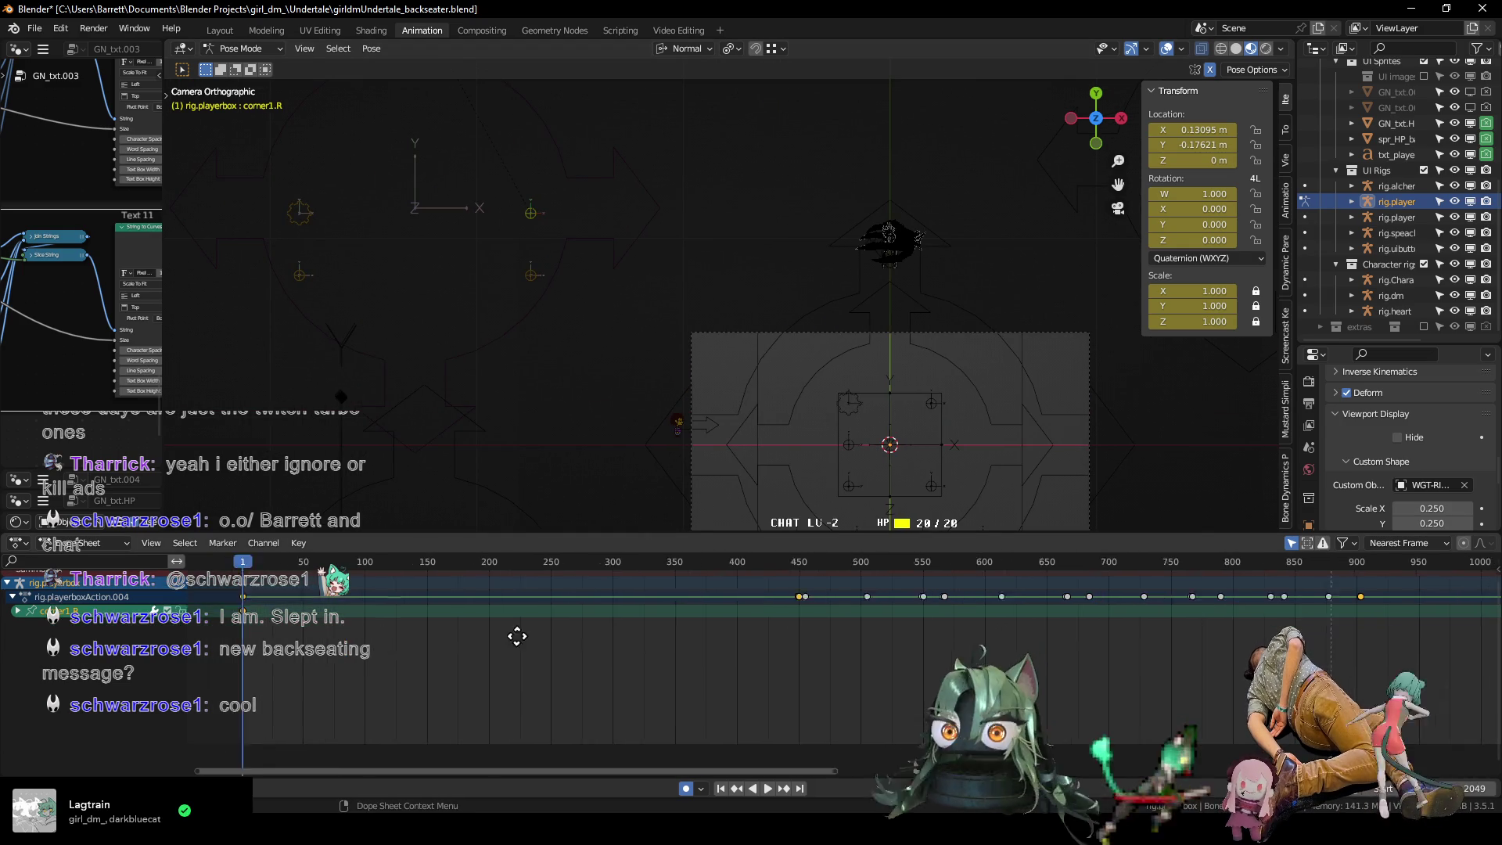
Show the earliest keyframes, select corner1.L, and scrub to frame 437 as the box appears.
middle_drag(530, 647, 562, 628)
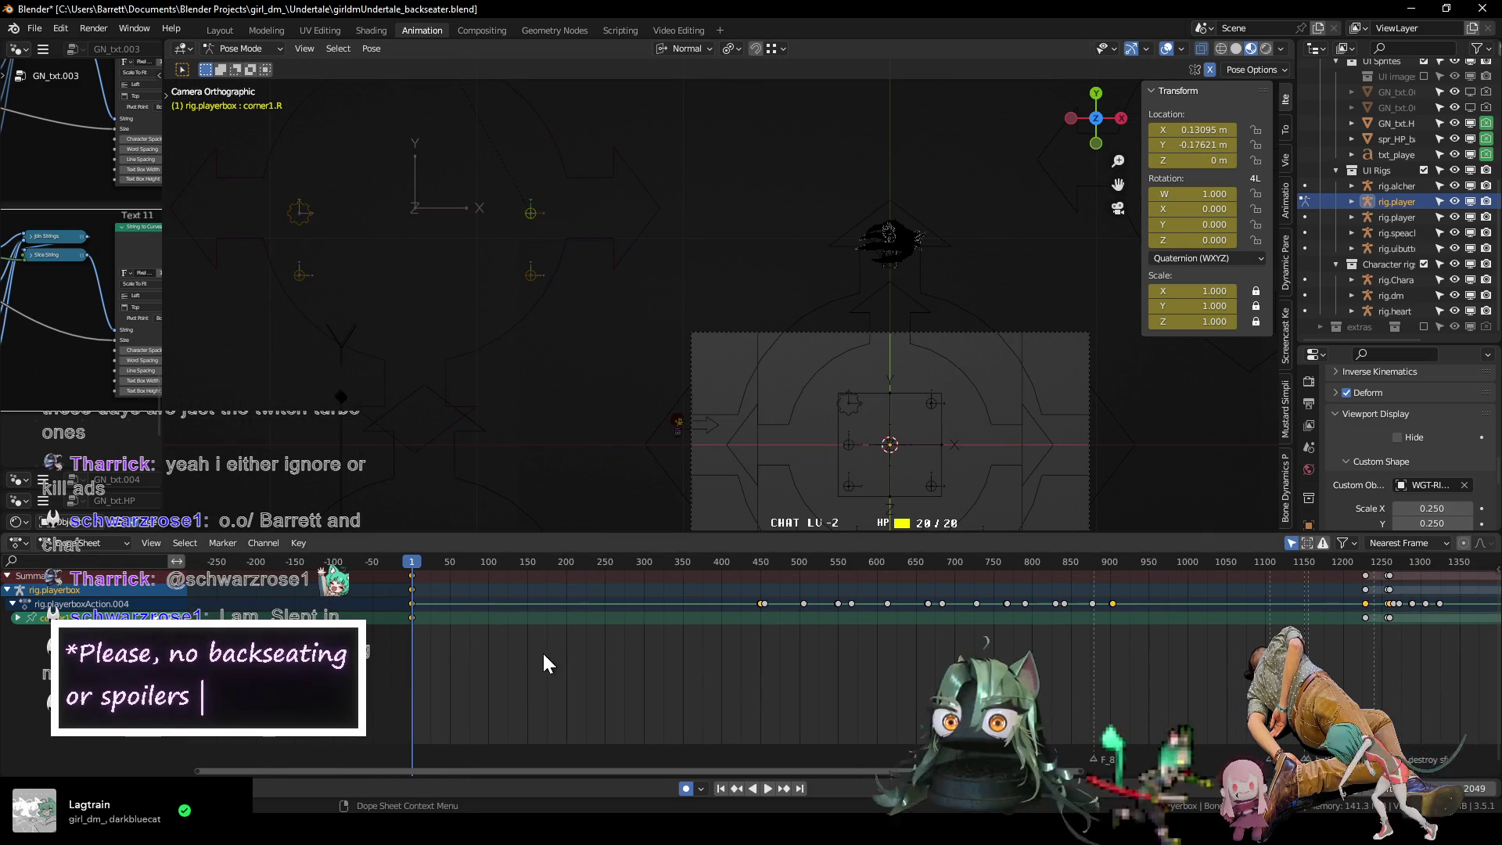
scroll(541, 644, down, 3)
click(305, 222)
drag(762, 563, 792, 564)
key(ctrl+Tab)
middle_drag(733, 642, 1215, 654)
click(18, 606)
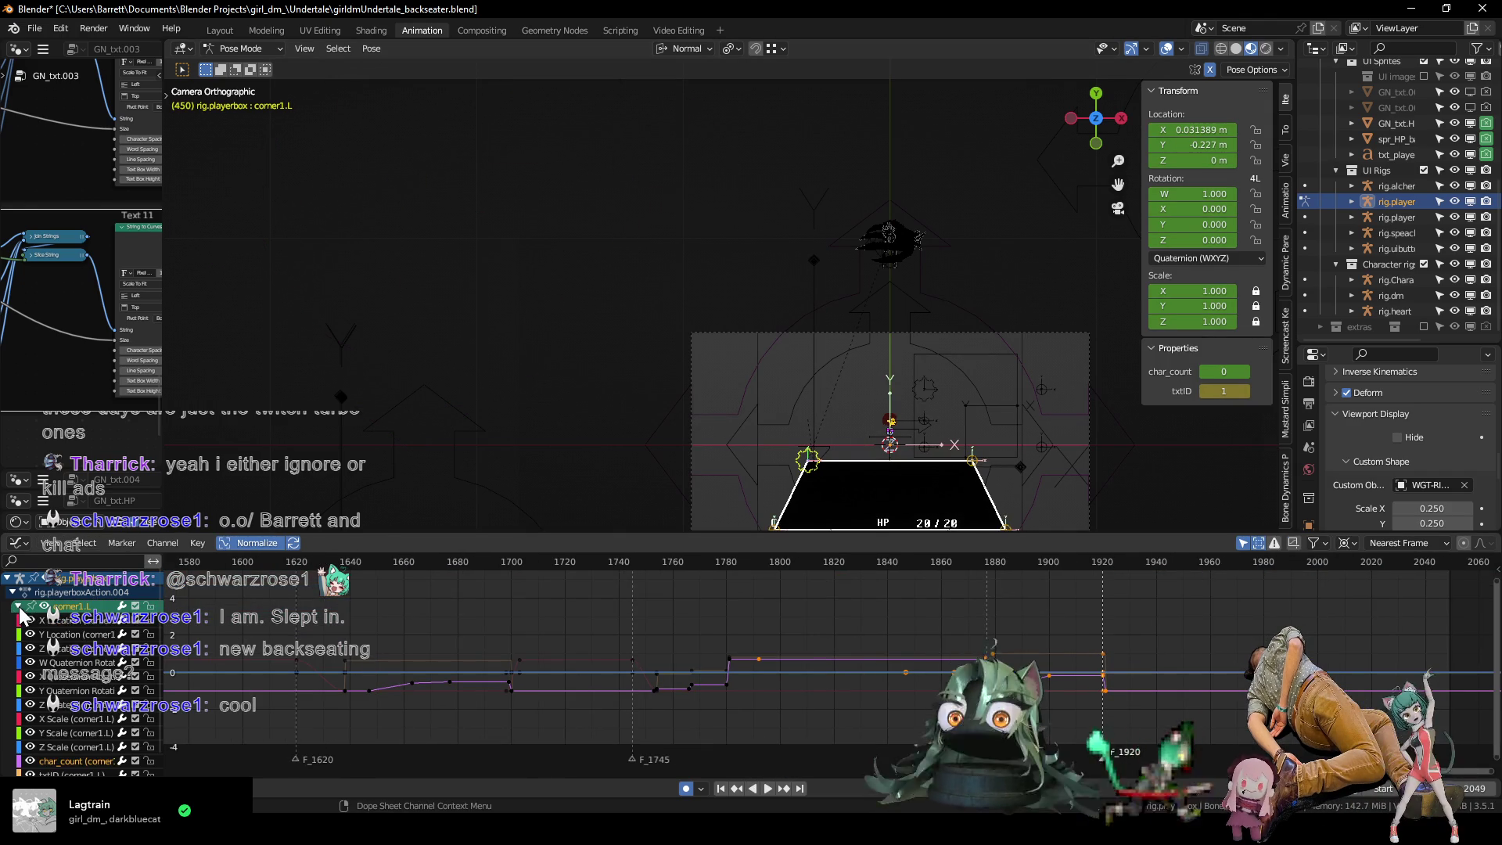
shift+middle_drag(792, 347, 646, 171)
scroll(645, 171, up, 4)
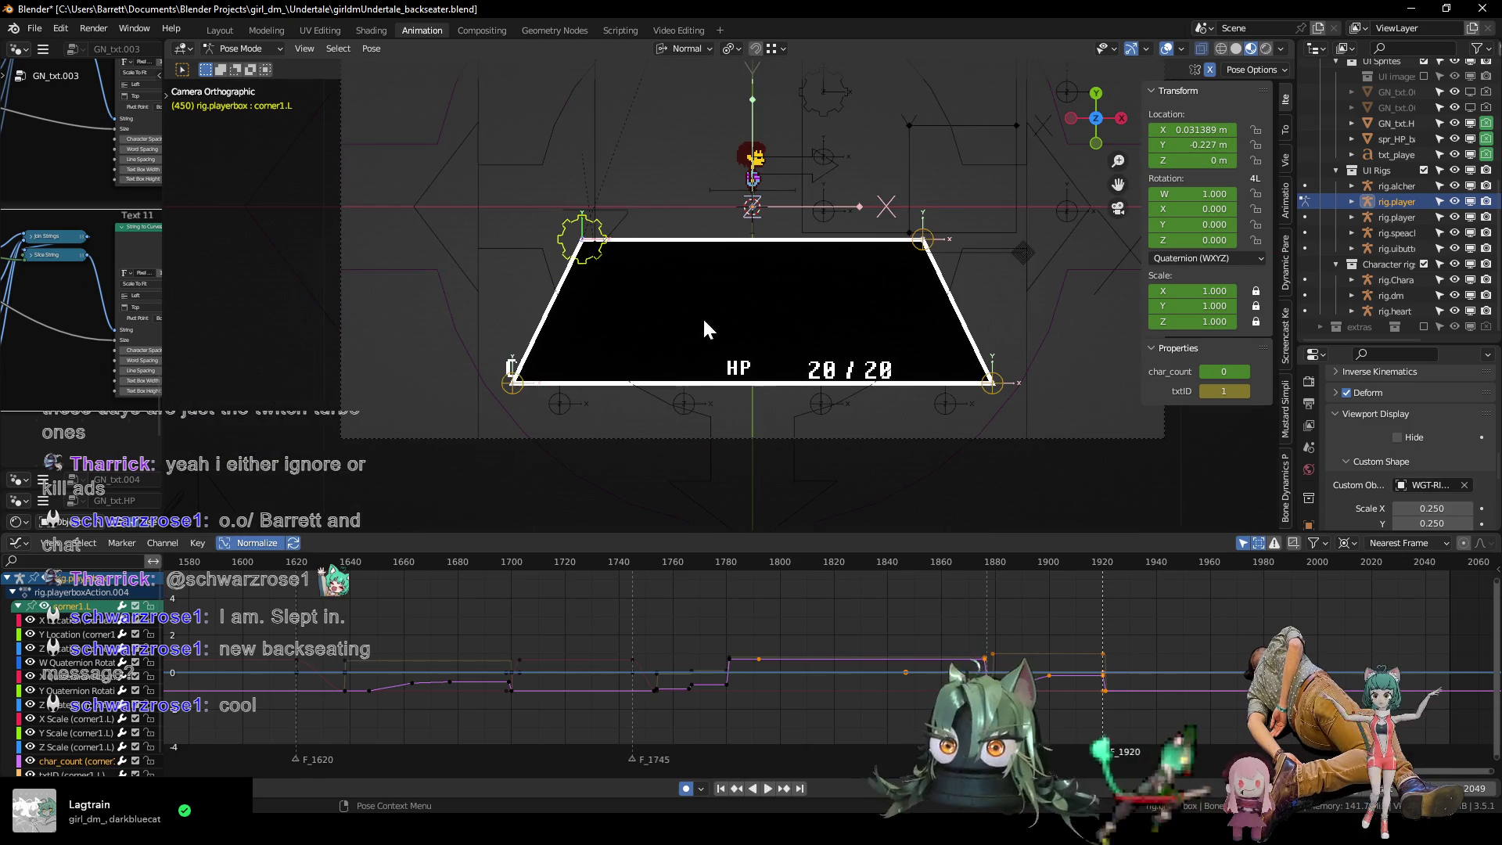
click(516, 384)
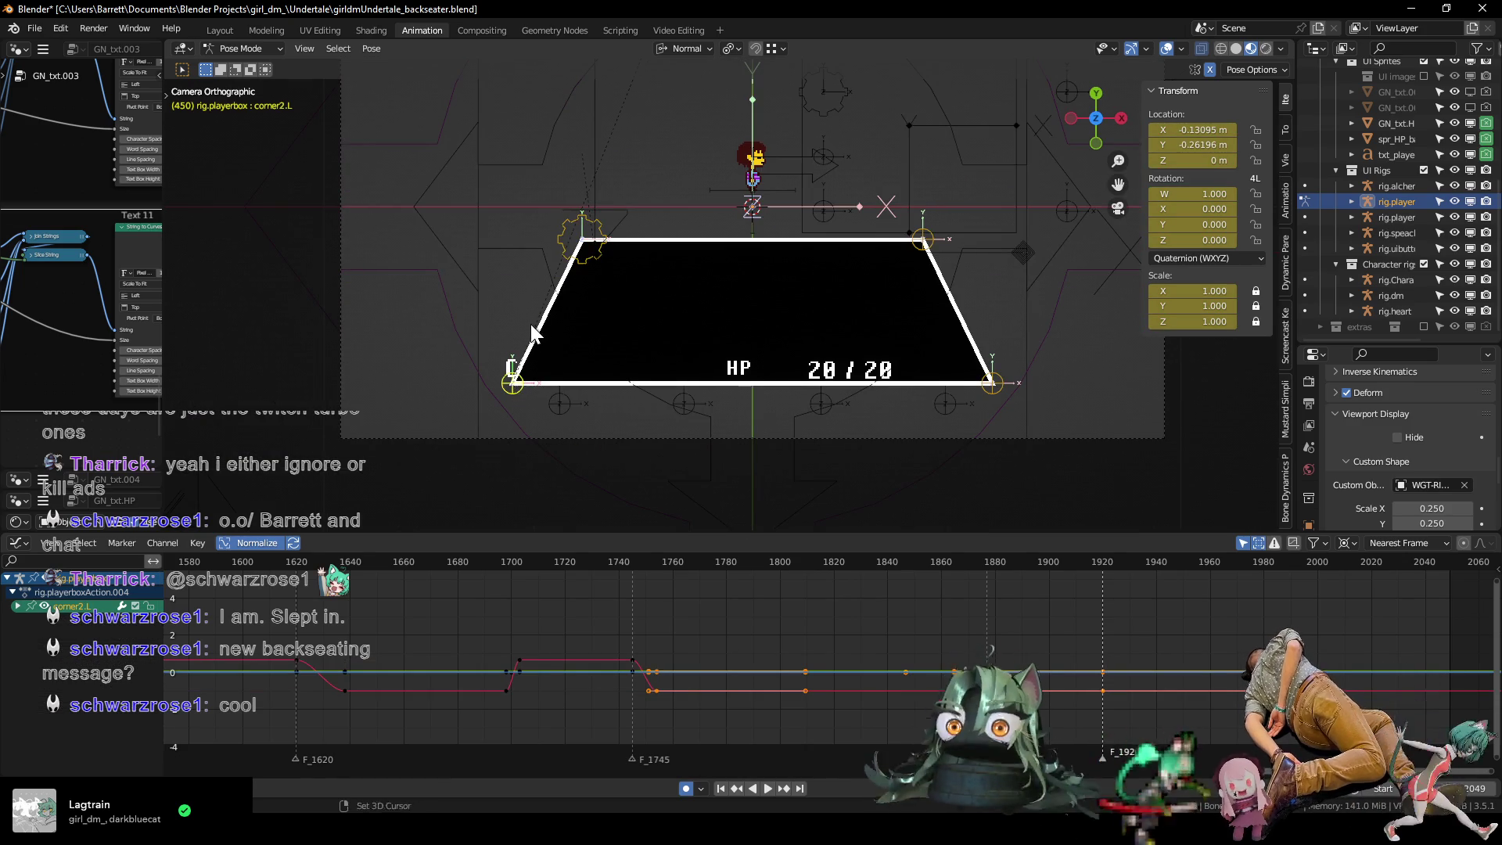
shift+middle_drag(528, 324, 551, 355)
click(933, 271)
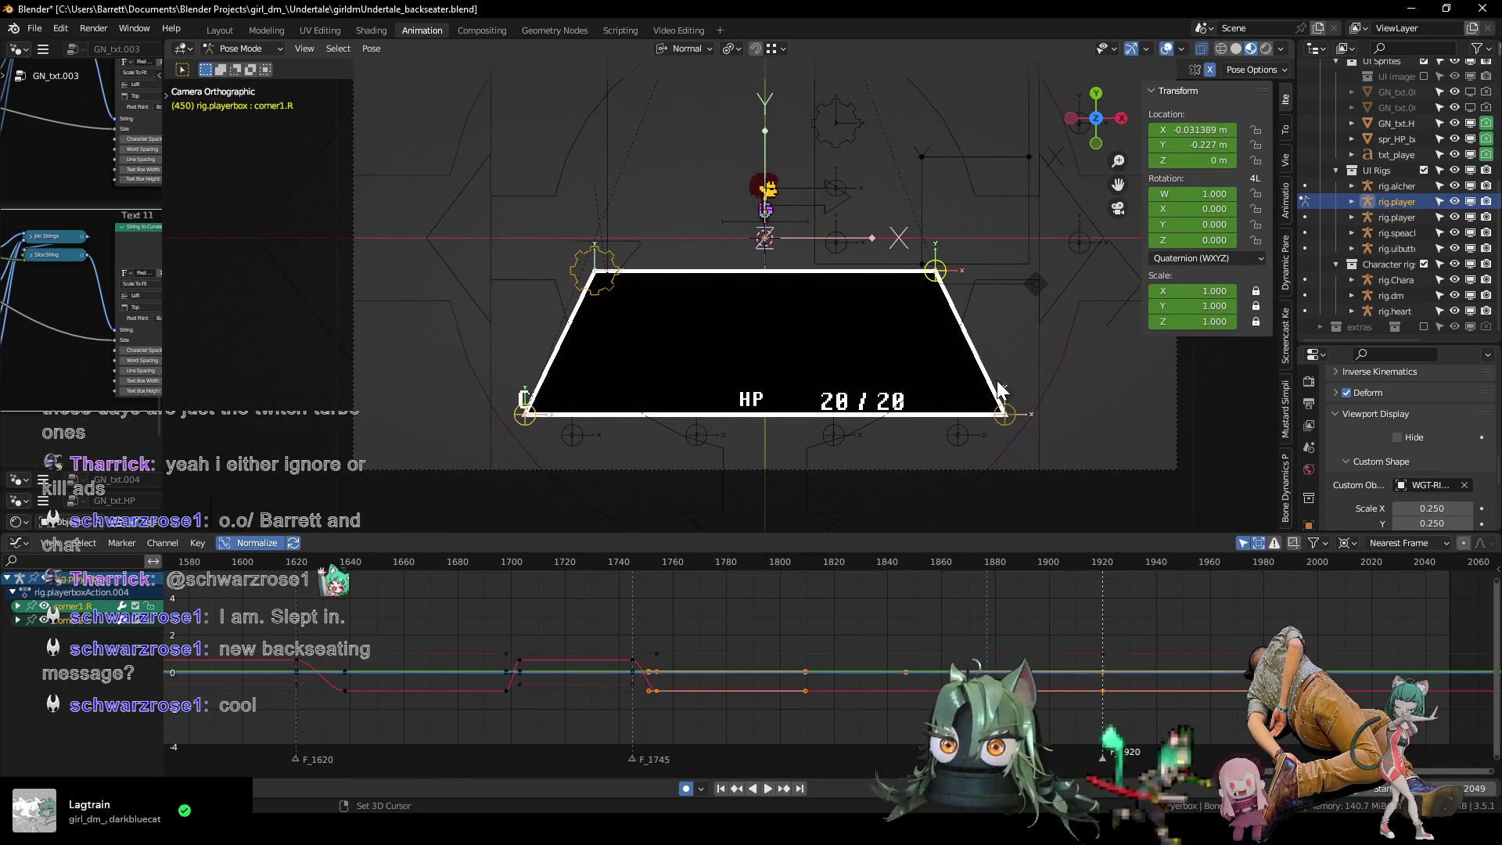
shift+click(1005, 413)
click(587, 282)
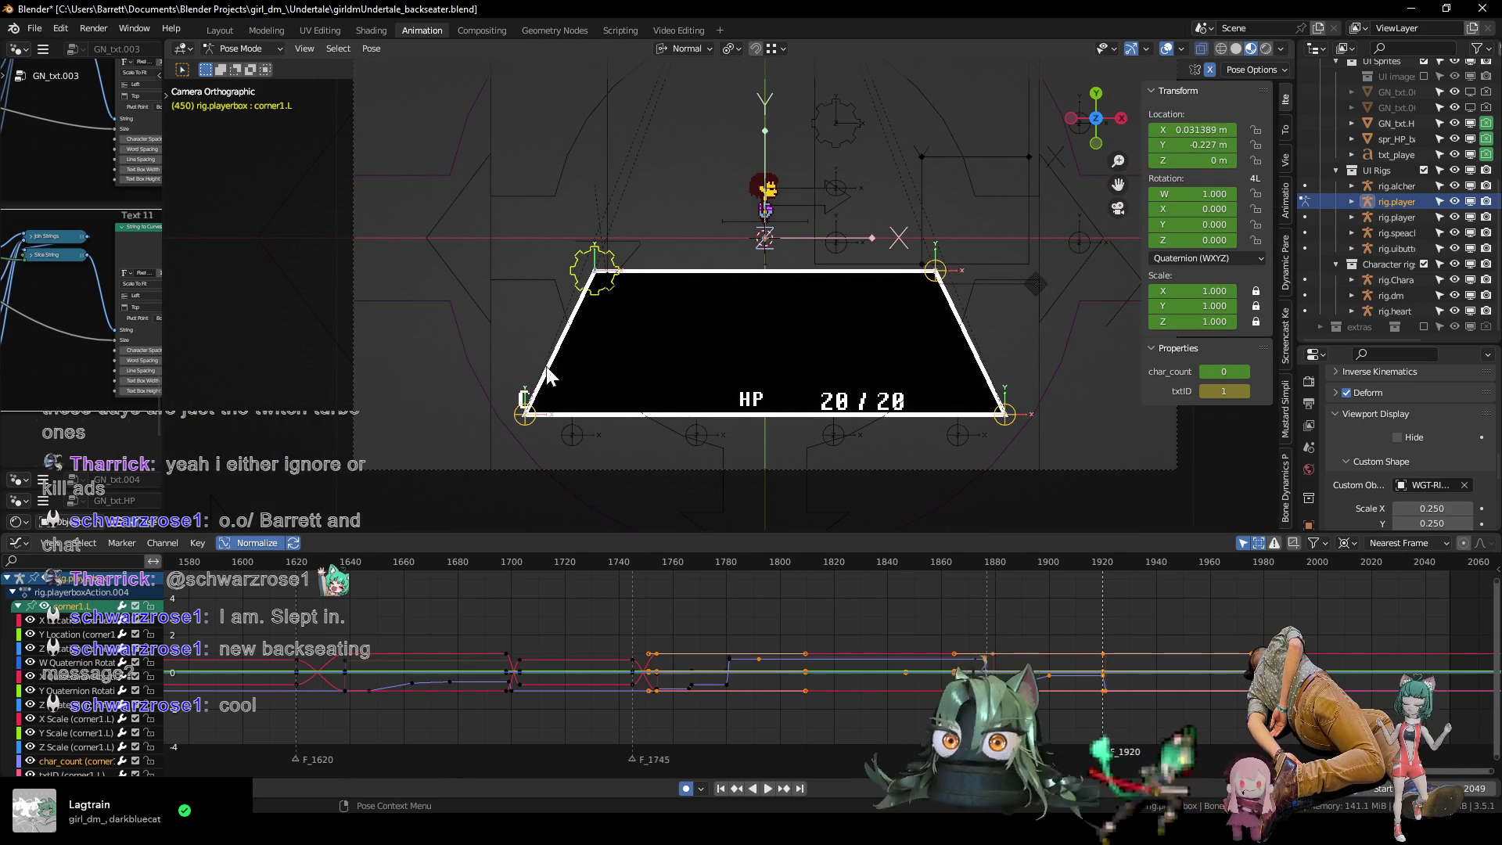
click(68, 561)
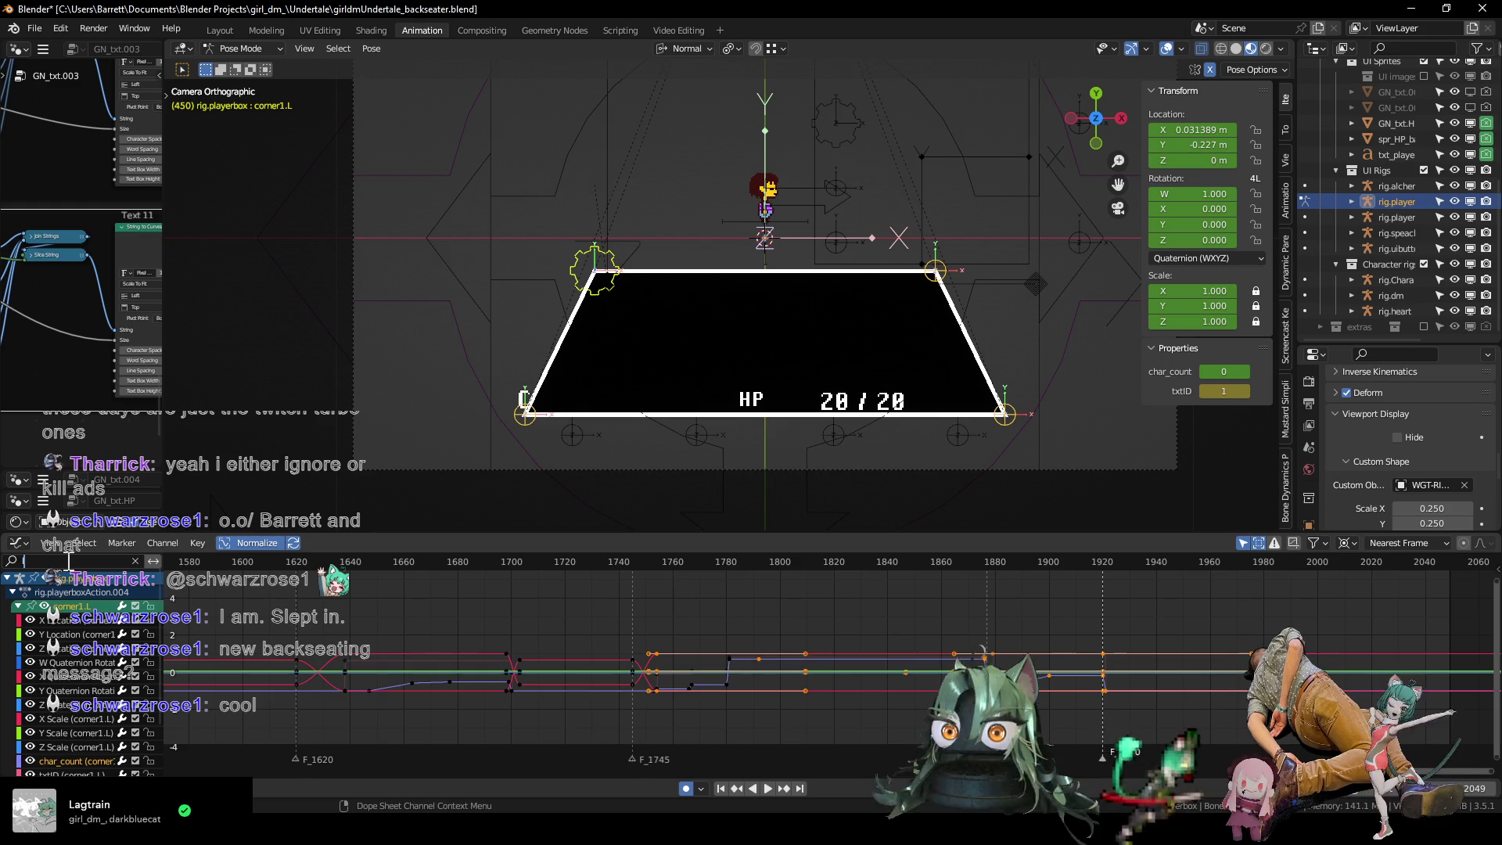
text(loc)
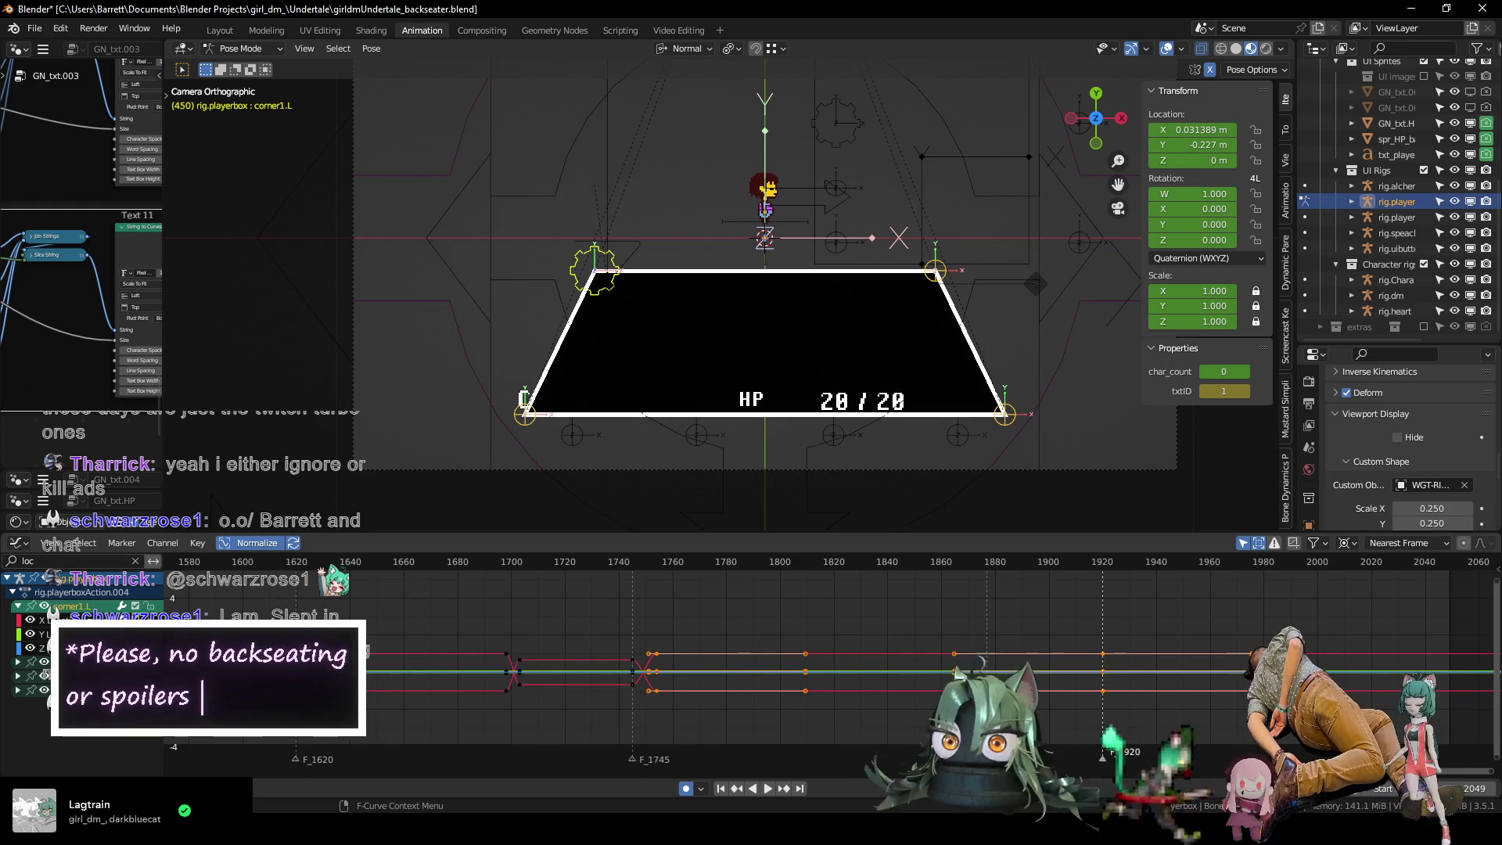
scroll(493, 628, down, 5)
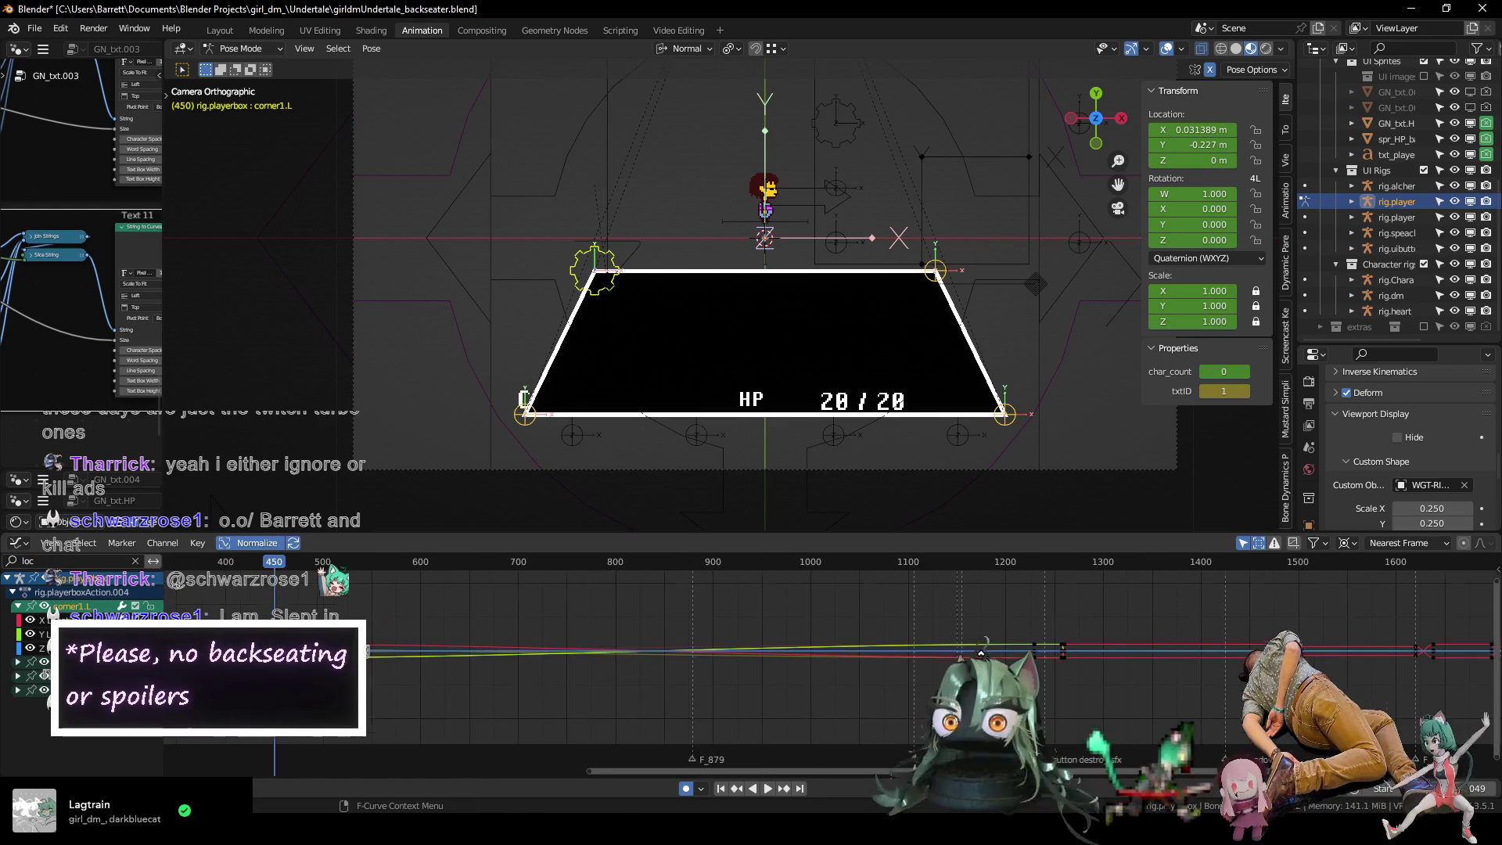
key(Home)
scroll(788, 672, up, 2)
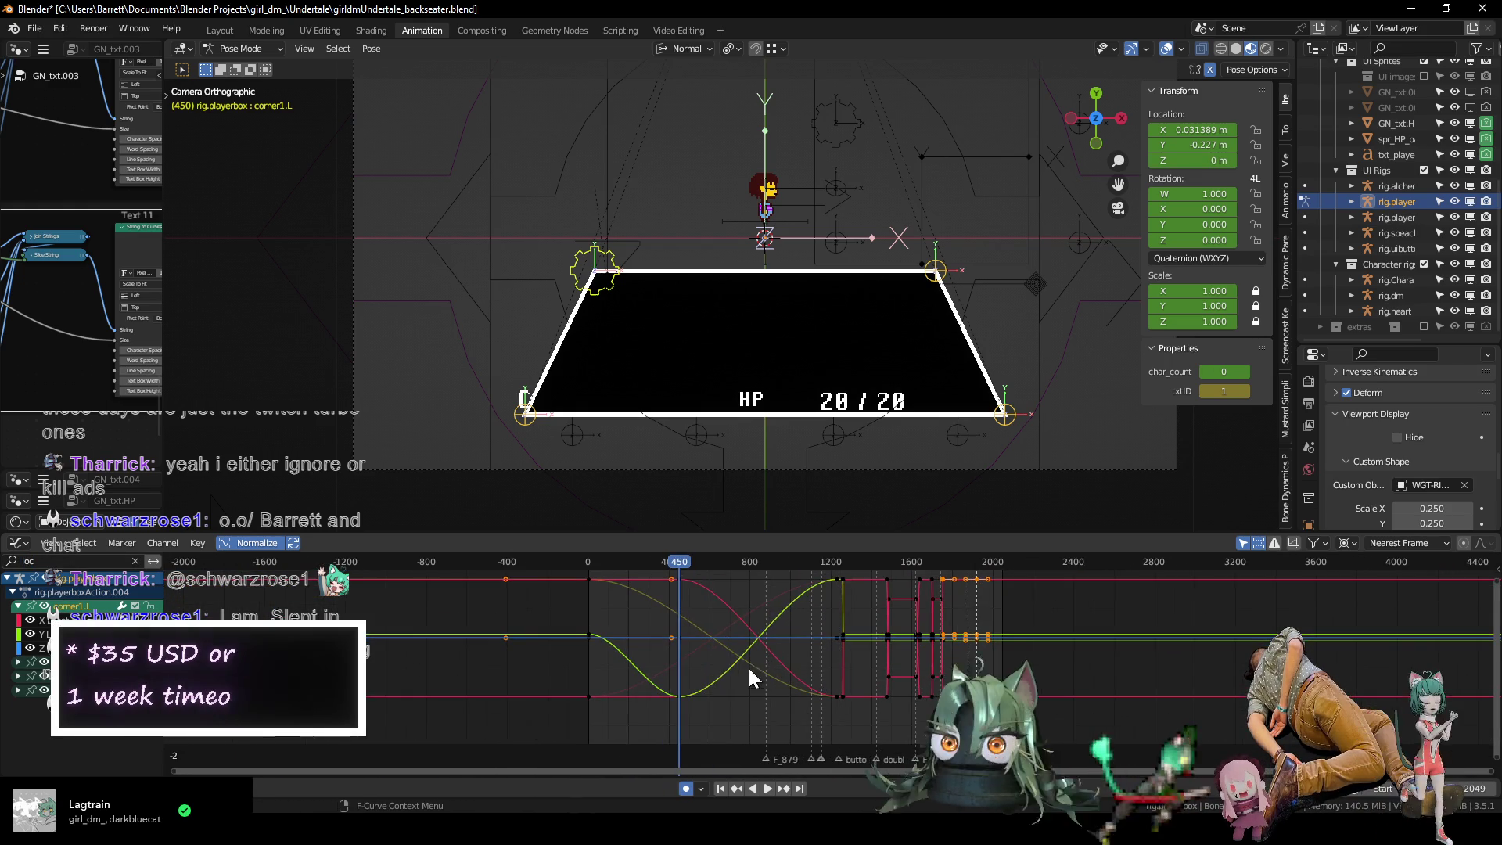
drag(567, 559, 667, 568)
scroll(661, 627, up, 3)
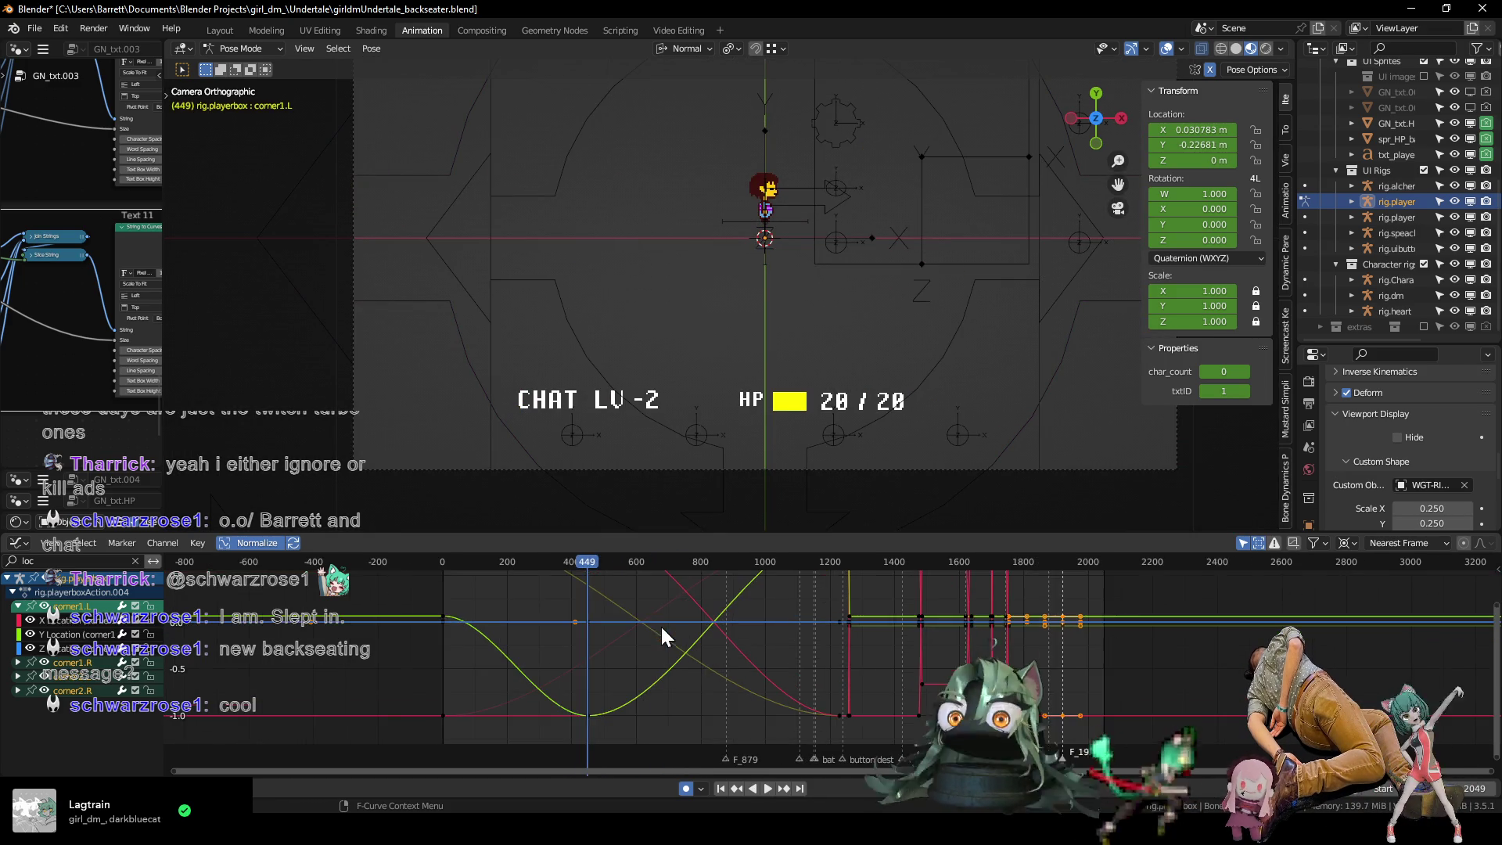
mouse_move(651, 623)
ctrl+middle_down()
mouse_move(670, 643)
mouse_move(532, 604)
ctrl+middle_up()
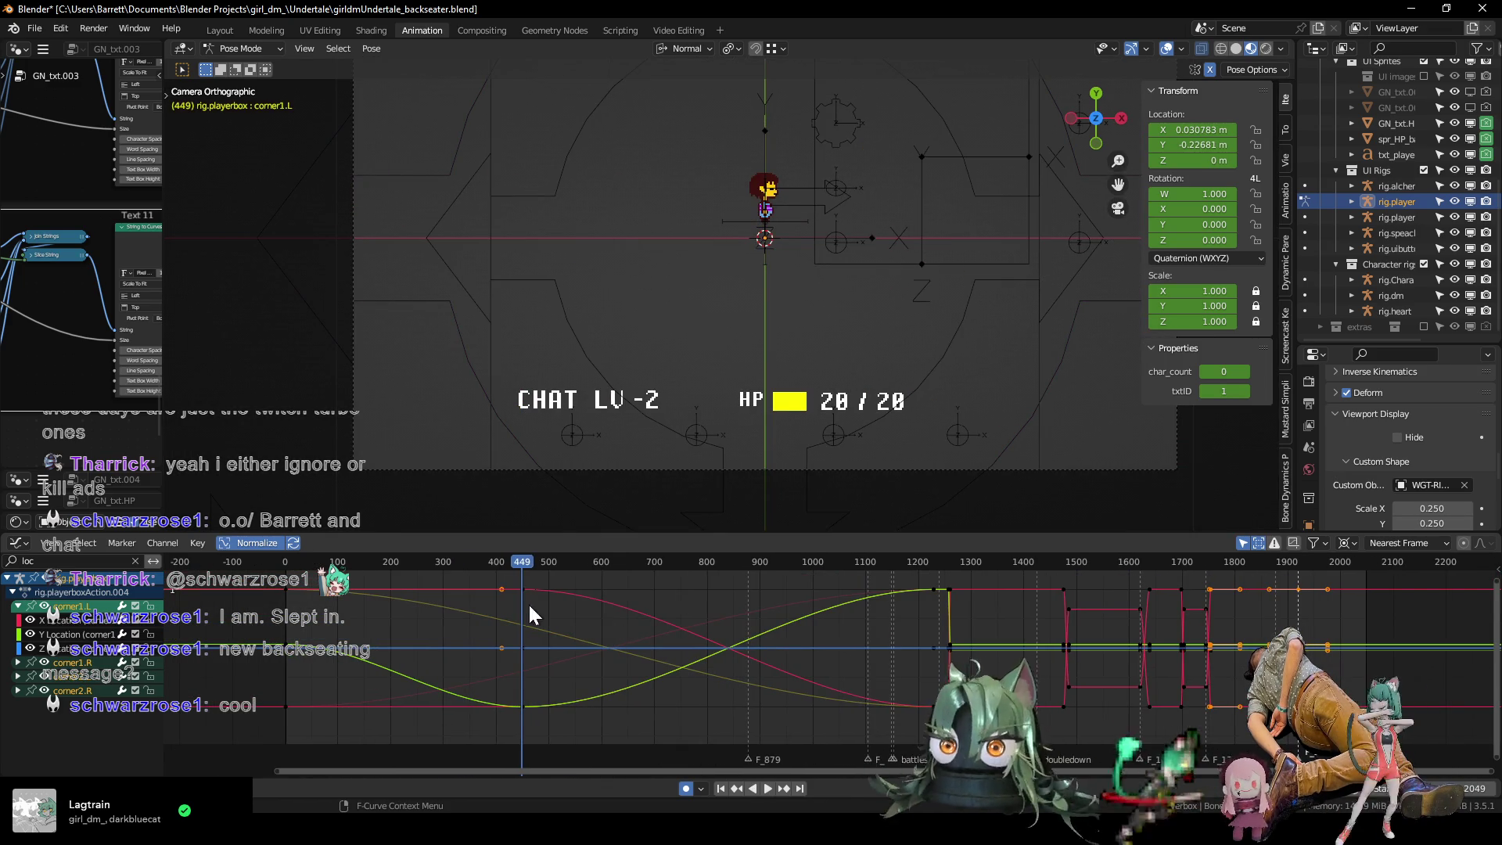
key(Right)
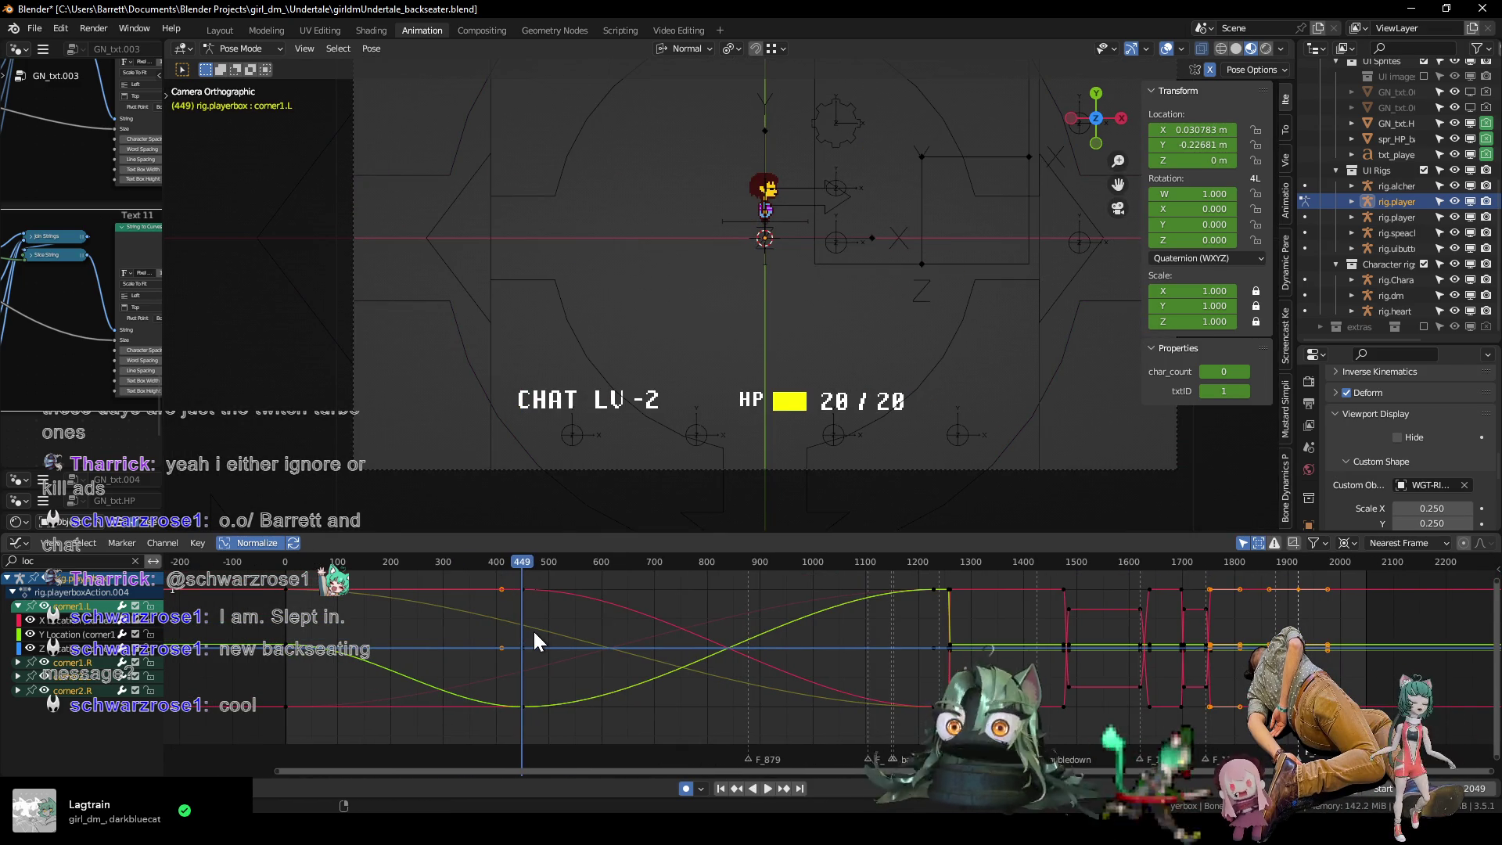
key(Right)
click(623, 279)
click(533, 415)
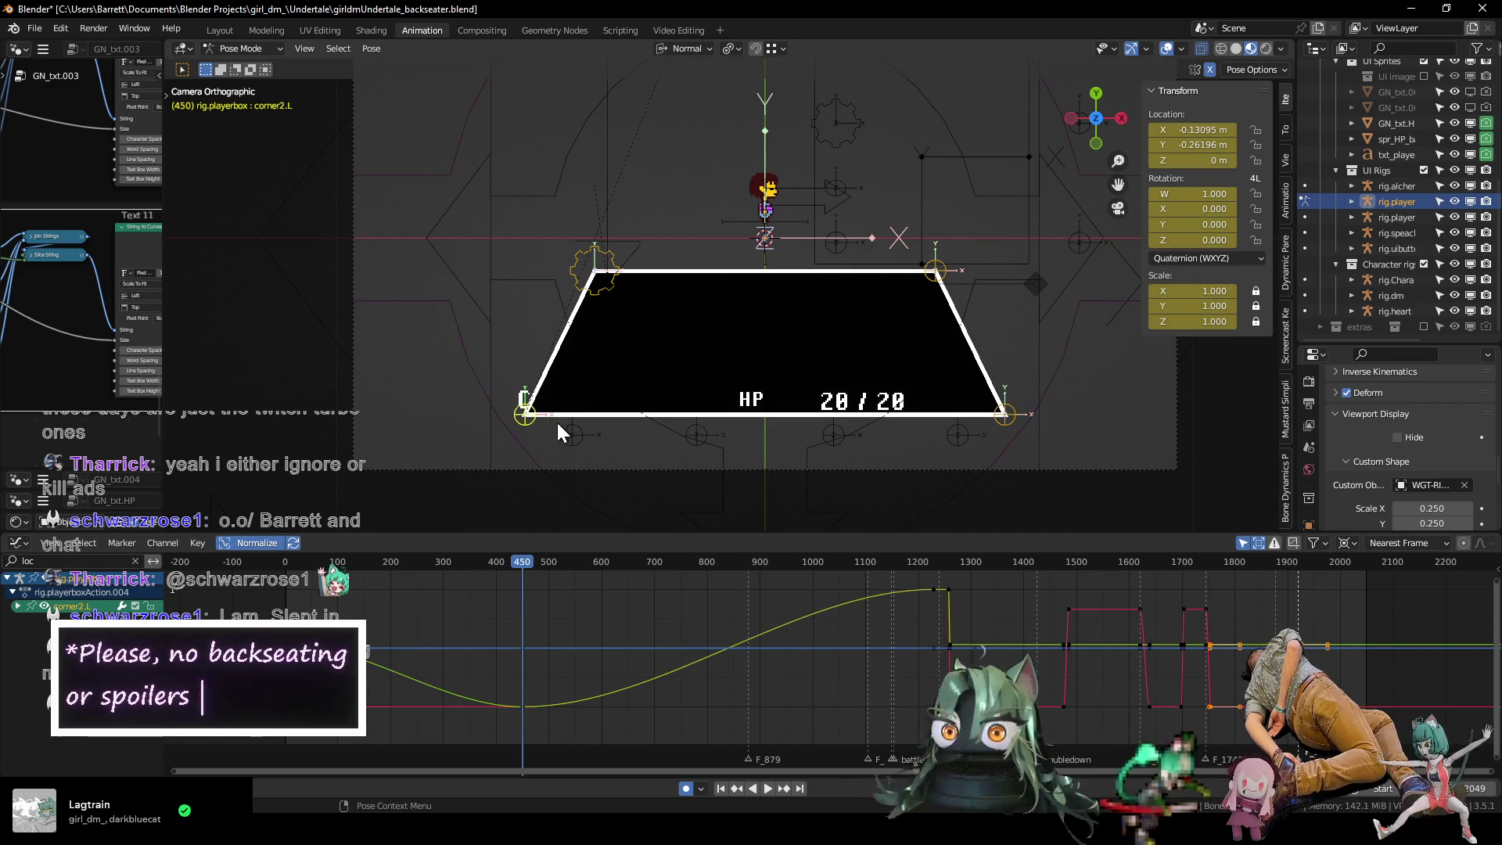
click(1006, 415)
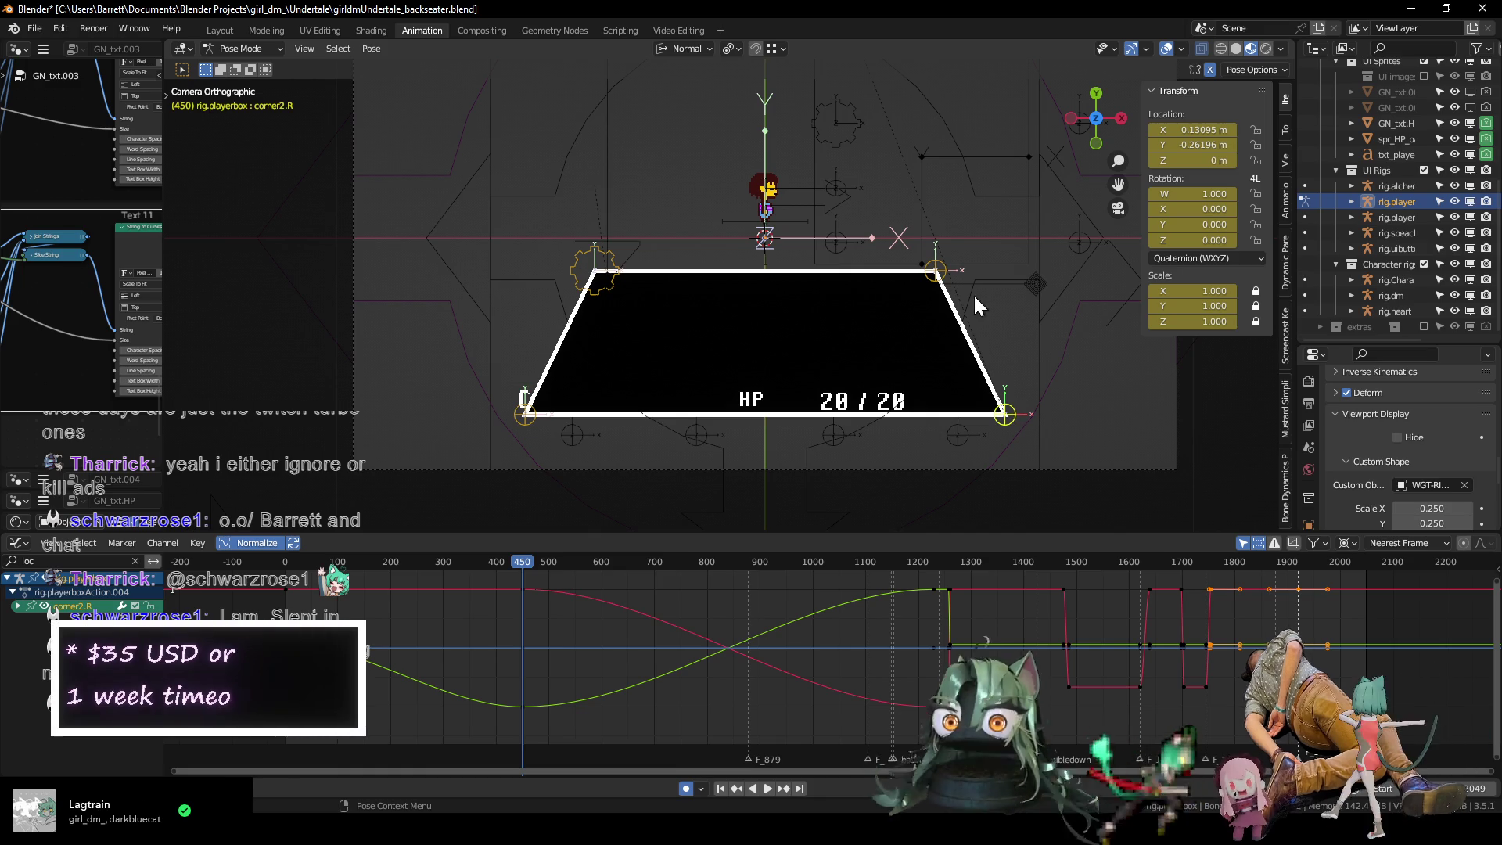
click(936, 274)
click(592, 291)
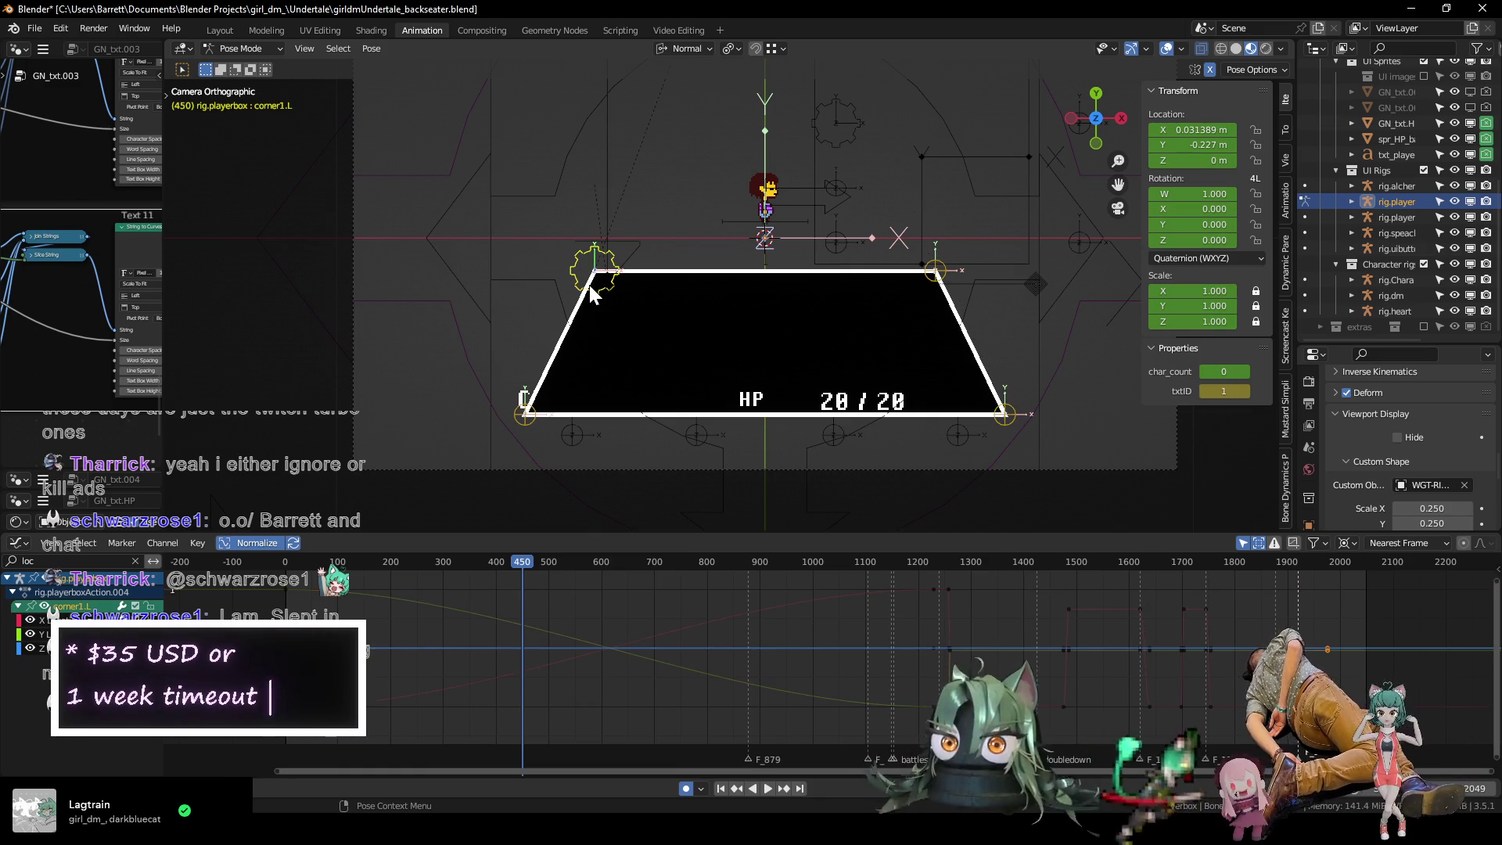
drag(317, 721, 246, 584)
Duplicate the selected corner keyframes and slide them later along X.
key(g)
key(x)
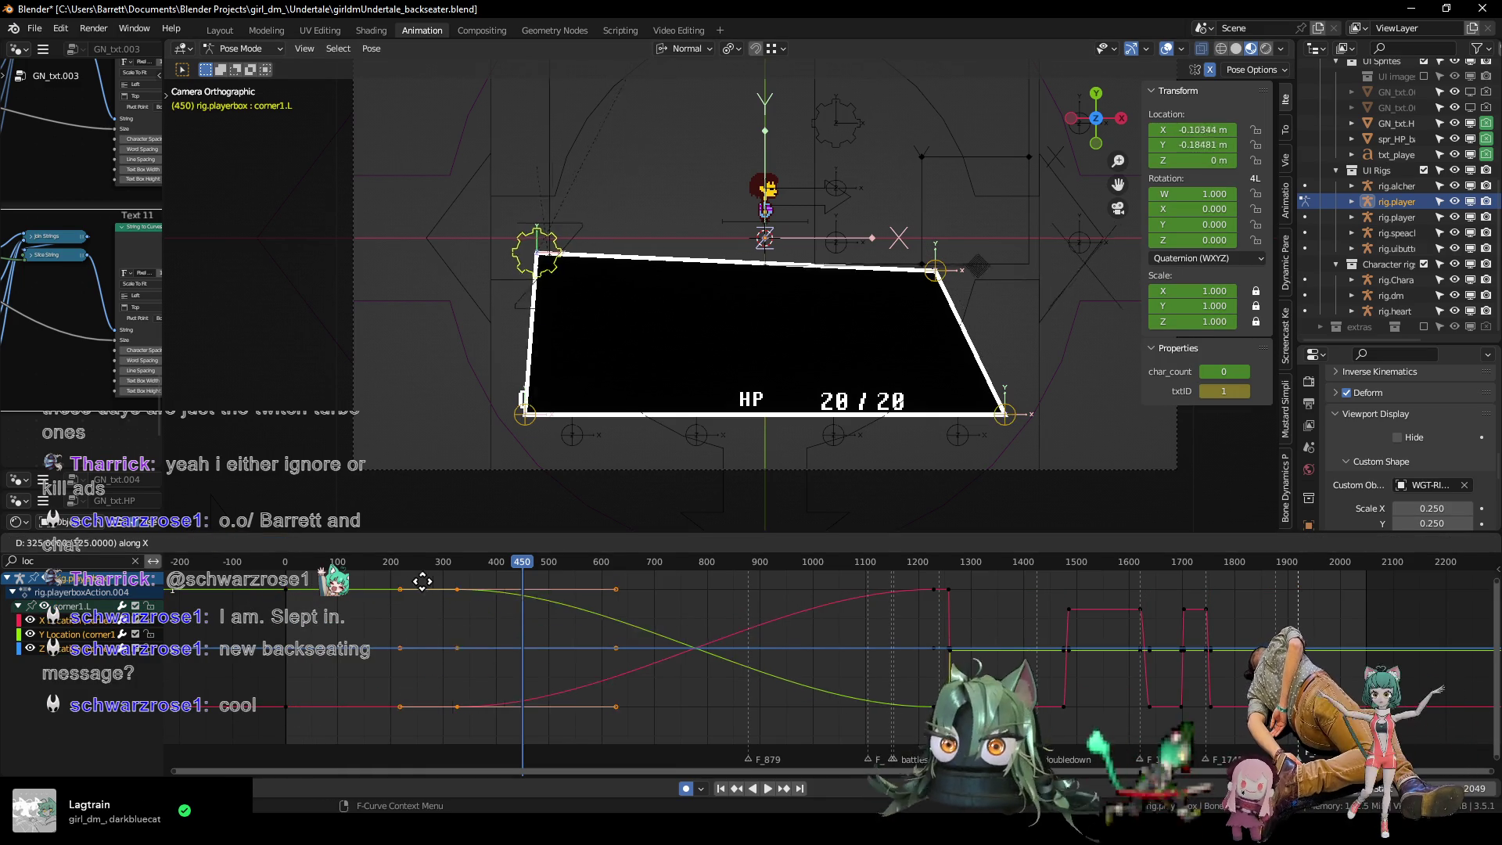
click(483, 579)
key(Home)
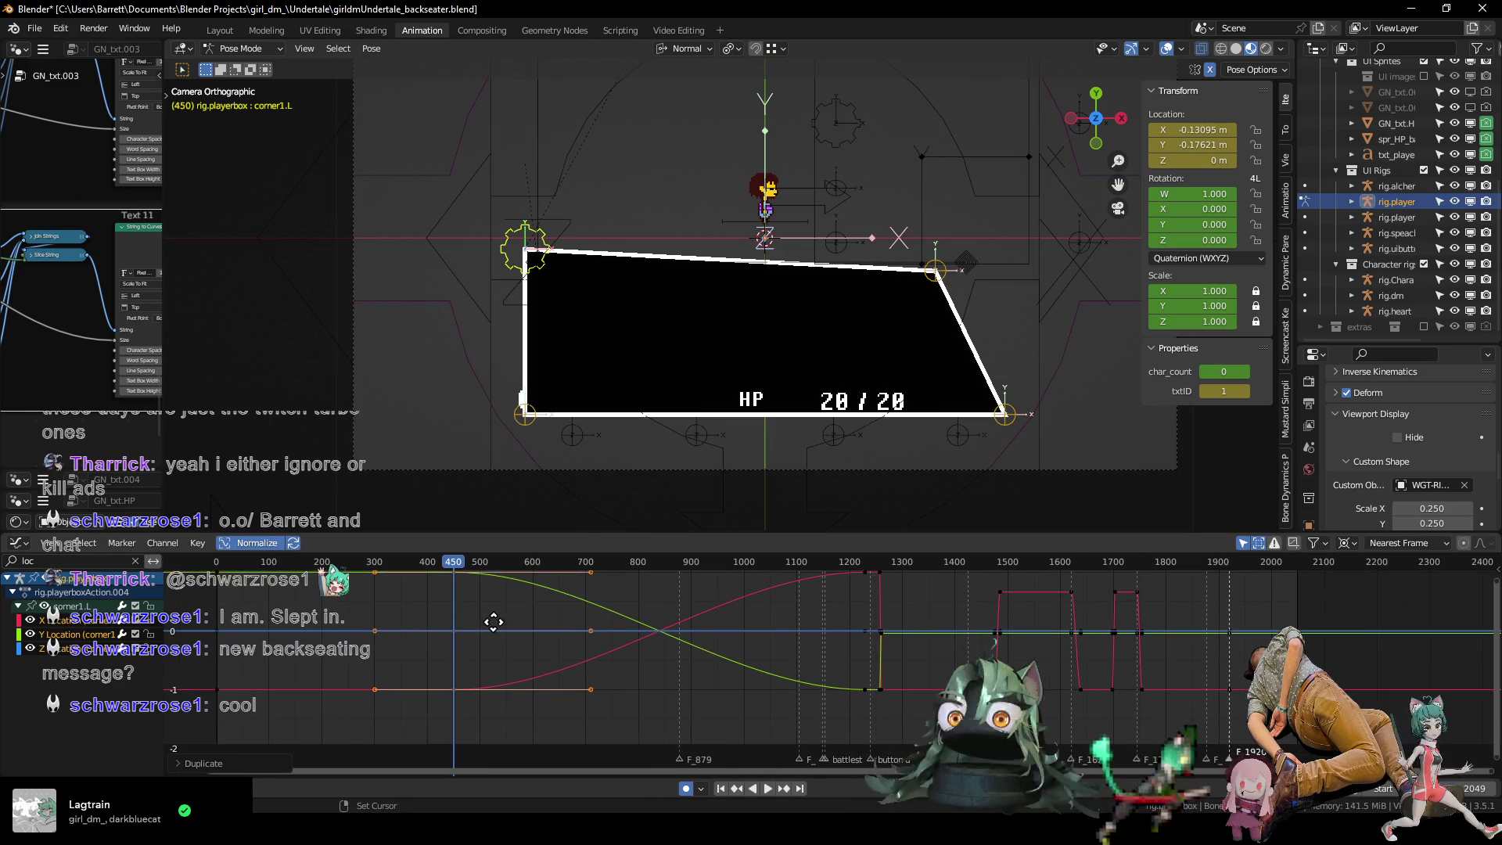
middle_drag(457, 565, 533, 580)
Duplicate the HP box's top-right corner keyframes later in time.
shift+click(935, 270)
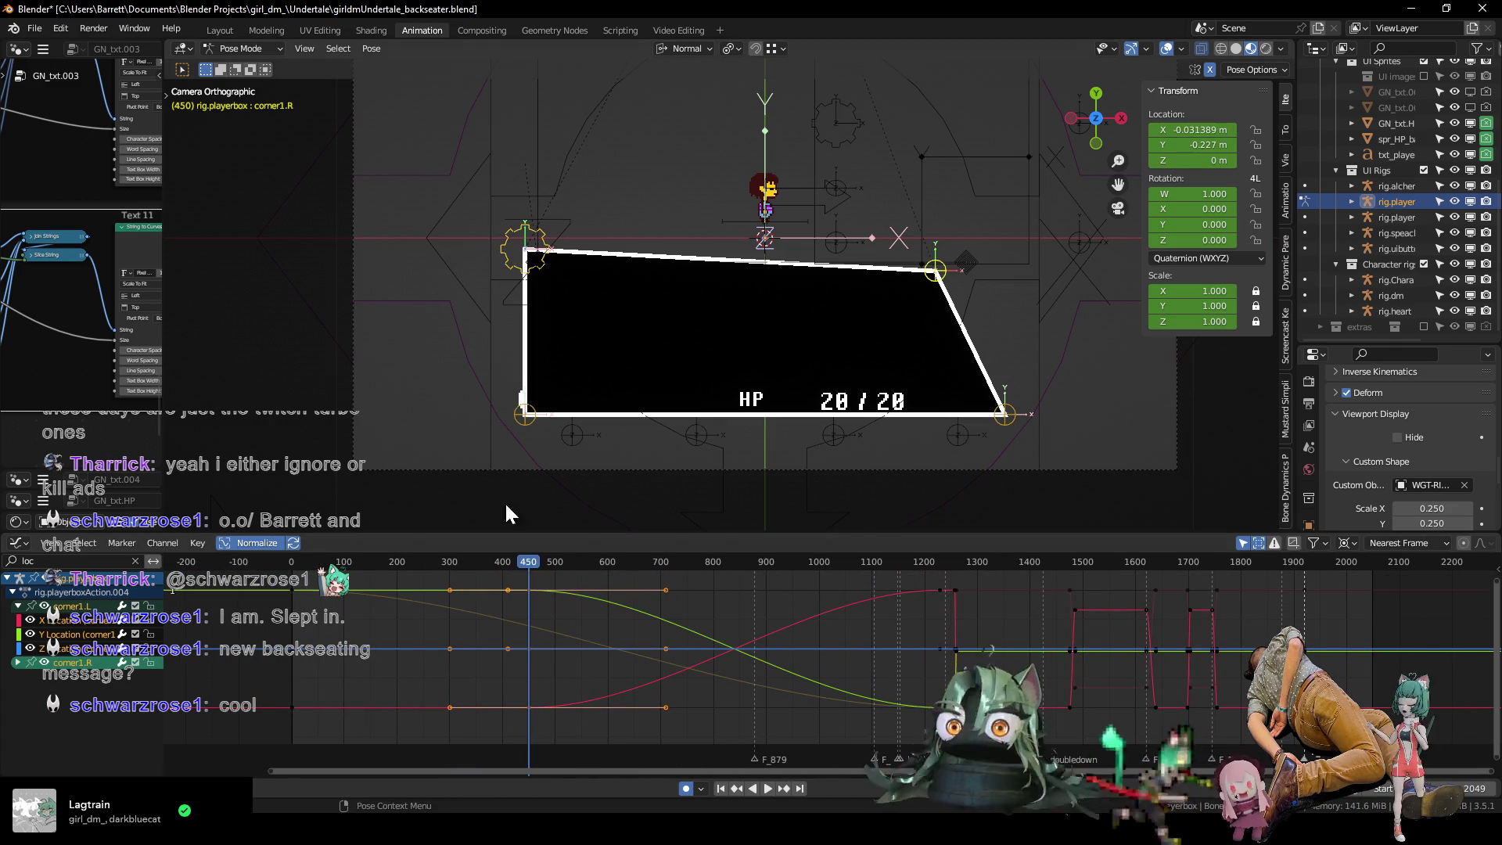
key(g)
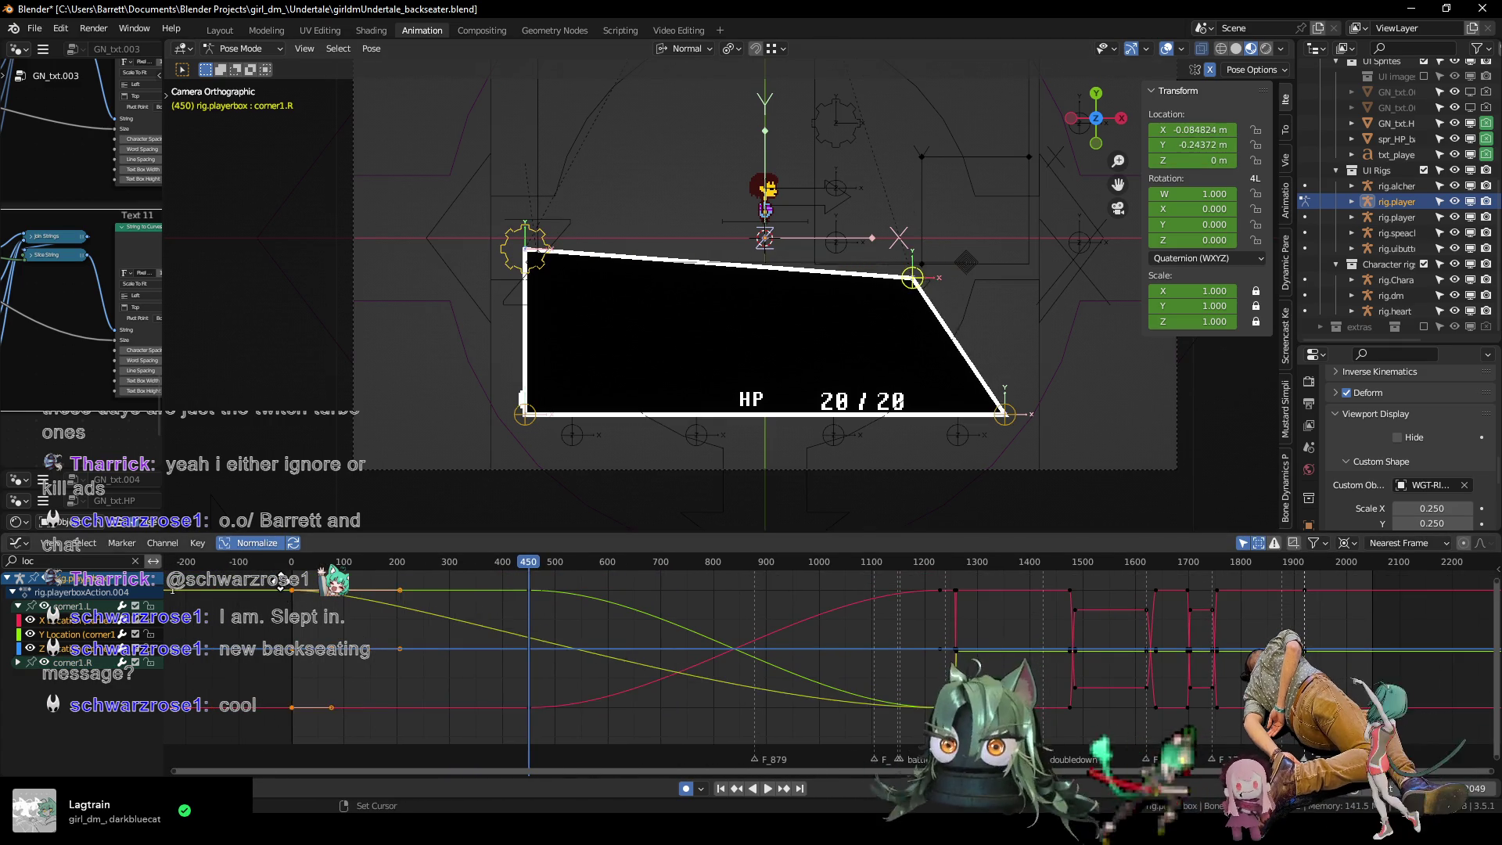
click(518, 624)
middle_drag(518, 622, 413, 595)
Play and scrub from frame 461 onward to check the timing, stopping at frame 450.
key(space)
click(370, 569)
mouse_move(372, 570)
mouse_down()
mouse_move(484, 570)
mouse_move(368, 583)
mouse_up()
key(space)
scroll(405, 598, up, 1)
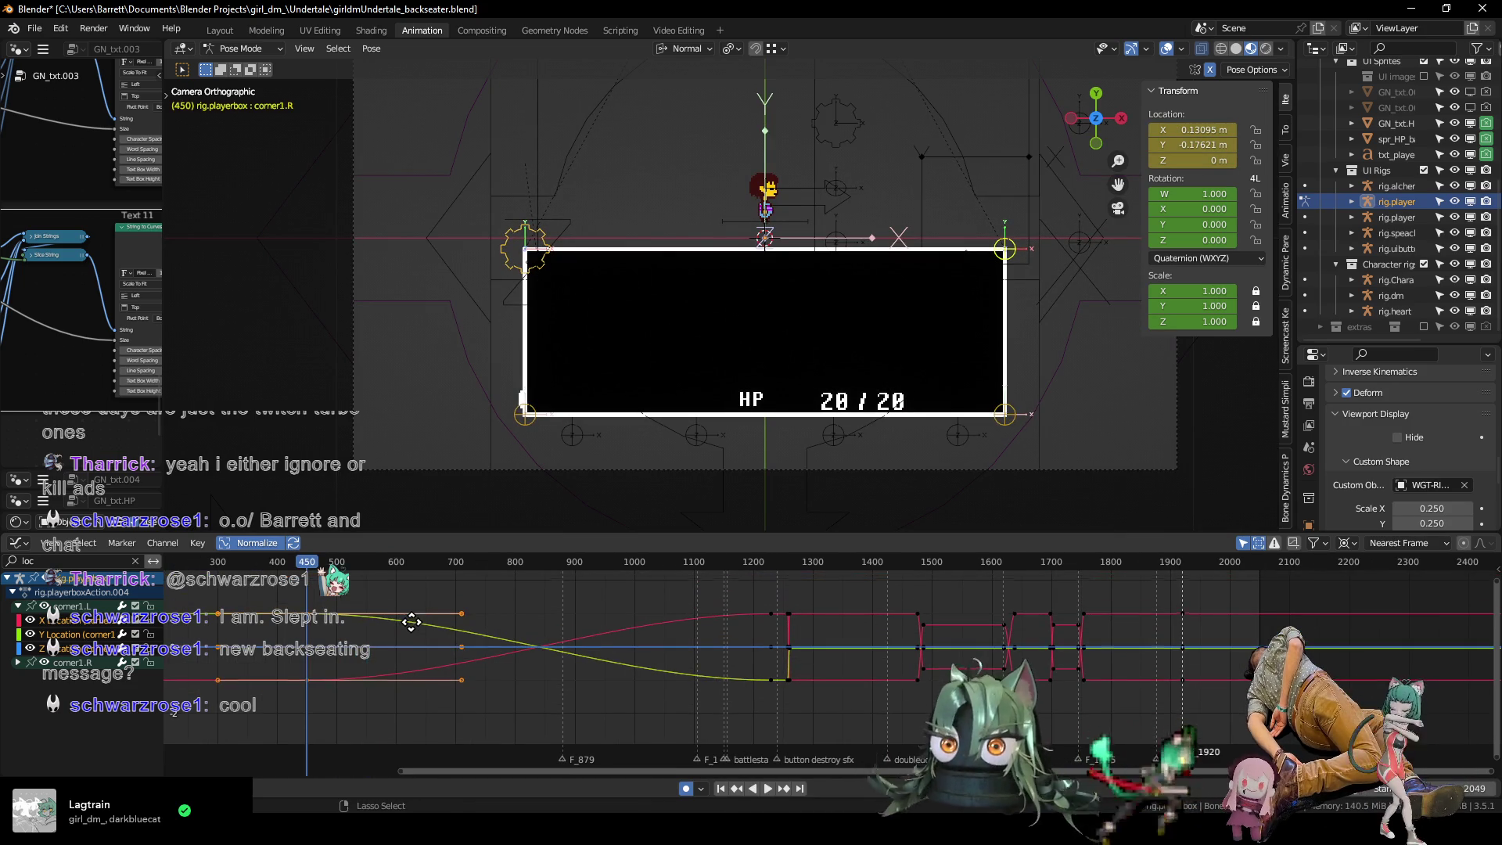
Play into the battle transition and step frame by frame to around frame 903.
click(532, 564)
key(space)
mouse_move(533, 565)
mouse_down()
mouse_move(656, 565)
mouse_move(572, 570)
mouse_up()
key(space)
key(Right)
key(Right)
key(Right)
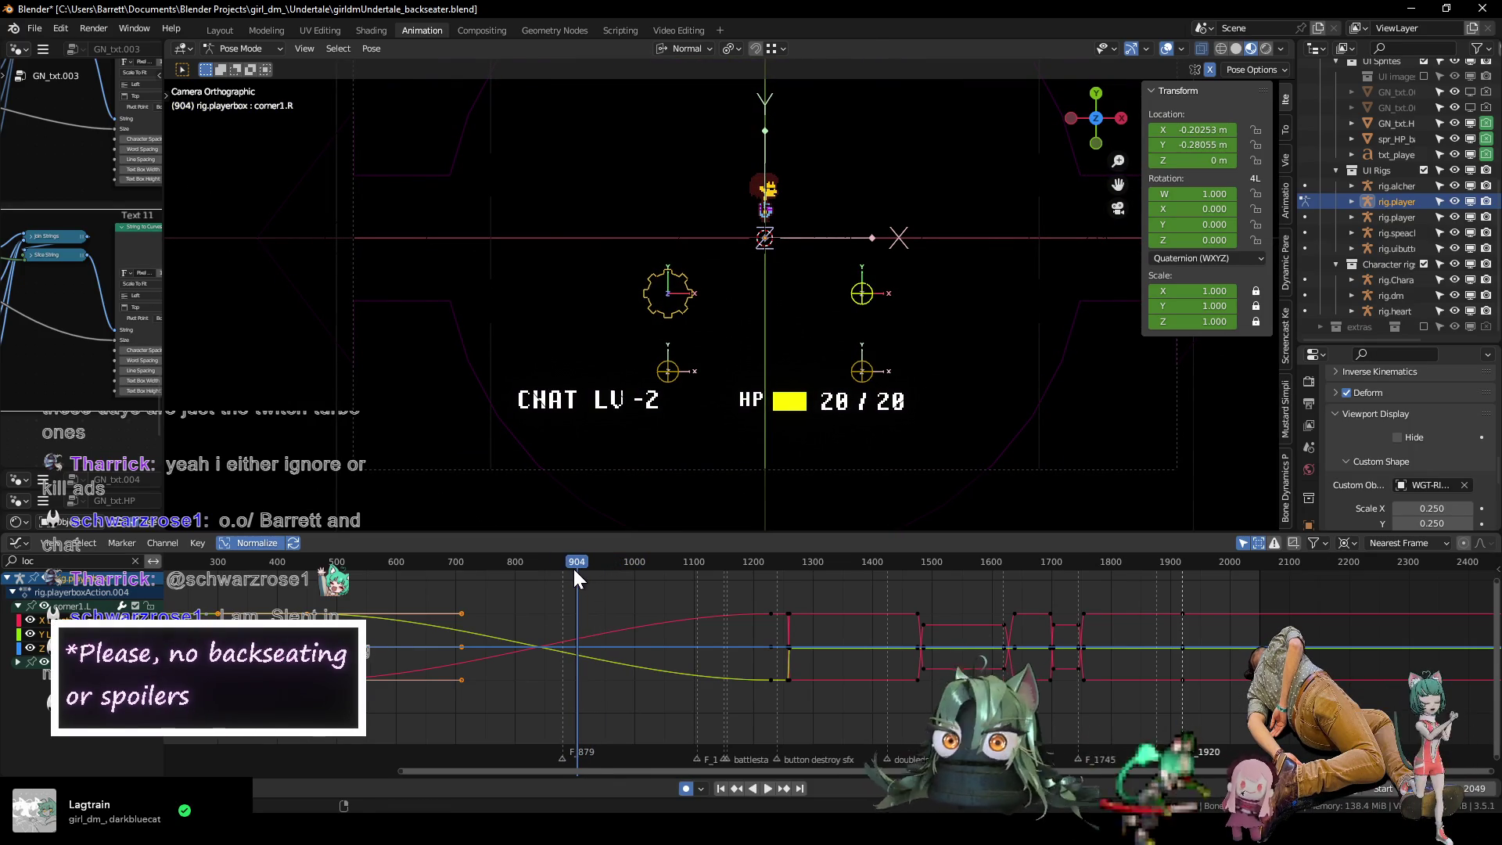
key(Left)
key(Left)
key(Left)
key(Right)
key(Right)
key(Right)
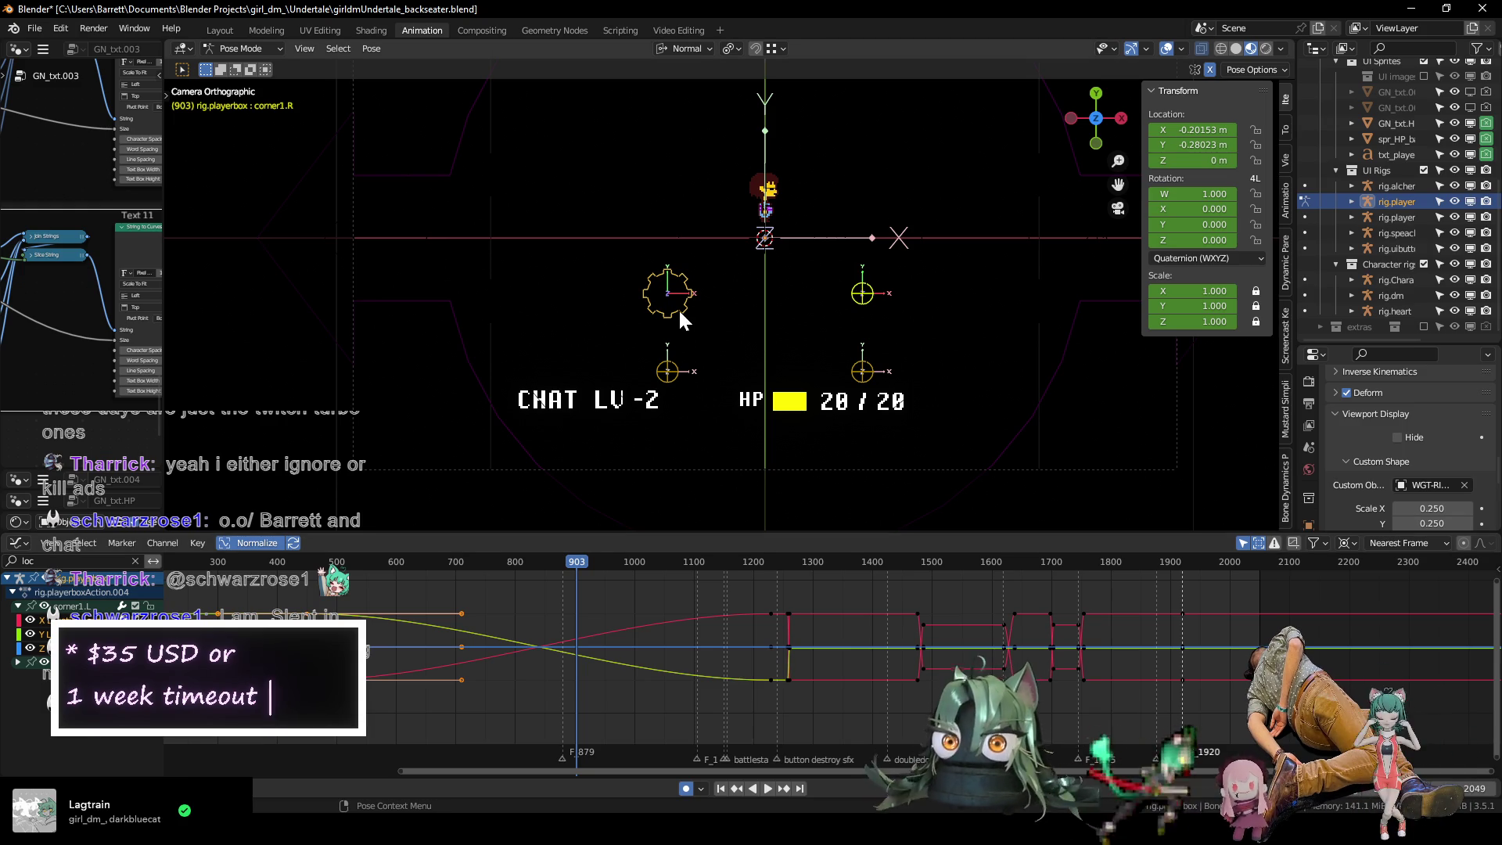
Duplicate the selected keyframes to frame 903, then replay from frame 450.
key(g)
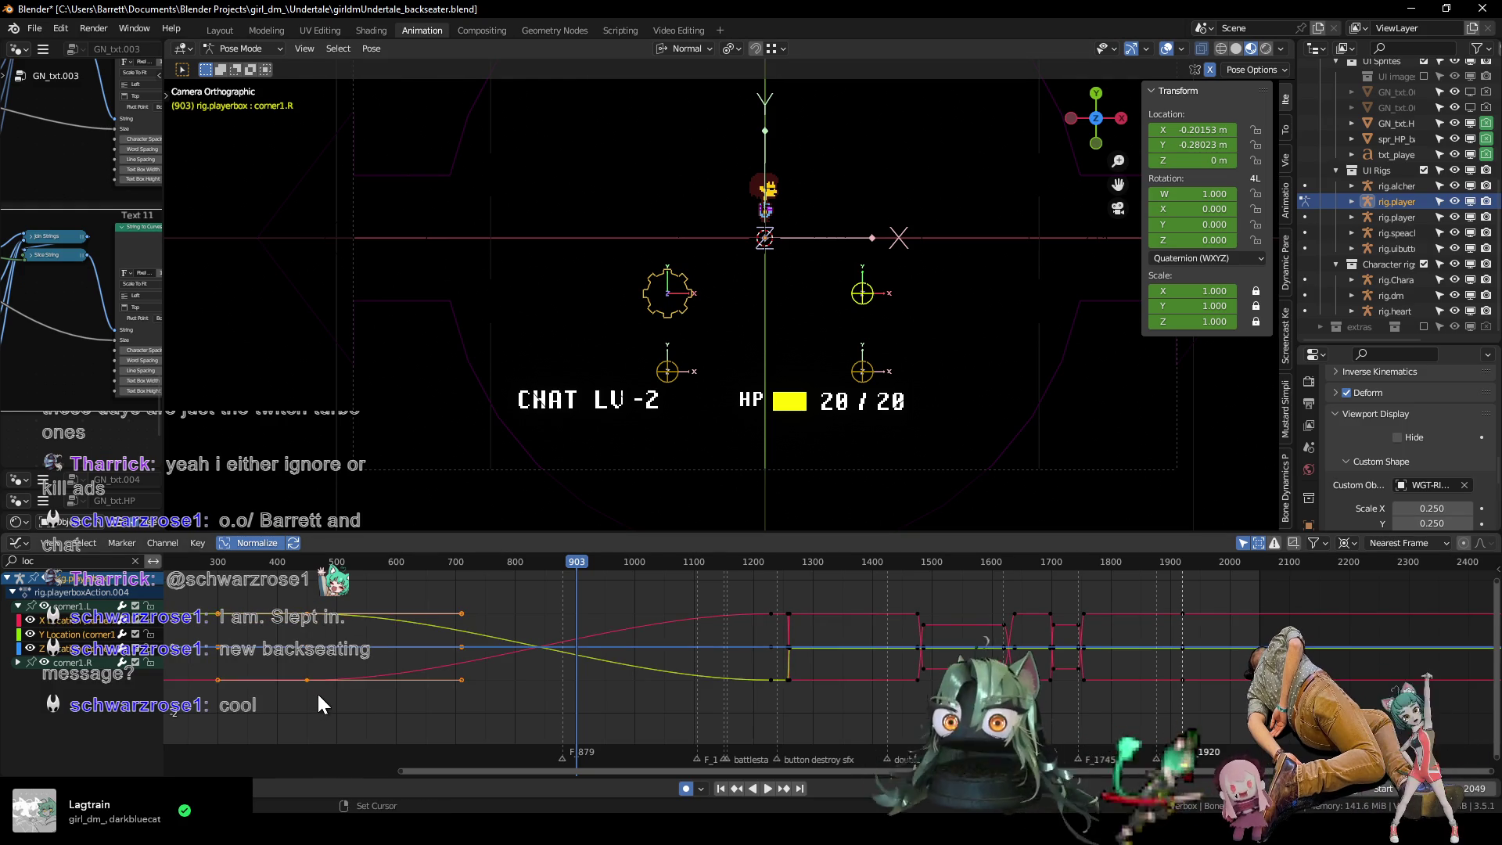
key(x)
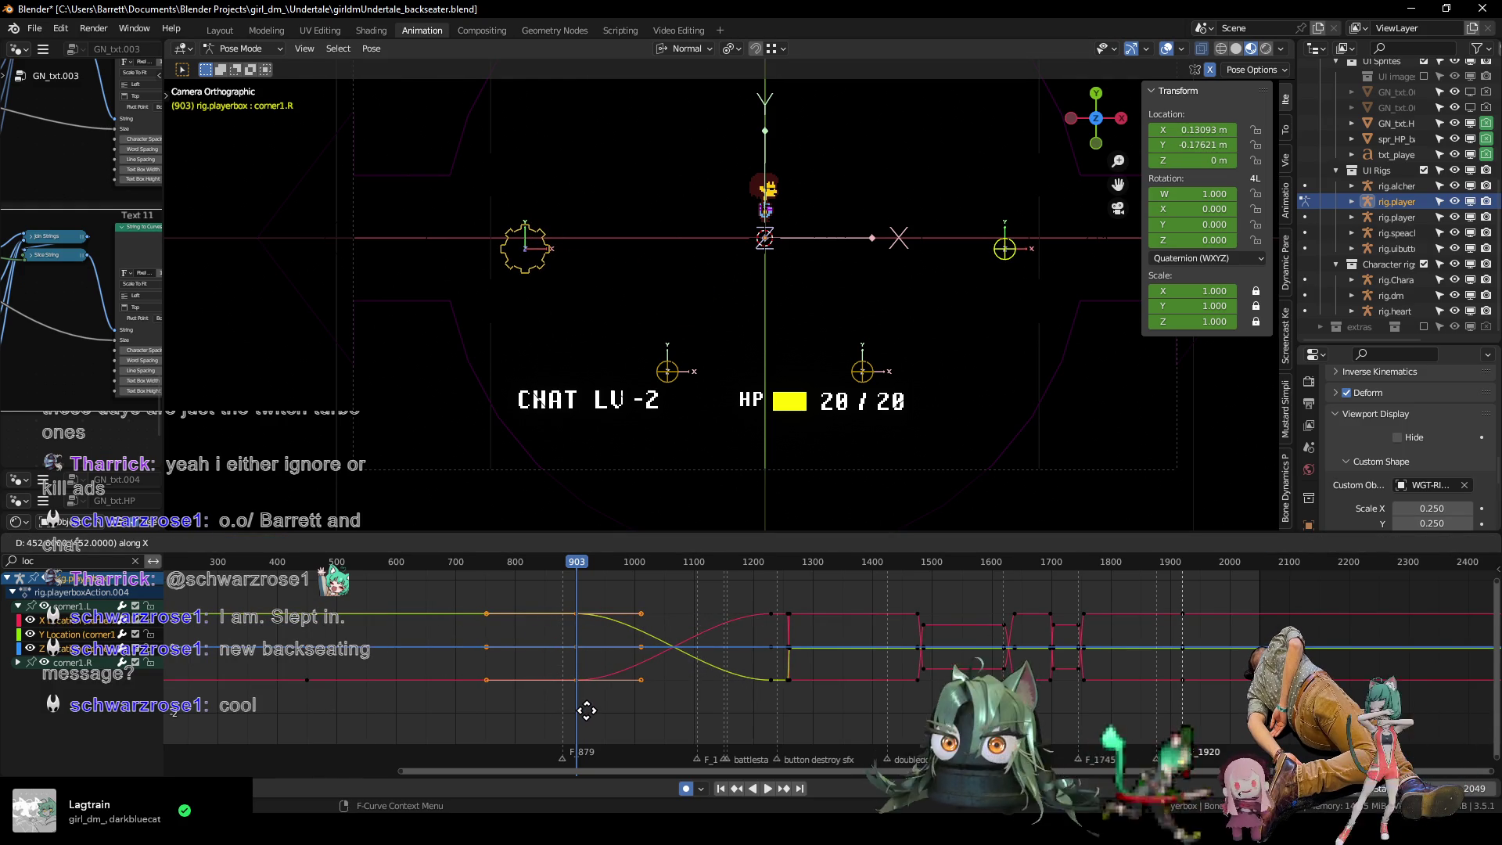
click(587, 710)
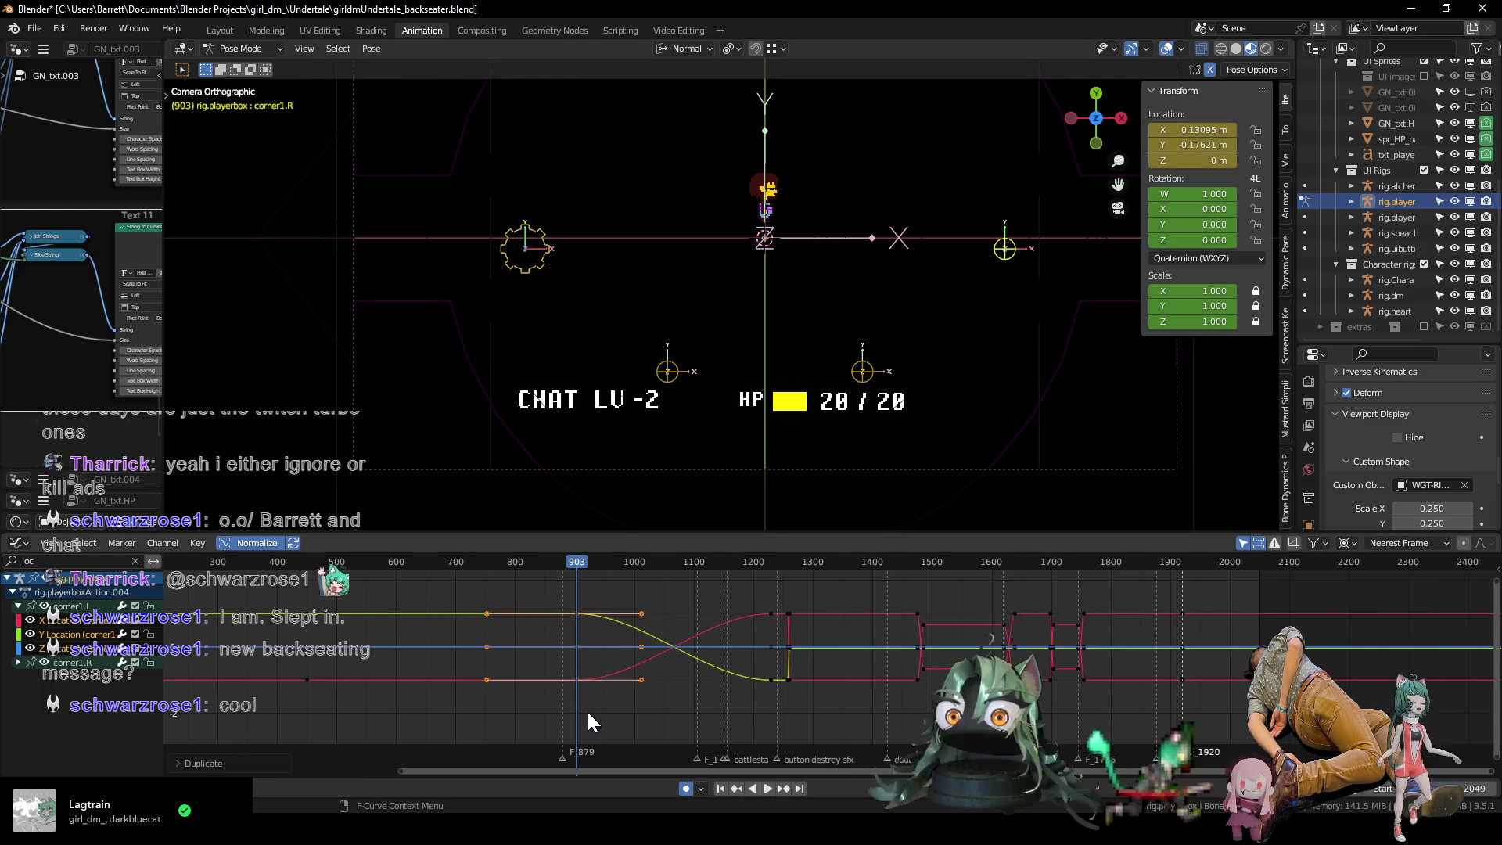
click(307, 565)
key(space)
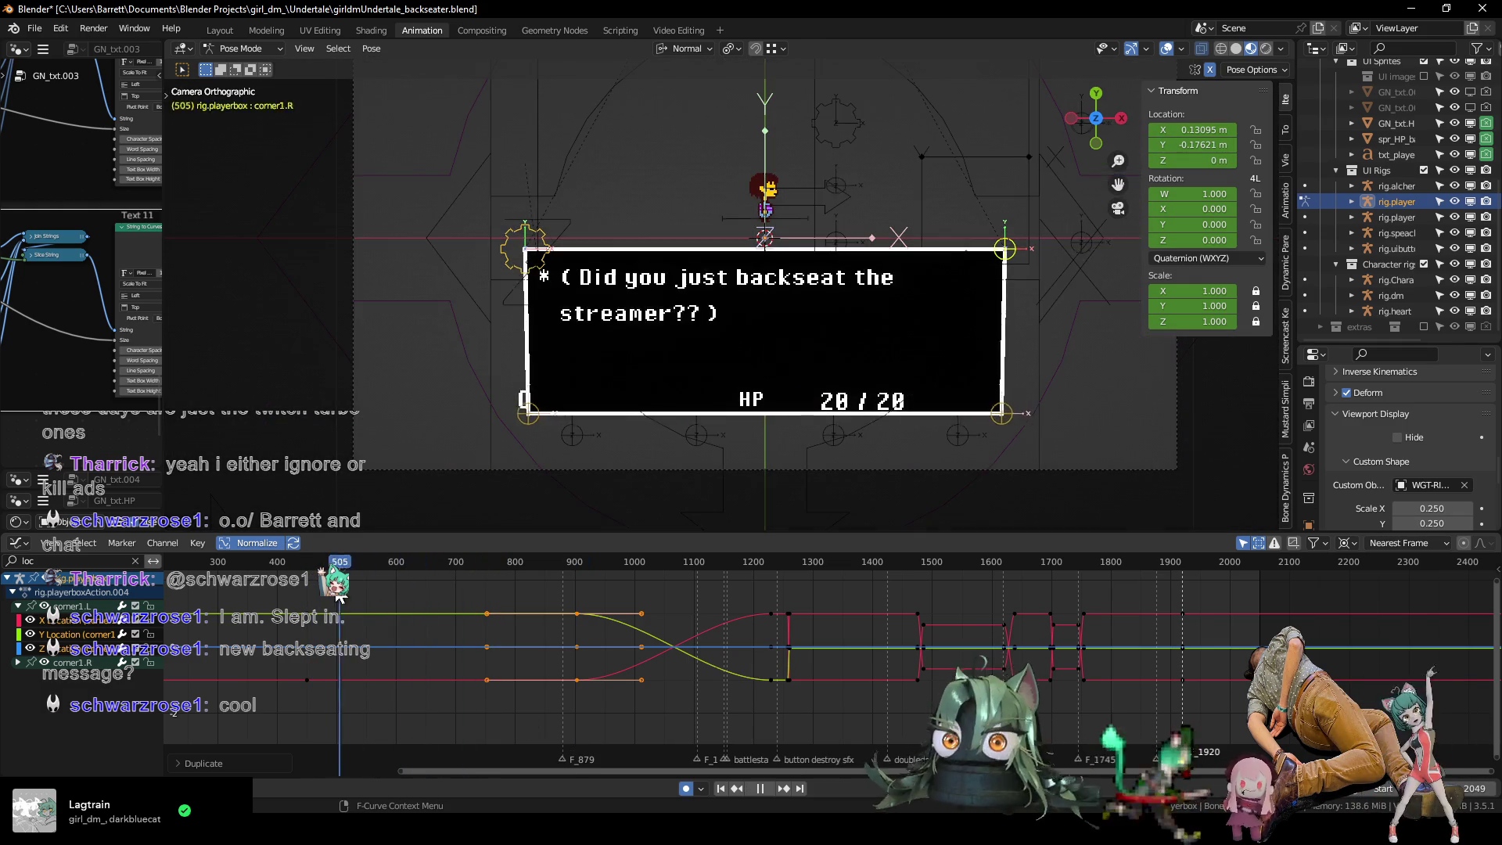
click(311, 567)
key(Escape)
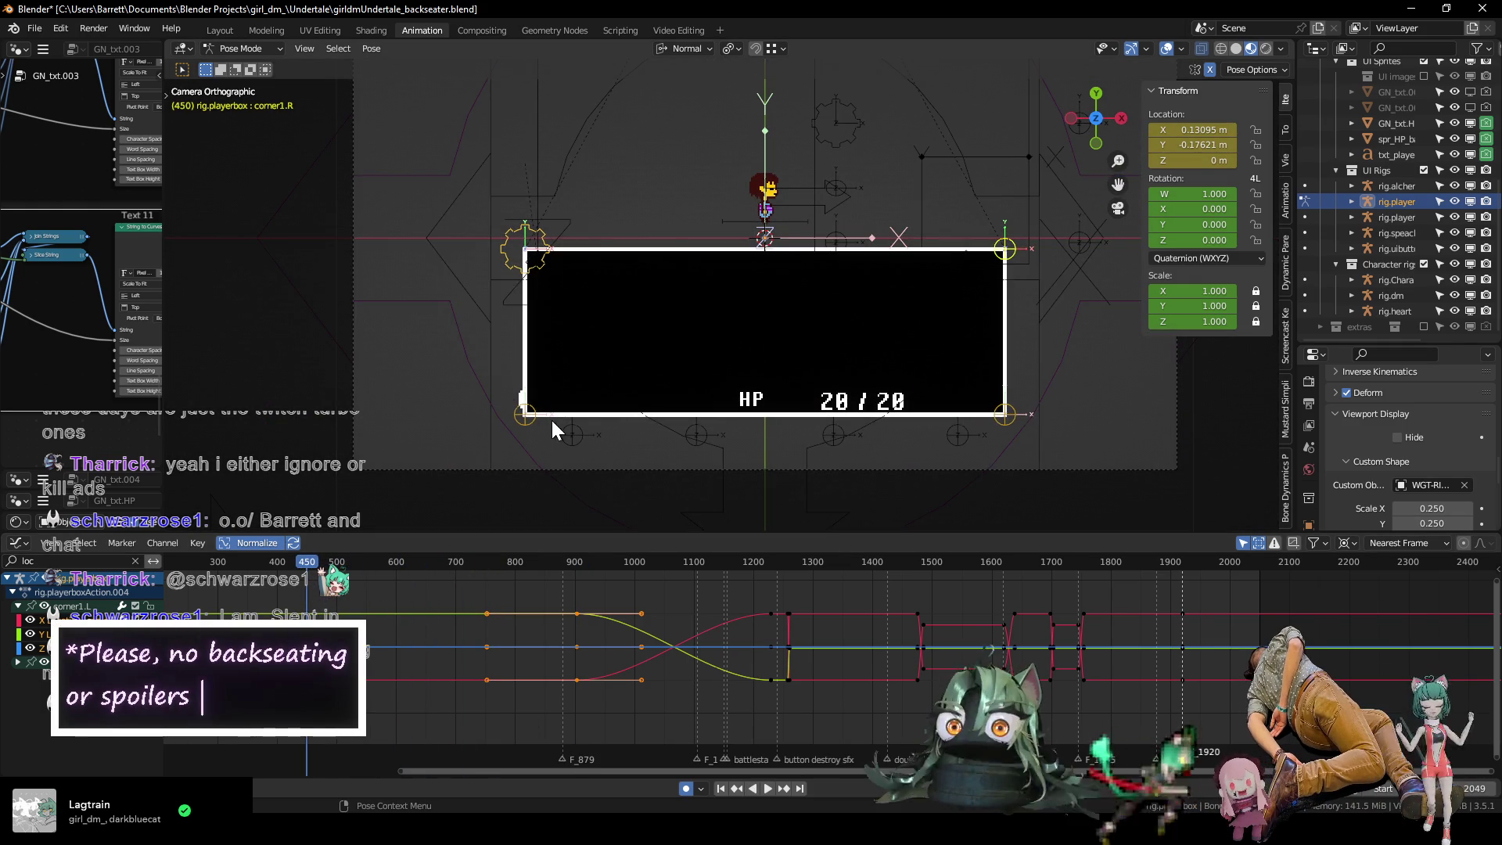
Duplicate the bottom-right corner keyframes later and play back to check the dialogue.
click(526, 411)
click(995, 420)
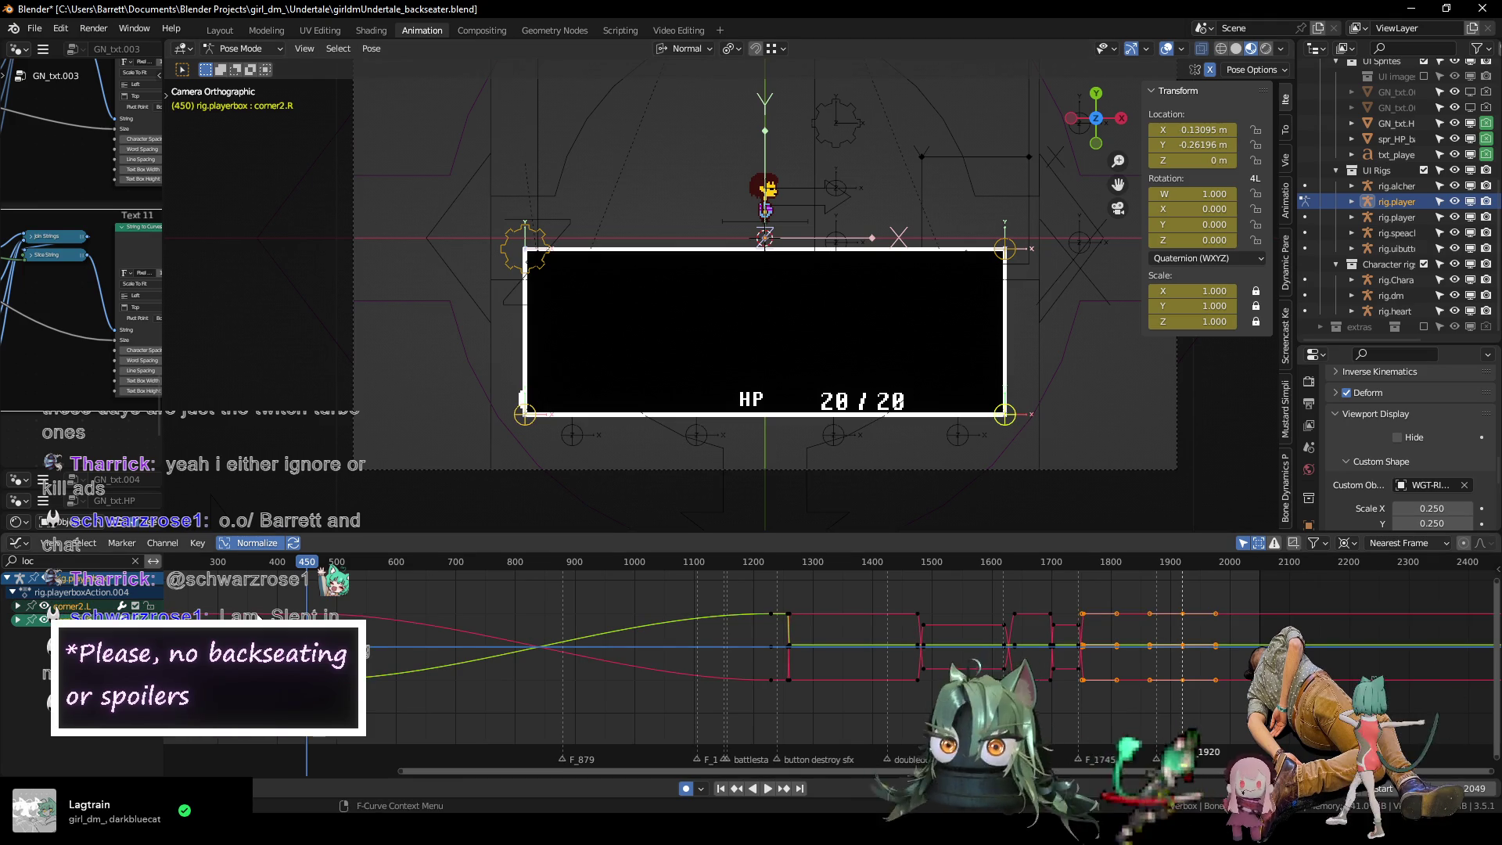
key(g)
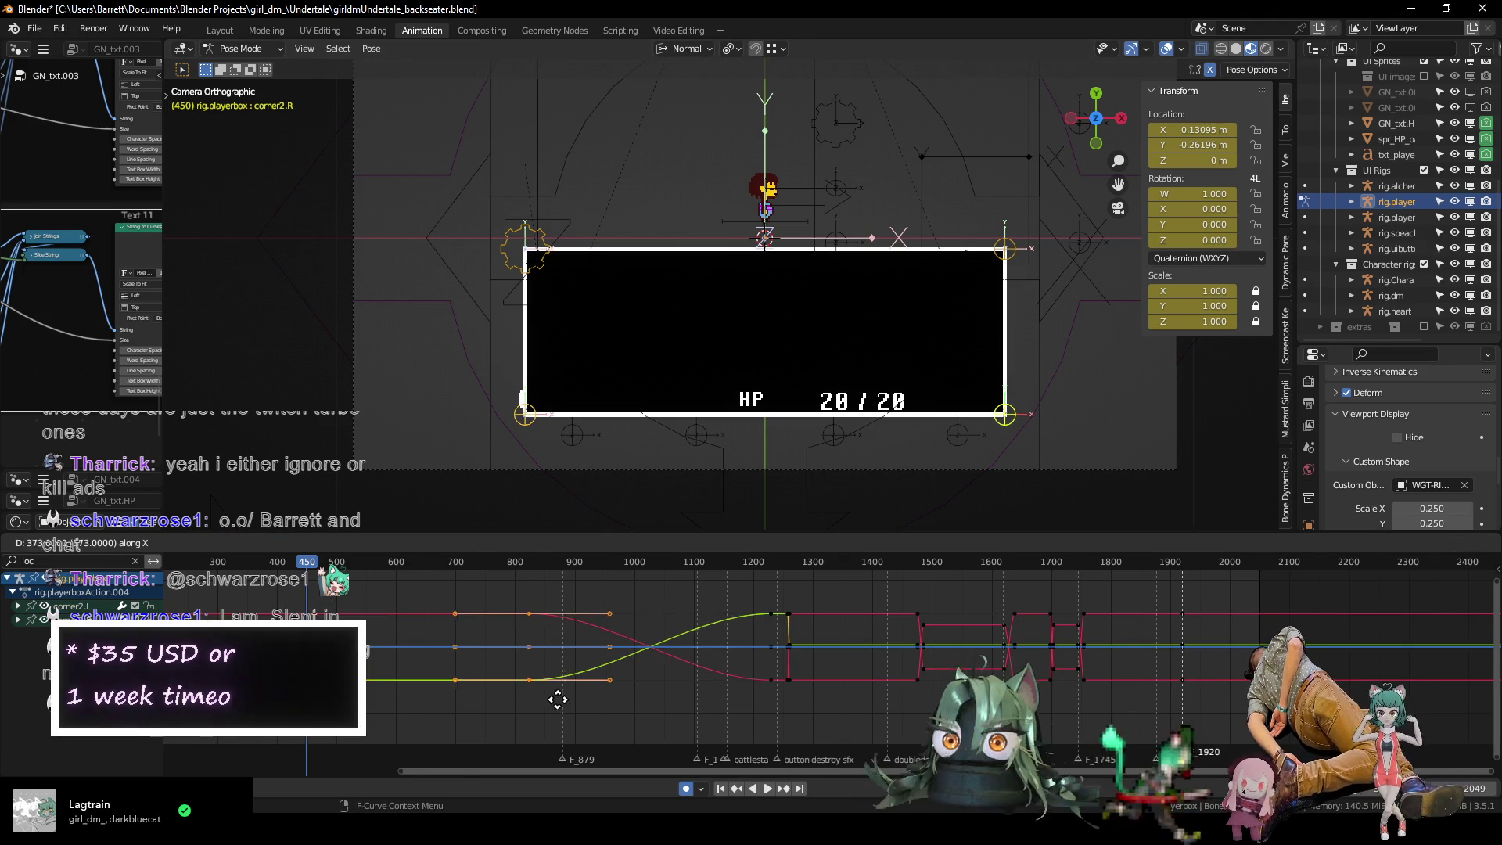
click(590, 706)
key(space)
scroll(366, 652, down, 3)
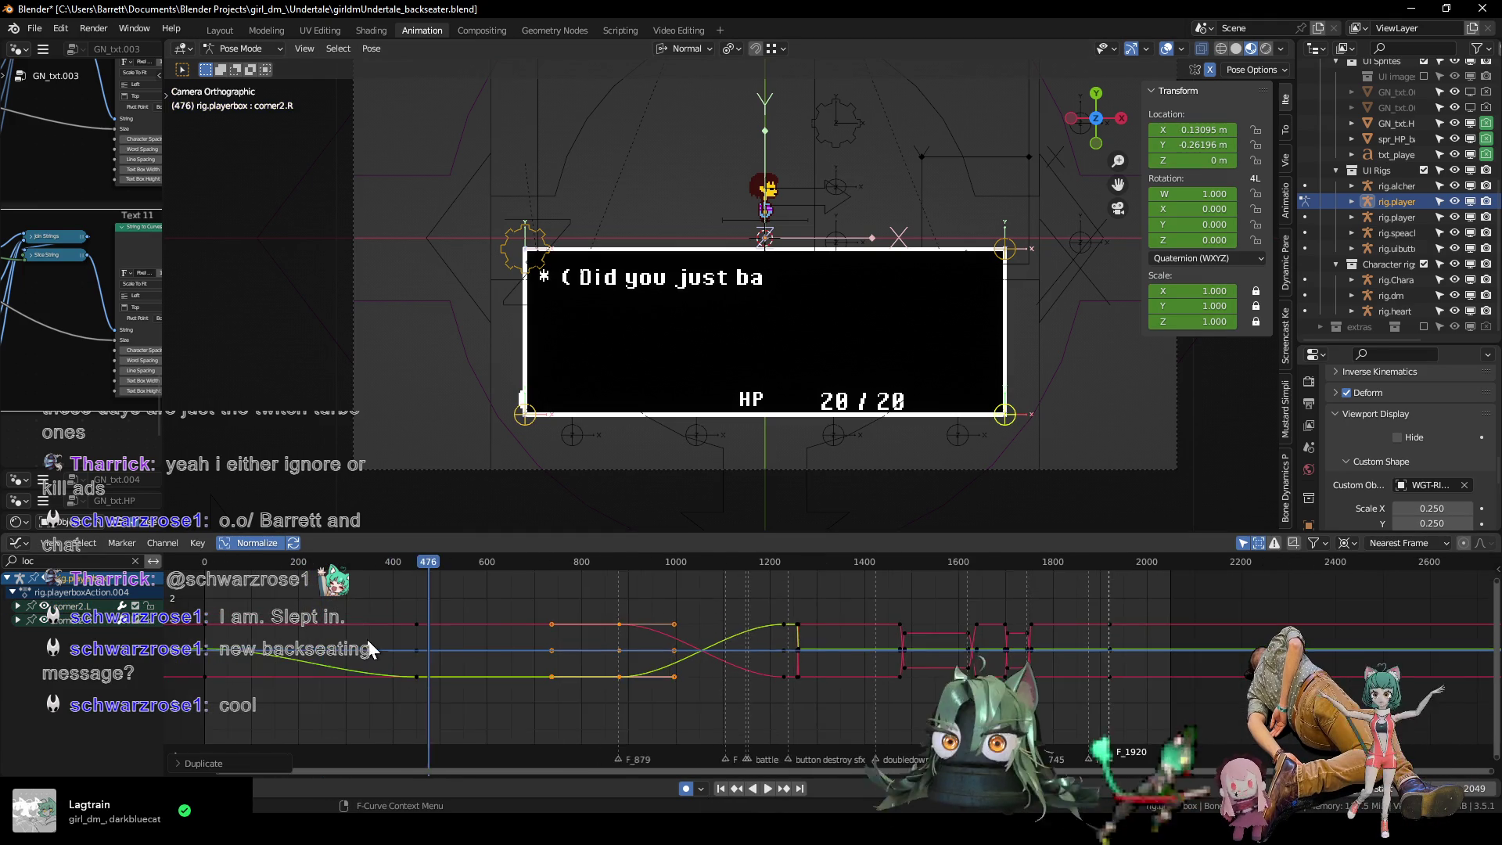
mouse_move(270, 562)
mouse_down()
mouse_move(518, 571)
mouse_move(243, 579)
mouse_up()
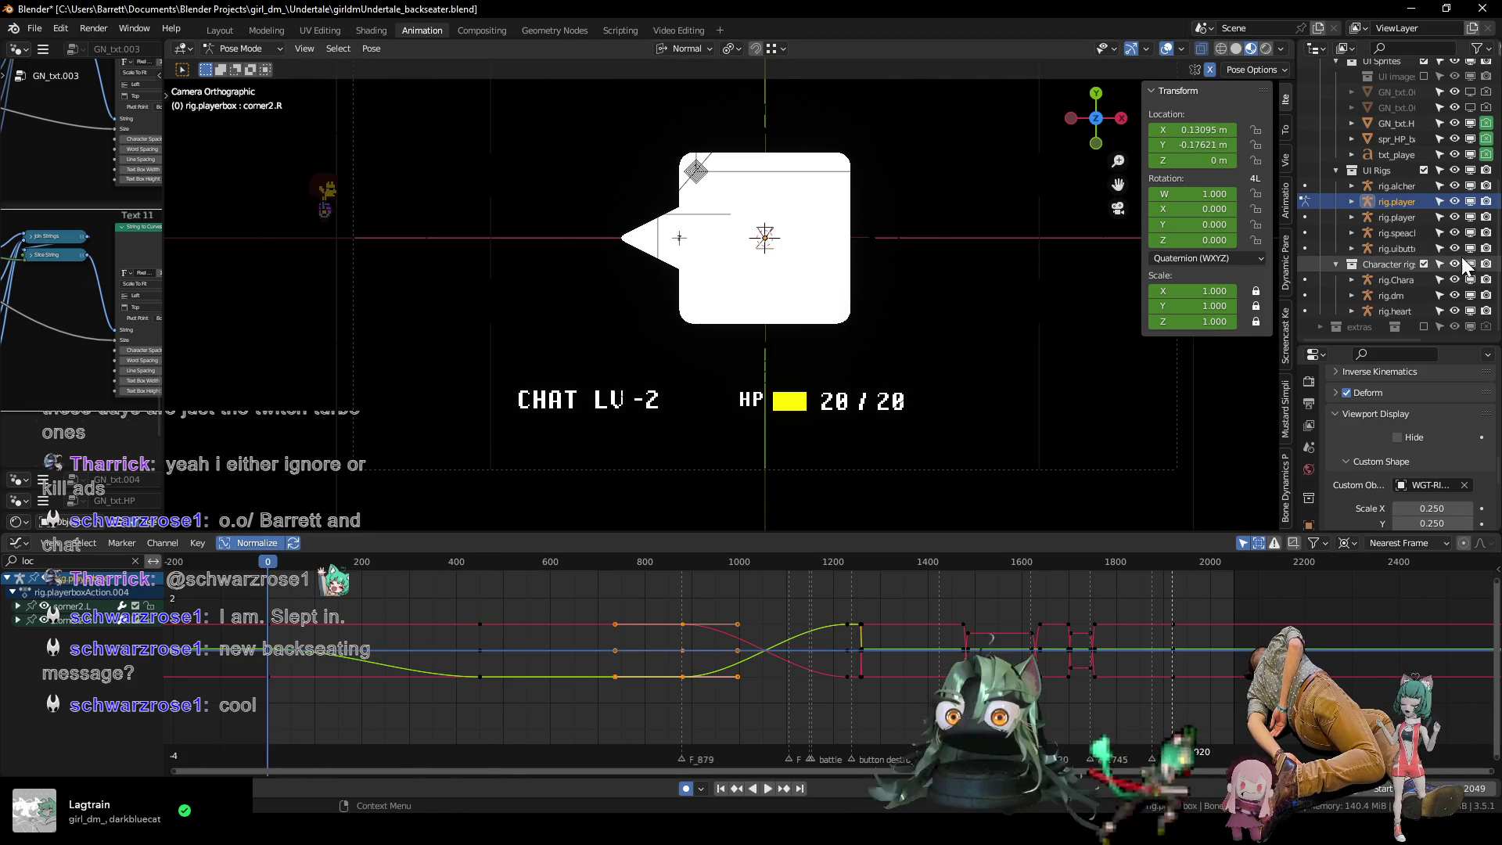
scroll(1446, 262, up, 2)
scroll(1451, 211, up, 1)
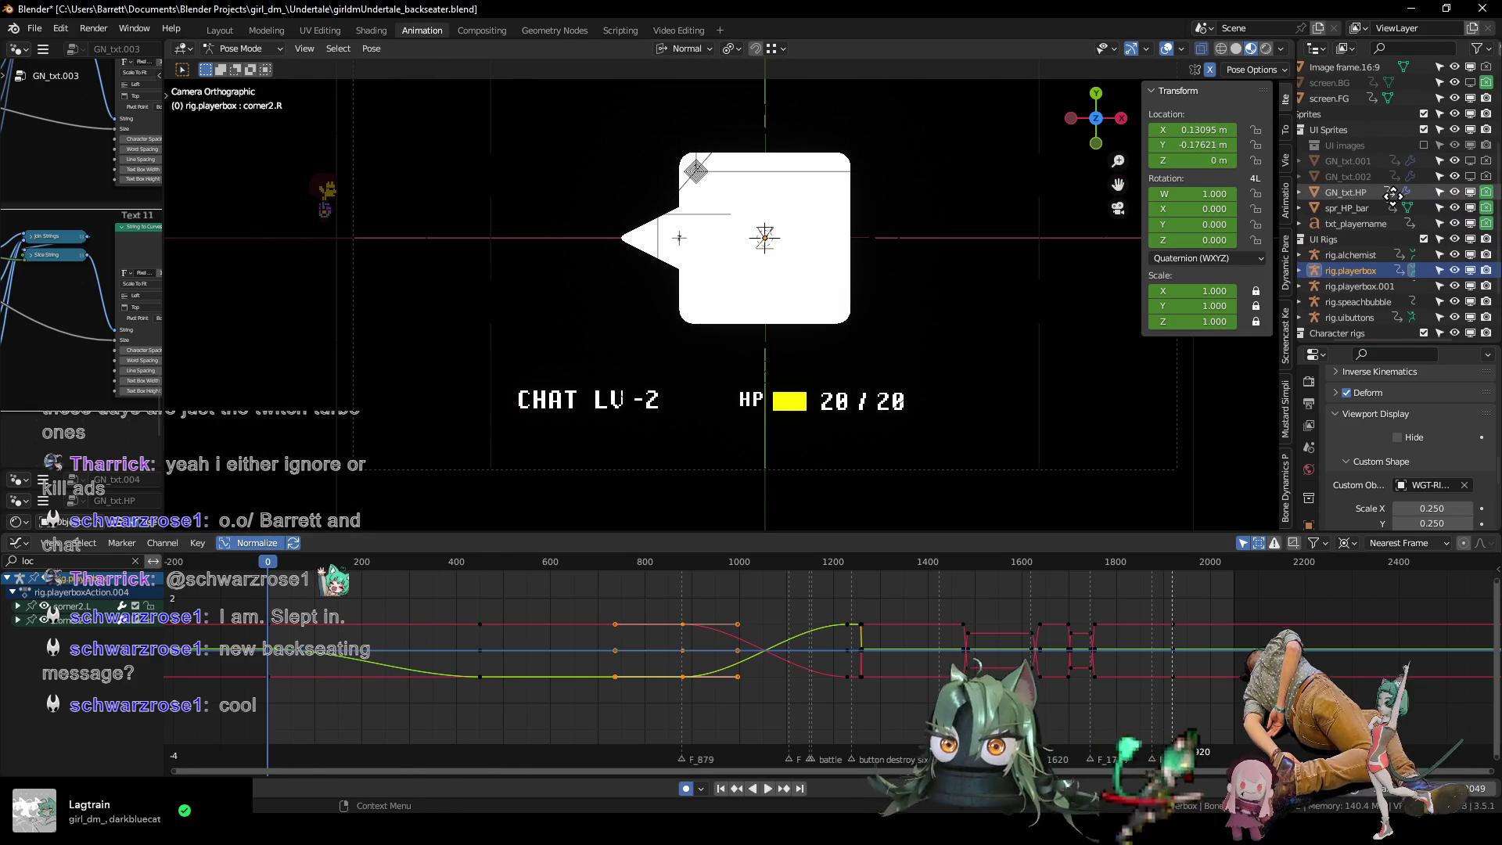
mouse_move(789, 315)
shift+middle_down()
mouse_move(757, 330)
mouse_move(761, 359)
mouse_move(754, 339)
mouse_move(754, 362)
mouse_move(730, 370)
shift+middle_up()
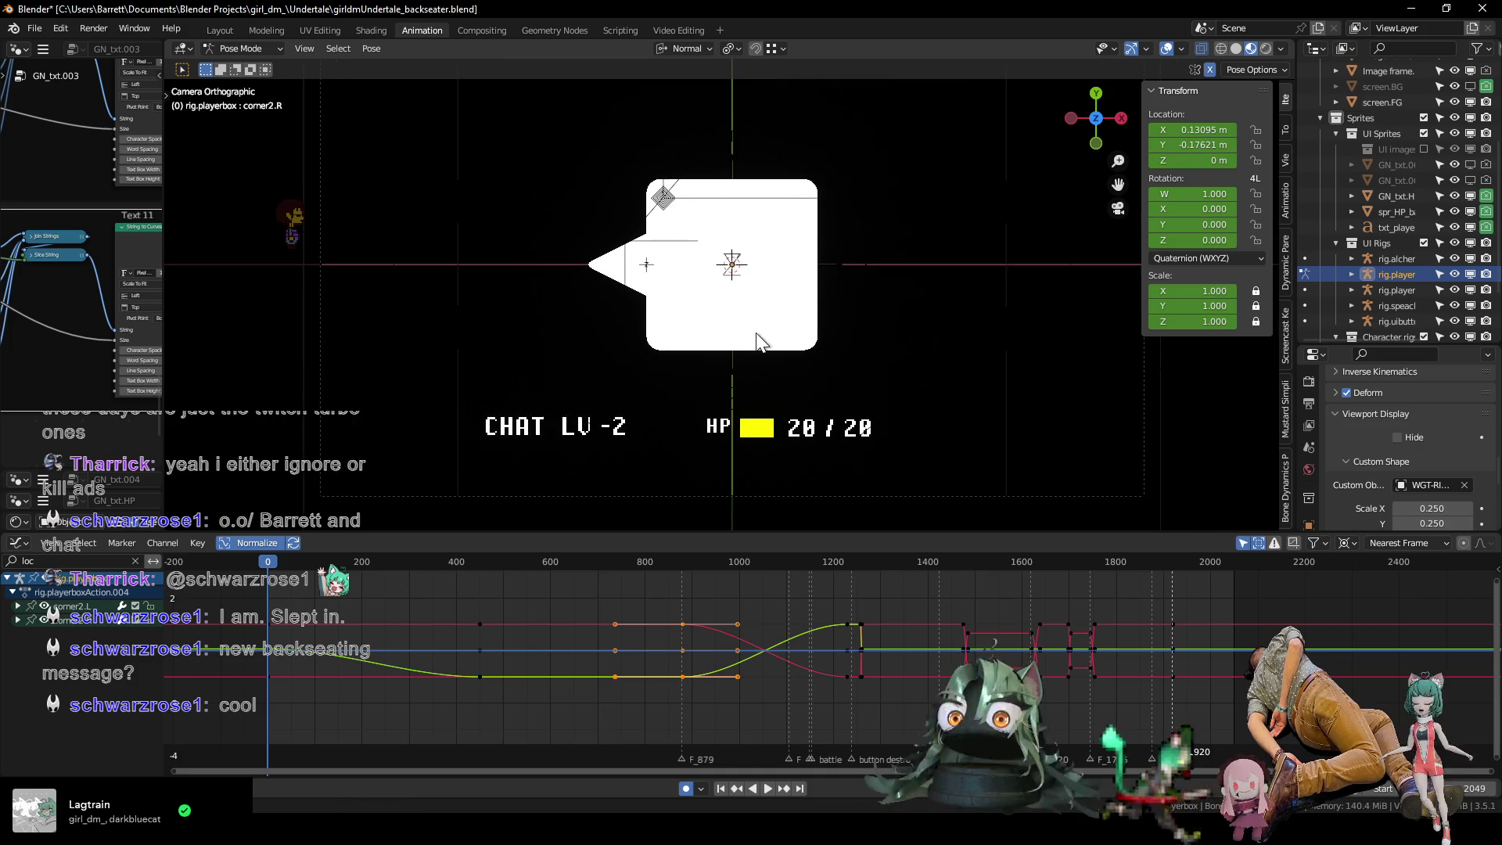
key(space)
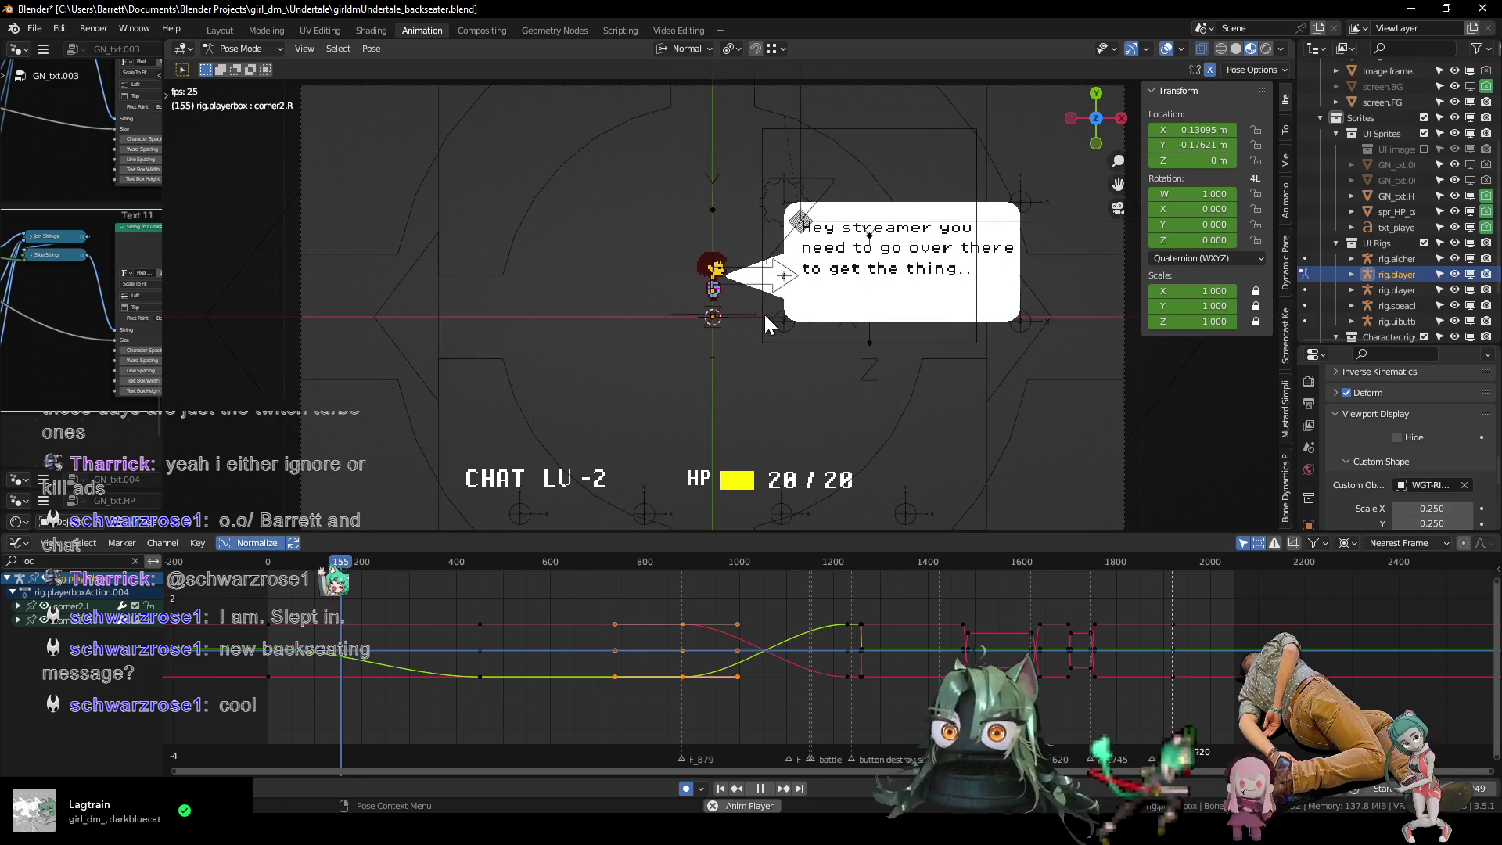
key(space)
key(Home)
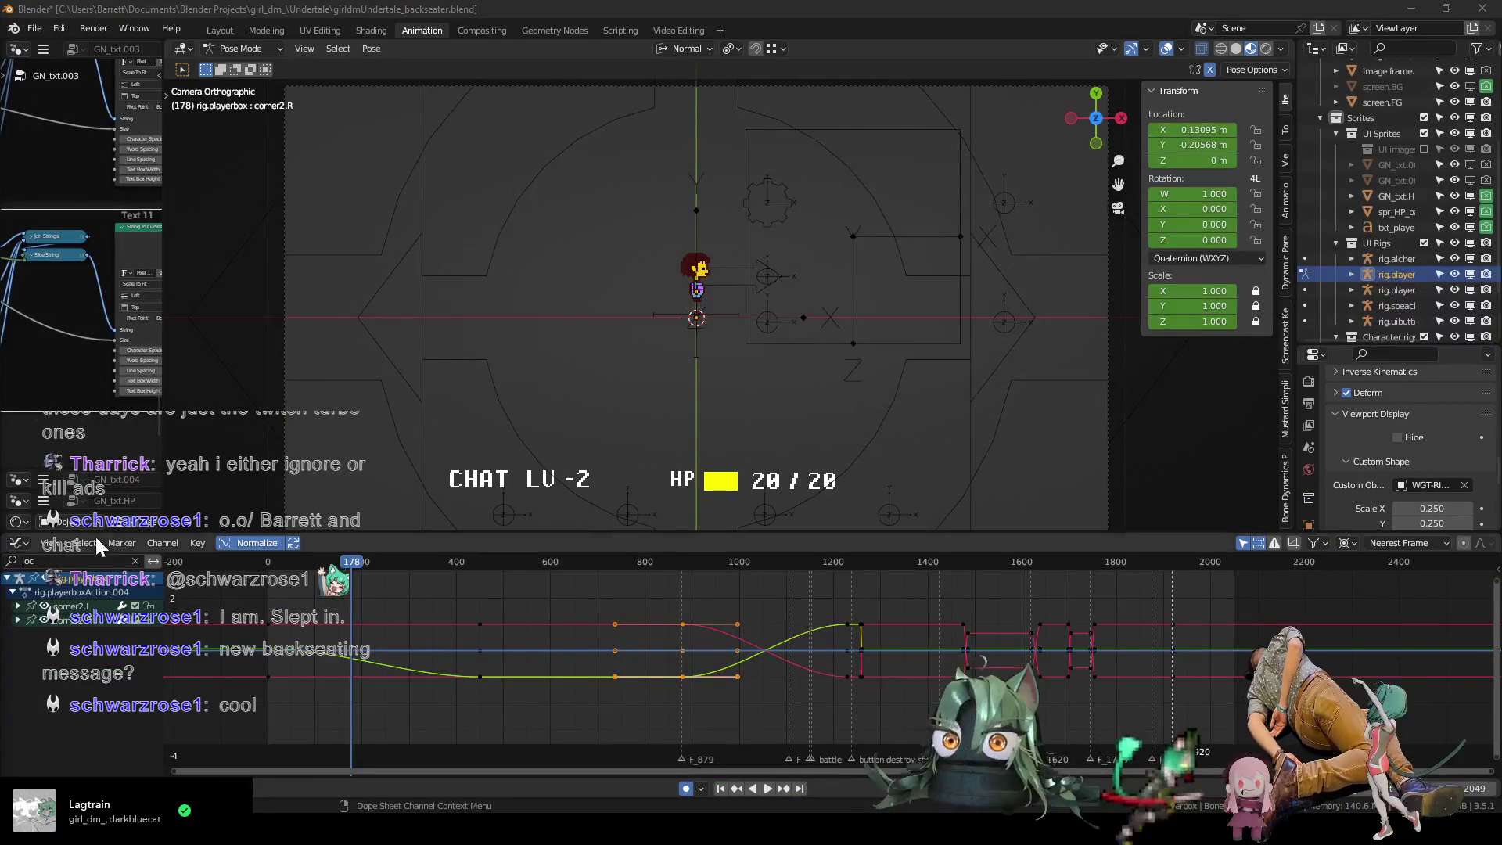
scroll(924, 670, up, 3)
Zoom the graph onto frames 400–3200 and play the battle scene to frame 1268.
middle_drag(923, 670, 593, 675)
mouse_move(492, 561)
mouse_down()
mouse_move(583, 567)
mouse_move(555, 568)
mouse_up()
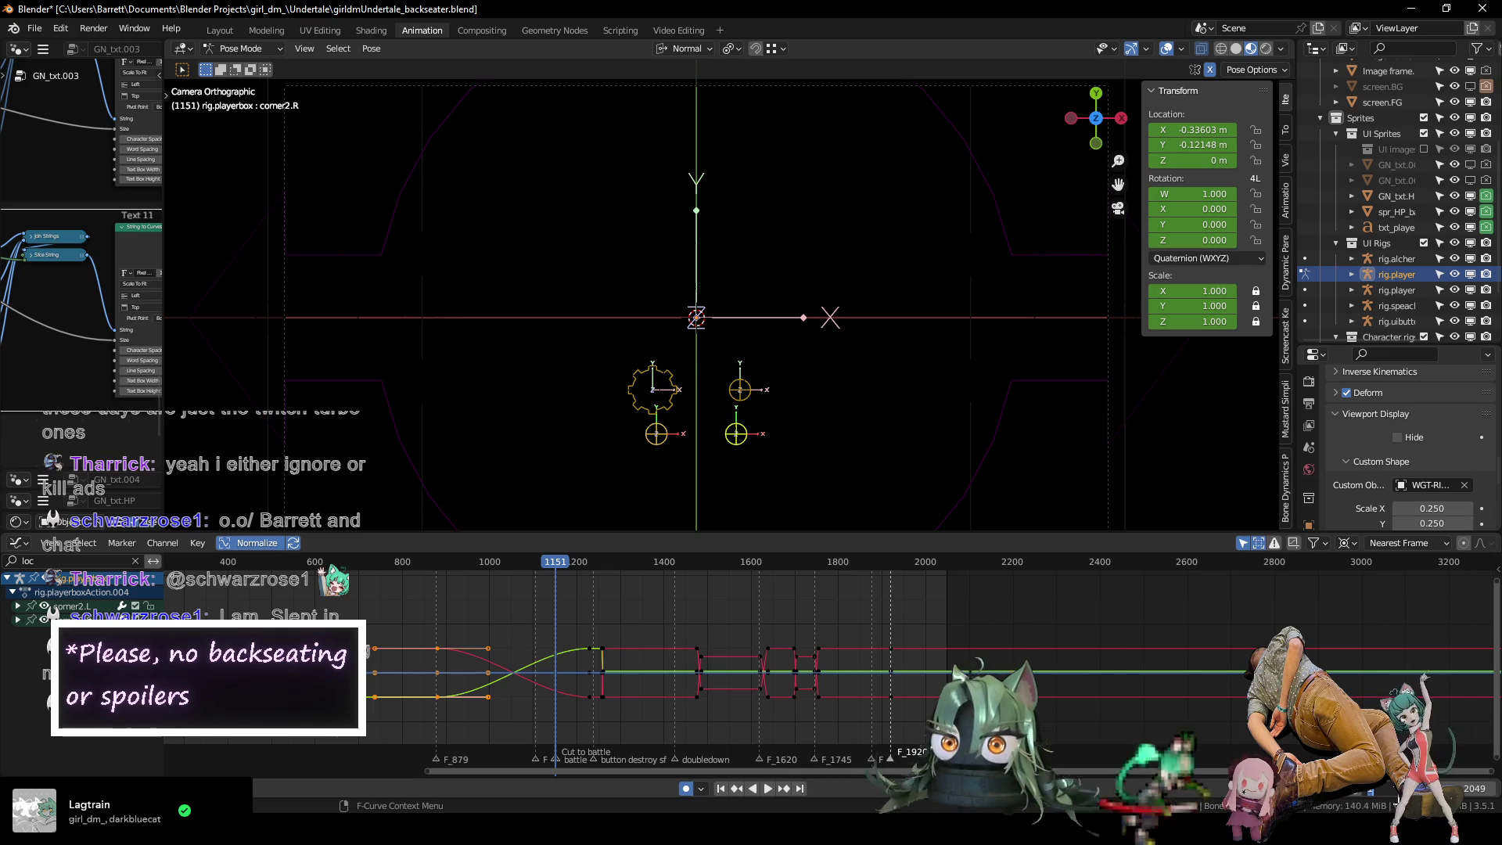
scroll(753, 321, down, 2)
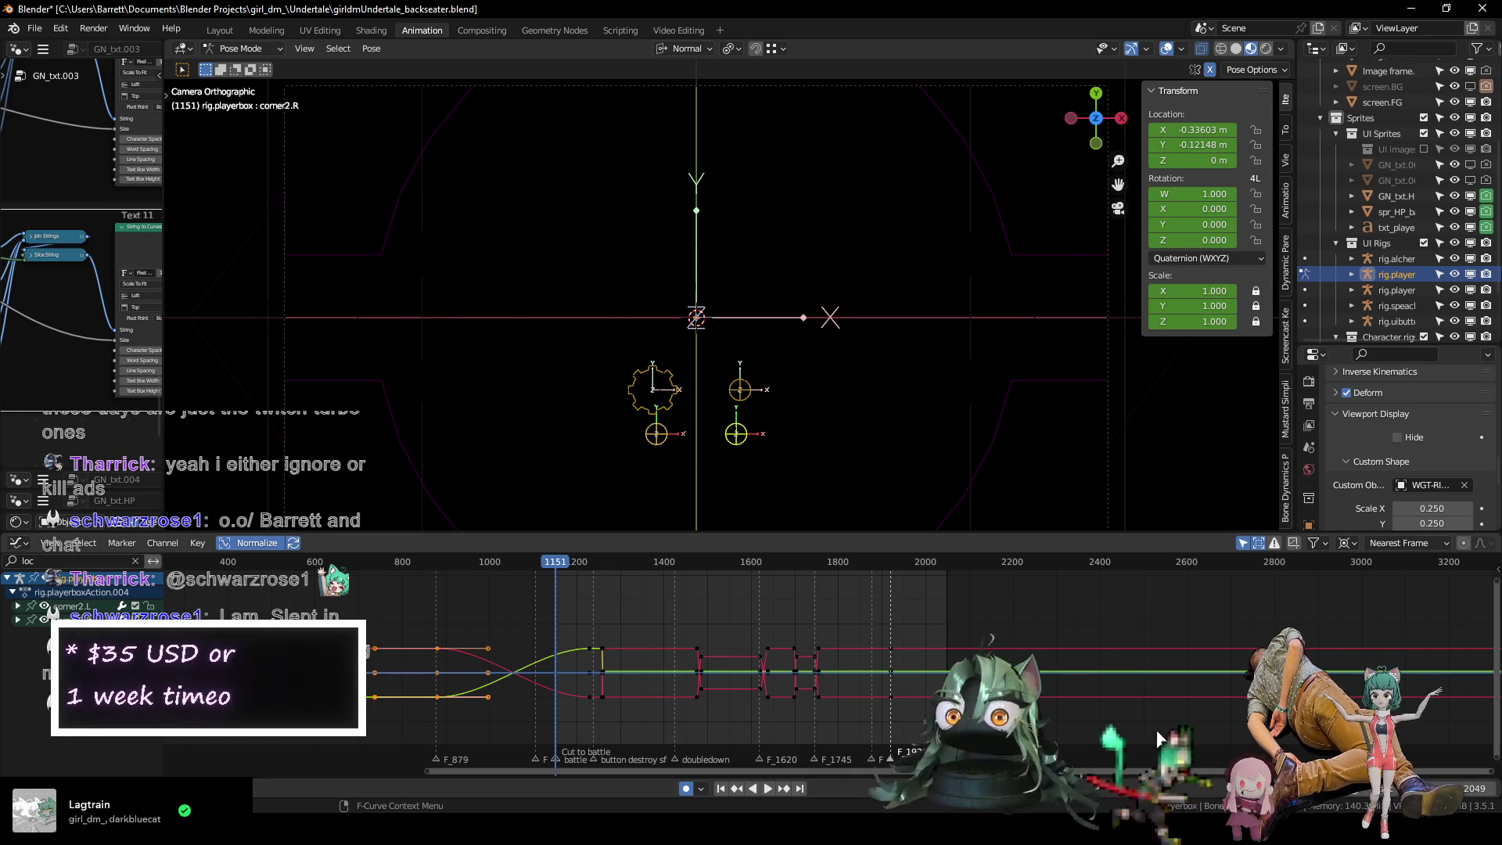
scroll(726, 351, up, 1)
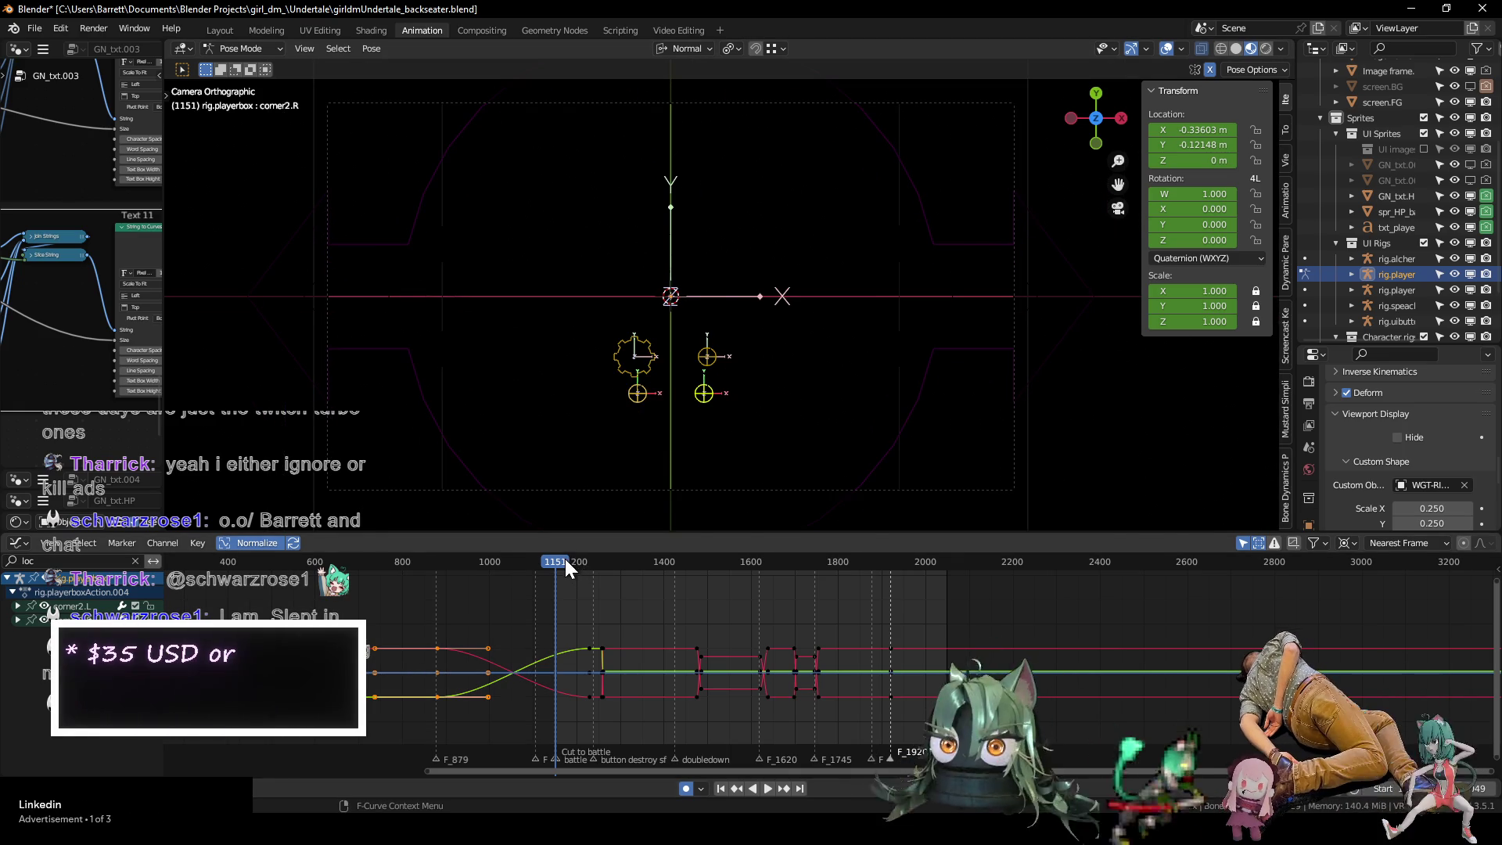
key(space)
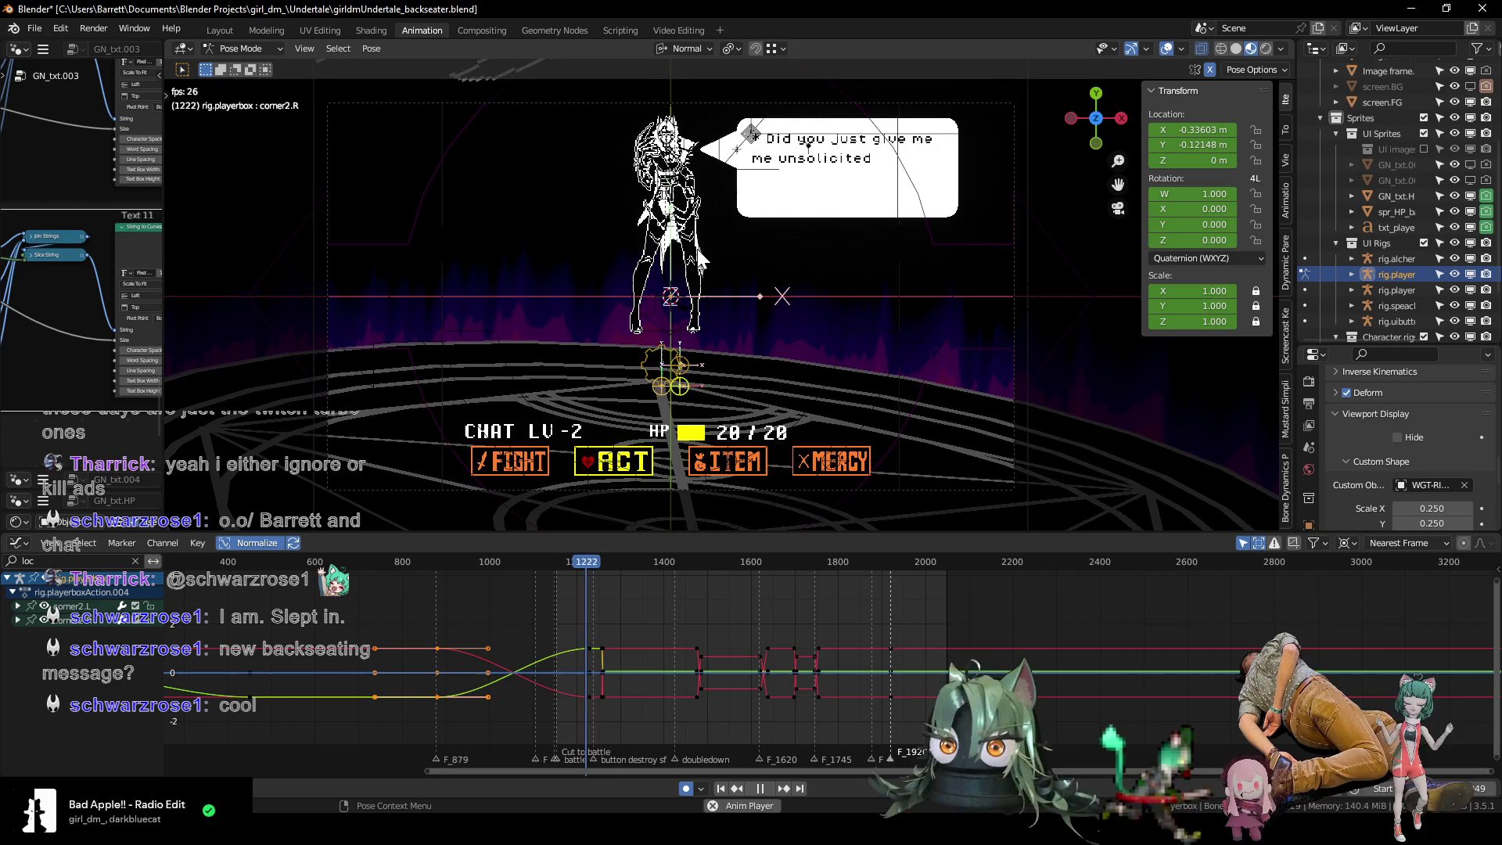
key(space)
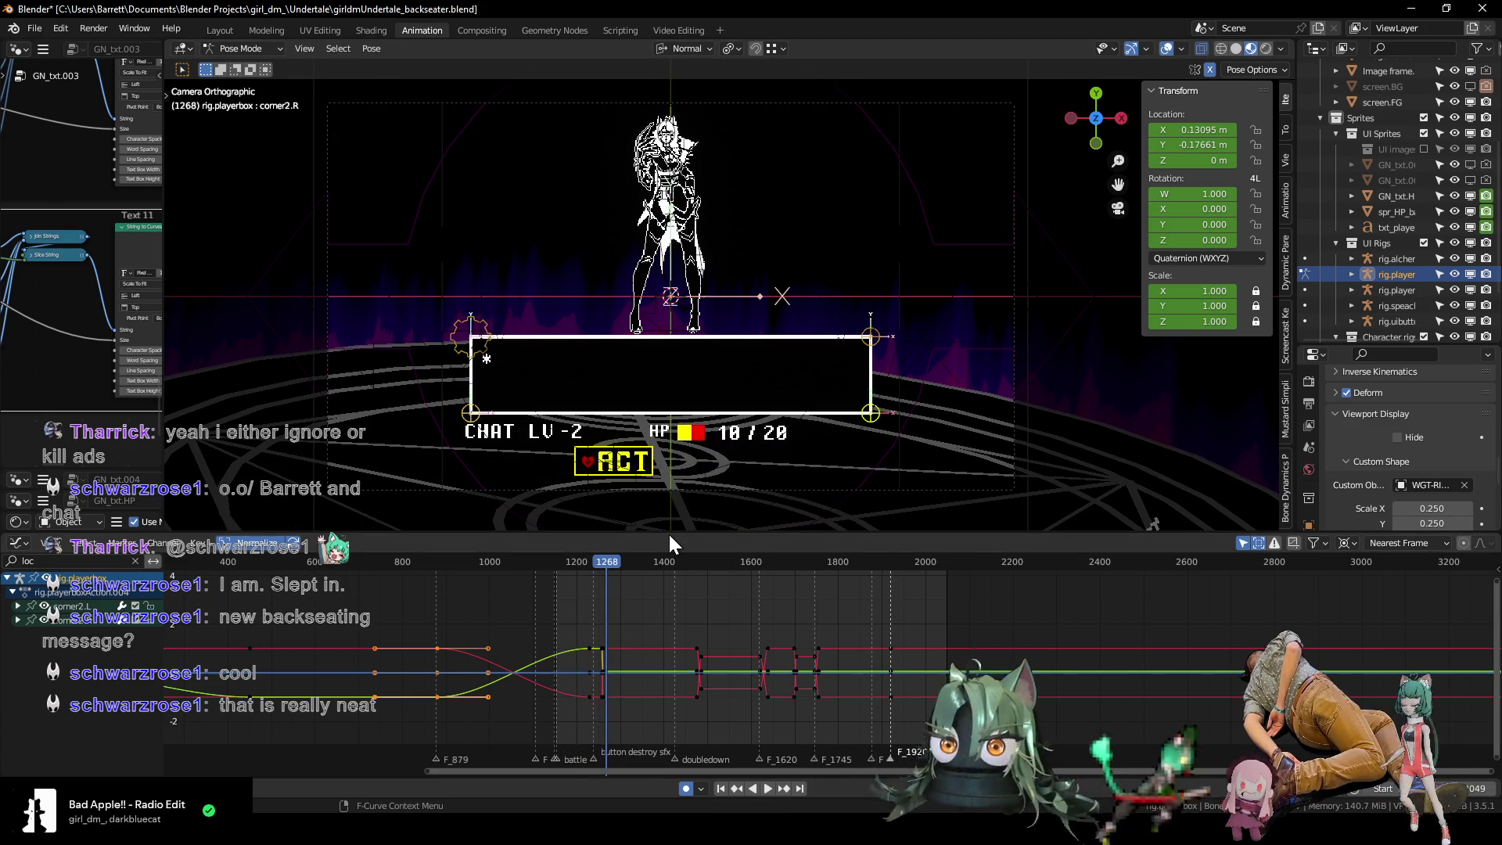
Show frames 900–3100 in the Dope Sheet and play from the Cut to battle marker.
drag(668, 533, 670, 613)
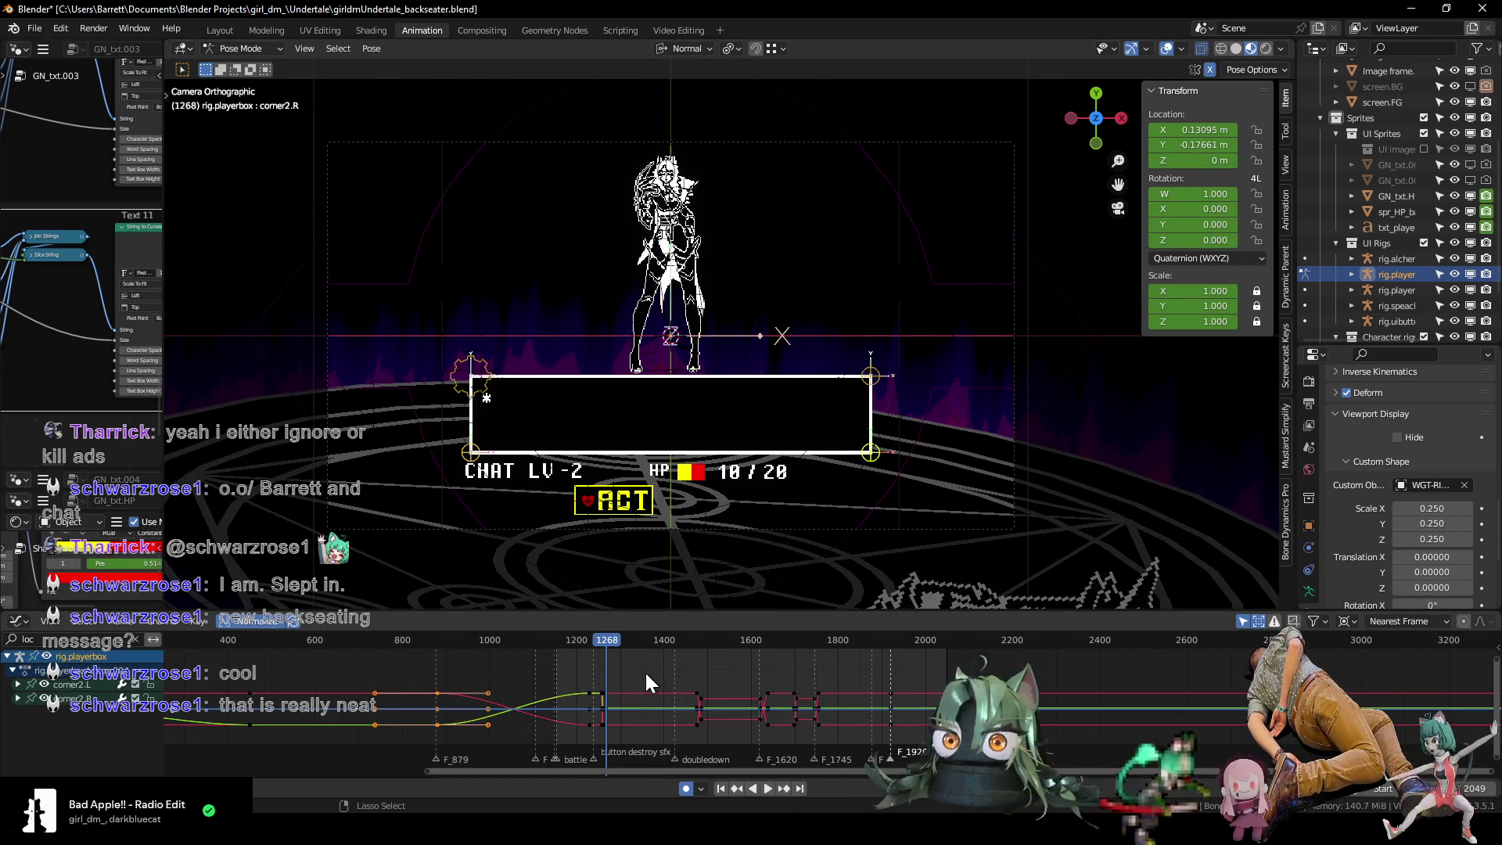
key(ctrl+Tab)
middle_drag(908, 694, 331, 719)
key(shift+Left)
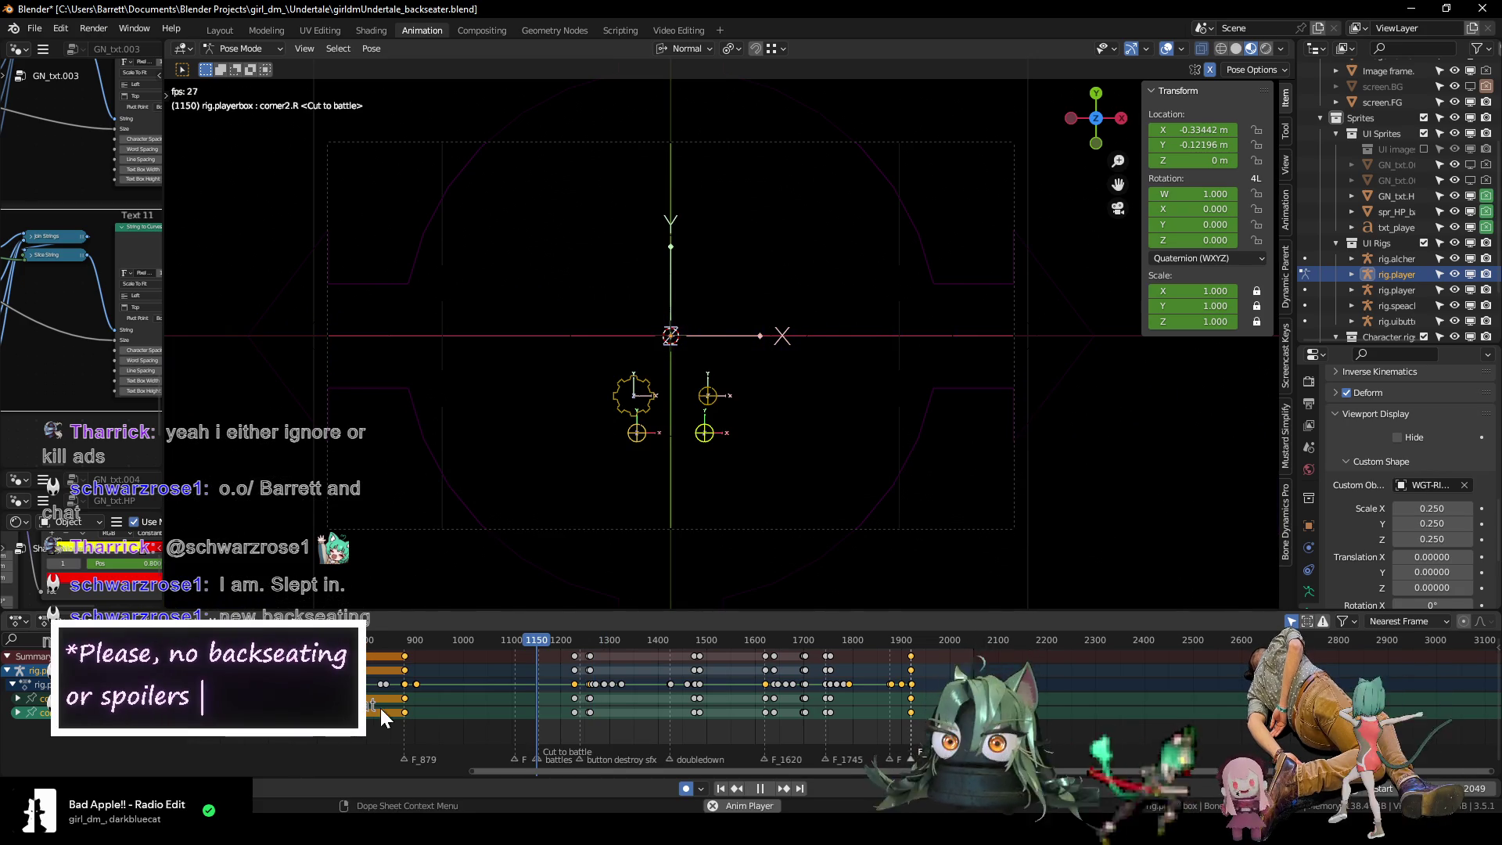
key(space)
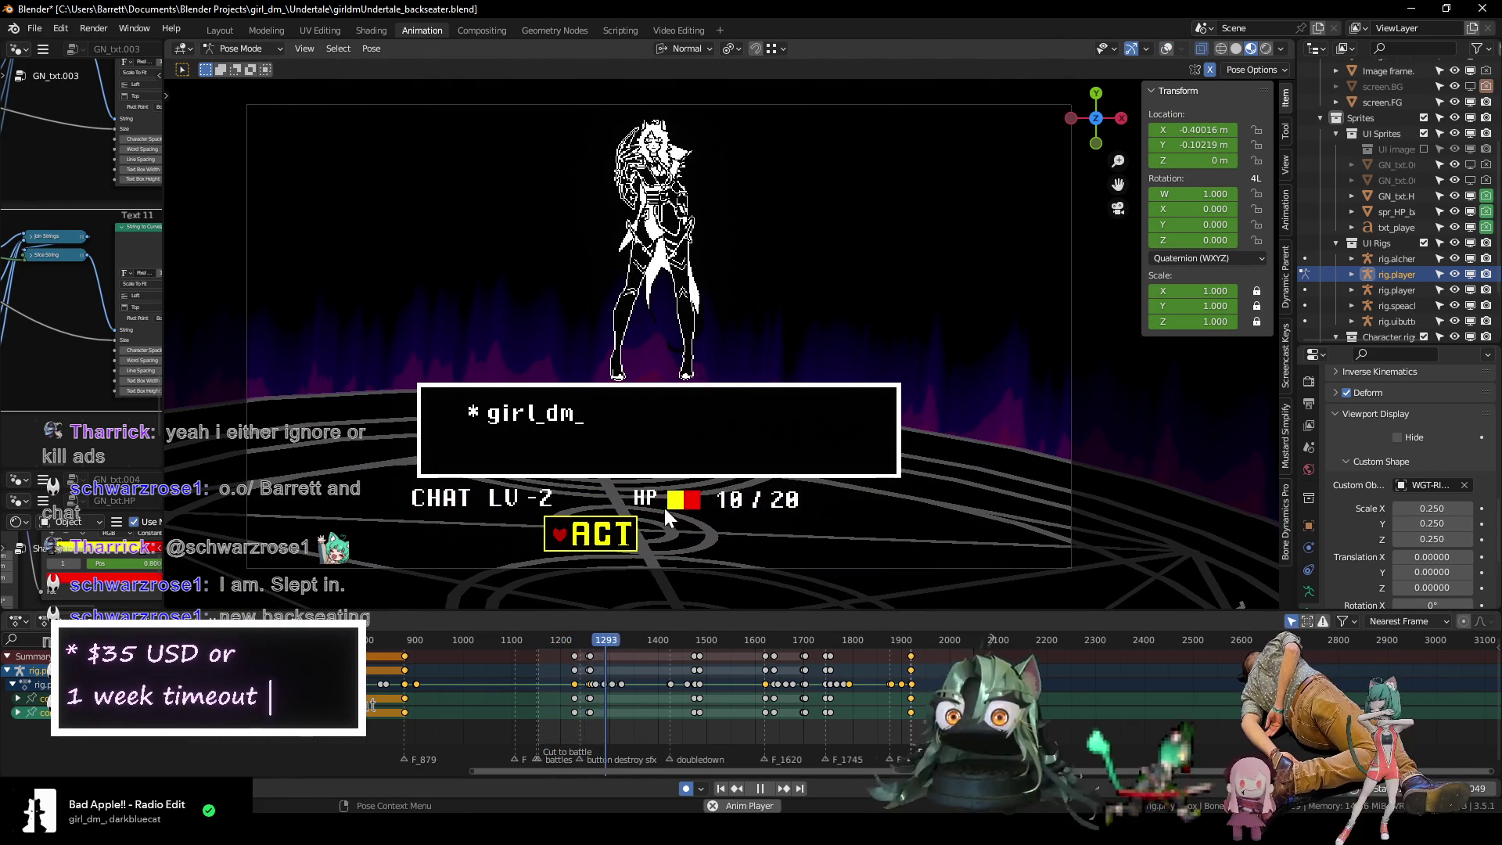
key(space)
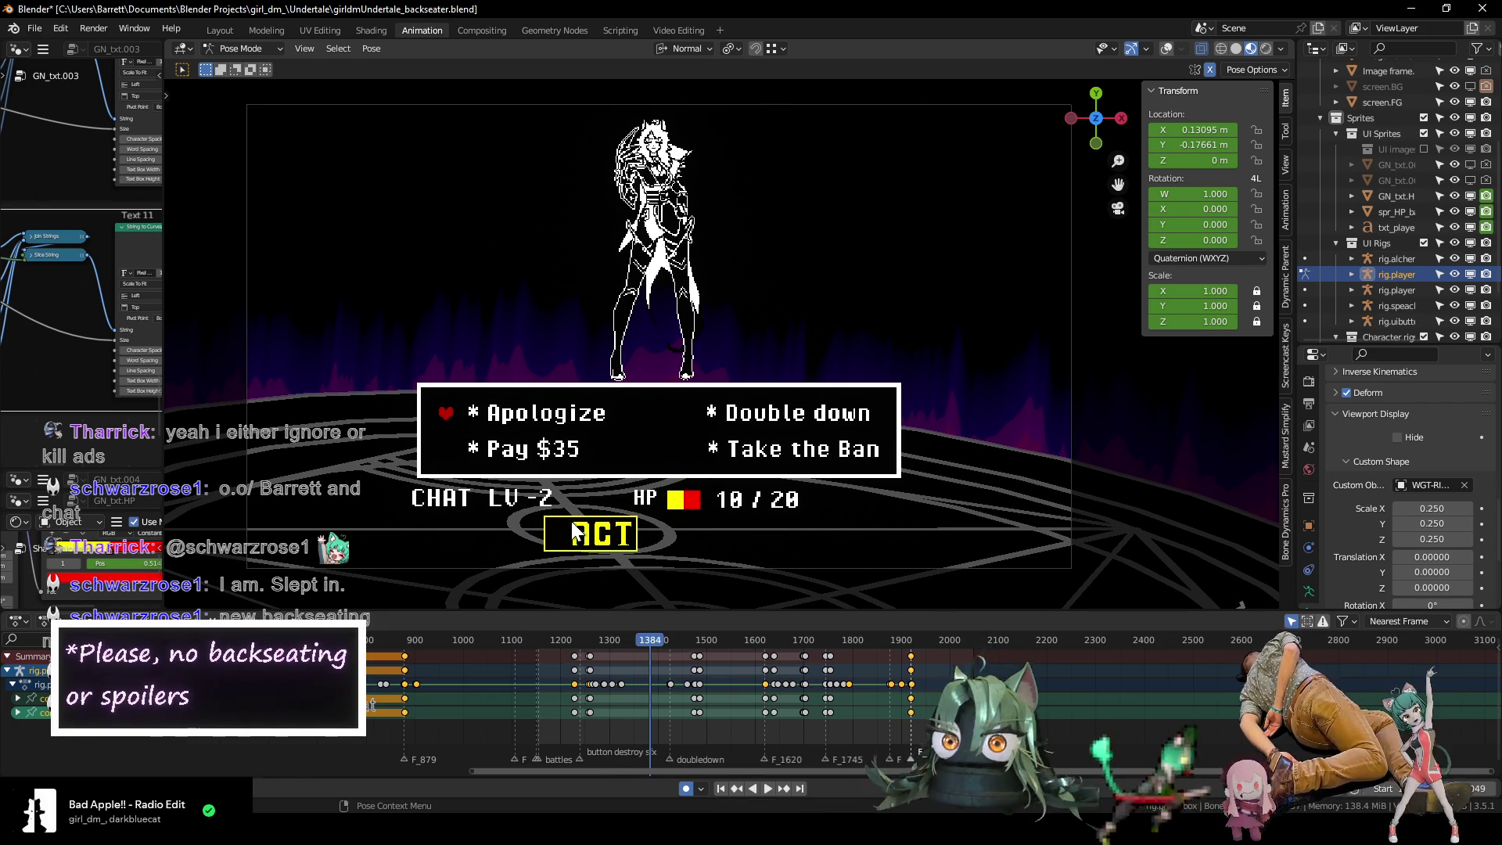
key(space)
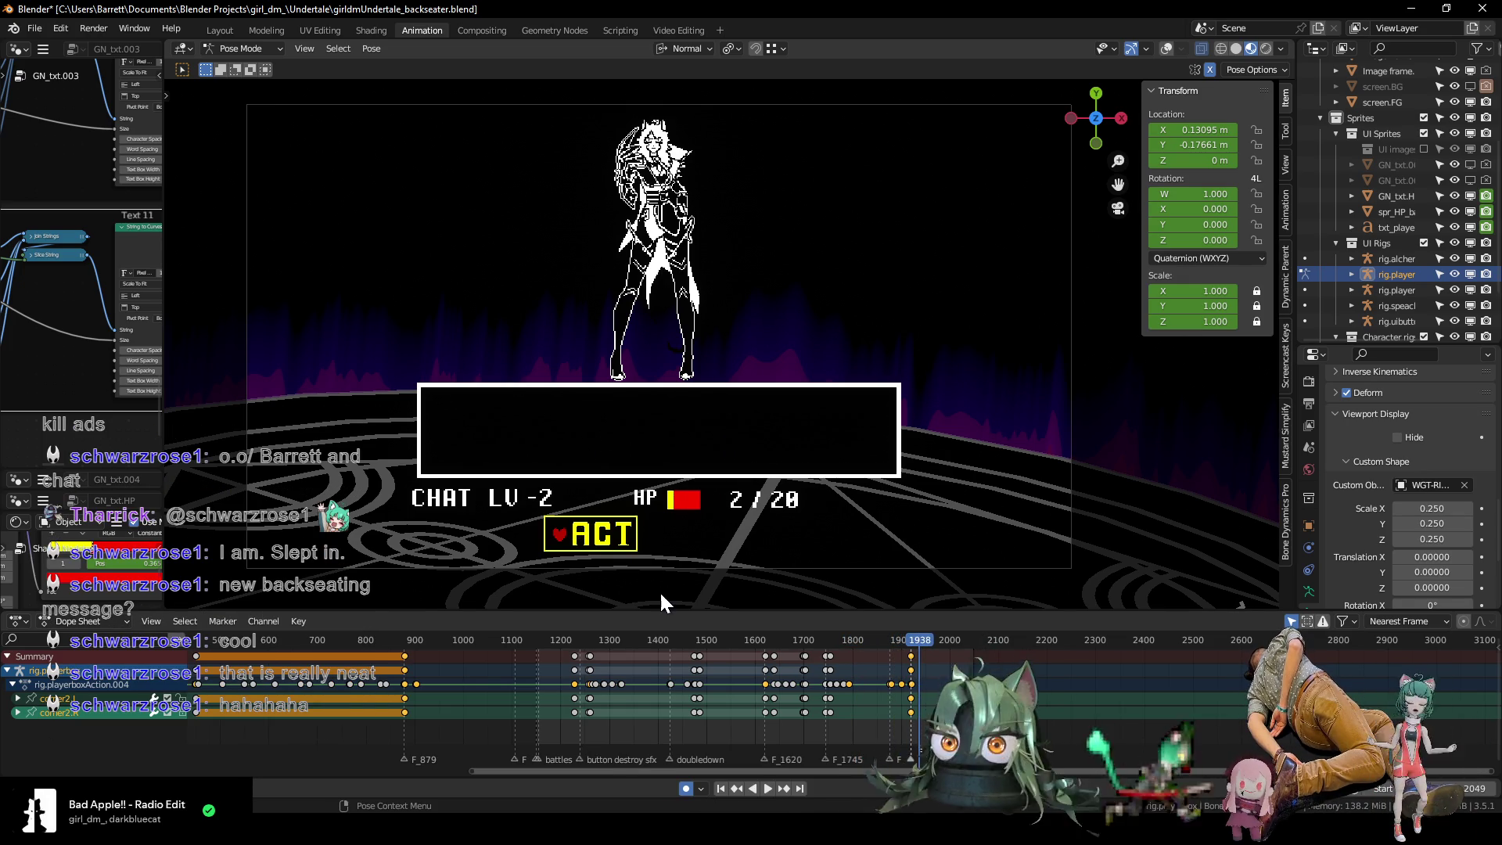
Frame the timeline on frames 1500–2250 and widen the node editor showing Text 10.
scroll(843, 696, up, 5)
scroll(900, 693, up, 1)
middle_drag(899, 693, 663, 707)
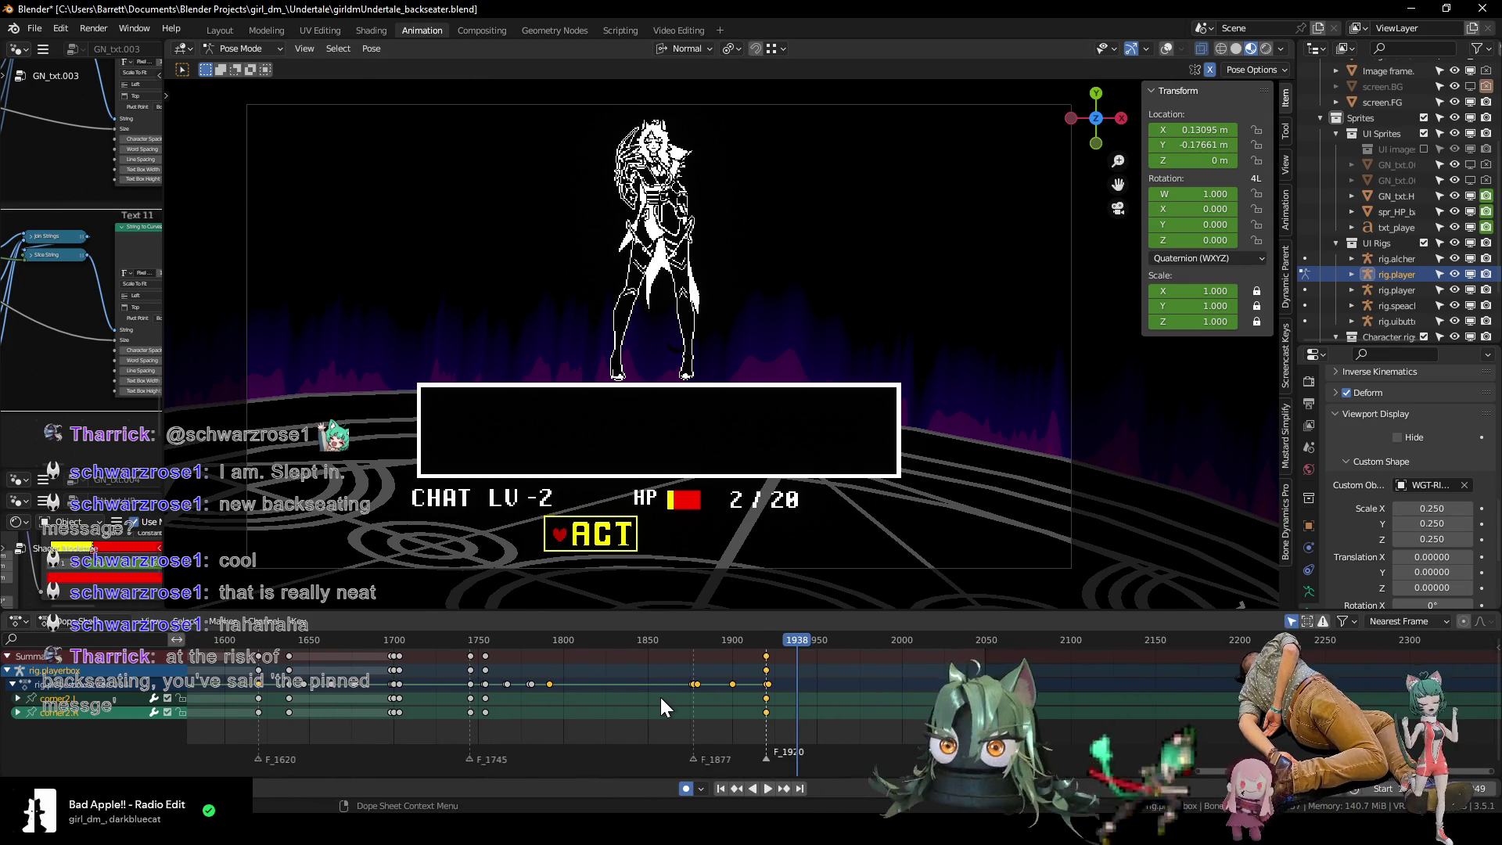
middle_drag(564, 692, 805, 715)
mouse_move(164, 445)
mouse_down()
mouse_move(671, 461)
mouse_move(674, 477)
mouse_up()
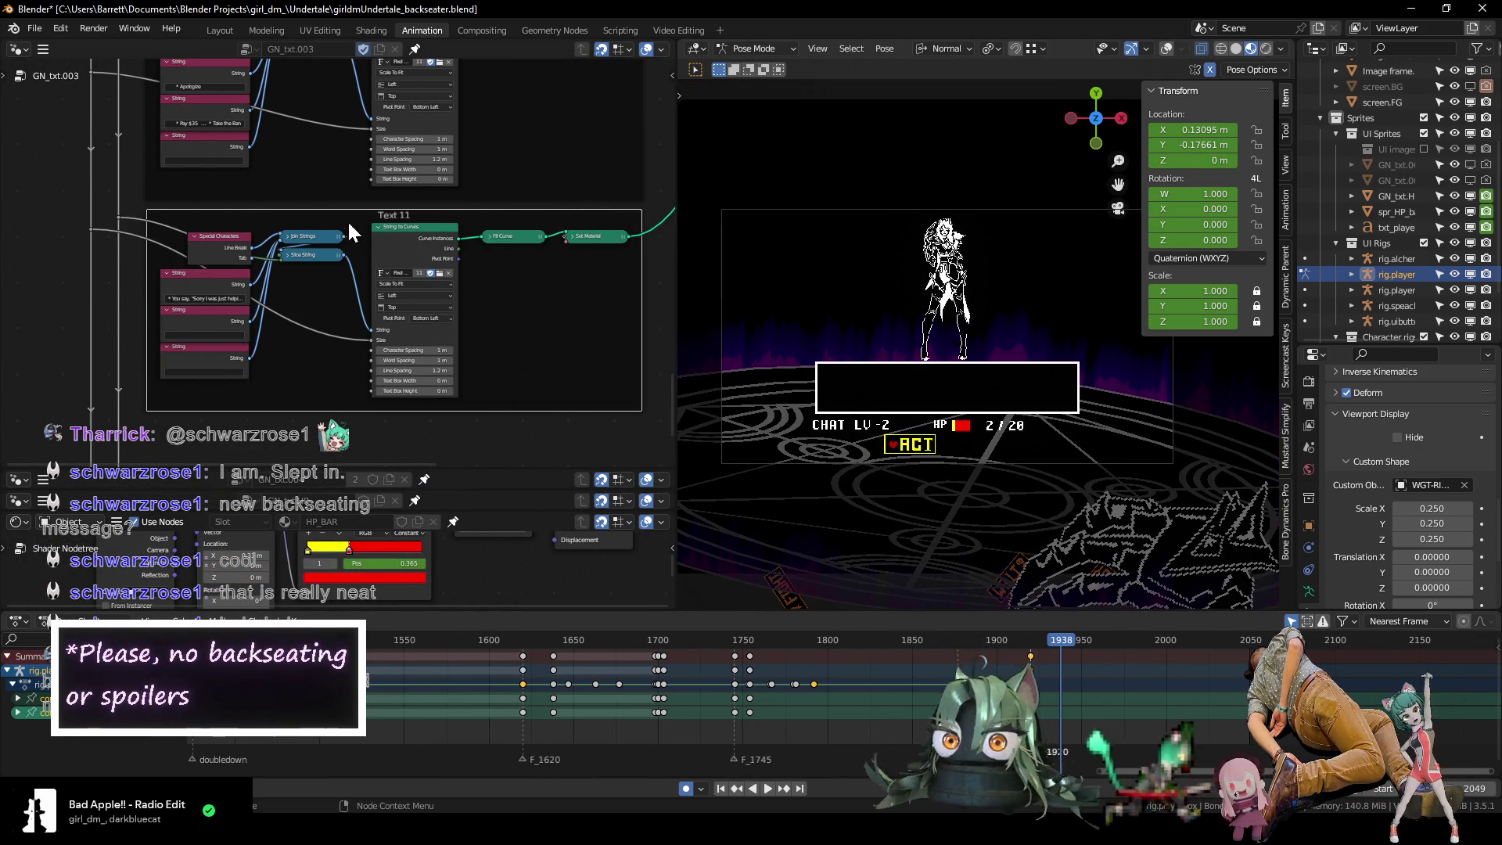
middle_drag(350, 232, 356, 406)
Scrub back to around frame 1576 and centre the speech bubble in the viewport.
click(931, 641)
key(space)
mouse_move(929, 637)
mouse_down()
mouse_move(553, 640)
mouse_move(448, 662)
mouse_move(470, 657)
mouse_up()
scroll(984, 354, up, 3)
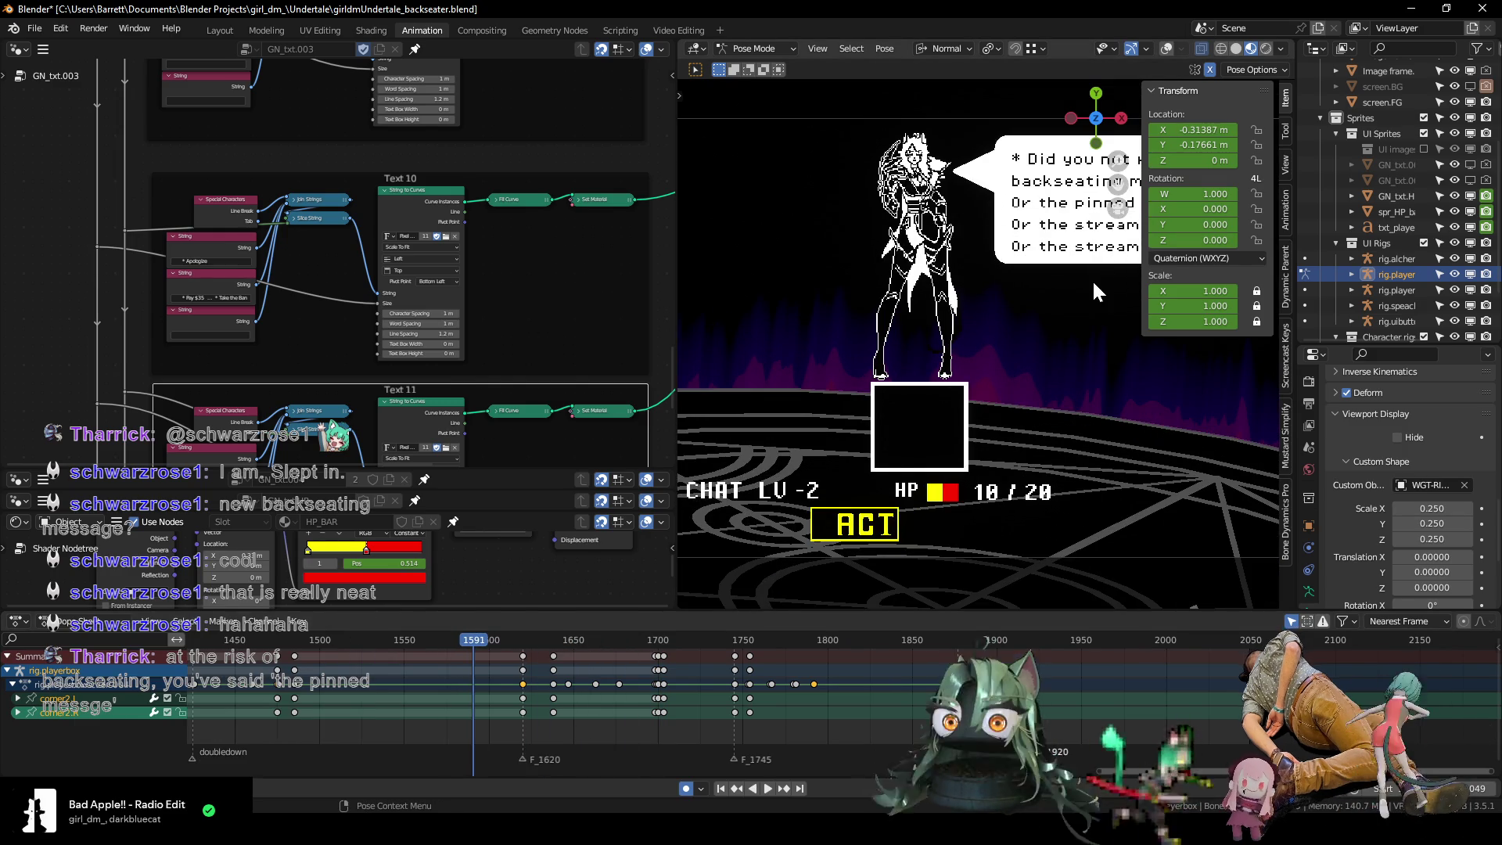
shift+middle_drag(1094, 274, 914, 337)
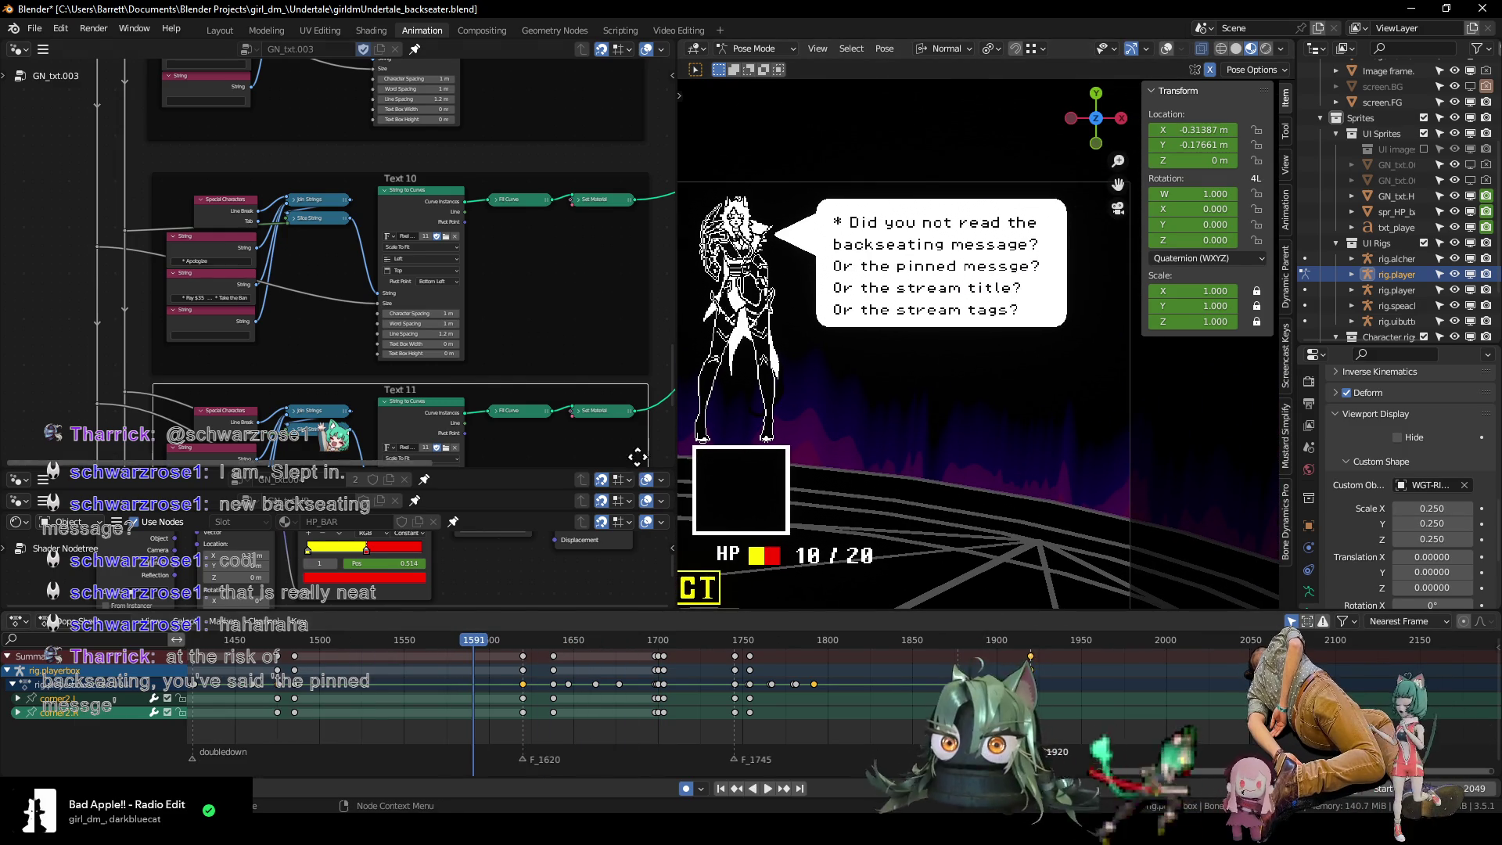
In the GN_txt.004 String node, correct 'messge' to 'message'.
mouse_move(51, 192)
middle_down()
mouse_move(57, 415)
mouse_move(70, 191)
mouse_move(71, 433)
mouse_move(35, 319)
mouse_move(48, 165)
mouse_move(34, 92)
middle_up()
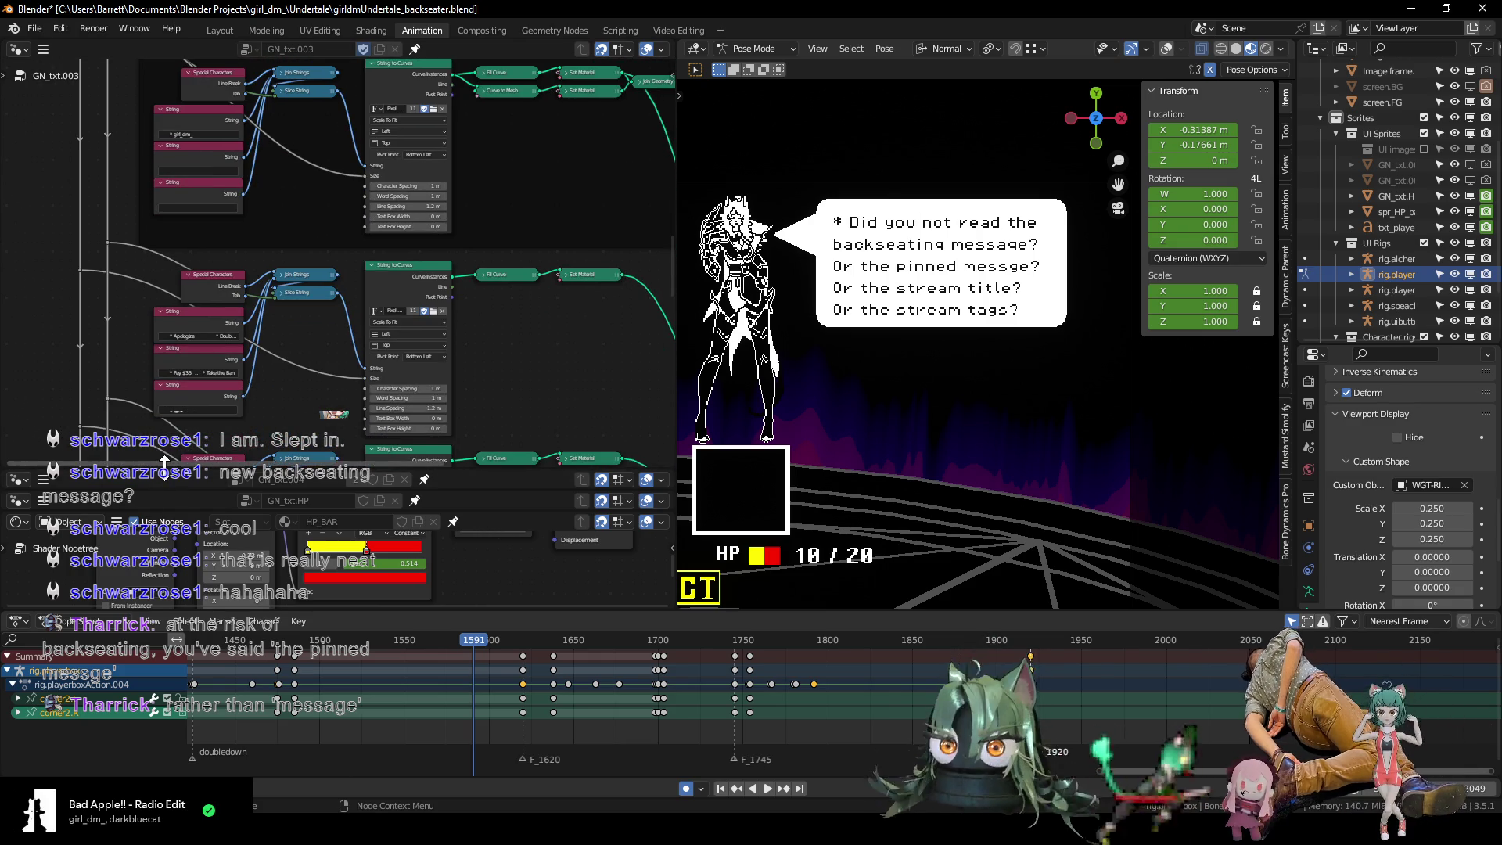
drag(164, 467, 154, 6)
scroll(145, 188, up, 4)
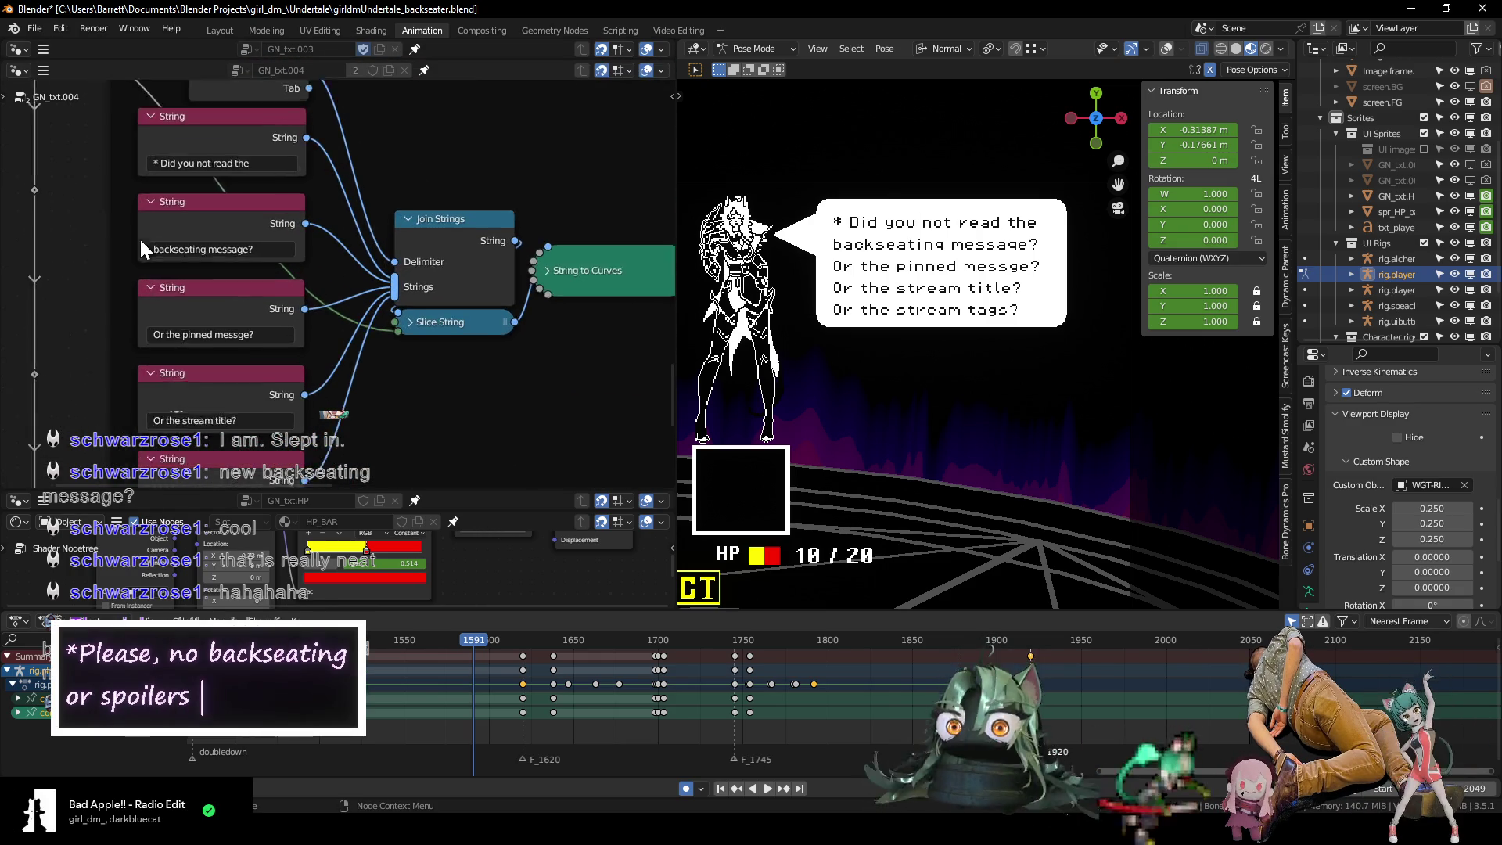
middle_drag(139, 238, 100, 175)
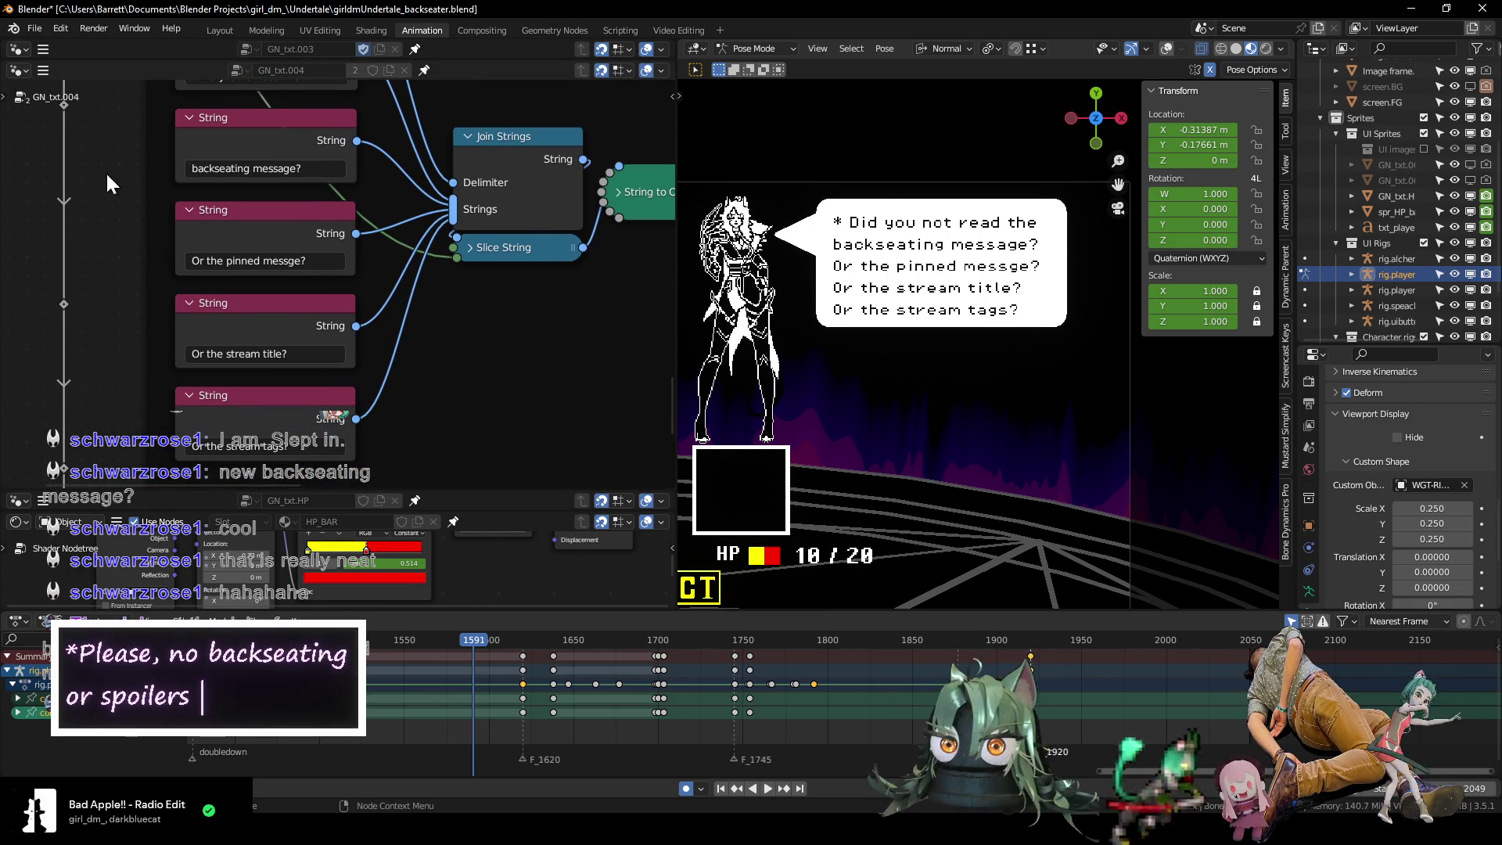
click(288, 263)
text(a)
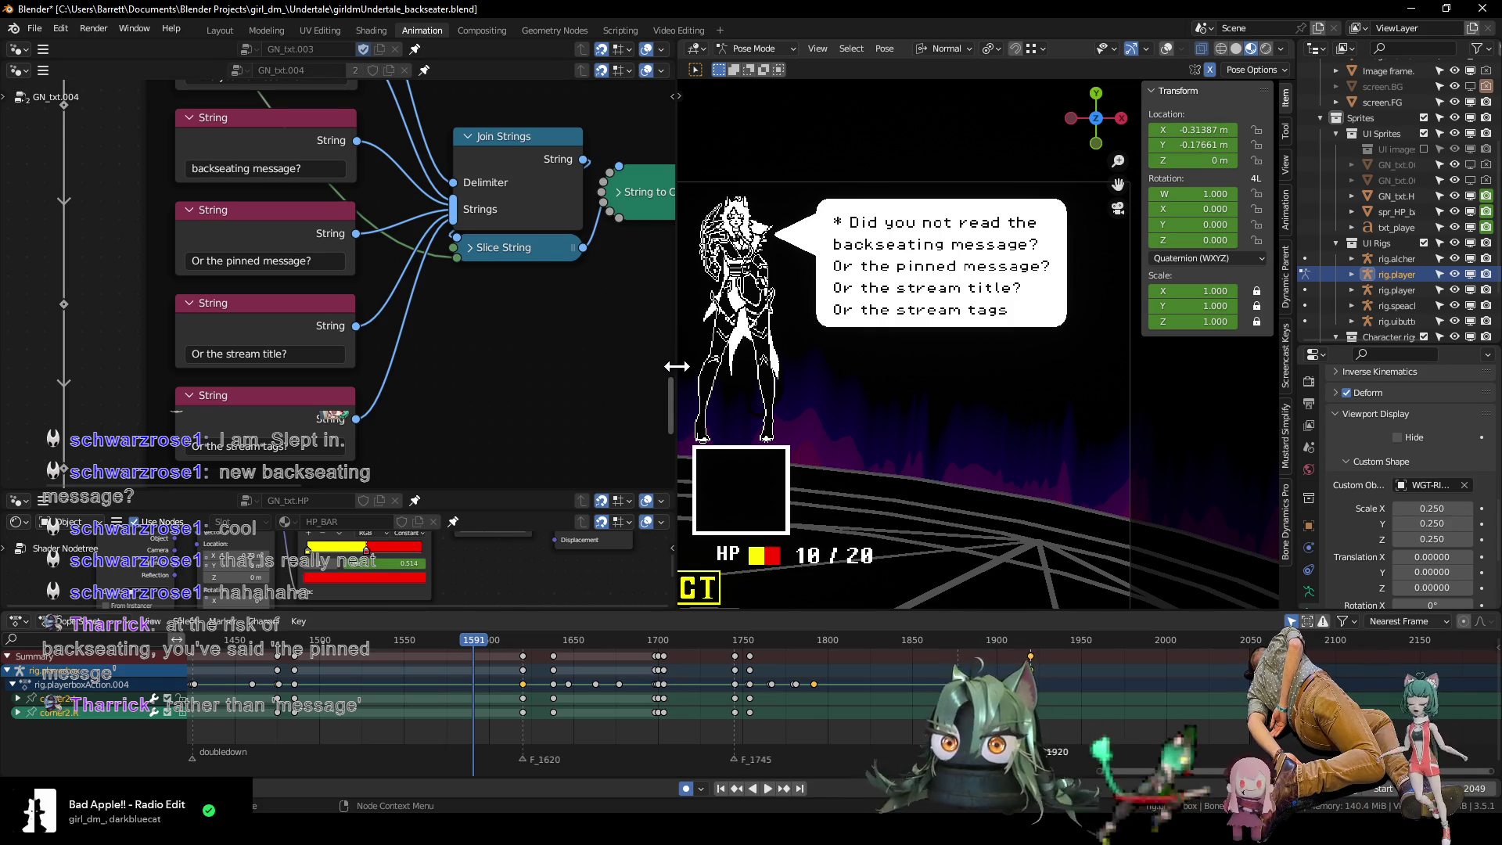
Widen the 3D viewport again and scrub forward to check the next dialogue line.
mouse_move(676, 366)
mouse_down()
mouse_move(412, 396)
mouse_move(449, 393)
mouse_up()
scroll(343, 383, down, 6)
mouse_move(252, 445)
middle_down()
mouse_move(276, 443)
mouse_move(369, 335)
mouse_move(289, 158)
mouse_move(258, 435)
mouse_move(304, 426)
middle_up()
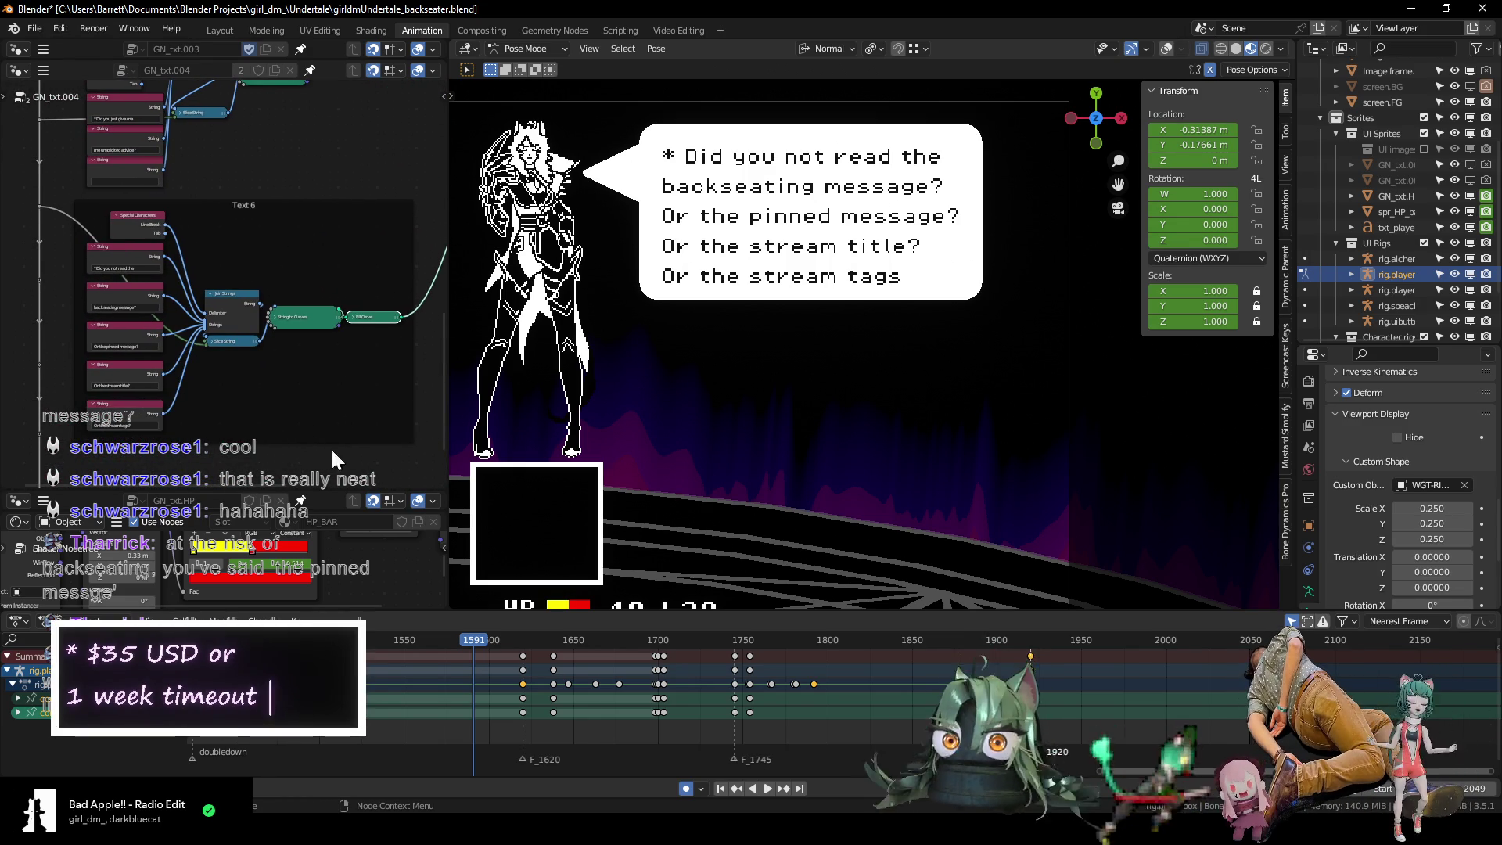
drag(446, 473, 402, 469)
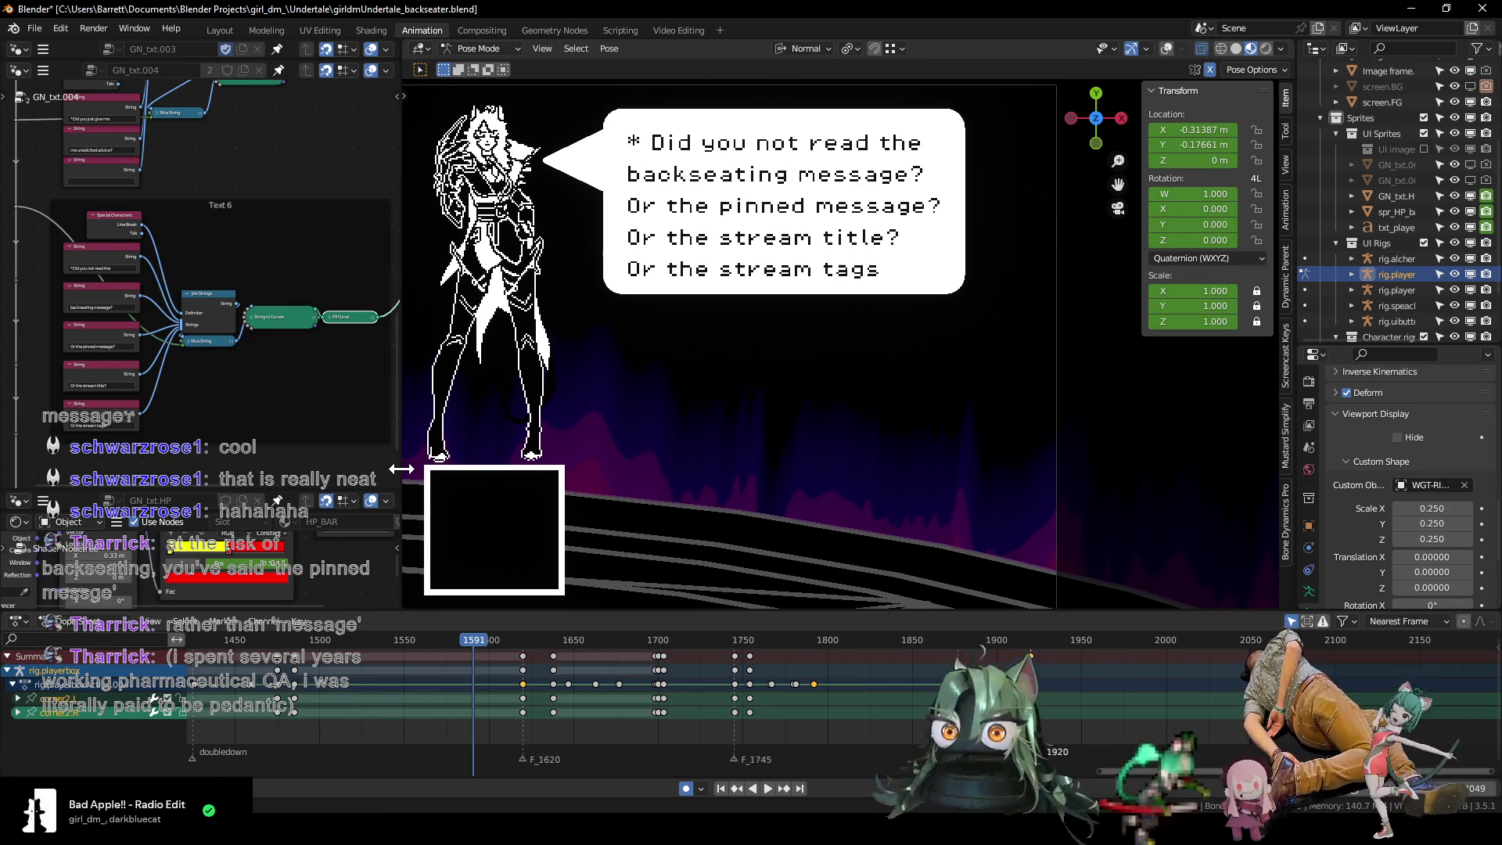
scroll(734, 440, down, 5)
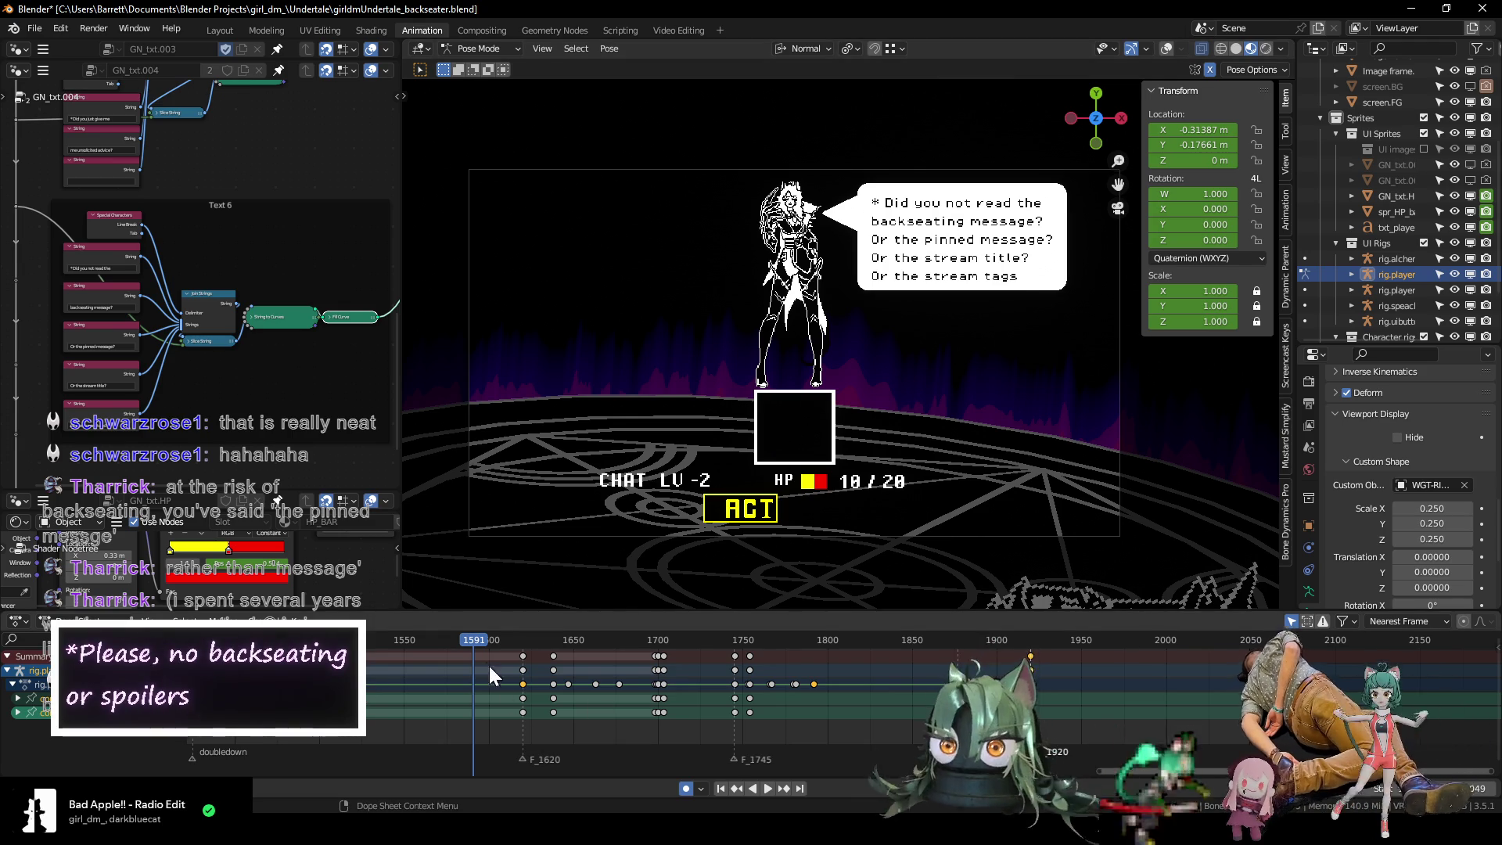
drag(476, 641, 979, 648)
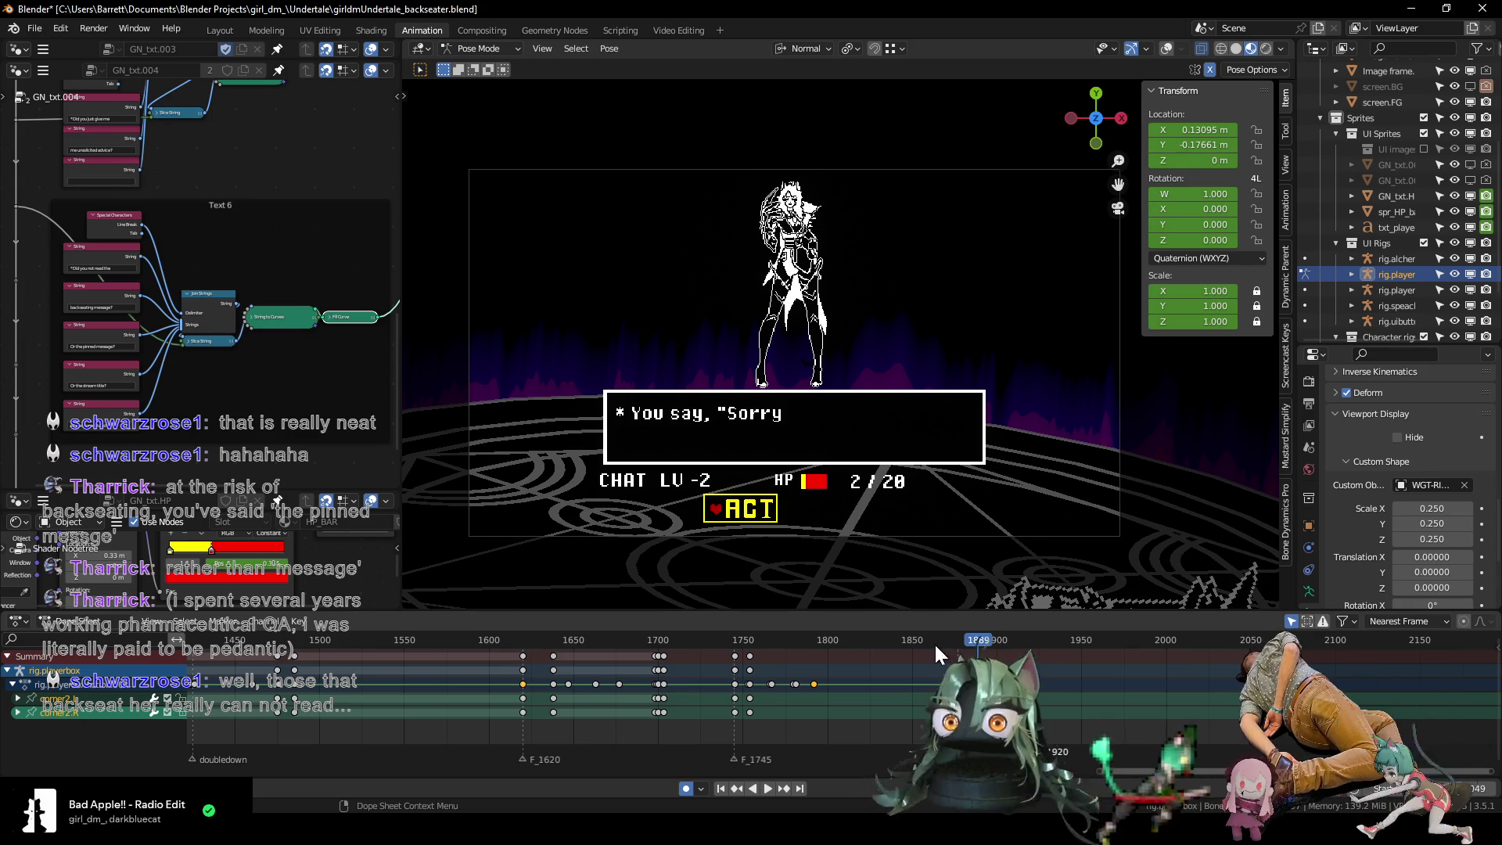
Replay the dialogue from frame 1620 and stop playback.
click(738, 641)
key(space)
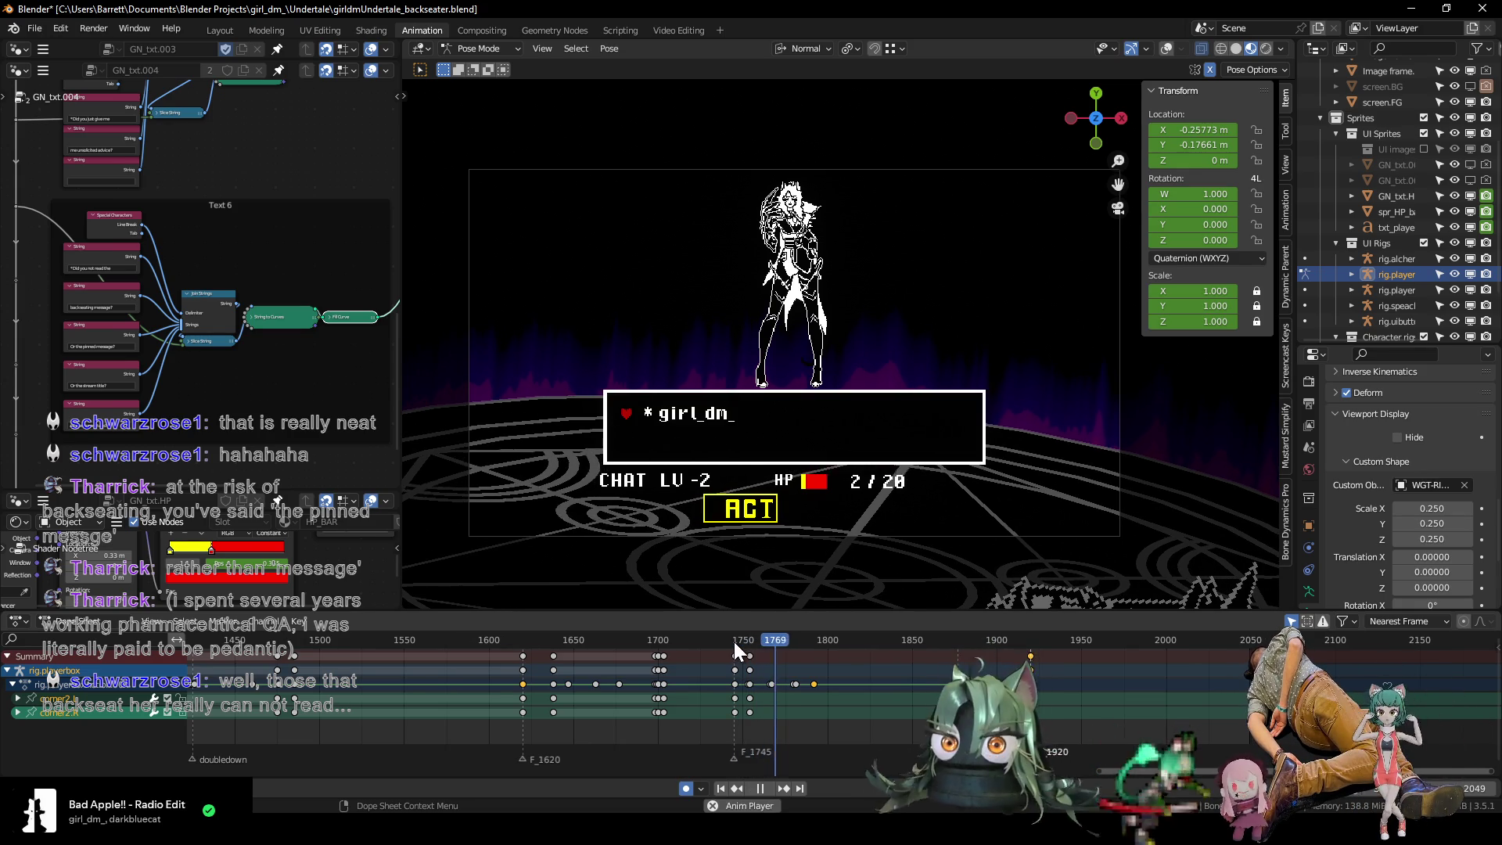
click(516, 641)
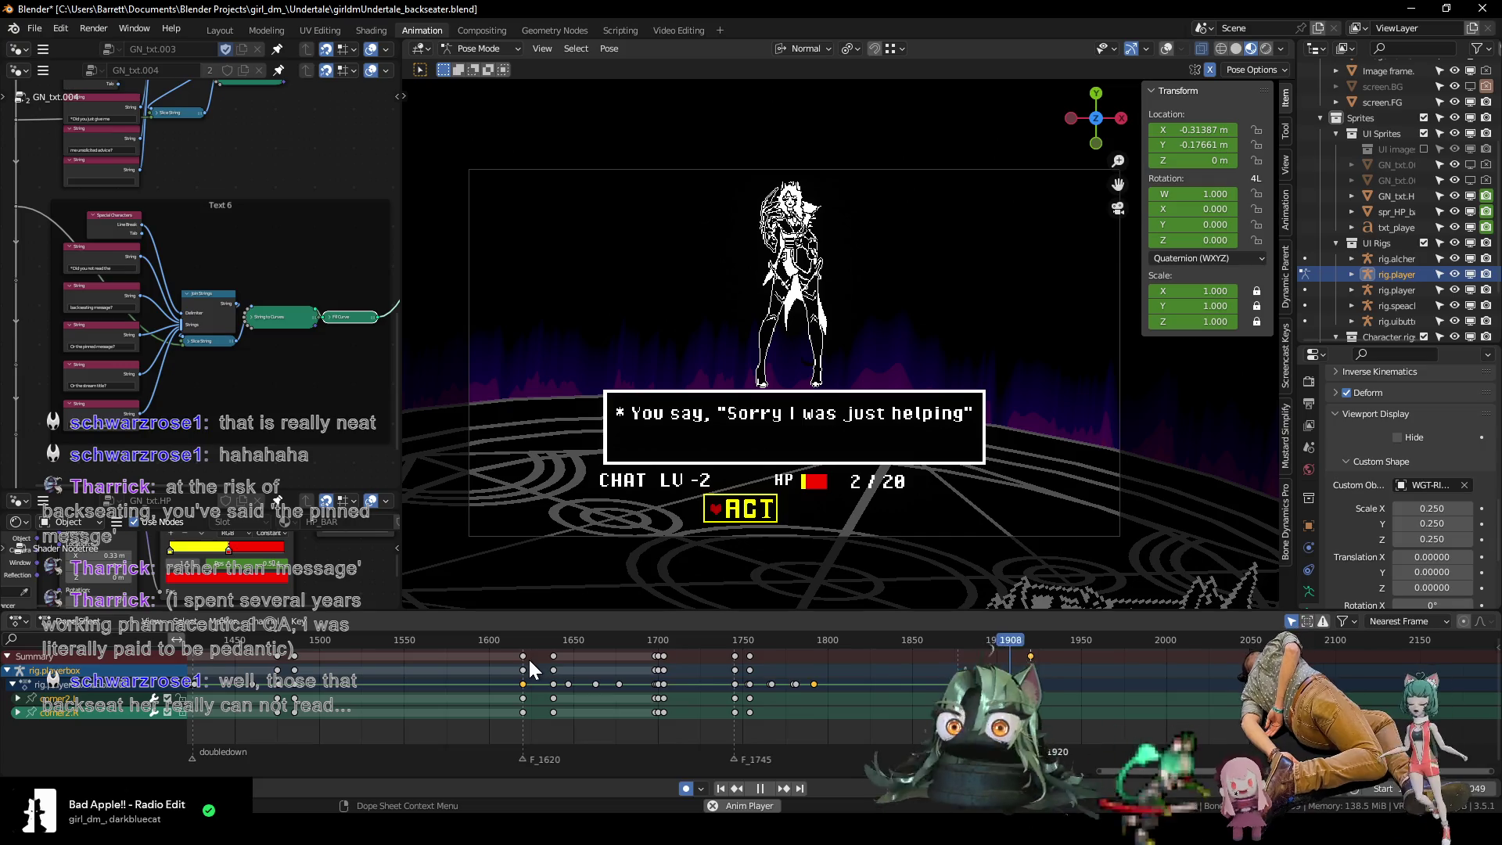
key(space)
ctrl+scroll(745, 697, down, 4)
Compare frames 1920 and 1921 for the full line, then turn viewport overlays on.
key(Down)
scroll(663, 689, up, 4)
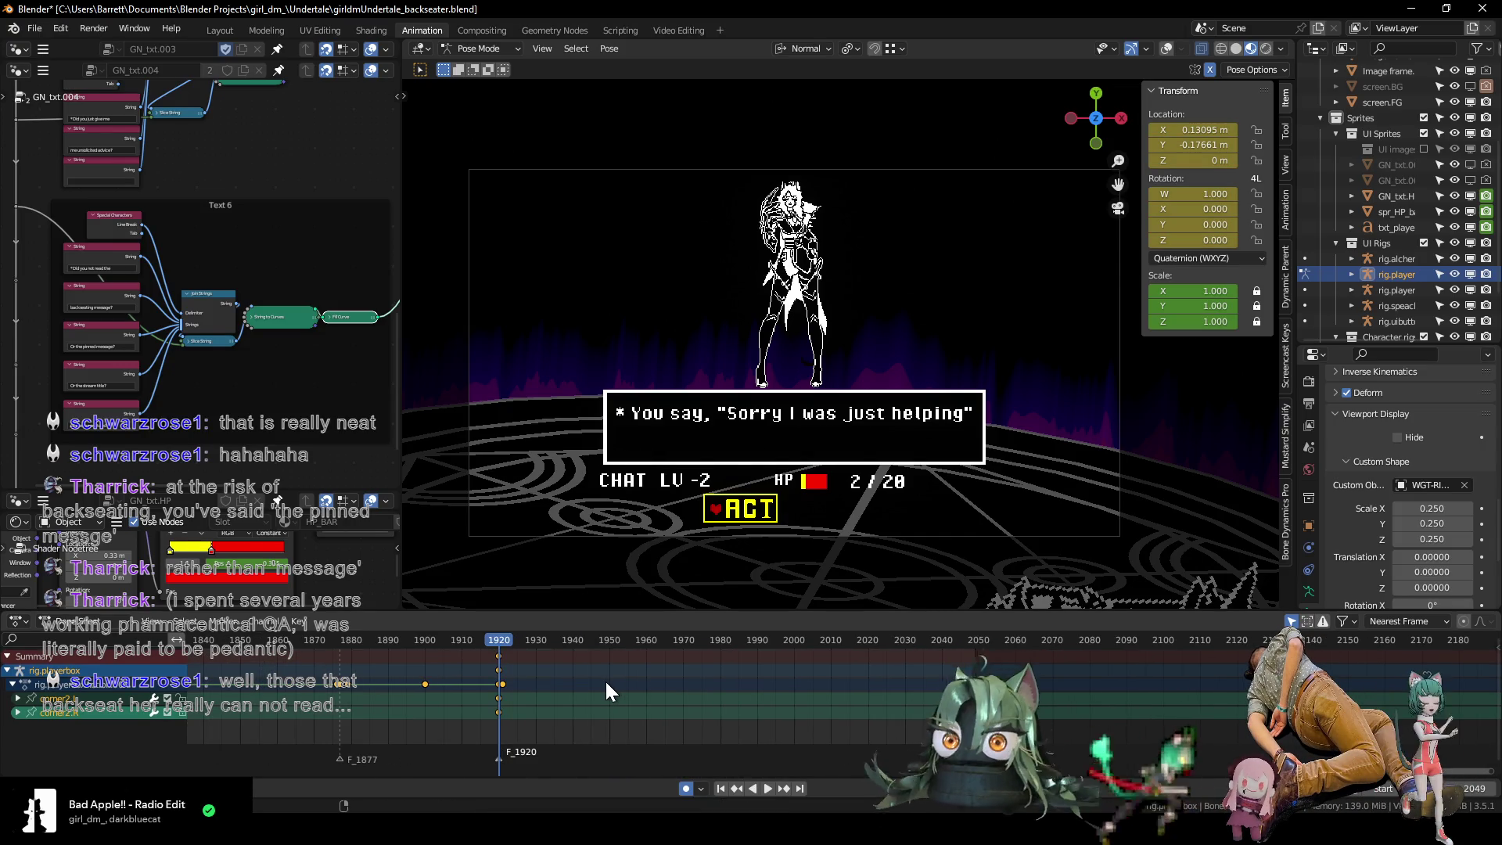
key(Right)
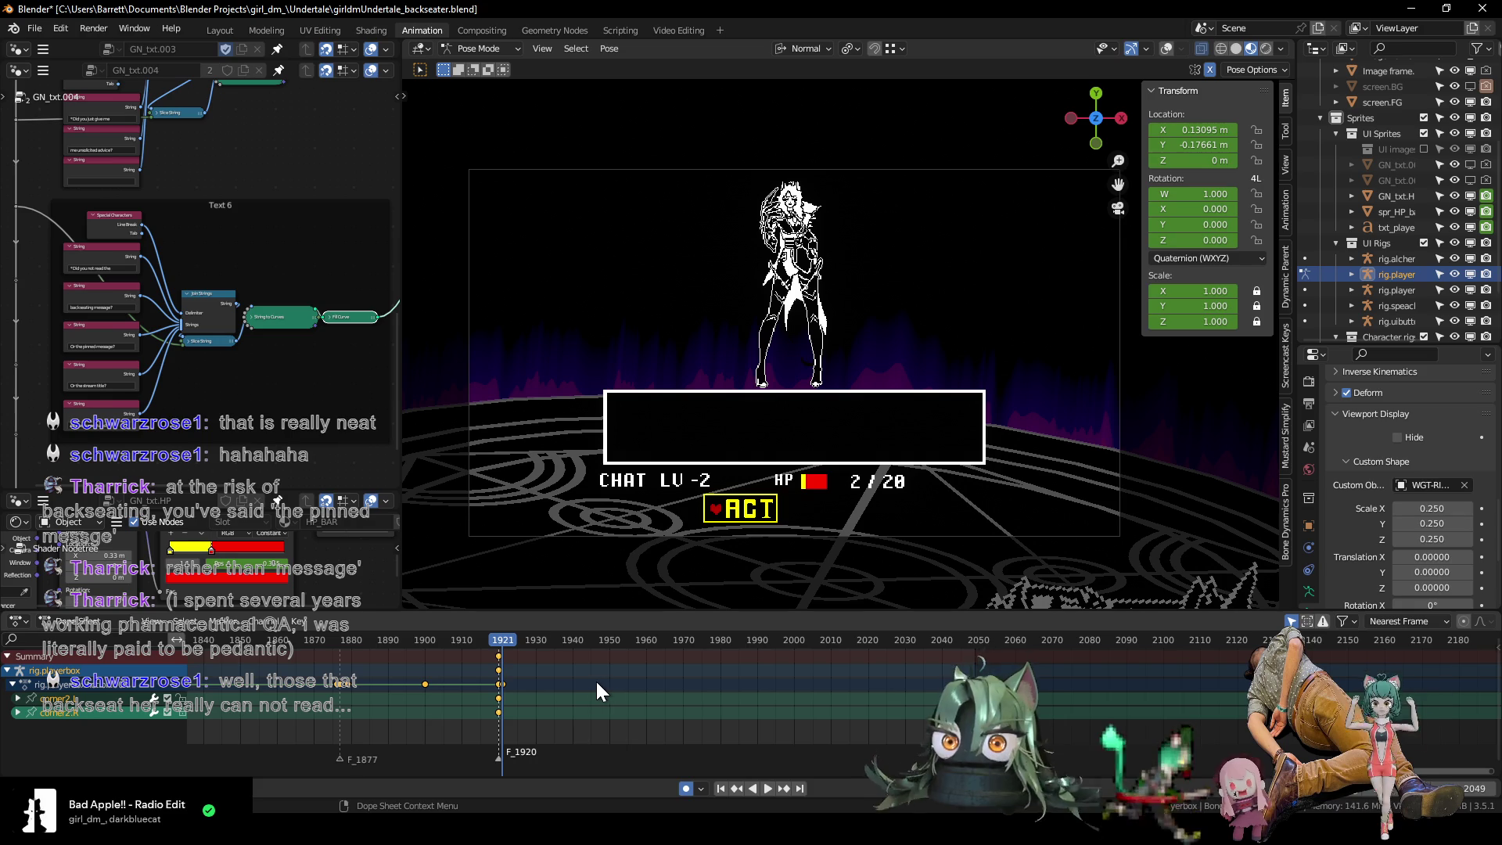
key(Left)
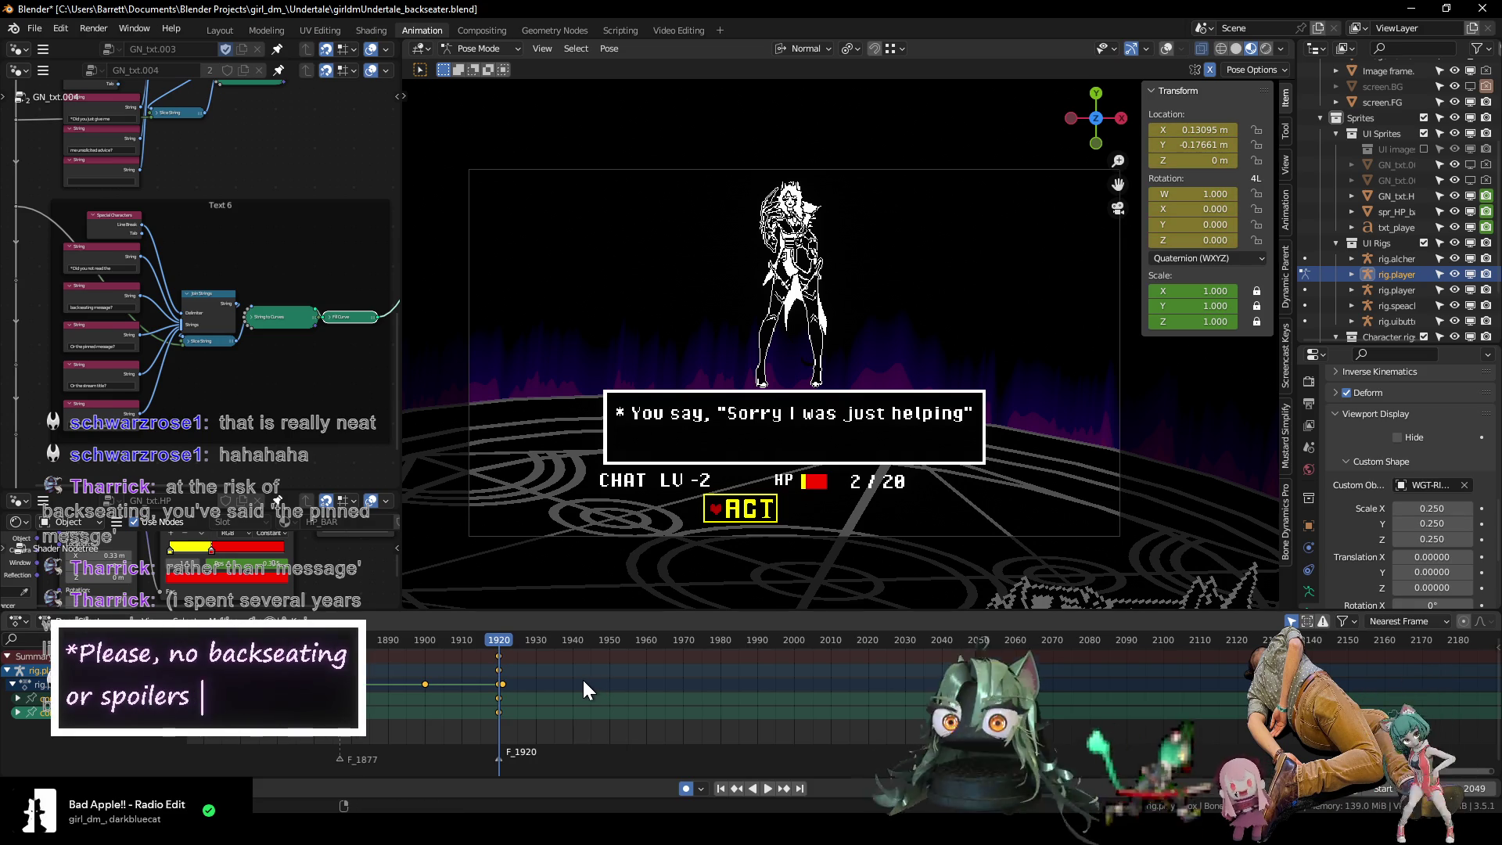
key(Right)
key(Left)
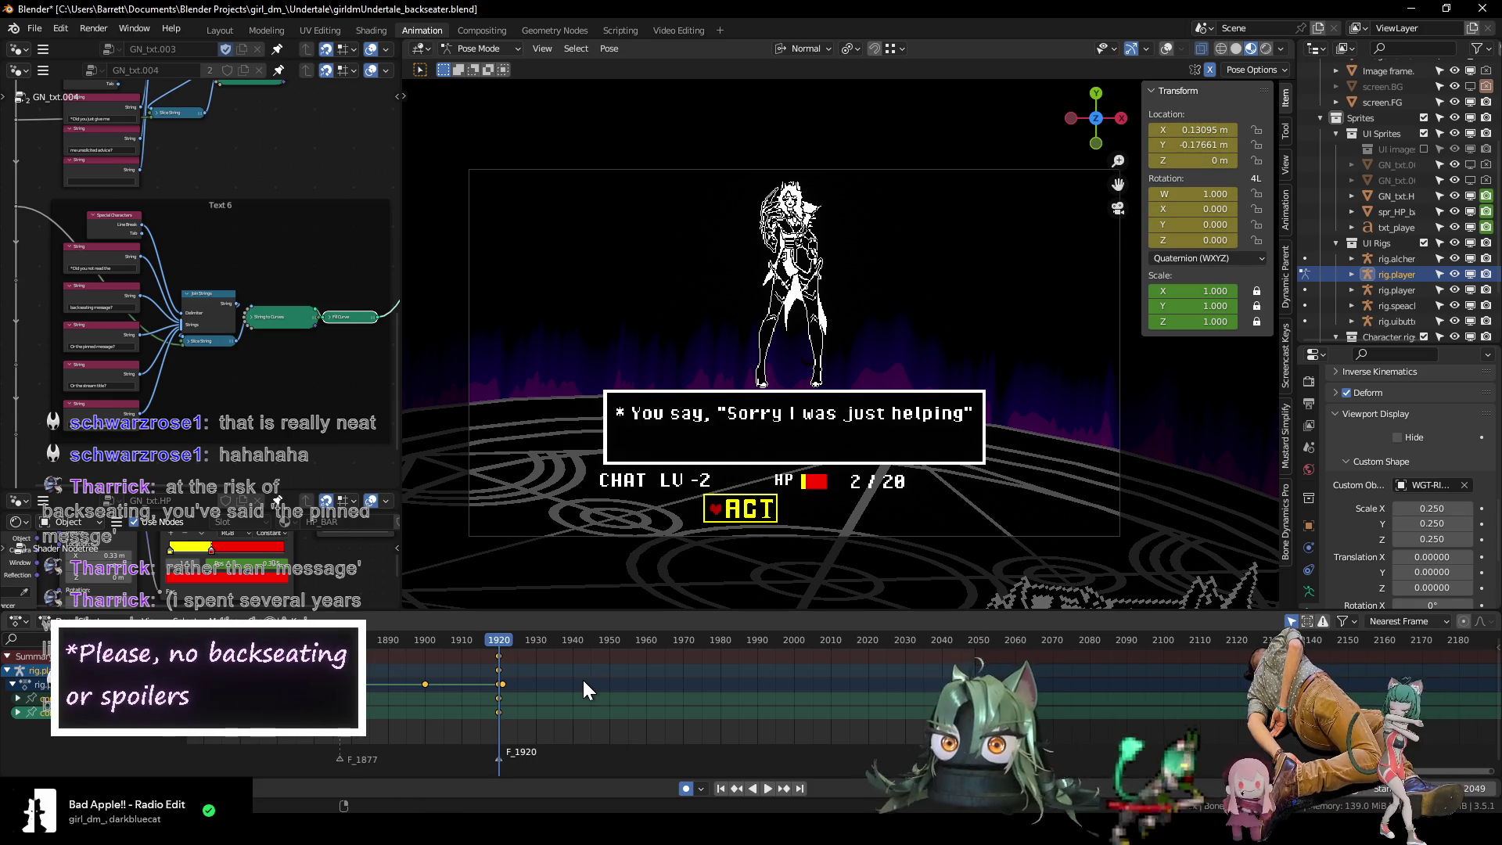
key(shift+alt+z)
shift+scroll(670, 416, down, 2)
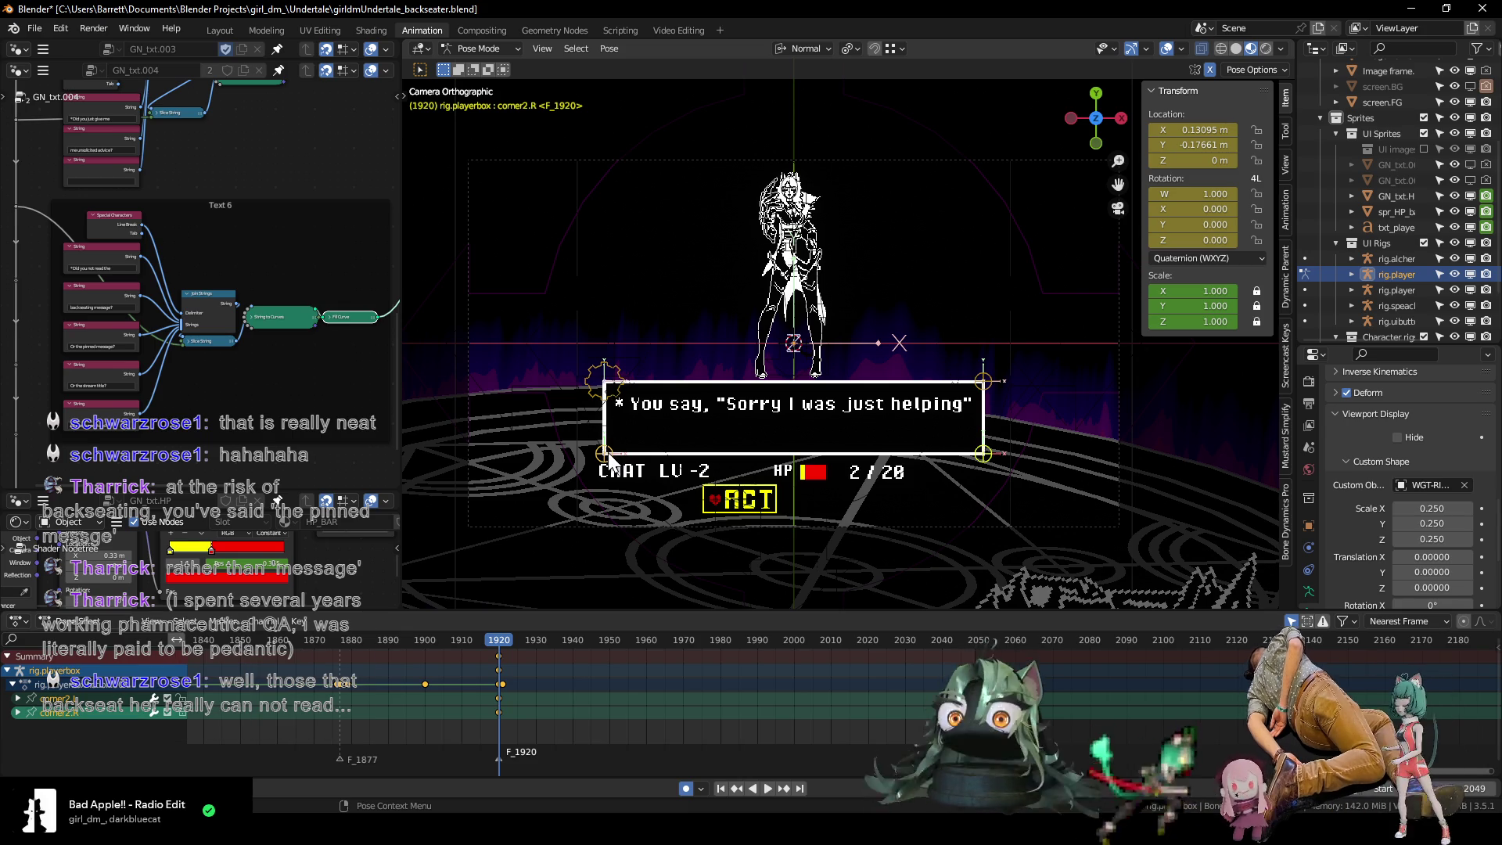
Select the dialogue box's upper-left corner bone and find its corner keys in the timeline.
click(606, 395)
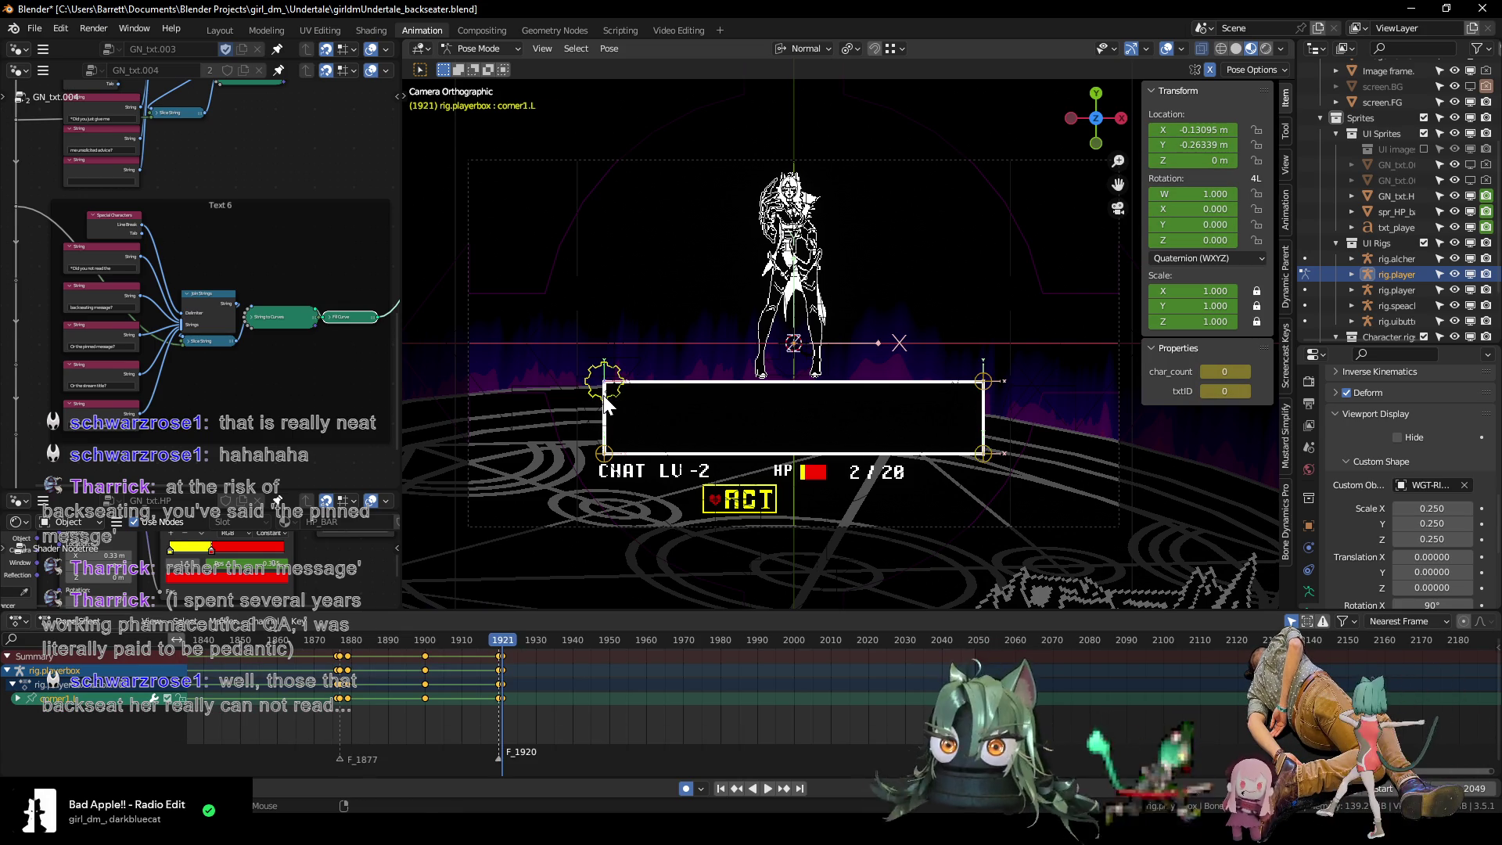
shift+middle_drag(640, 416, 611, 407)
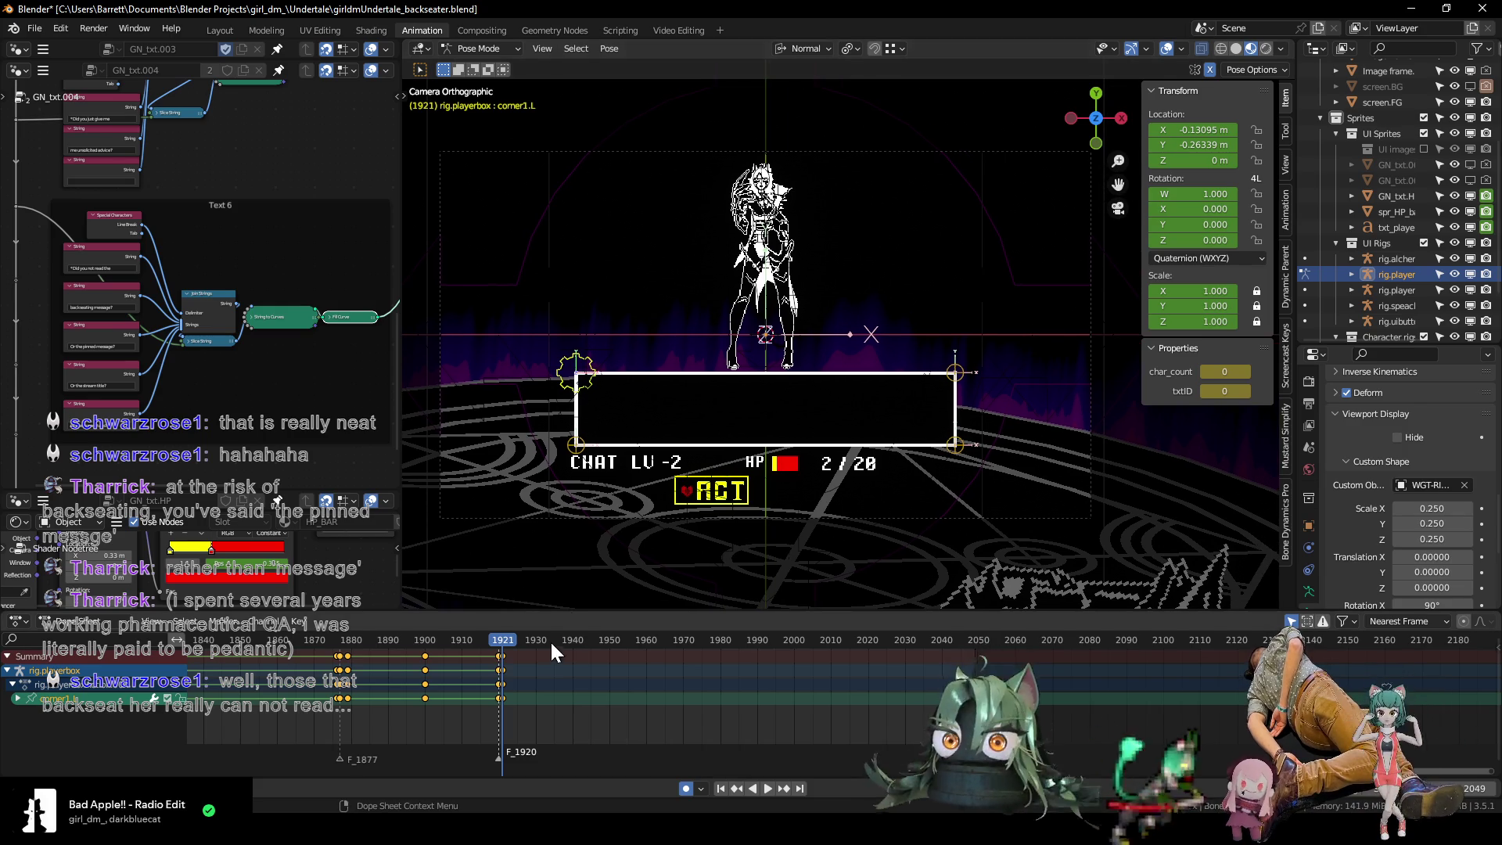
drag(507, 642, 572, 649)
click(487, 643)
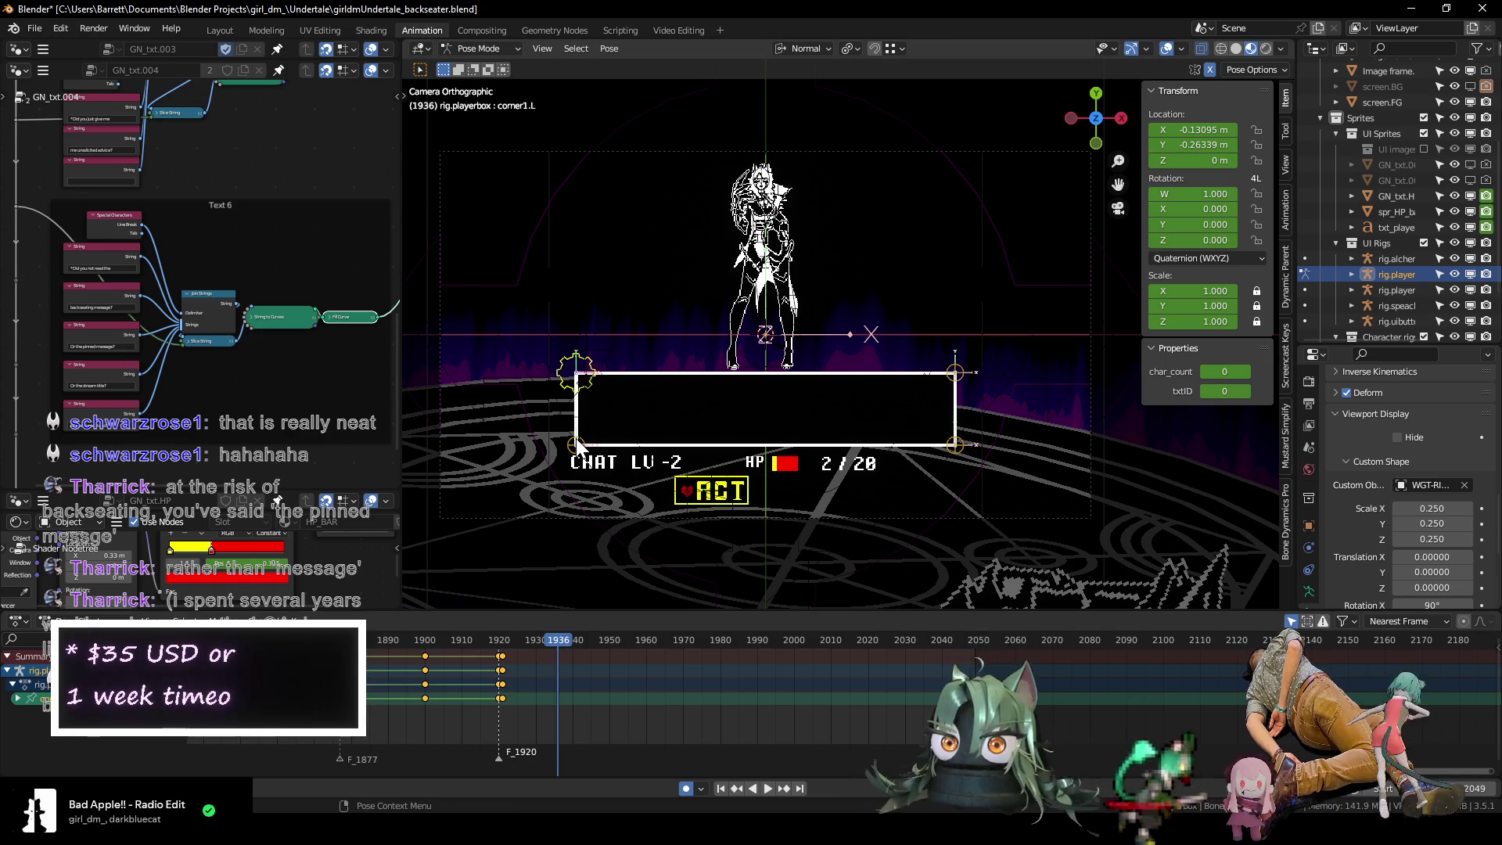
scroll(396, 681, down, 8)
middle_drag(400, 681, 508, 709)
mouse_move(388, 641)
mouse_down()
mouse_move(593, 659)
mouse_move(555, 661)
mouse_up()
scroll(535, 694, up, 3)
middle_drag(322, 713, 499, 709)
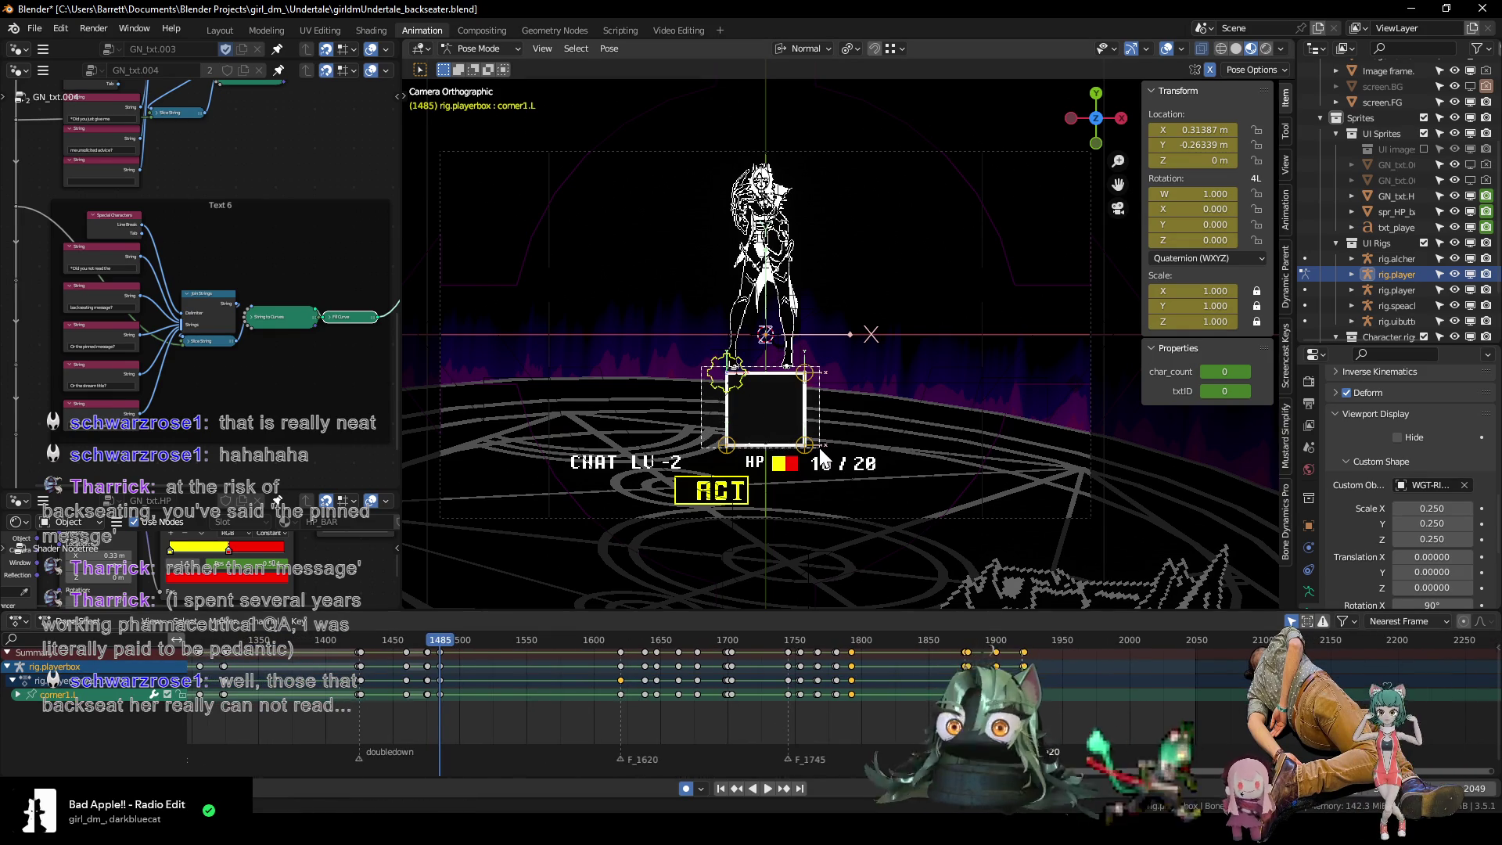
mouse_move(451, 697)
middle_down()
mouse_move(451, 662)
mouse_move(443, 710)
middle_up()
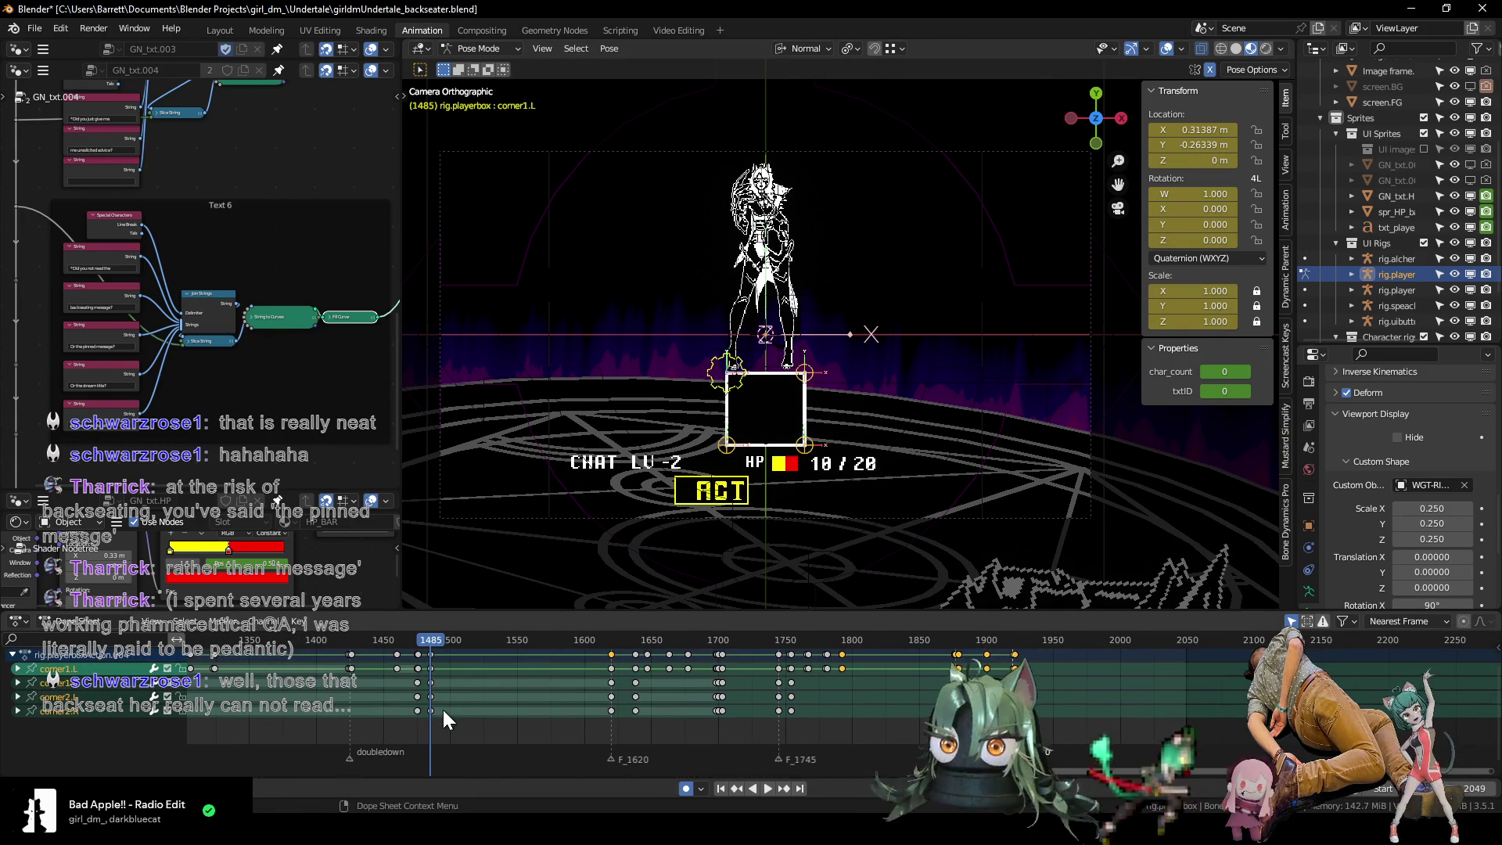
Duplicate the dialogue box resize keyframes and check the frames just after 1920.
click(426, 665)
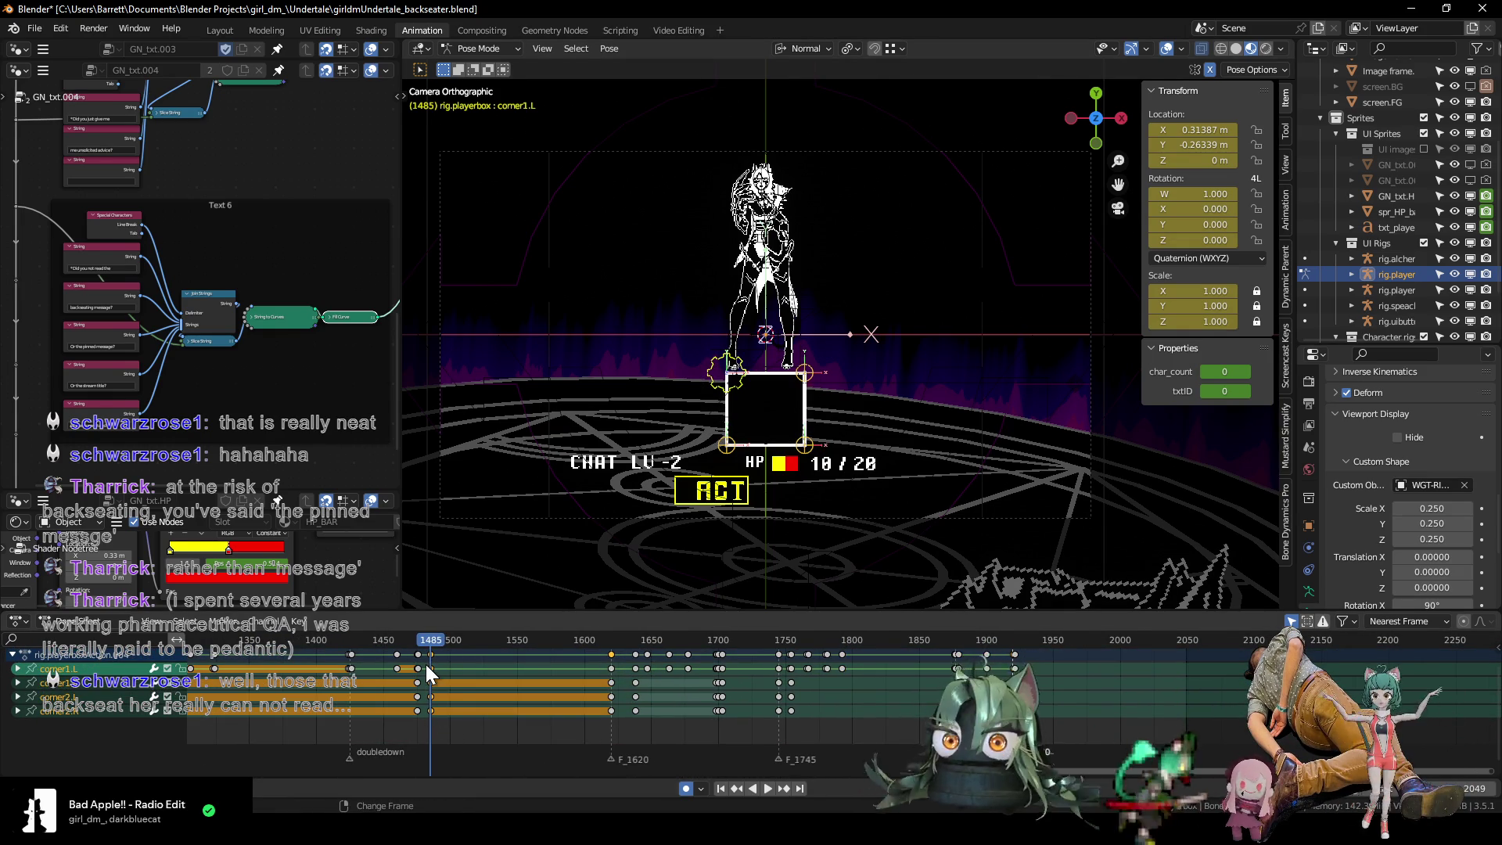
key(shift+d)
click(1109, 682)
middle_drag(1109, 683, 593, 656)
scroll(593, 655, up, 3)
click(624, 636)
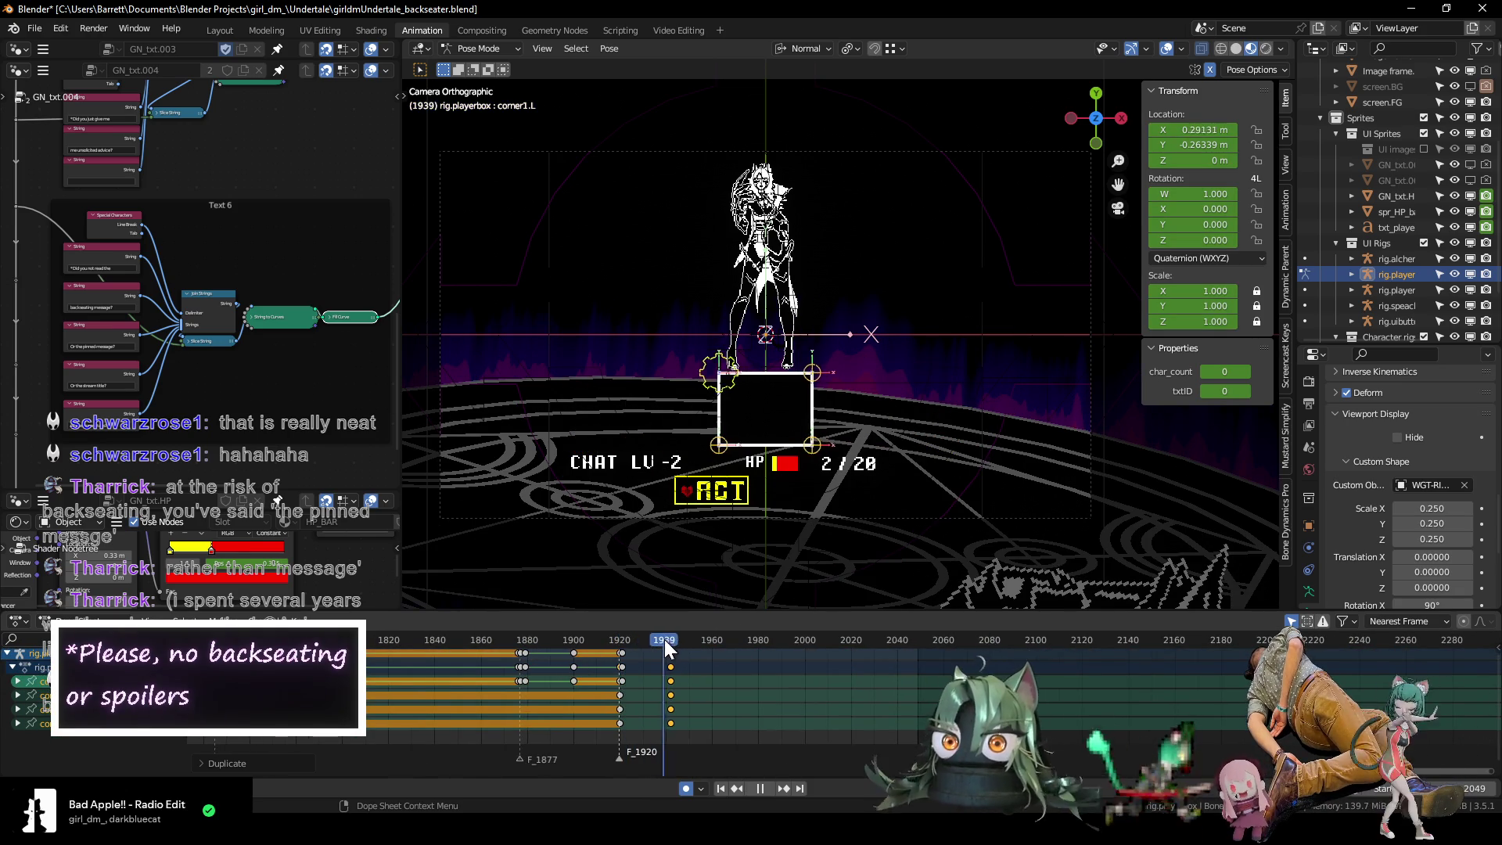
scroll(690, 701, up, 5)
key(space)
ctrl+scroll(560, 704, up, 5)
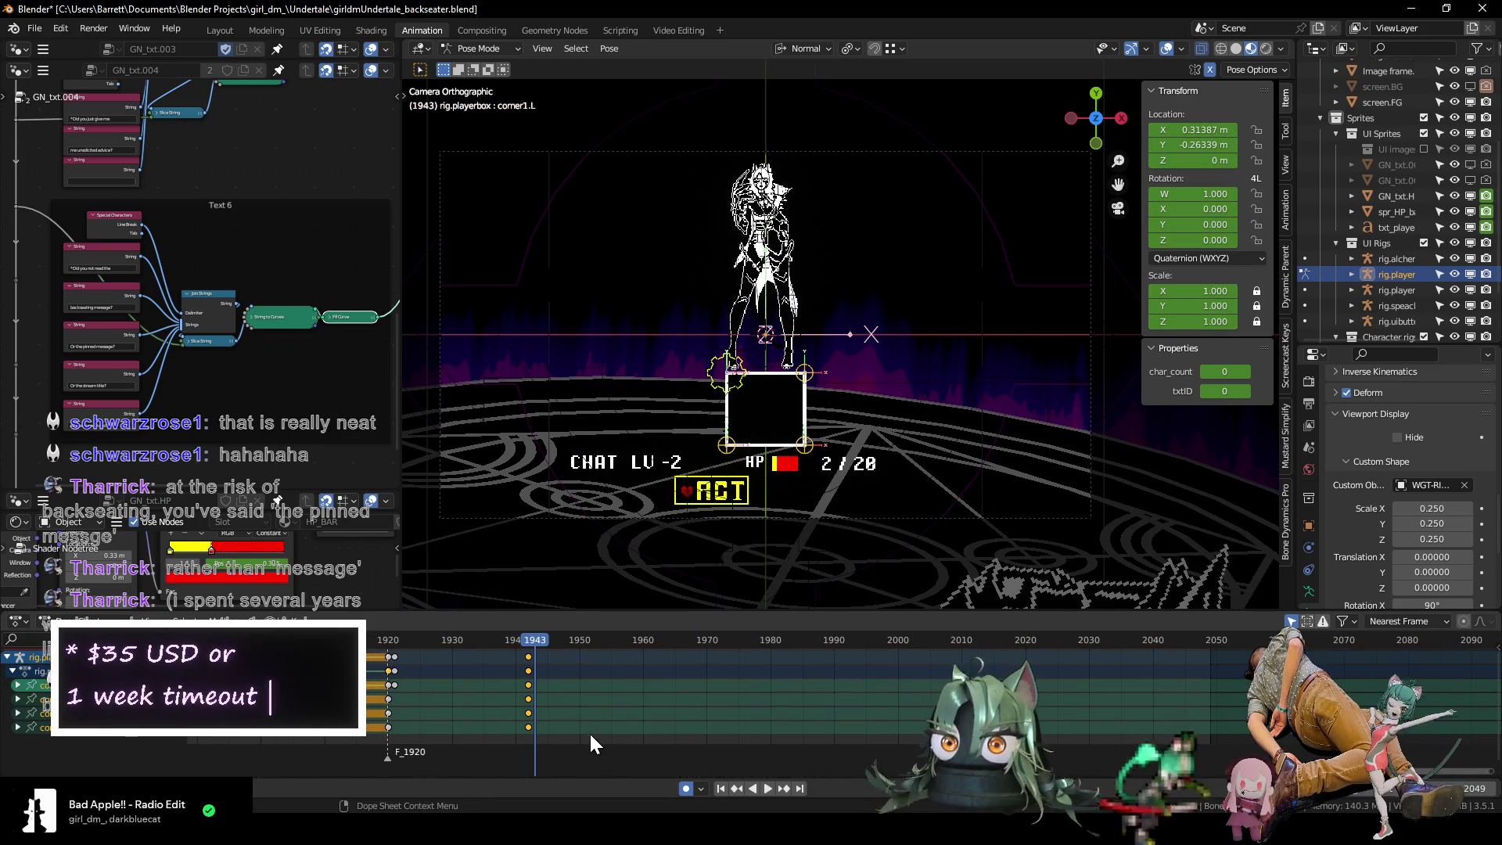
middle_drag(590, 738, 600, 732)
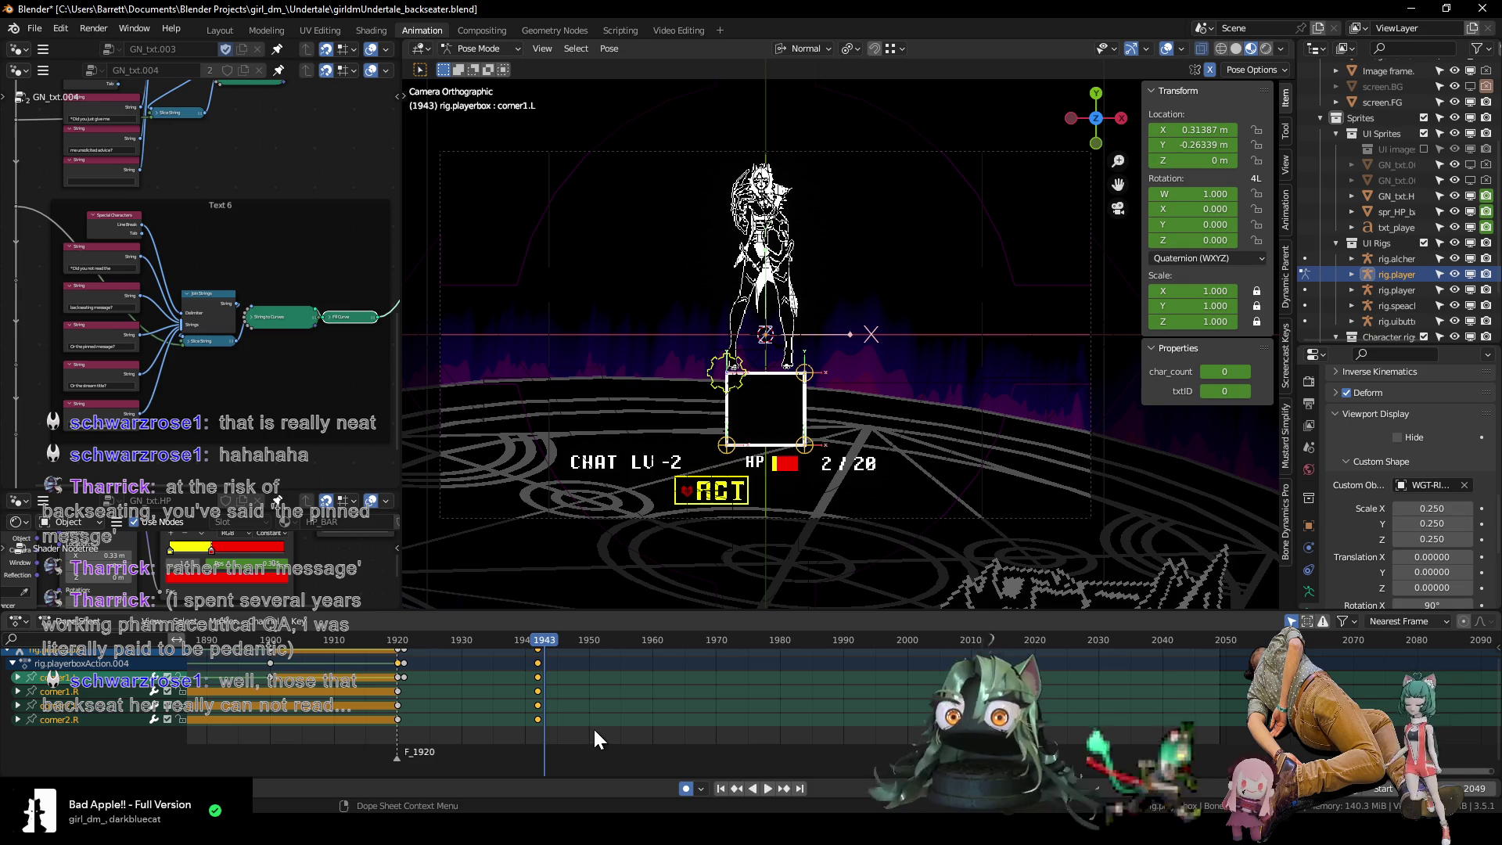
Move the player box corner keyframes from frame 1927 to frame 1925.
key(g)
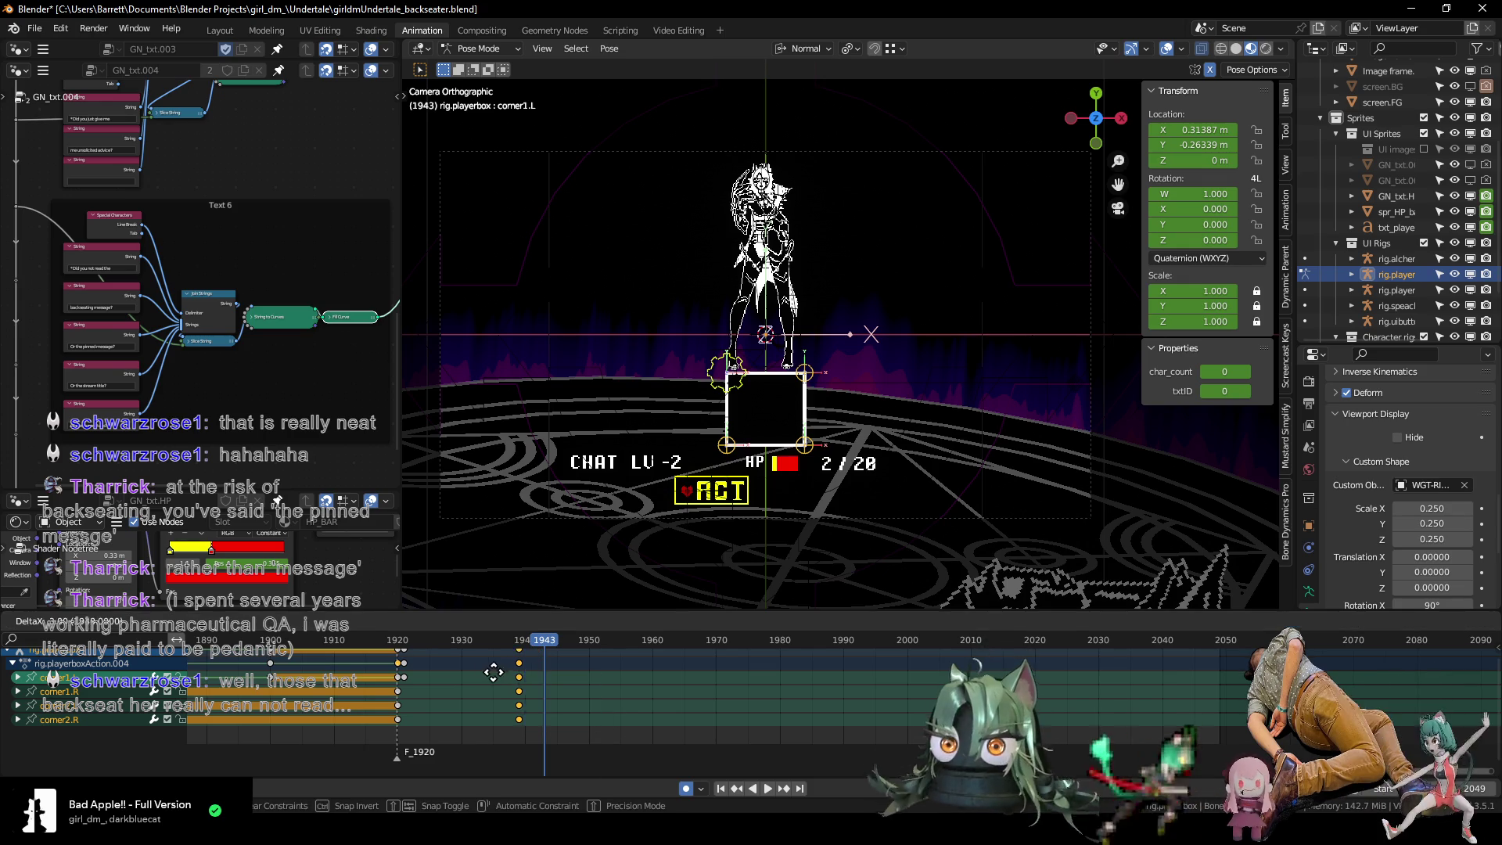
click(419, 659)
drag(393, 641, 443, 644)
middle_drag(488, 699, 553, 674)
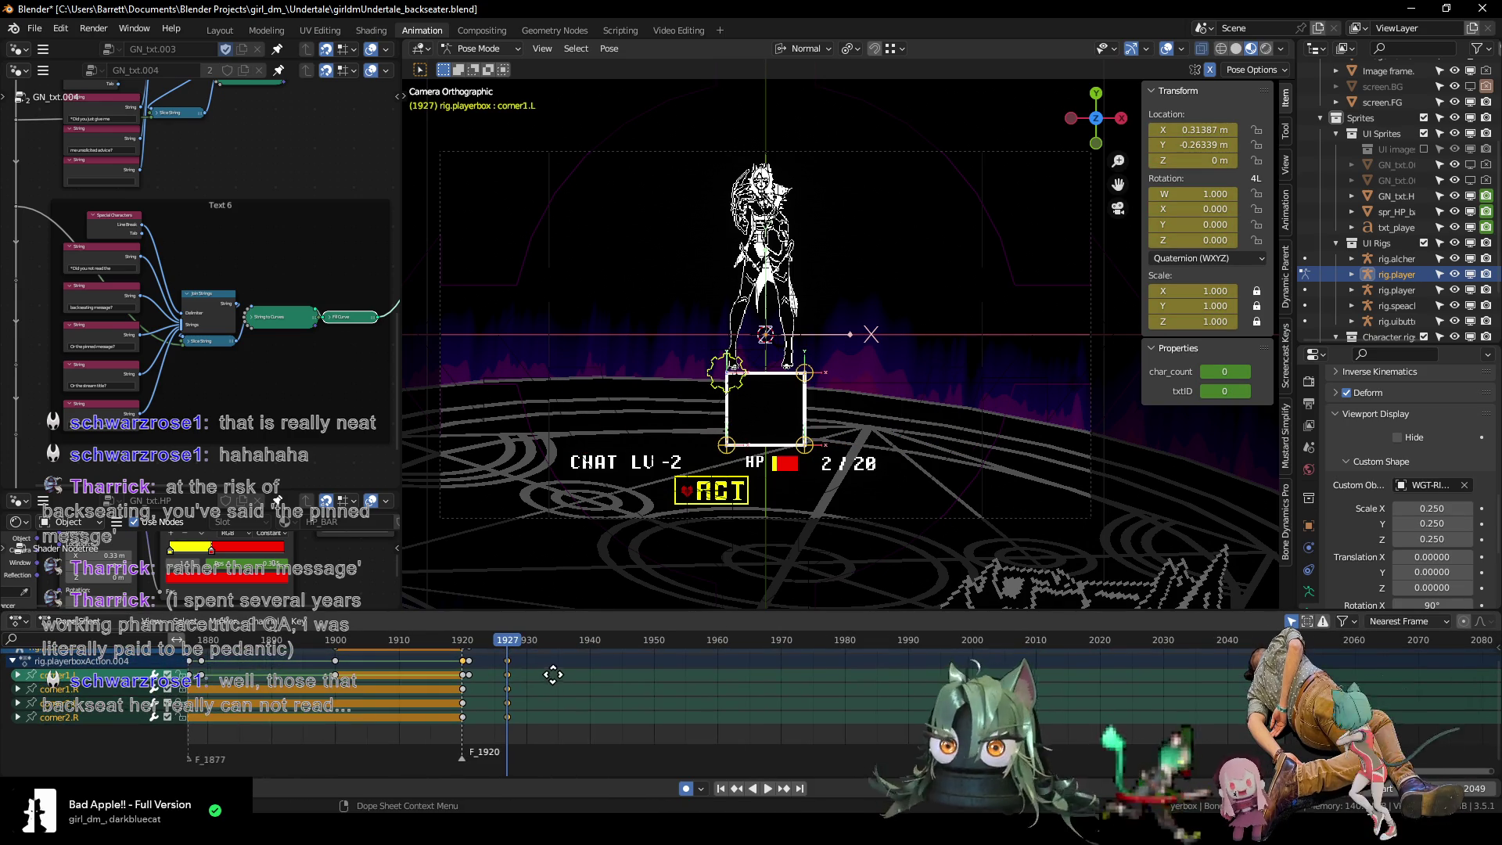
key(g)
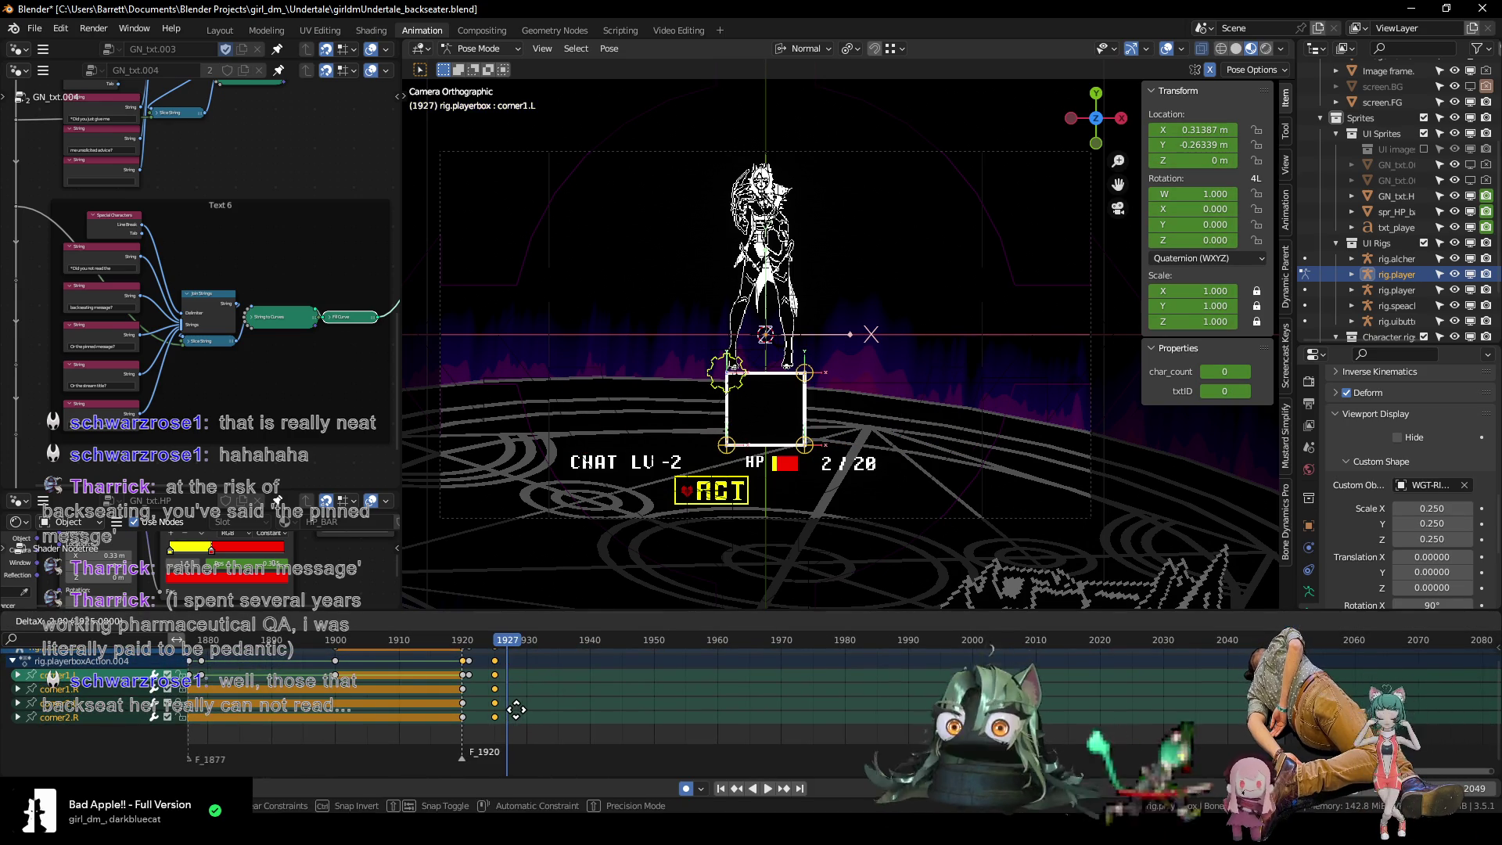
click(443, 663)
middle_drag(566, 652, 735, 653)
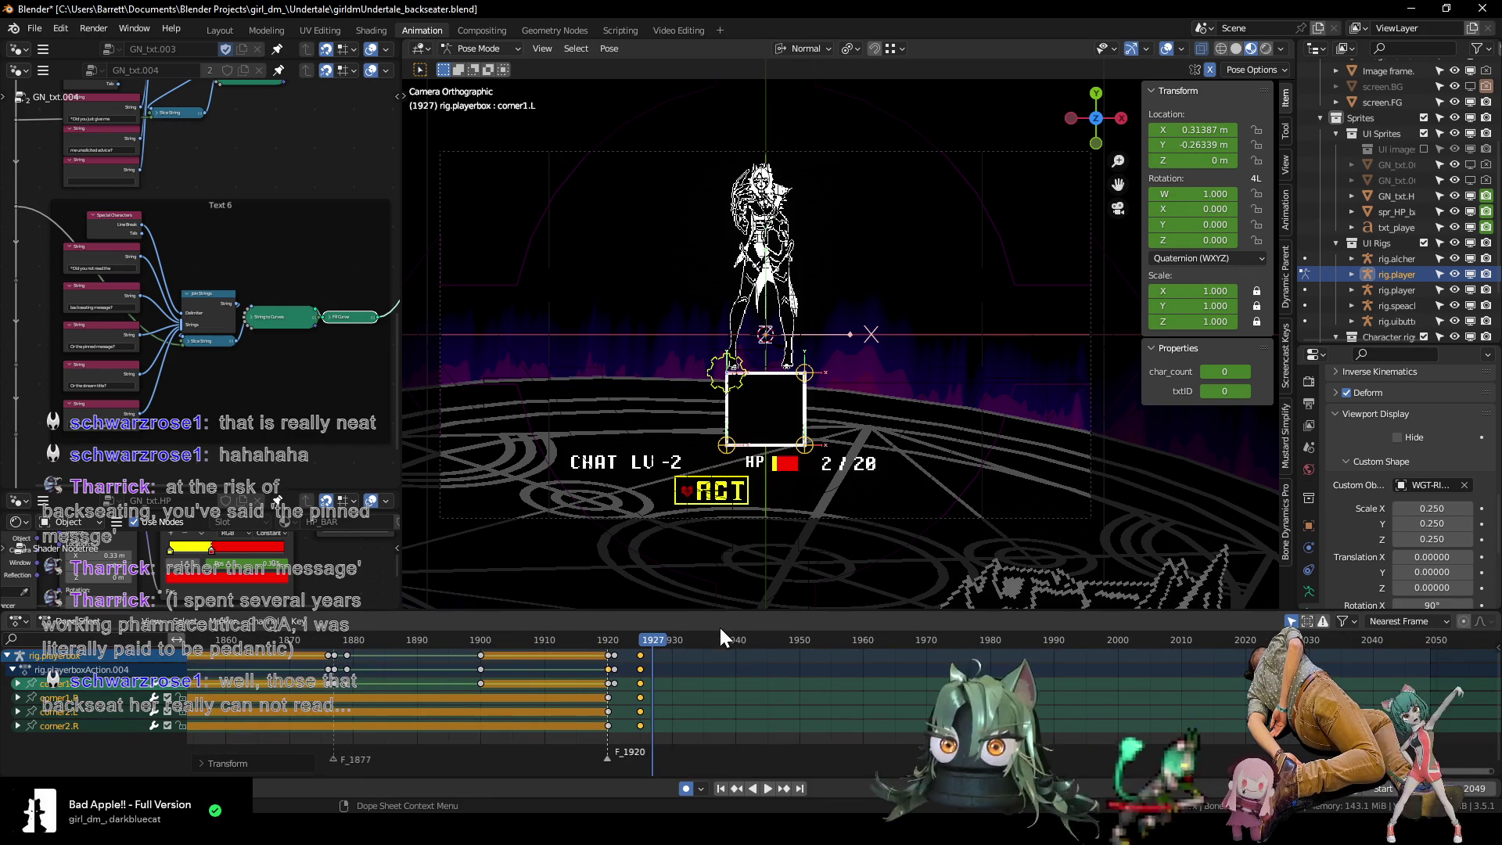
Play the box animation to confirm the corners now settle at frame 1925.
drag(714, 607, 714, 576)
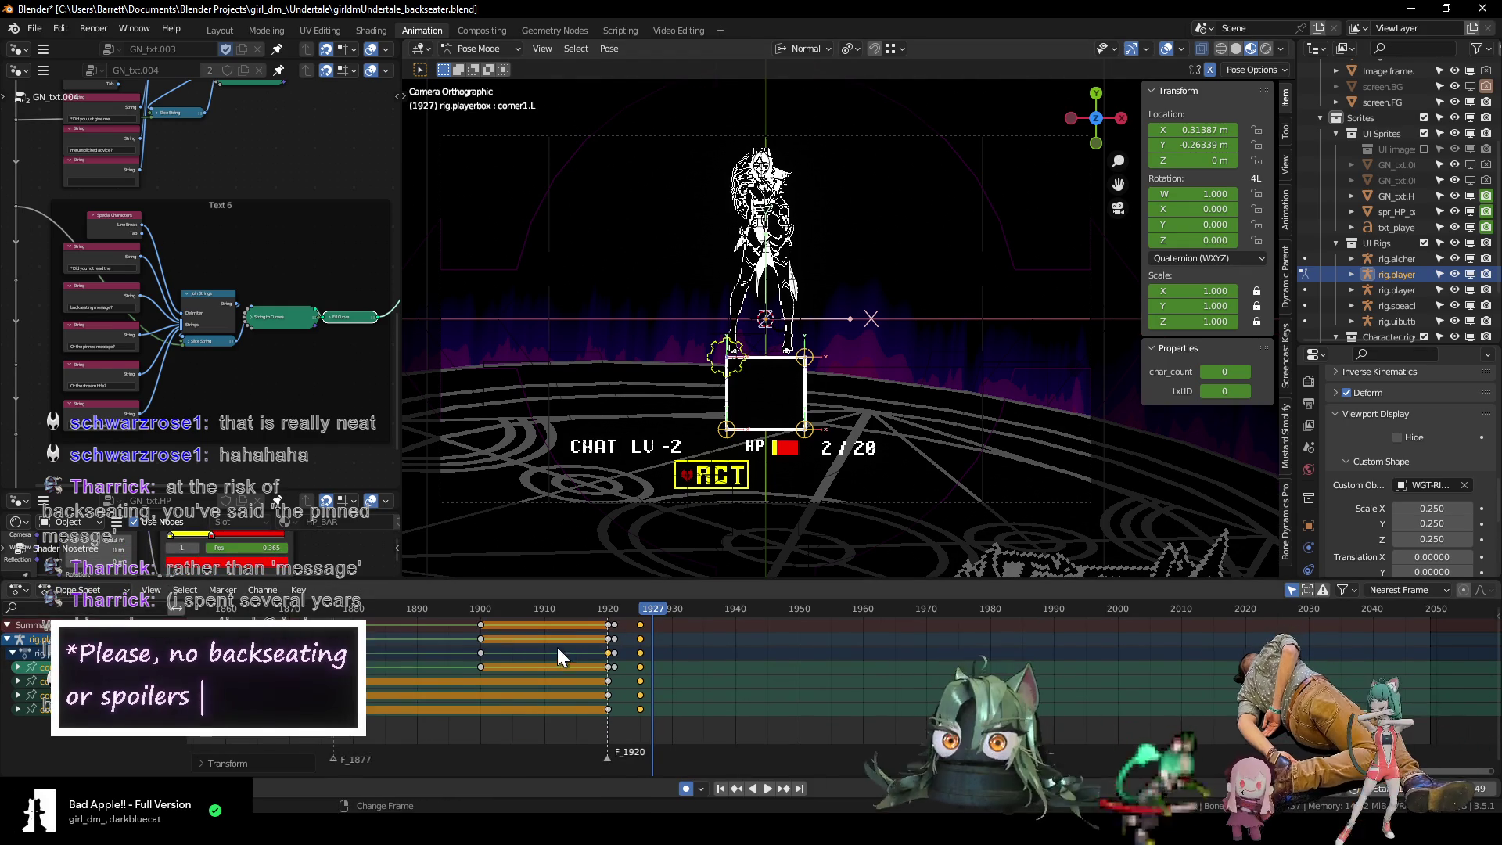
middle_drag(557, 648, 532, 613)
click(532, 609)
key(space)
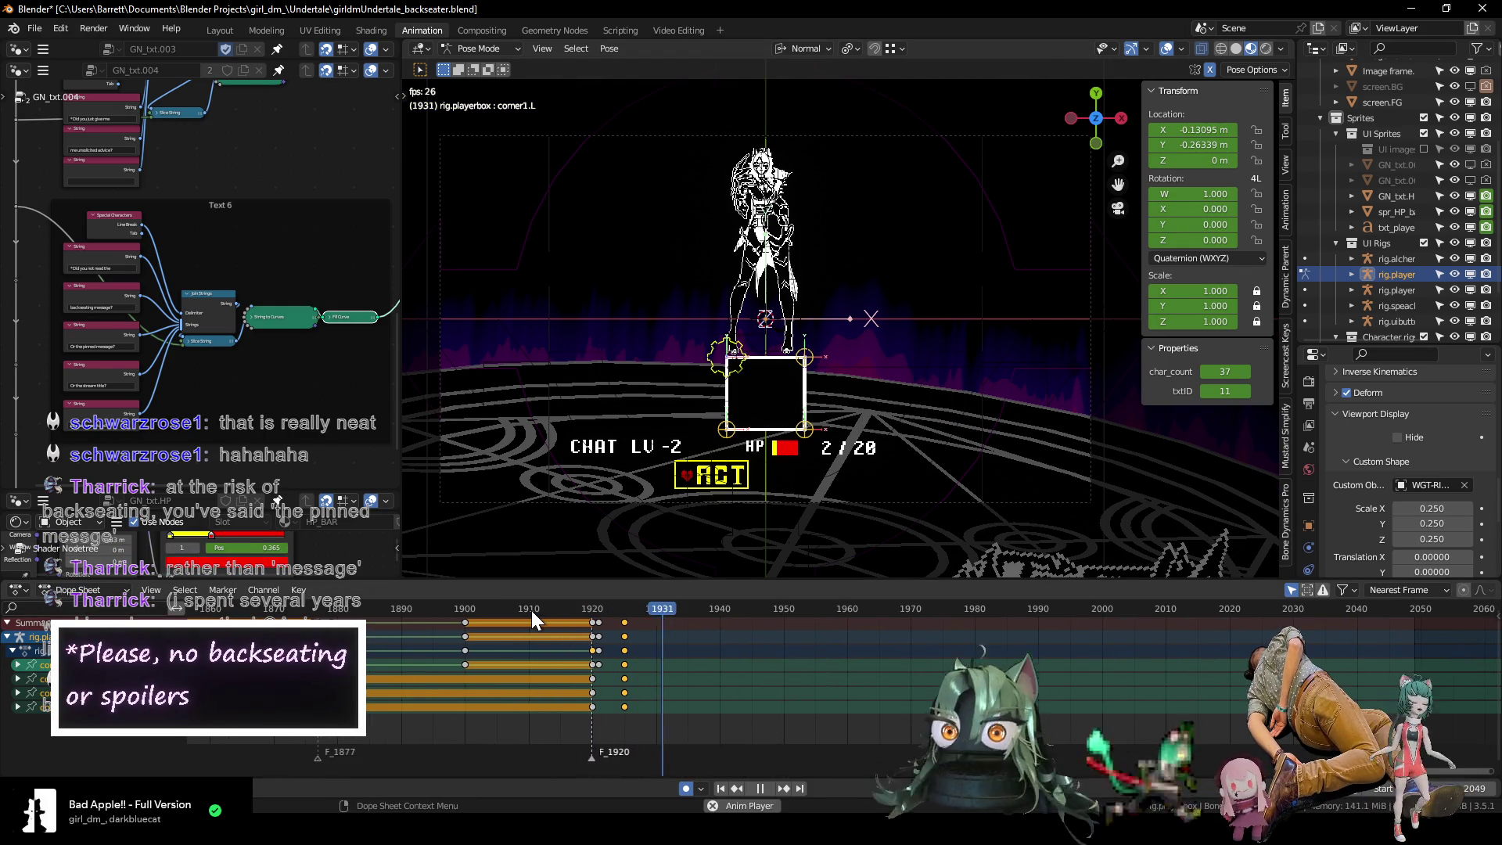
click(622, 609)
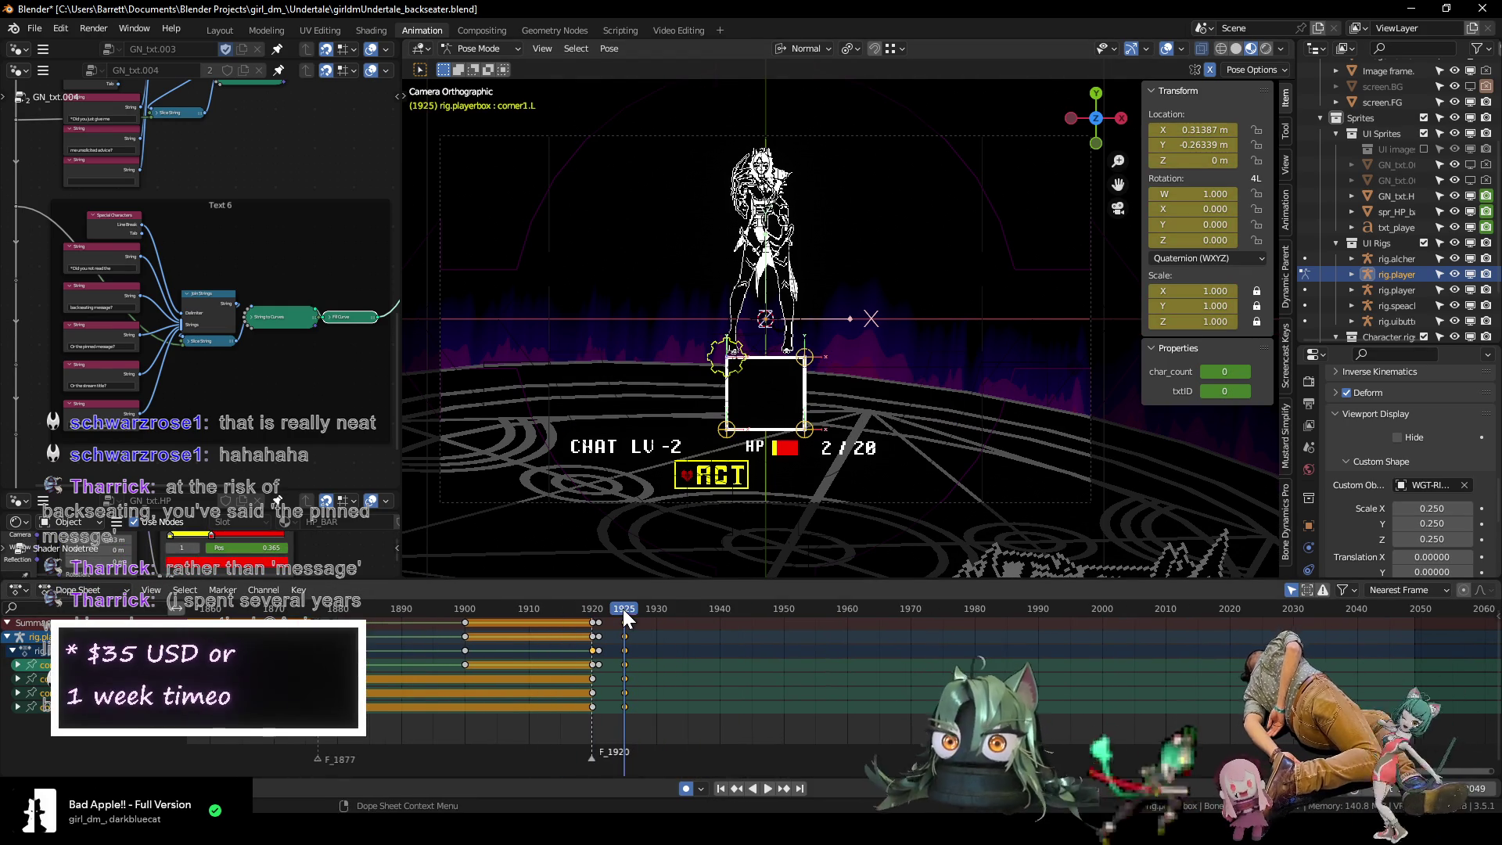
ctrl+click(662, 632)
key(Left)
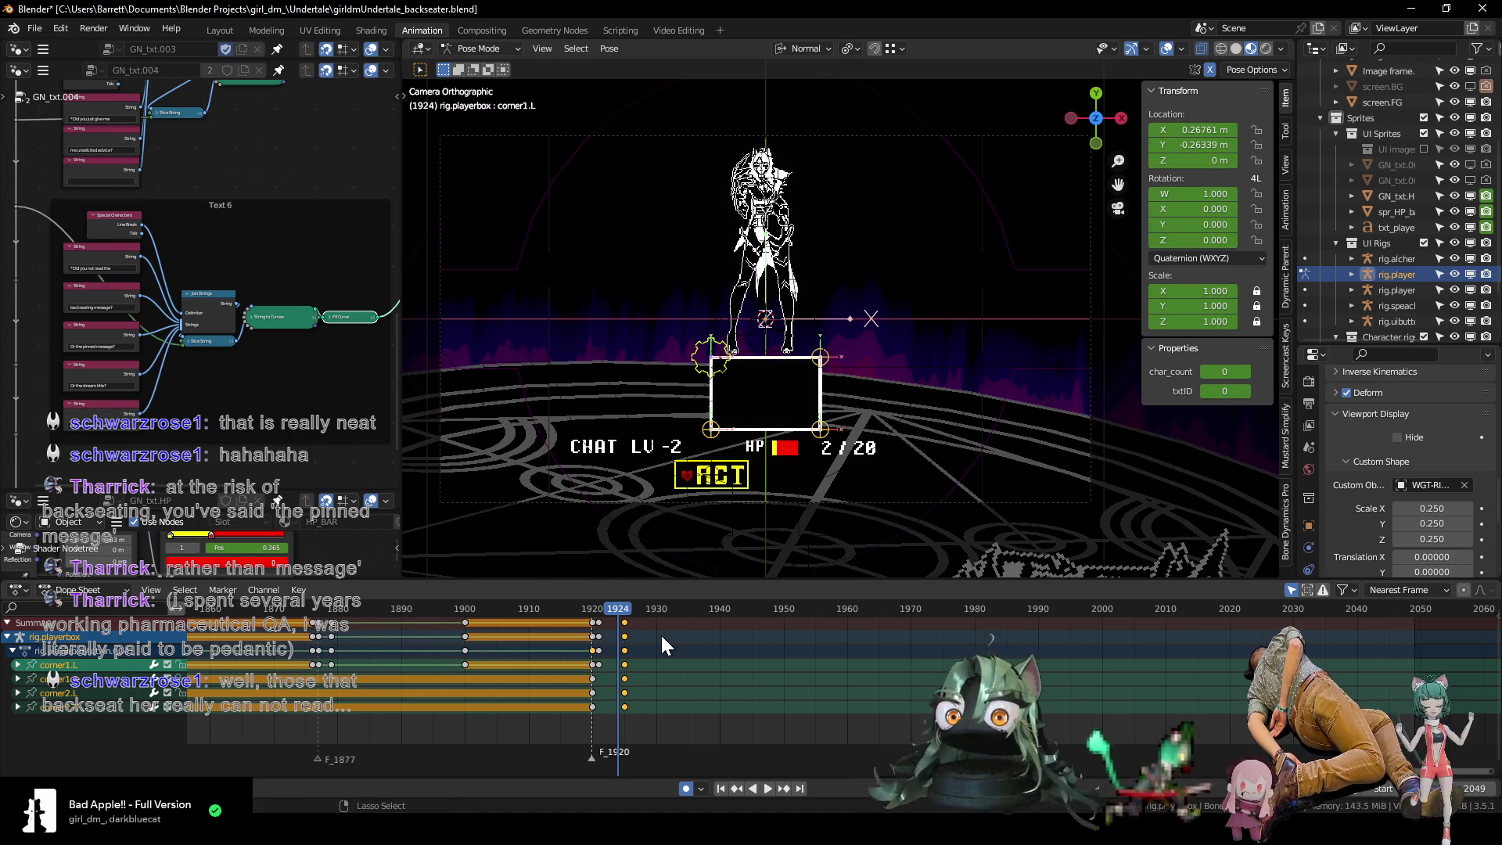
Save the file and replay the animation to review the narrowing box.
key(ctrl+s)
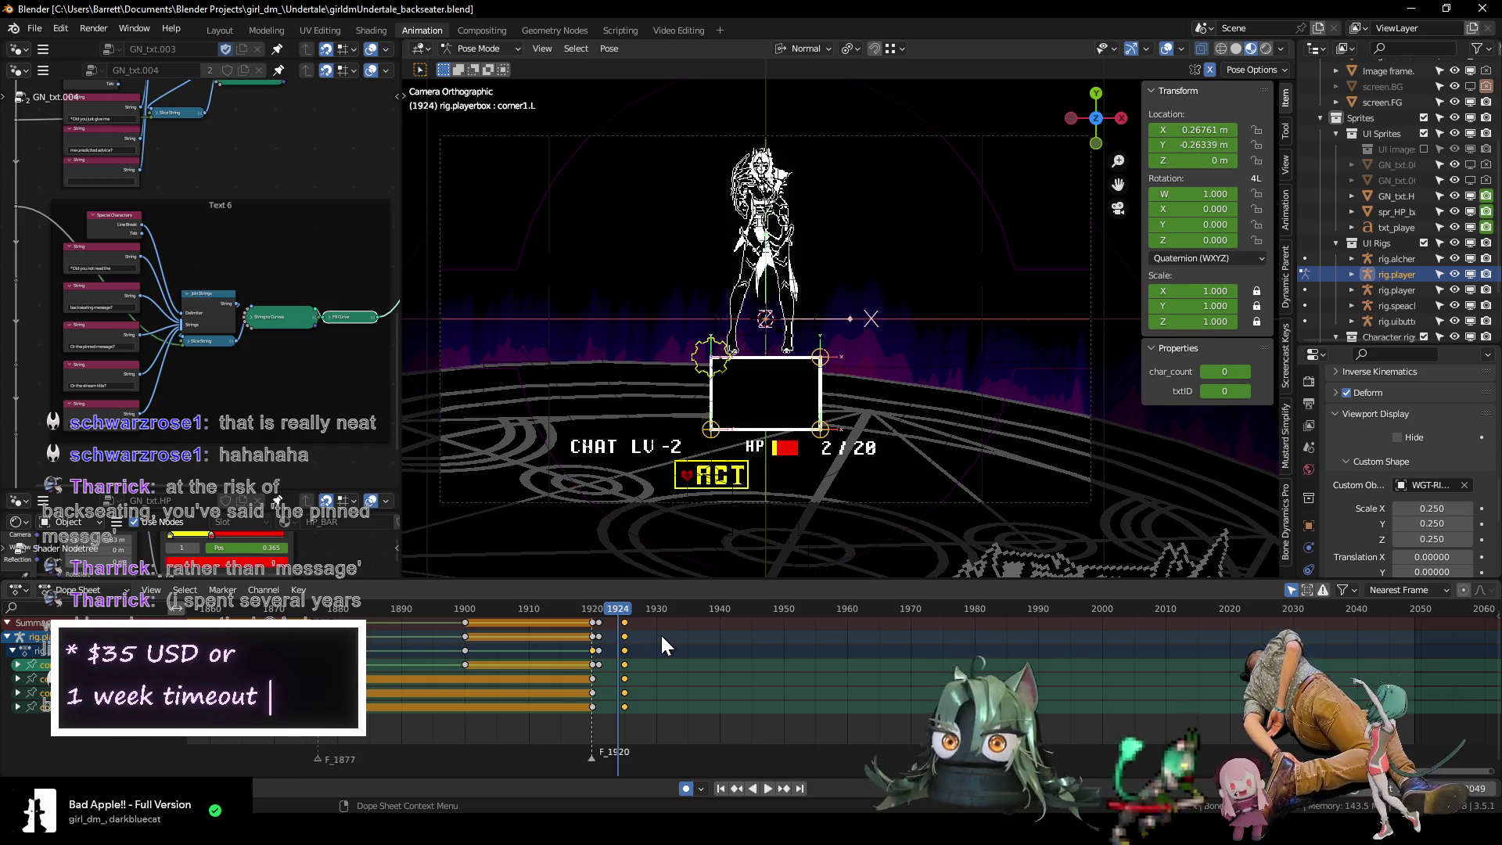
key(space)
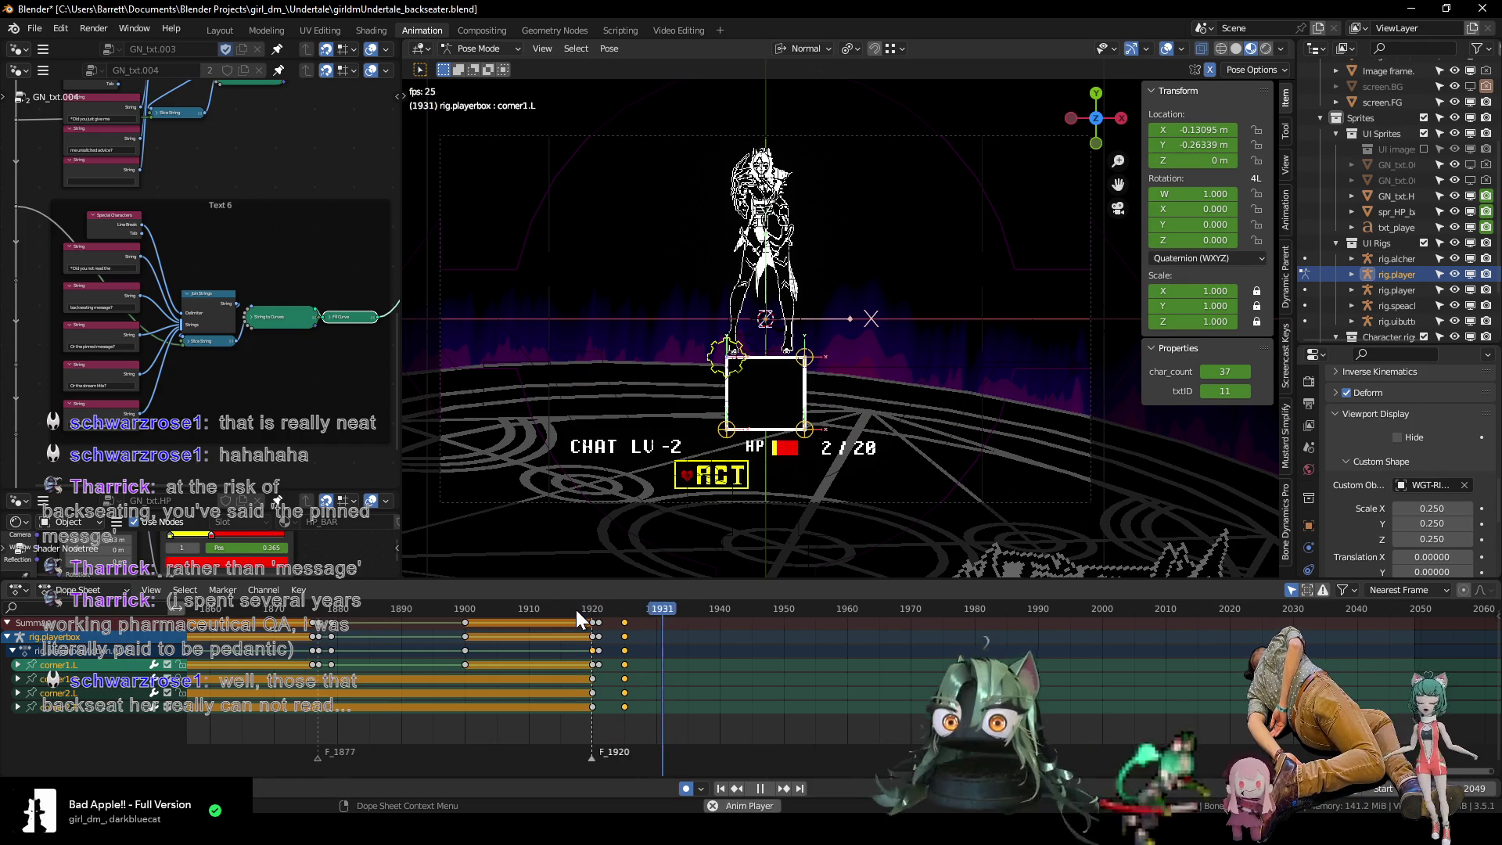
drag(576, 609, 626, 613)
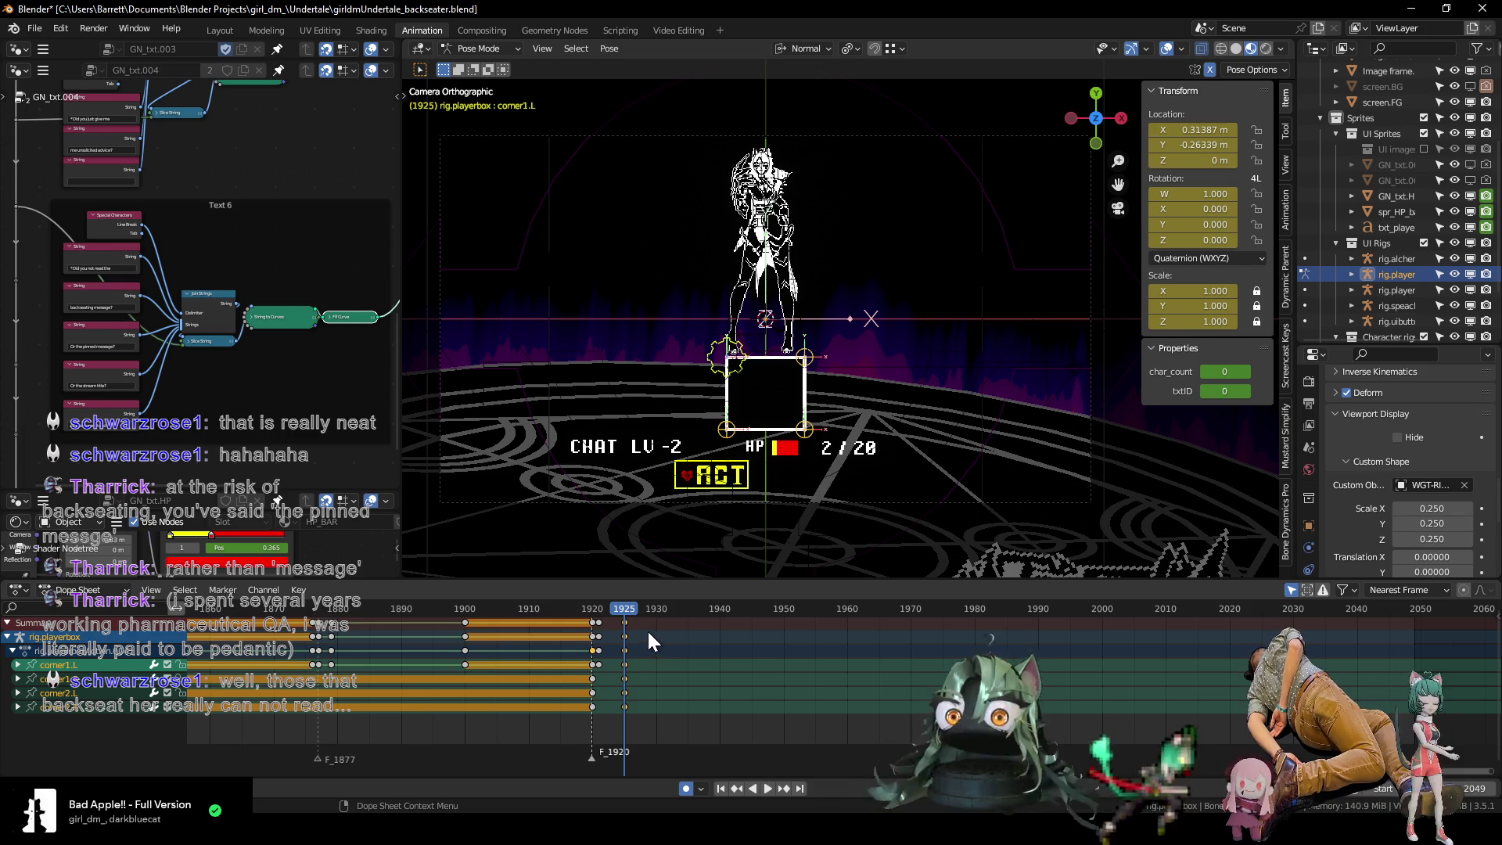
key(ctrl+Tab)
On rig.heart, key the root bone's Render to 0 at frame 1921.
click(684, 481)
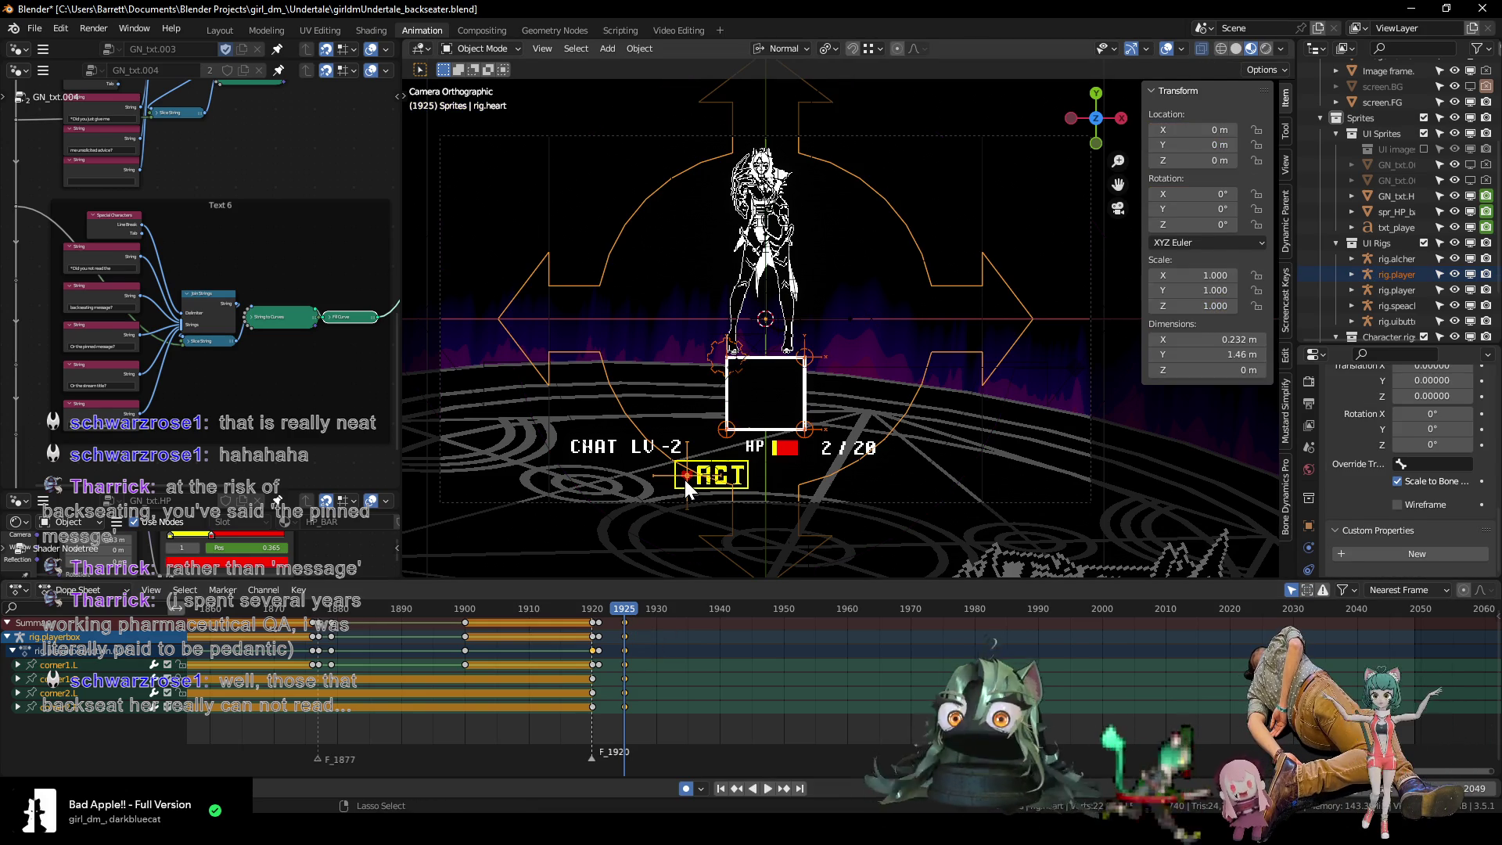
key(ctrl+Tab)
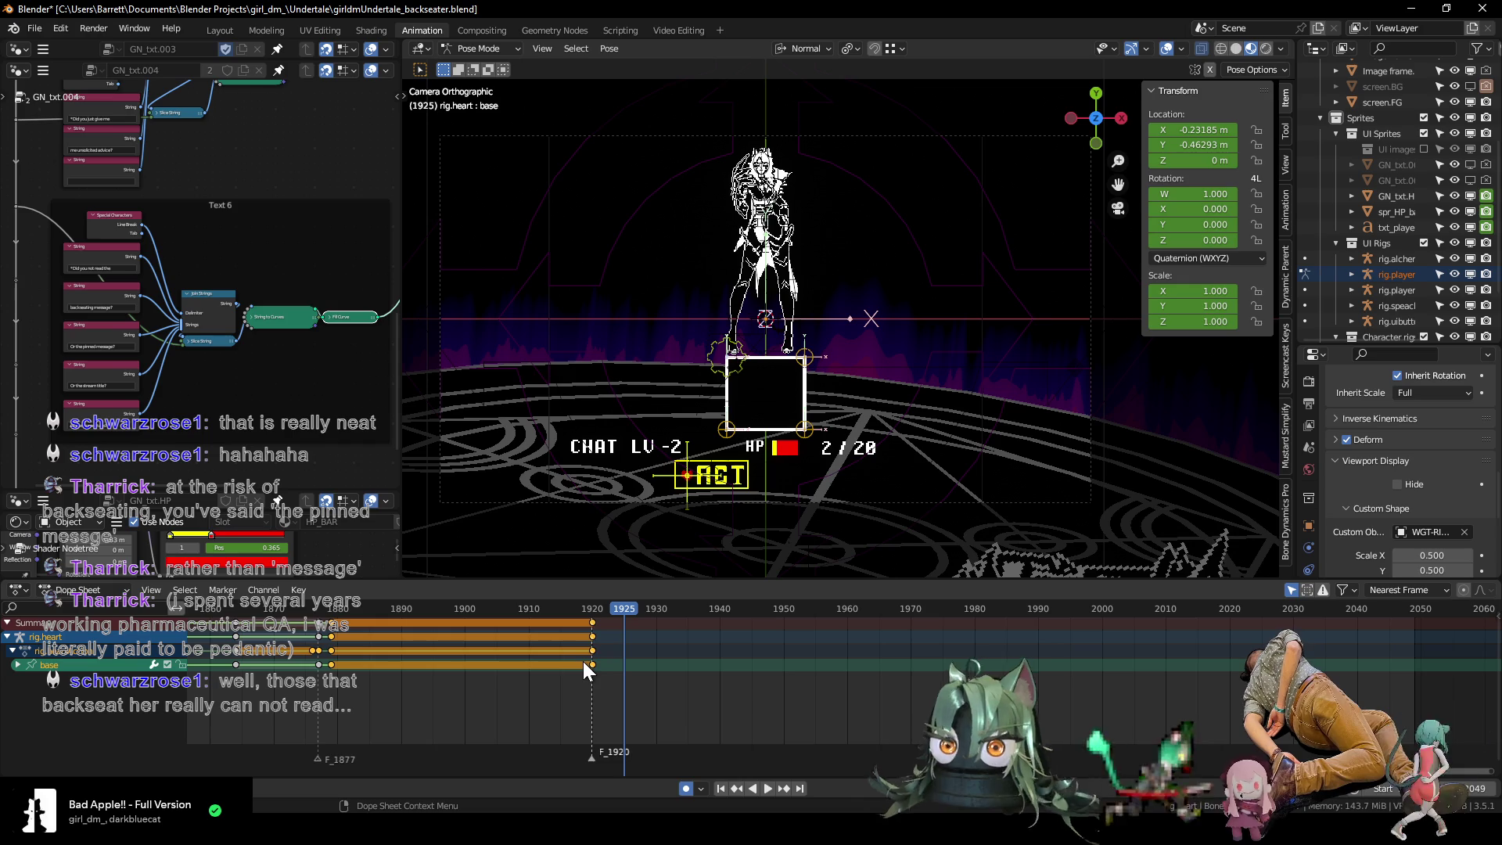
click(590, 611)
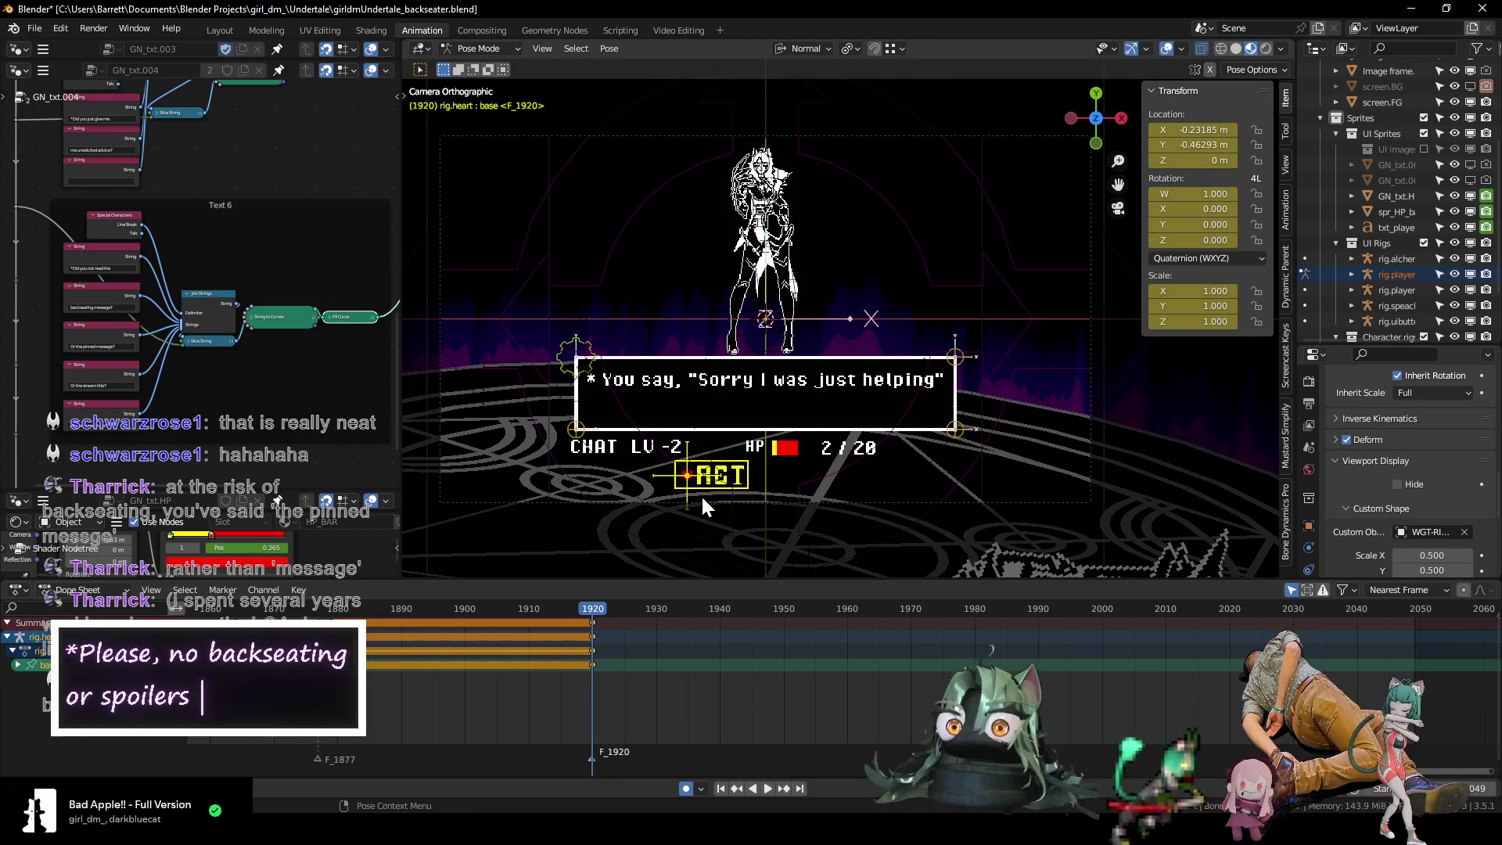
click(669, 460)
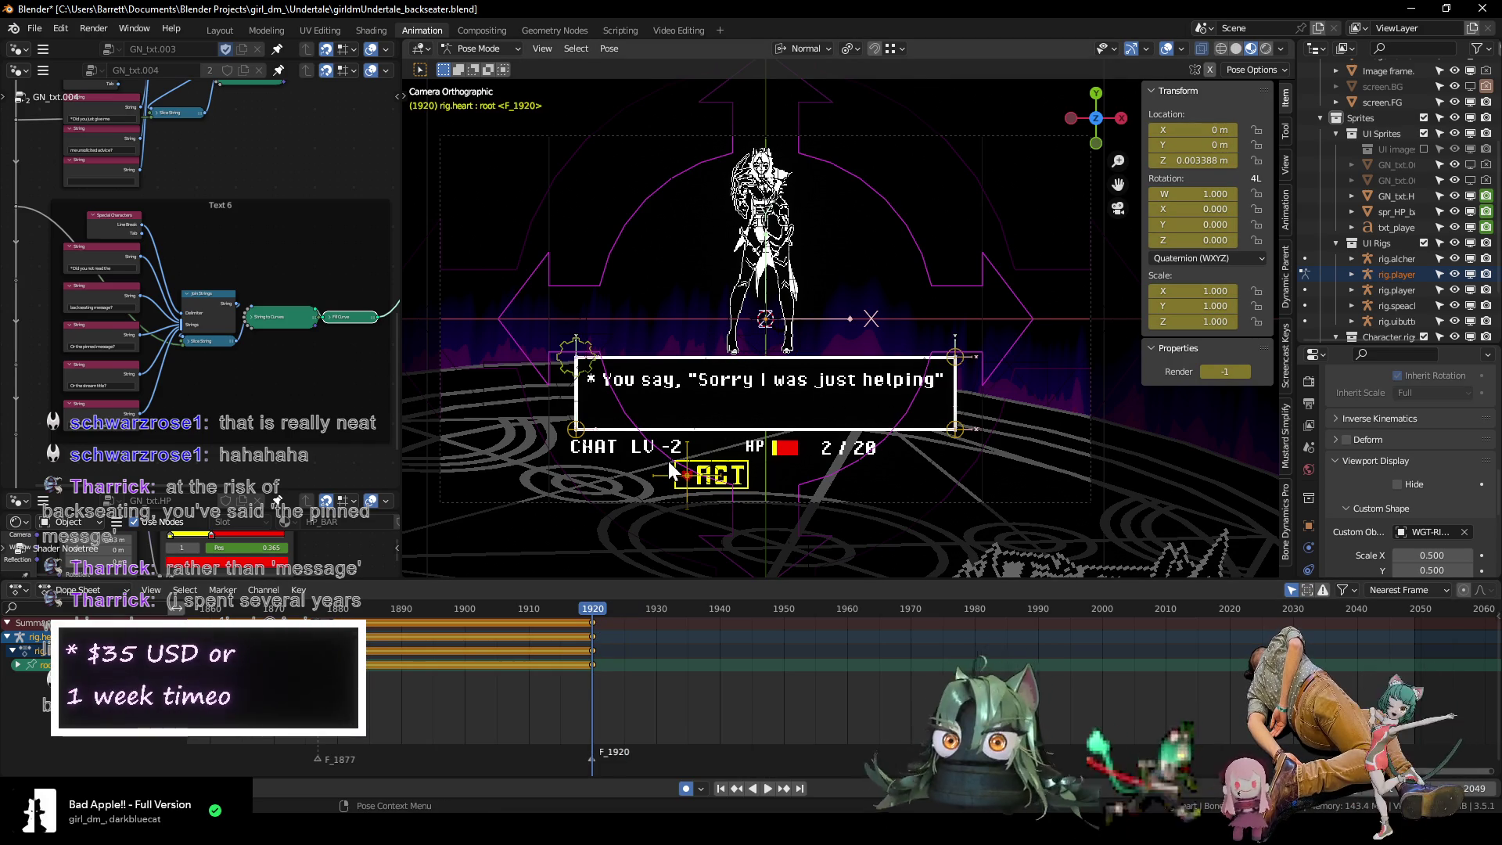
key(Right)
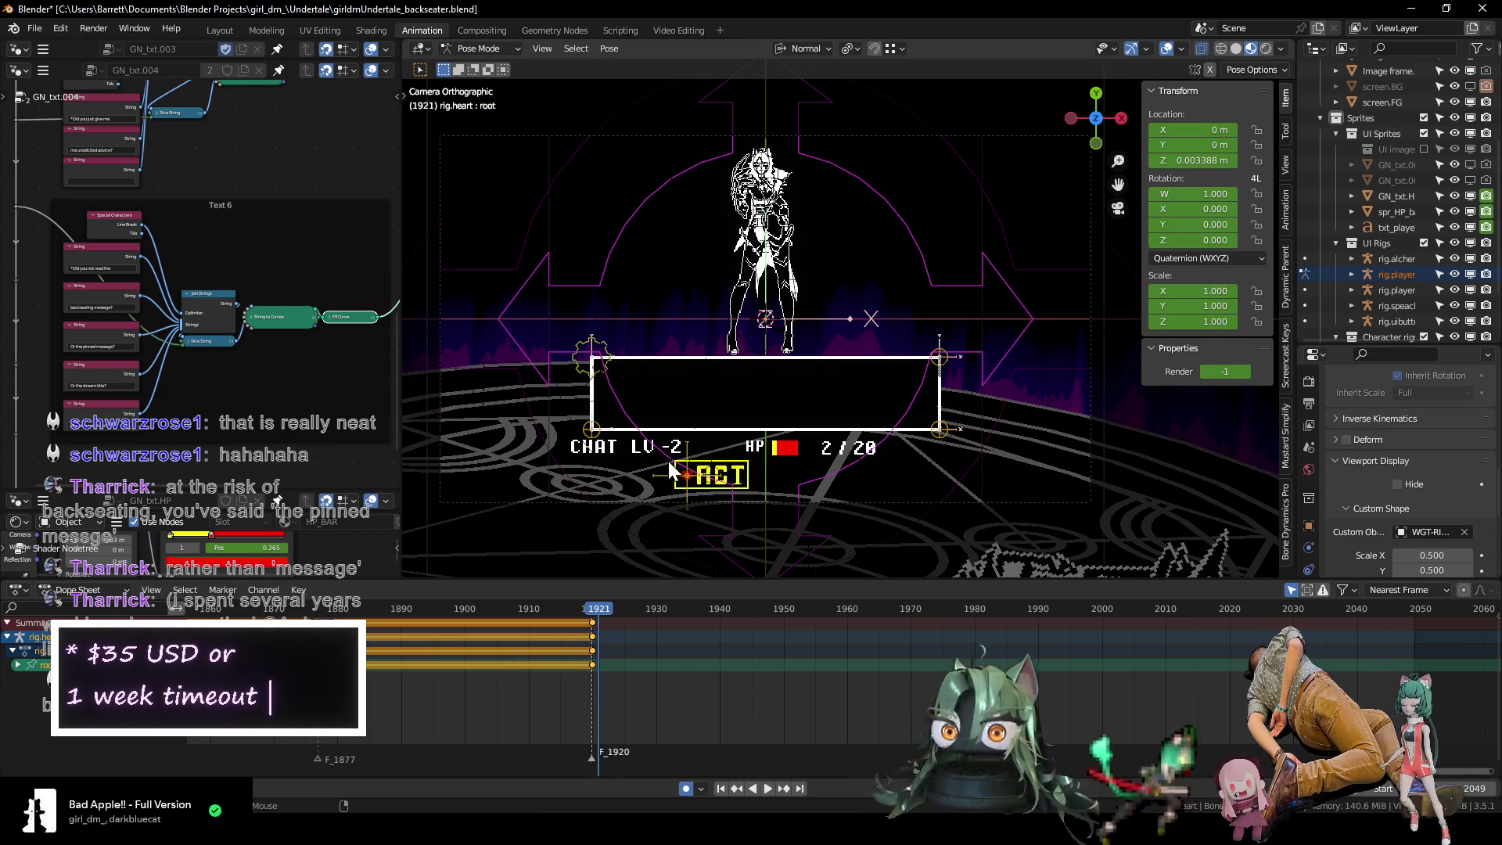
click(1245, 373)
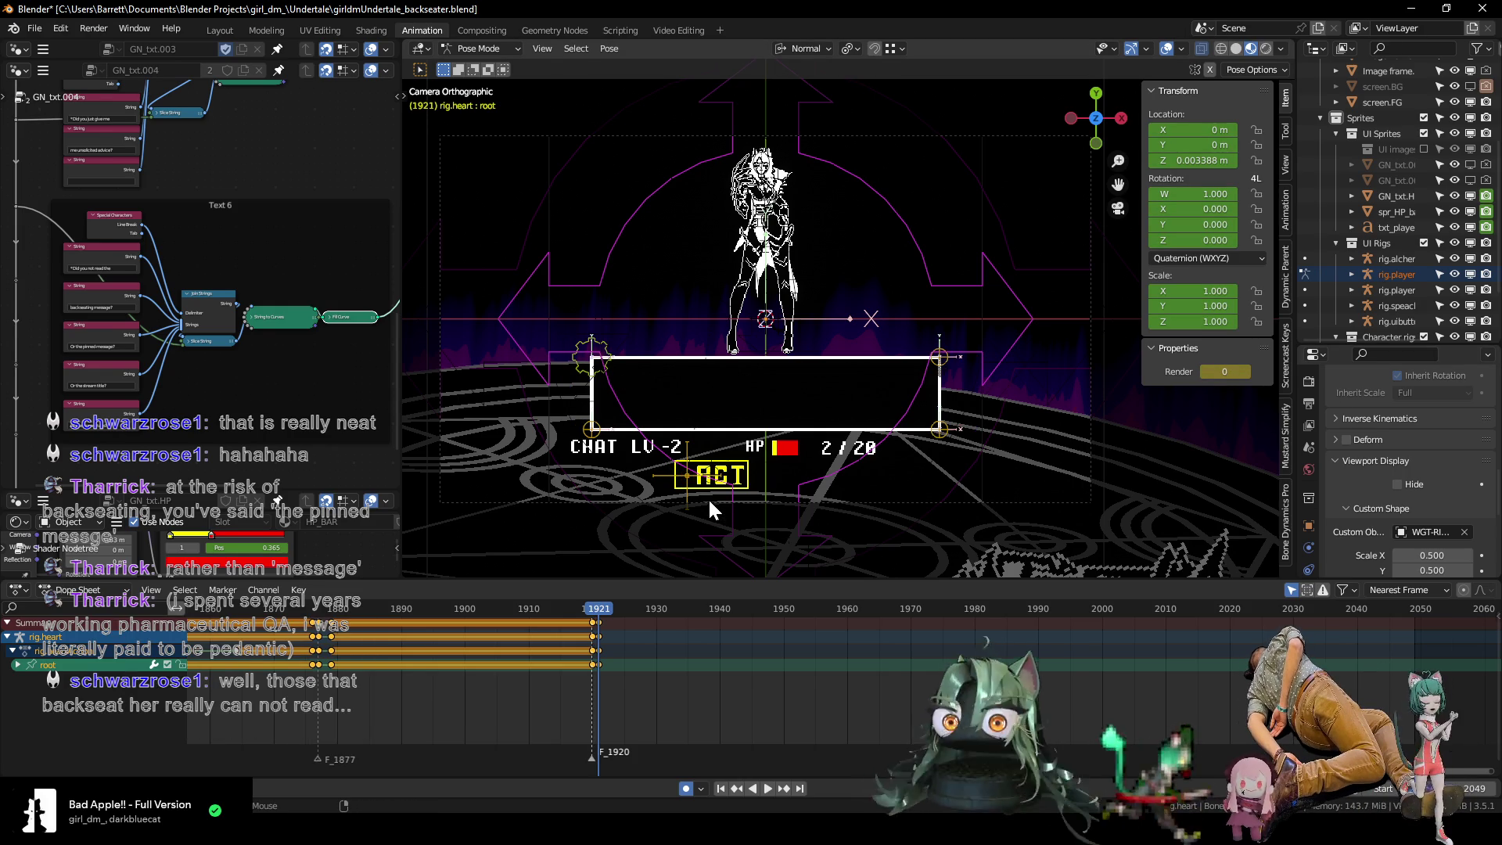
Set the heart's base bone to Location X 0, Y about -0.22 and keyframe it.
key(Right)
key(Right)
key(Right)
key(Right)
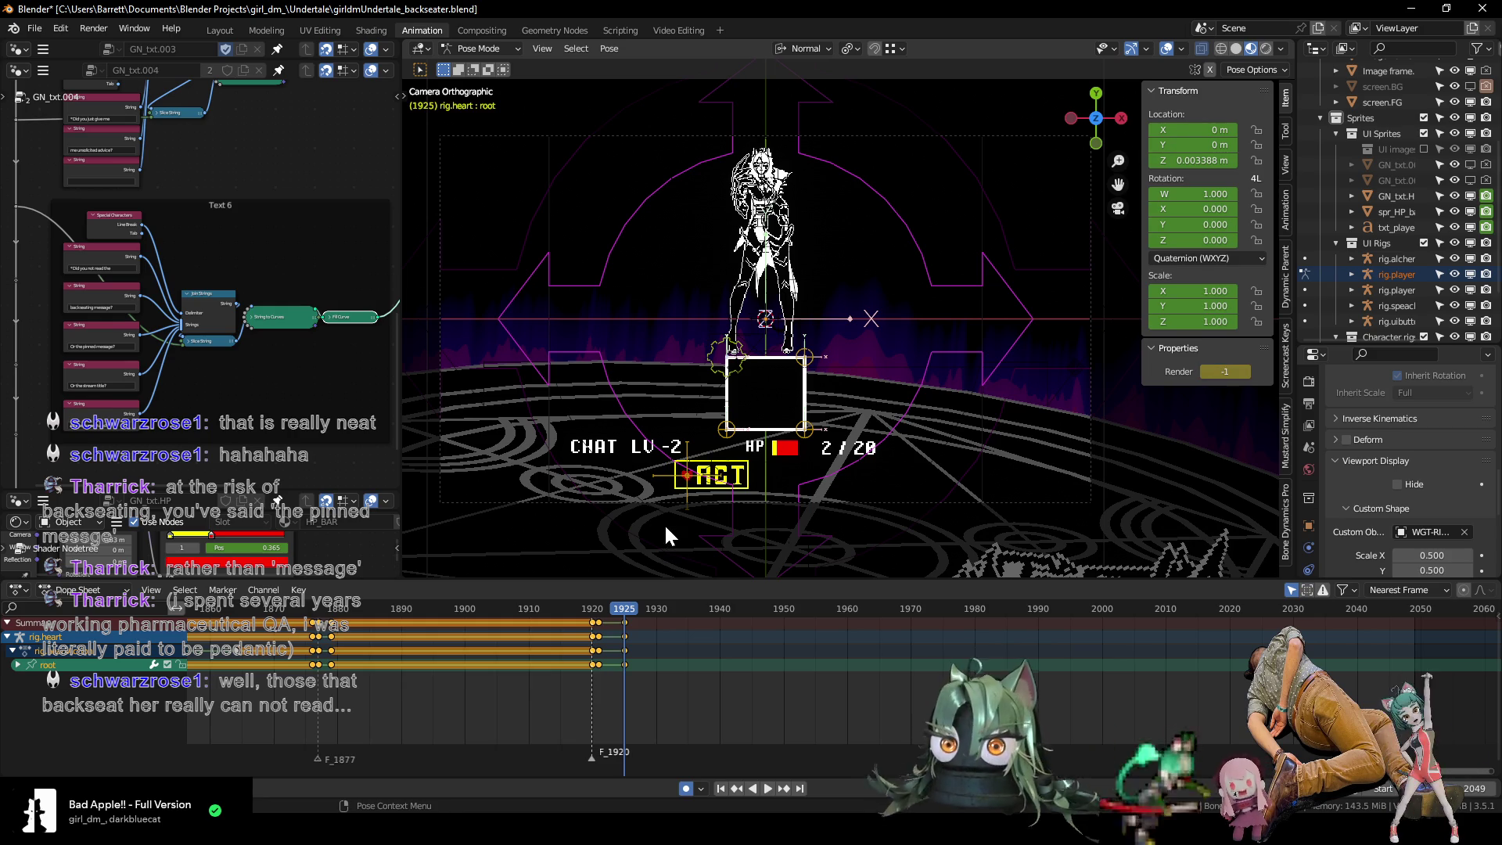
click(687, 476)
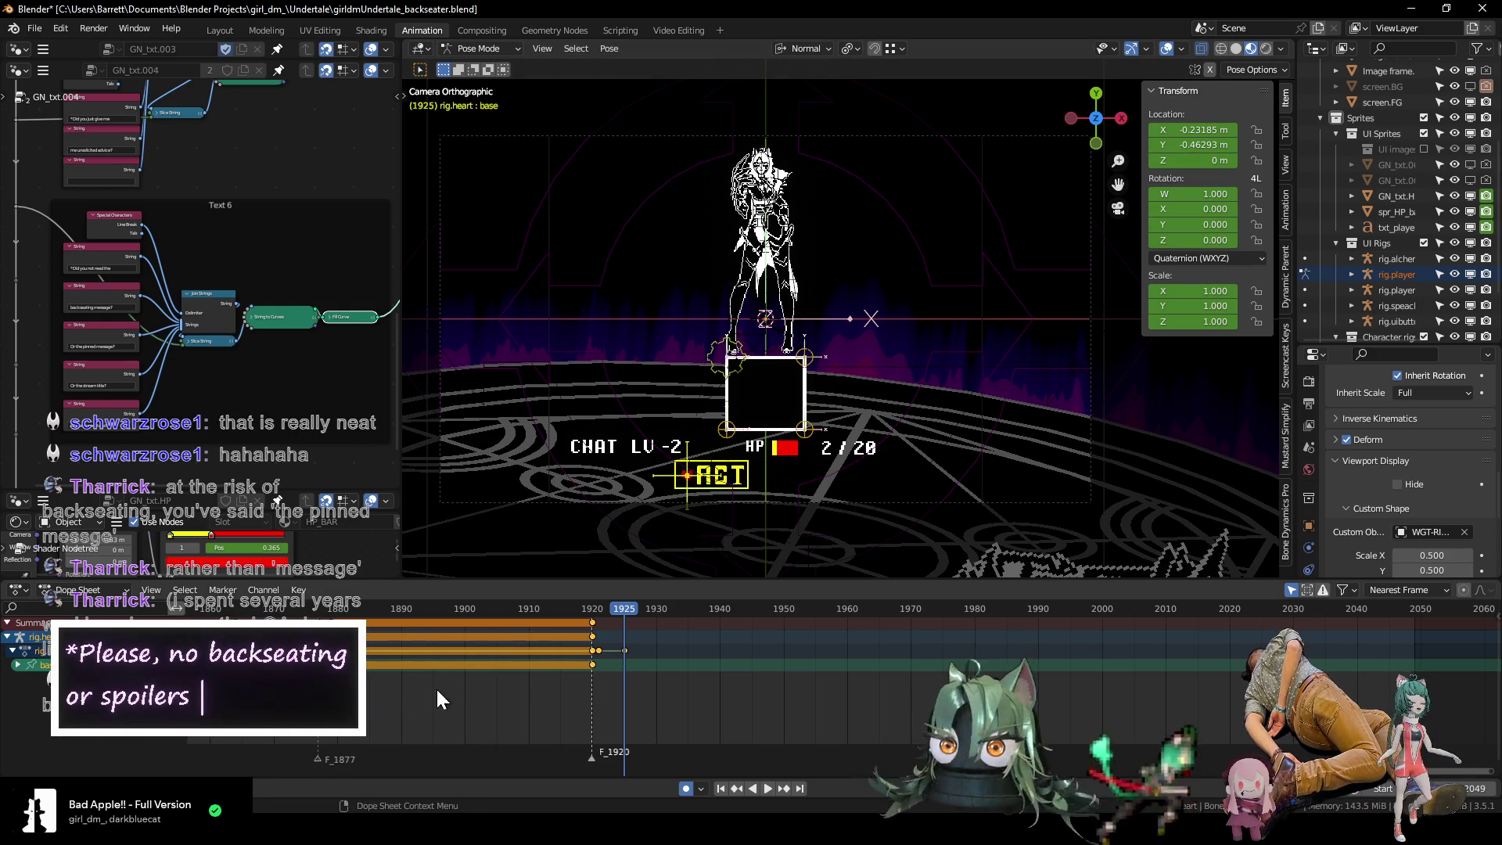
key(g)
key(x)
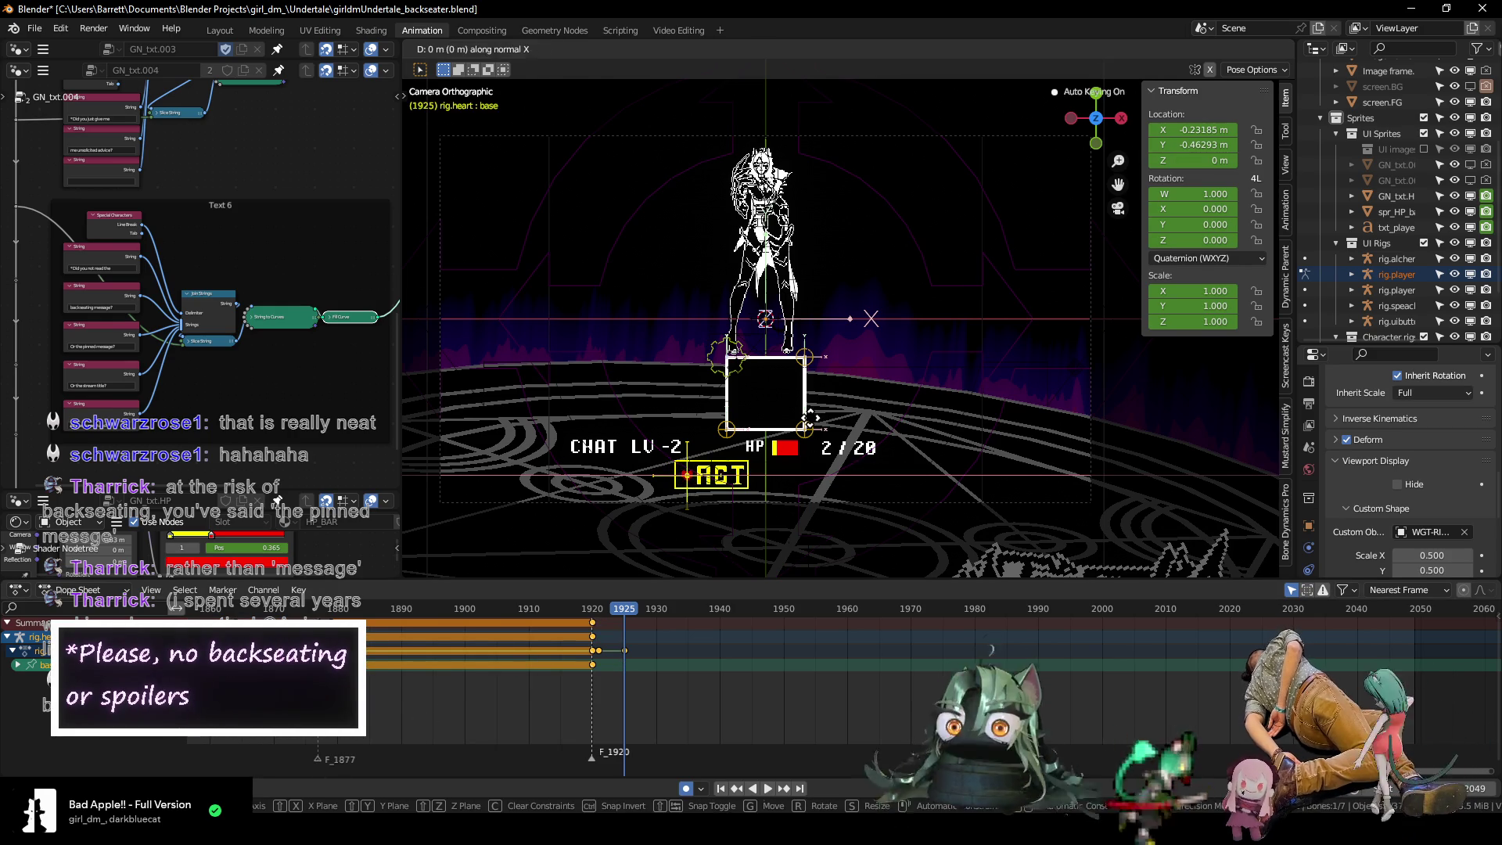
key(Escape)
double_click(1182, 129)
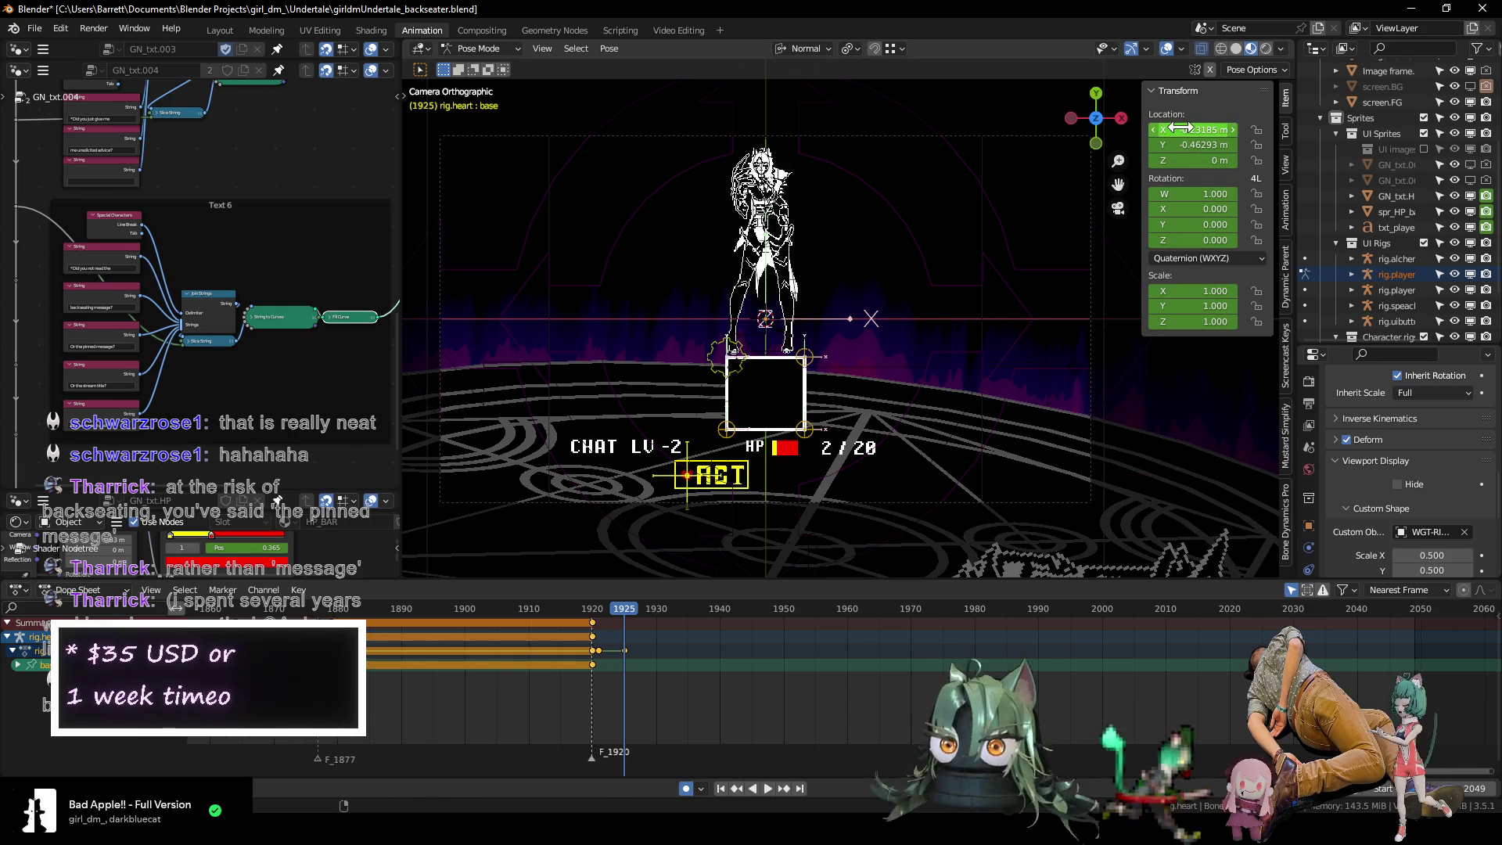
text(0)
key(Return)
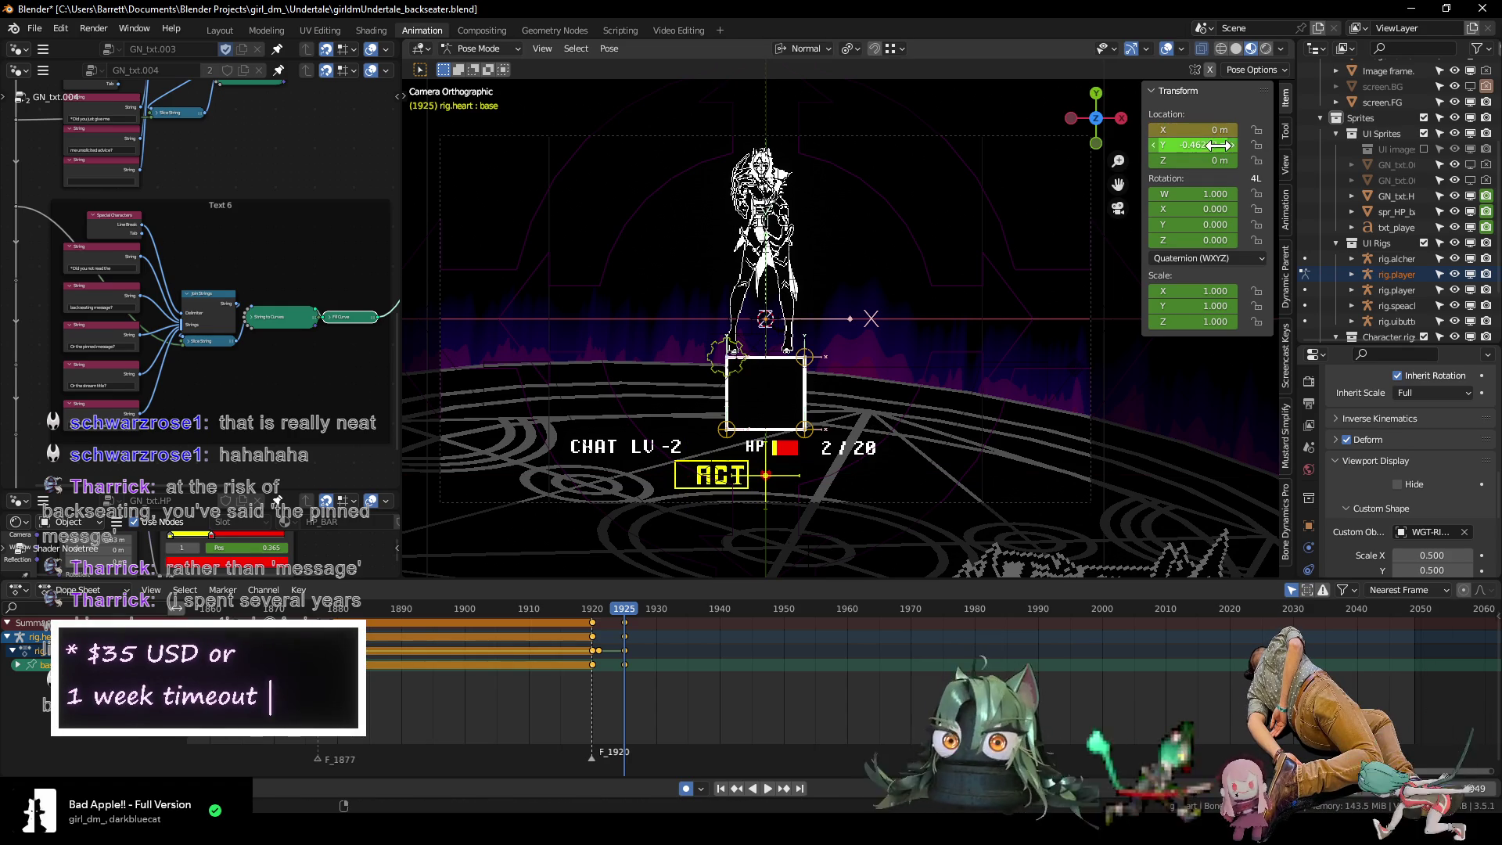
drag(1202, 143, 1236, 143)
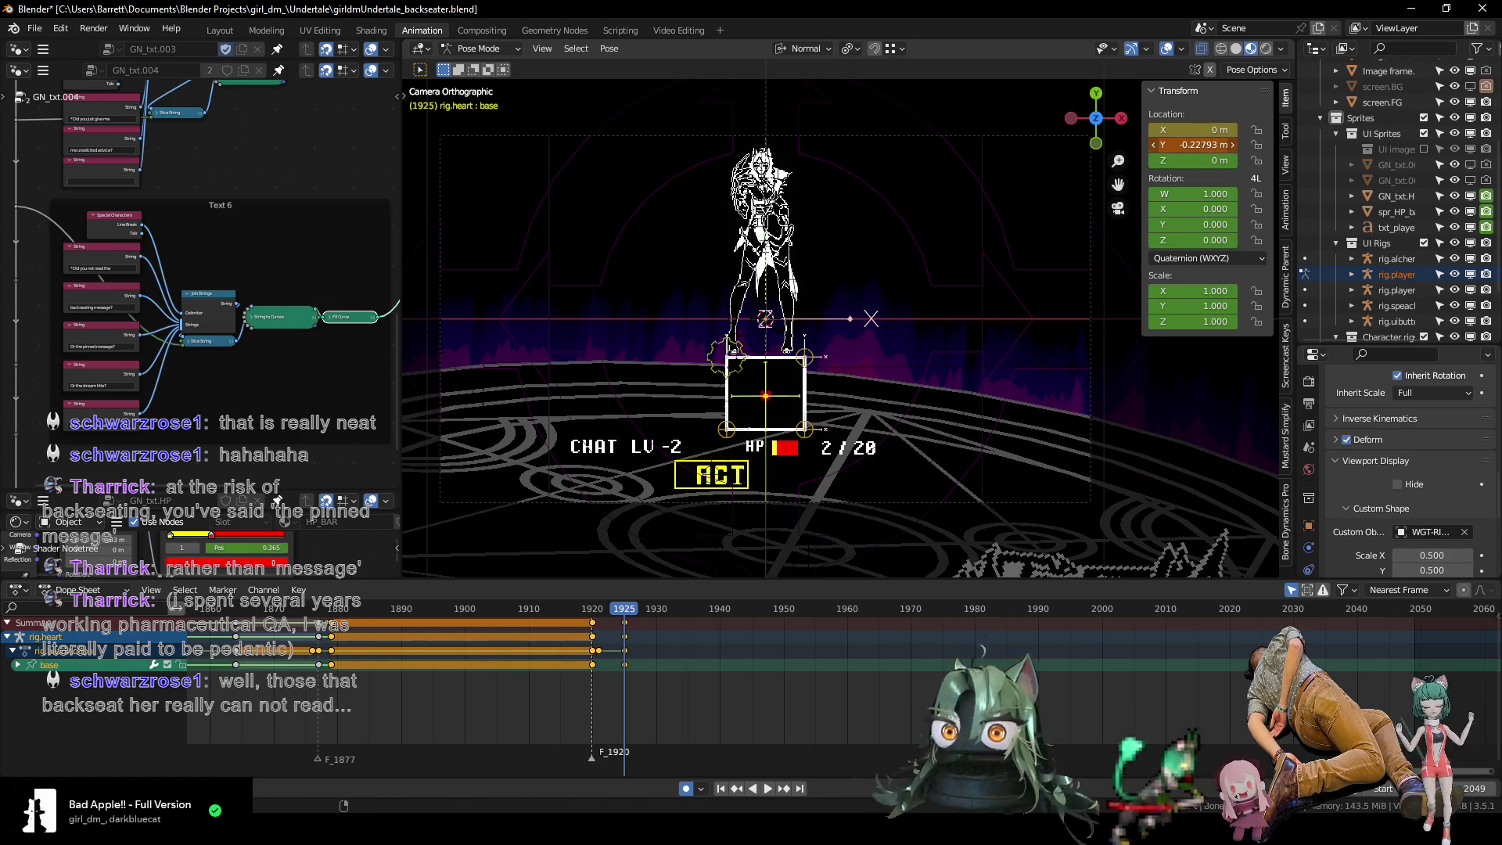
key(i)
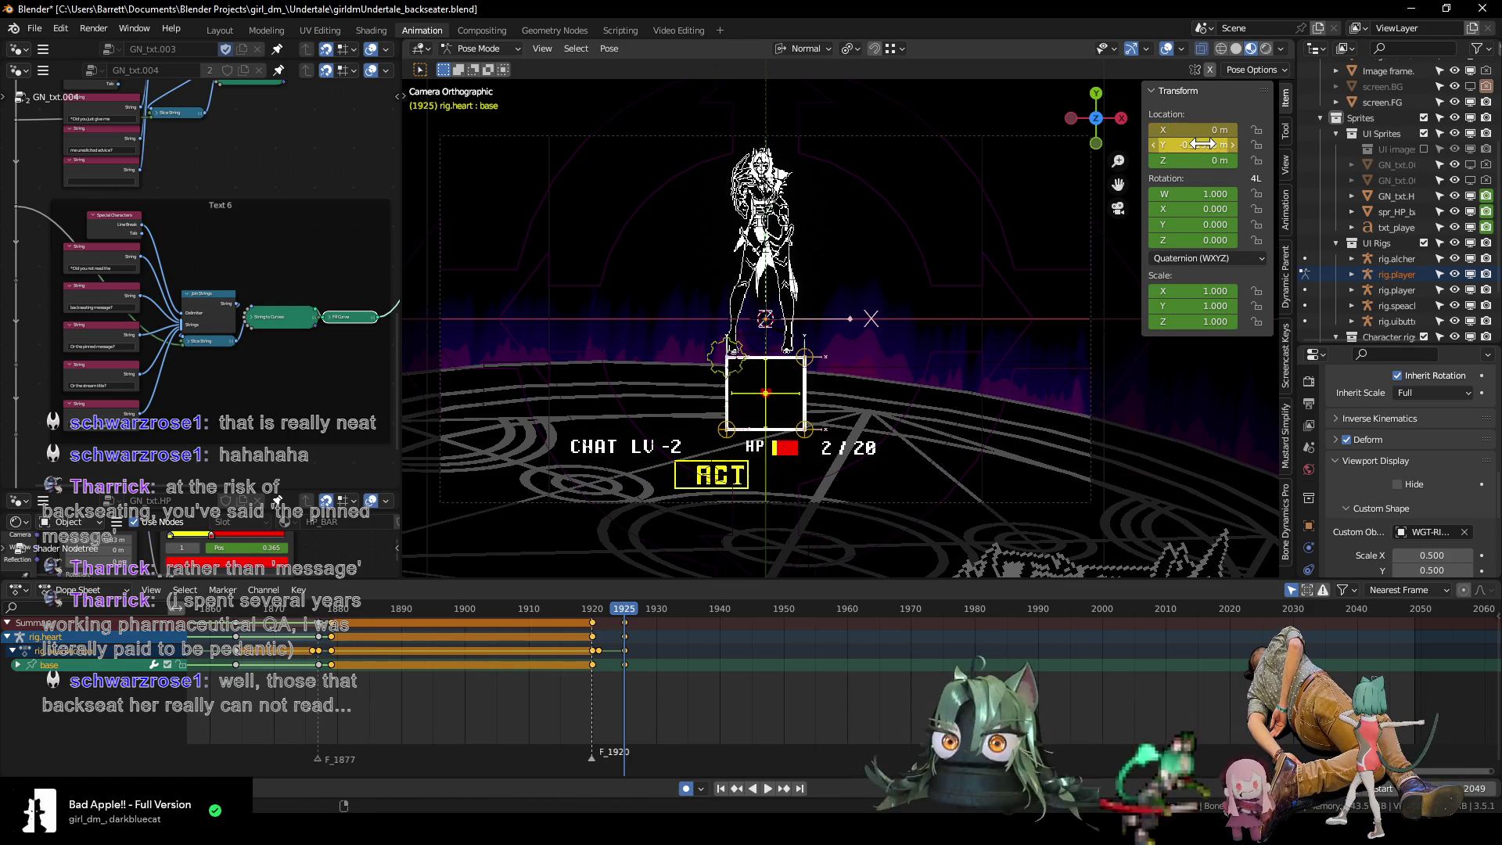
Play back to check the heart inside the box, stopping at frame 1925.
key(space)
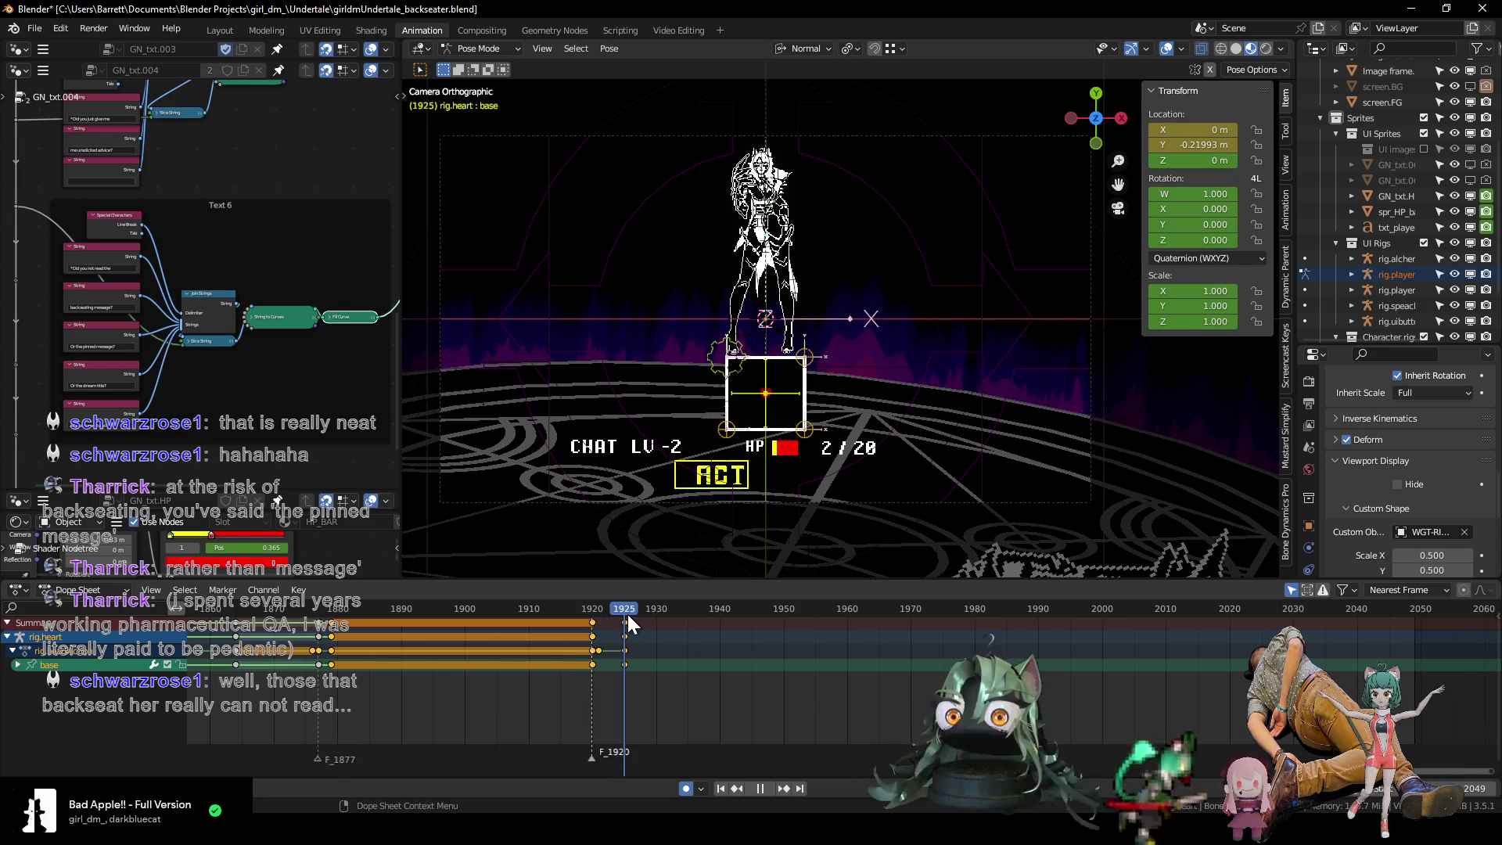
key(space)
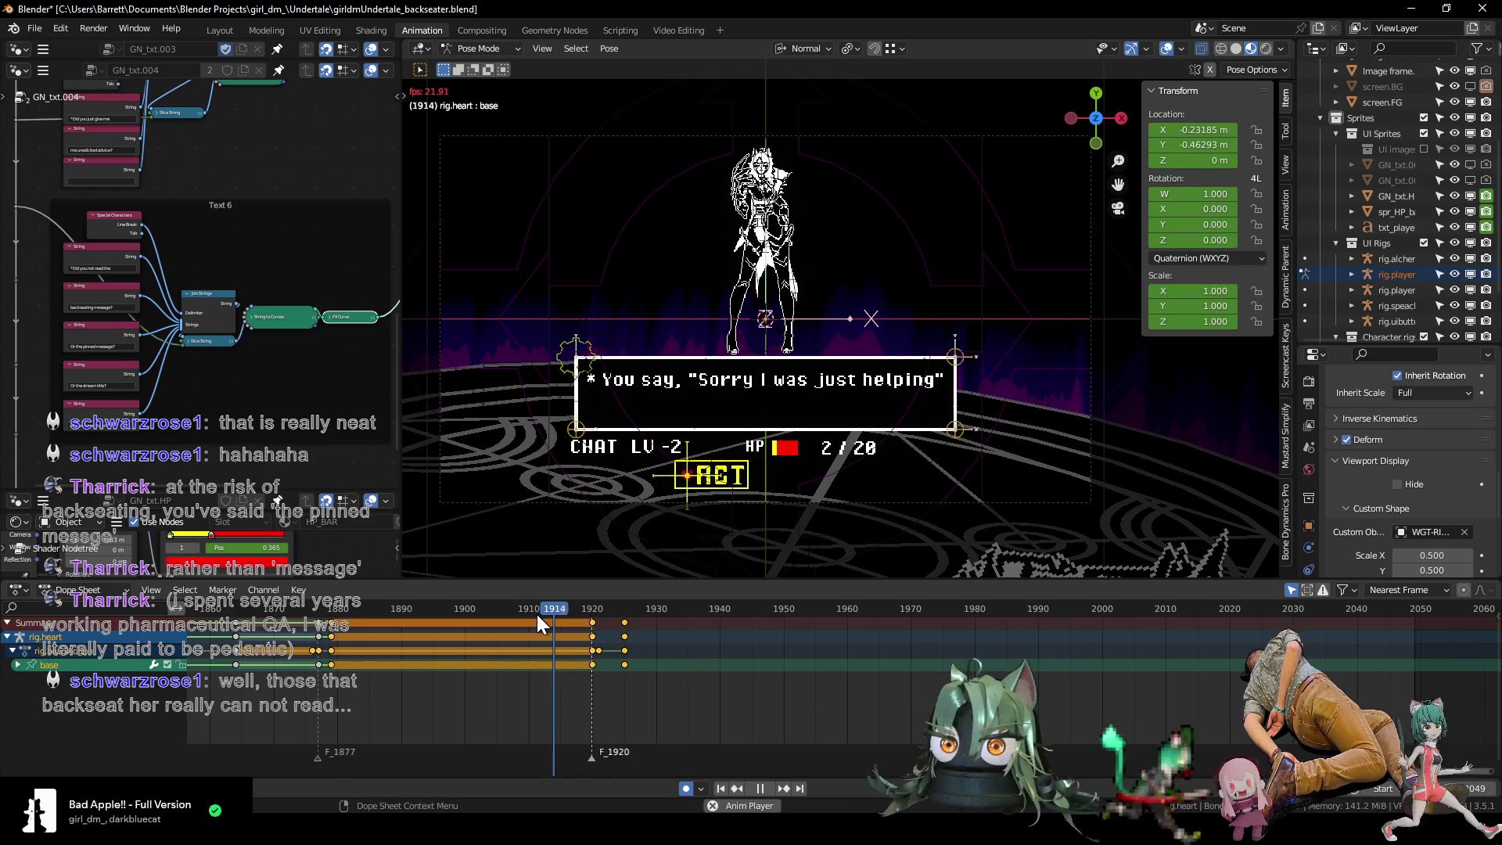
click(631, 610)
click(625, 610)
key(space)
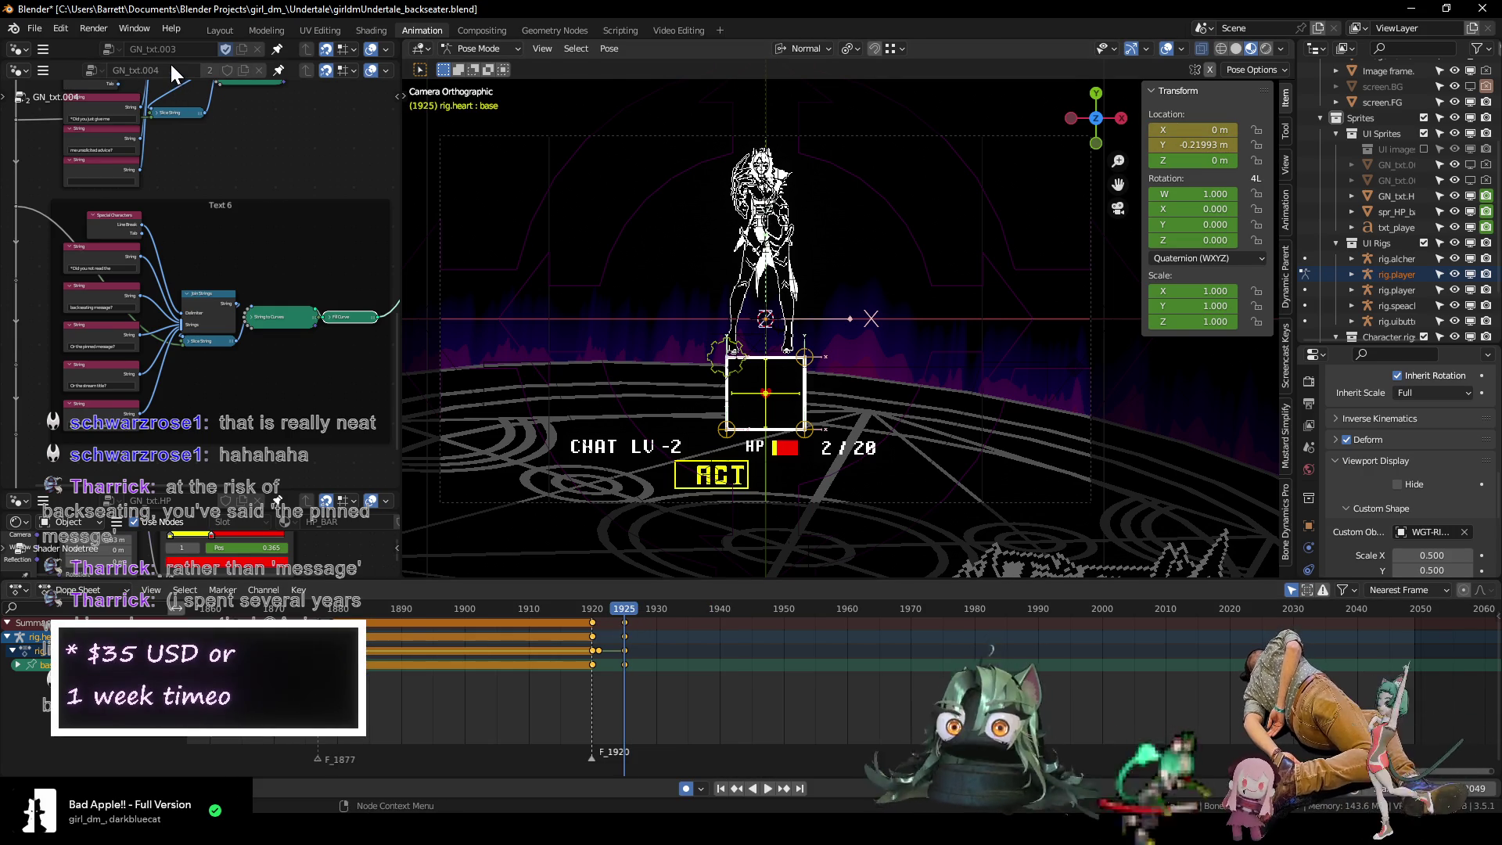
Duplicate the Text 6 node frame and place the copy below the original.
scroll(255, 350, down, 4)
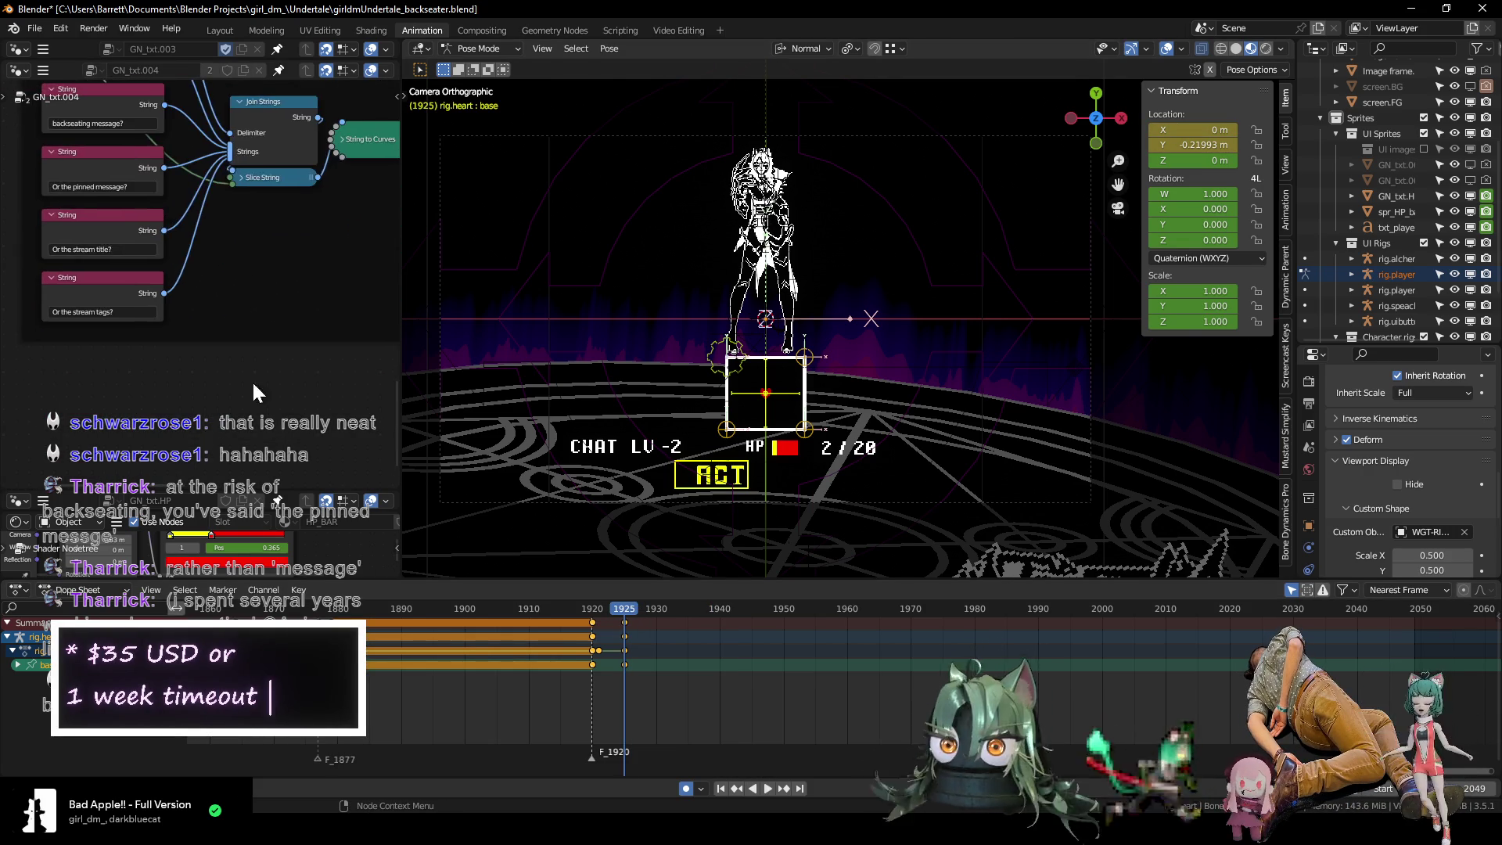
scroll(255, 353, down, 1)
mouse_move(256, 353)
middle_down()
mouse_move(190, 389)
mouse_move(309, 387)
middle_up()
click(122, 241)
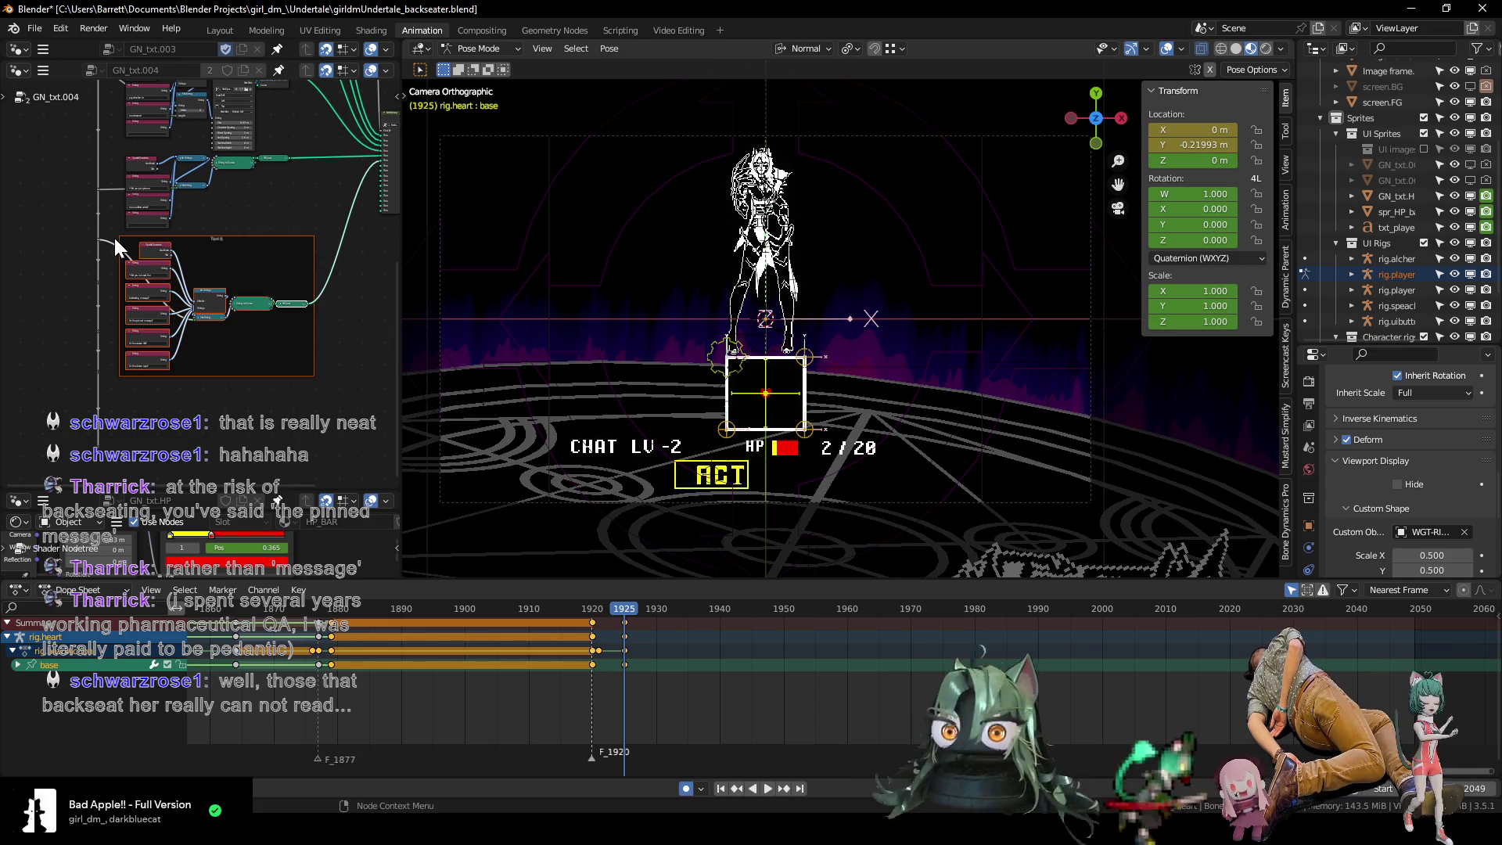
key(shift+d)
key(y)
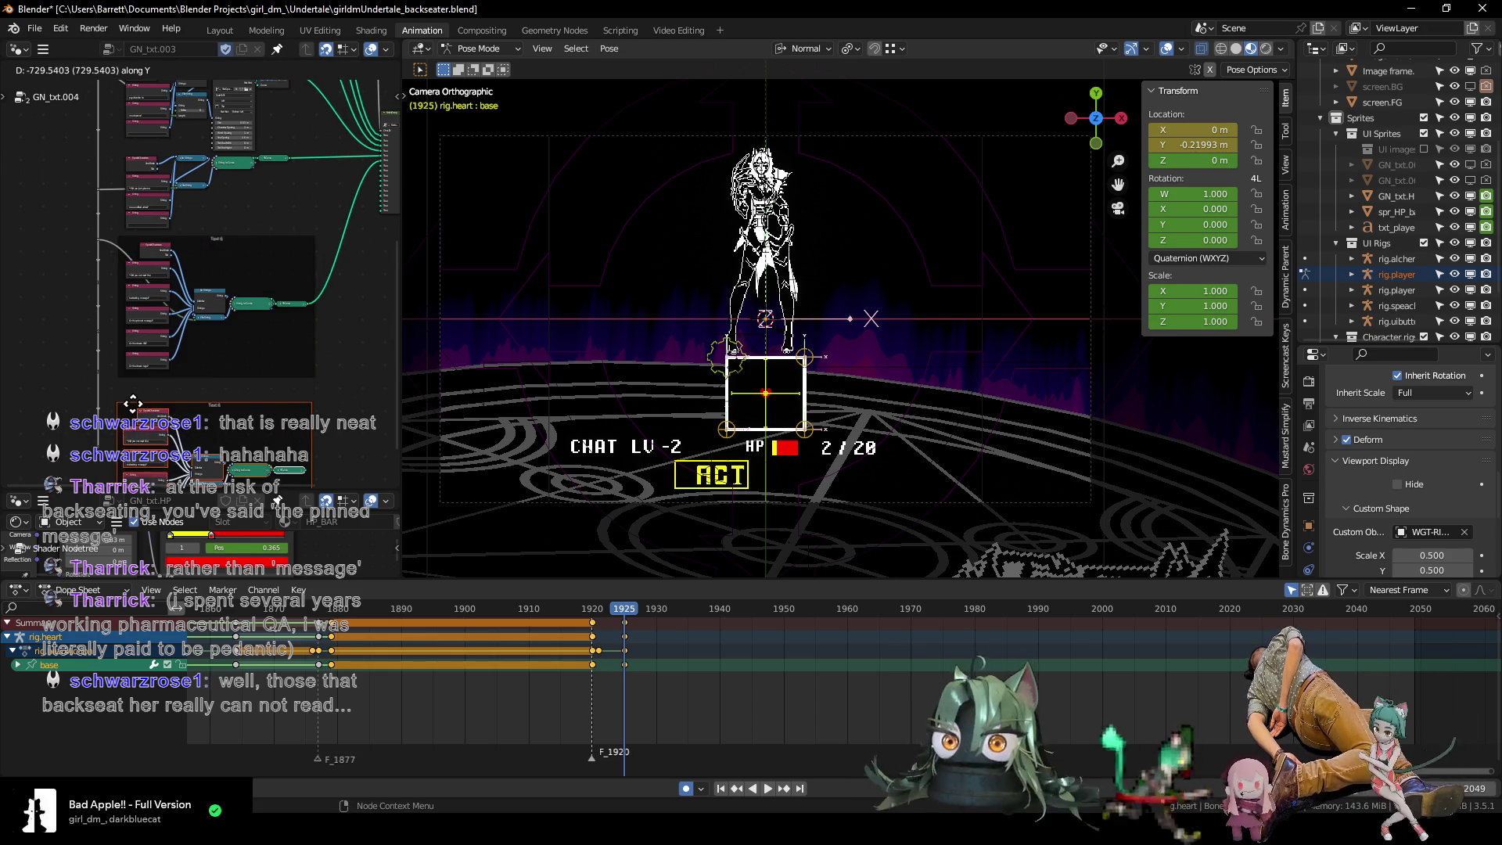
click(133, 399)
Connect the reroute into the copied frame's Slice String input.
scroll(194, 354, up, 4)
scroll(194, 354, up, 1)
mouse_move(194, 354)
middle_down()
mouse_move(218, 258)
mouse_move(204, 270)
middle_up()
scroll(177, 190, down, 3)
mouse_move(177, 190)
middle_down()
mouse_move(209, 239)
mouse_move(197, 223)
middle_up()
scroll(197, 223, up, 1)
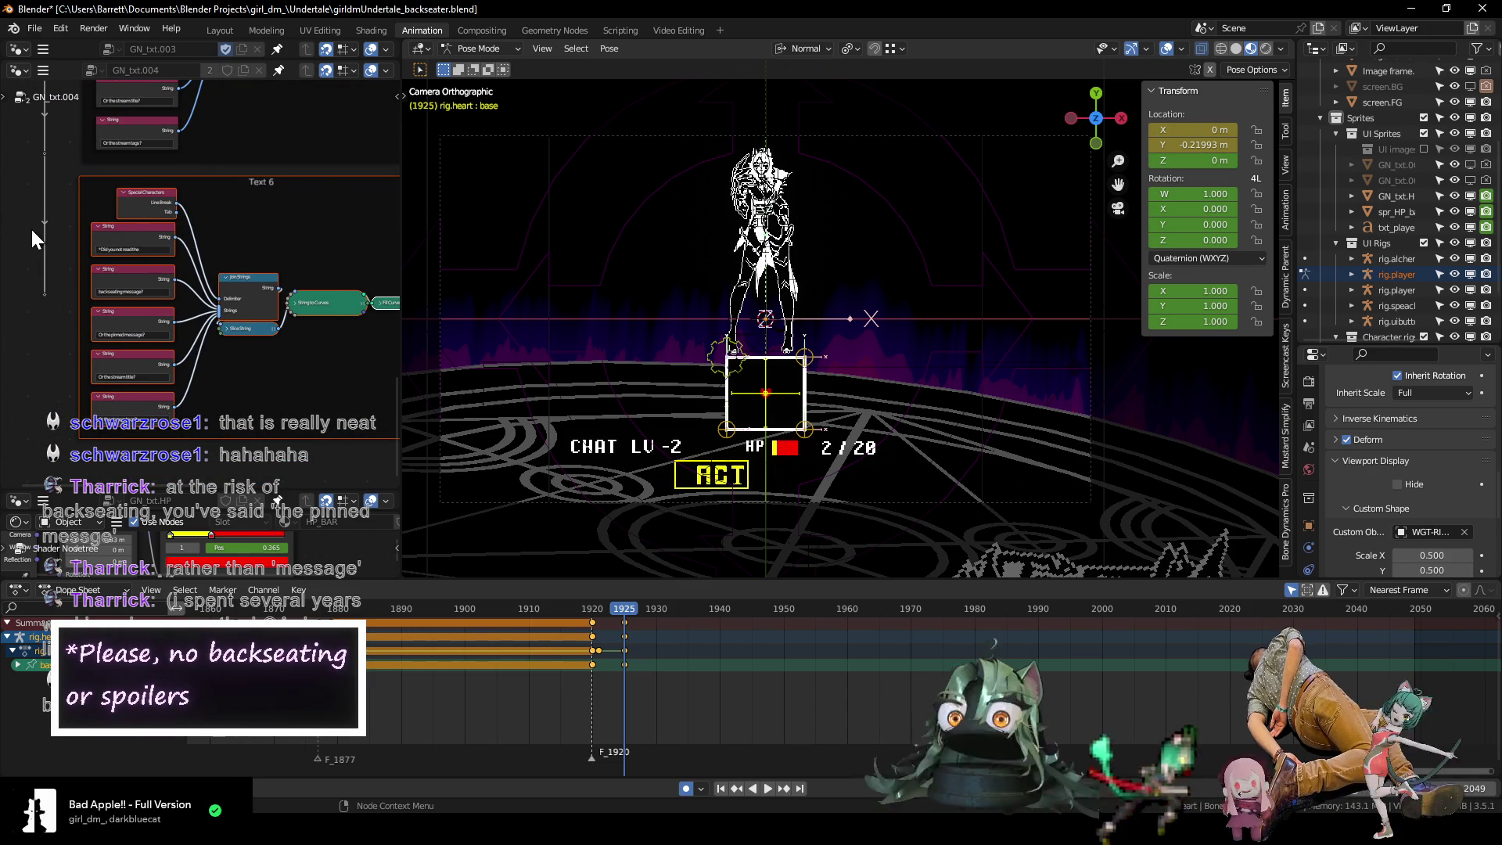
mouse_move(43, 154)
mouse_down()
mouse_move(201, 340)
mouse_move(220, 329)
mouse_up()
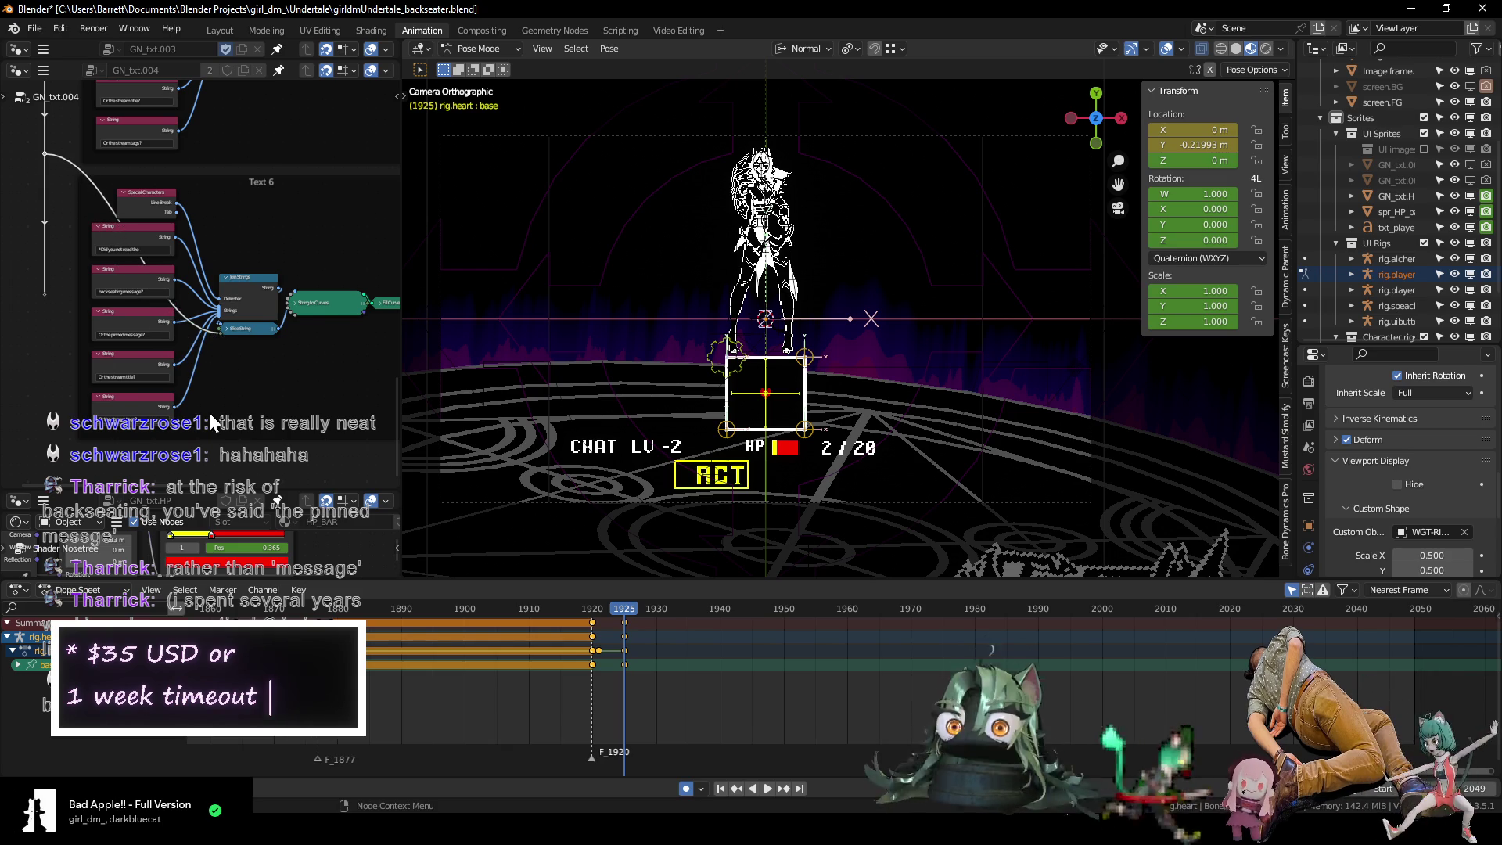
scroll(284, 356, up, 4)
middle_drag(158, 353, 216, 325)
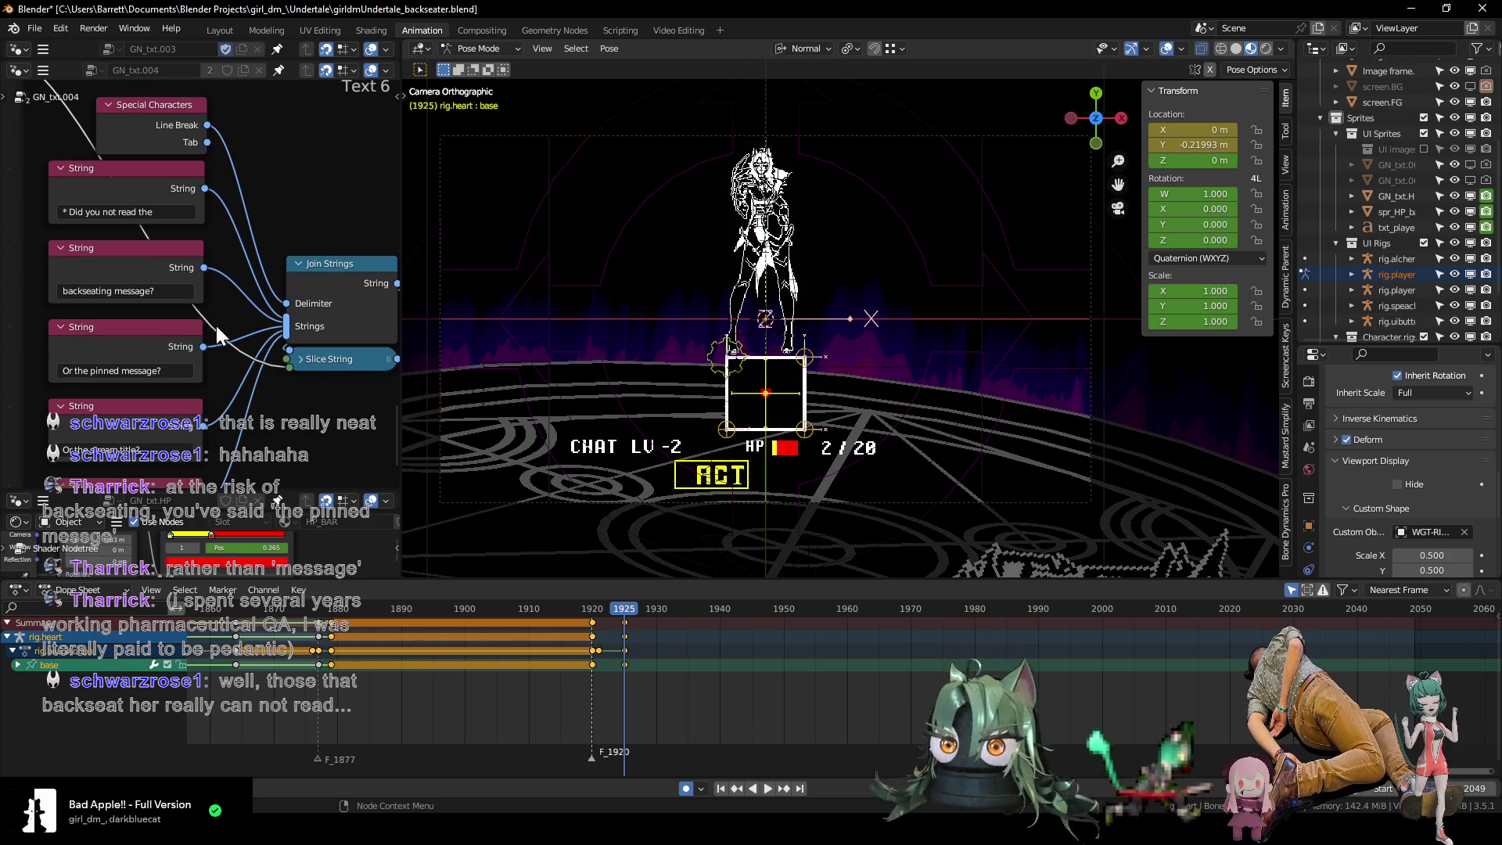
Change the first String node's text to '* DID I ASK?'.
click(66, 205)
key(End)
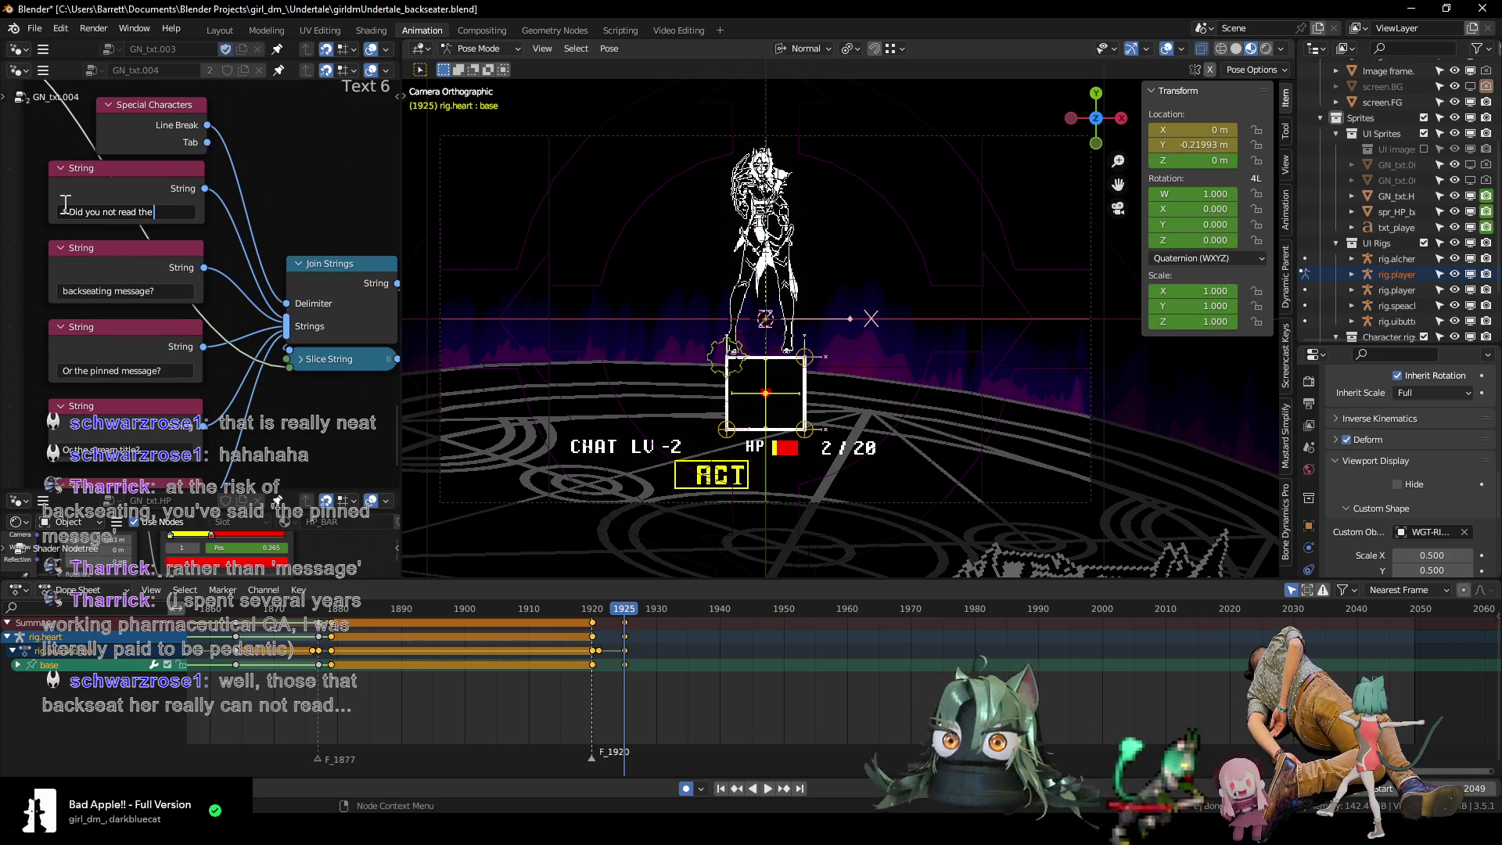
drag(69, 212, 159, 210)
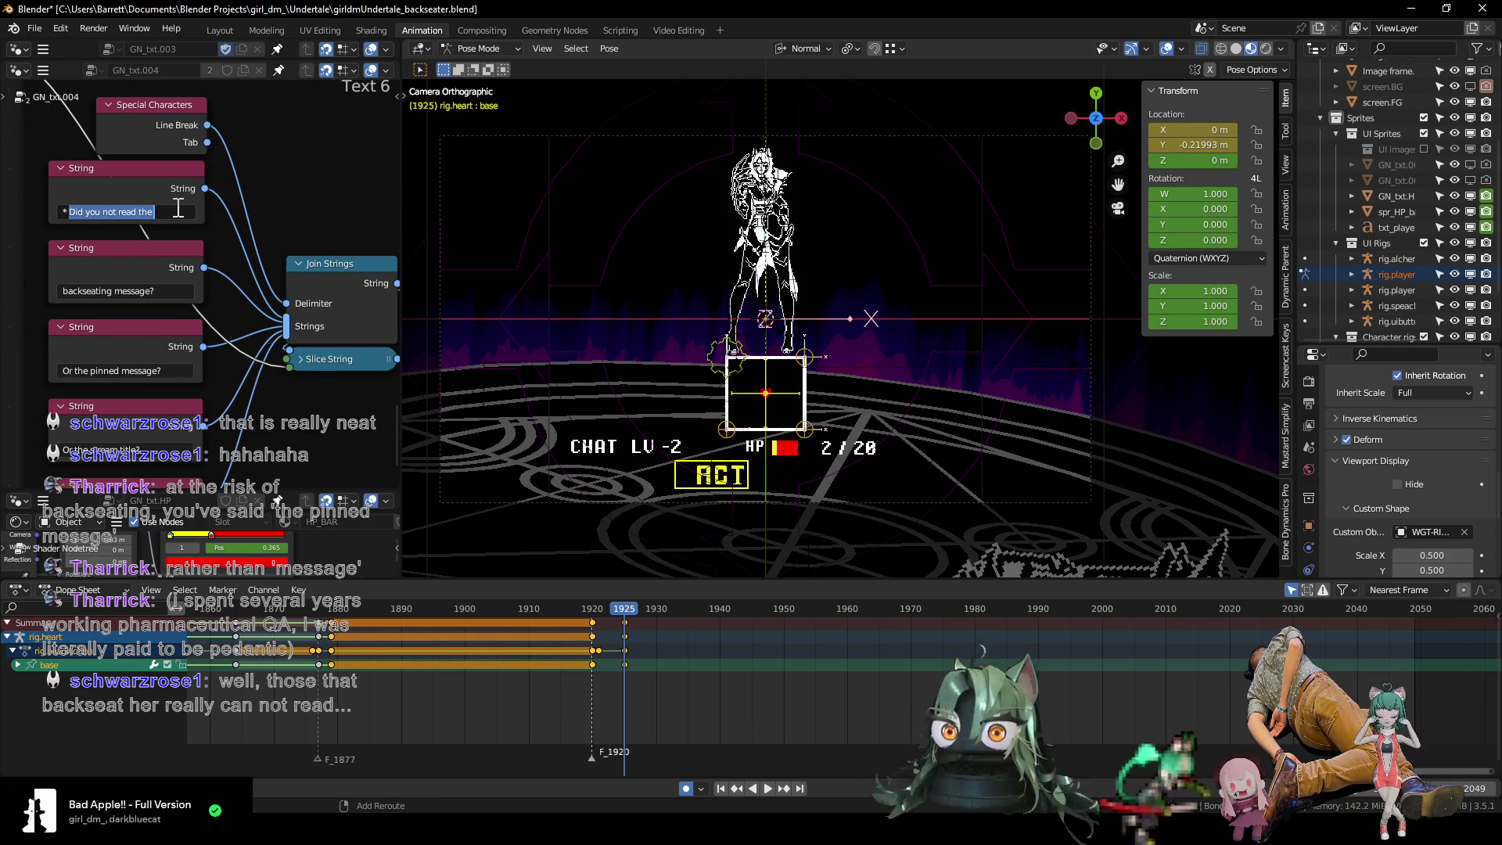
text(D)
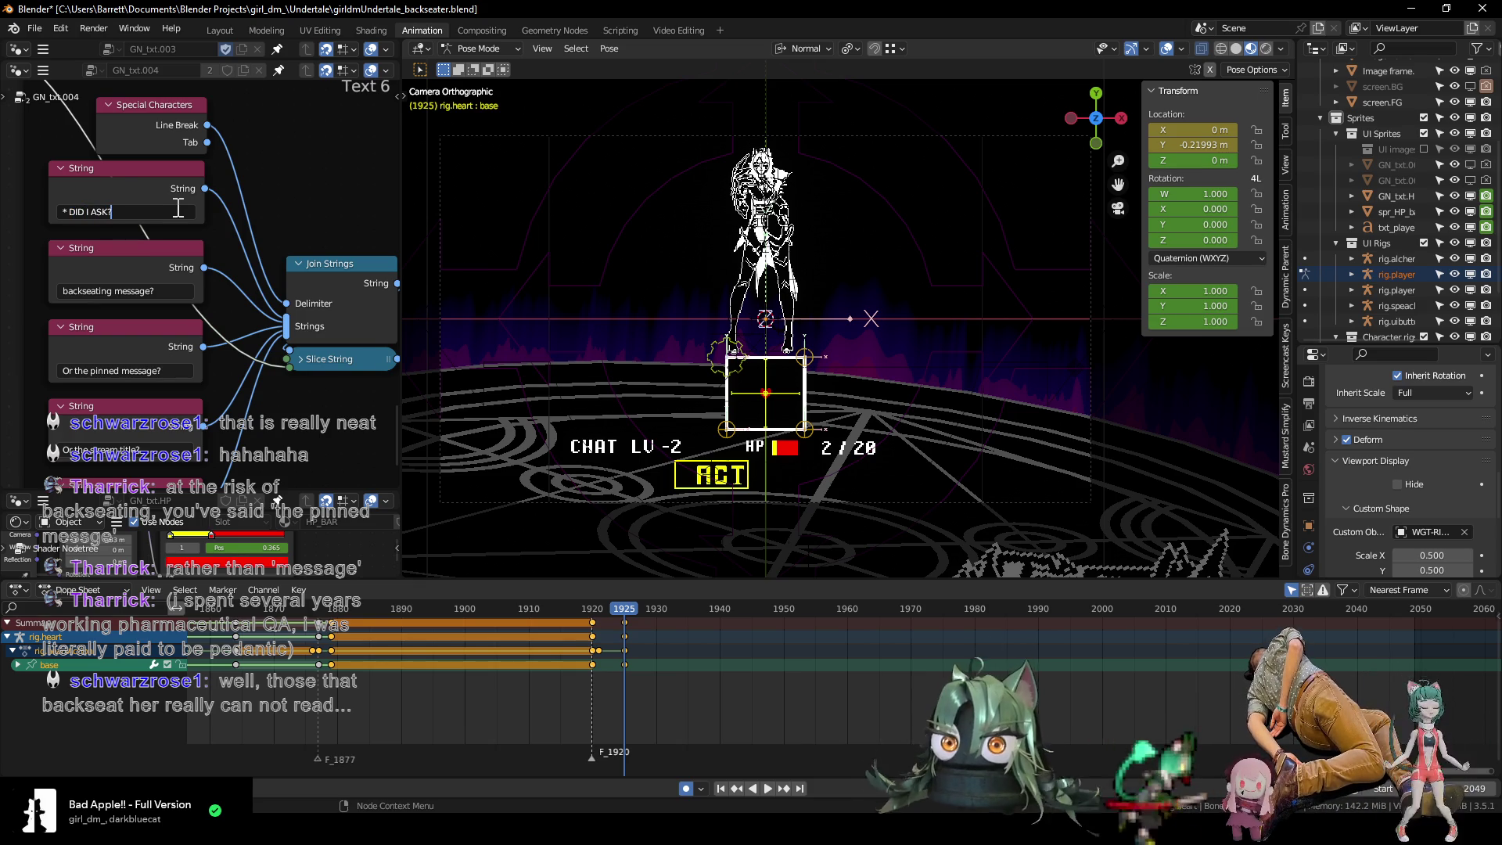
scroll(171, 266, down, 4)
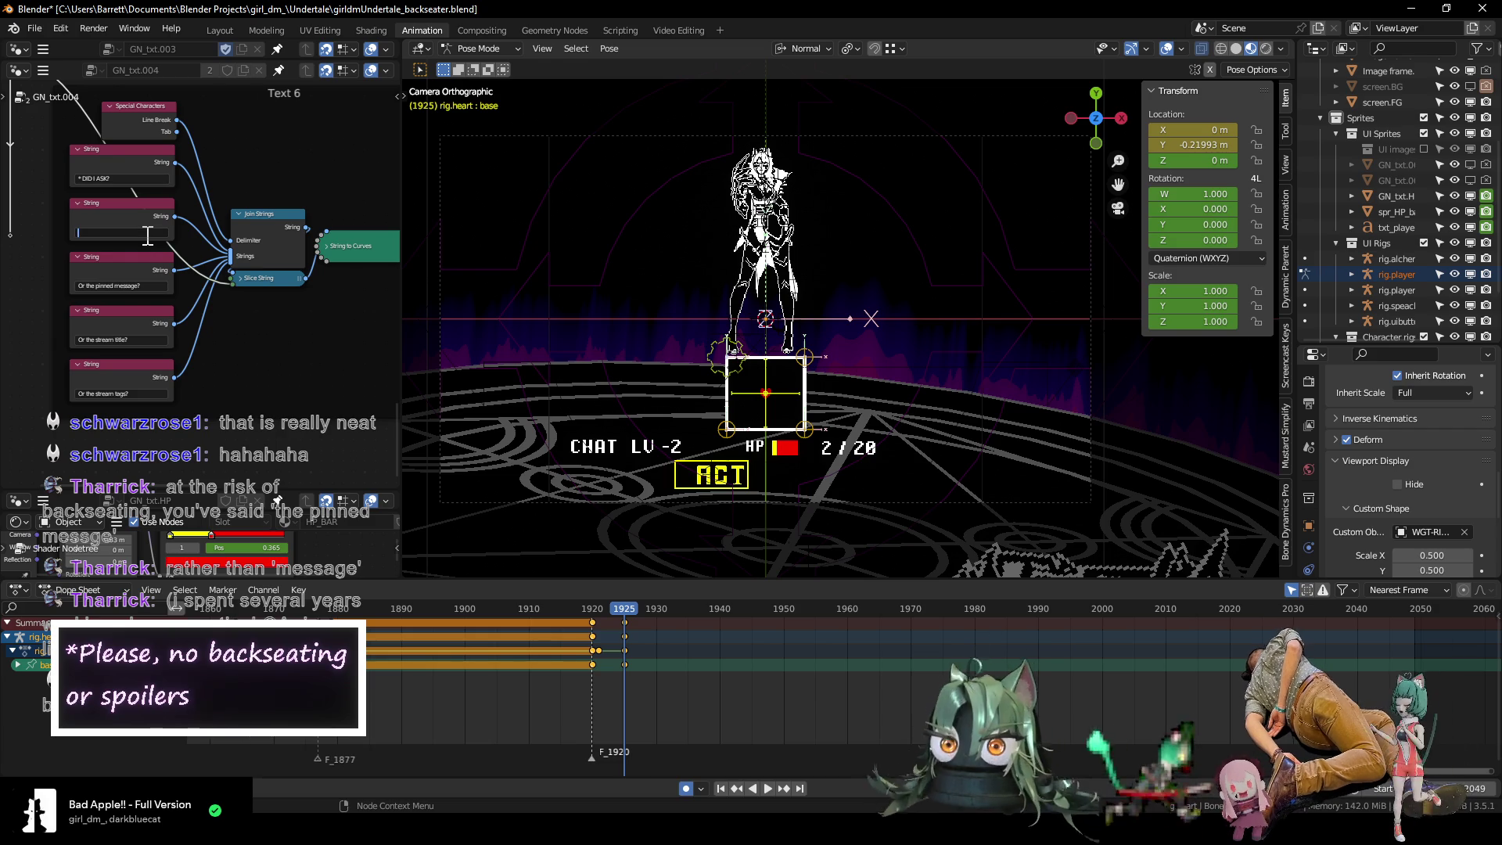
Clear the backseating, pinned message, stream title and stream tags String lines.
key(BackSpace)
click(131, 285)
key(BackSpace)
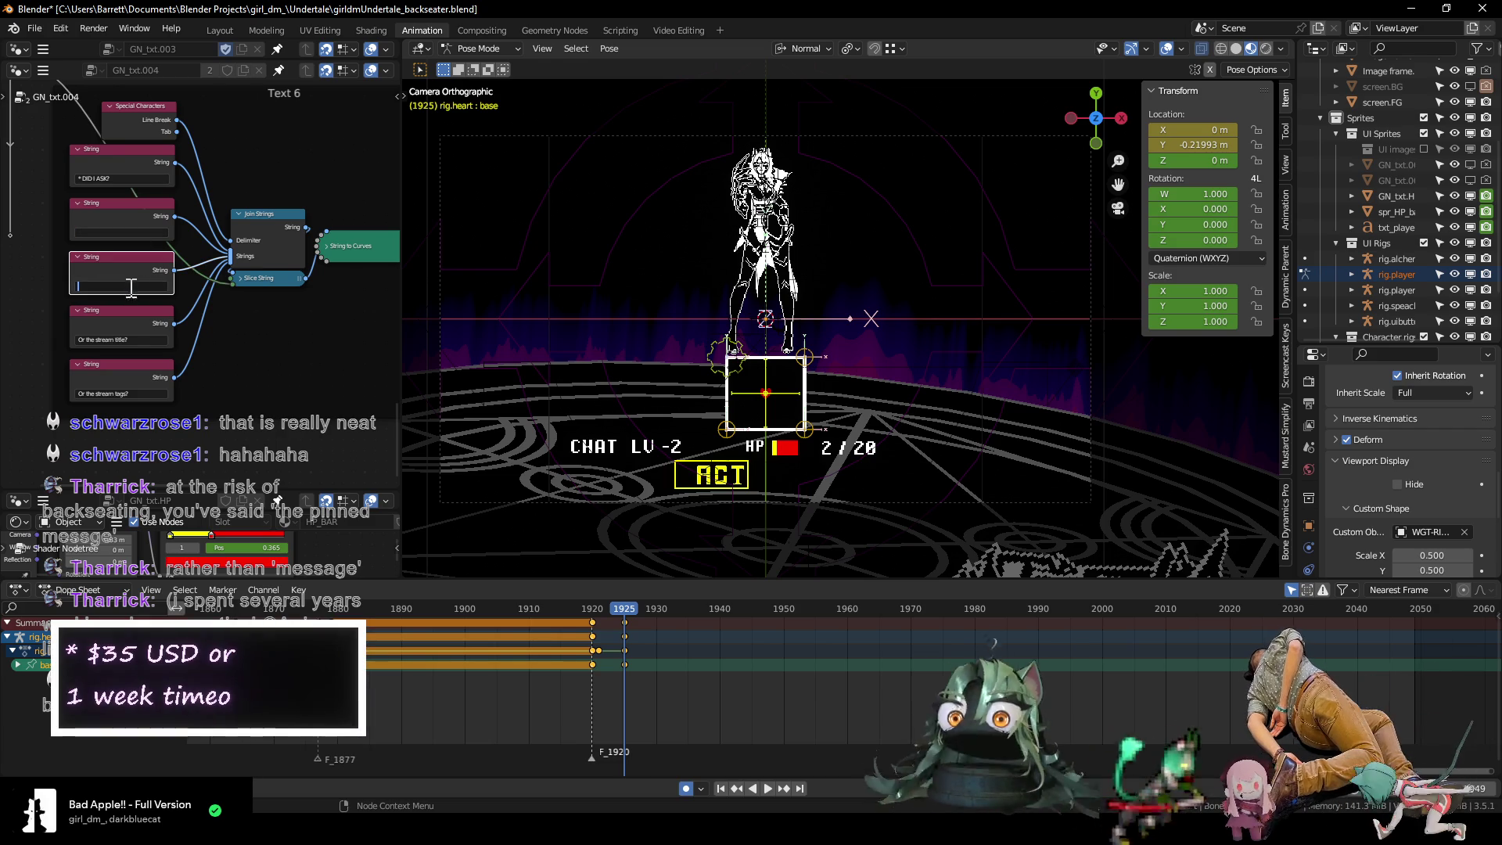
click(133, 339)
key(BackSpace)
click(128, 394)
key(BackSpace)
mouse_move(235, 334)
middle_down()
mouse_move(216, 400)
mouse_move(204, 347)
mouse_move(242, 335)
mouse_move(214, 195)
mouse_move(185, 233)
middle_up()
scroll(216, 399, down, 2)
Rename the duplicated frame's label to Text 7.
click(186, 233)
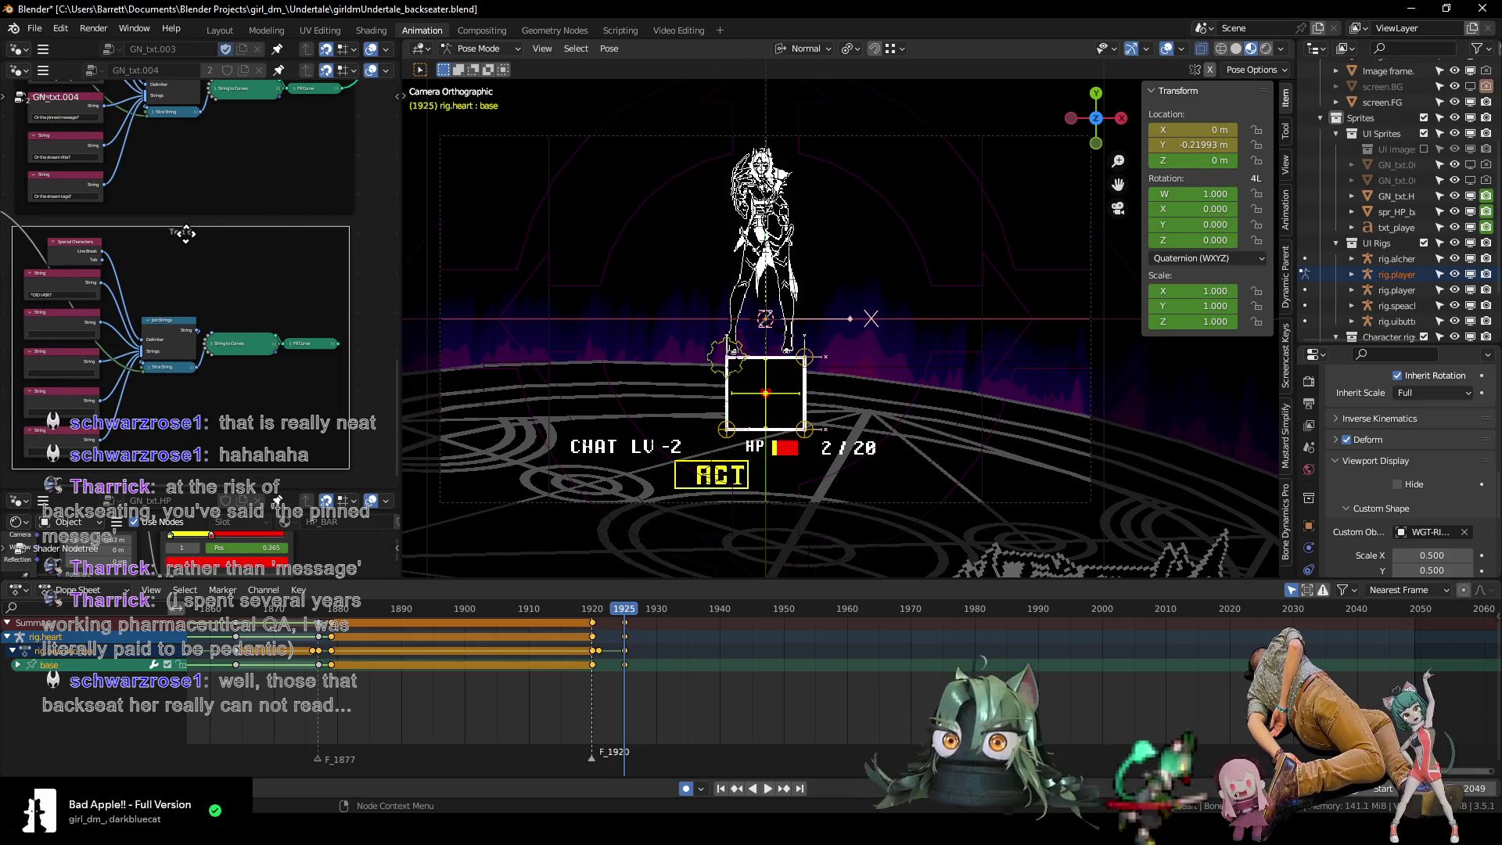
key(F2)
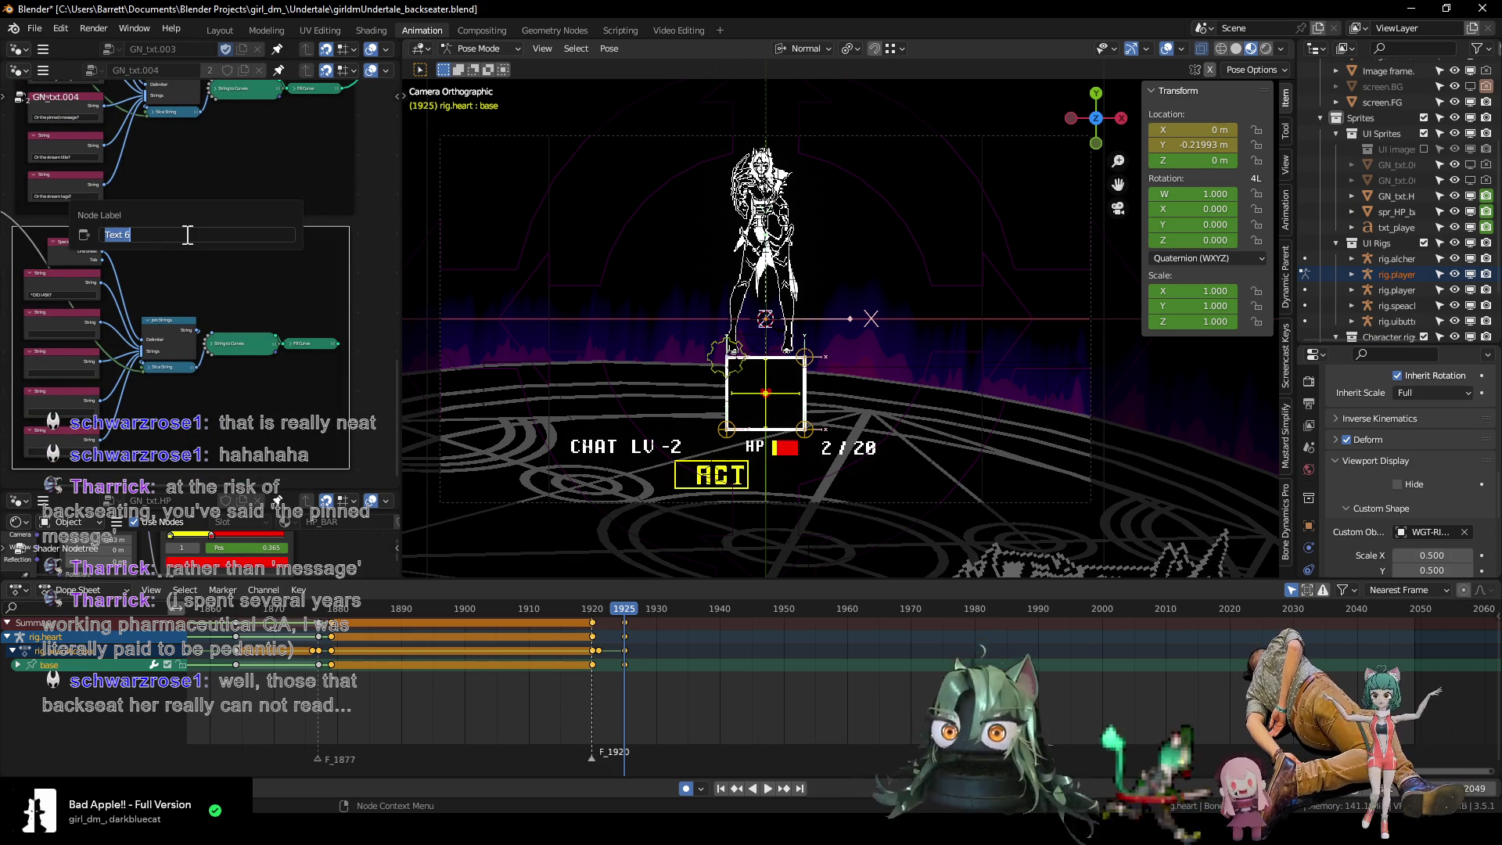
key(Return)
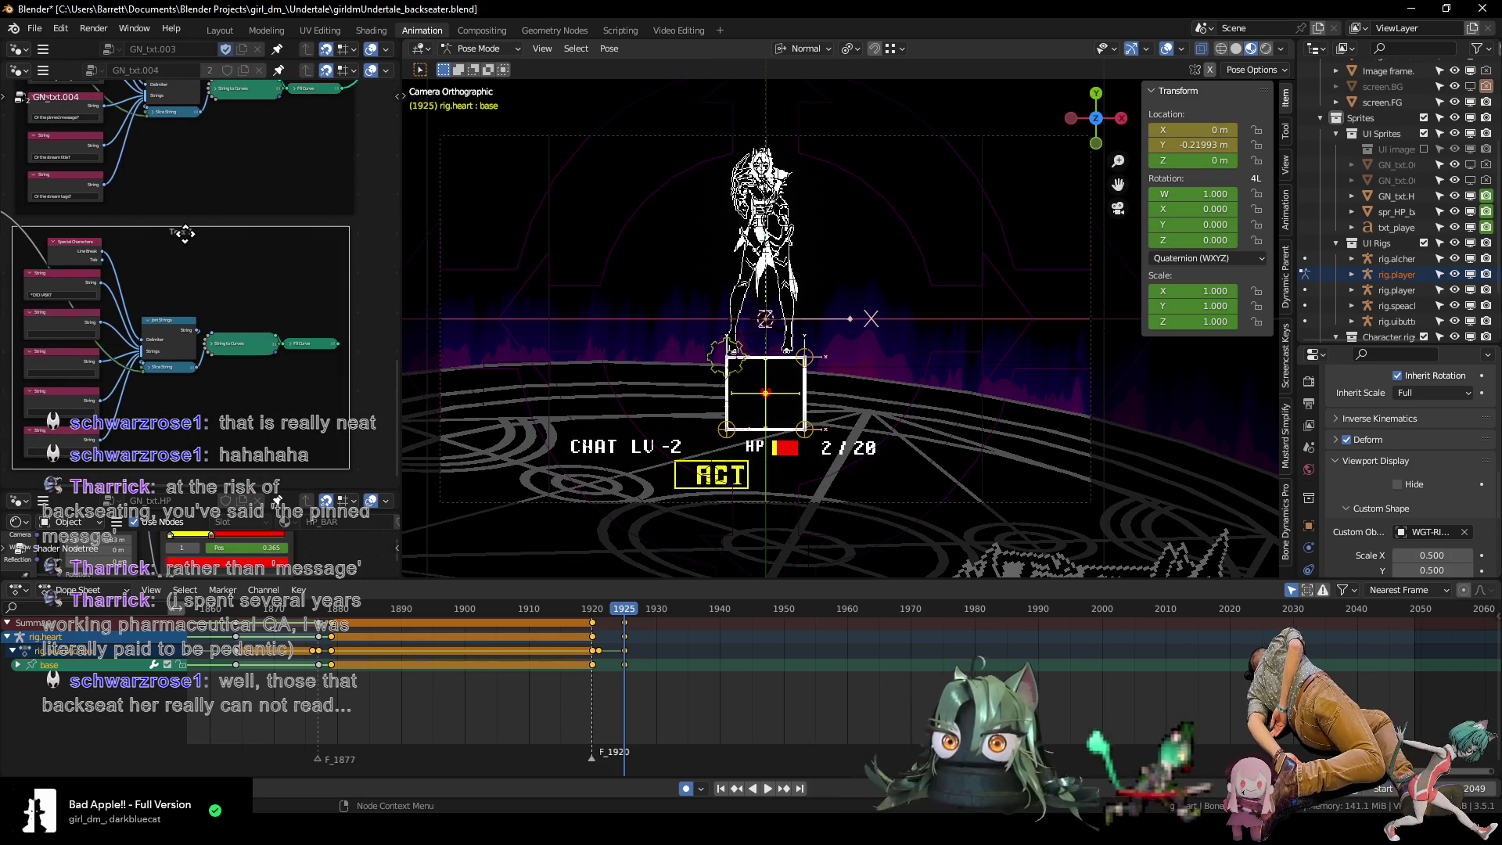
scroll(156, 225, down, 5)
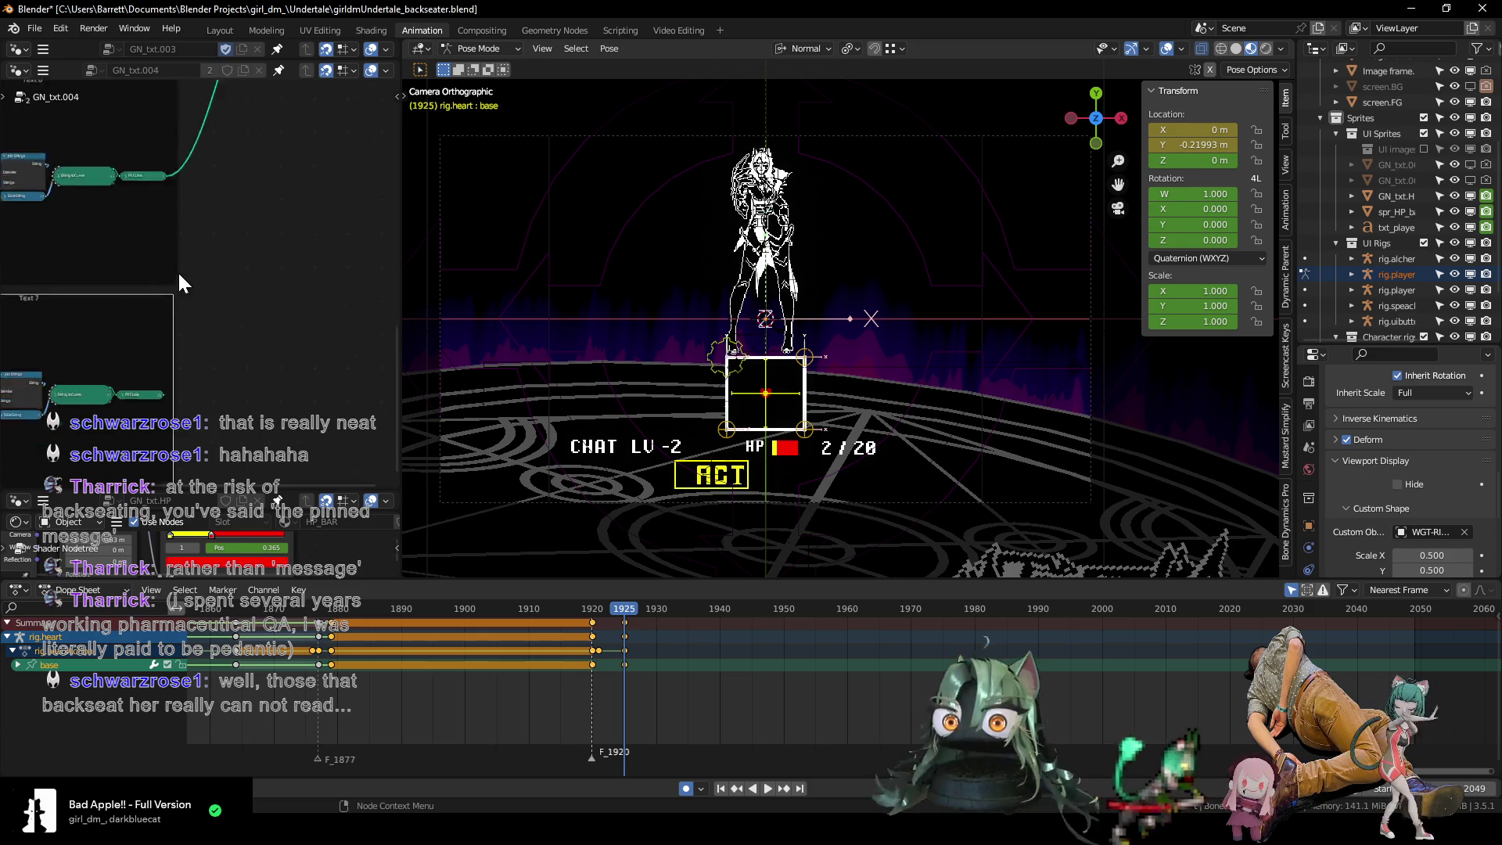
Shift the tall node group along X and link Fill Curve's output into its inputs.
click(250, 119)
key(g)
key(x)
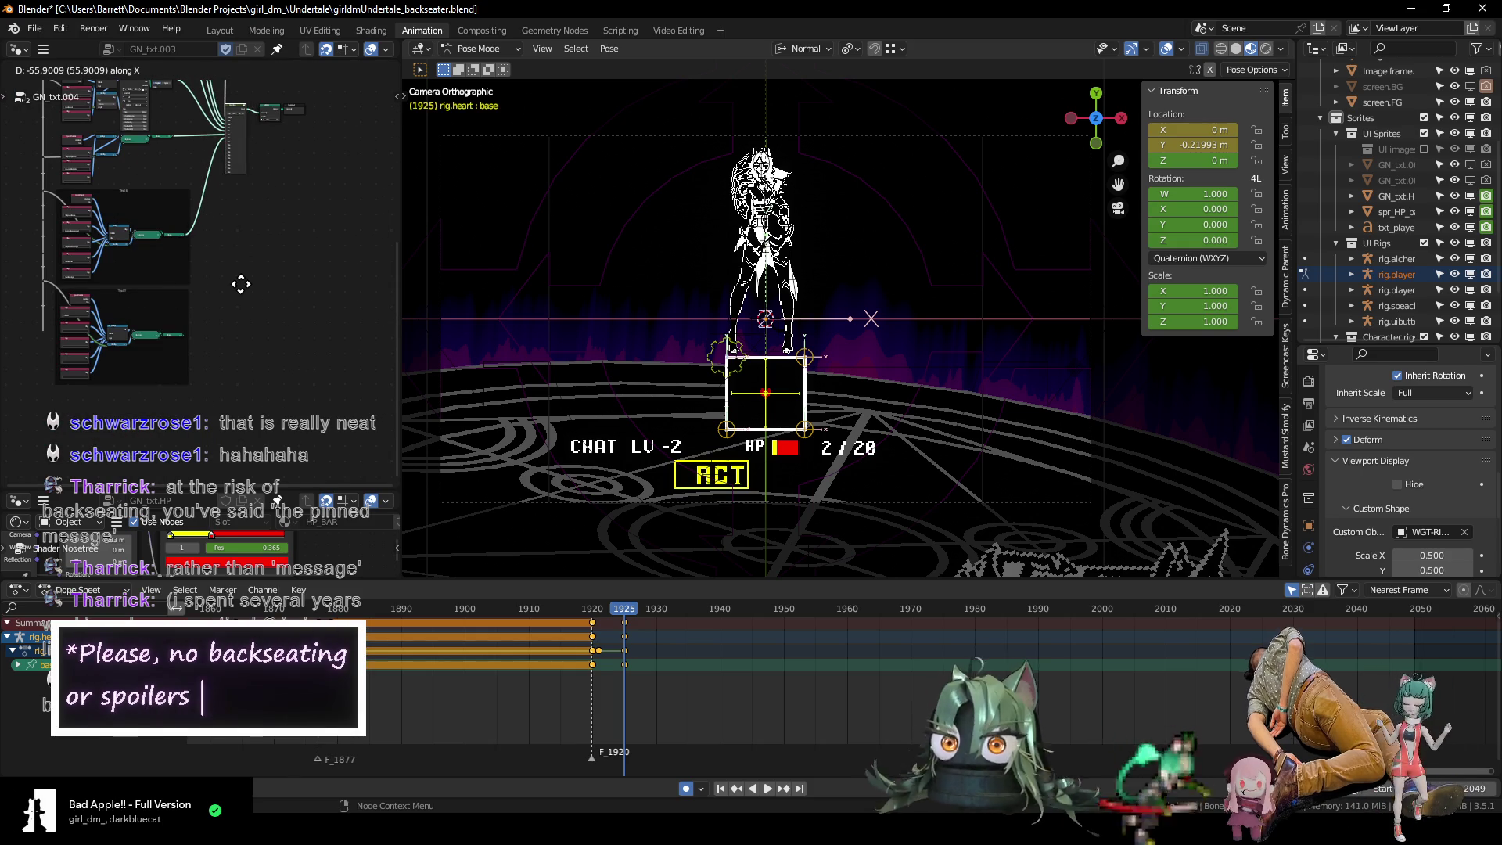
click(210, 346)
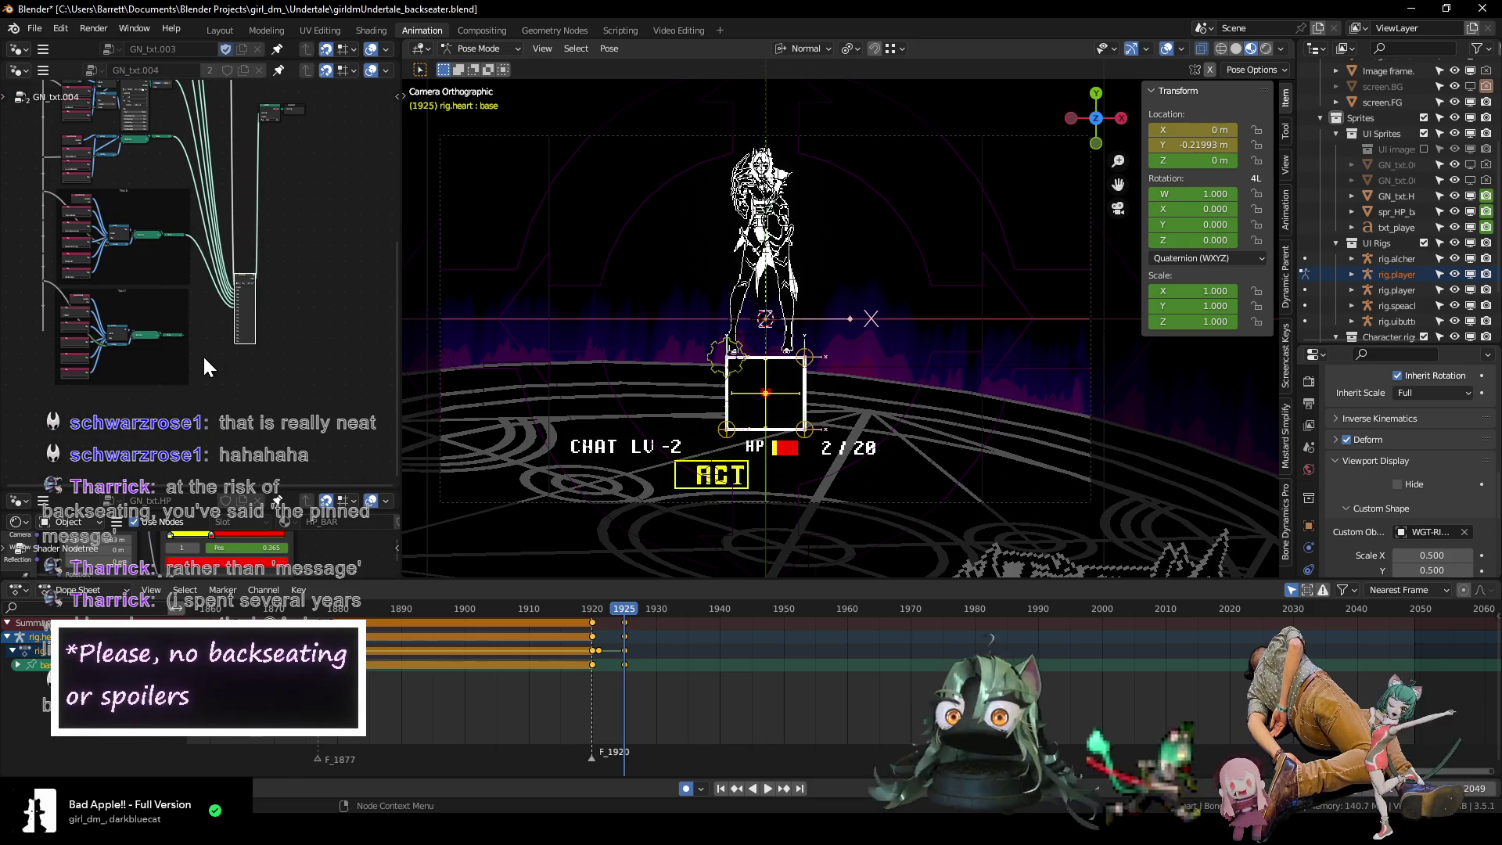
scroll(196, 352, up, 3)
scroll(182, 358, up, 2)
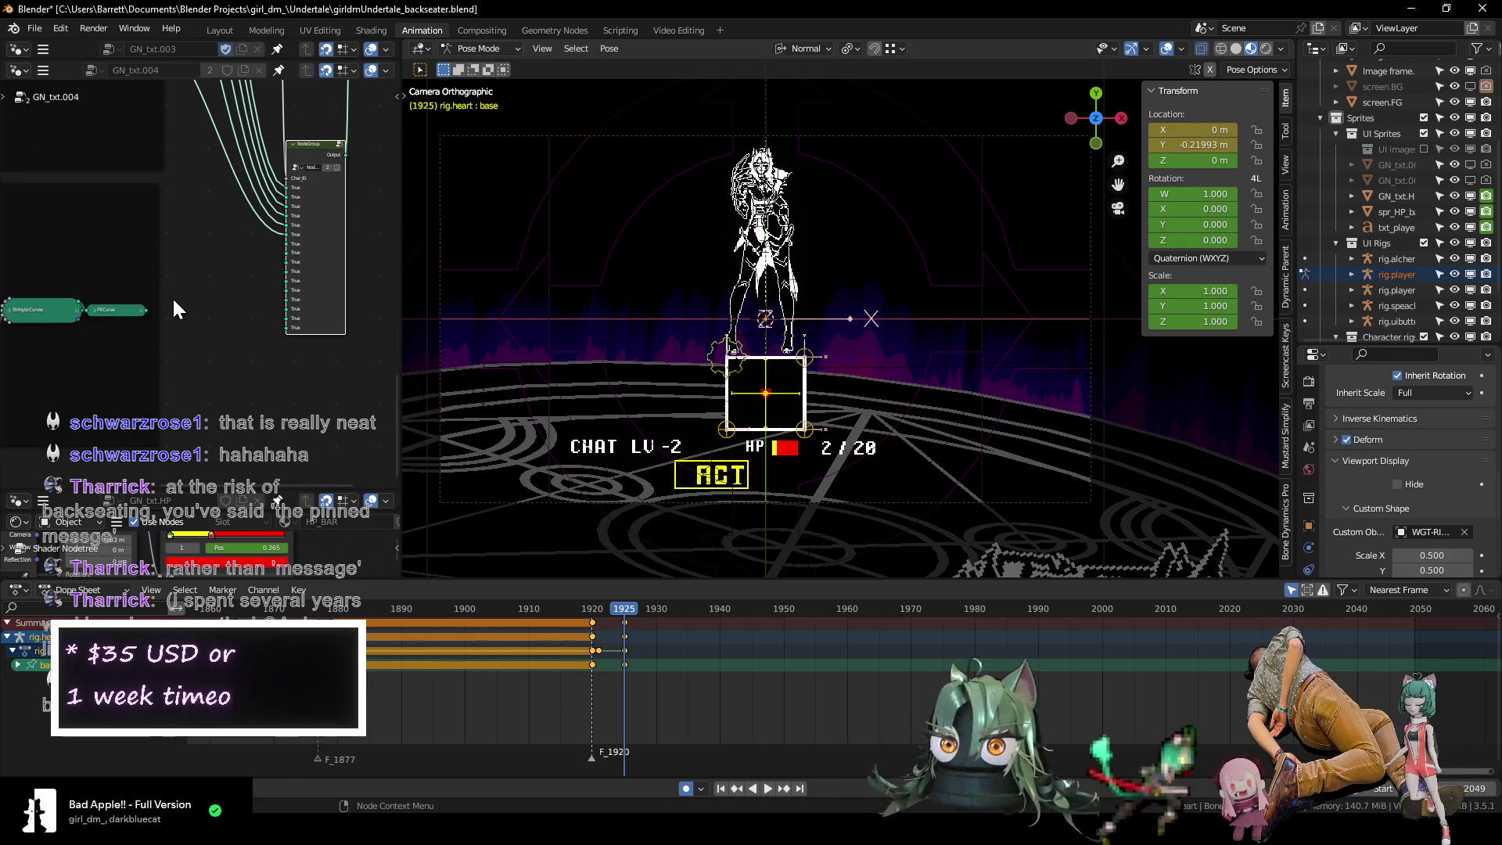
drag(145, 309, 286, 245)
Preview the animation up to about frame 1930 to check the heart in the box.
ctrl+scroll(245, 391, up, 8)
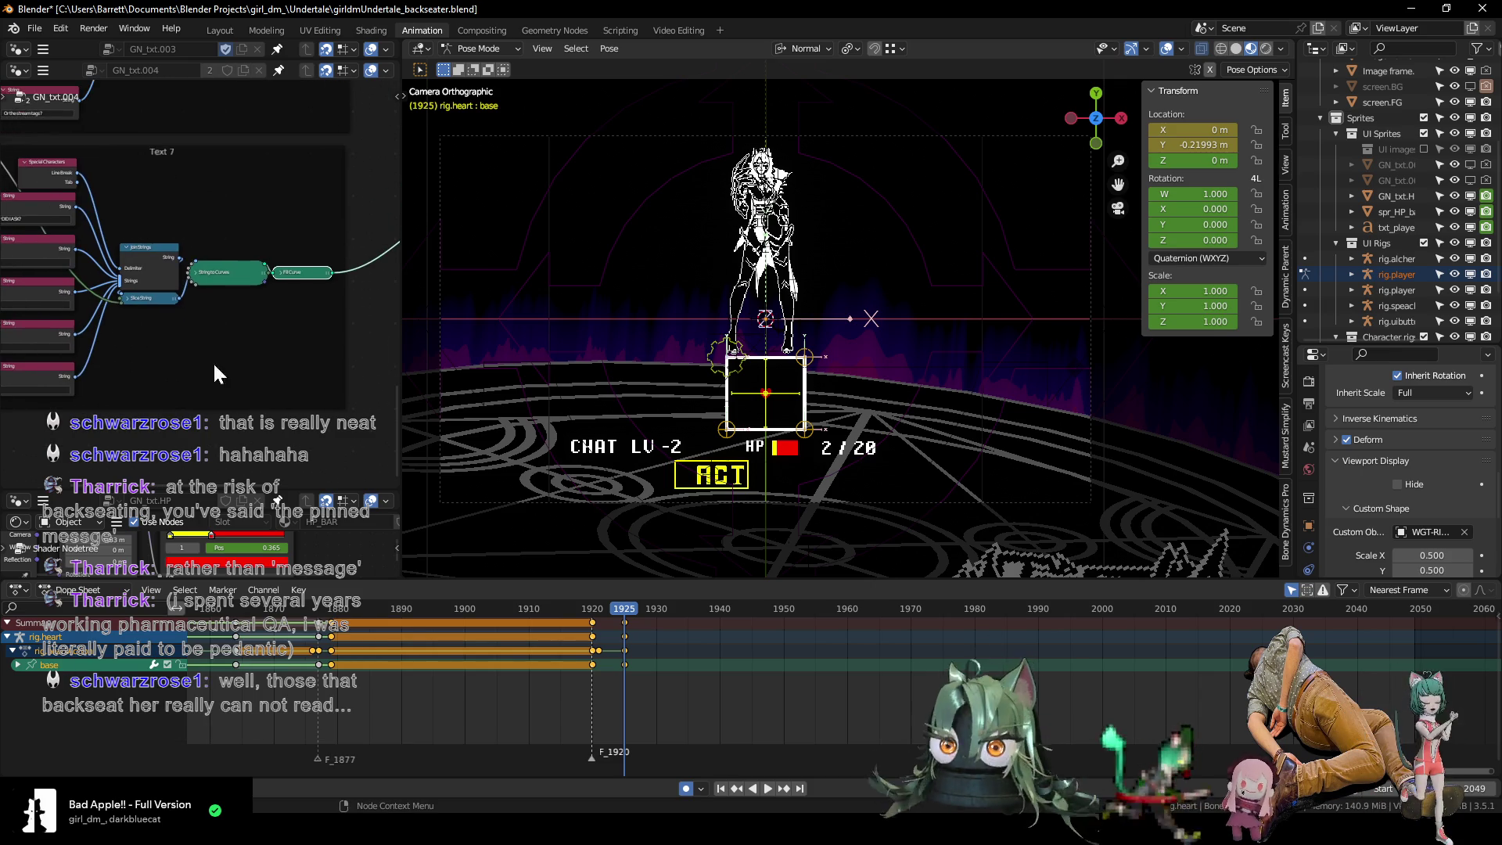
mouse_move(281, 385)
middle_down()
mouse_move(289, 341)
mouse_move(226, 364)
mouse_move(290, 370)
middle_up()
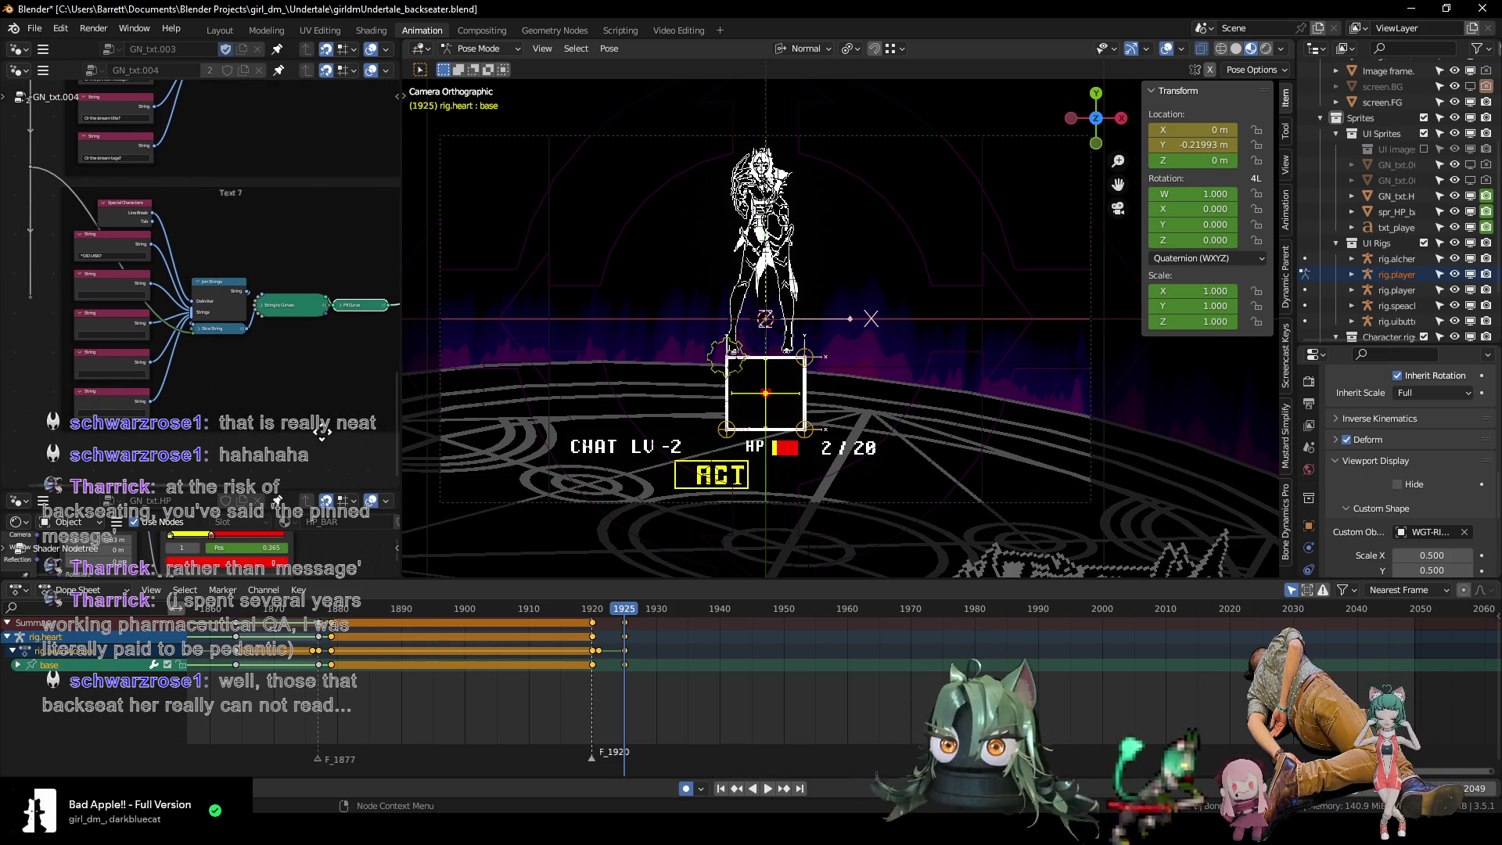
click(363, 609)
key(space)
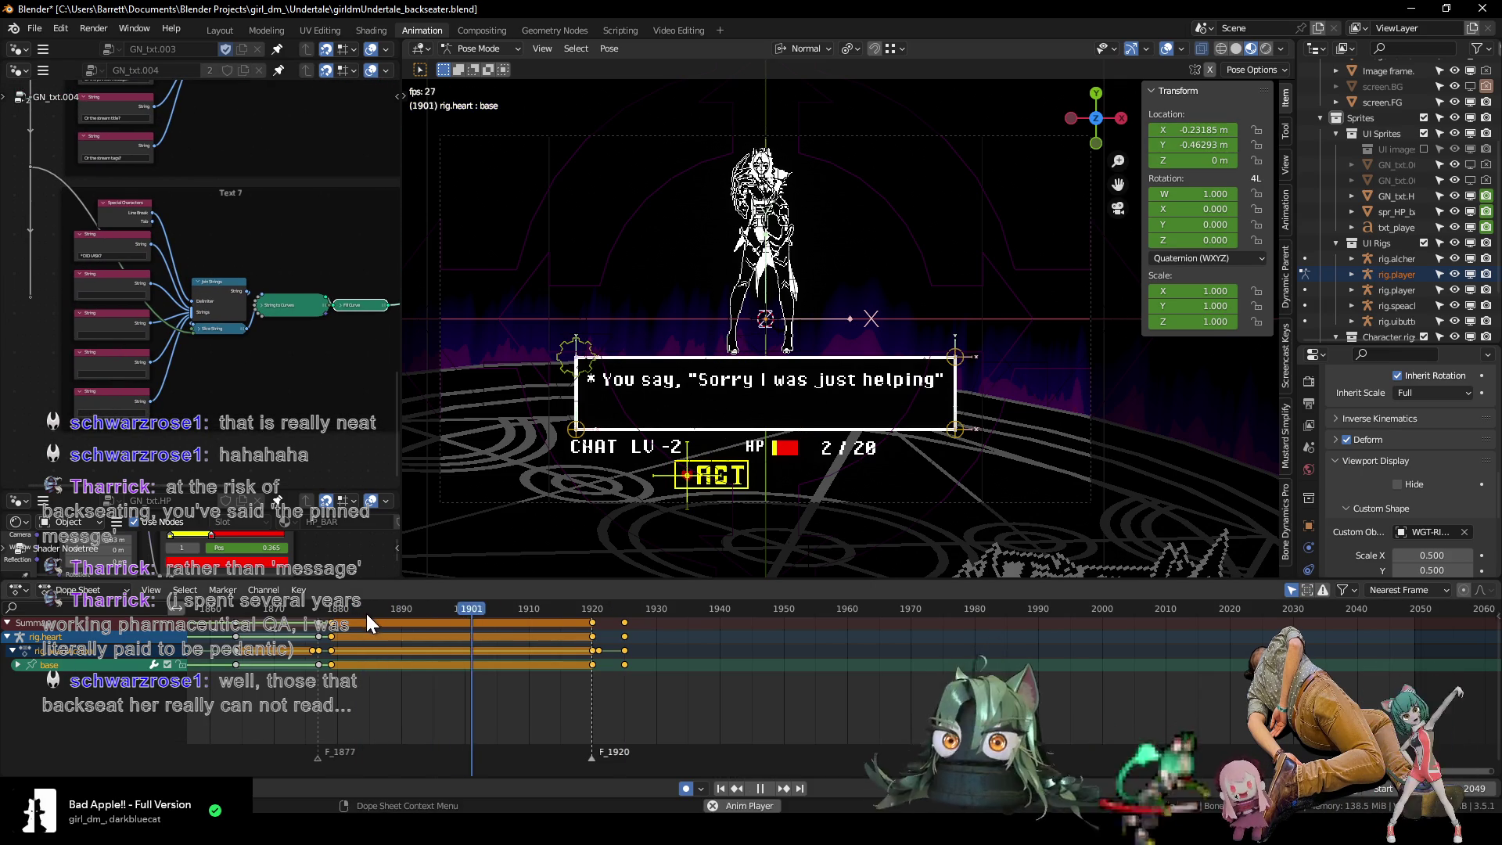
key(space)
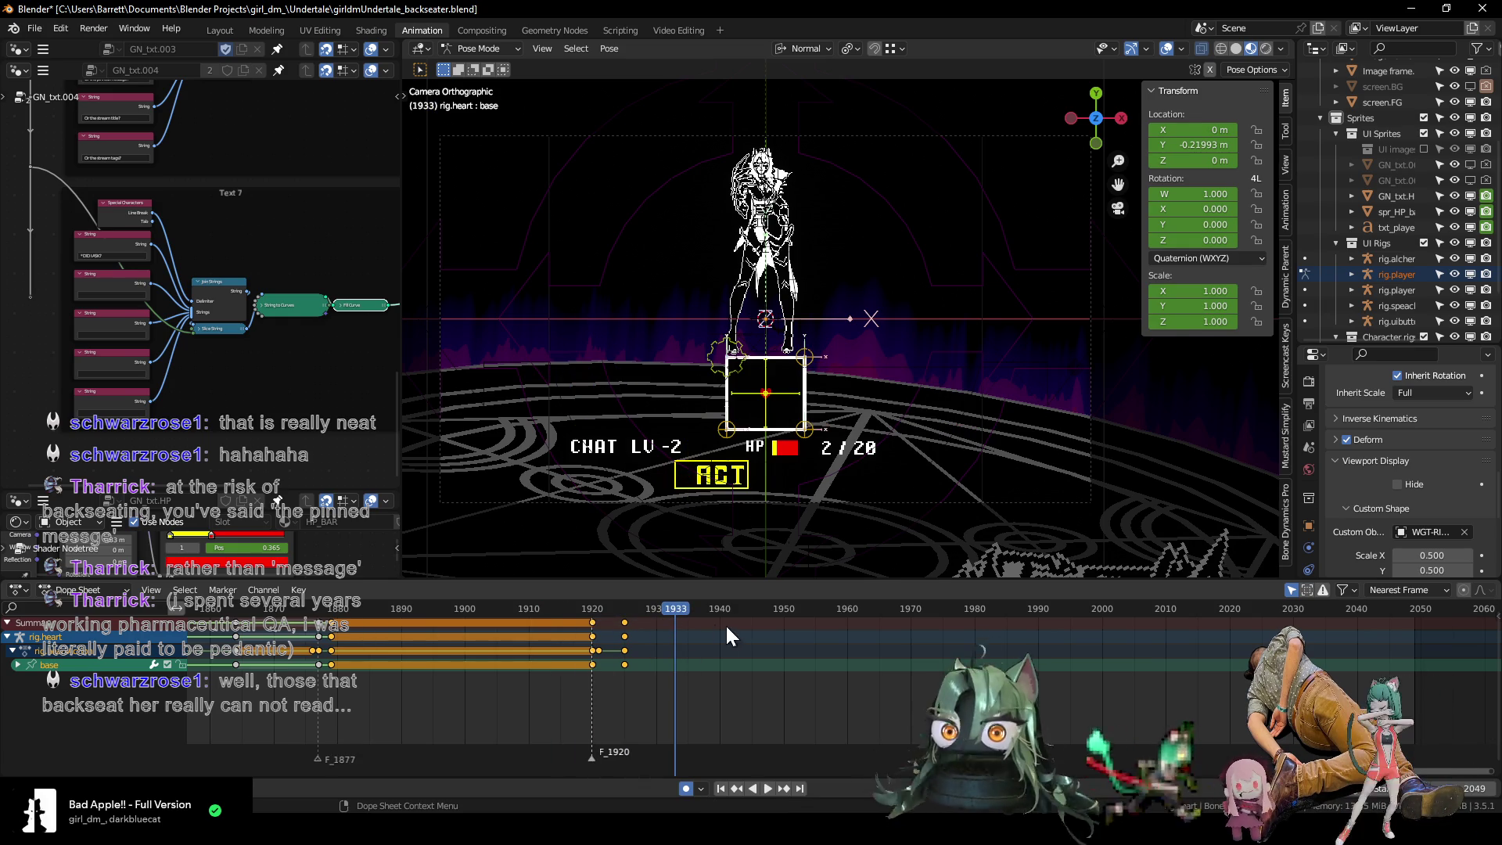
drag(622, 608, 655, 621)
scroll(678, 674, up, 2)
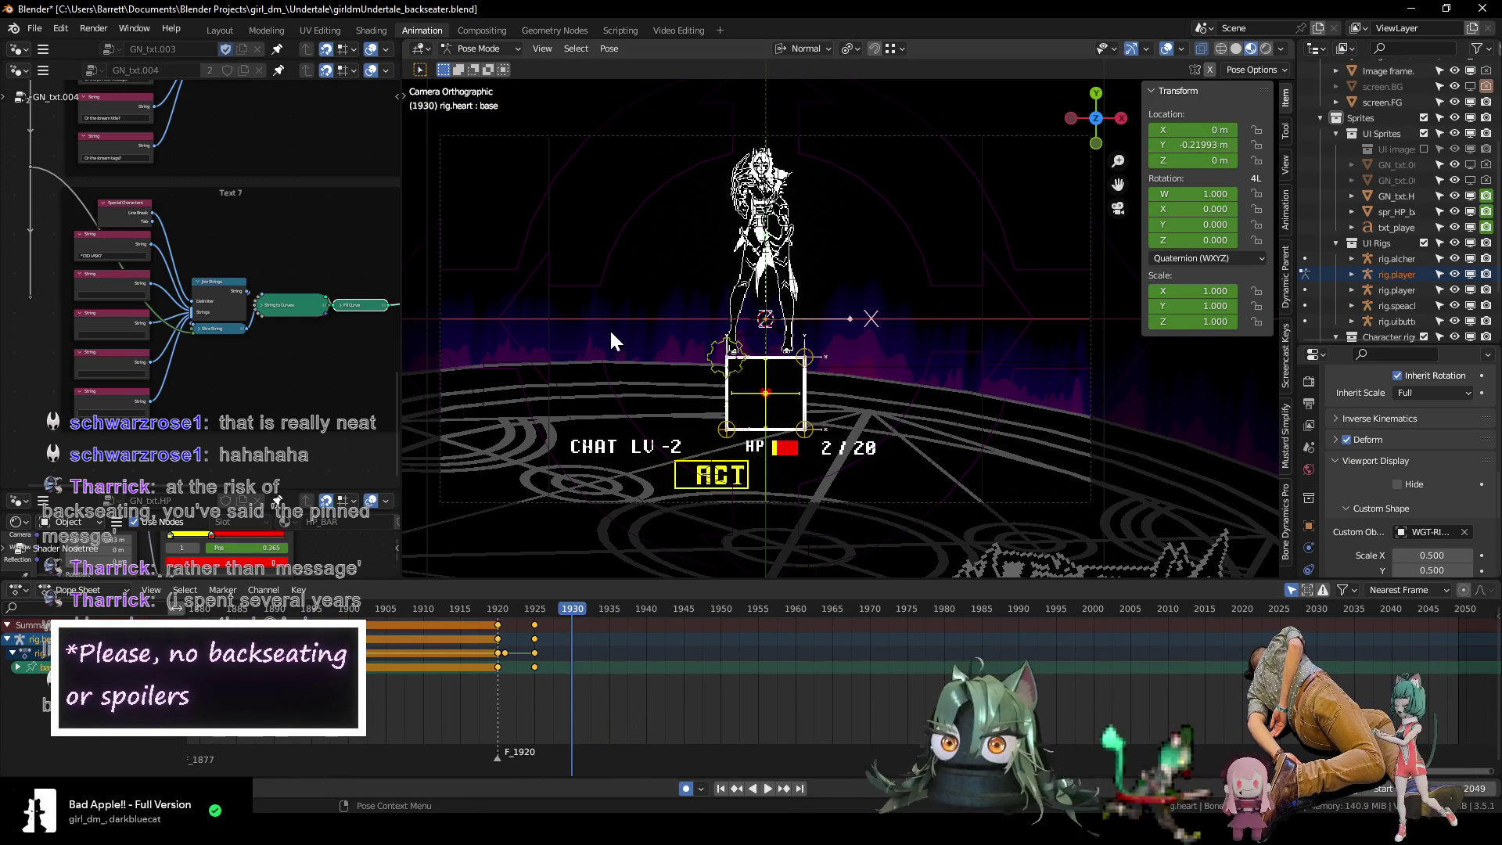
Save girldmUndertale_backseater.blend, then review frames 1920–1928 and the Text 7 frame.
key(ctrl+s)
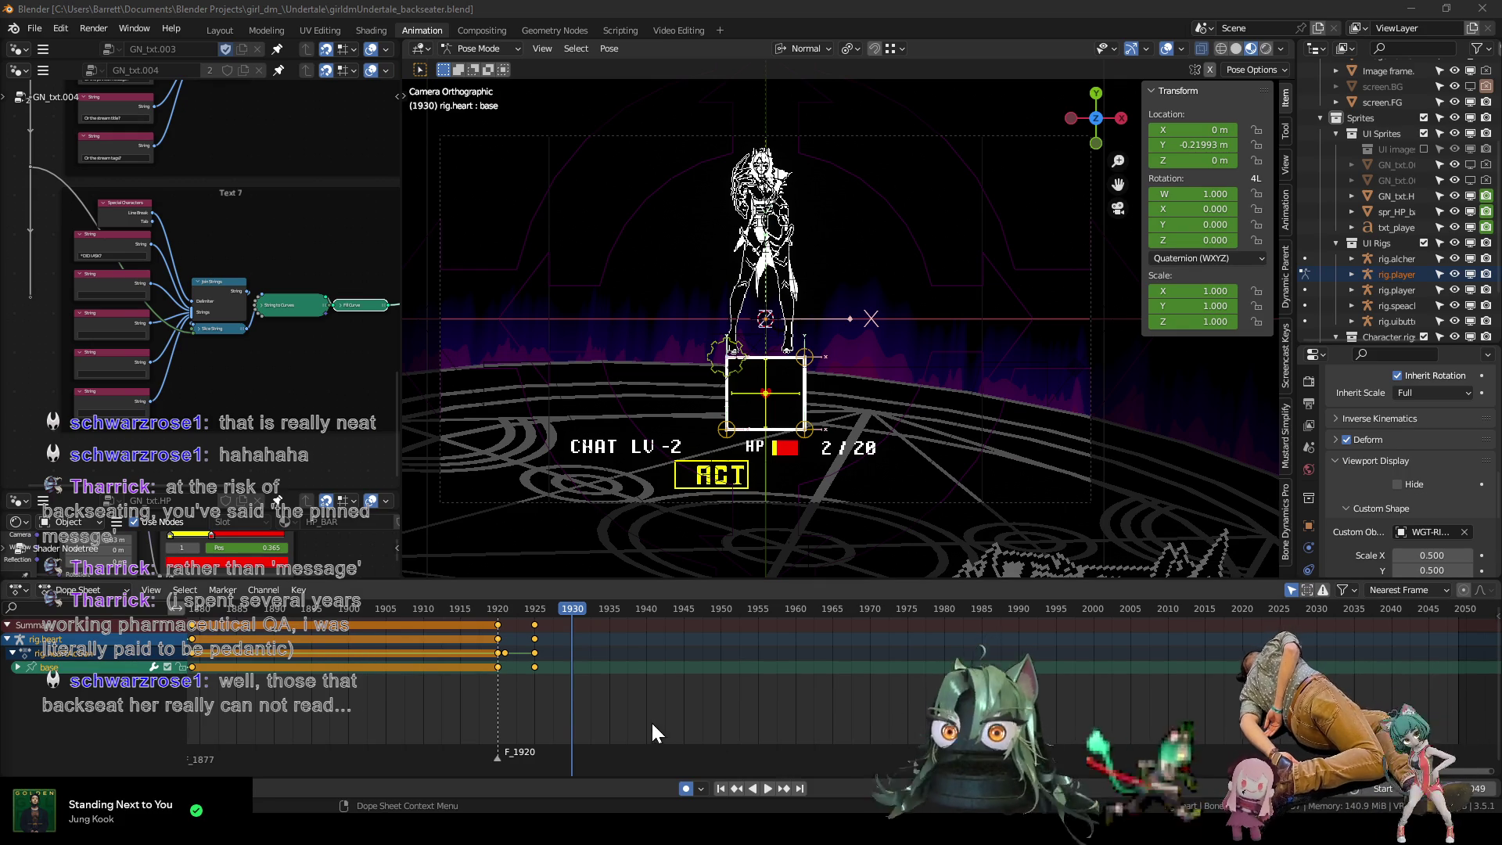
drag(499, 607, 571, 621)
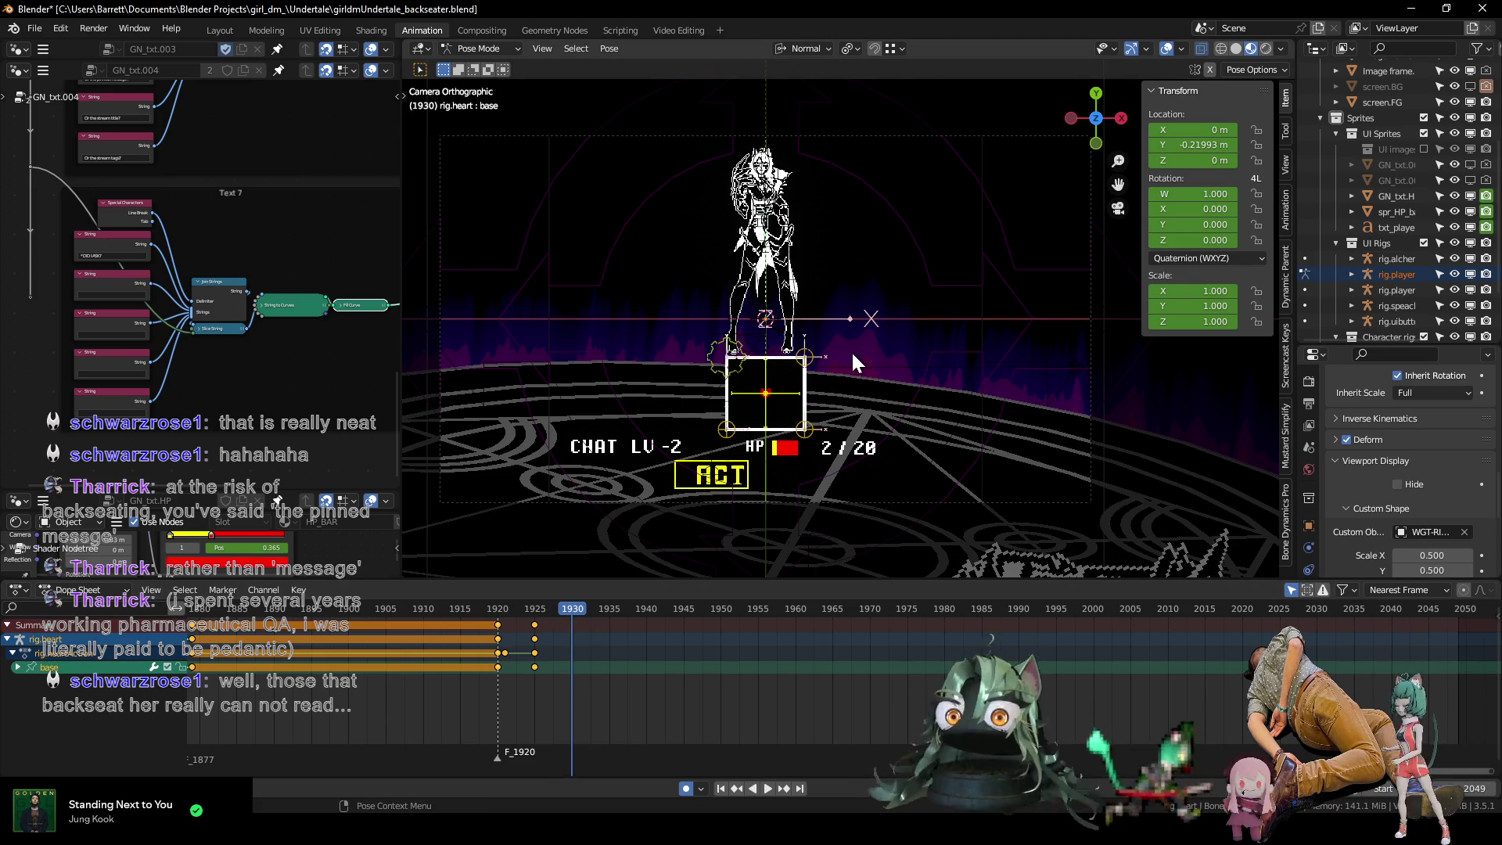
mouse_move(254, 434)
middle_down()
mouse_move(117, 415)
mouse_move(389, 378)
mouse_move(175, 375)
mouse_move(313, 392)
mouse_move(238, 419)
middle_up()
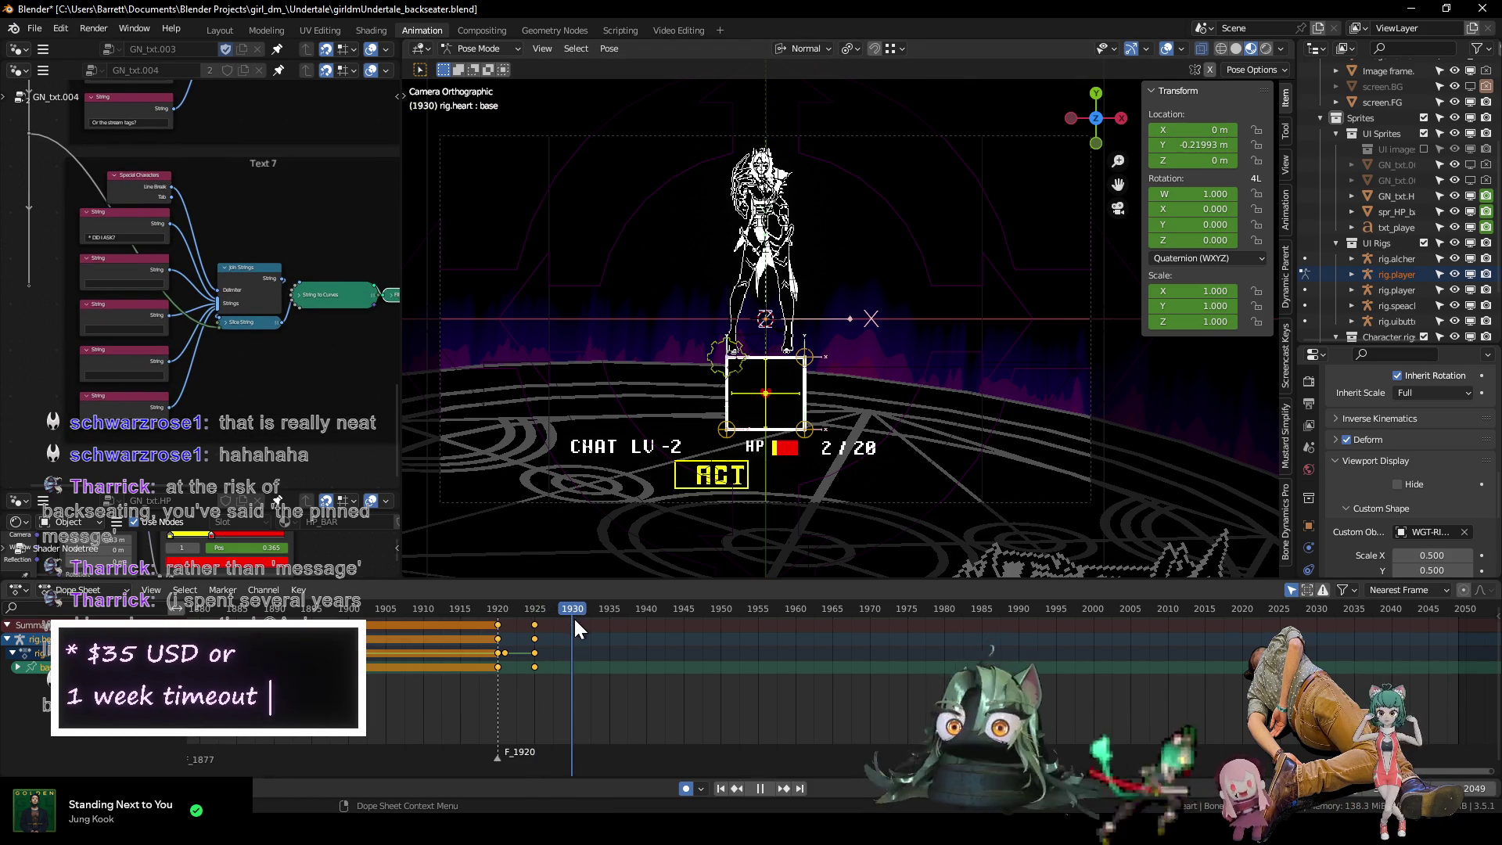
Keyframe the rig.speachbubble root bone at frame 1920 in Pose Mode.
key(ctrl+Tab)
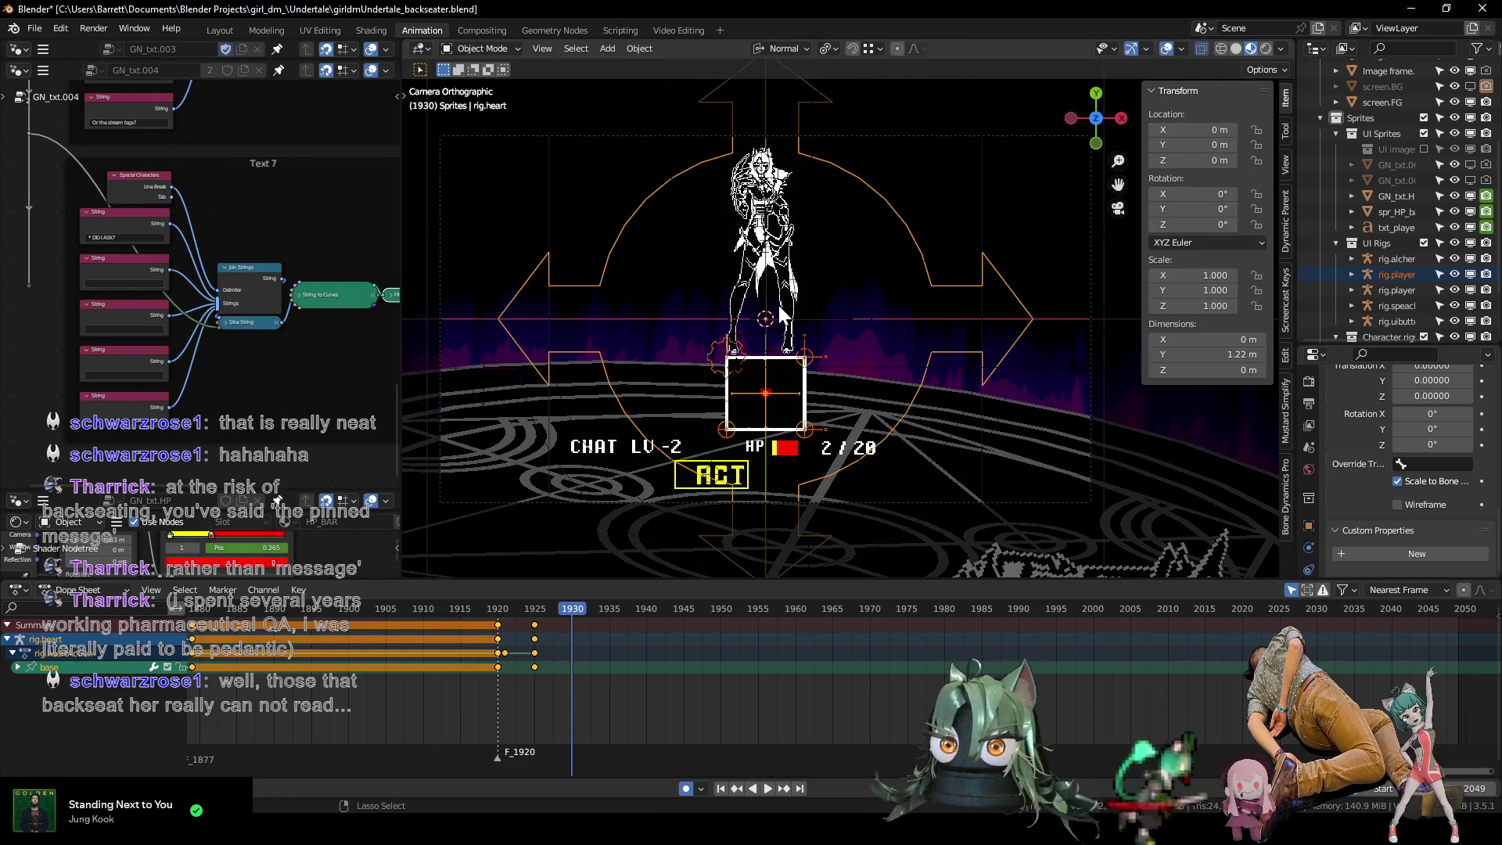
scroll(1362, 148, down, 1)
scroll(1353, 145, right, 3)
scroll(1358, 157, down, 3)
click(1364, 241)
key(ctrl+Tab)
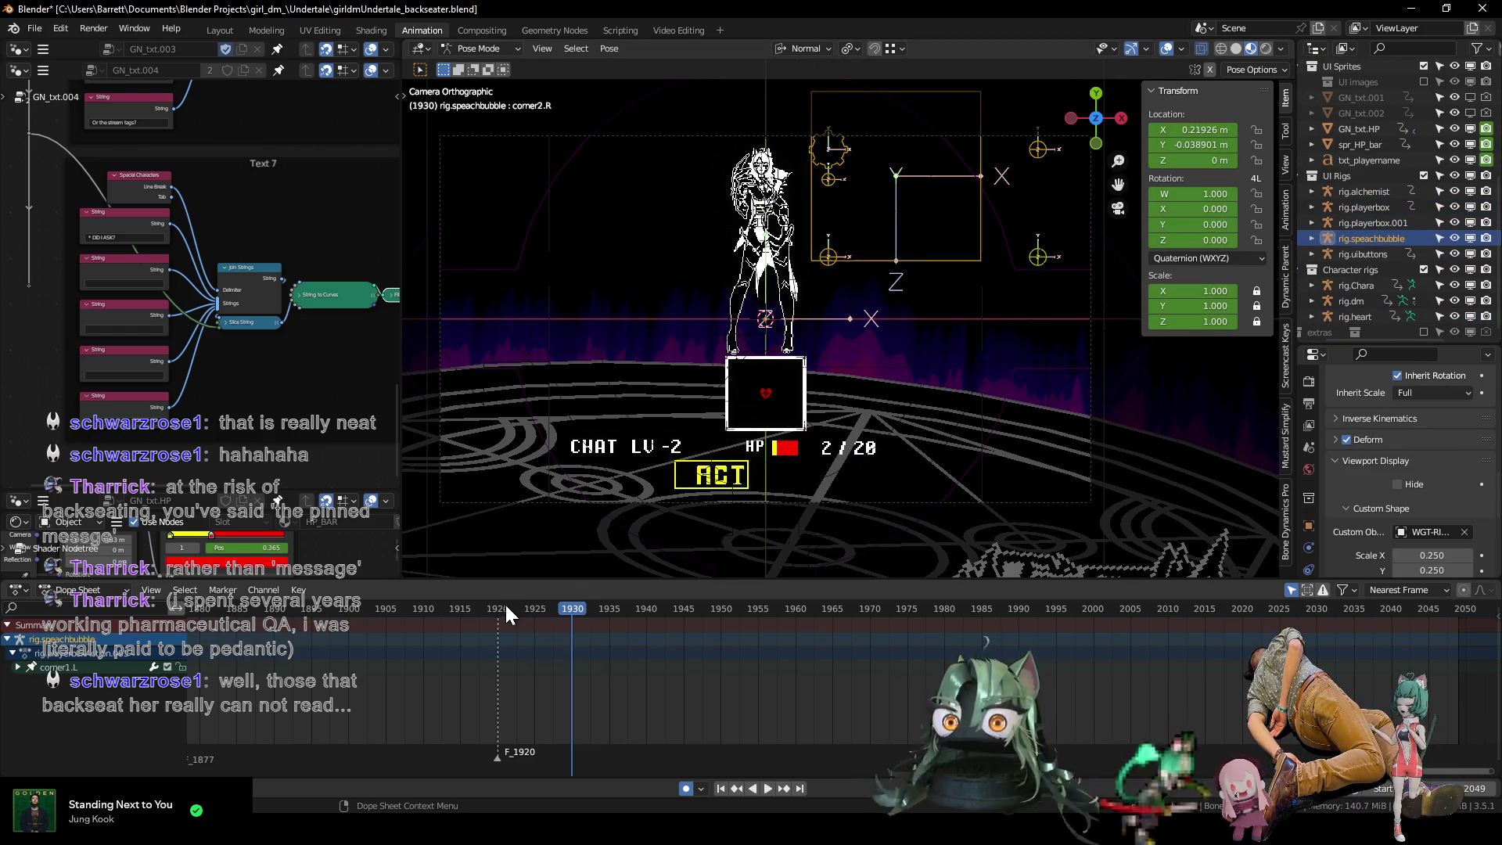
drag(496, 606, 498, 609)
click(519, 260)
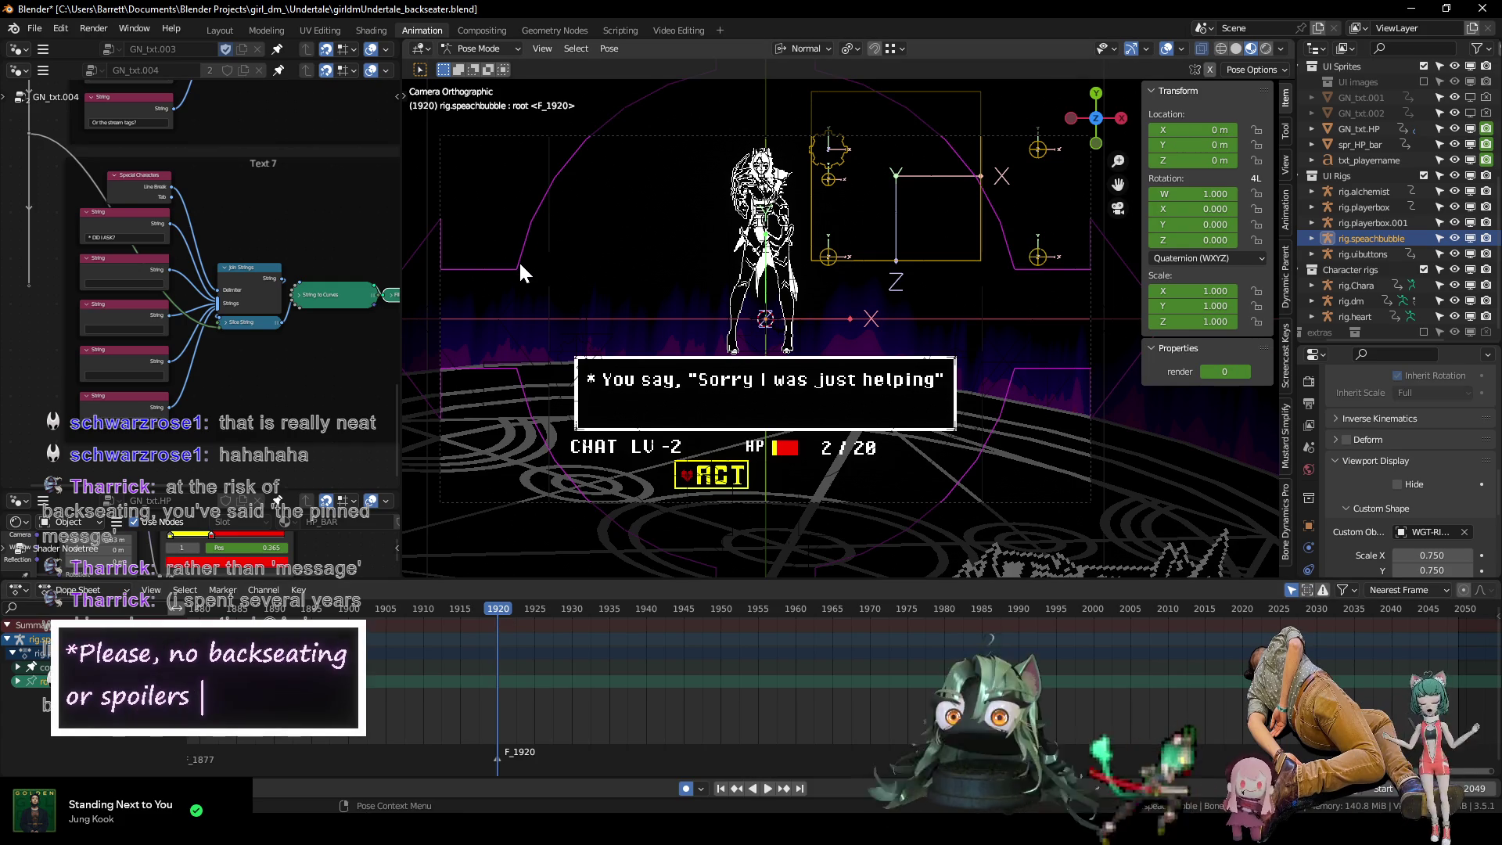
key(i)
click(502, 330)
At frame 1935, add marker F_1935, key the root and set render to -1.
mouse_move(499, 606)
mouse_down()
mouse_move(585, 628)
mouse_move(611, 613)
mouse_up()
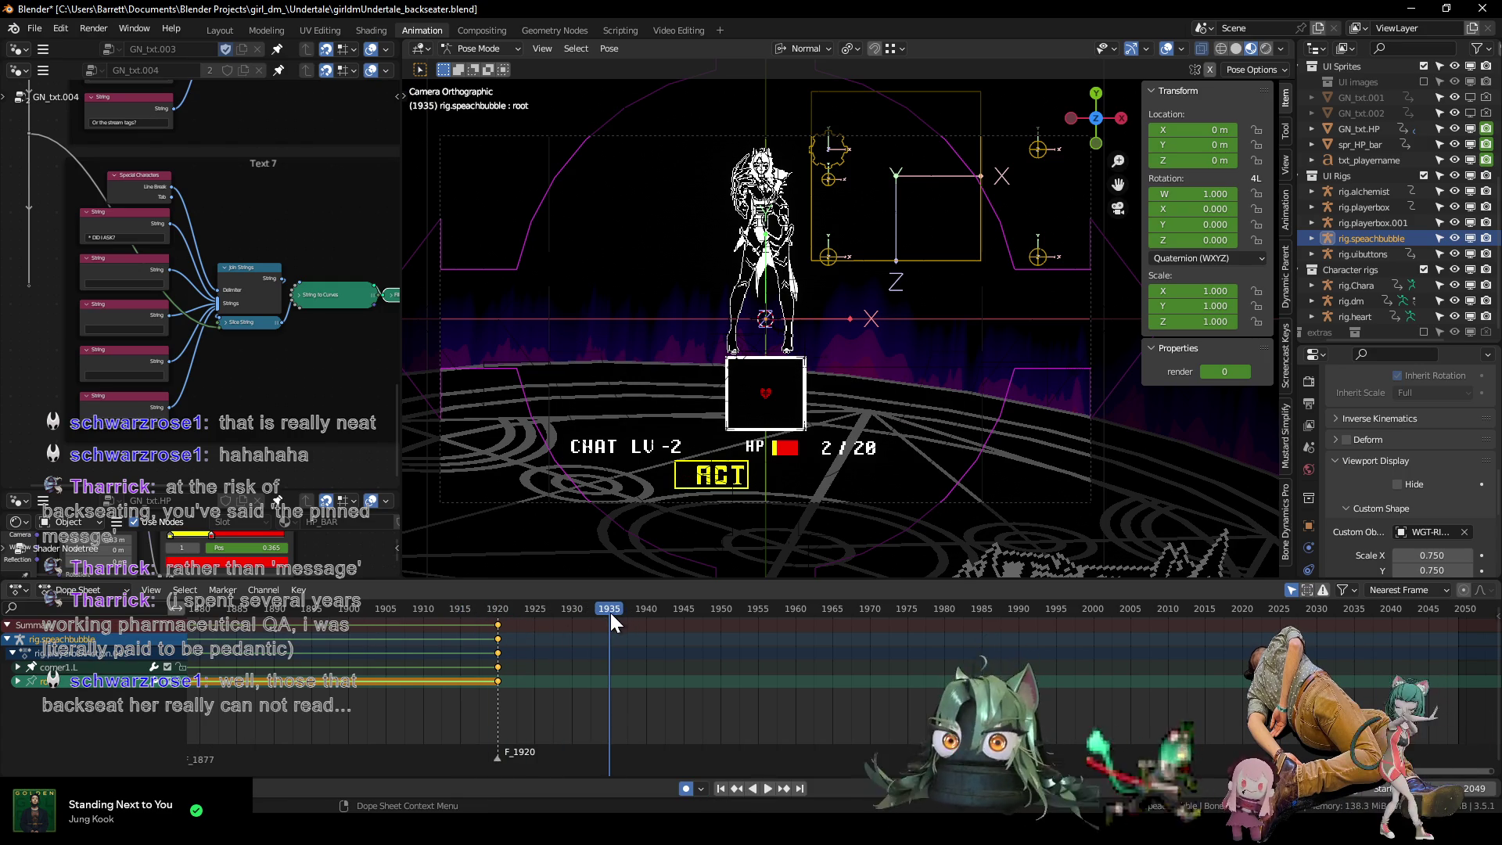
key(m)
middle_drag(638, 688, 546, 708)
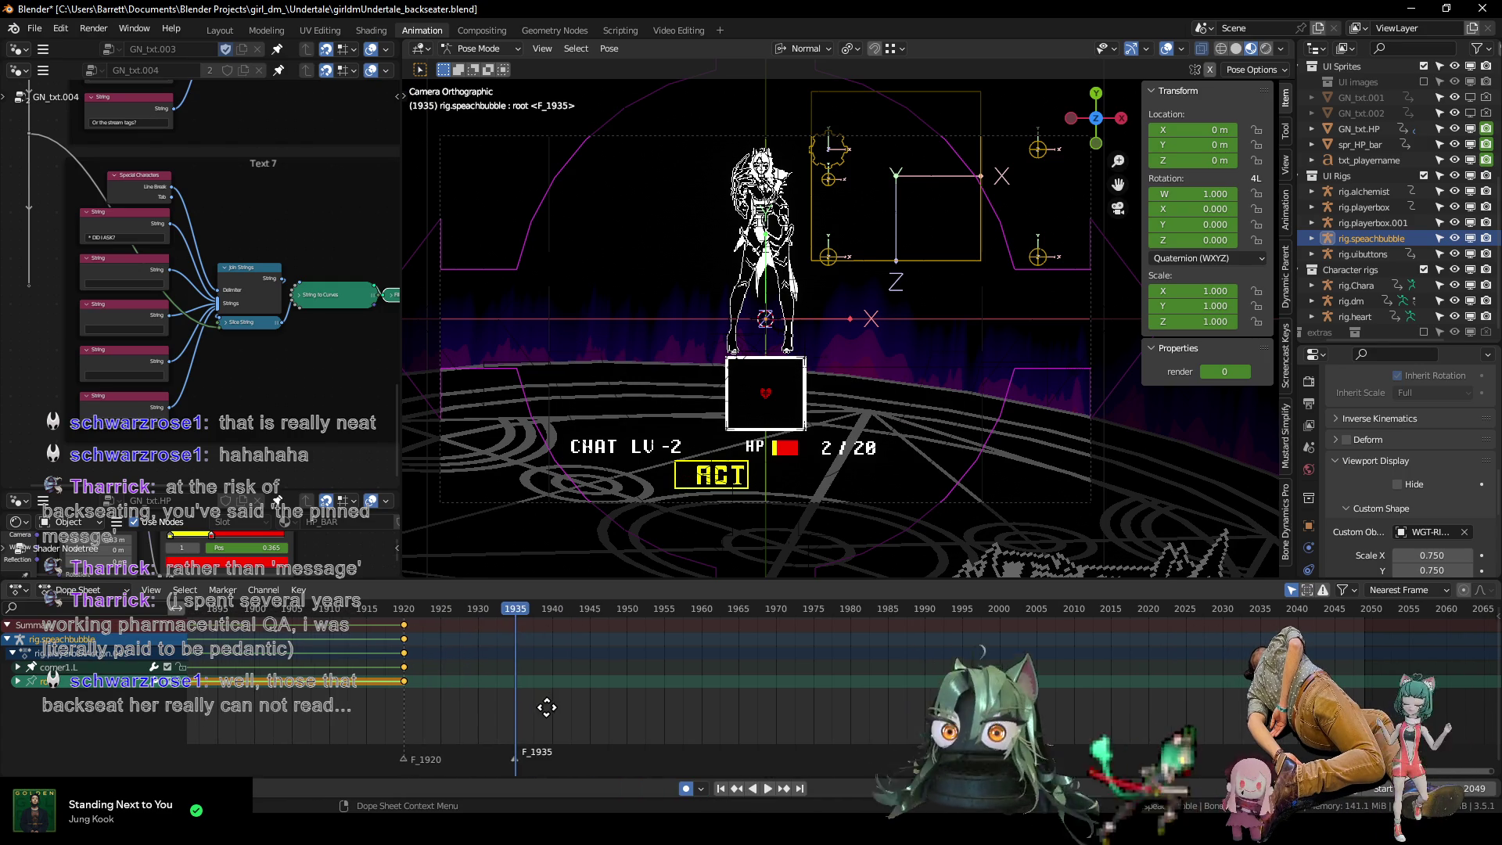
key(i)
click(865, 396)
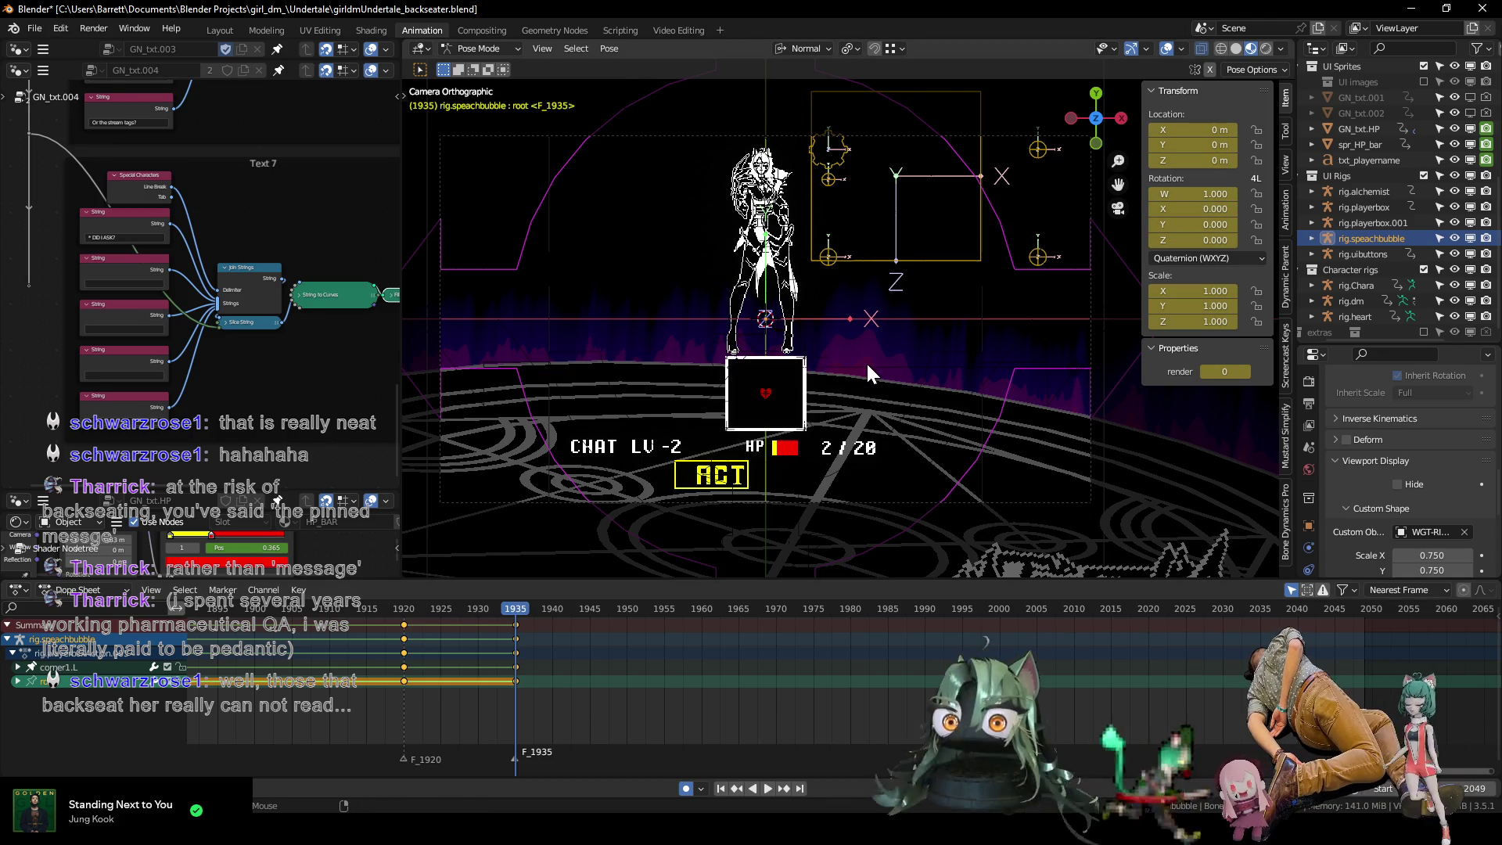
click(1204, 372)
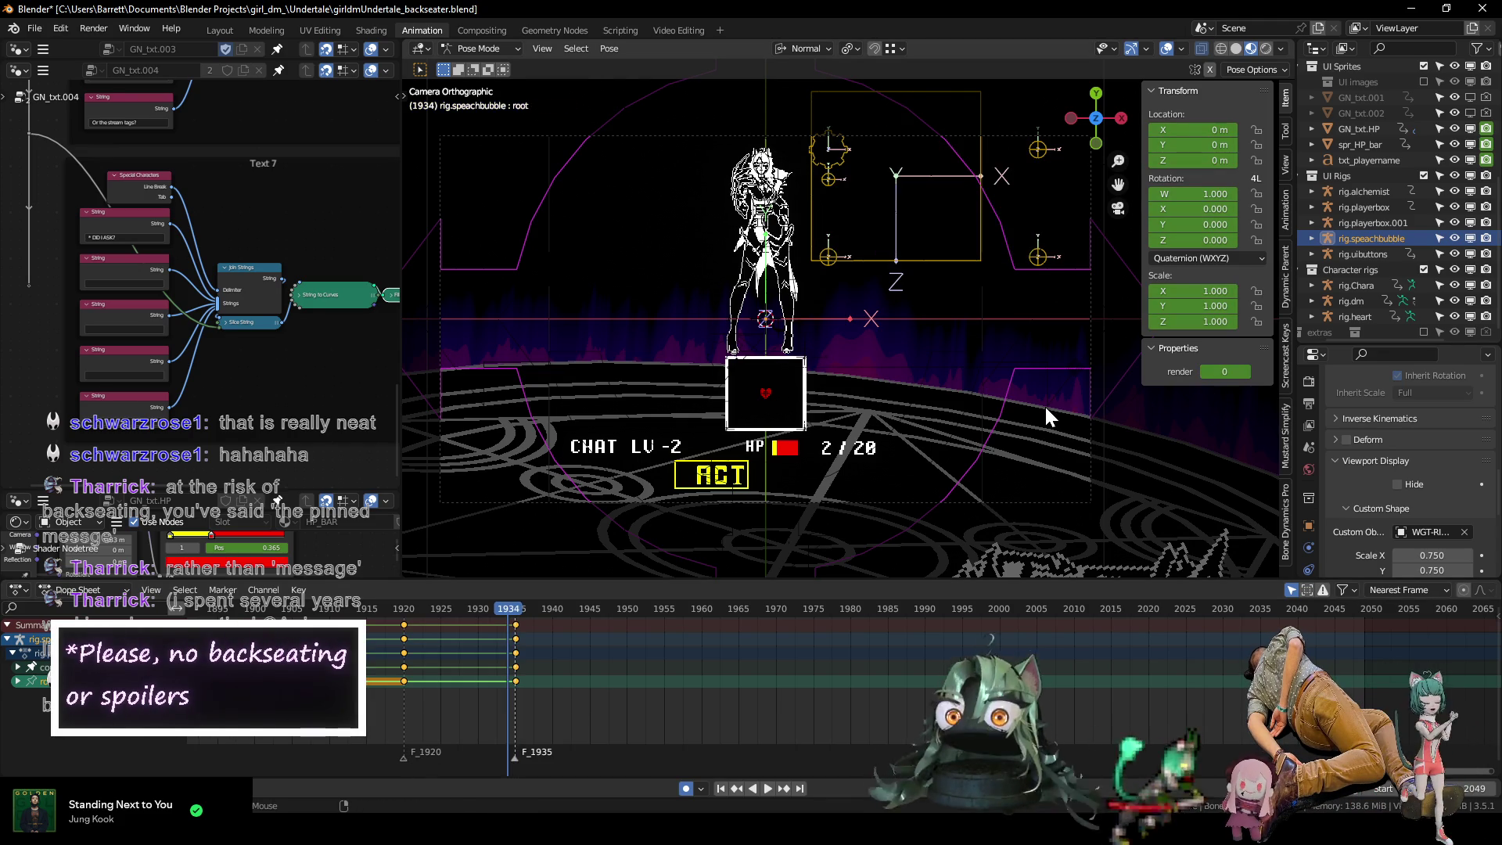
click(821, 153)
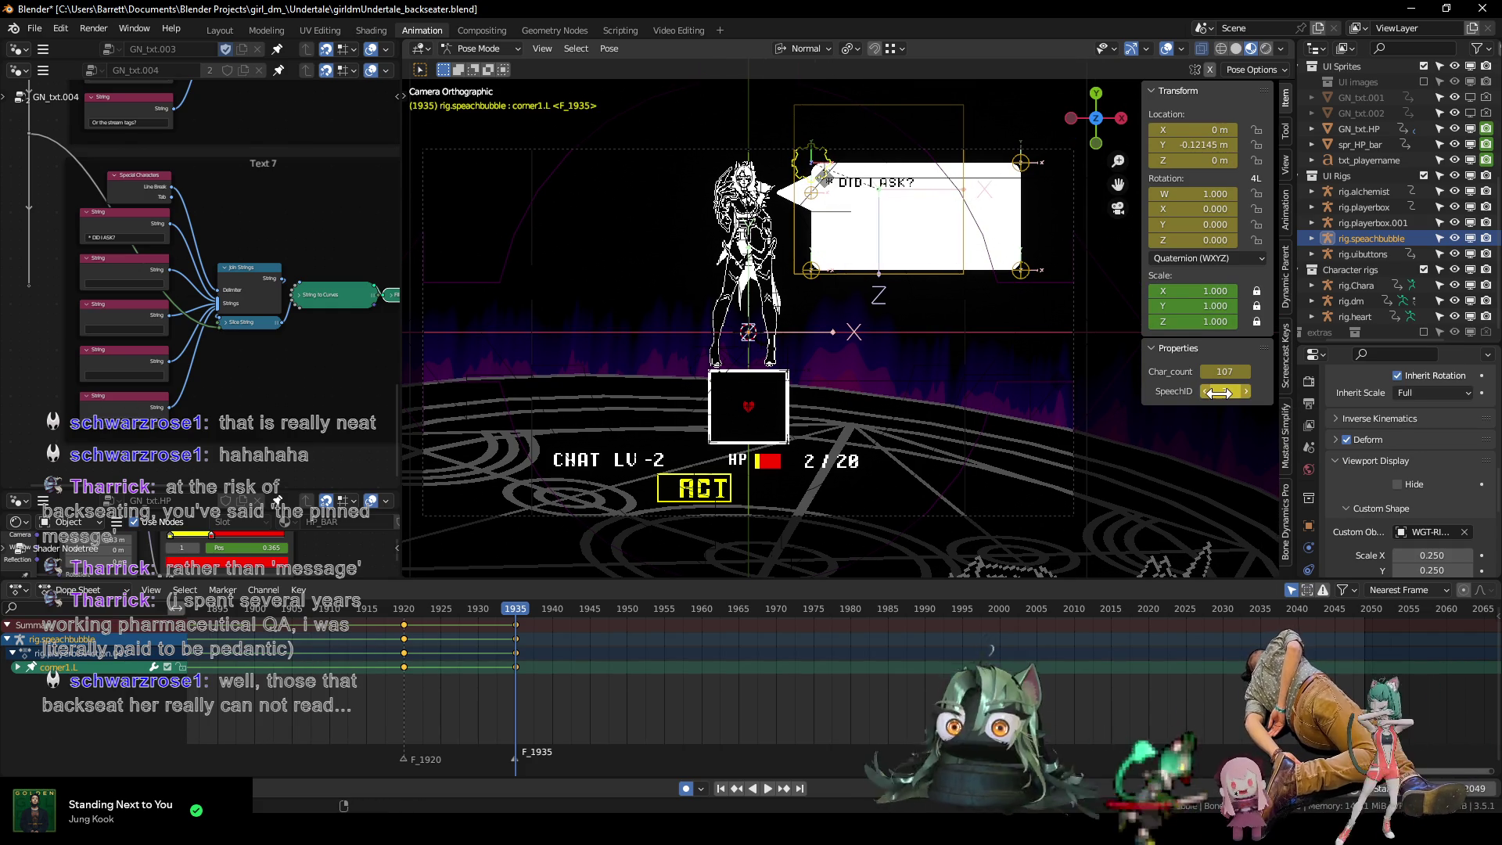
Bring the speech bubble's String to Curves node and String nodes into view.
shift+middle_drag(942, 358, 876, 399)
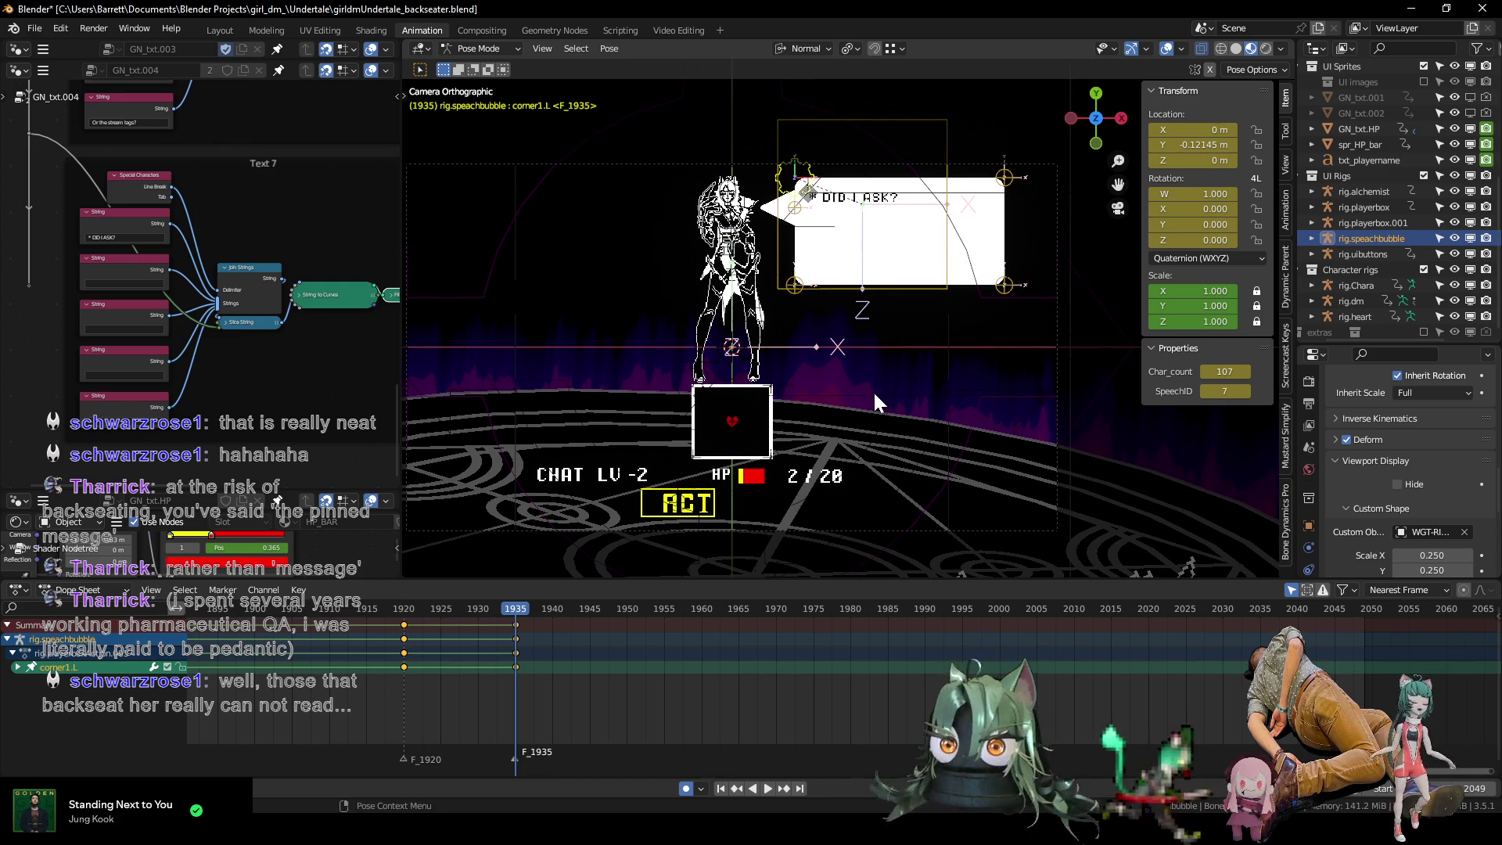
mouse_move(172, 404)
middle_down()
mouse_move(308, 377)
mouse_move(155, 385)
middle_up()
scroll(308, 377, up, 1)
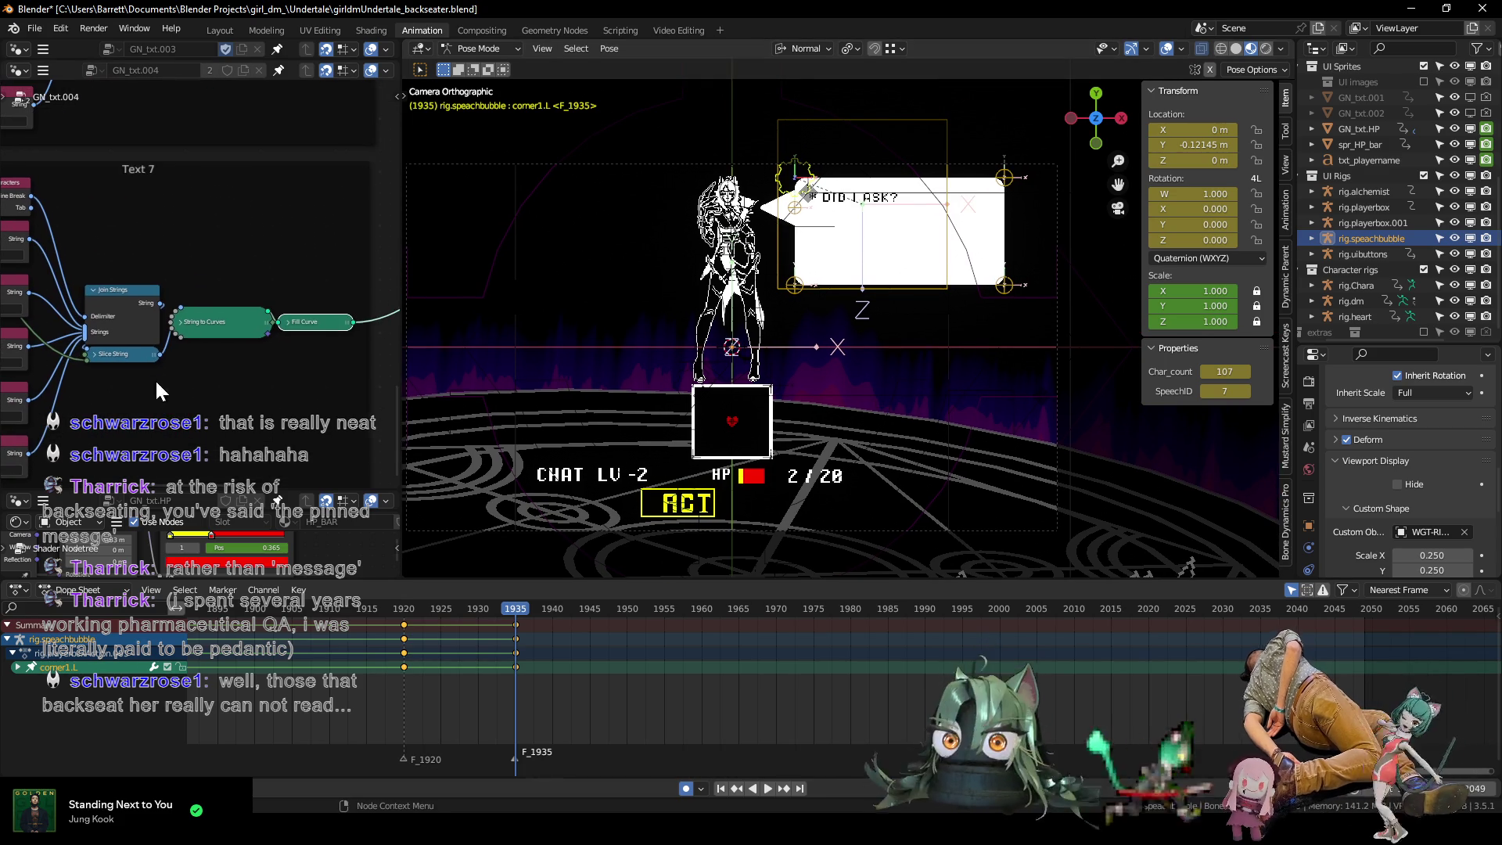
click(182, 322)
middle_drag(219, 344, 231, 271)
drag(232, 271, 237, 180)
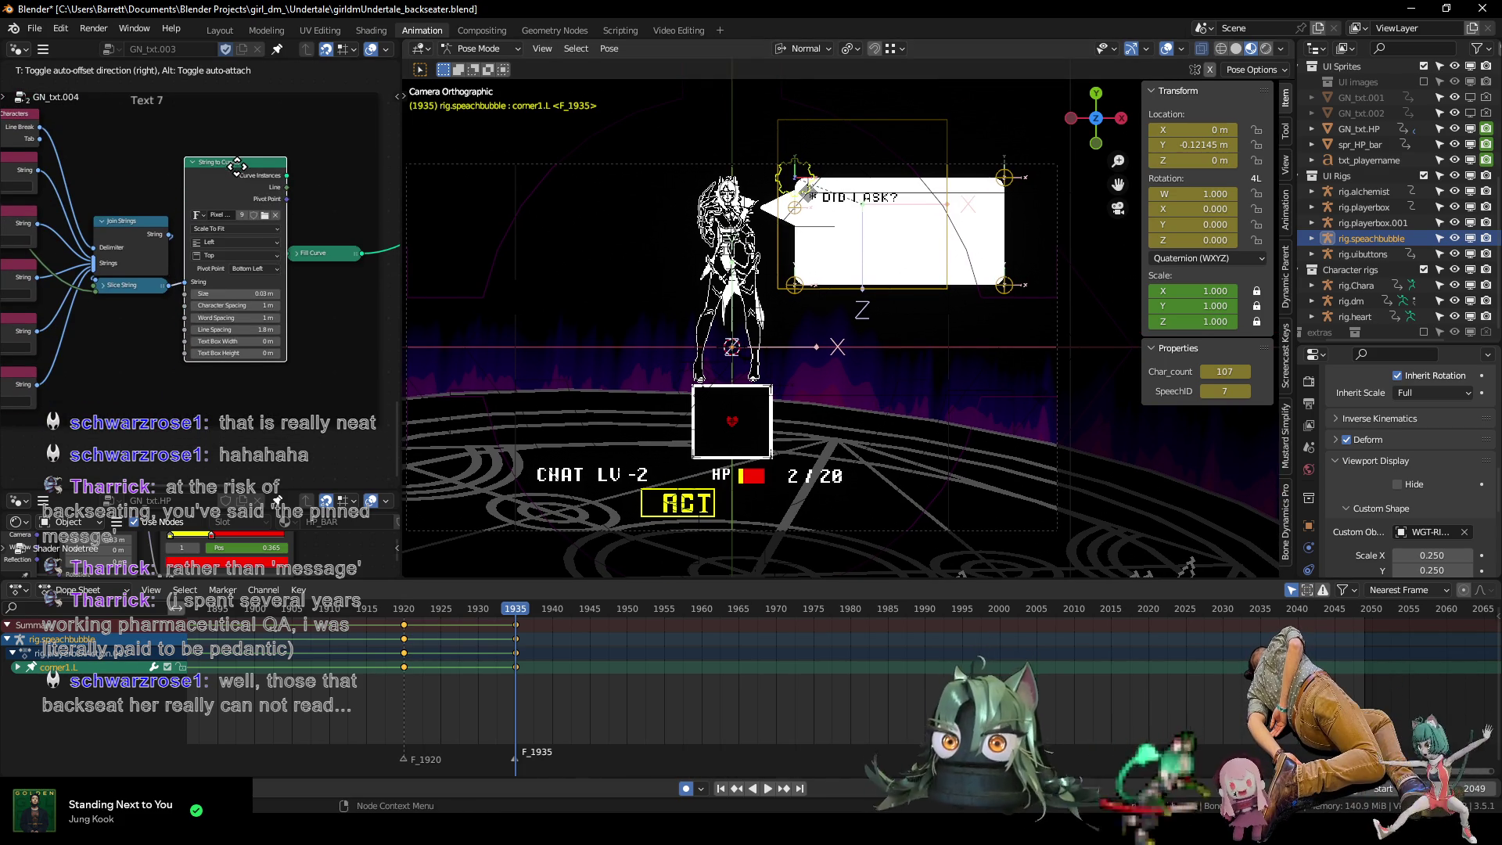
mouse_move(158, 186)
middle_down()
mouse_move(146, 212)
mouse_move(220, 150)
middle_up()
drag(205, 190, 205, 204)
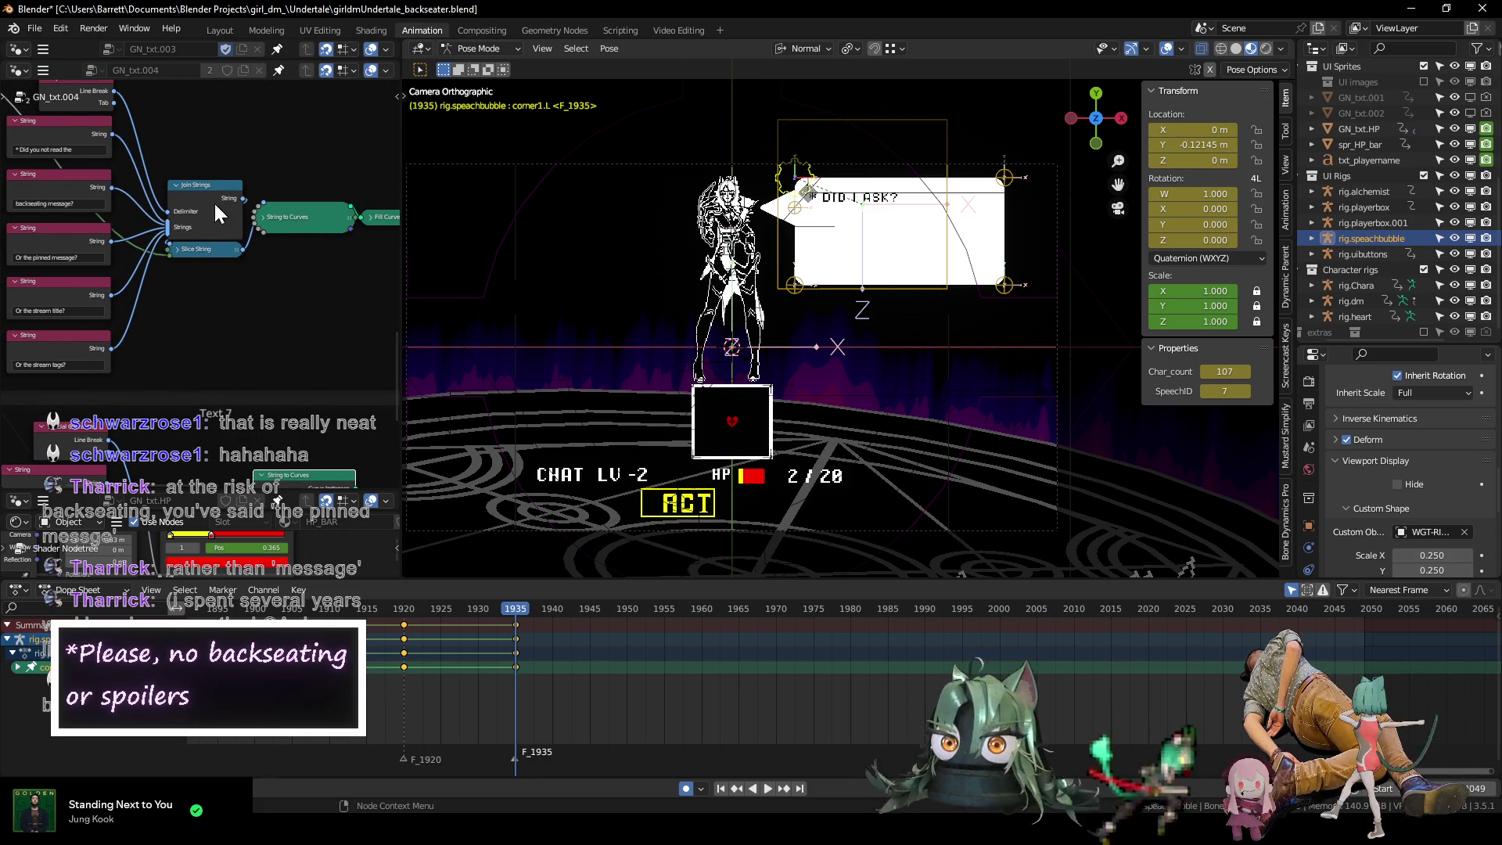
Expand the String to Curves node to reveal its font, 0.03 m size and spacing.
click(265, 215)
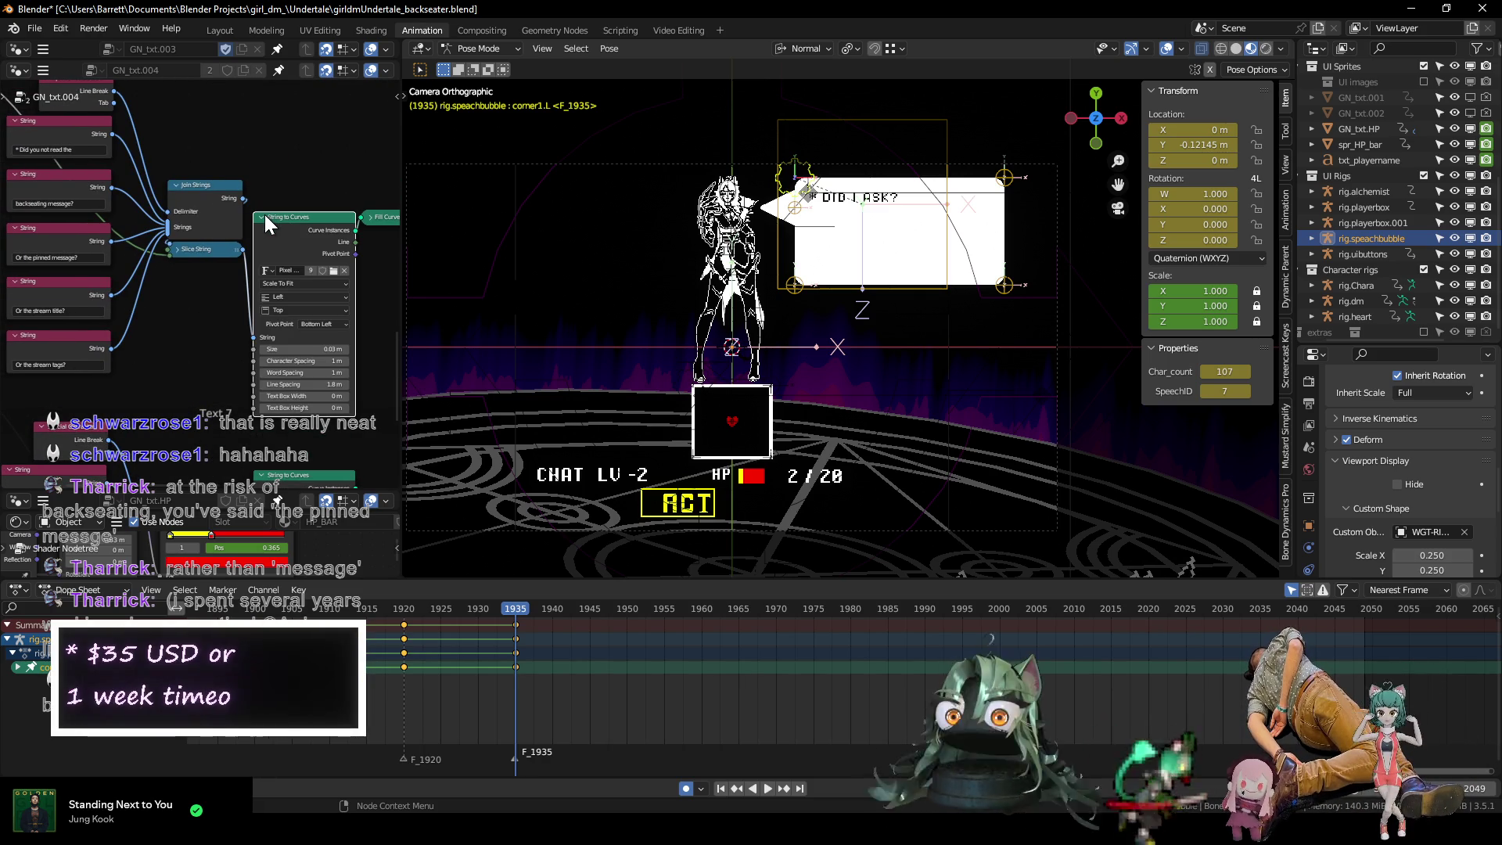
key(h)
scroll(266, 225, up, 3)
middle_drag(326, 410, 136, 380)
click(171, 180)
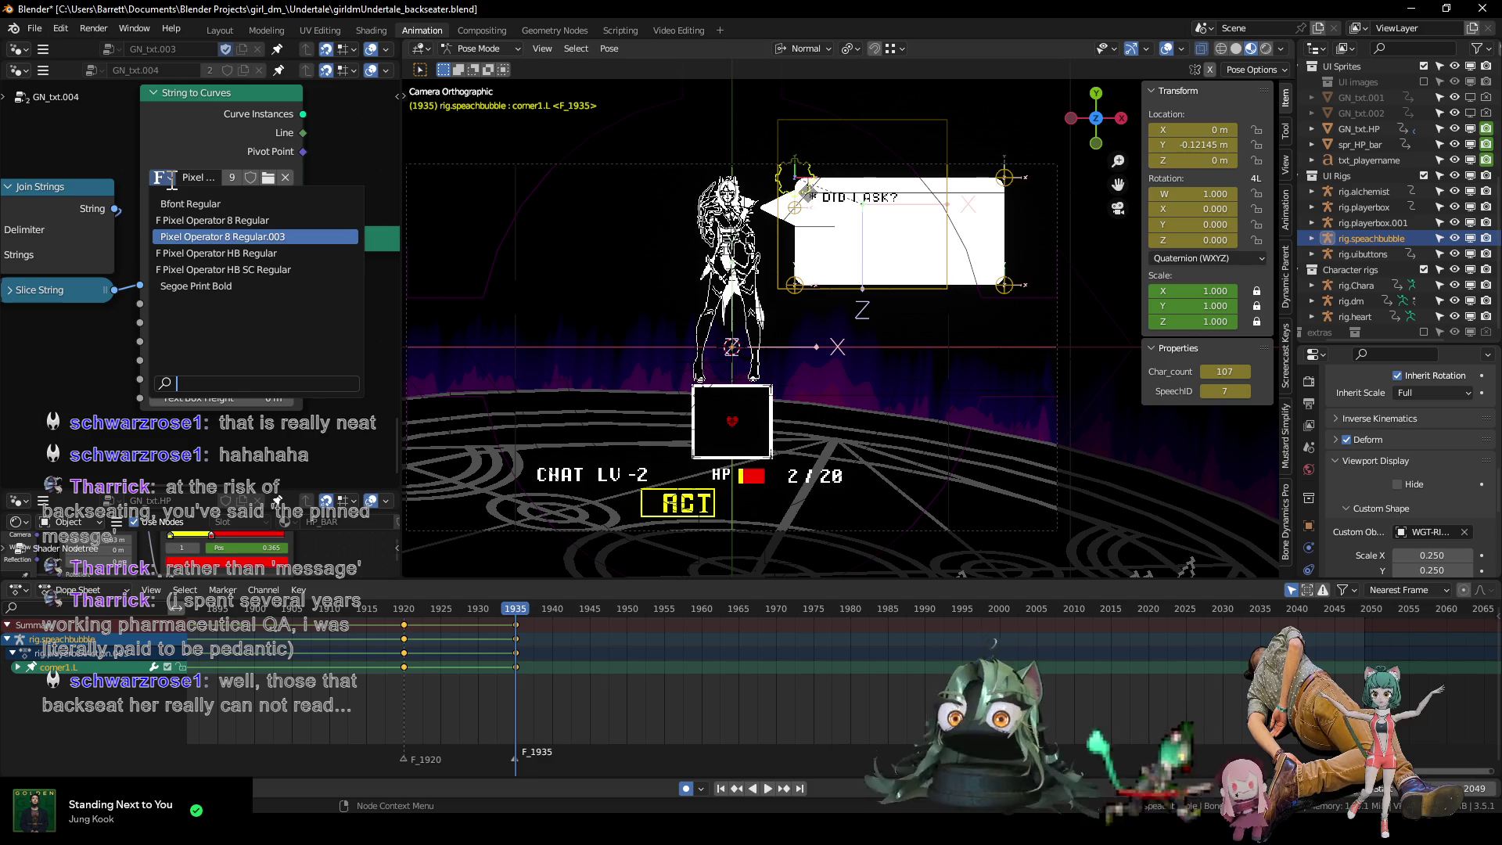
Try Pixel Operator HB SC Regular and browse other Pixel Operator font files without loading one.
click(286, 268)
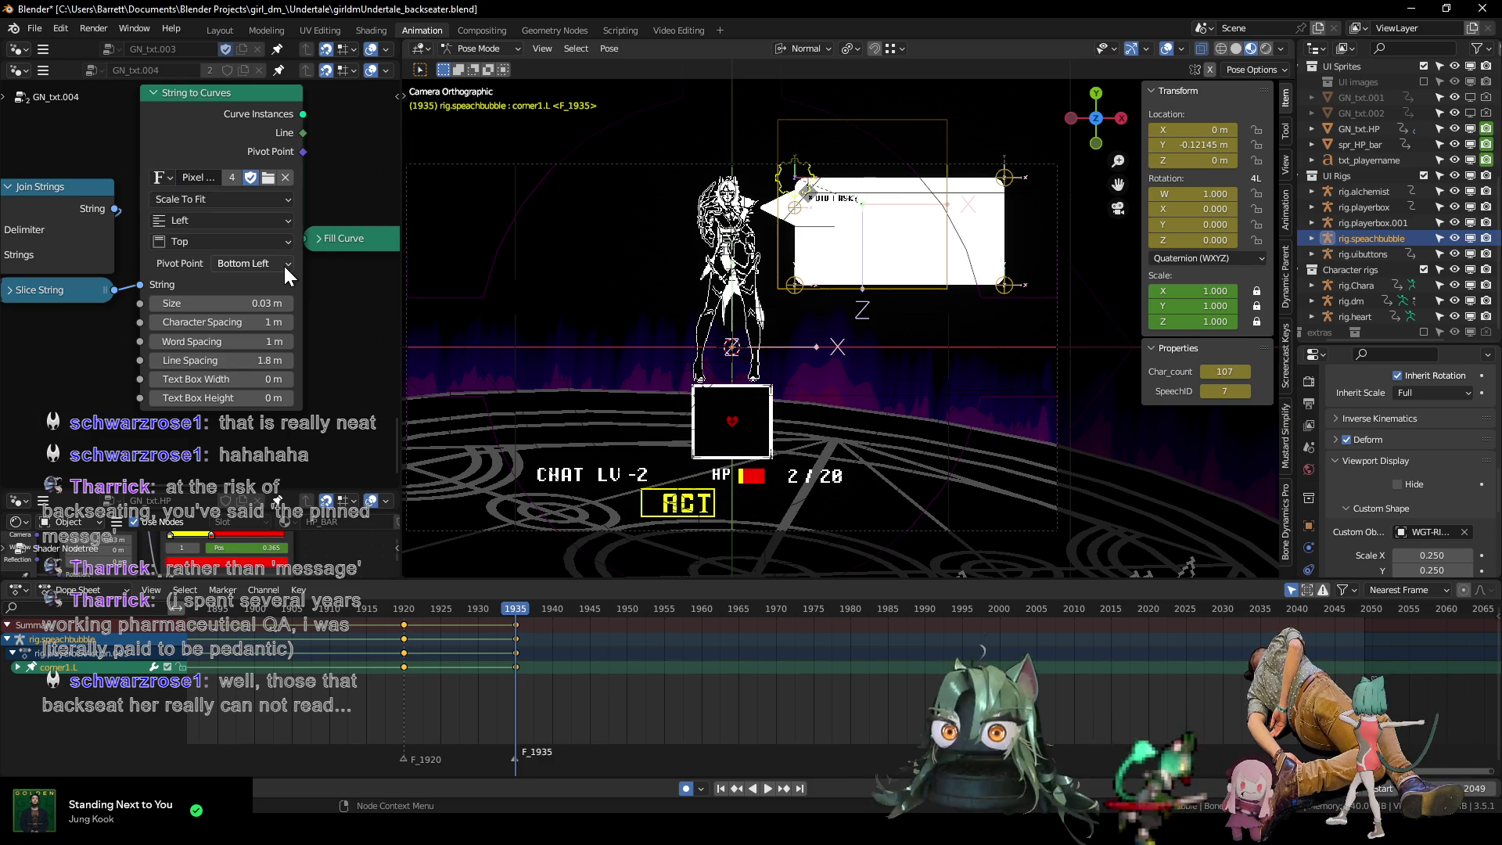
click(170, 177)
click(171, 177)
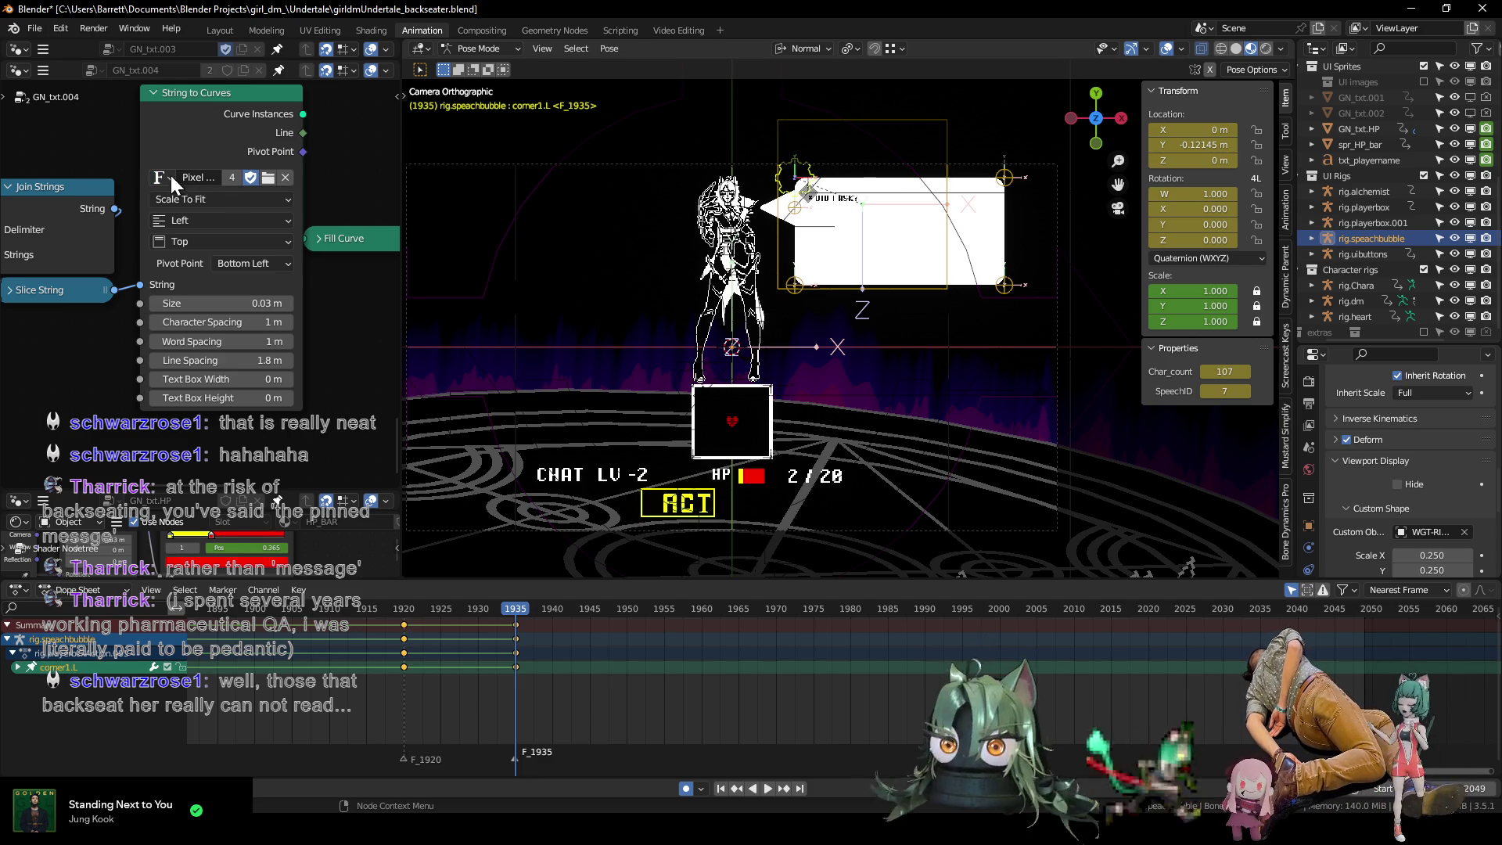
click(270, 181)
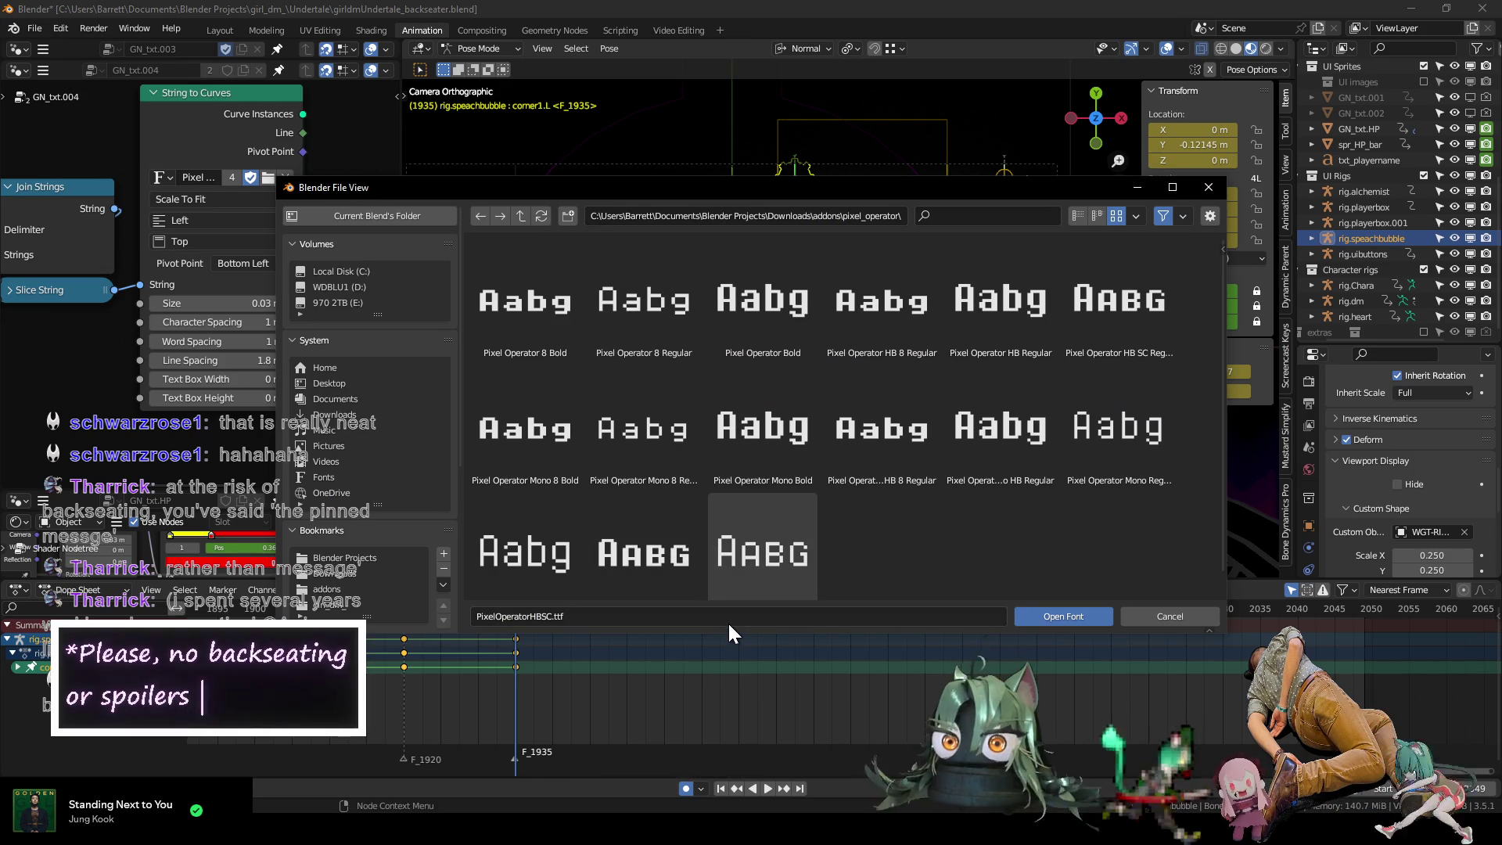
drag(726, 631, 730, 682)
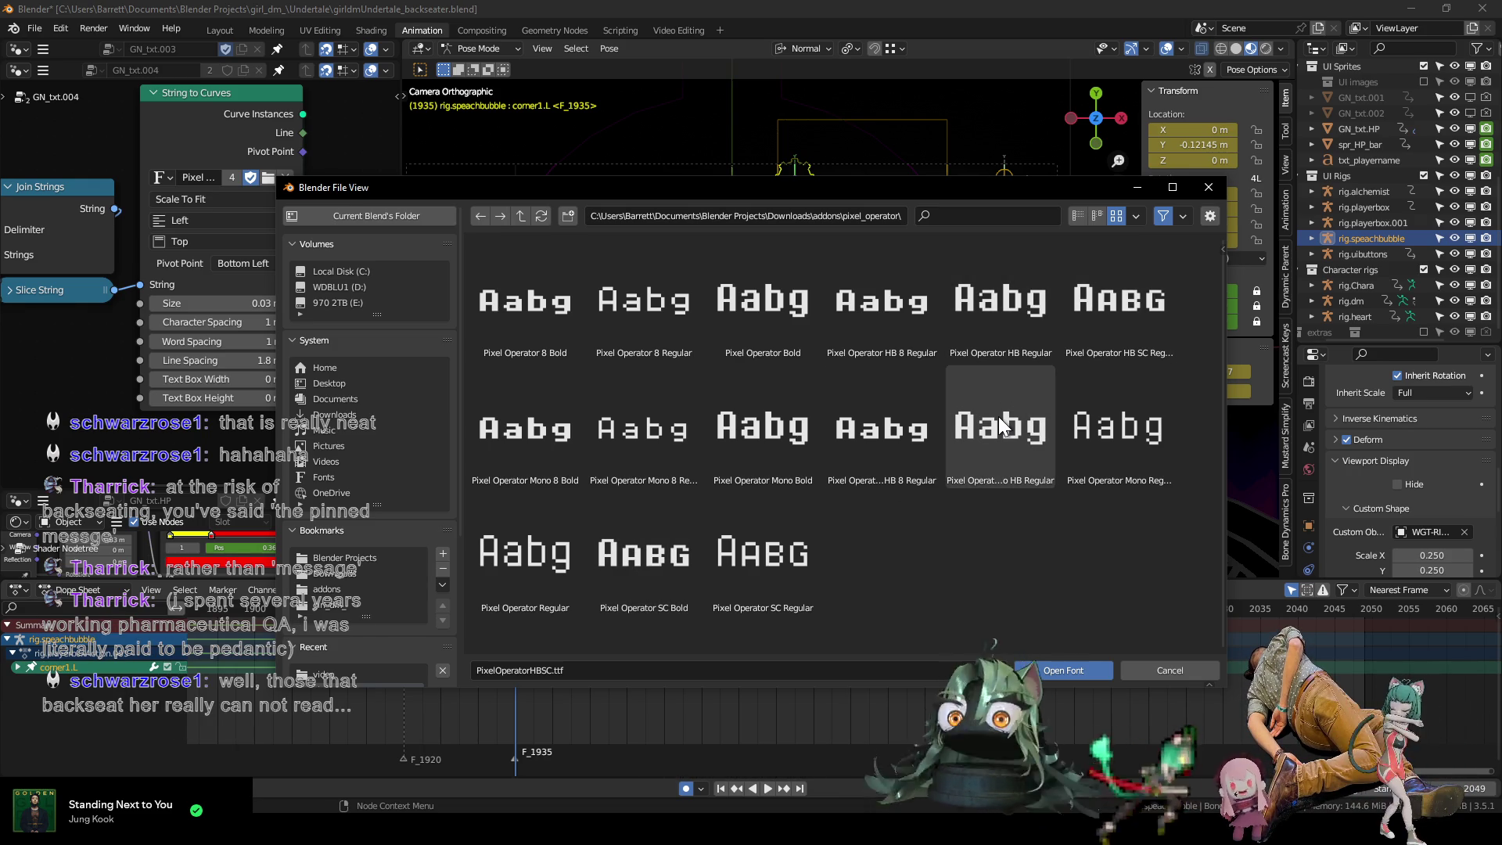
click(997, 438)
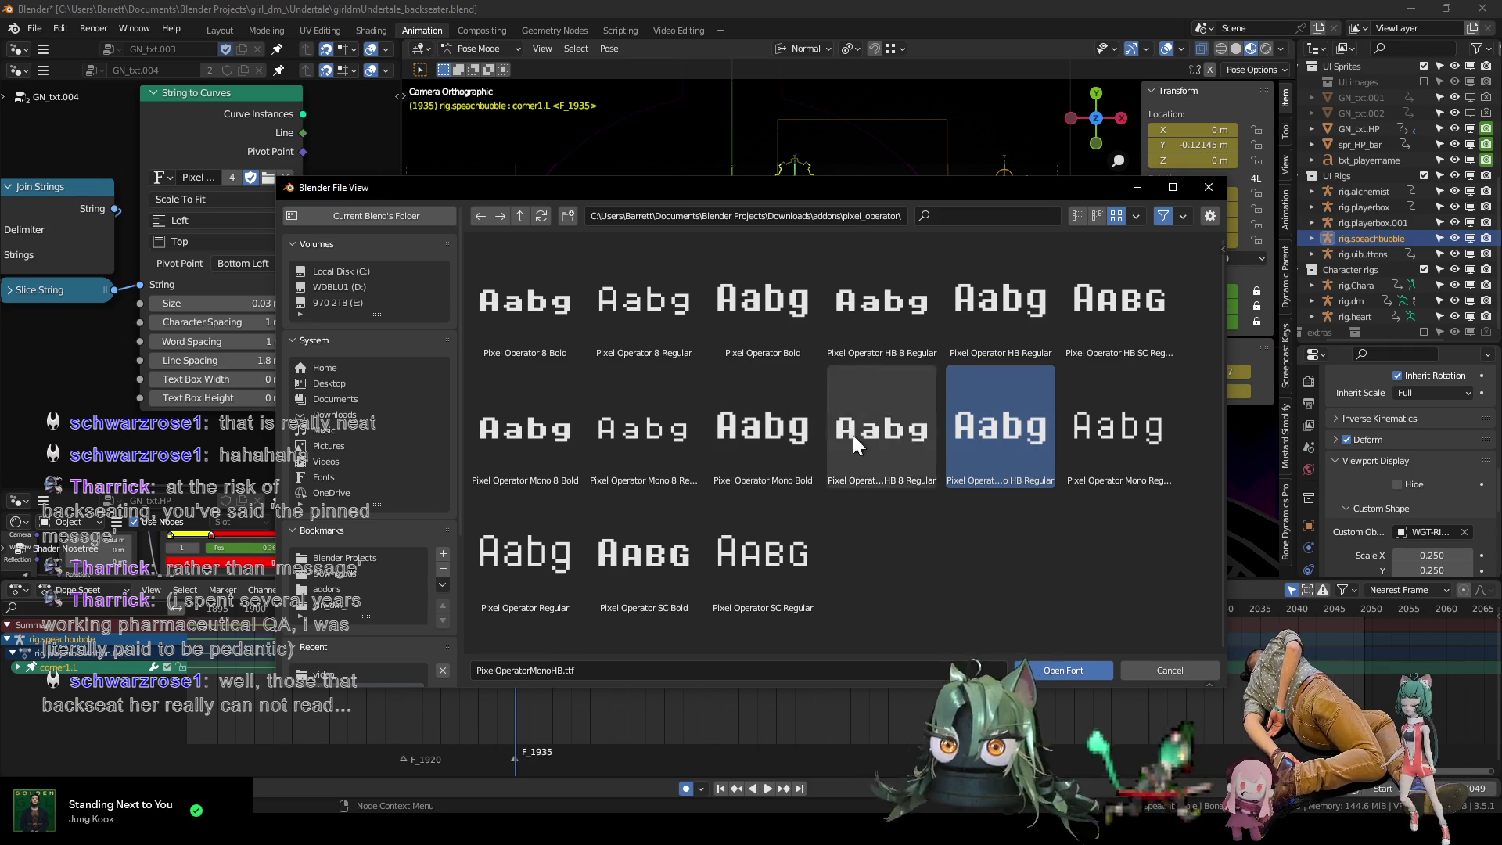
click(1016, 298)
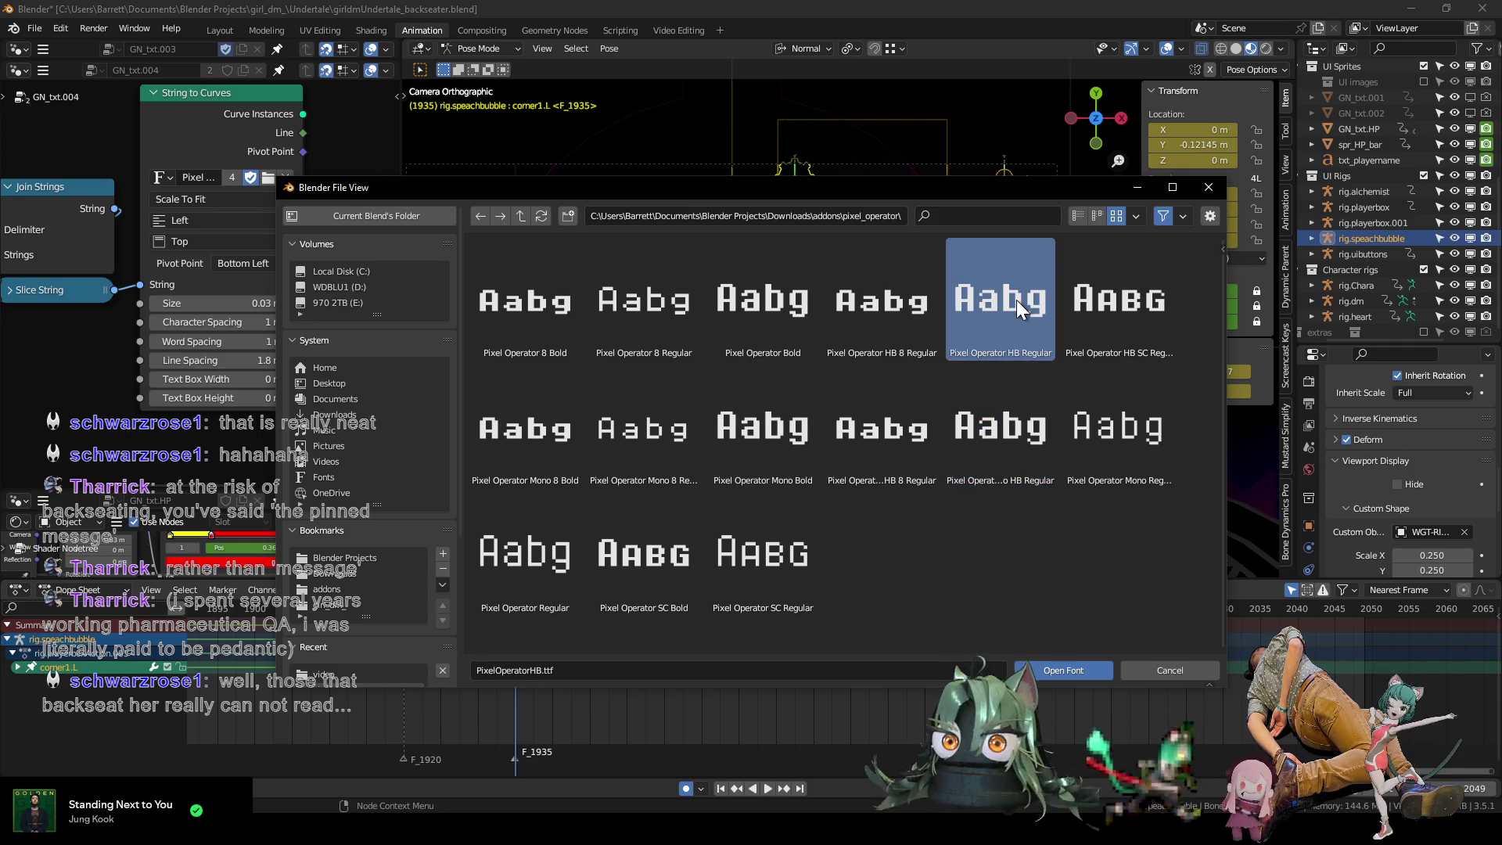
click(1139, 670)
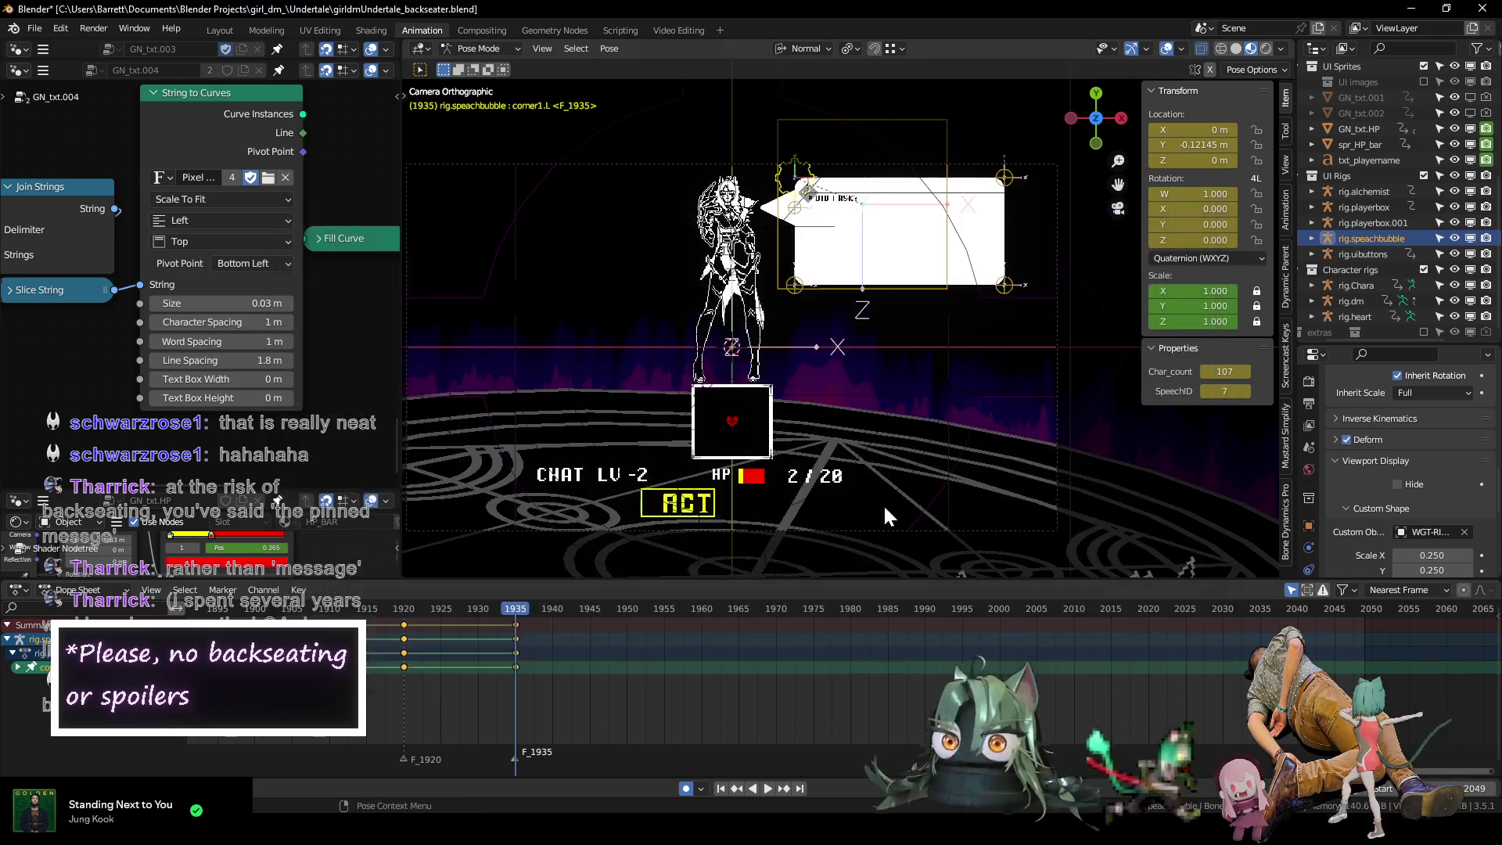
Assign Pixel Operator HB Regular, then load PixelOperatorMono-Bold.ttf as the bubble text font.
click(166, 180)
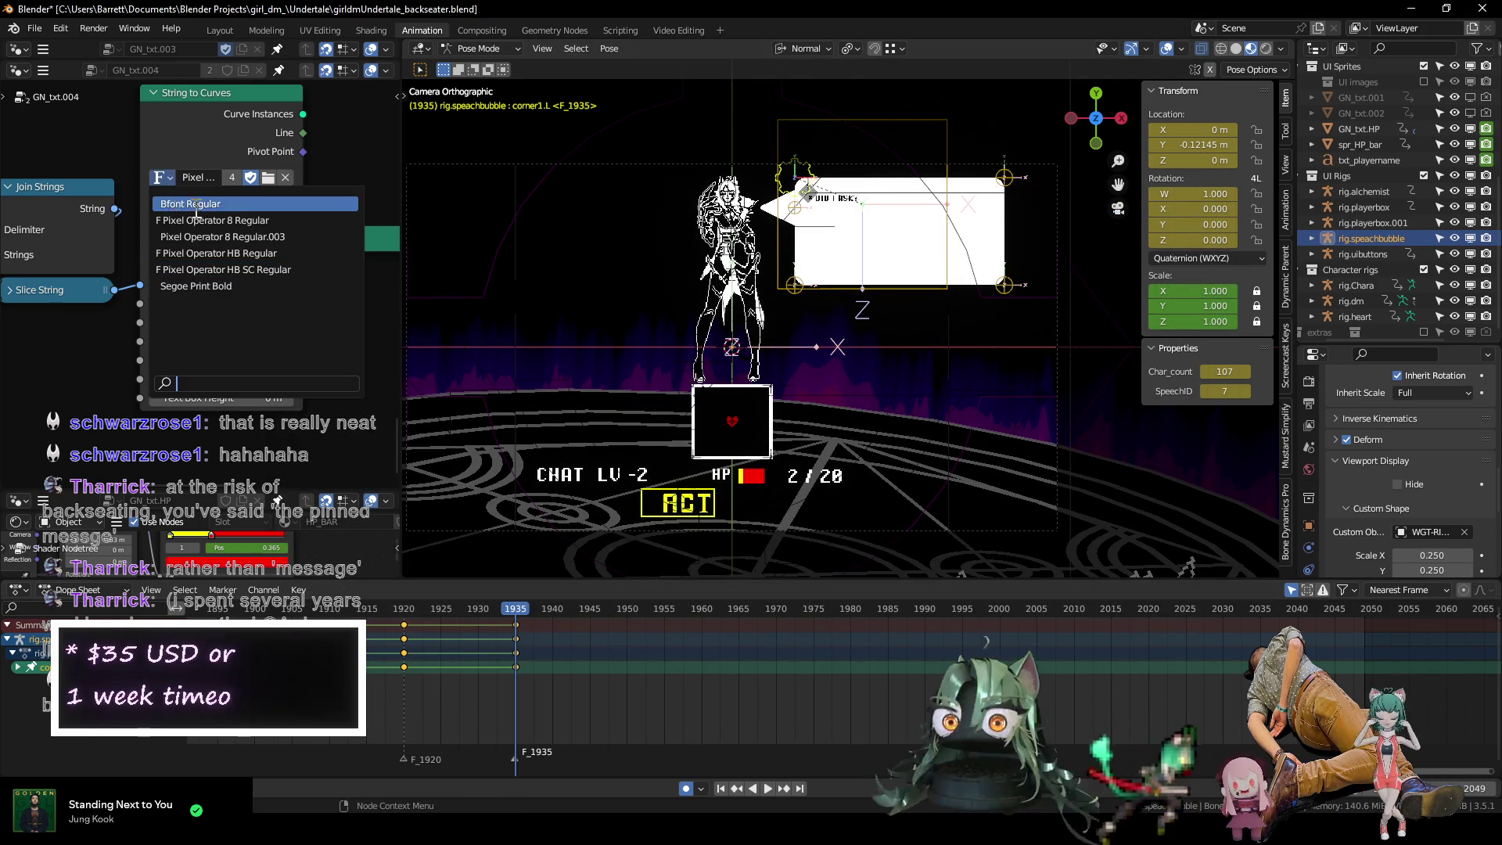
click(306, 253)
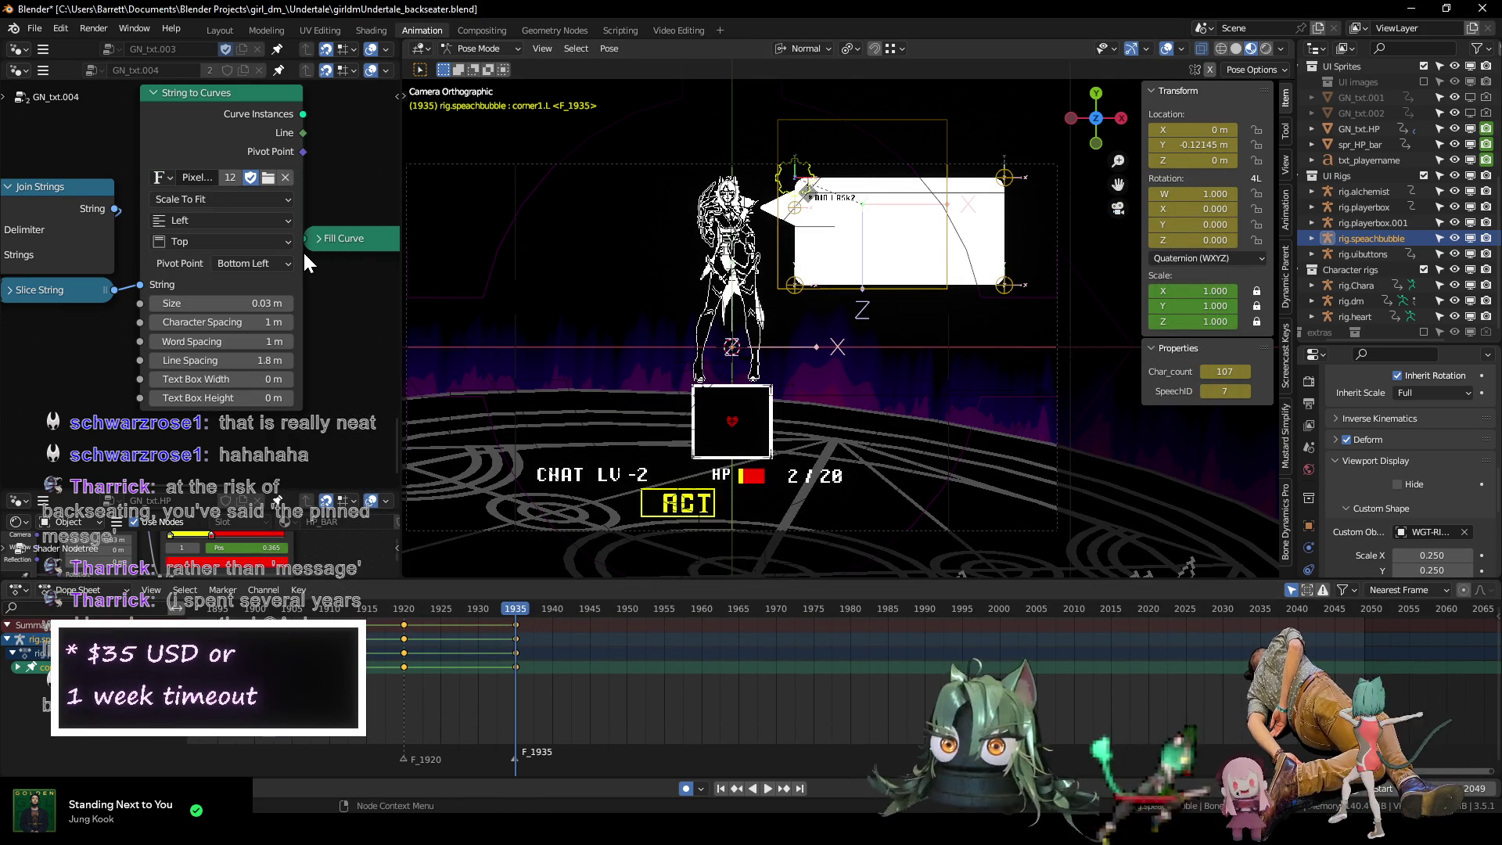
click(166, 178)
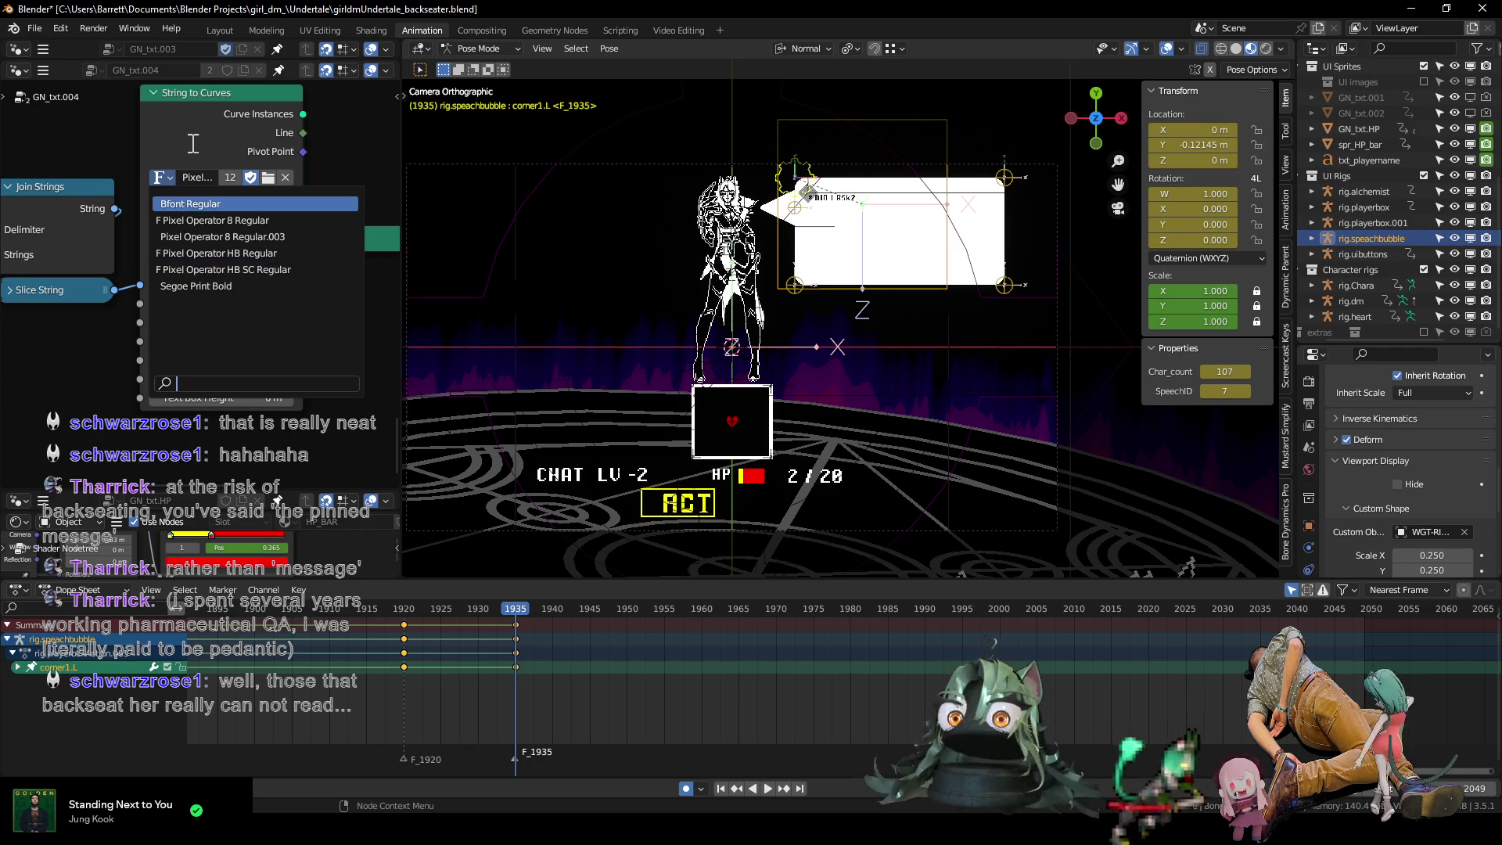
click(267, 178)
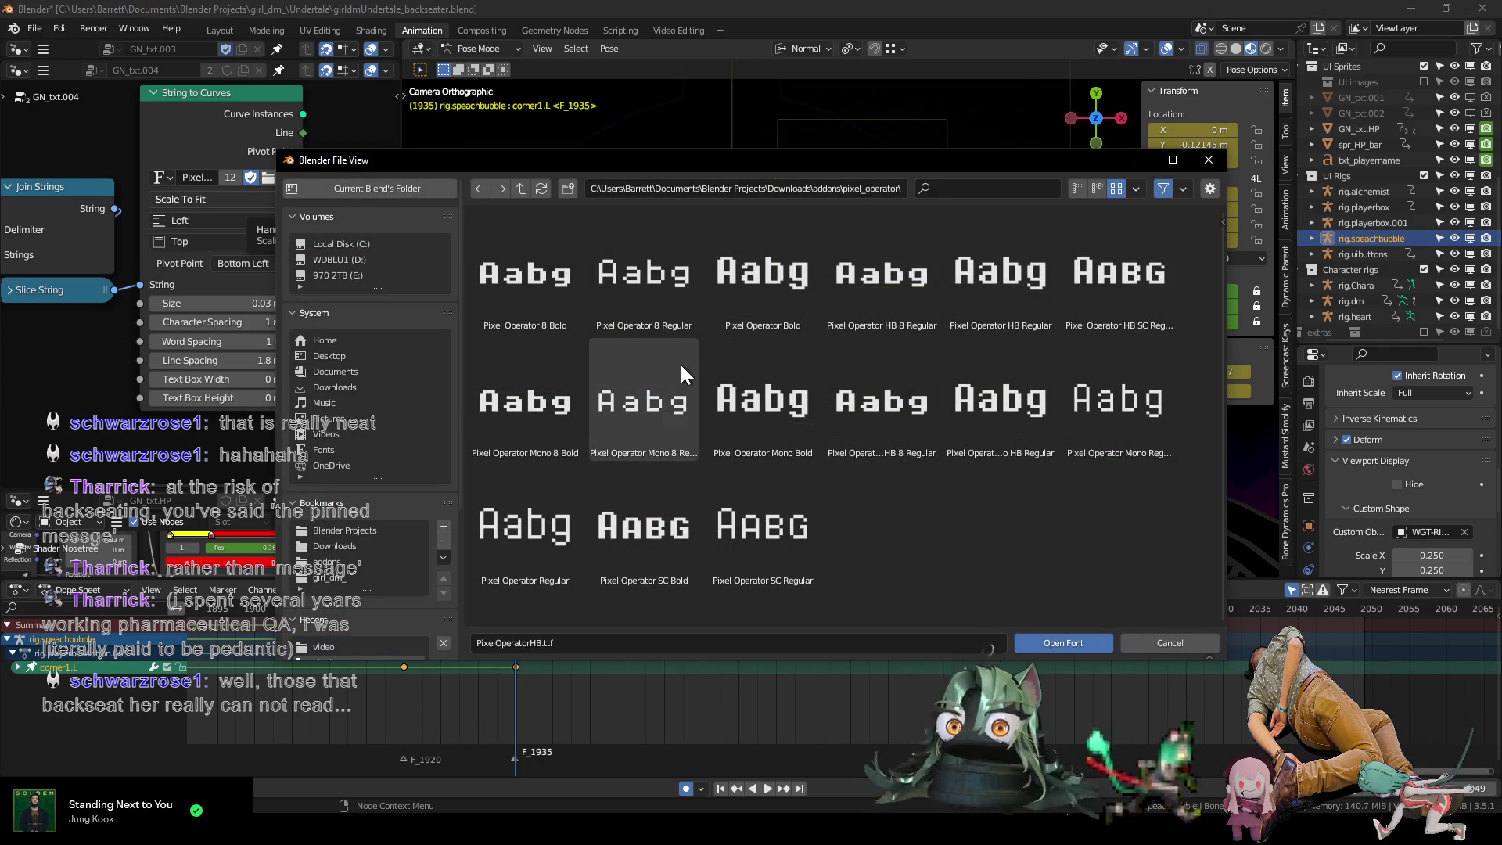
click(770, 397)
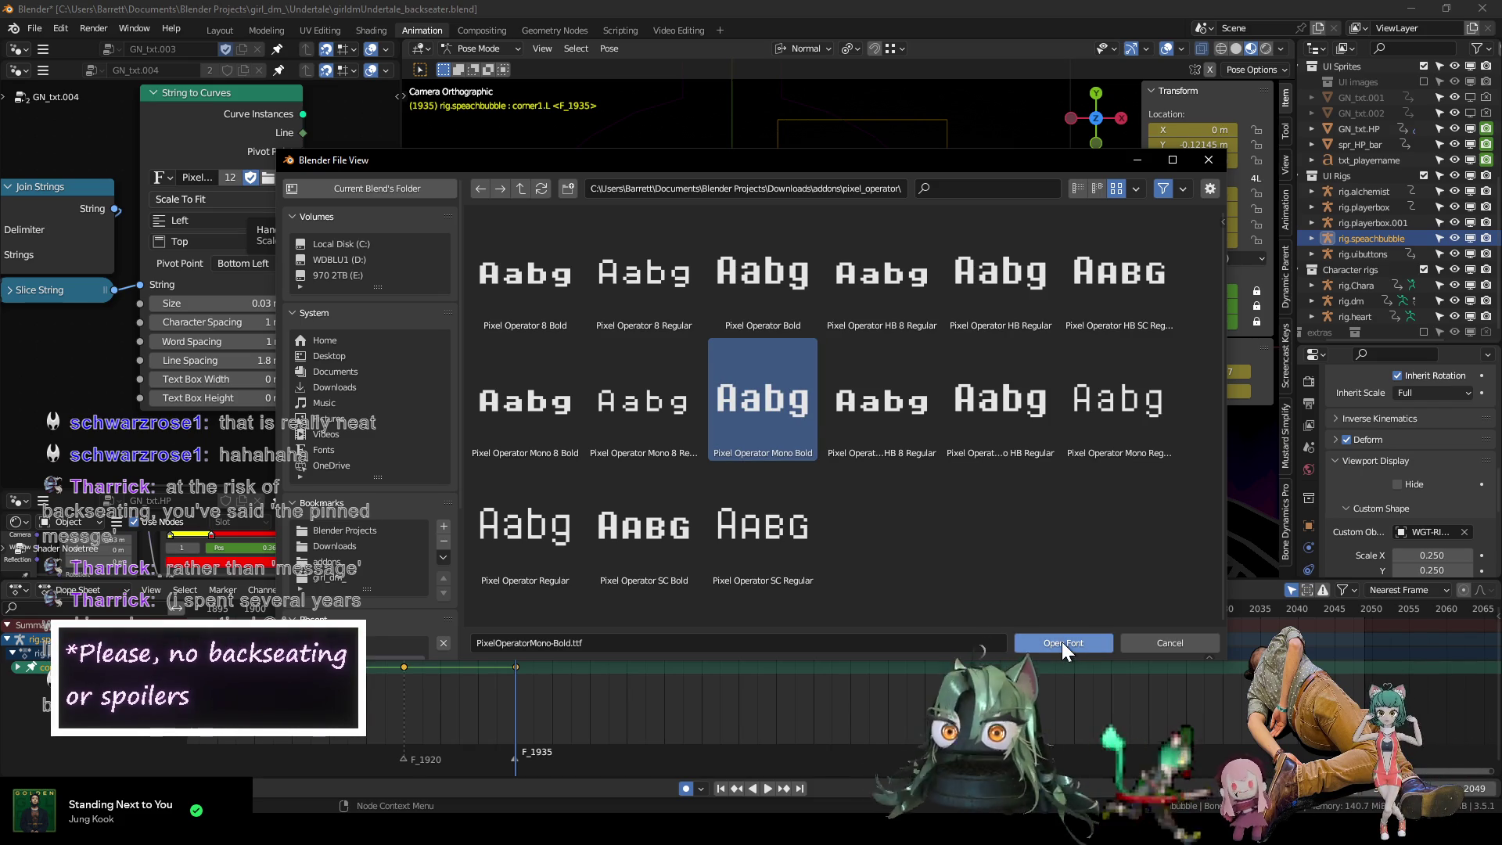
click(1063, 641)
scroll(830, 310, up, 8)
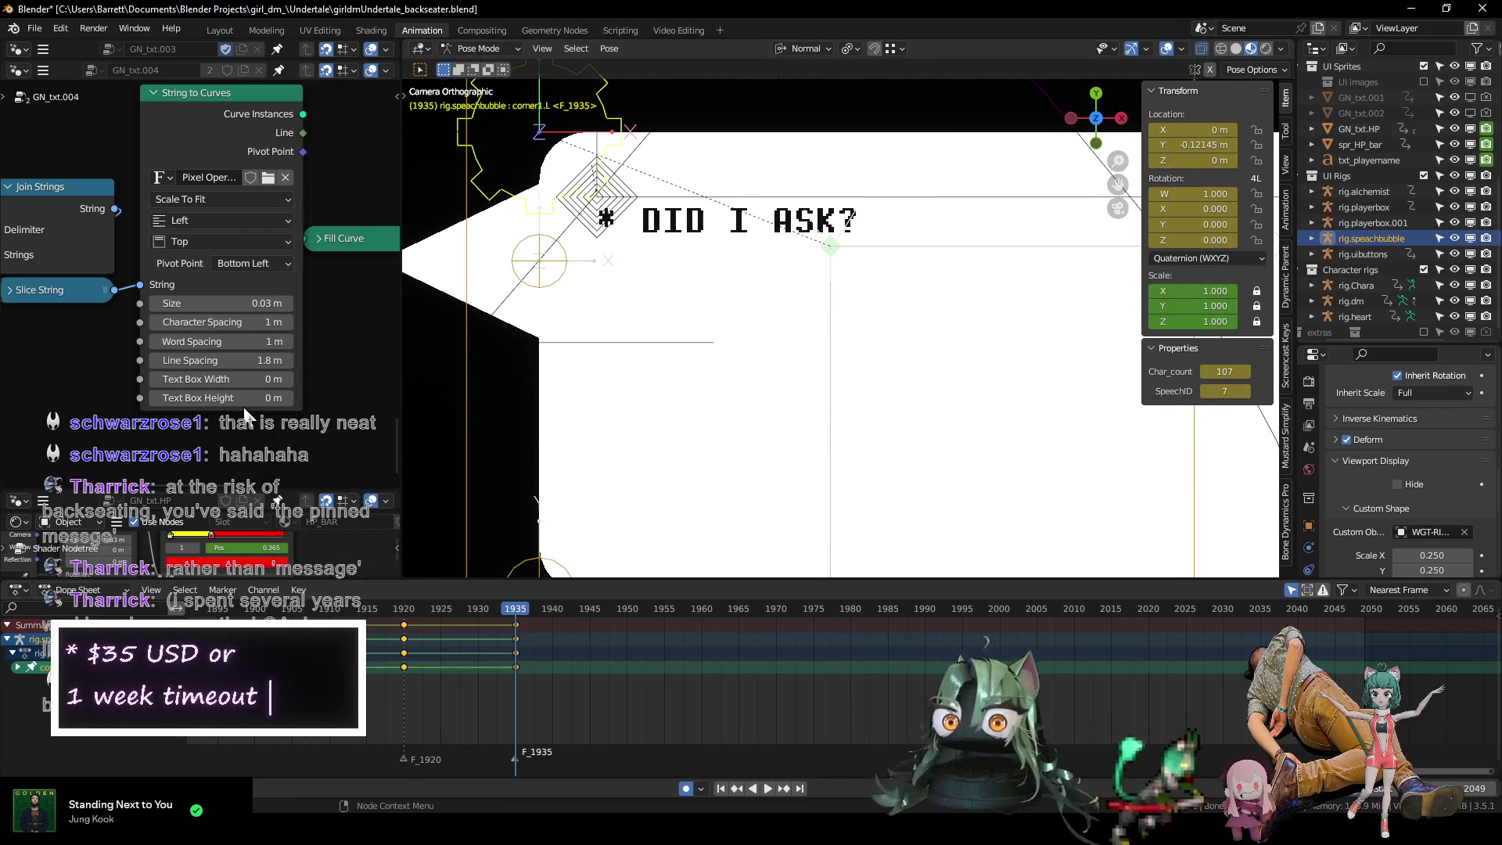
Try bubble text sizes around 0.1 m to fit the text inside the bubble.
drag(219, 303, 270, 303)
scroll(880, 391, down, 5)
scroll(965, 344, down, 1)
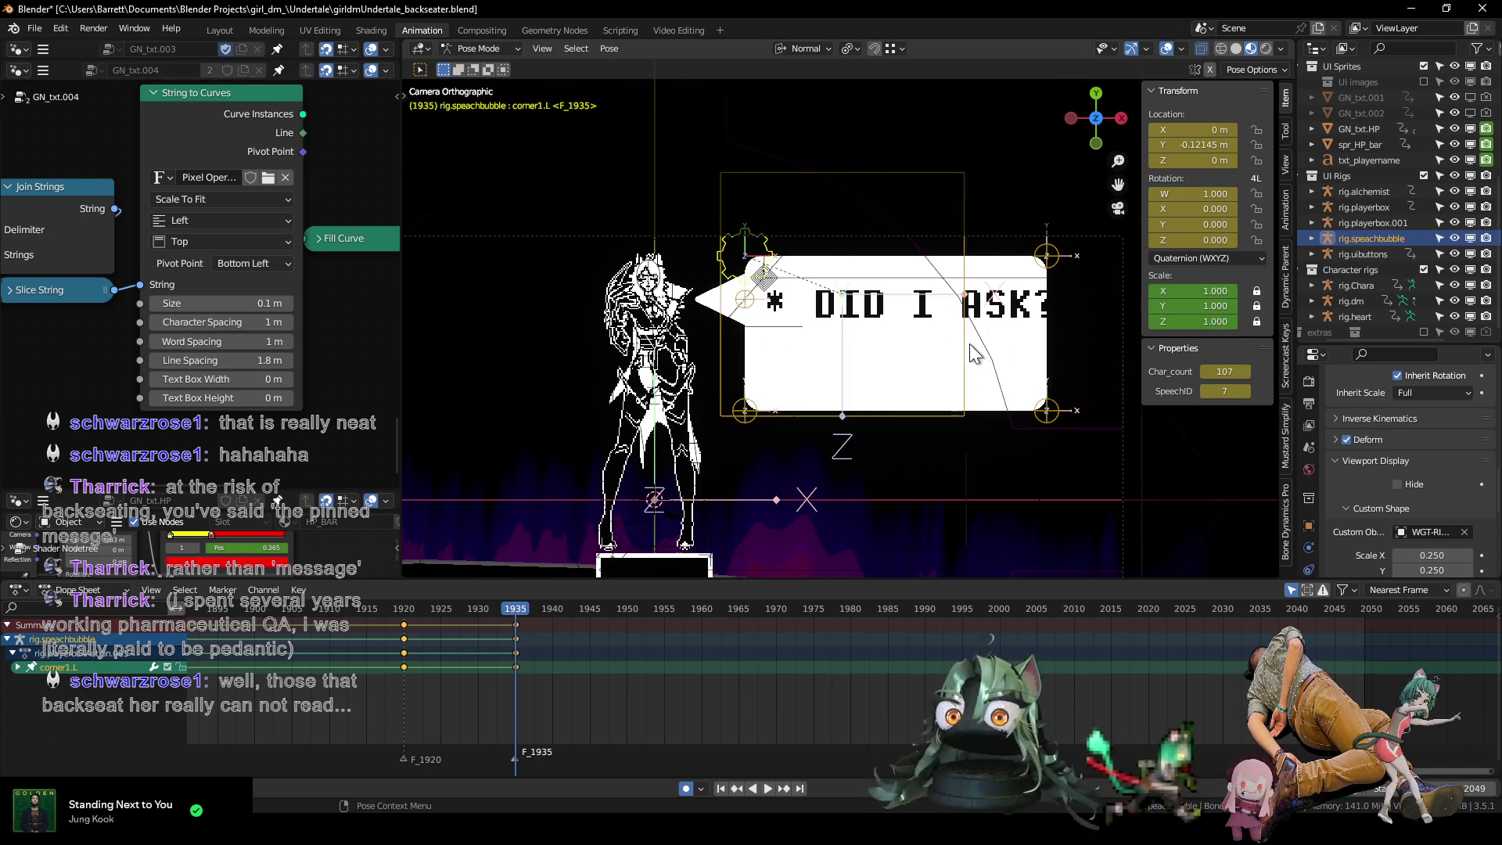
scroll(940, 339, up, 1)
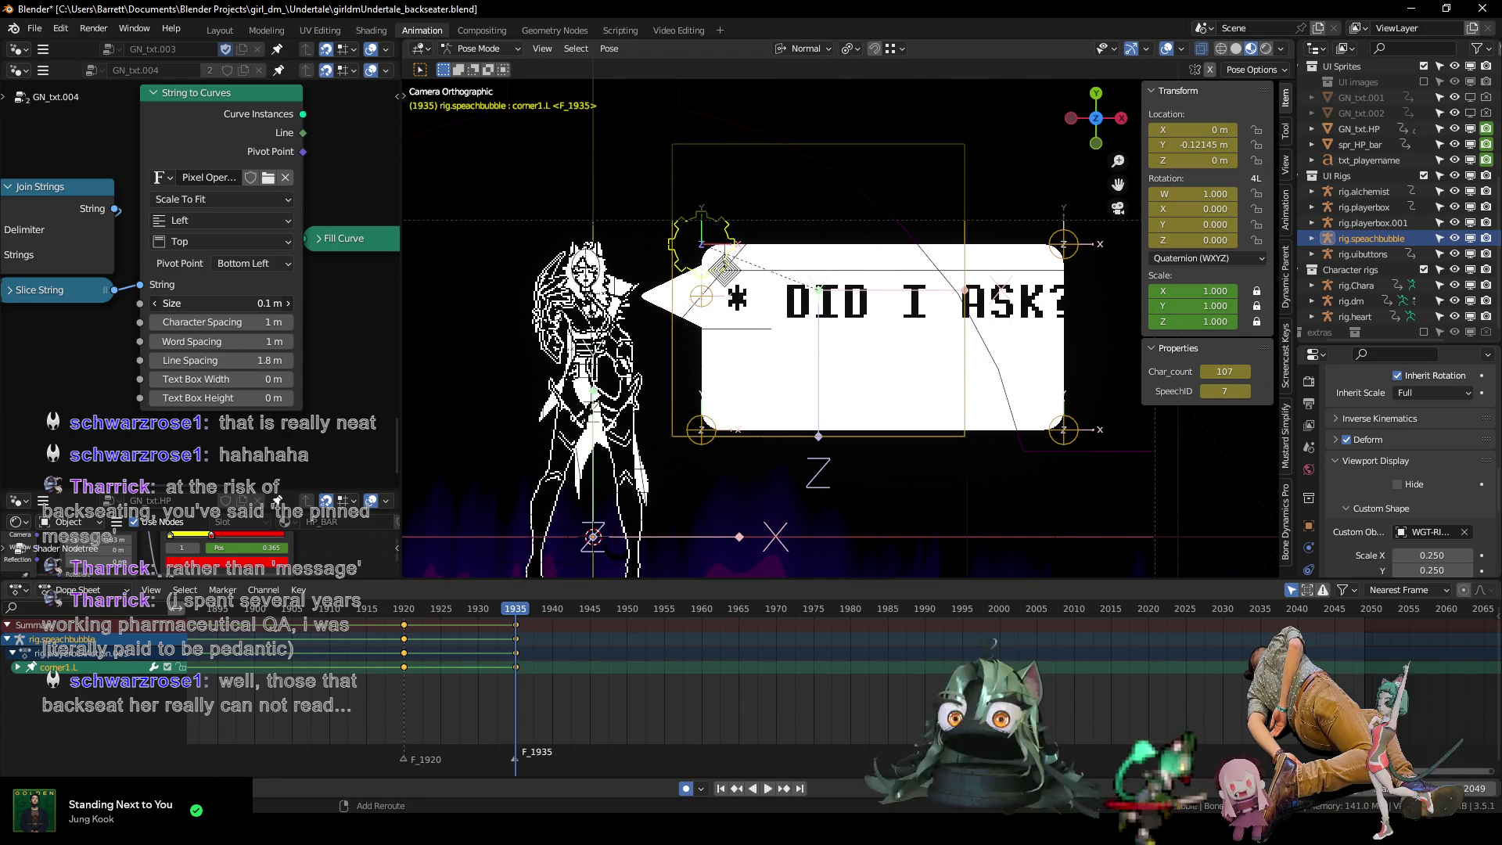
drag(227, 303, 219, 303)
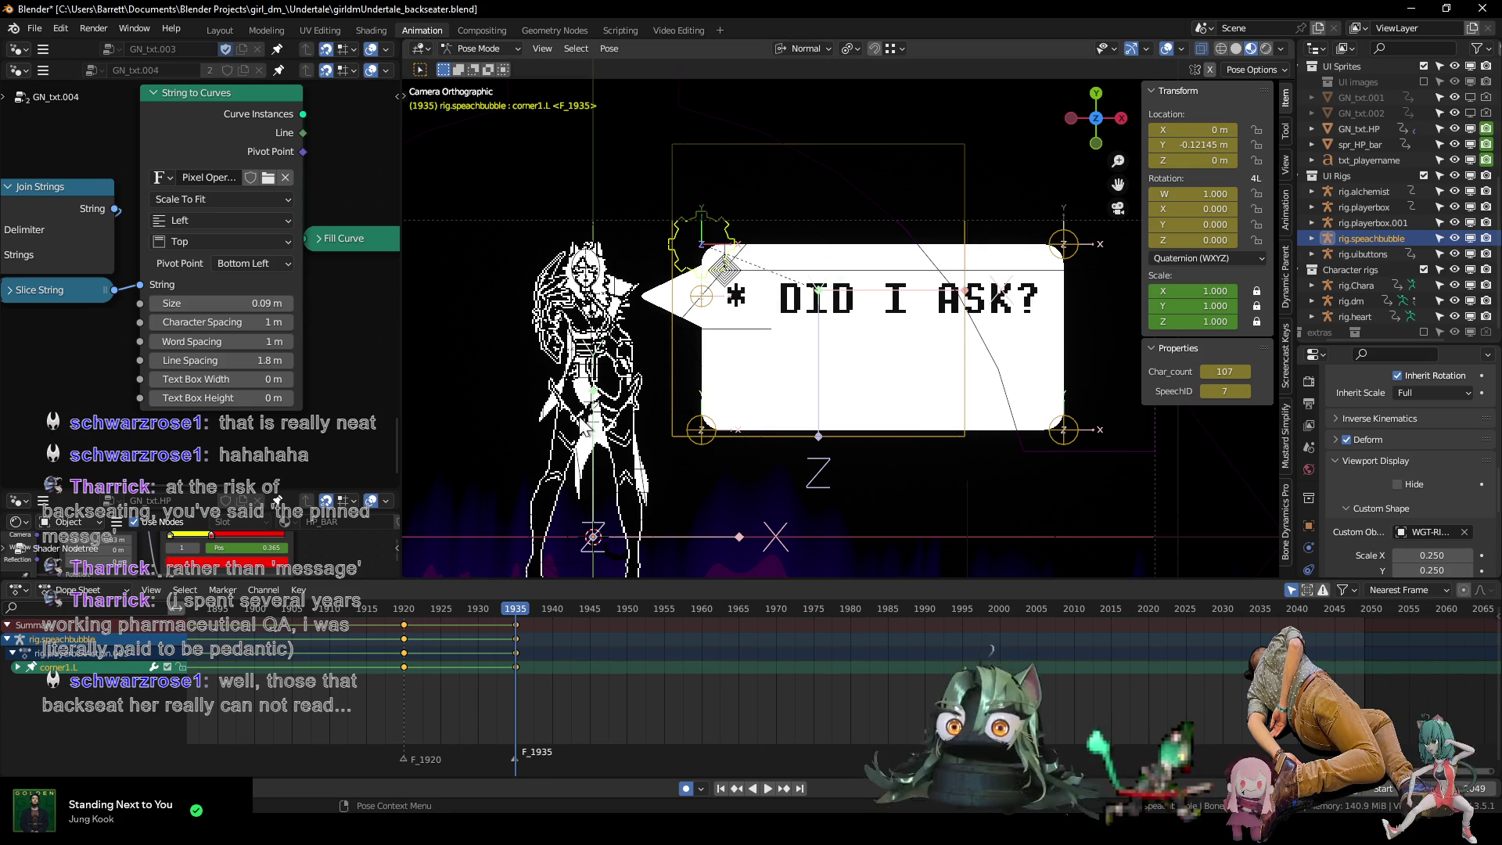
scroll(491, 402, down, 3)
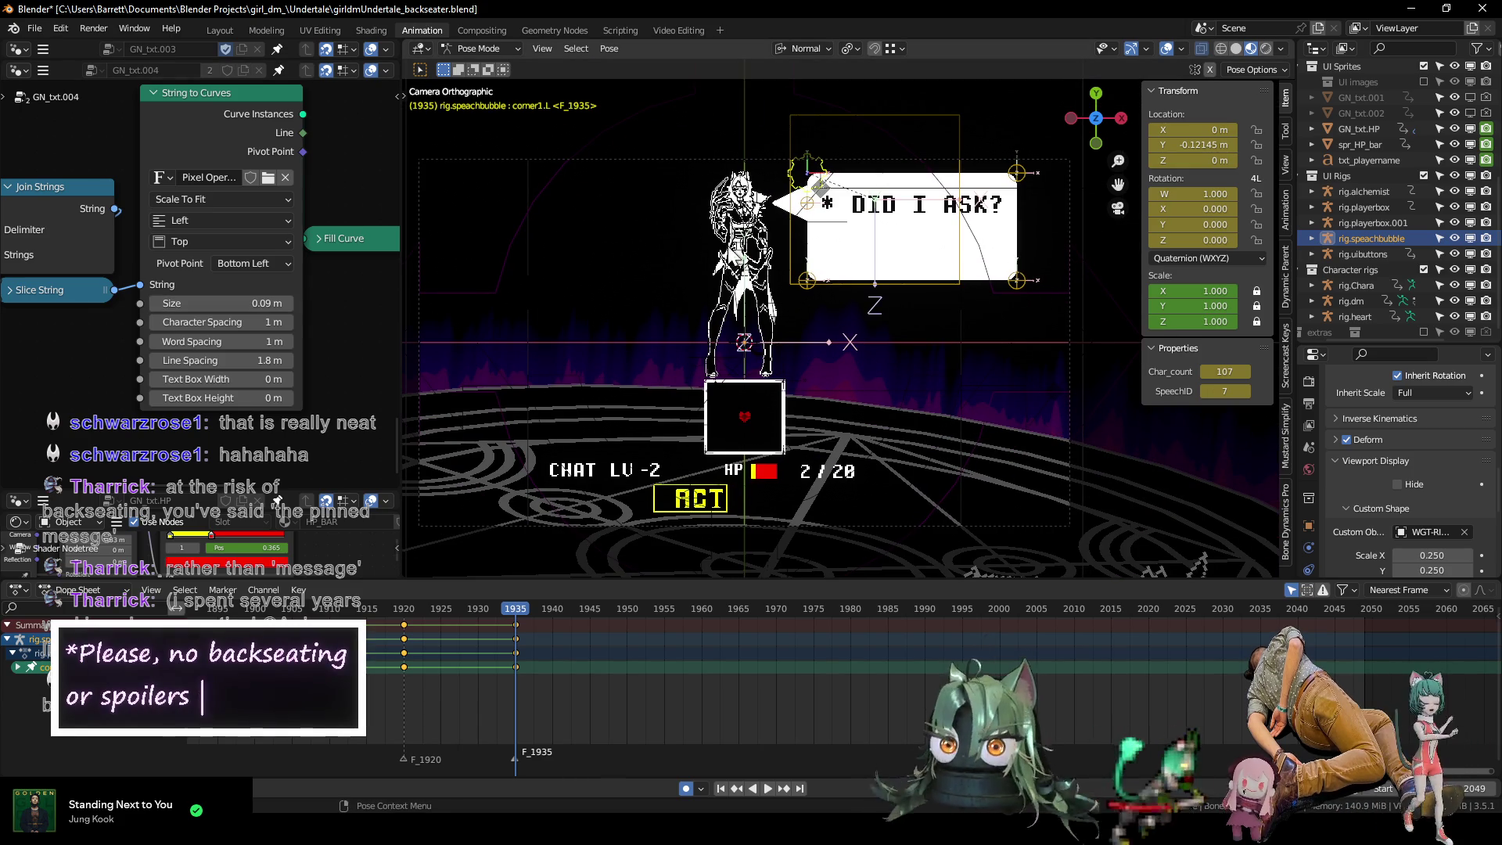
Compare Pixel Operator HB Regular with Pixel Operator Mono Bold, keeping Mono Bold.
click(167, 173)
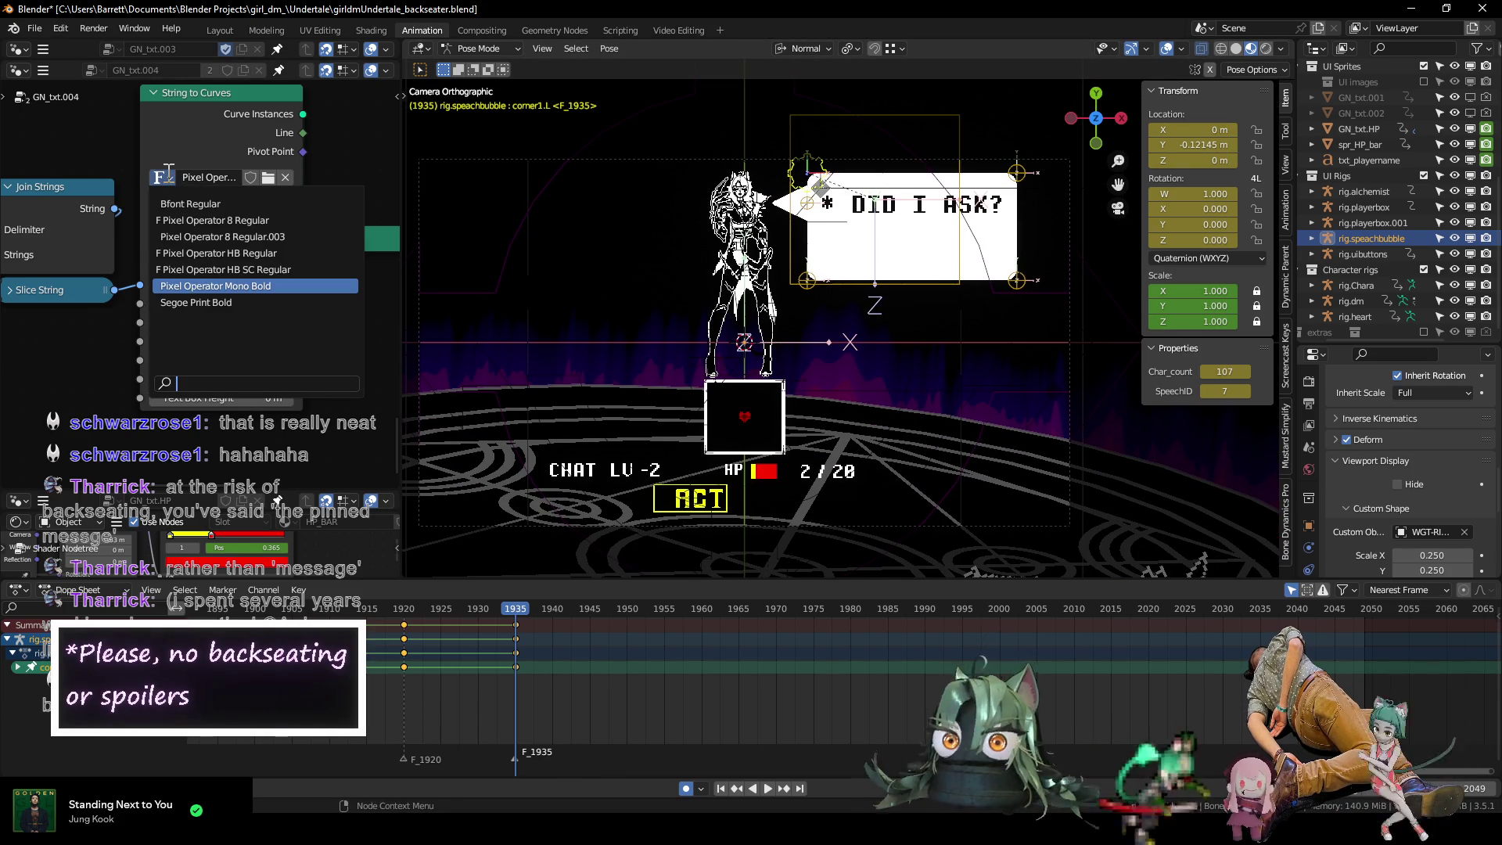
click(287, 252)
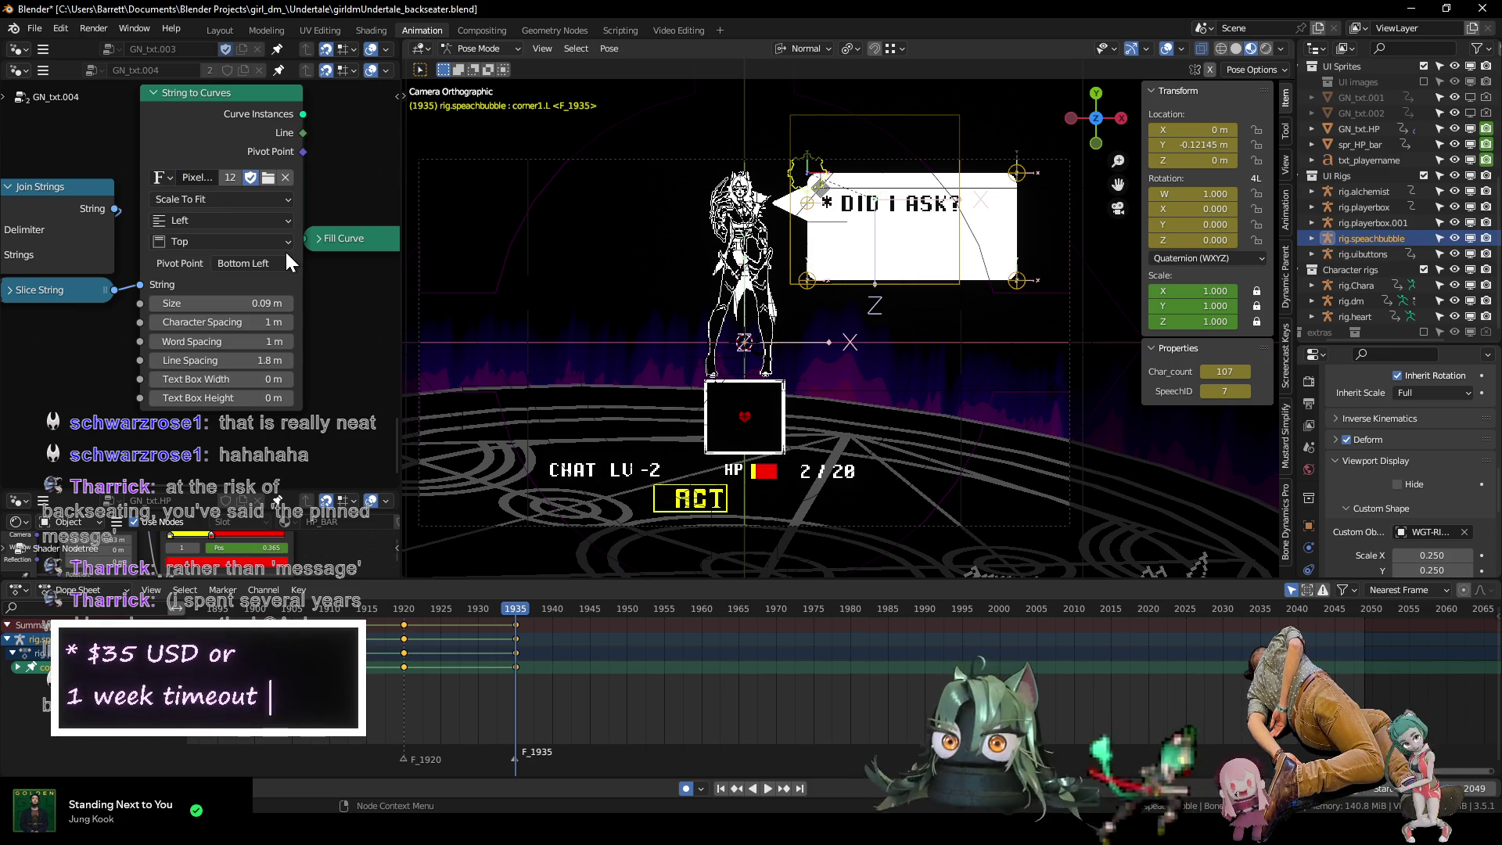
click(159, 178)
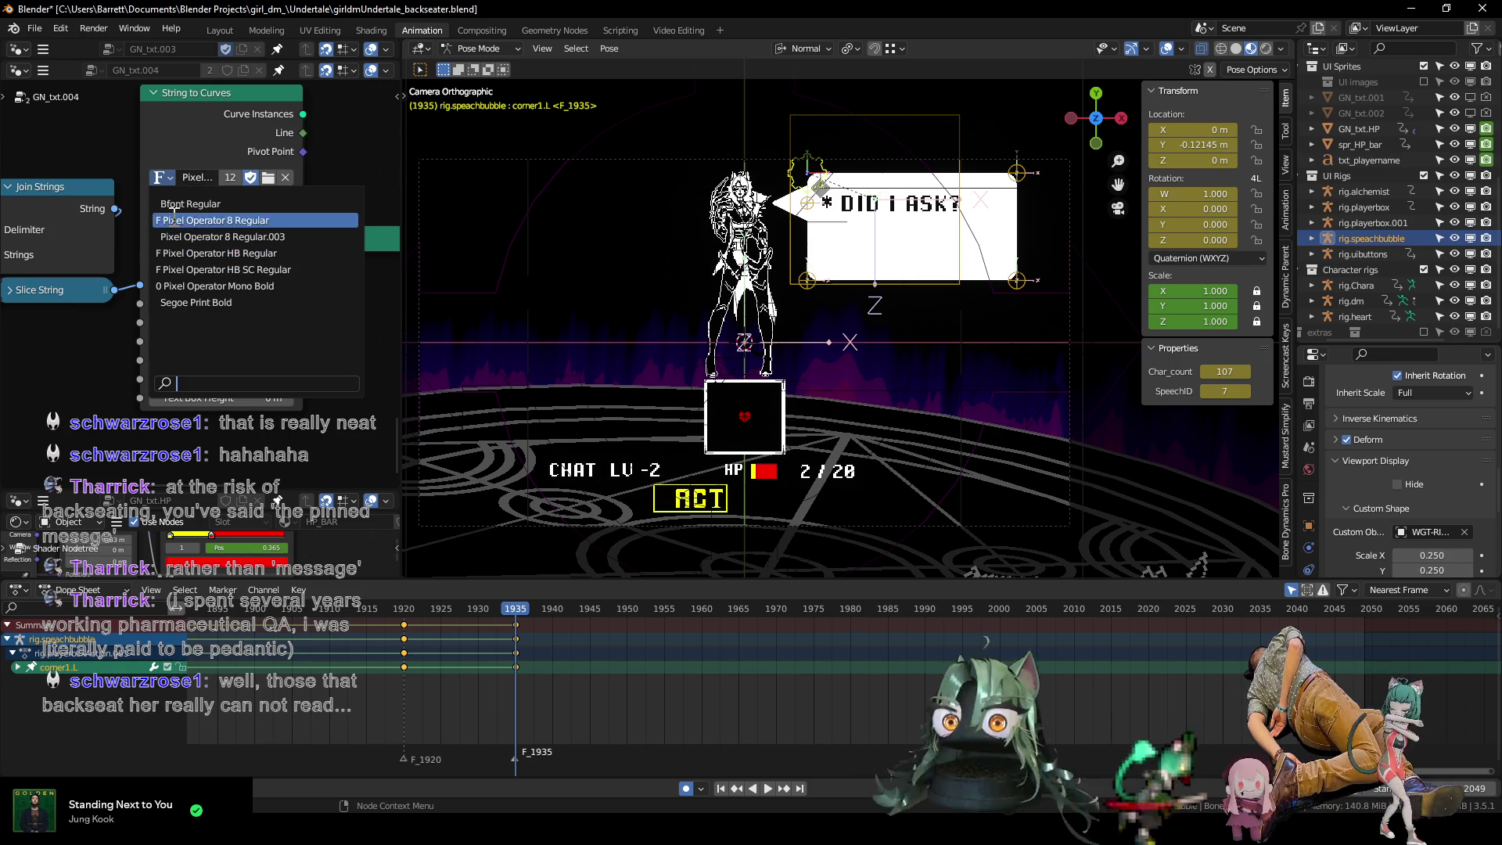
click(306, 286)
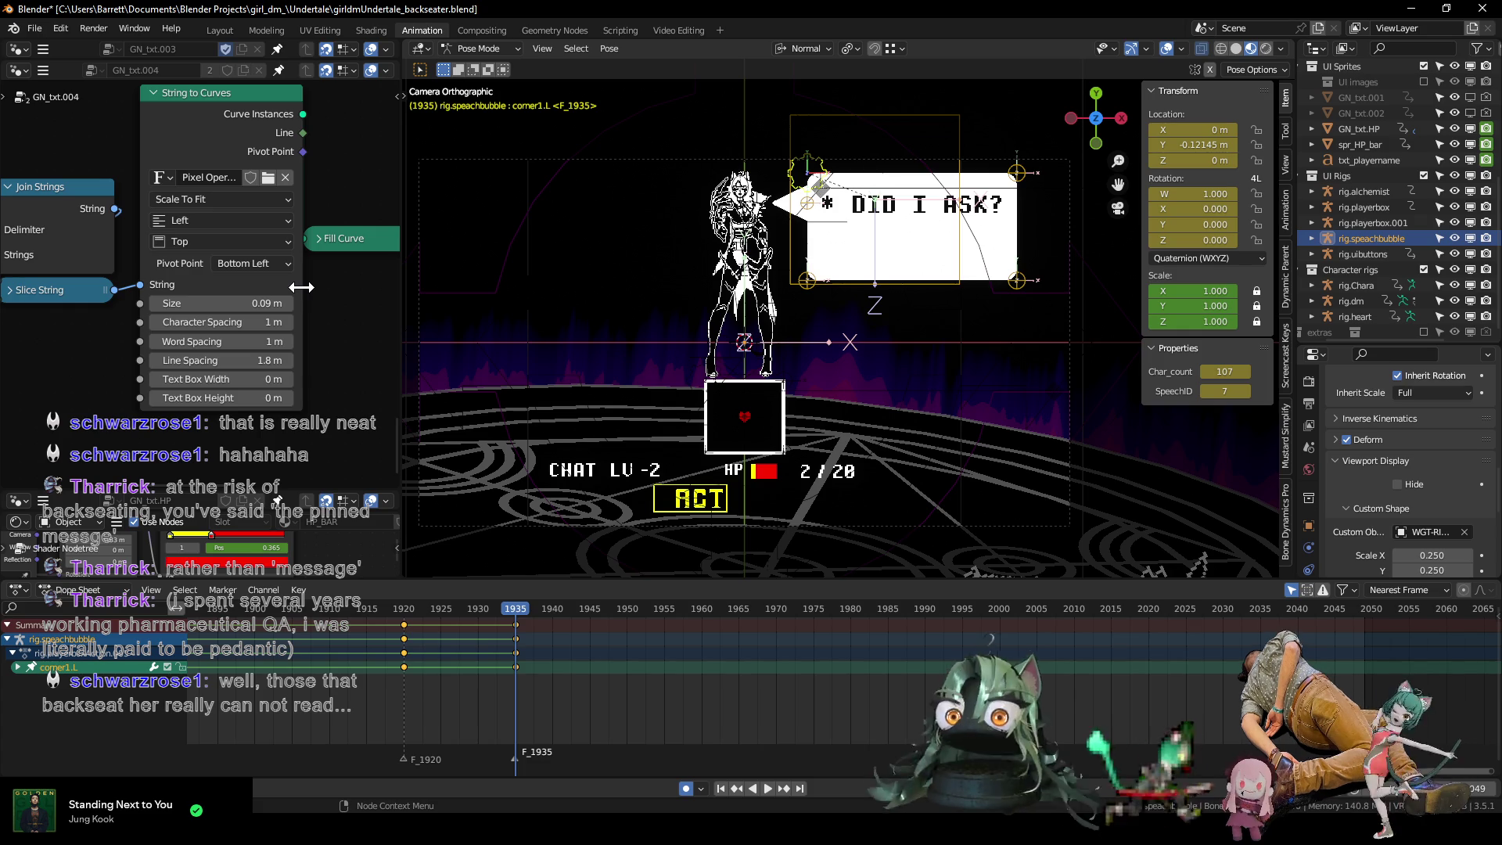
Set the String to Curves text Size to 0.085 m.
scroll(366, 364, up, 1)
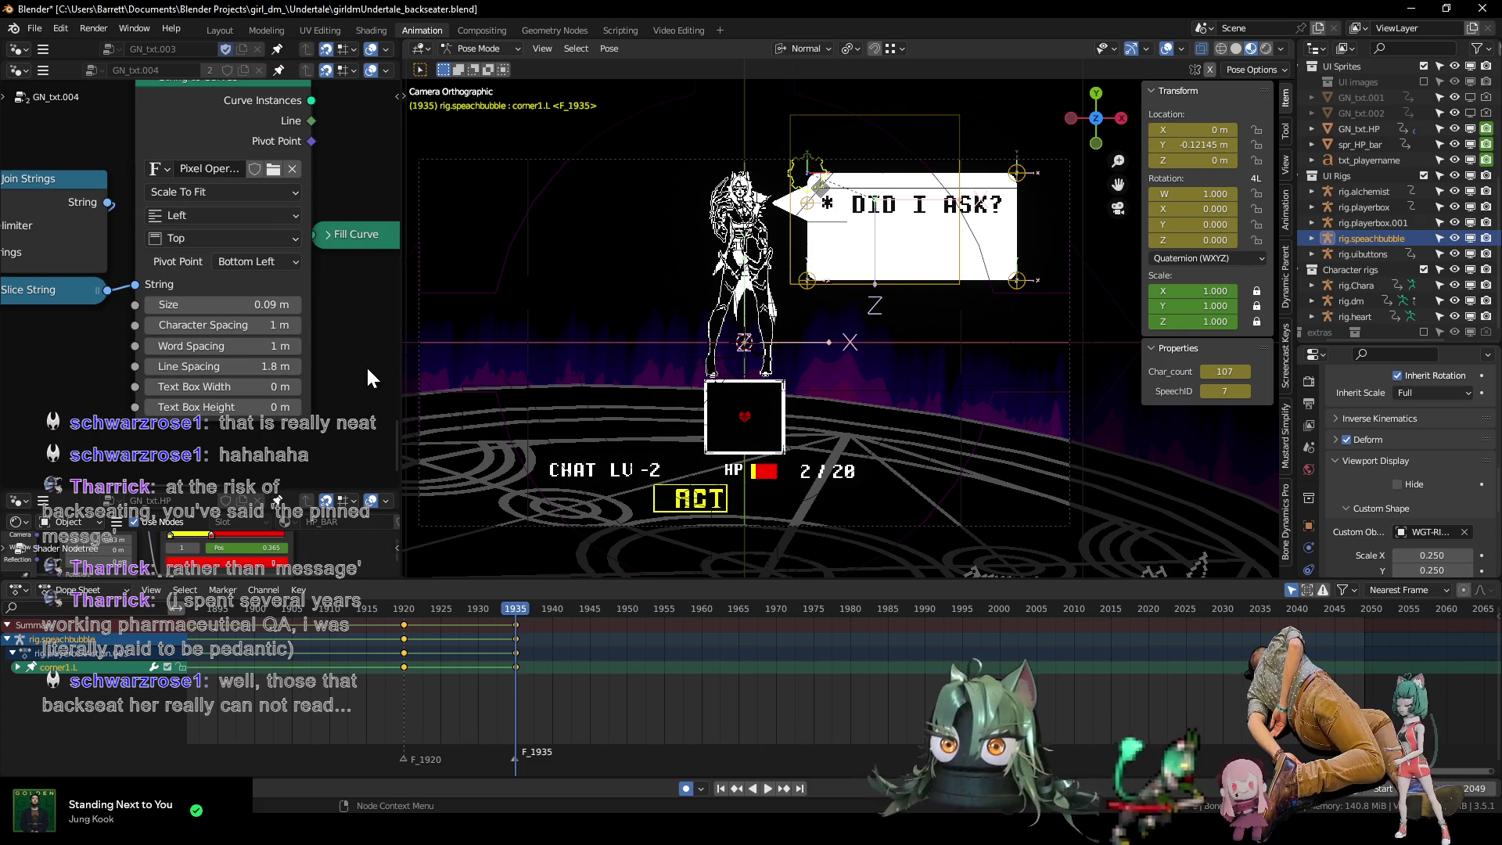
mouse_move(44, 352)
middle_down()
mouse_move(379, 370)
mouse_move(191, 342)
mouse_move(209, 299)
middle_up()
scroll(272, 344, up, 1)
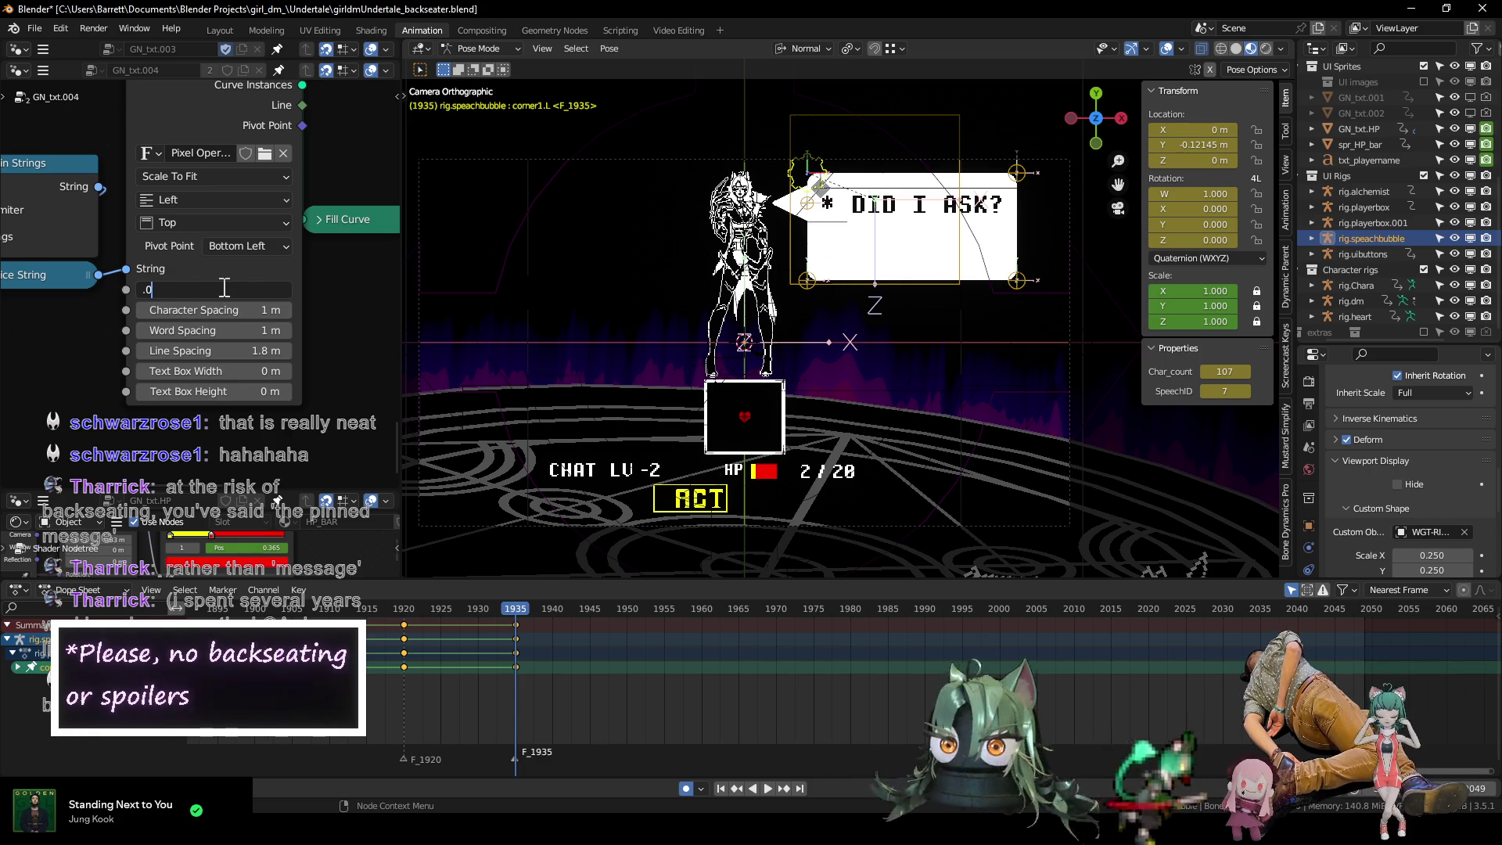
text(85)
key(Return)
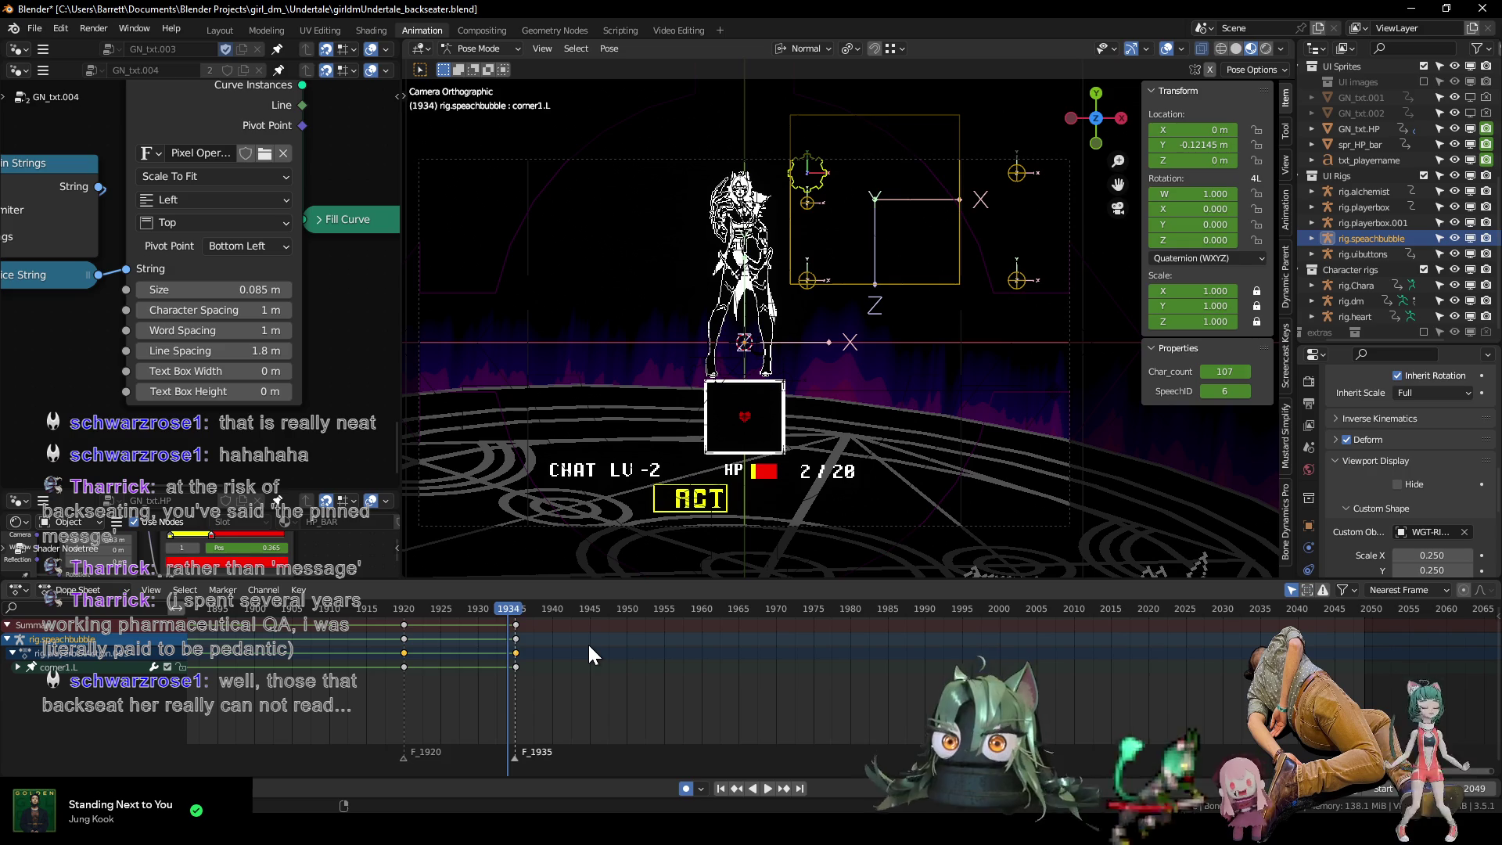
Select the bubble's right corner bones and move them along X to widen the bubble.
shift+middle_drag(861, 335, 744, 393)
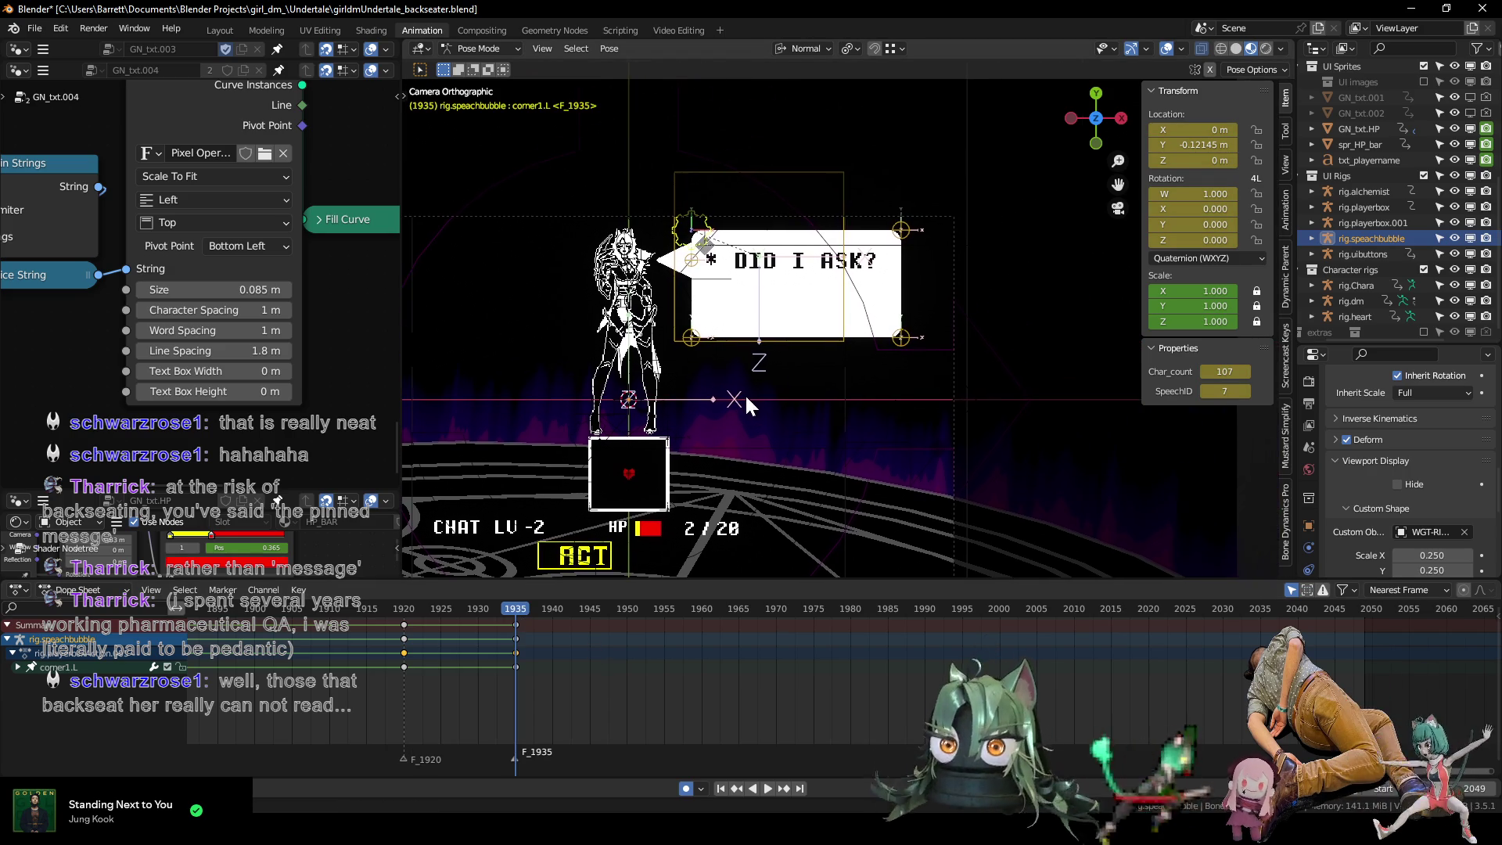
shift+click(689, 332)
shift+click(894, 338)
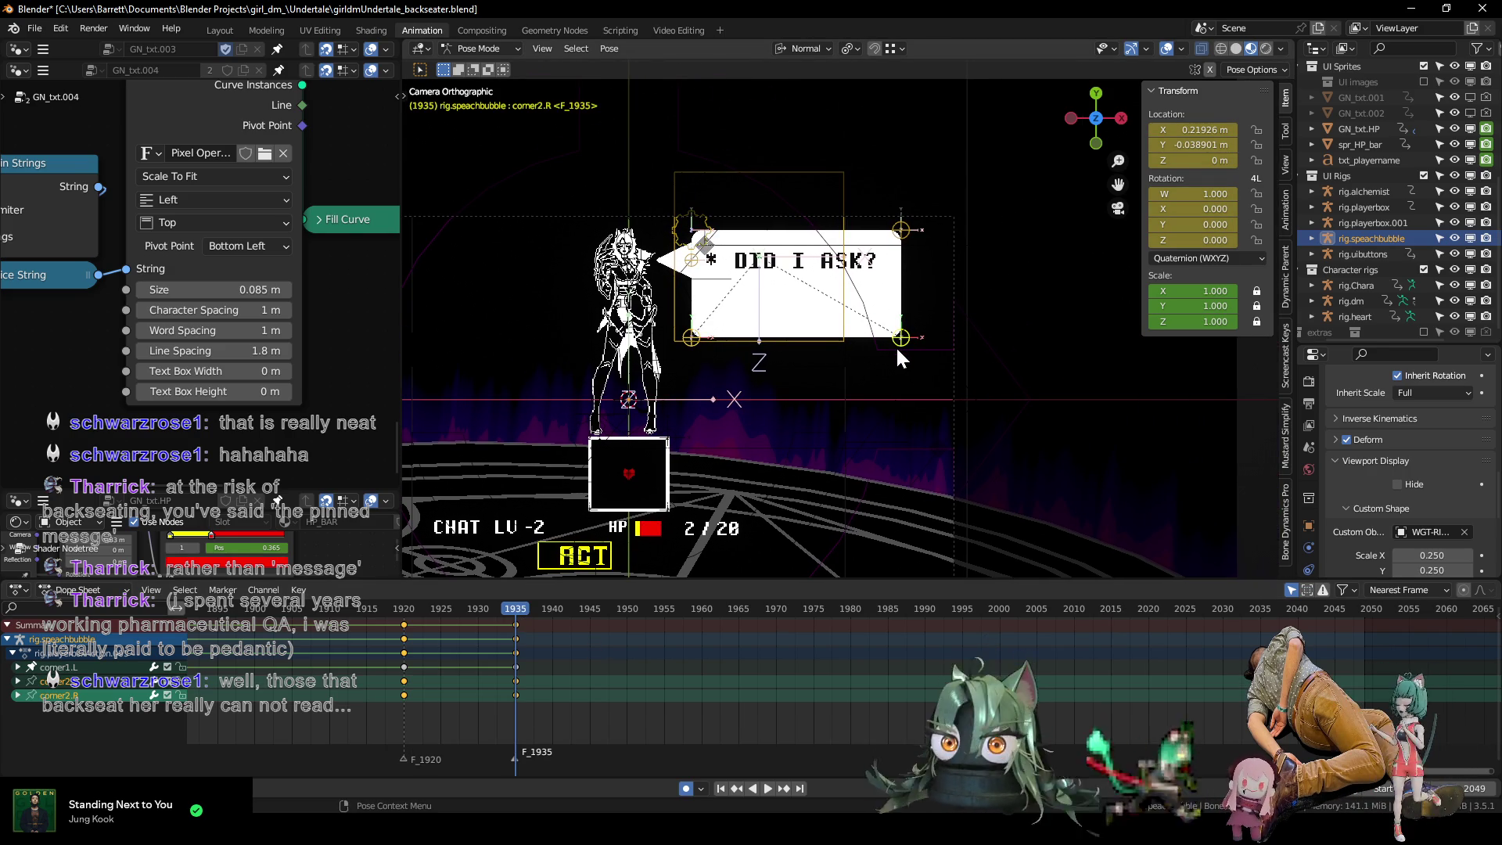
key(g)
key(y)
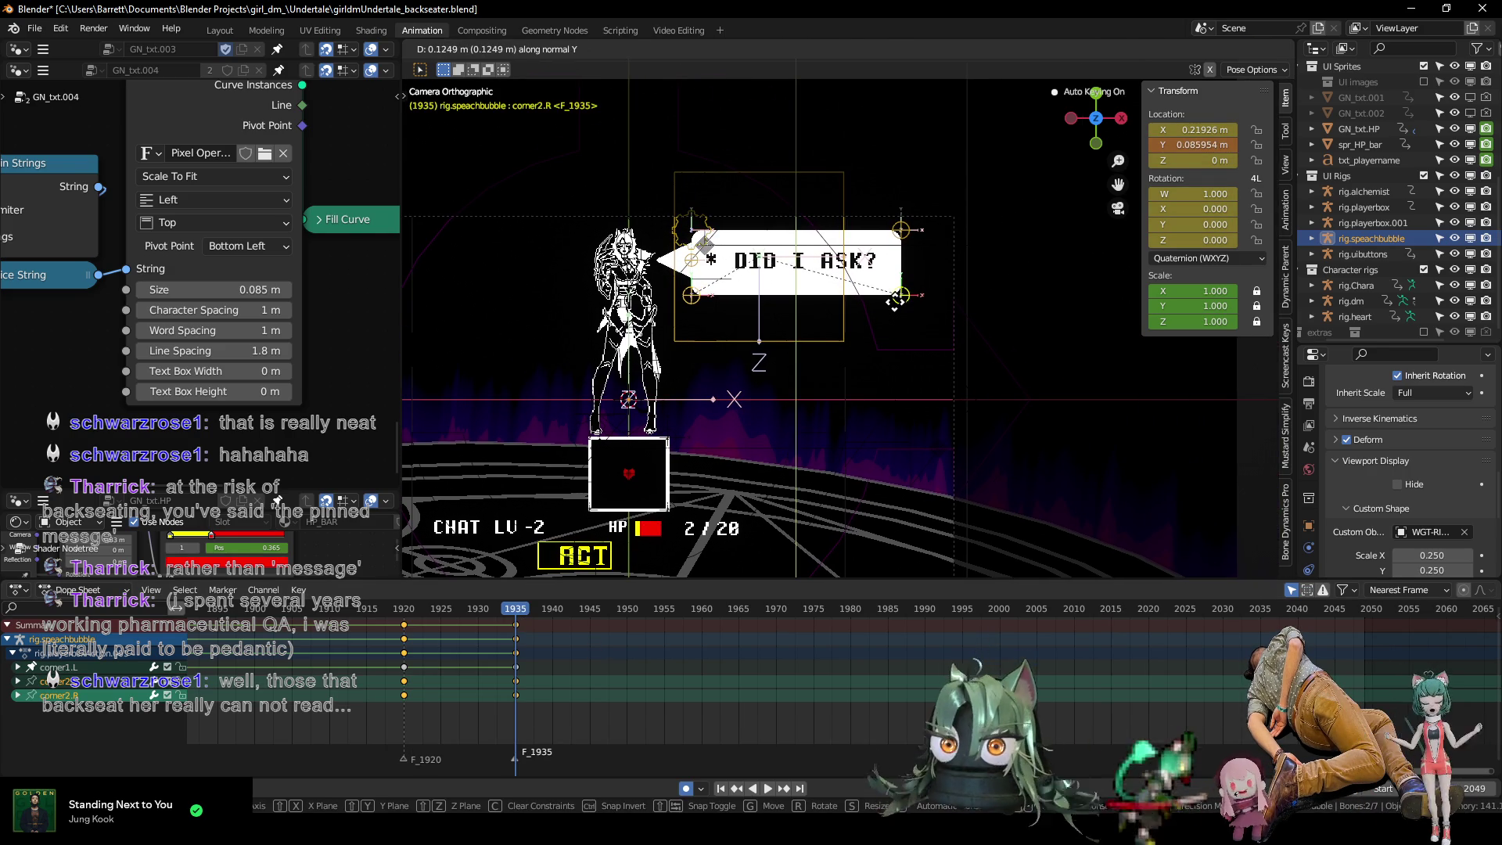
click(894, 300)
key(g)
key(x)
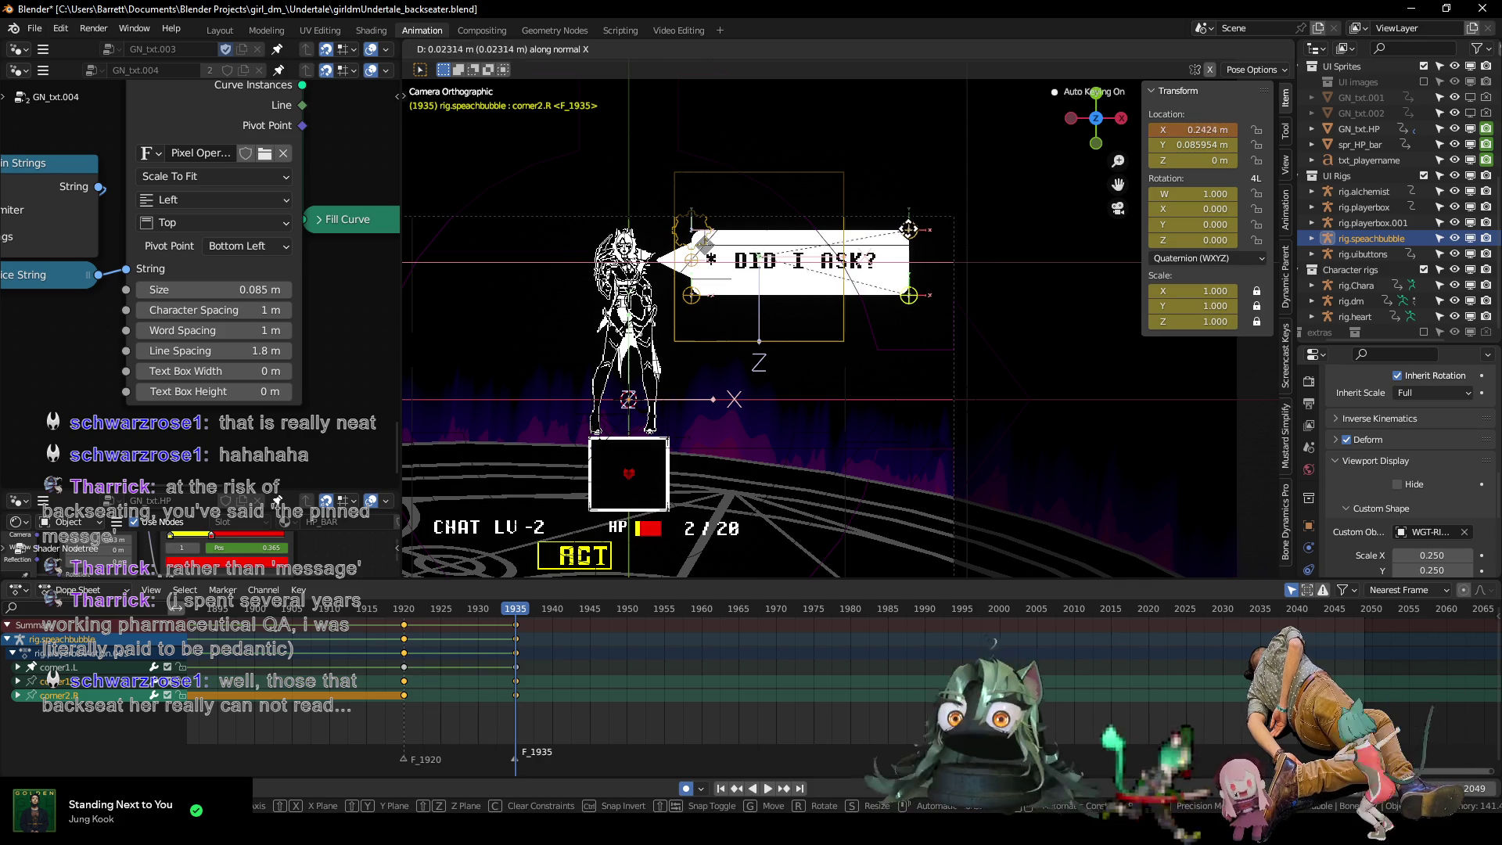
click(917, 233)
Set the text Size back to 0.1 and push the right corners to X 0.30252 m.
click(242, 291)
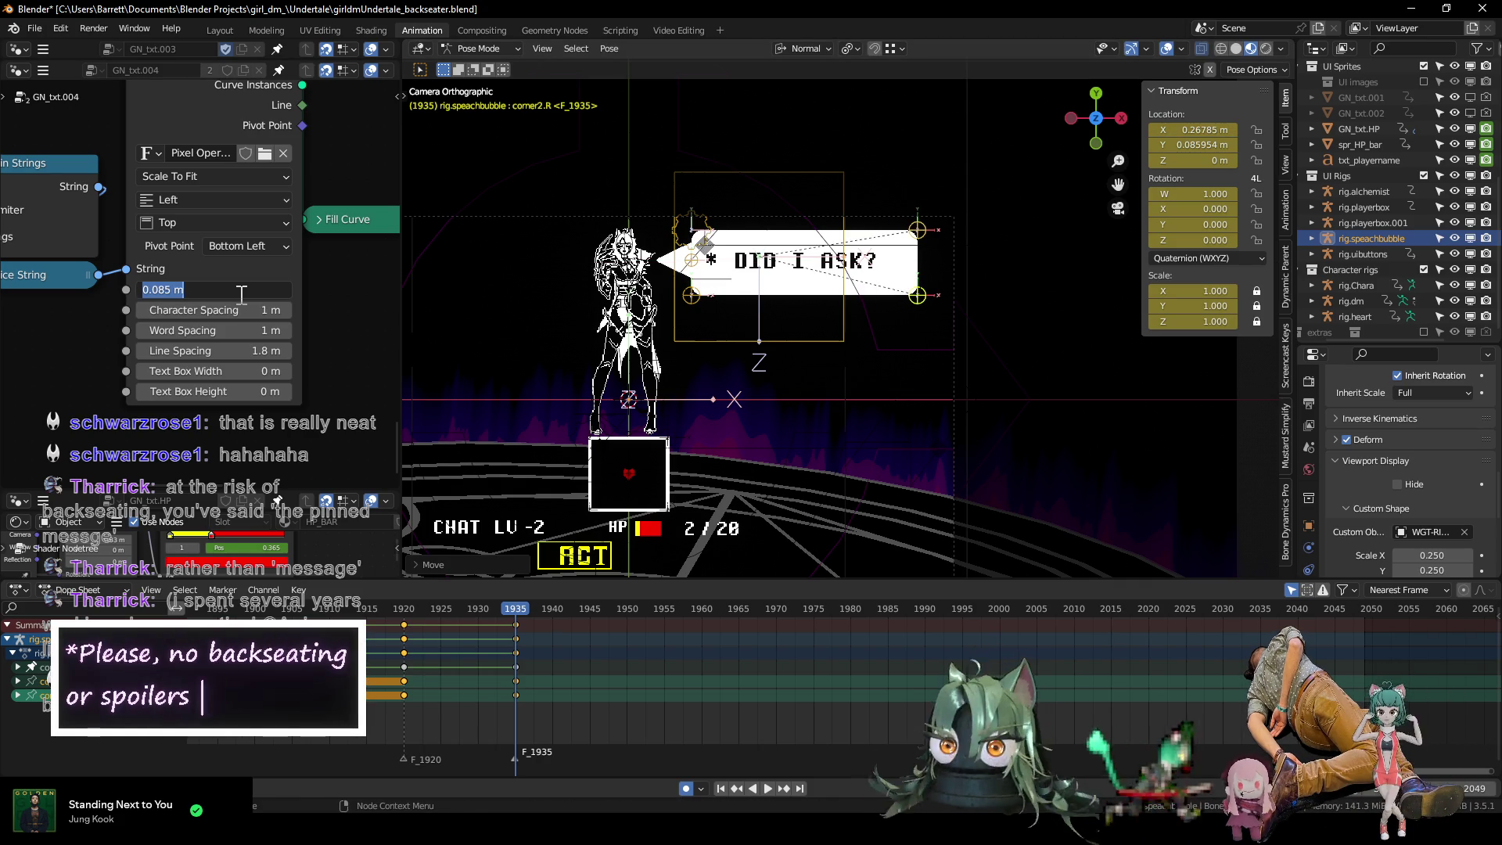
text(0.1)
key(Return)
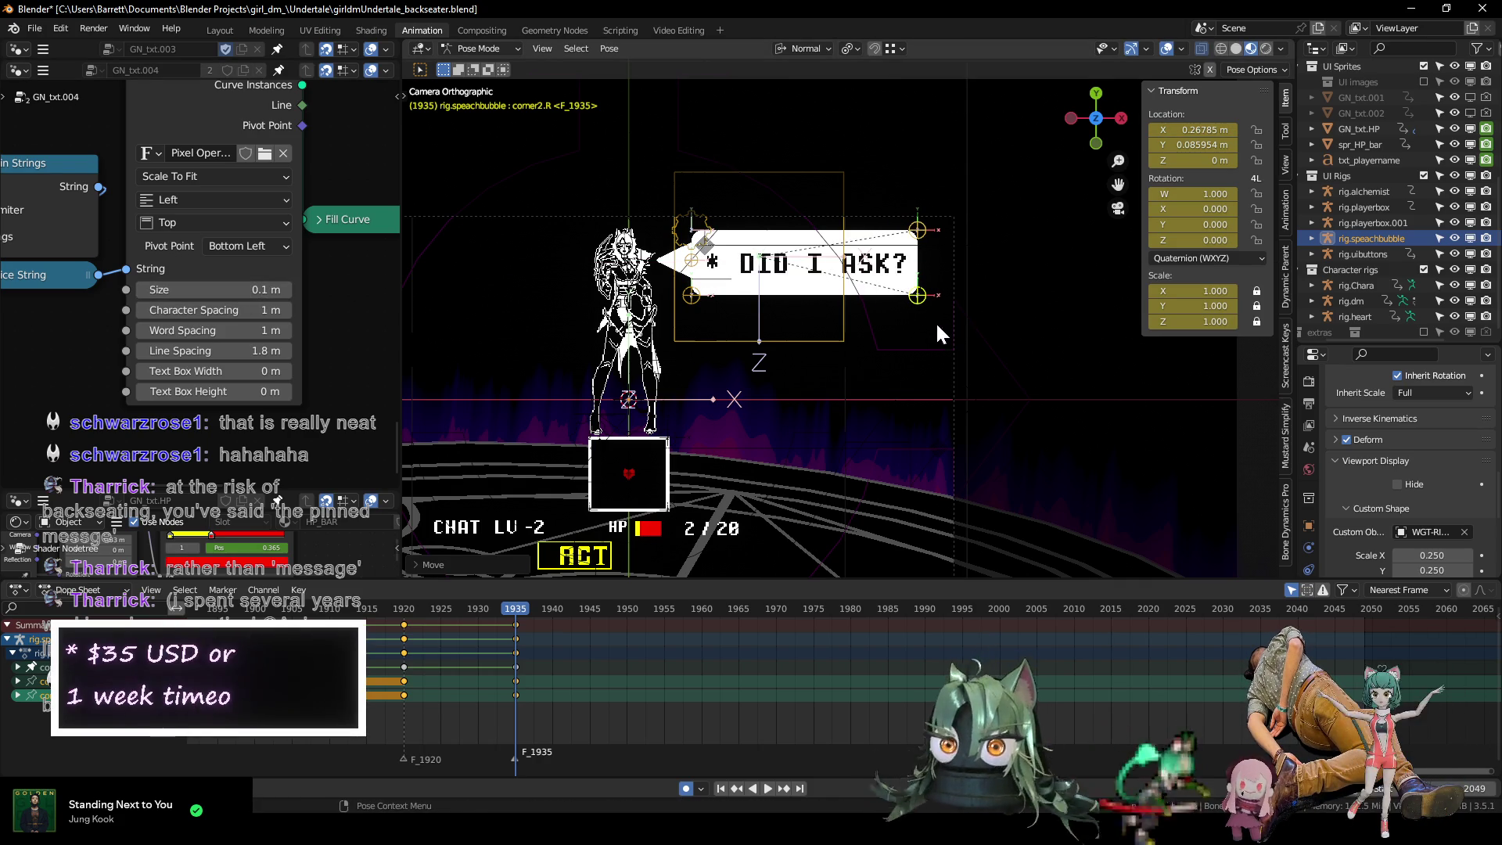
key(g)
key(x)
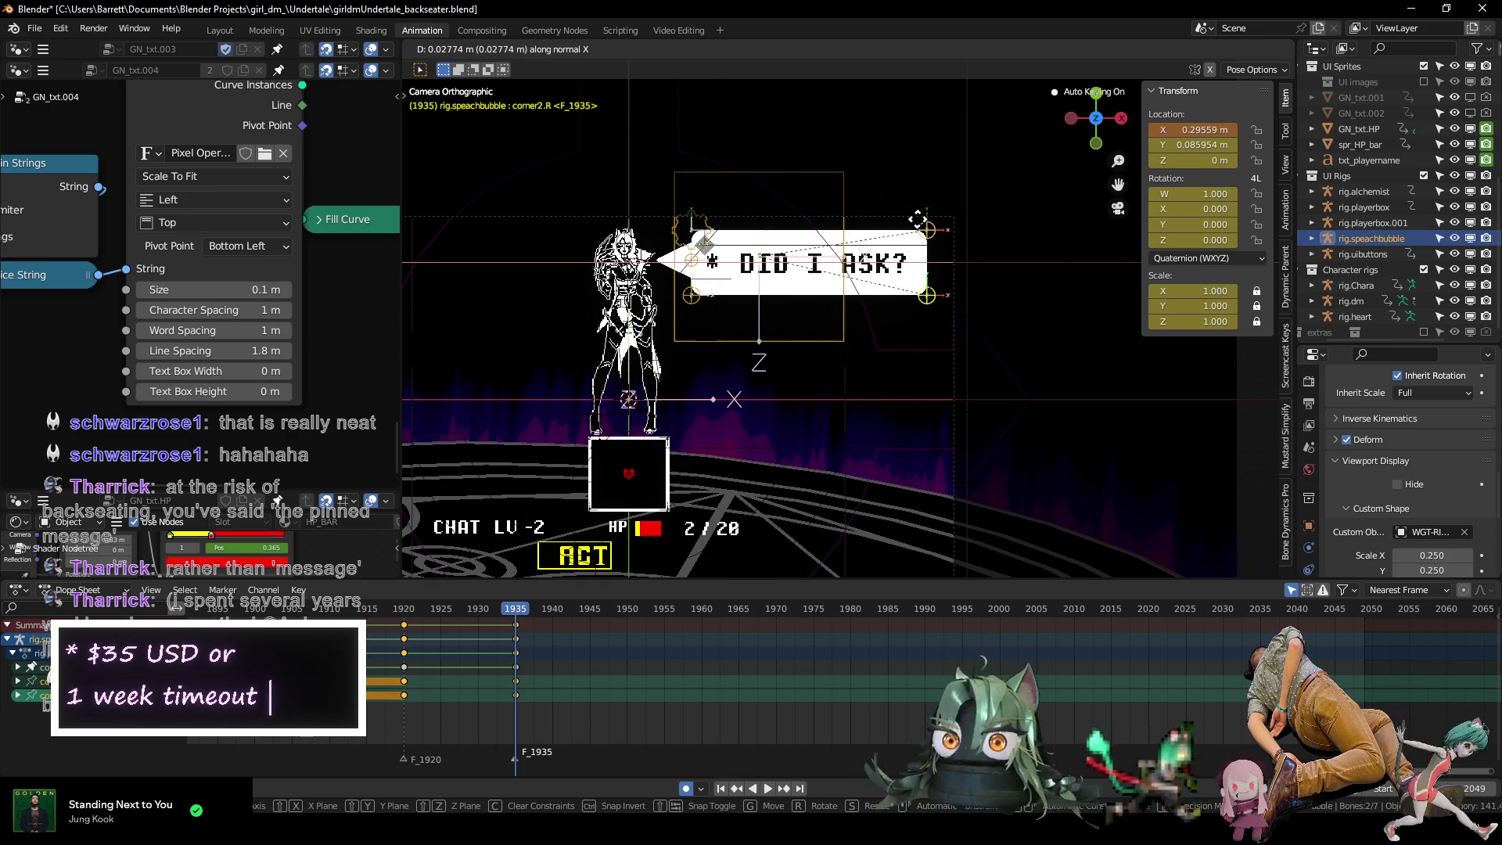
click(920, 218)
scroll(821, 249, up, 3)
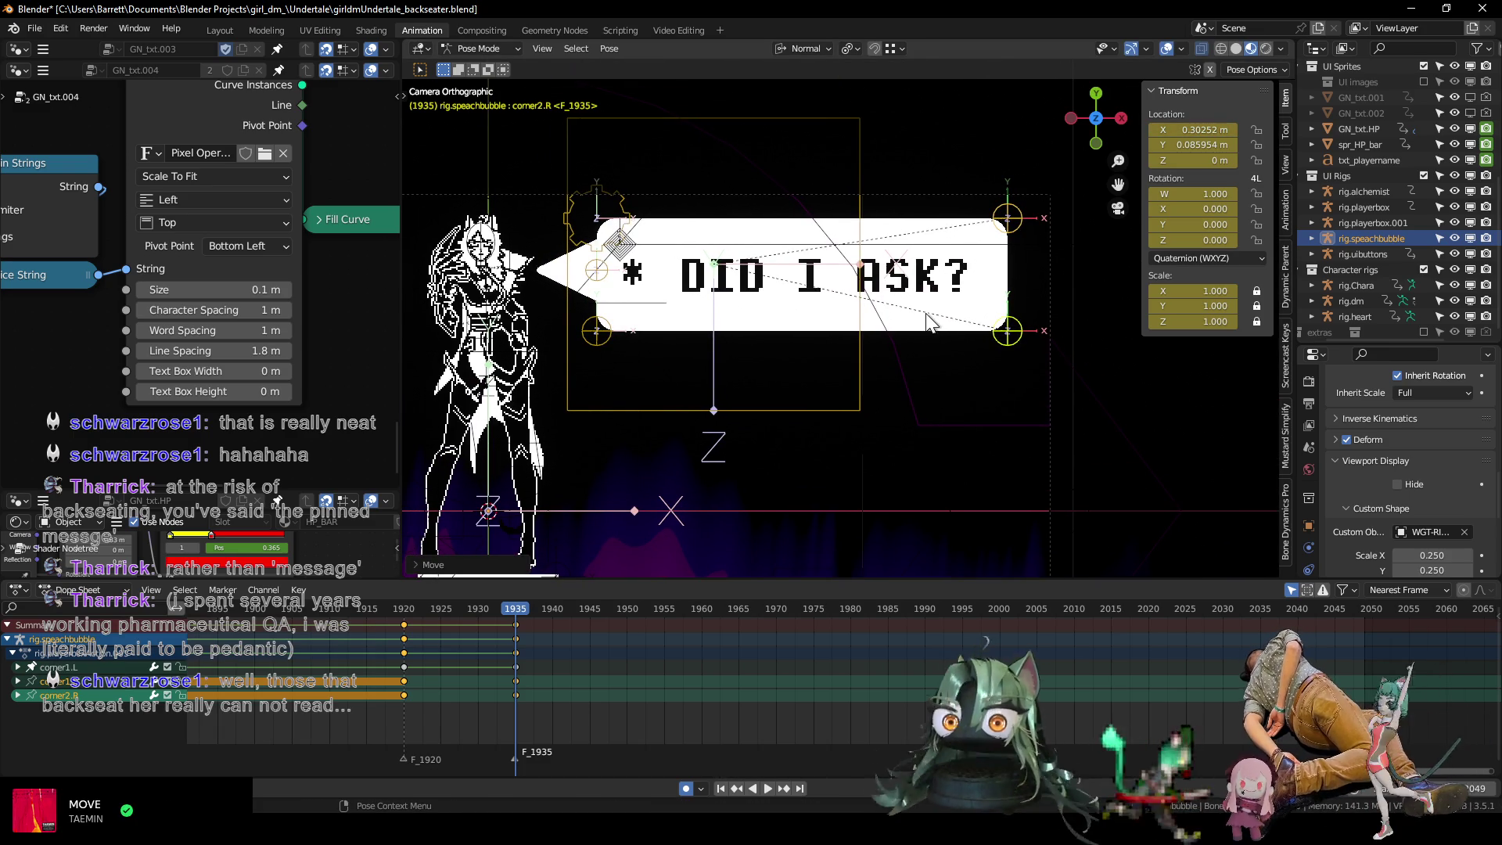
shift+middle_drag(797, 364, 800, 382)
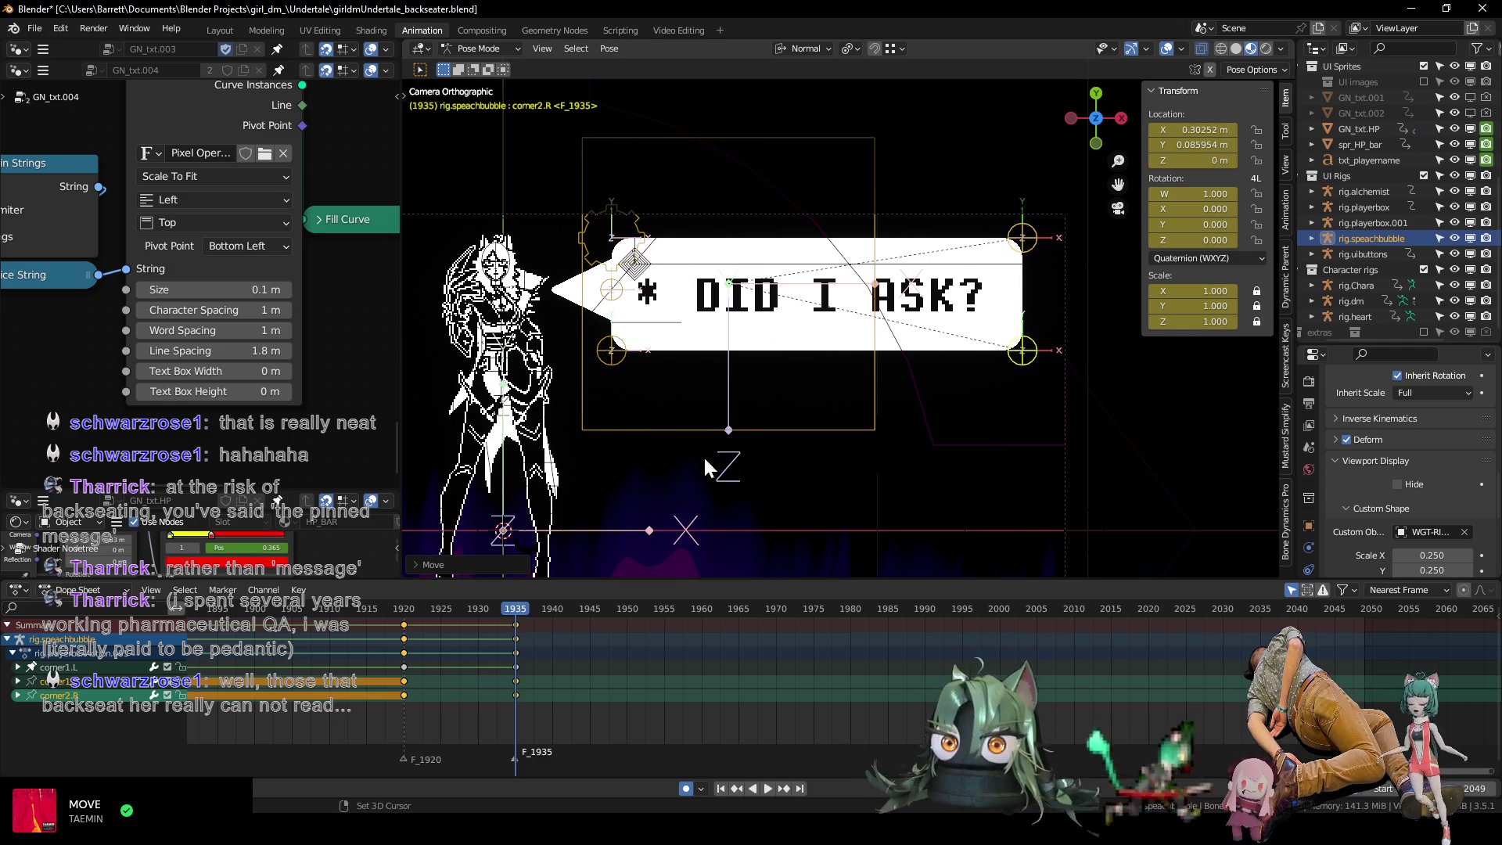
Frame the speech bubble and play its pop-open animation to preview the timing.
scroll(774, 348, down, 3)
scroll(775, 371, up, 4)
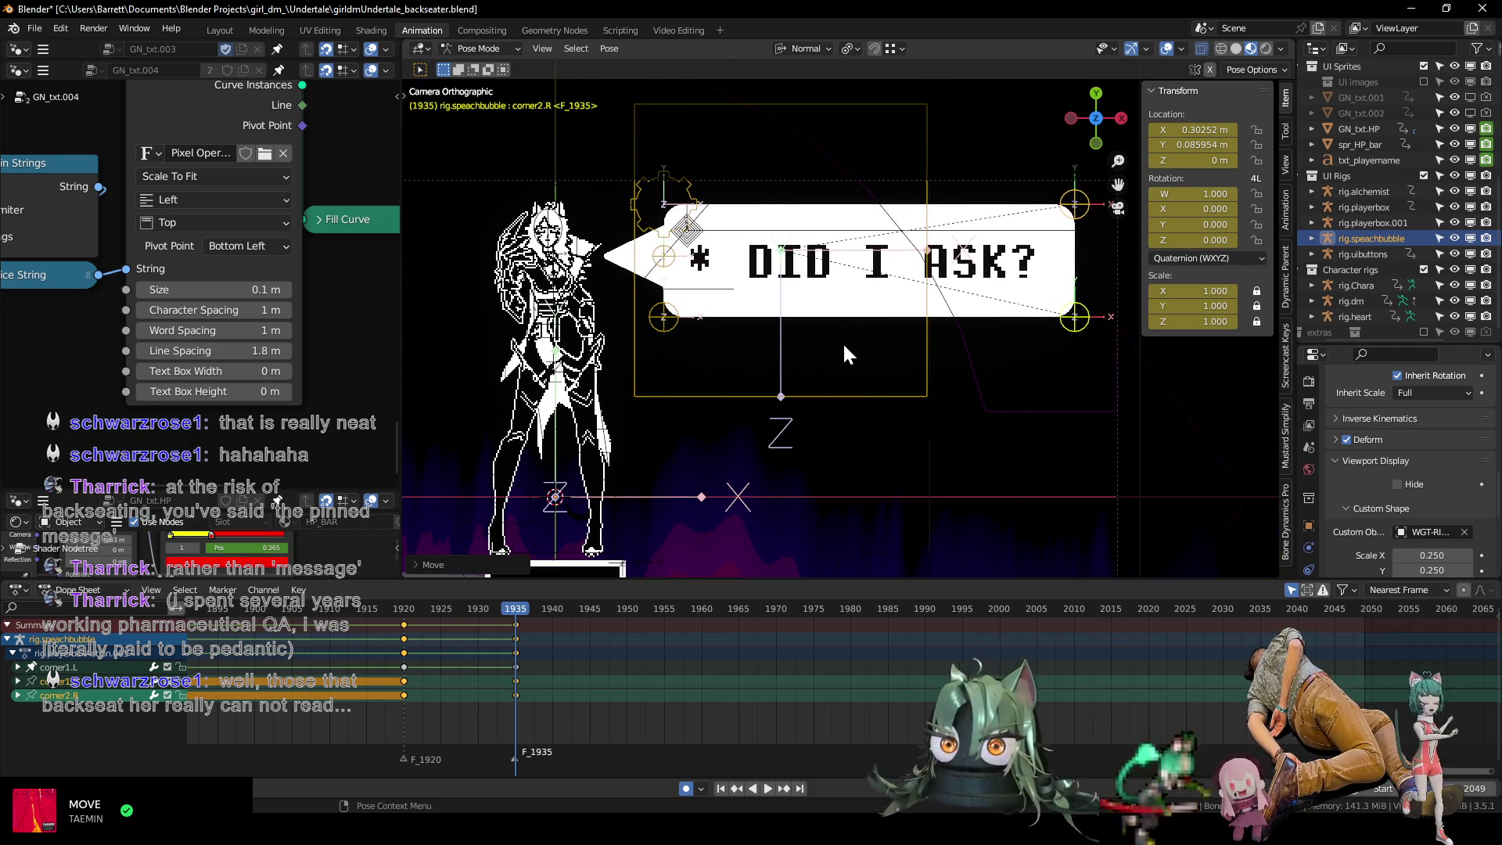
shift+middle_drag(854, 367, 849, 388)
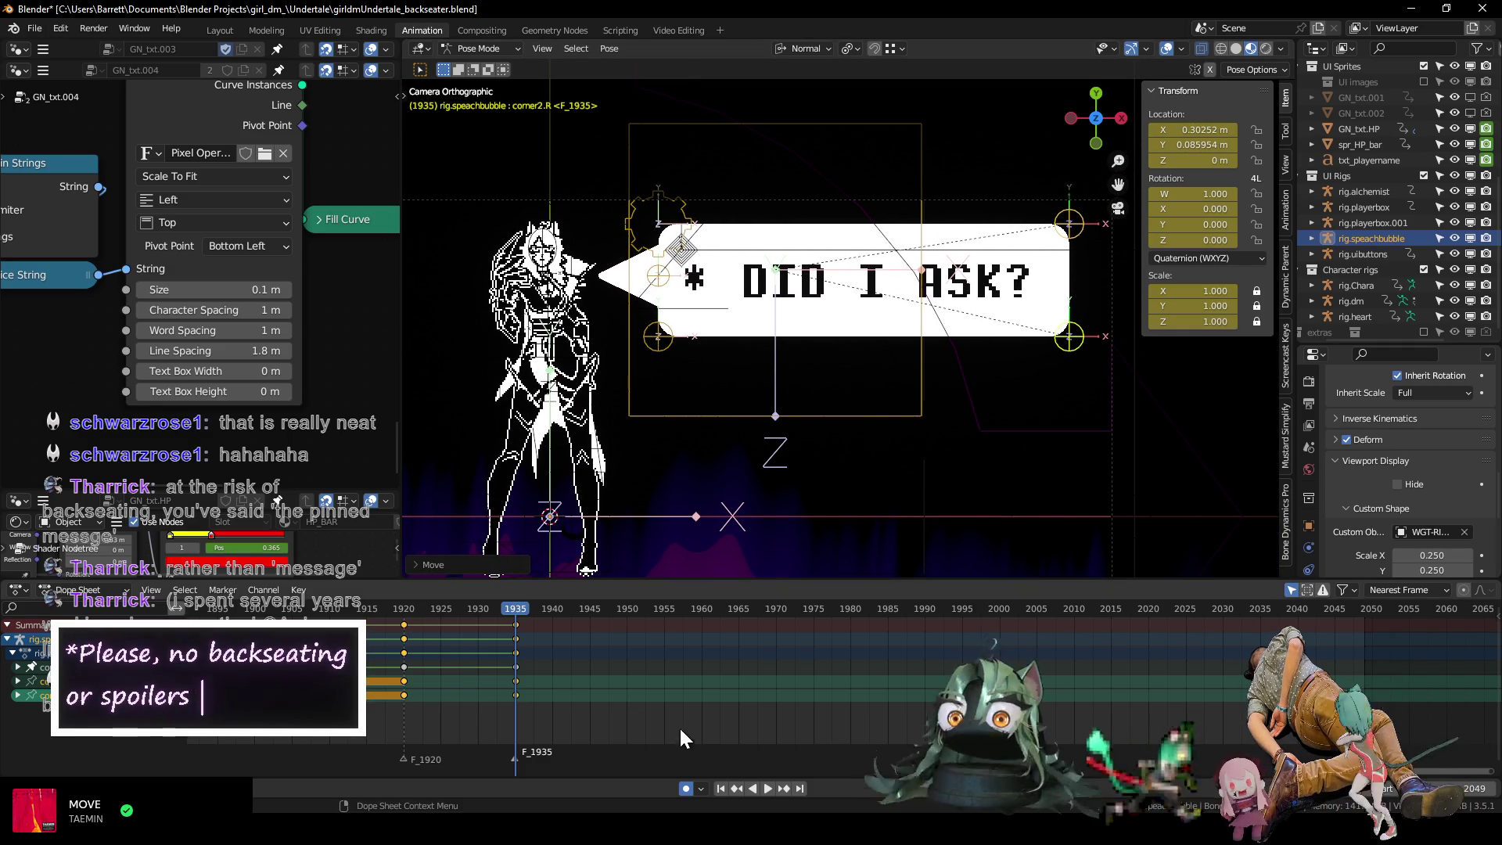
mouse_move(709, 833)
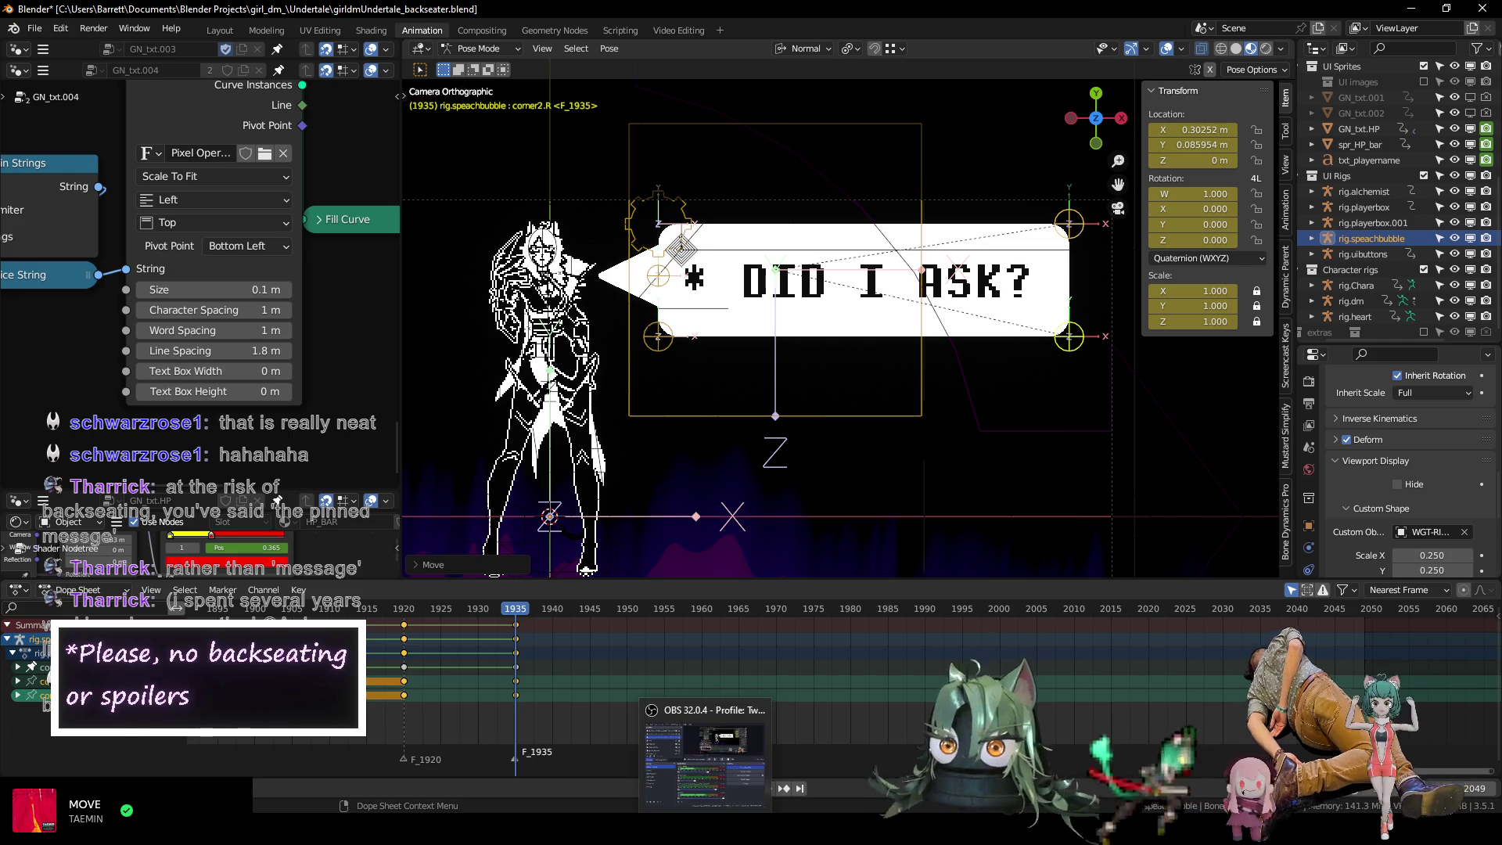
shift+middle_drag(849, 329, 788, 356)
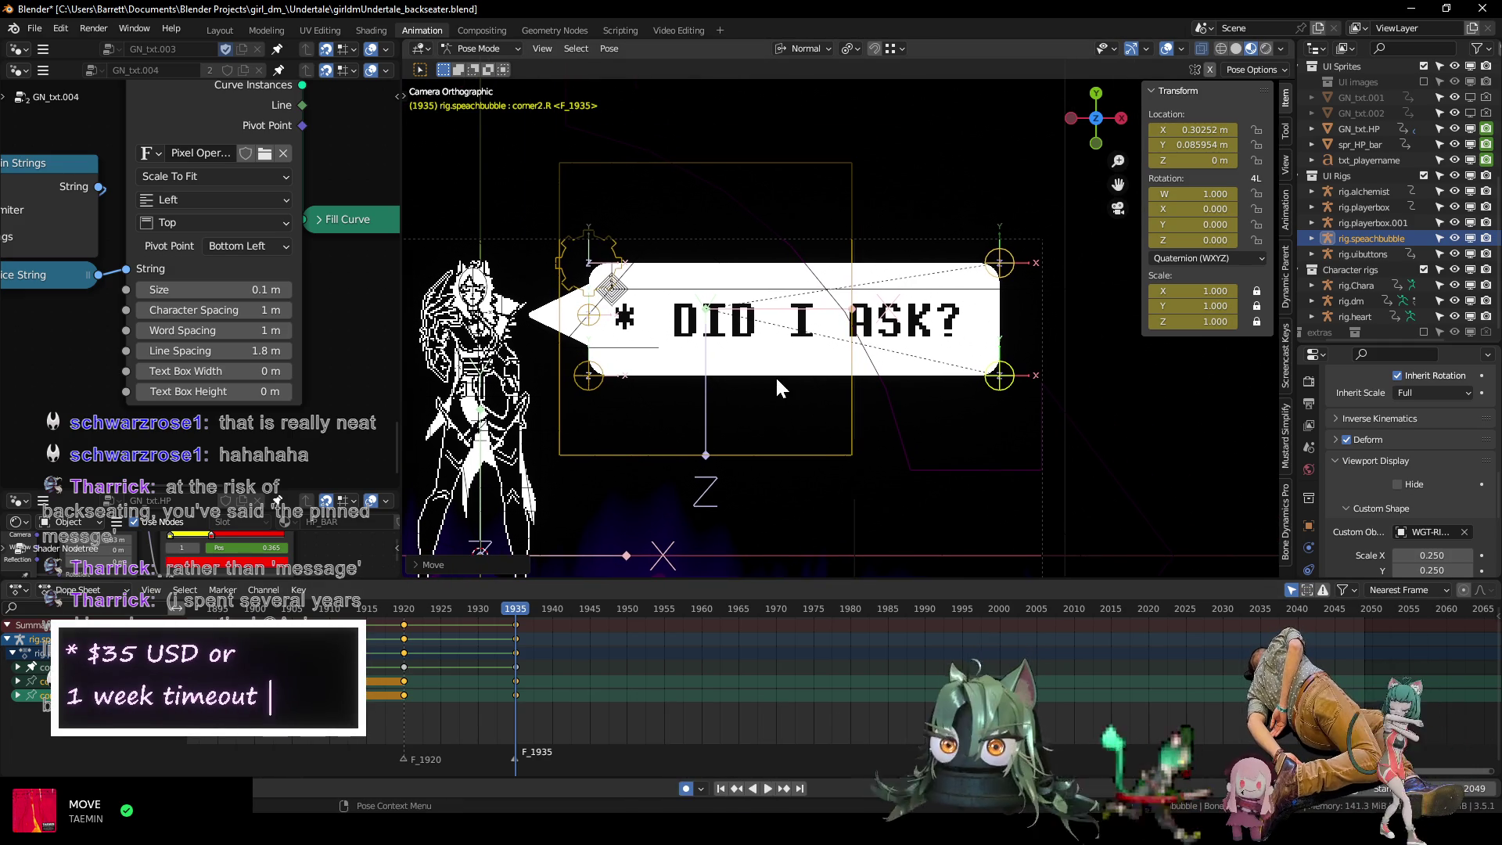
scroll(777, 368, down, 3)
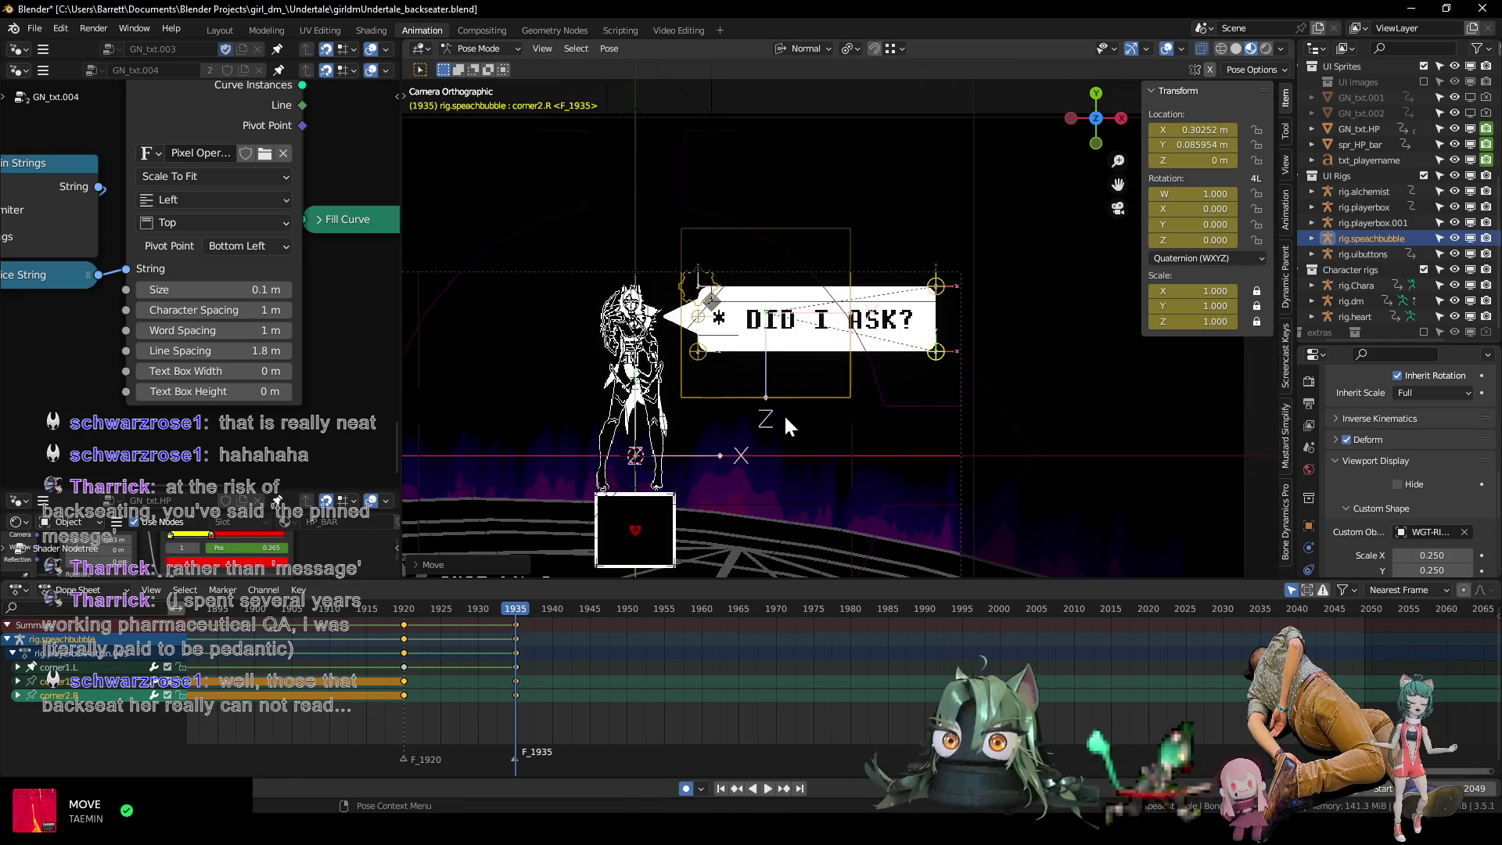
key(g)
key(Escape)
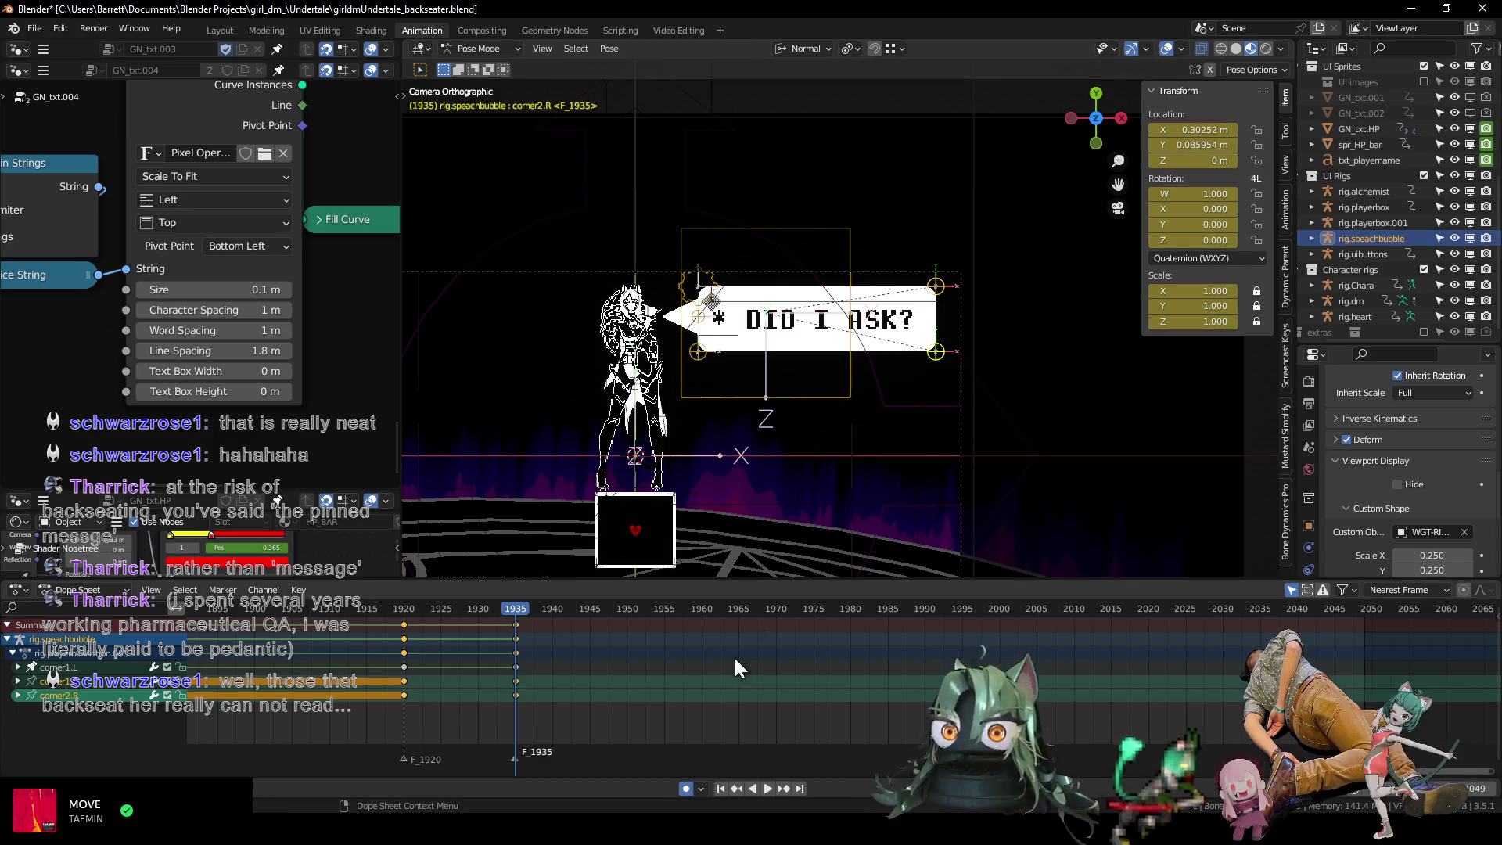
key(space)
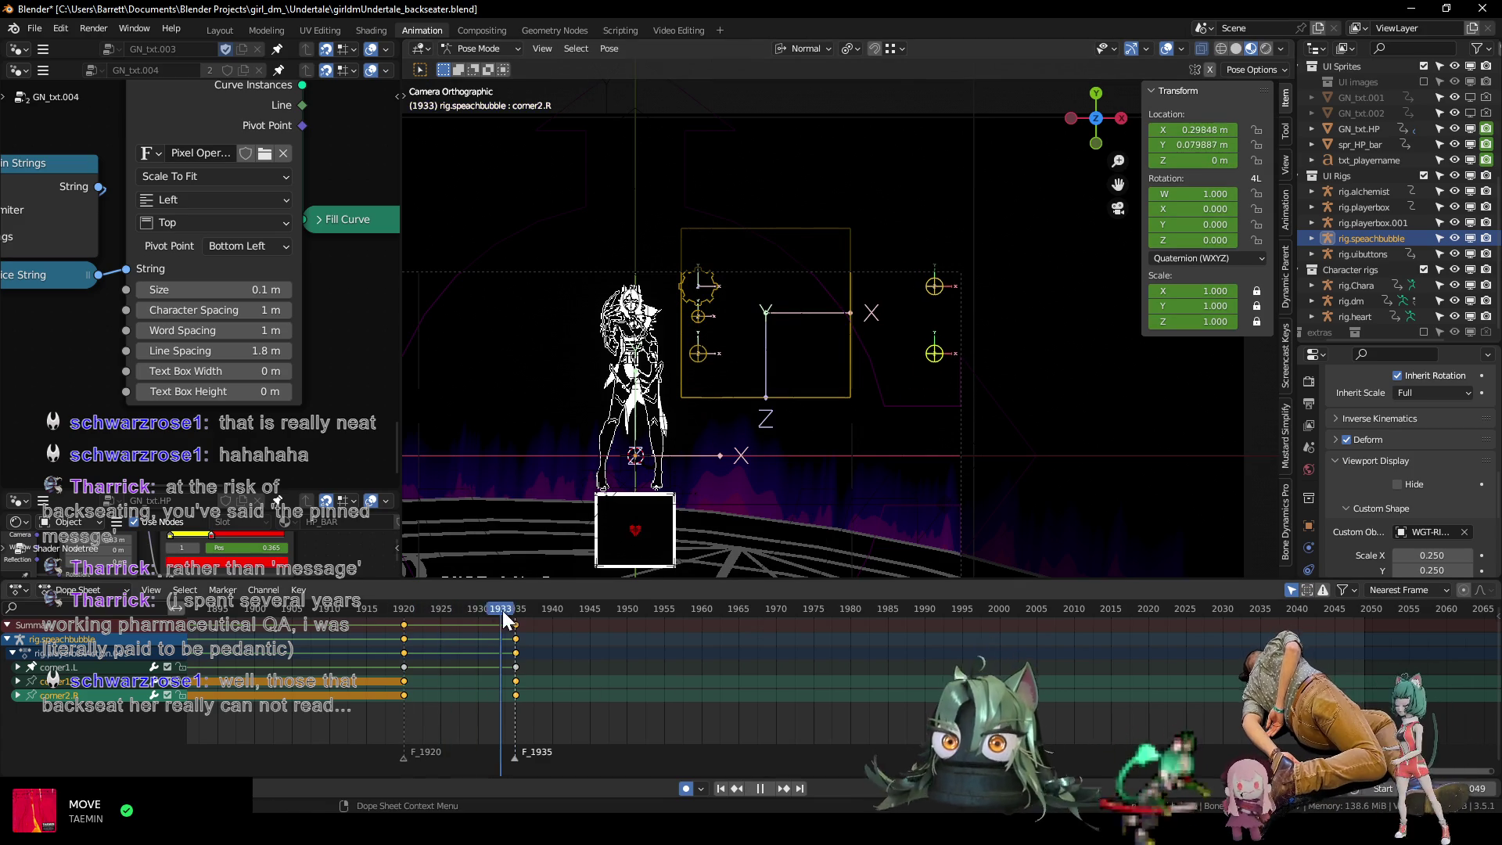
drag(514, 612, 340, 603)
key(space)
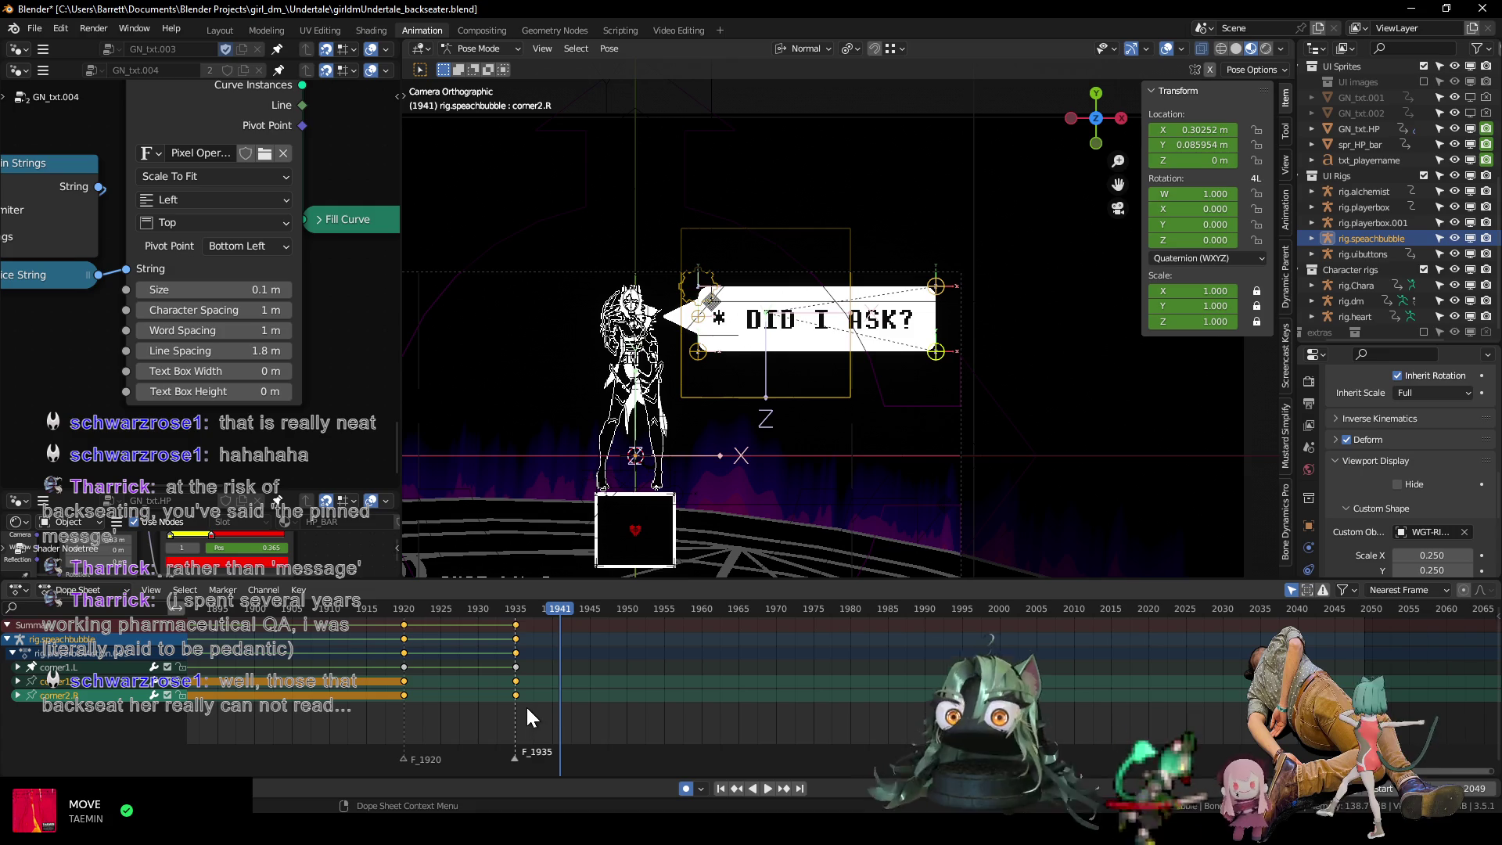
Move the rig's keyframes from frame 1935 to 1930 and play back.
key(a)
middle_drag(534, 661, 532, 663)
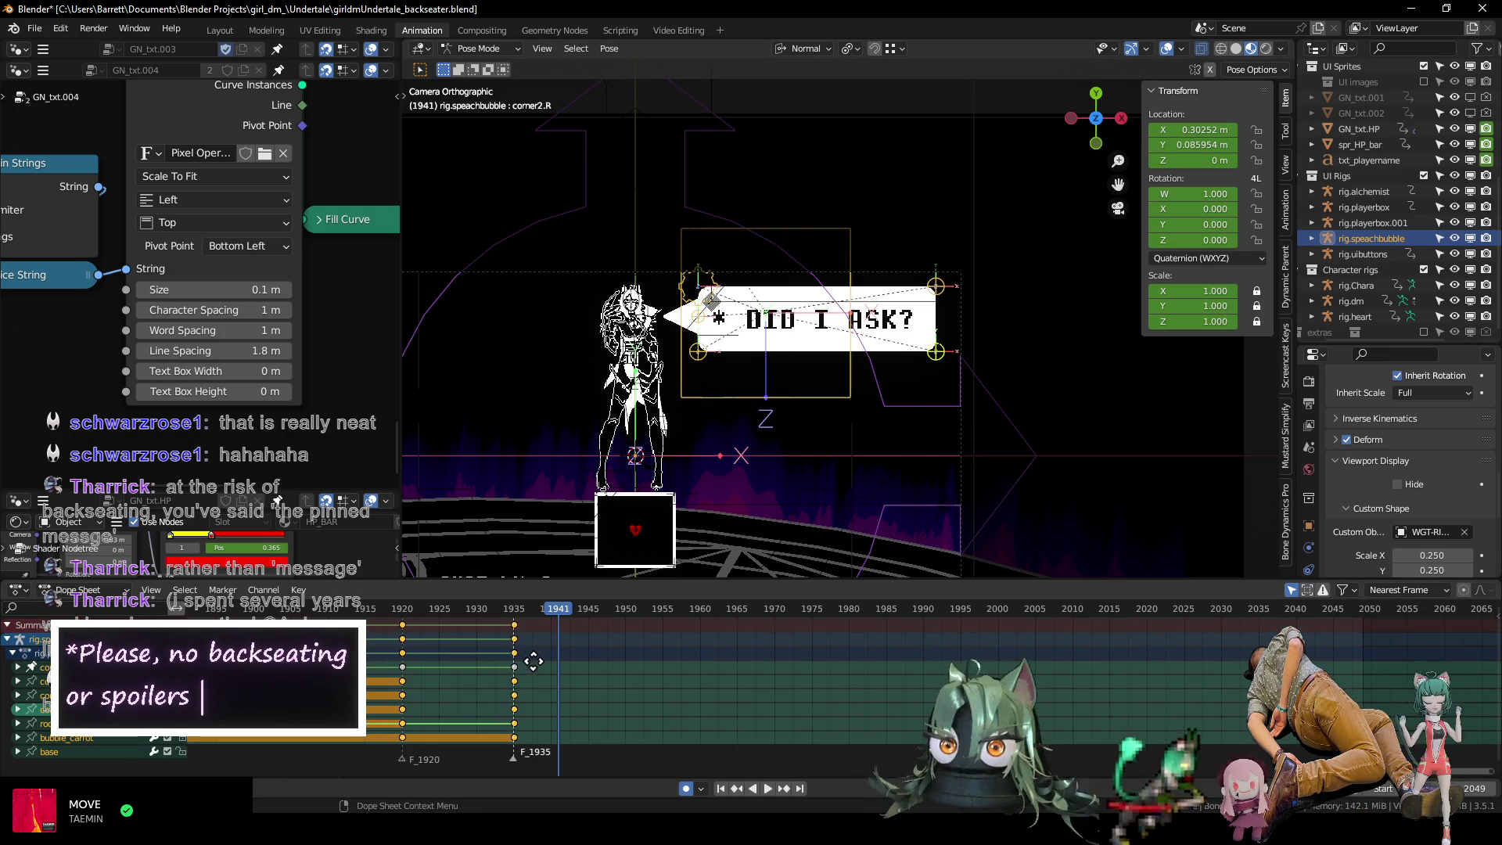
key(g)
click(493, 642)
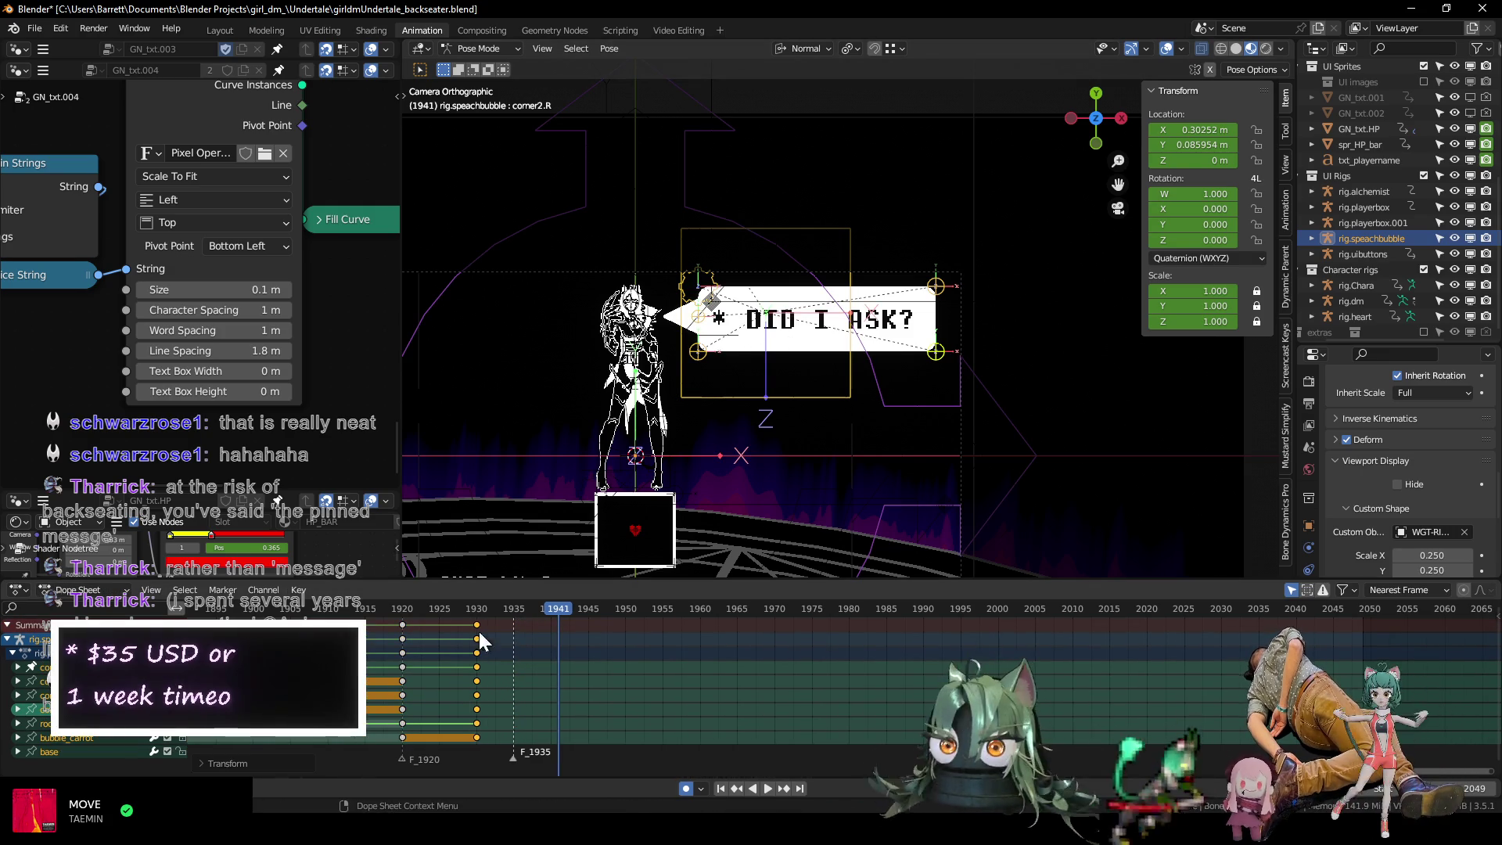
key(space)
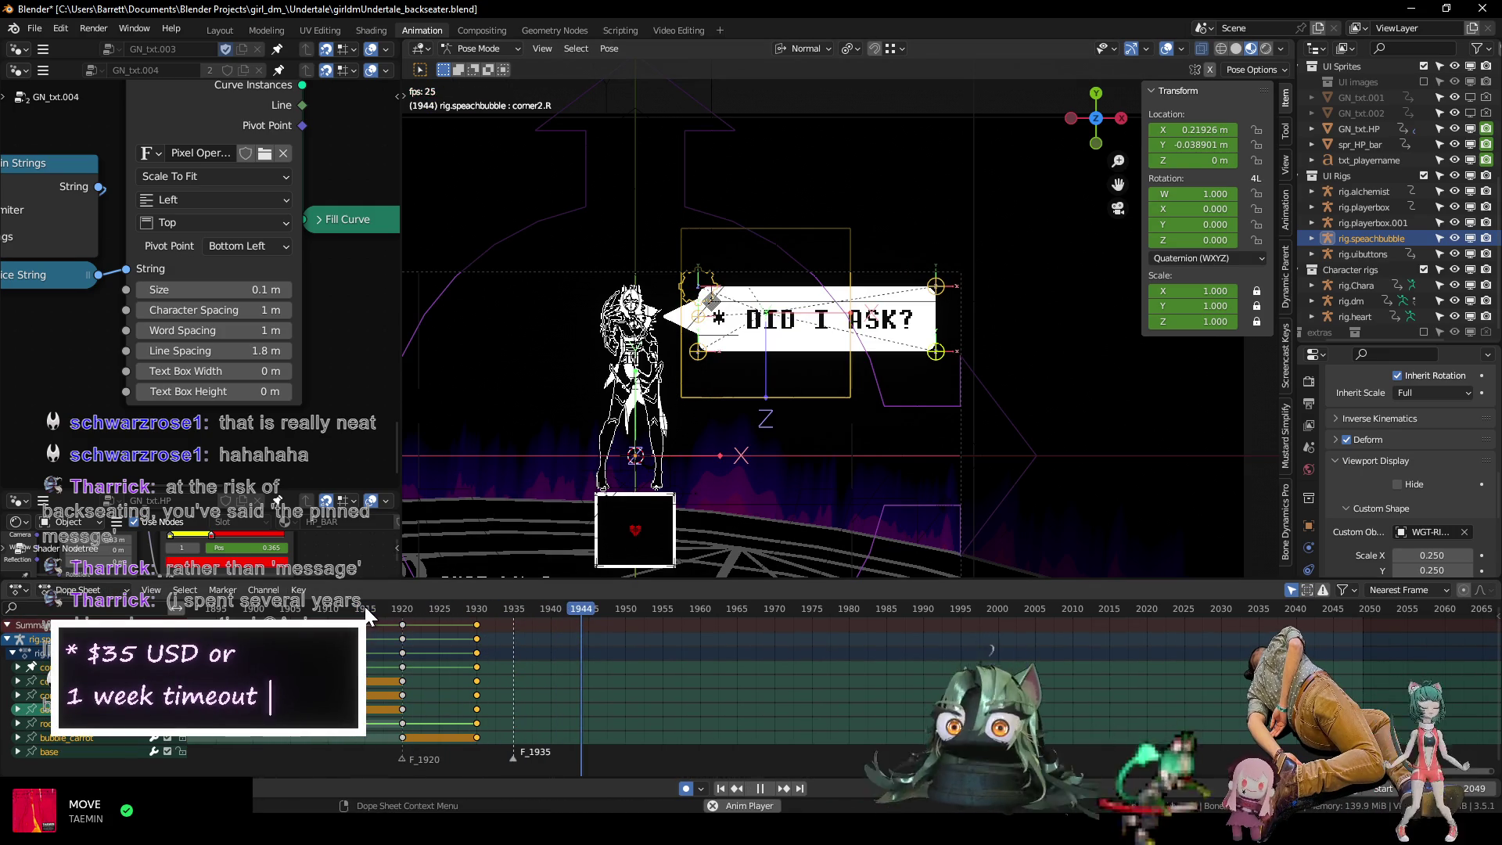
Scrub from frame 1930 through the pop-open and select the corner bone holding Char_count.
drag(449, 610, 477, 610)
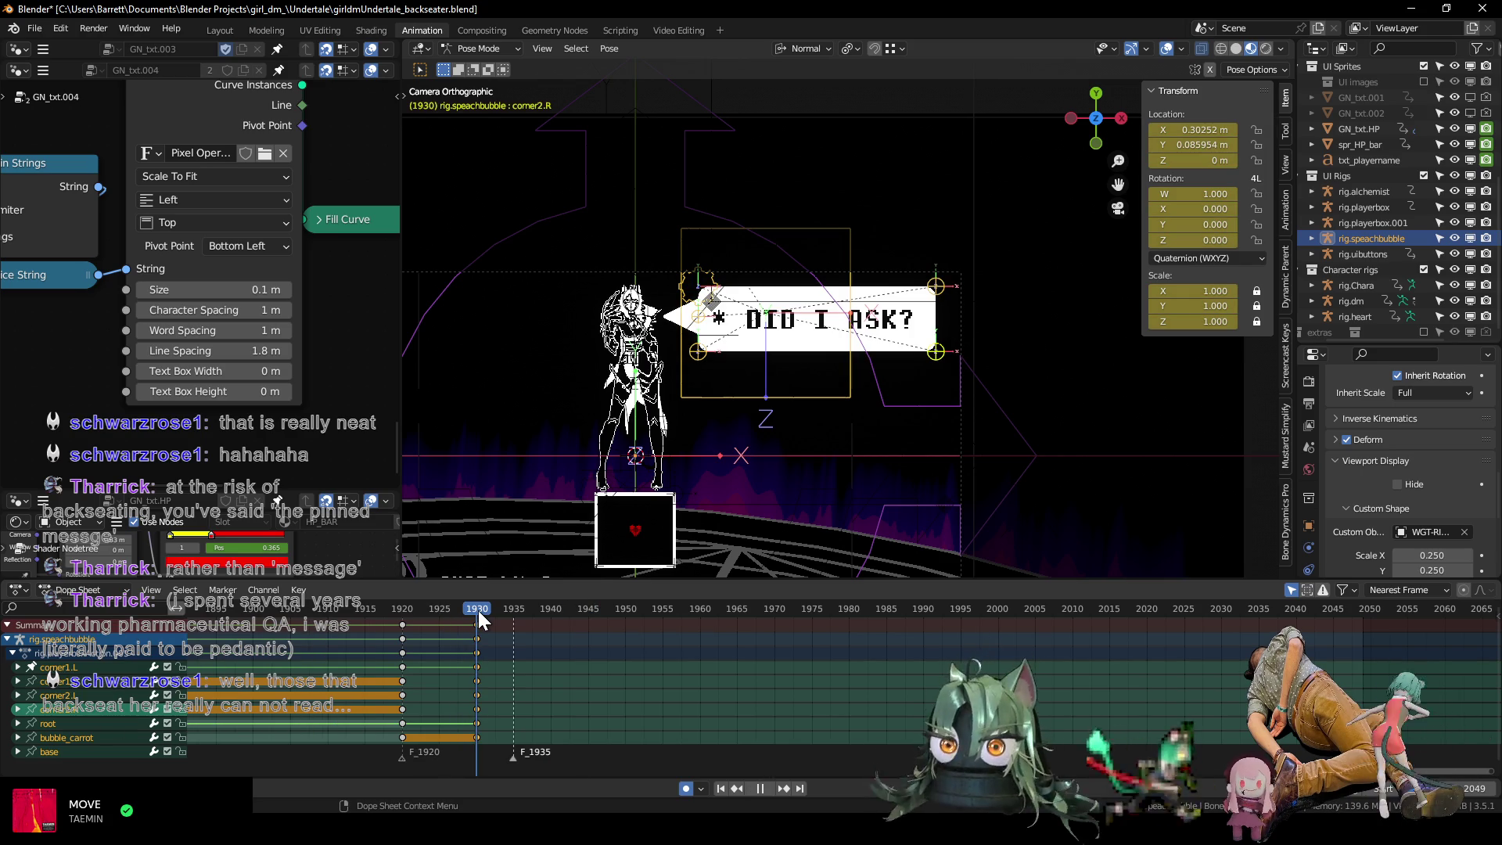
drag(477, 610, 590, 626)
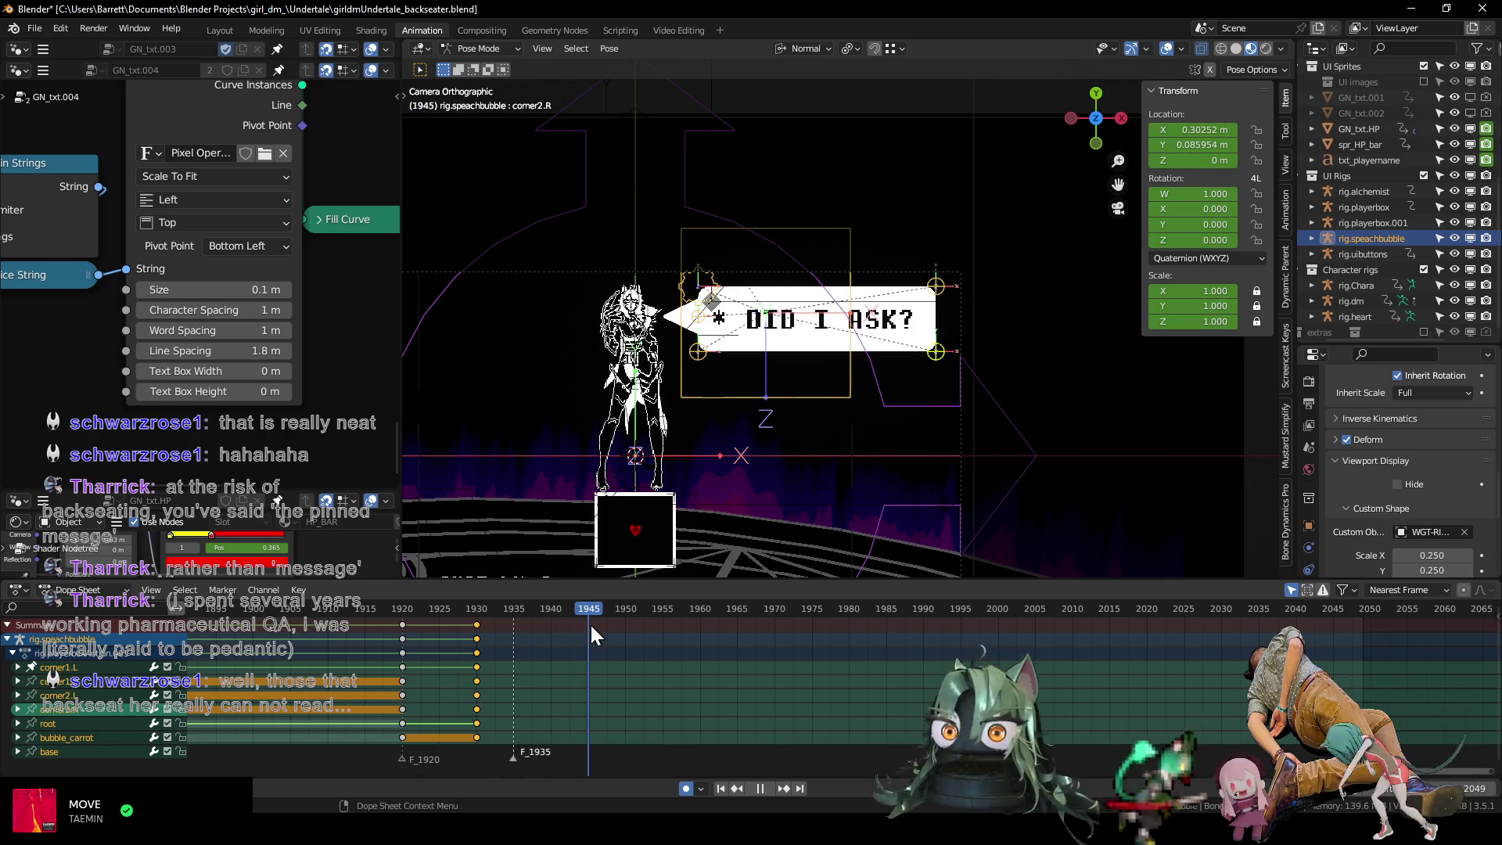
click(714, 287)
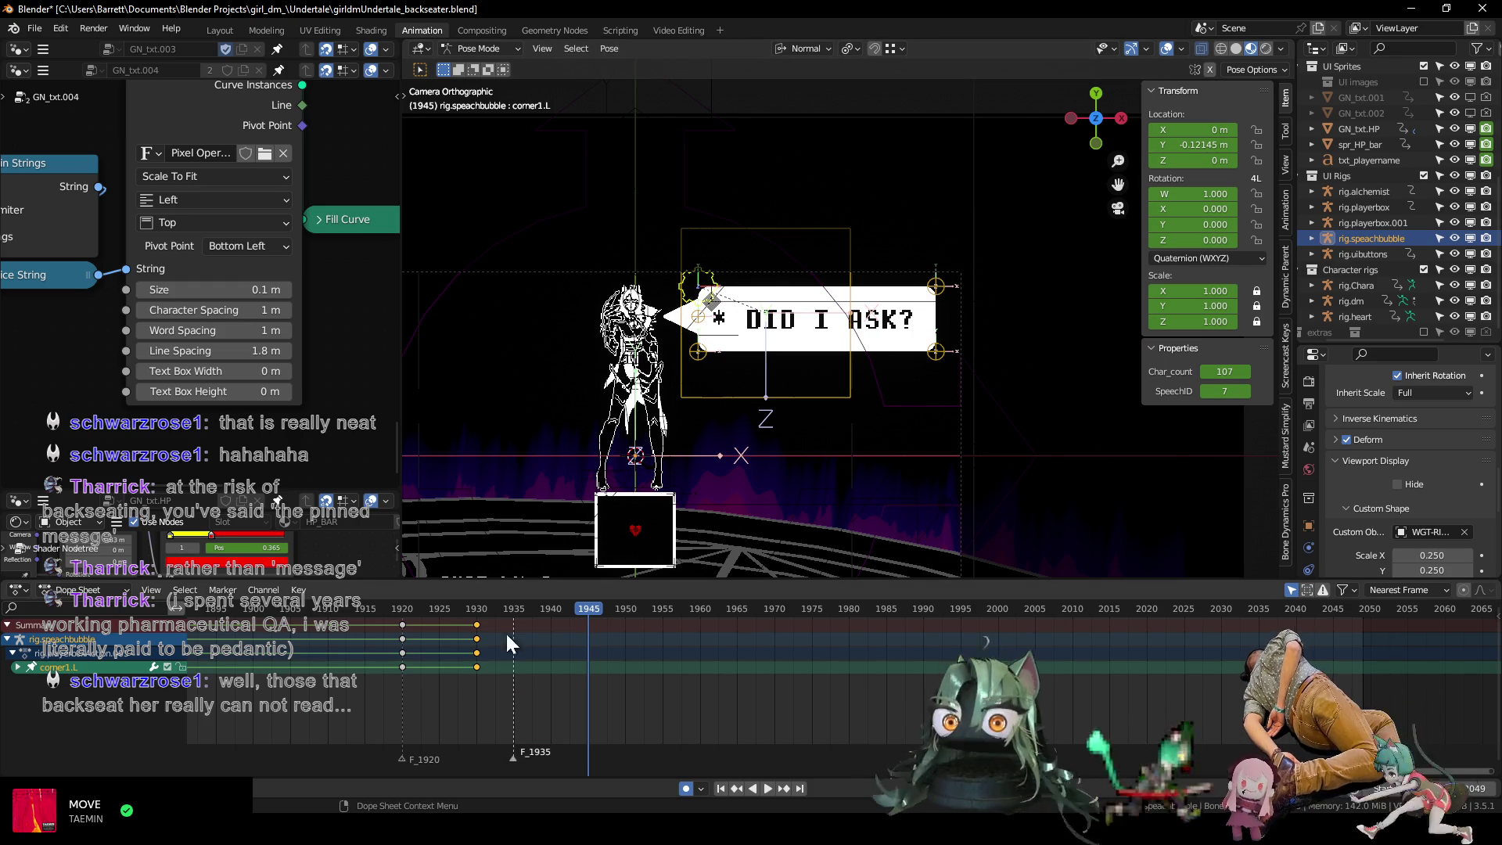
Key Char_count at 0 on frame 1930 and at 12 on frame 1945.
click(478, 610)
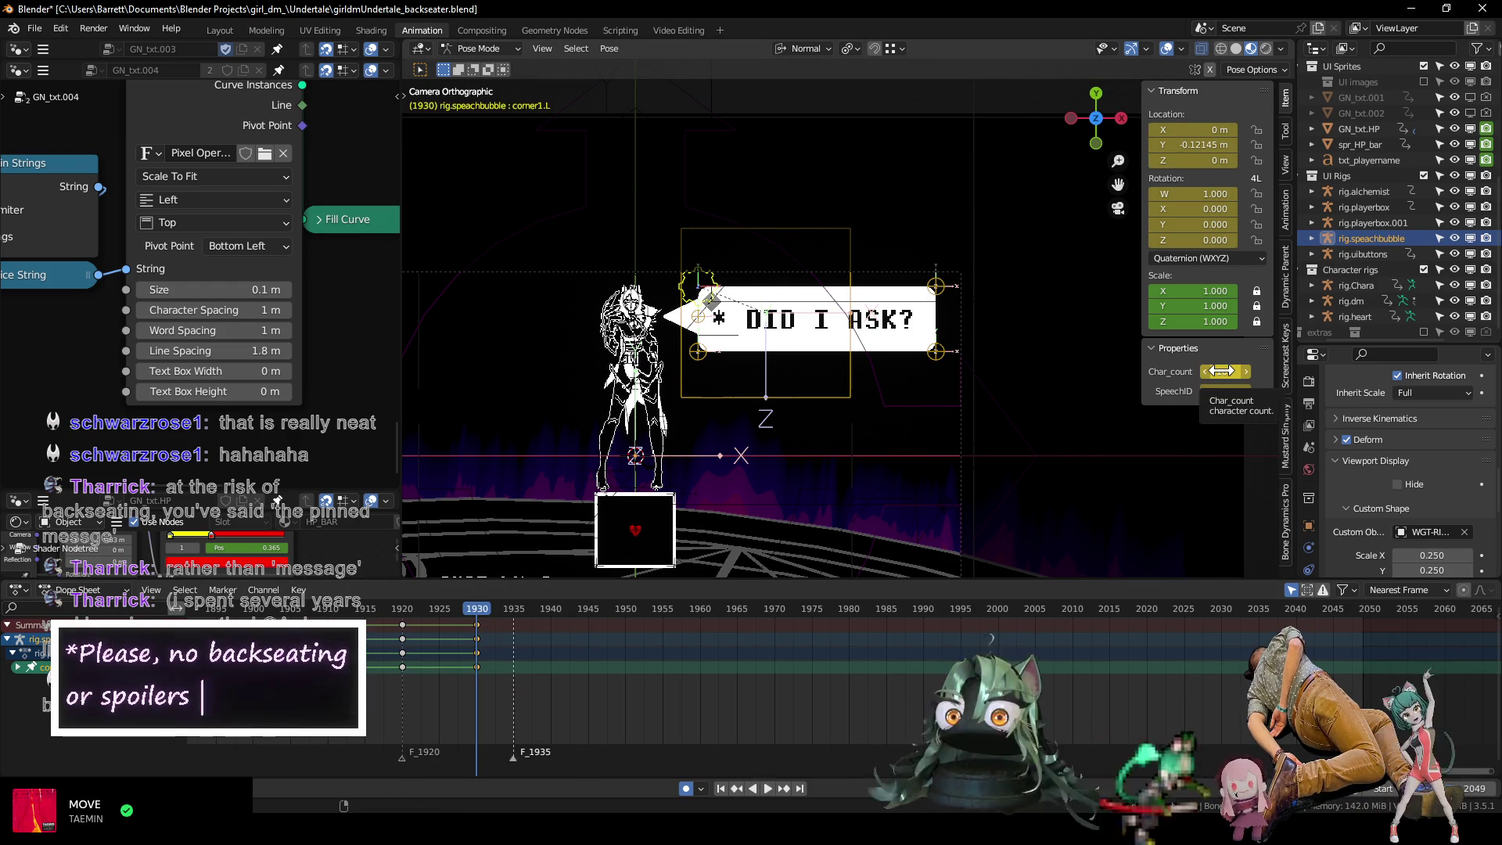
text(0)
key(Return)
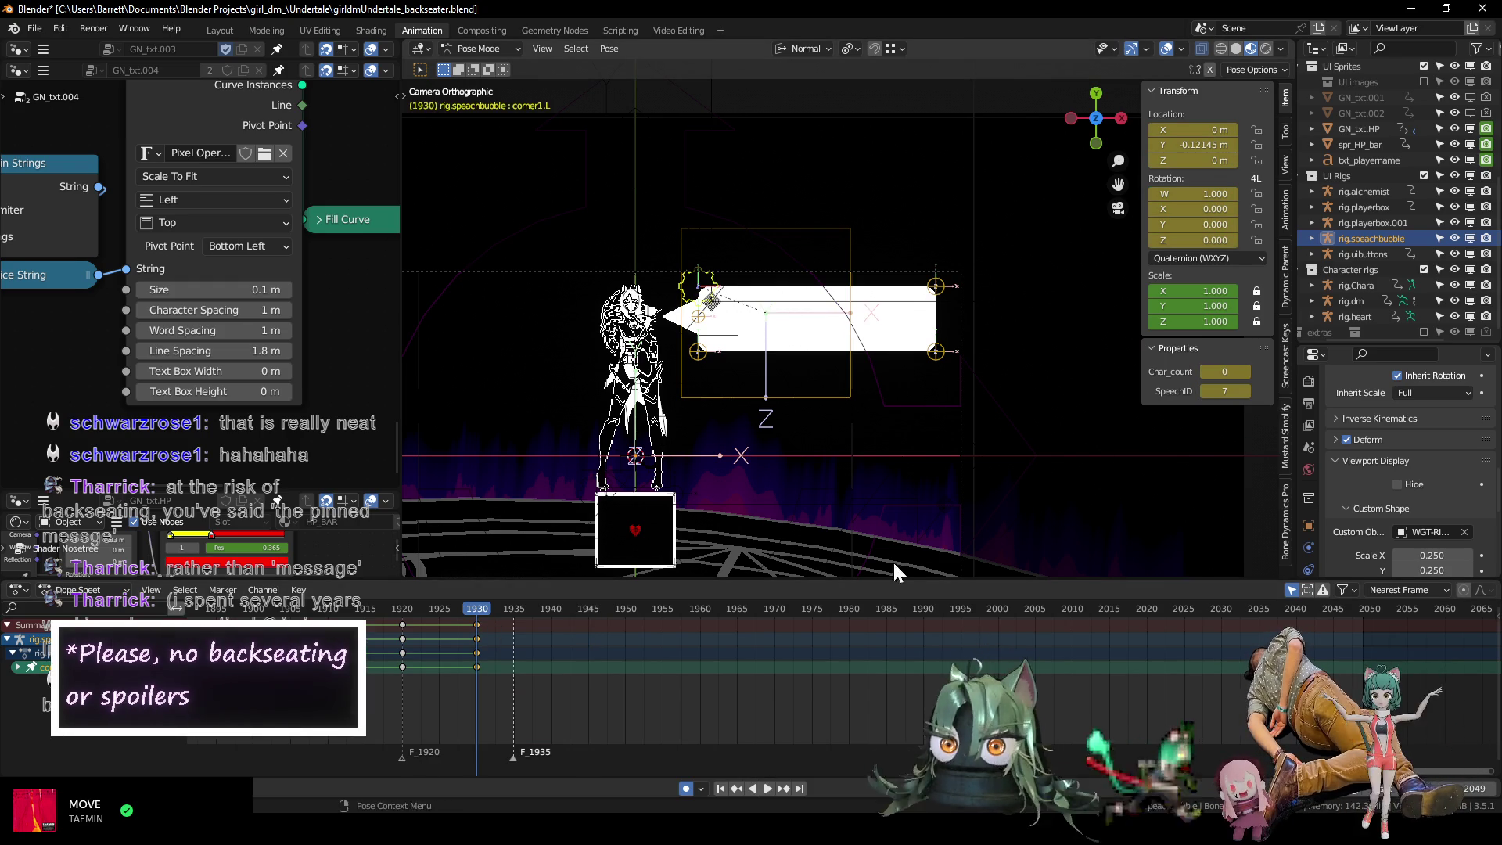
drag(492, 614, 583, 613)
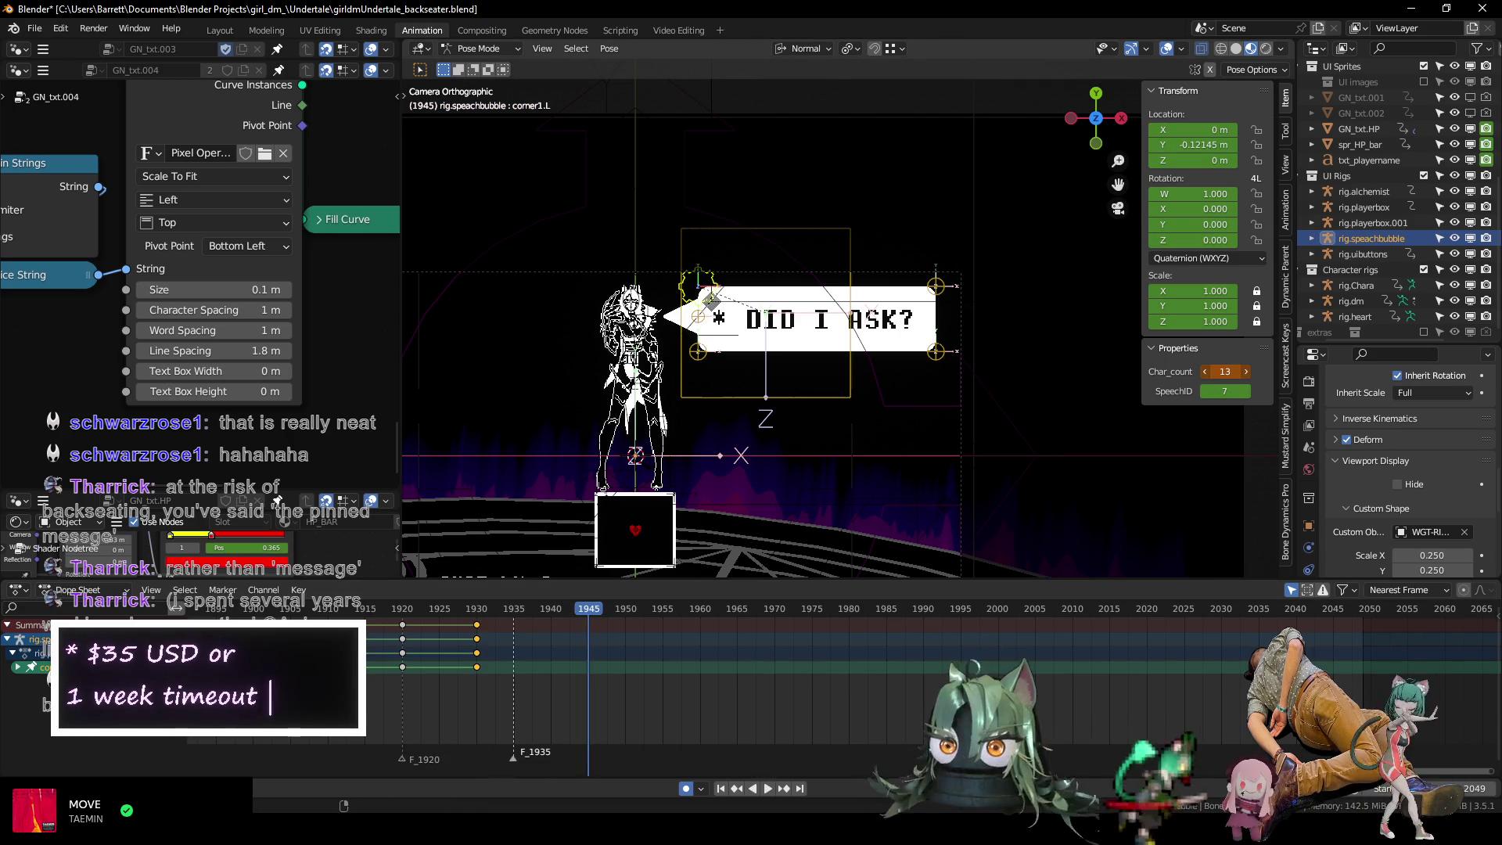
drag(1225, 372, 1205, 372)
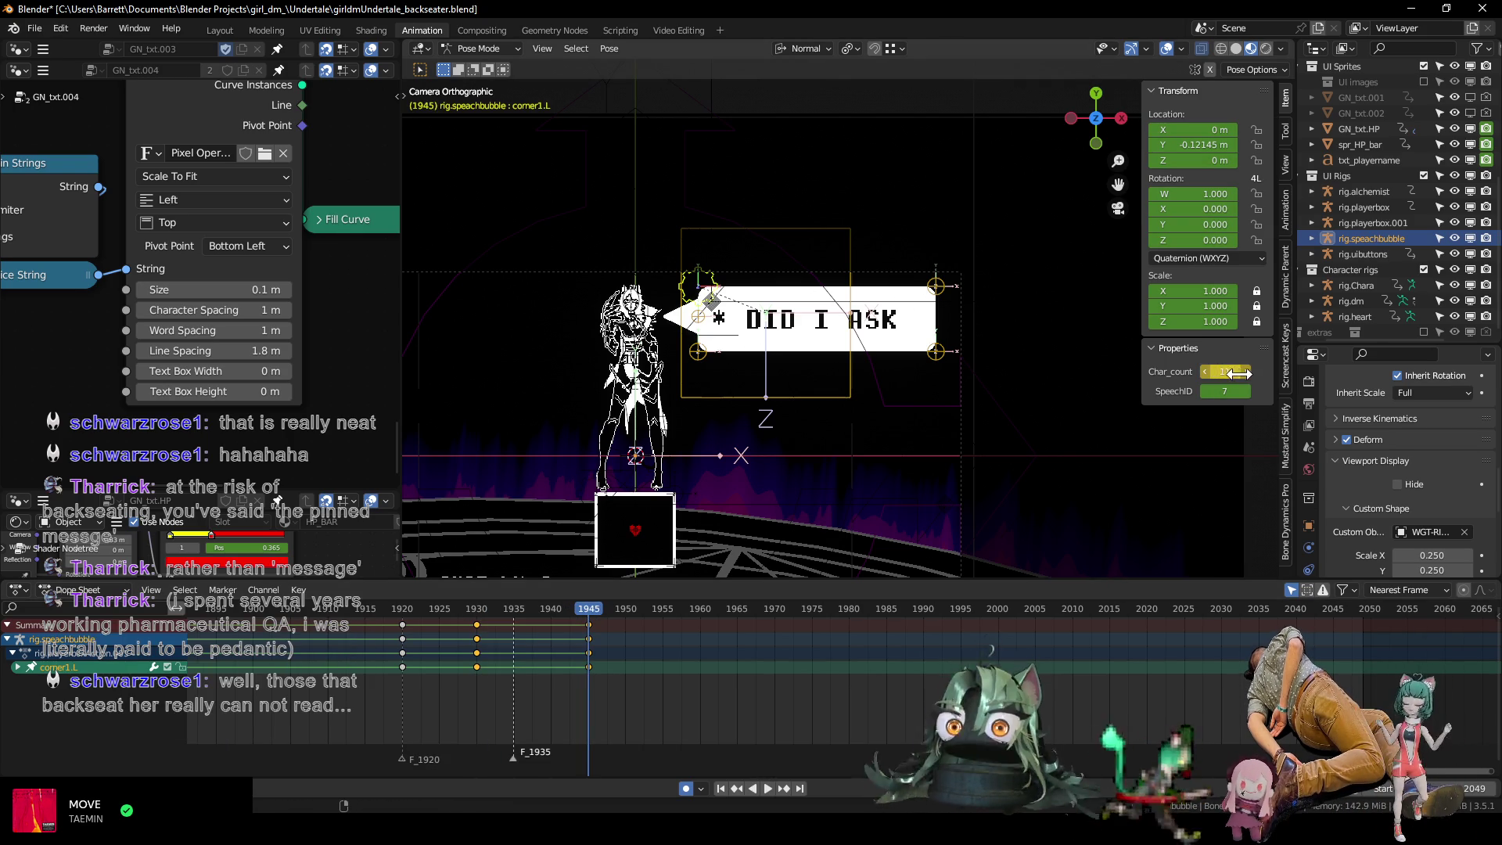
click(1245, 372)
Play the letter-by-letter typing from frame 1929, then switch to the Graph Editor.
scroll(517, 691, up, 2)
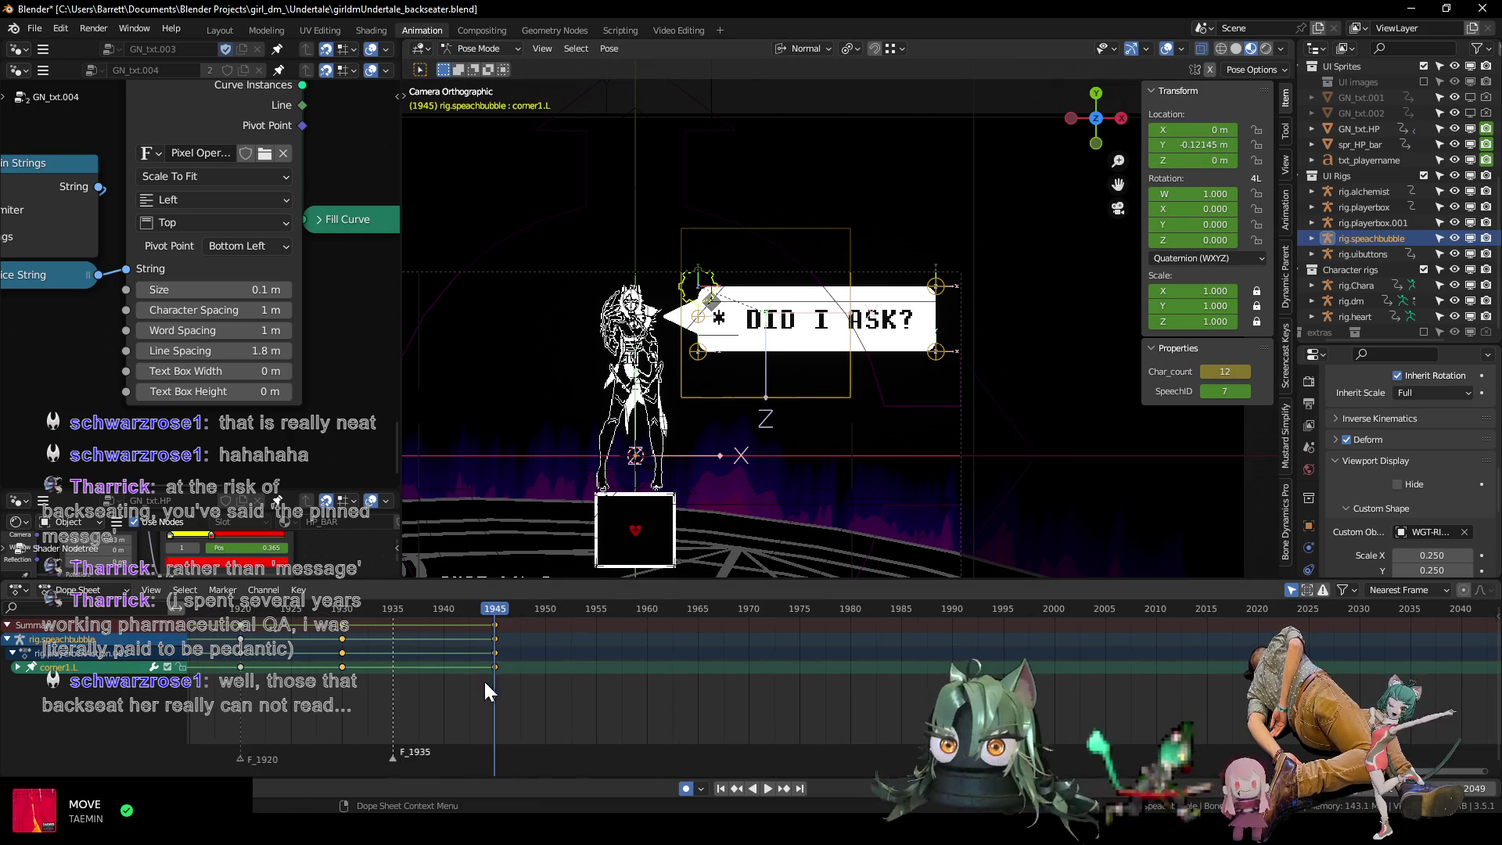
click(452, 609)
key(space)
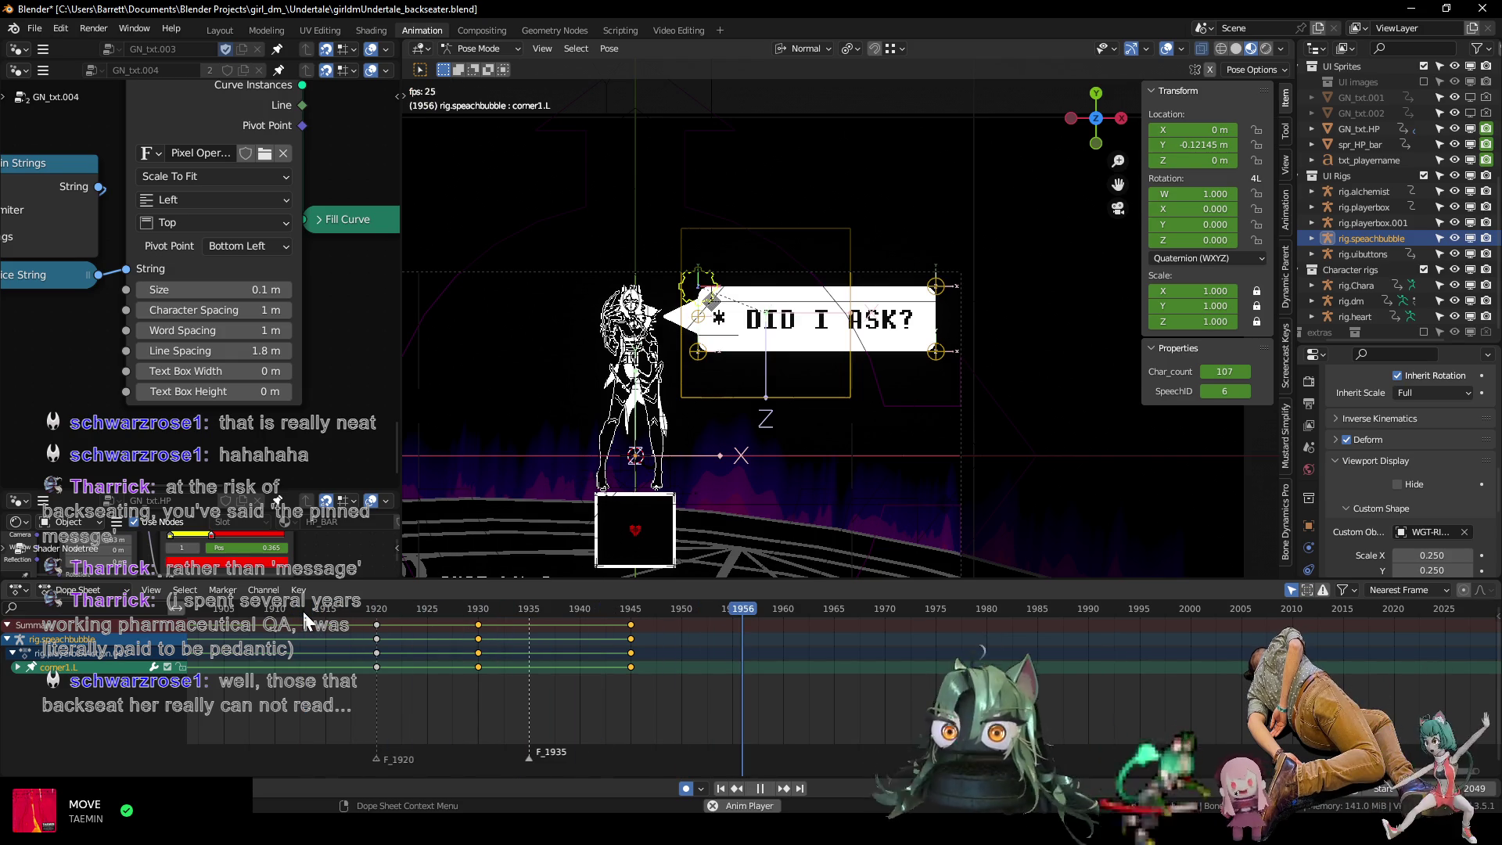
click(468, 608)
key(space)
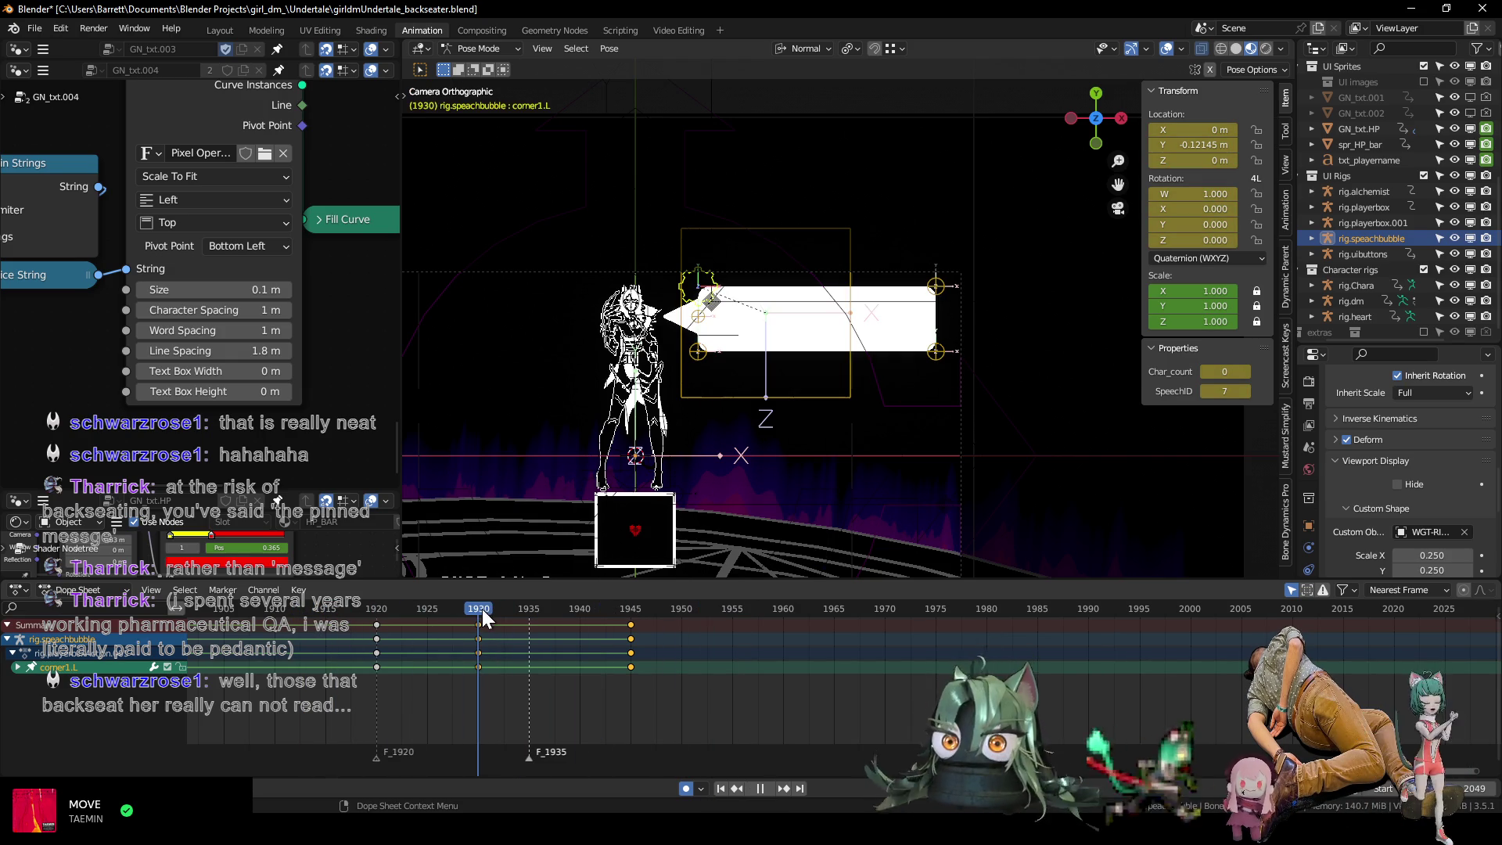
key(ctrl+Tab)
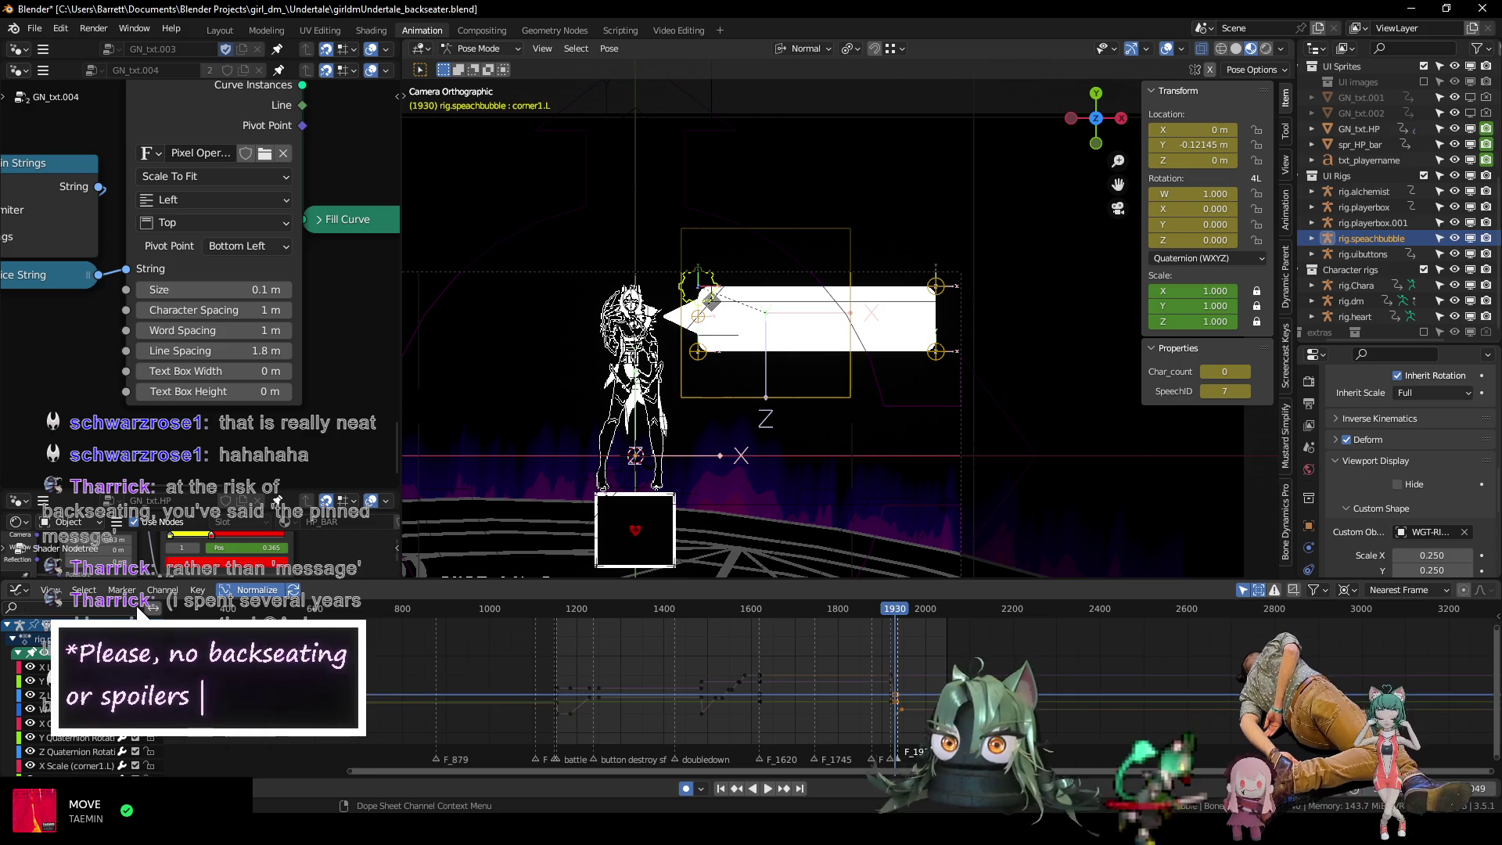
Show the Char_count curve in a taller Graph Editor and scrub near frame 1930.
mouse_move(690, 730)
middle_down()
mouse_move(507, 753)
mouse_move(520, 664)
mouse_move(739, 676)
middle_up()
scroll(740, 676, left, 1)
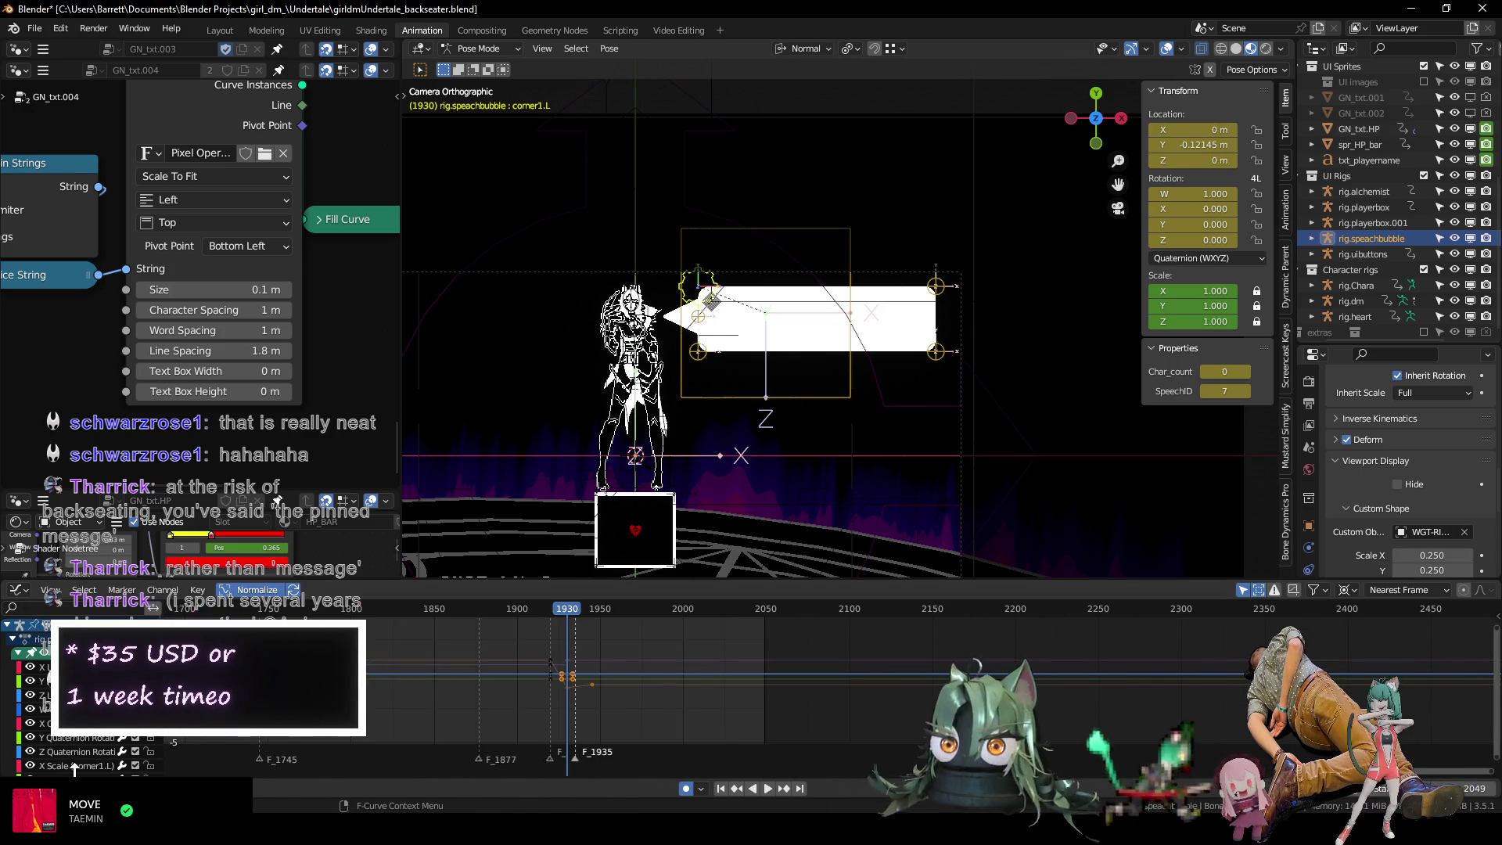
scroll(99, 747, down, 3)
click(69, 755)
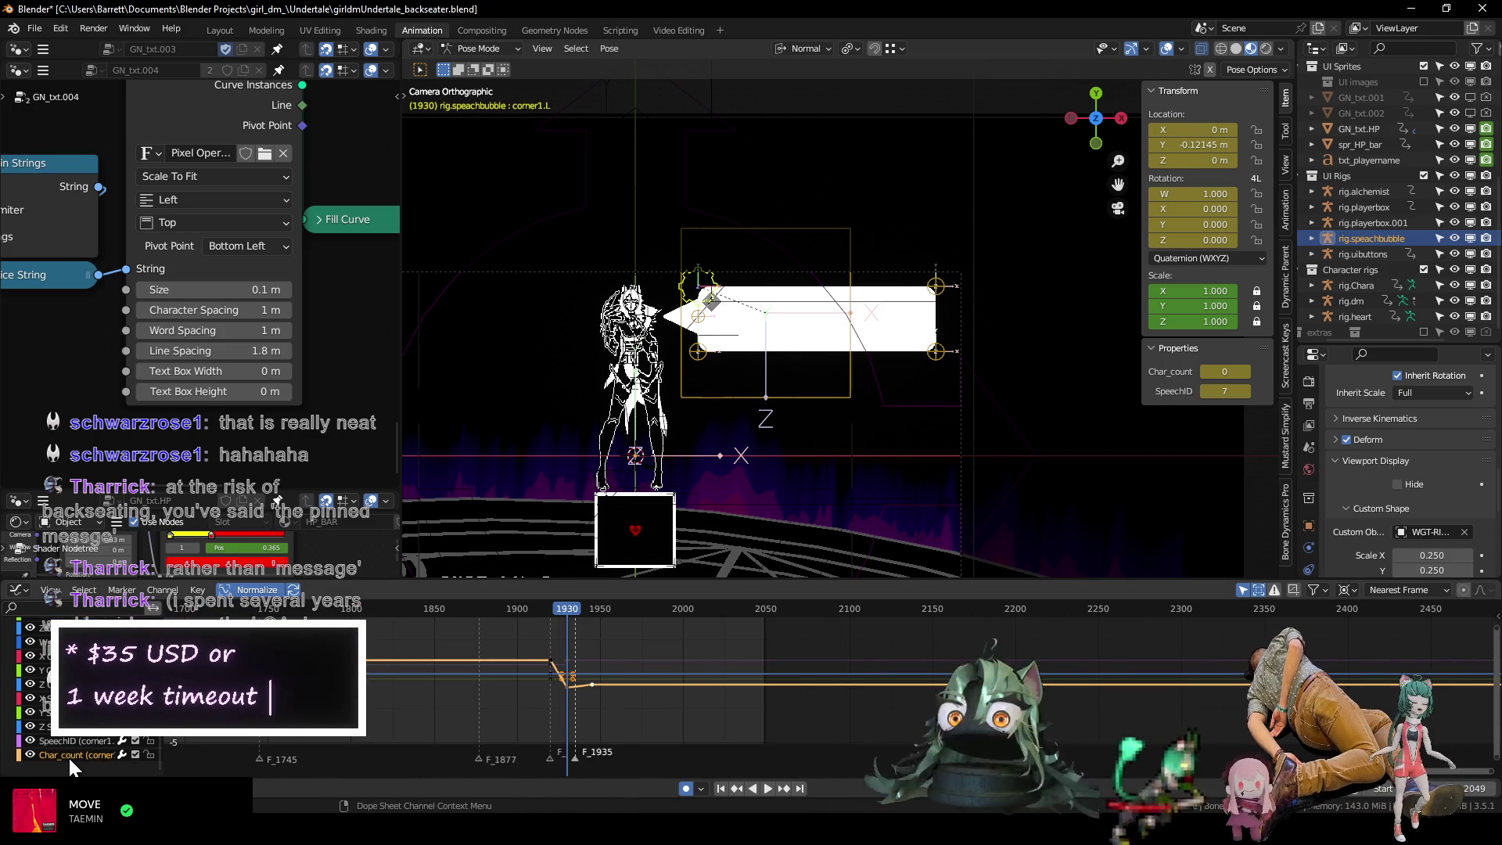
scroll(498, 695, up, 3)
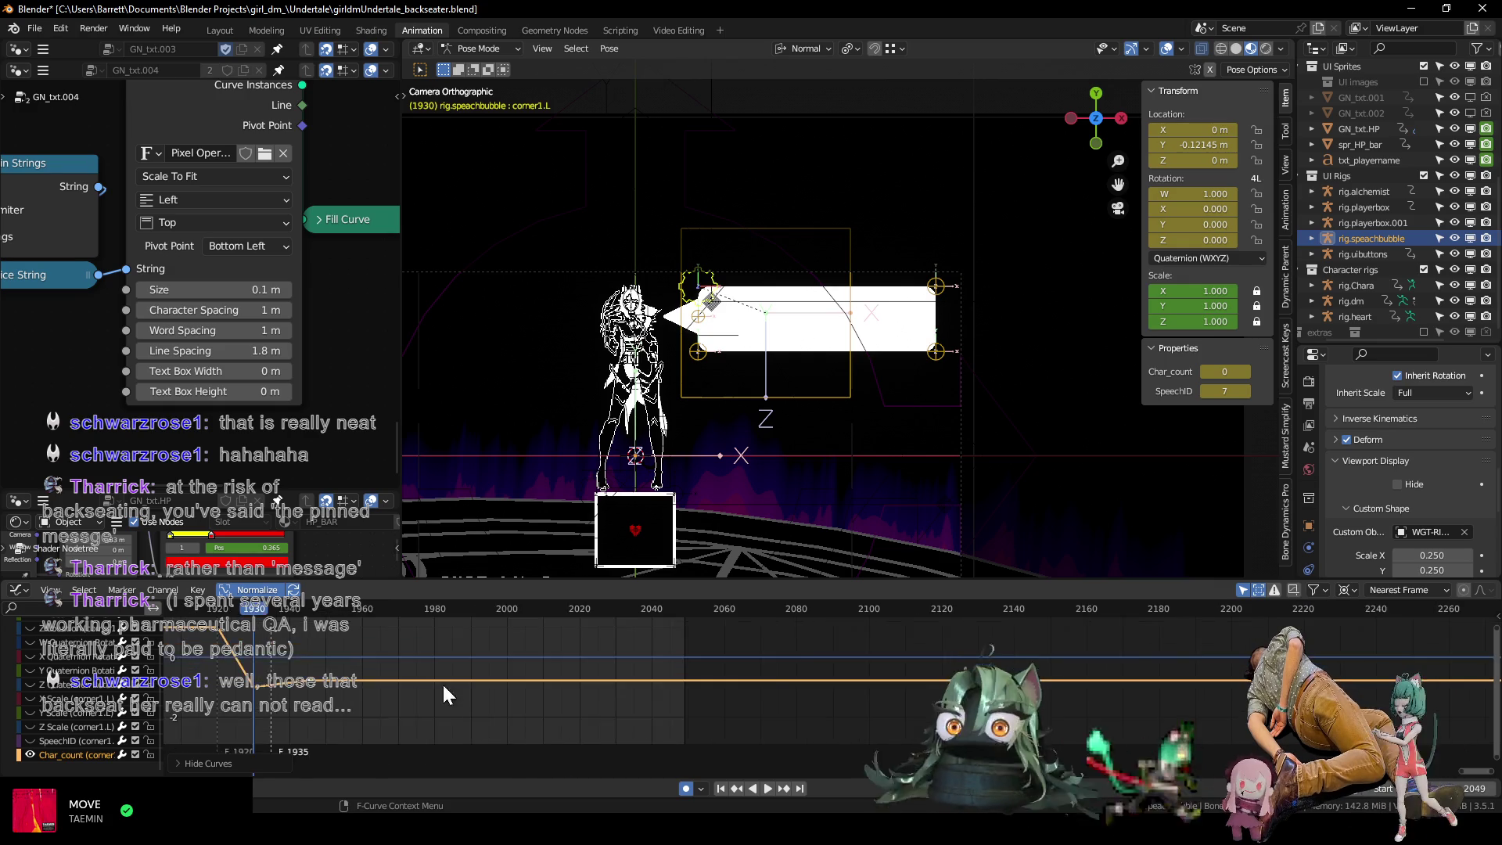
scroll(453, 695, up, 1)
scroll(452, 695, left, 3)
drag(756, 580, 771, 395)
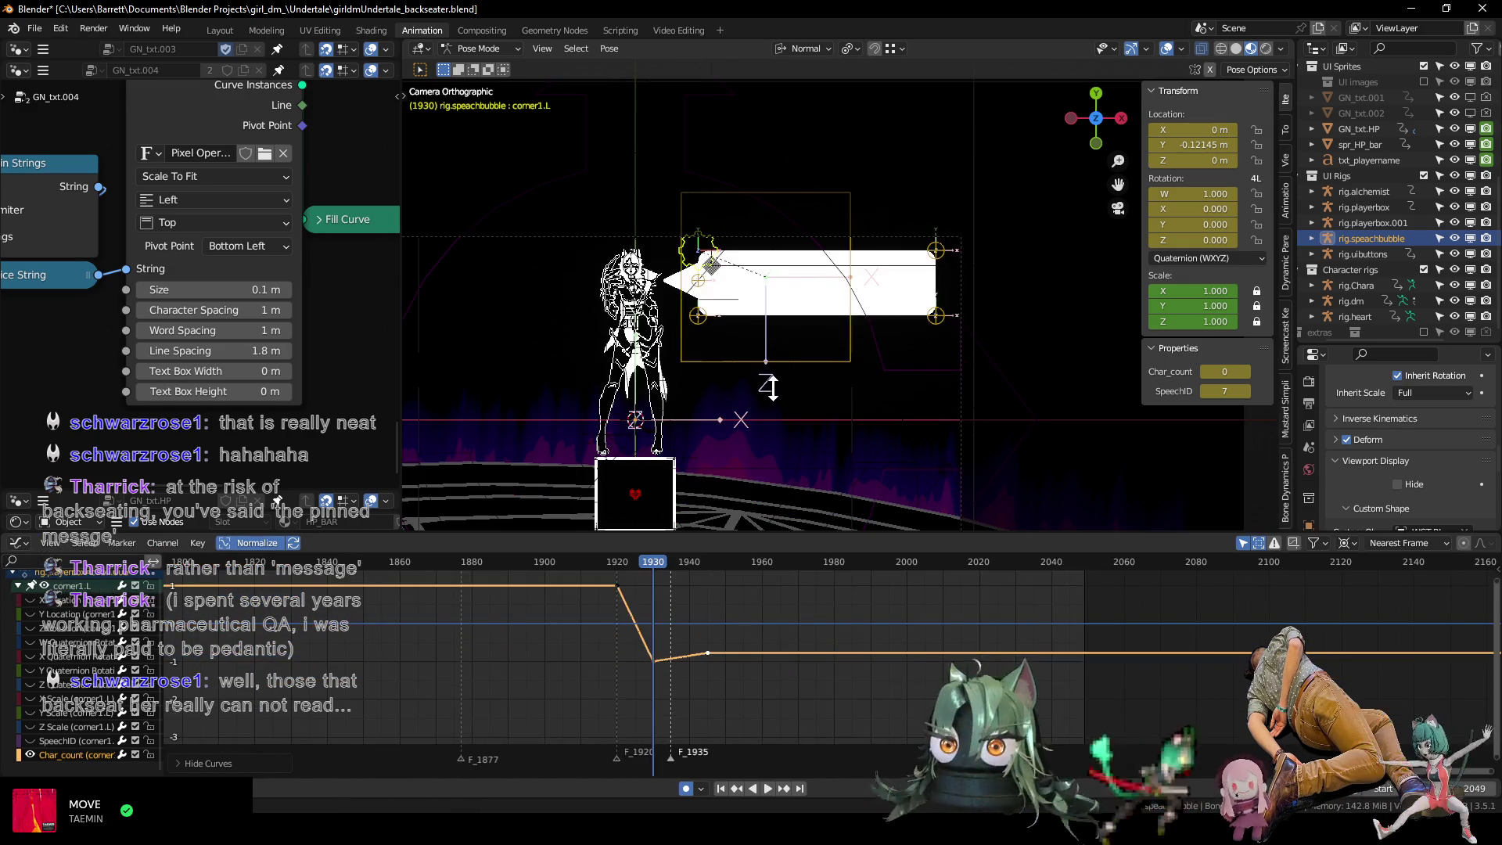
mouse_move(702, 674)
ctrl+middle_down()
mouse_move(630, 628)
mouse_move(693, 640)
mouse_move(681, 604)
mouse_move(700, 635)
mouse_move(624, 646)
mouse_move(527, 622)
ctrl+middle_up()
mouse_move(541, 558)
mouse_down()
mouse_move(471, 558)
mouse_move(677, 594)
mouse_up()
Duplicate the frame-1946 Char_count key to around frame 1938 and replay the typing.
middle_drag(677, 594, 609, 572)
drag(577, 652, 634, 693)
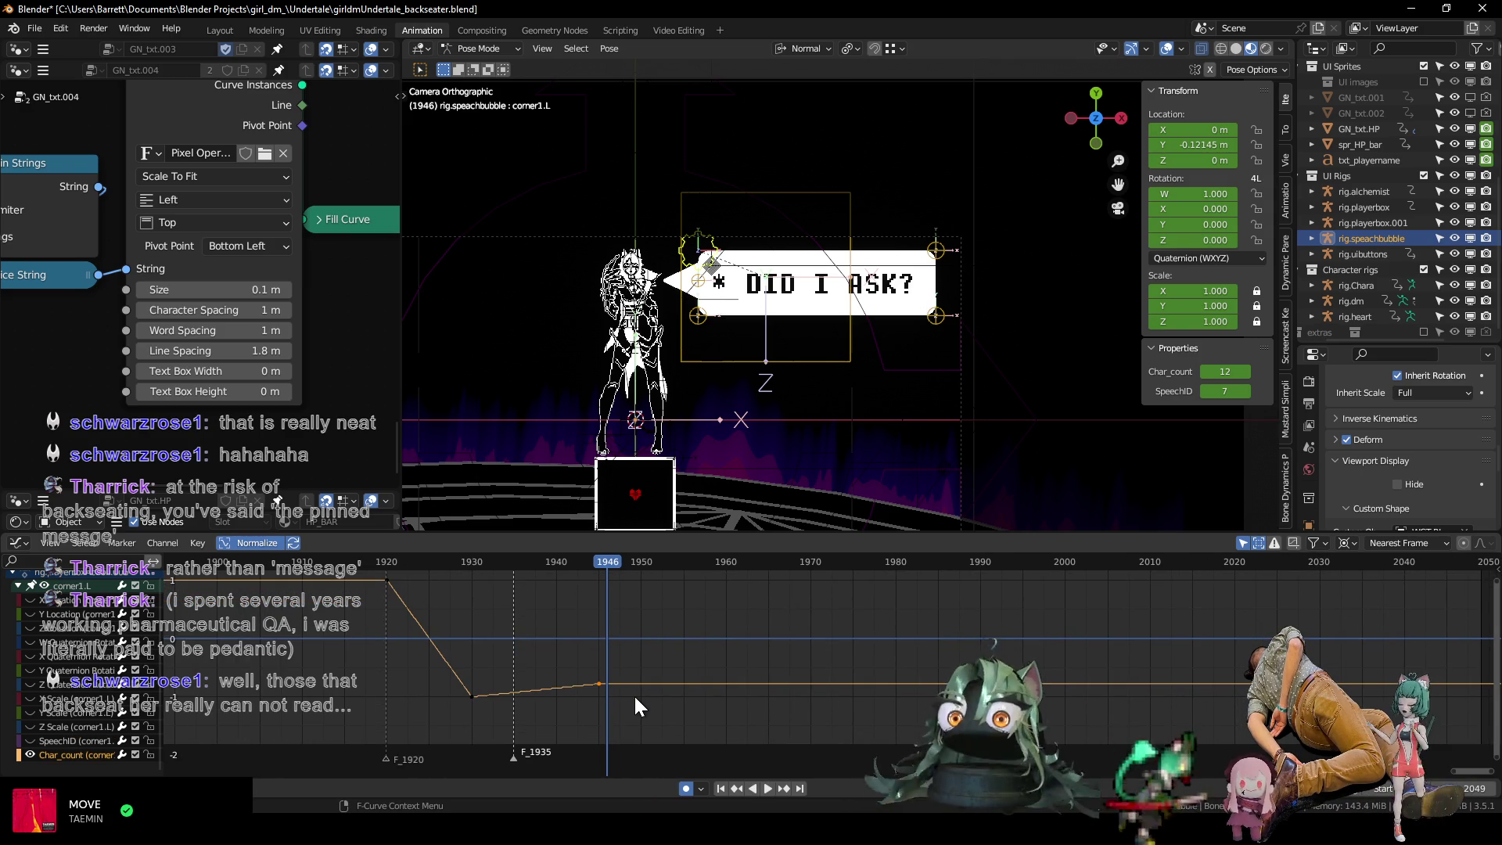
key(g)
key(x)
click(608, 696)
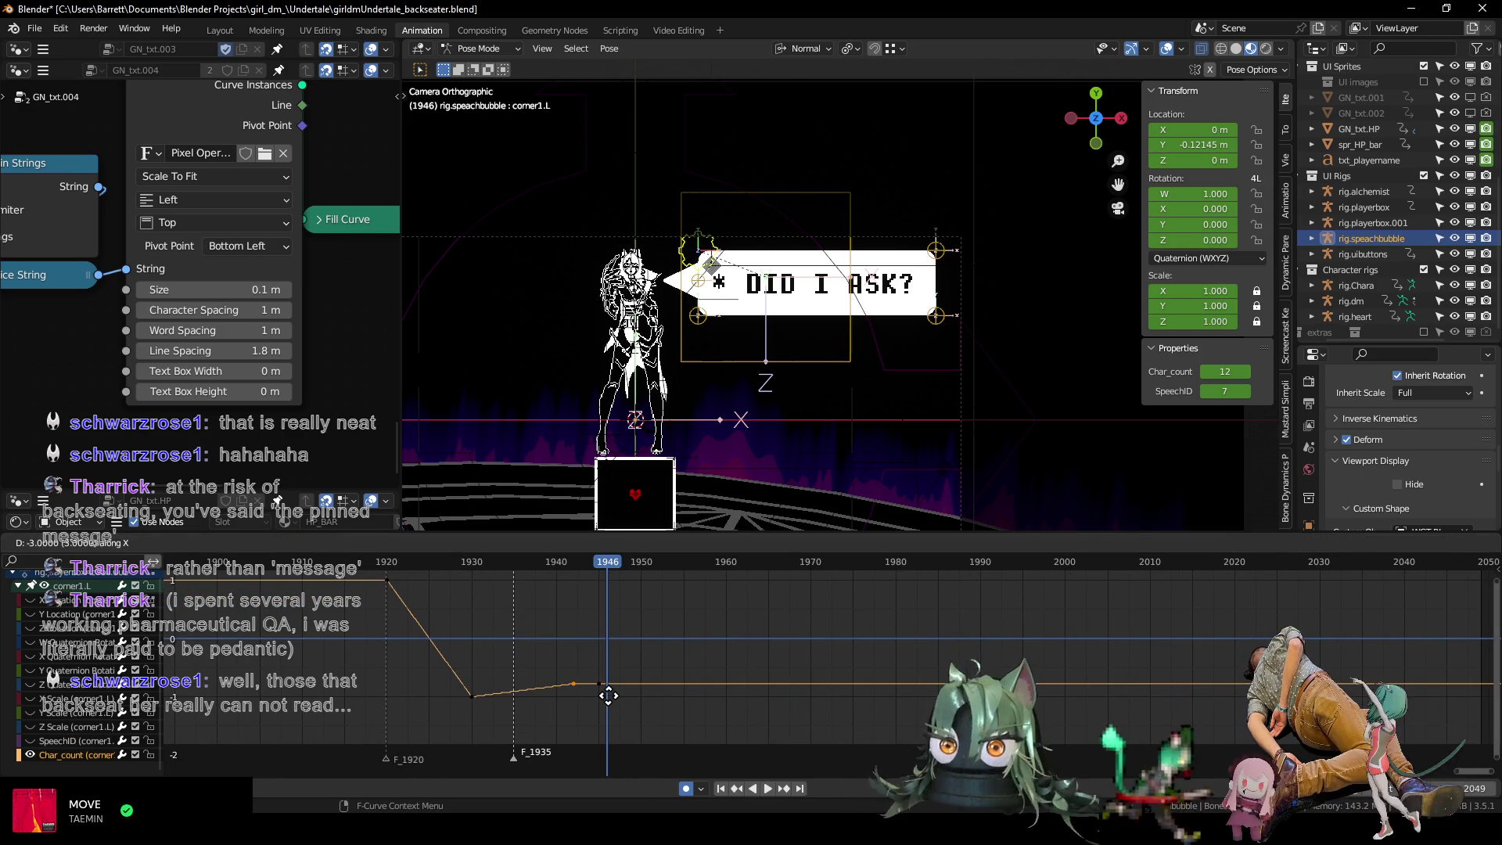
key(shift+d)
click(572, 696)
scroll(550, 676, up, 3)
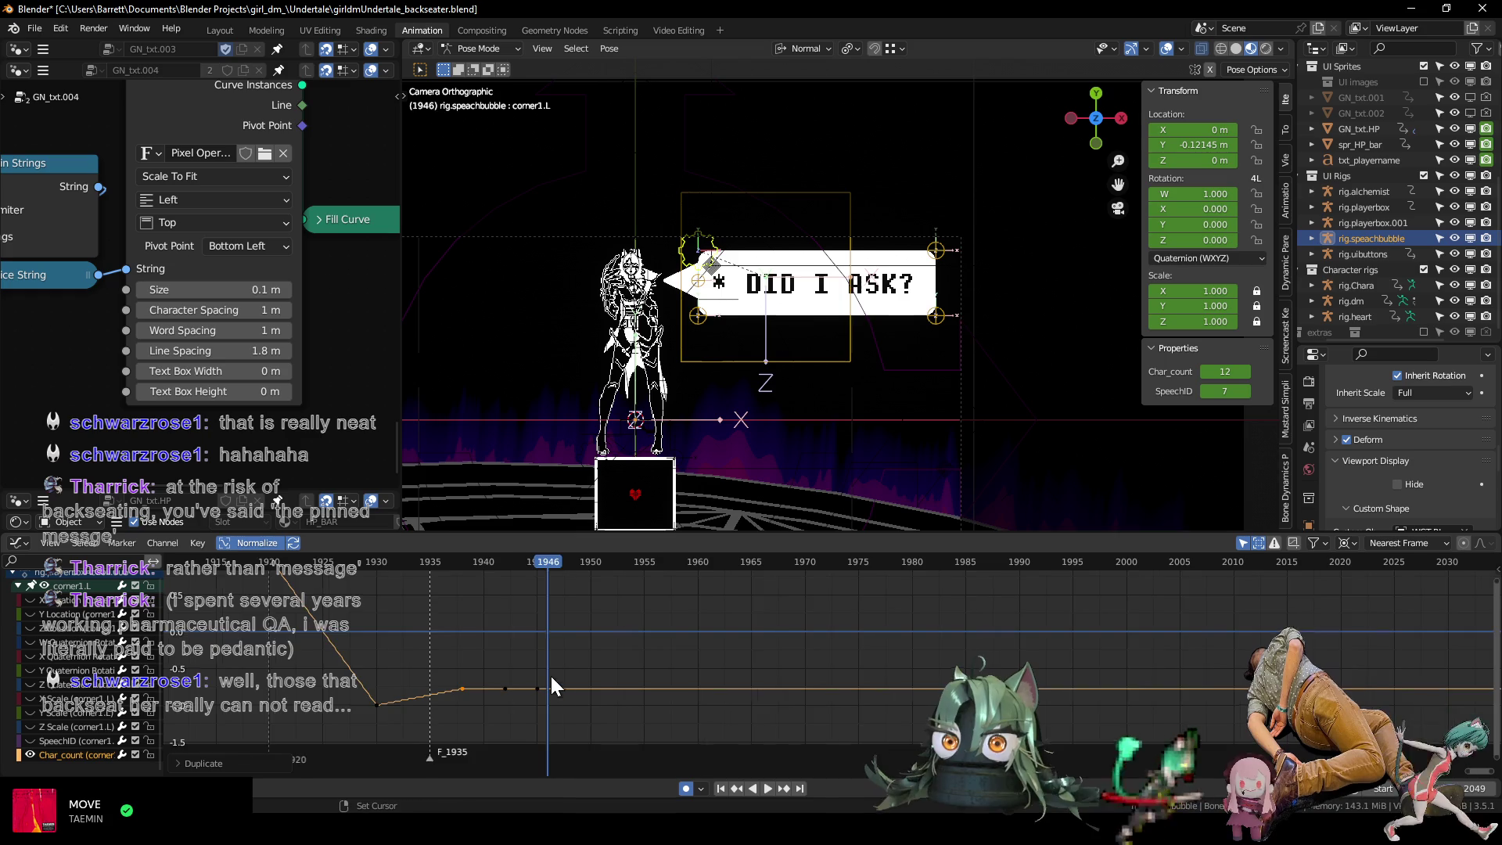
click(433, 560)
key(space)
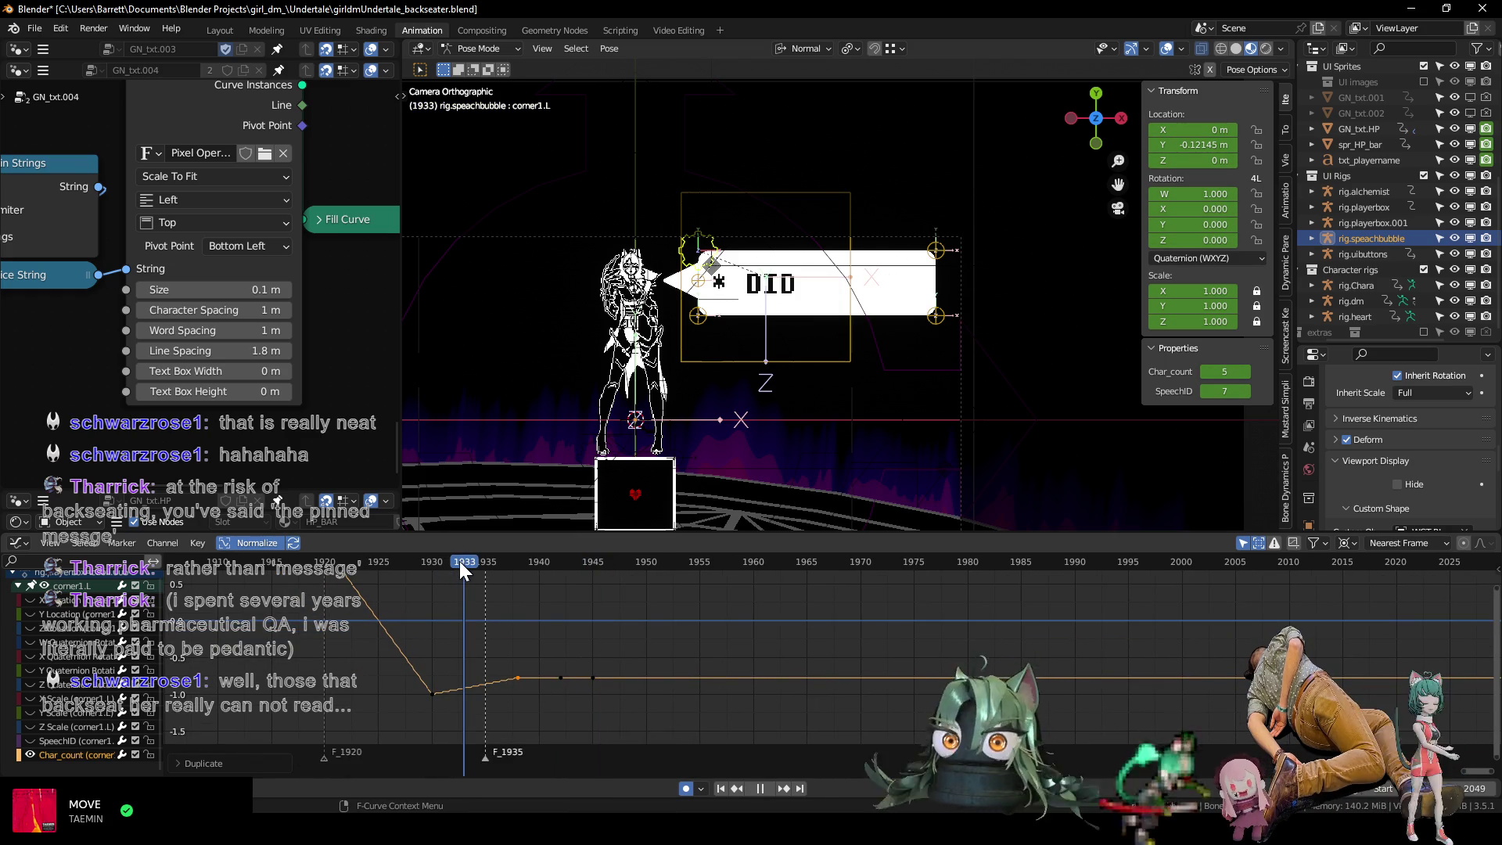
Keyframe Char_count at 8 on frame 1935 and step forward to frame 1938.
right_click(484, 672)
key(Escape)
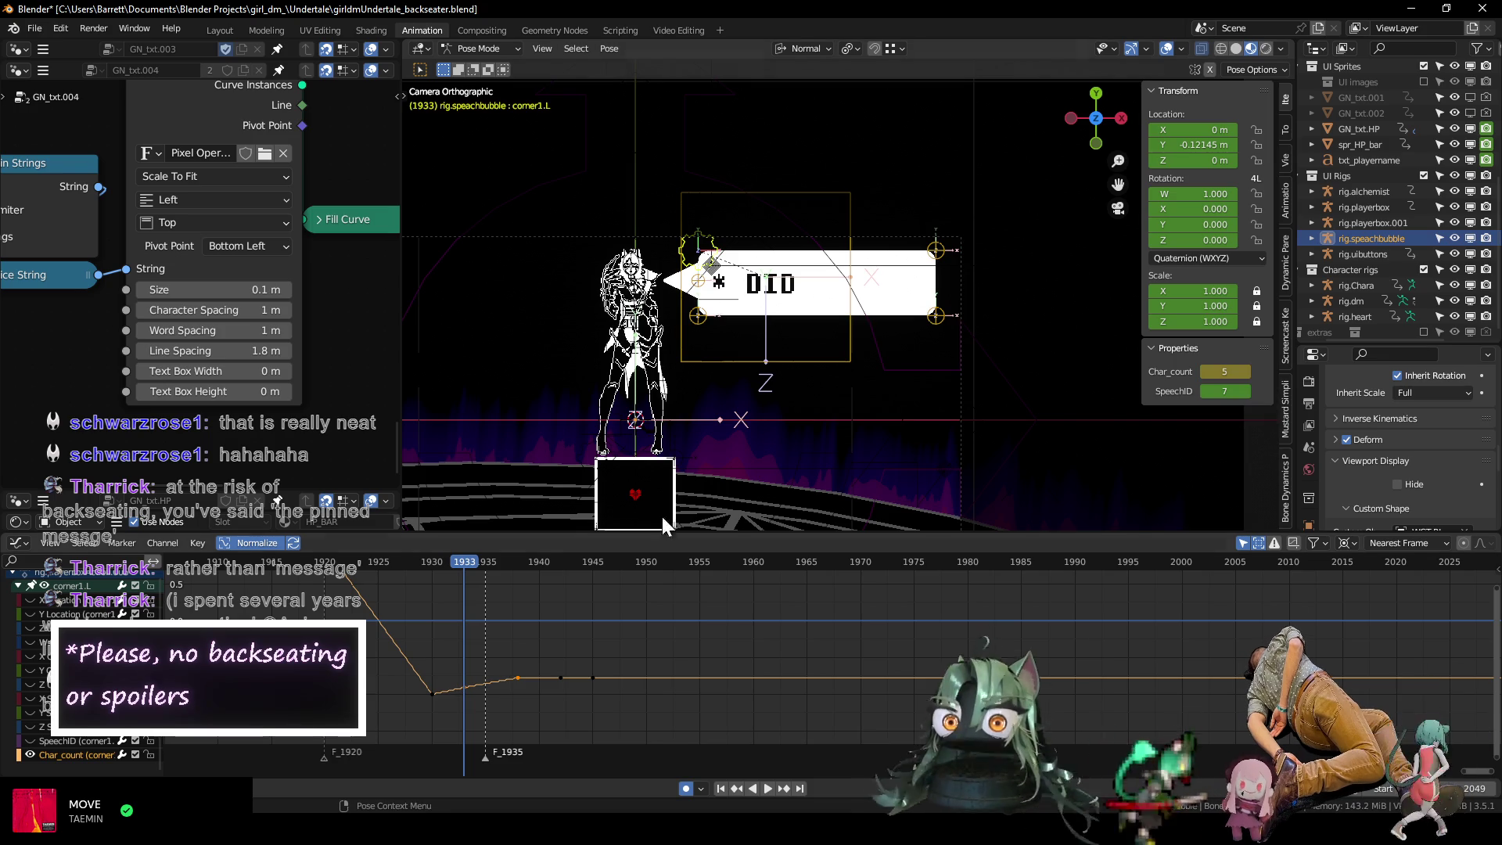
drag(475, 562, 486, 570)
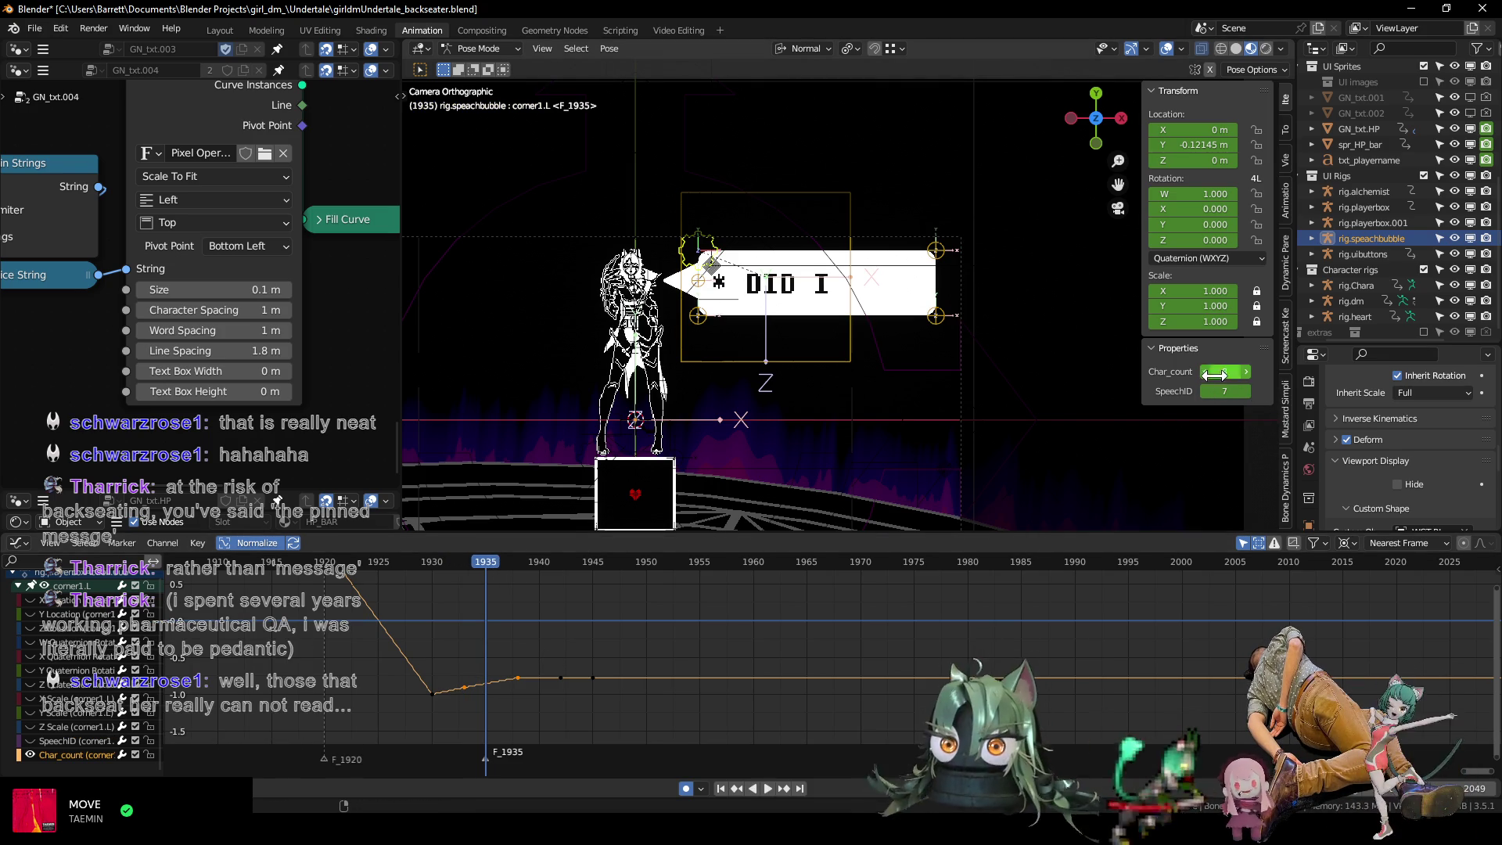
key(i)
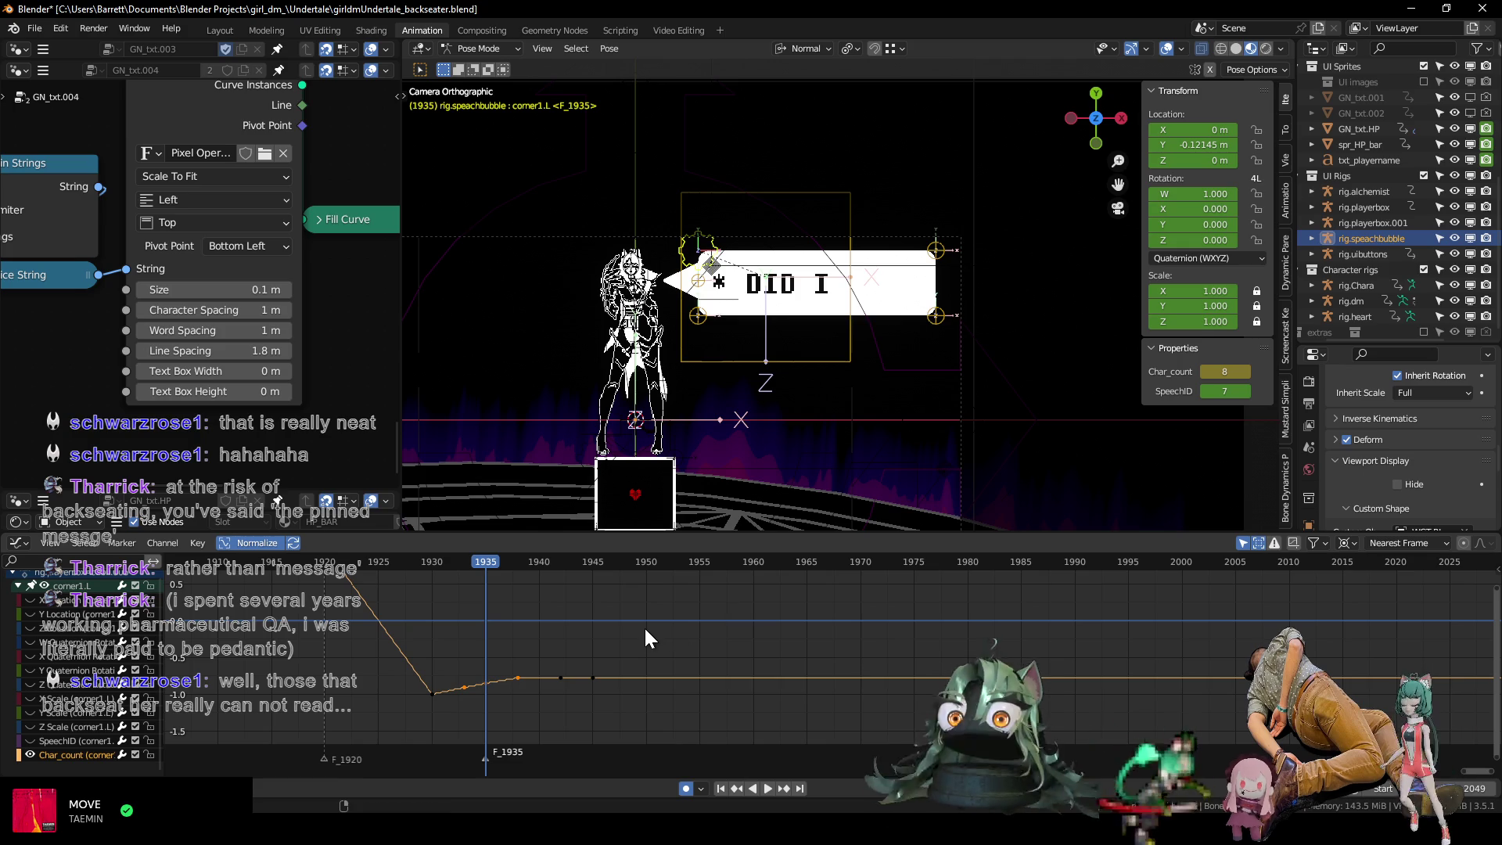
key(Right)
key(Right)
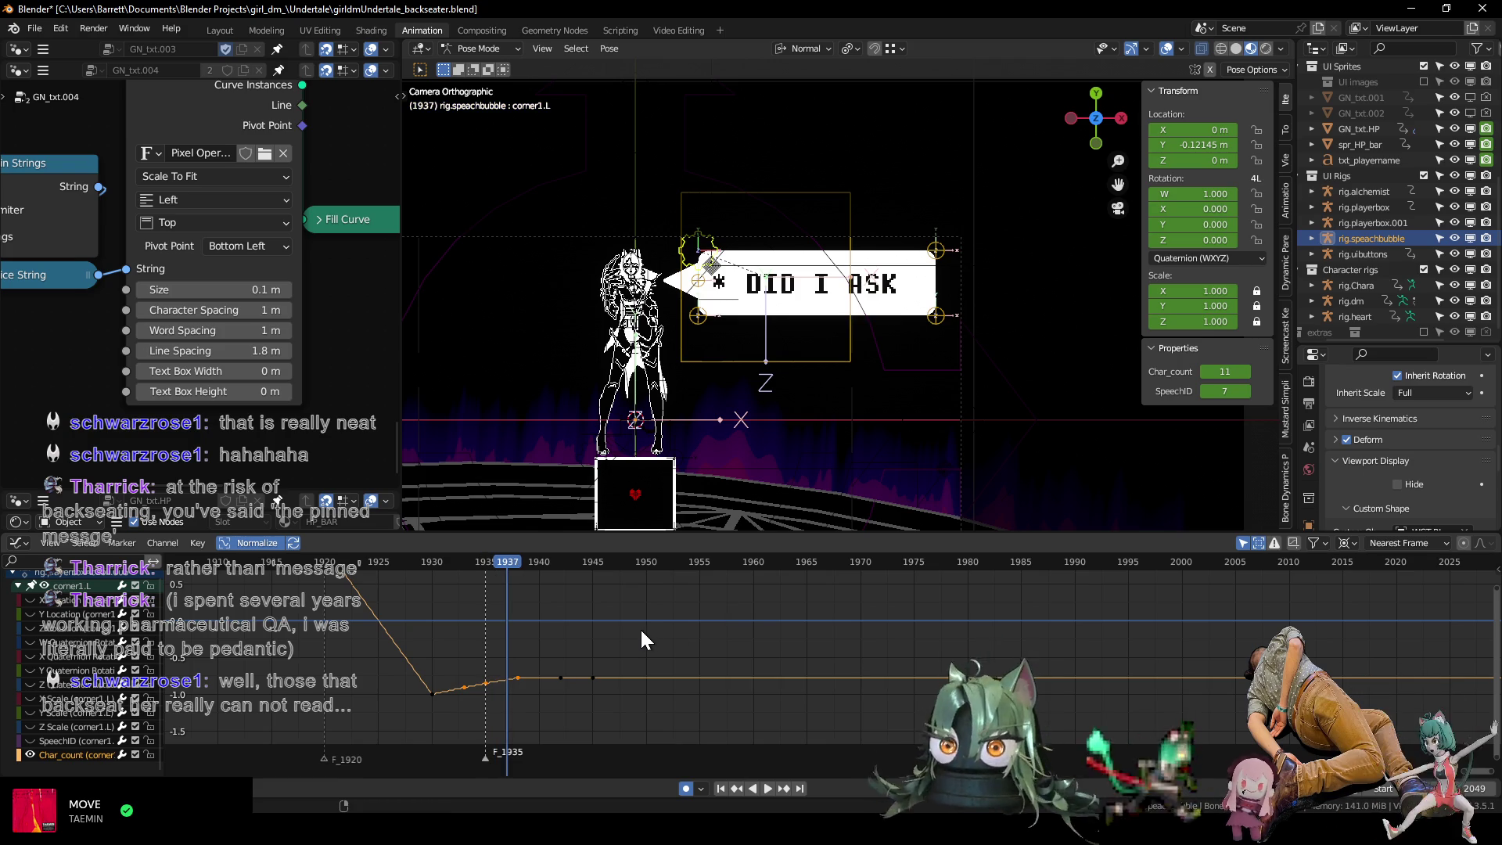
key(Right)
Move the keys near frames 1940 and 1945 later, add a copy near 1937, and check frame 1939.
ctrl+middle_drag(527, 717, 627, 688)
drag(522, 661, 692, 712)
key(g)
click(738, 701)
click(511, 669)
click(518, 685)
key(shift+d)
click(579, 696)
key(space)
click(468, 561)
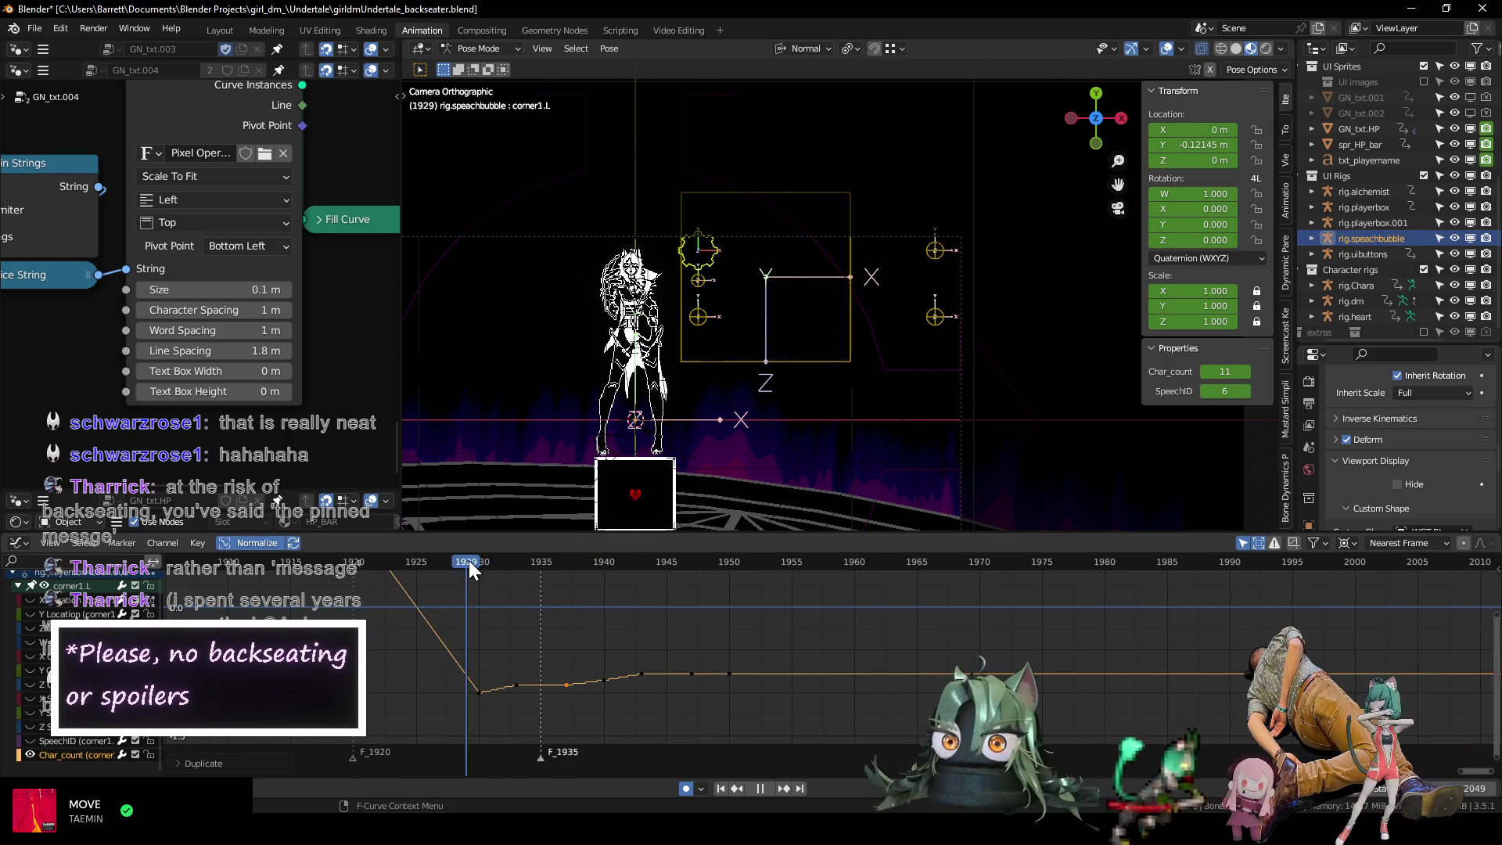
drag(498, 565, 603, 580)
key(space)
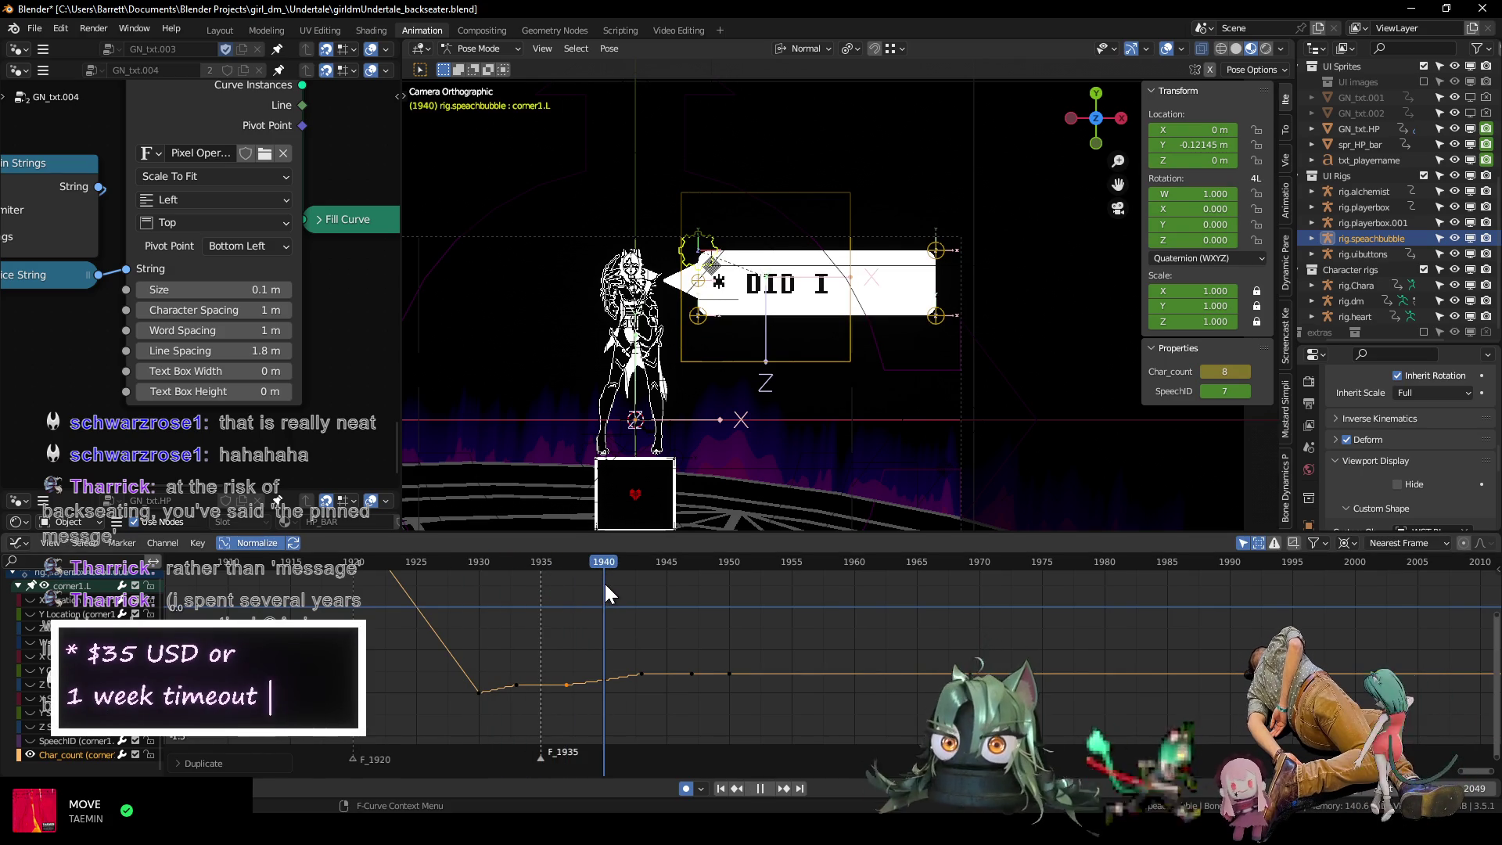
Shift the three later Char_count keys 5 frames later, reposition a key copy, and replay.
drag(606, 646, 765, 699)
key(g)
click(849, 701)
click(592, 659)
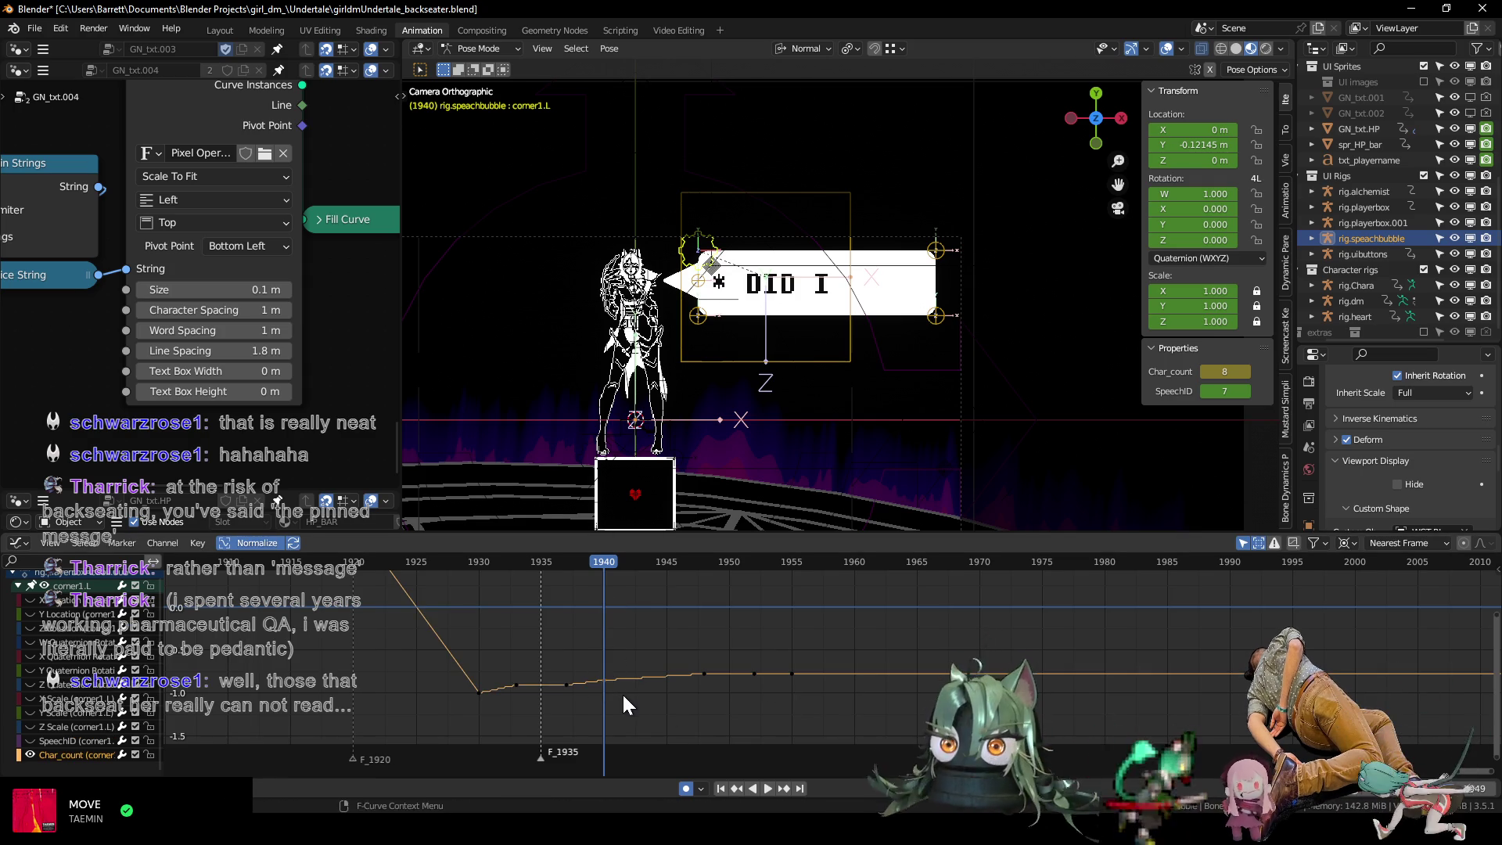
key(g)
click(647, 716)
click(473, 566)
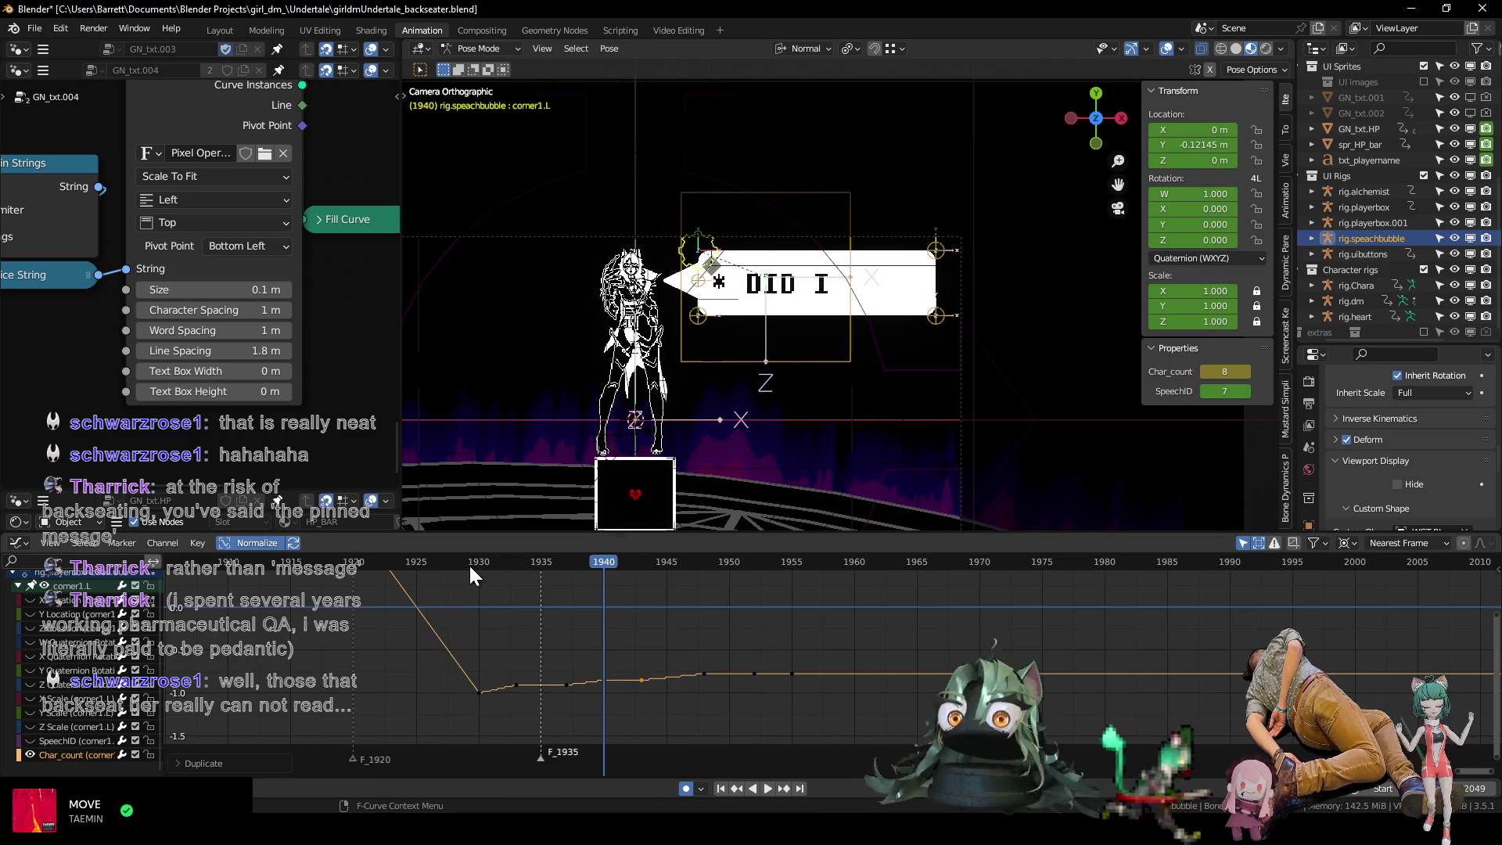
key(space)
key(space)
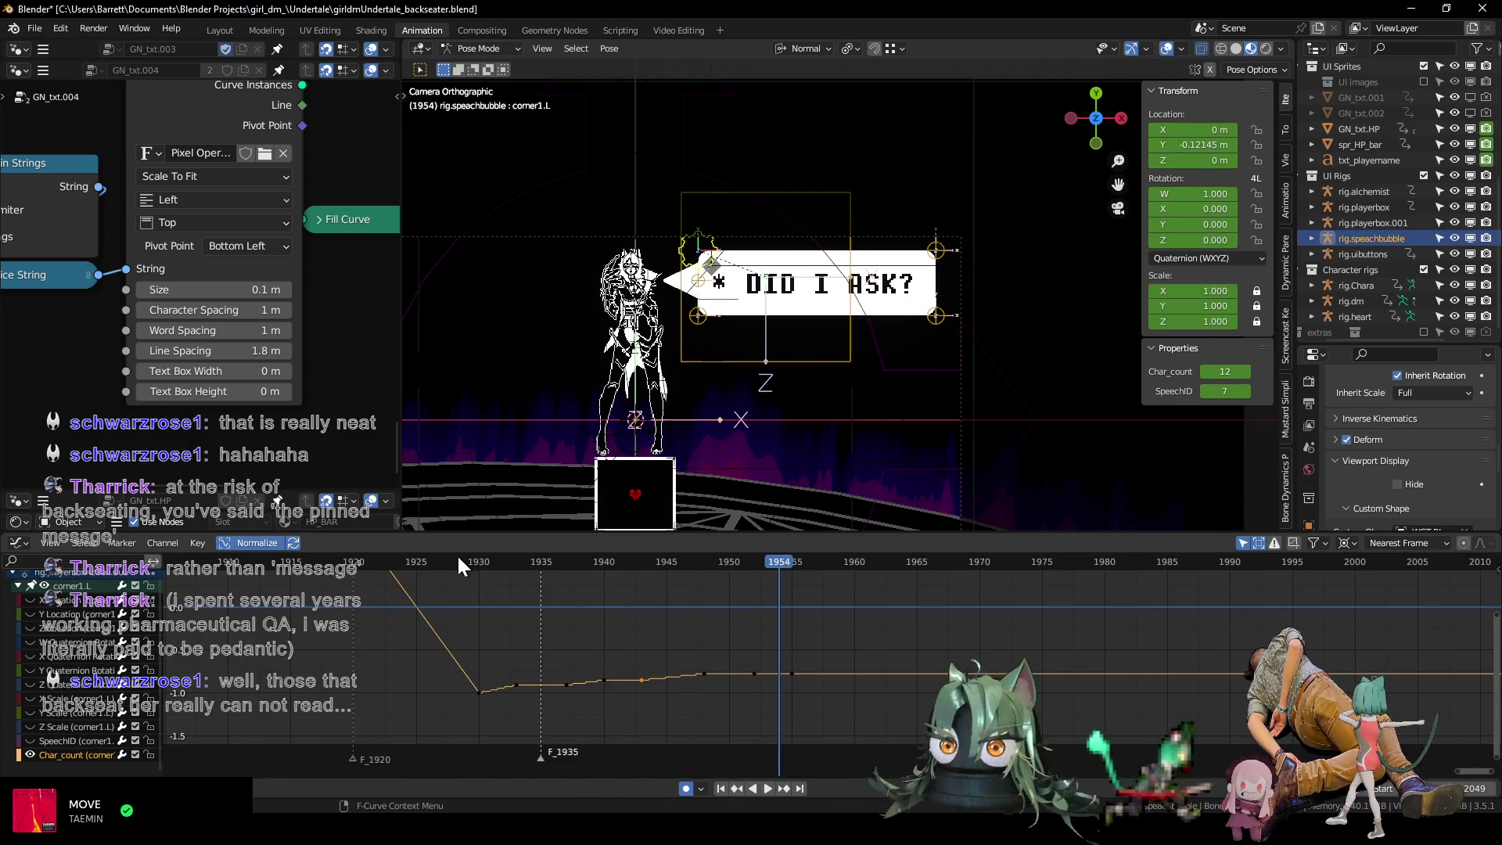
click(447, 560)
key(space)
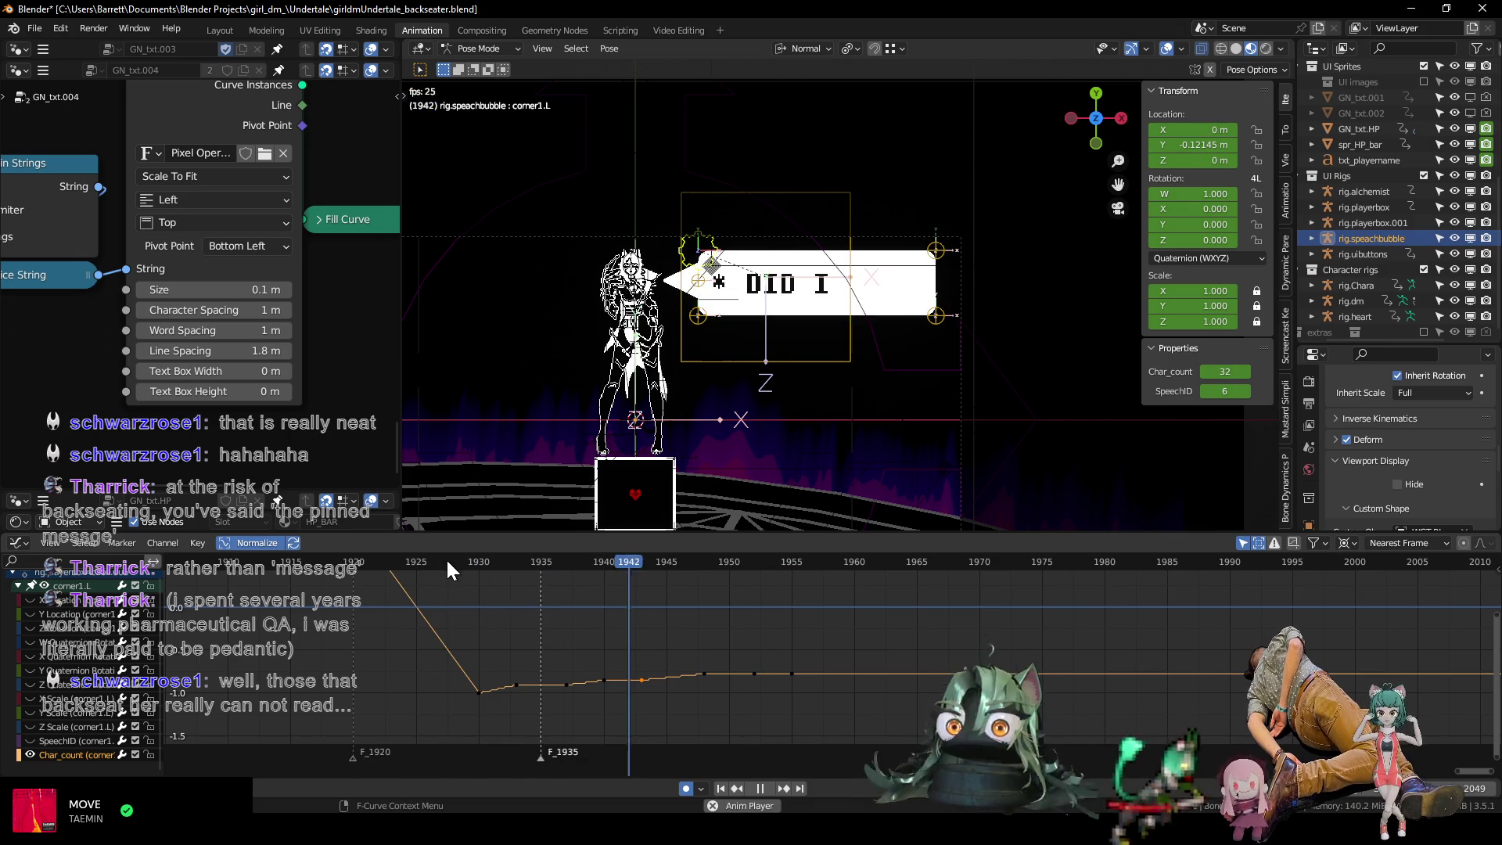
click(447, 563)
key(space)
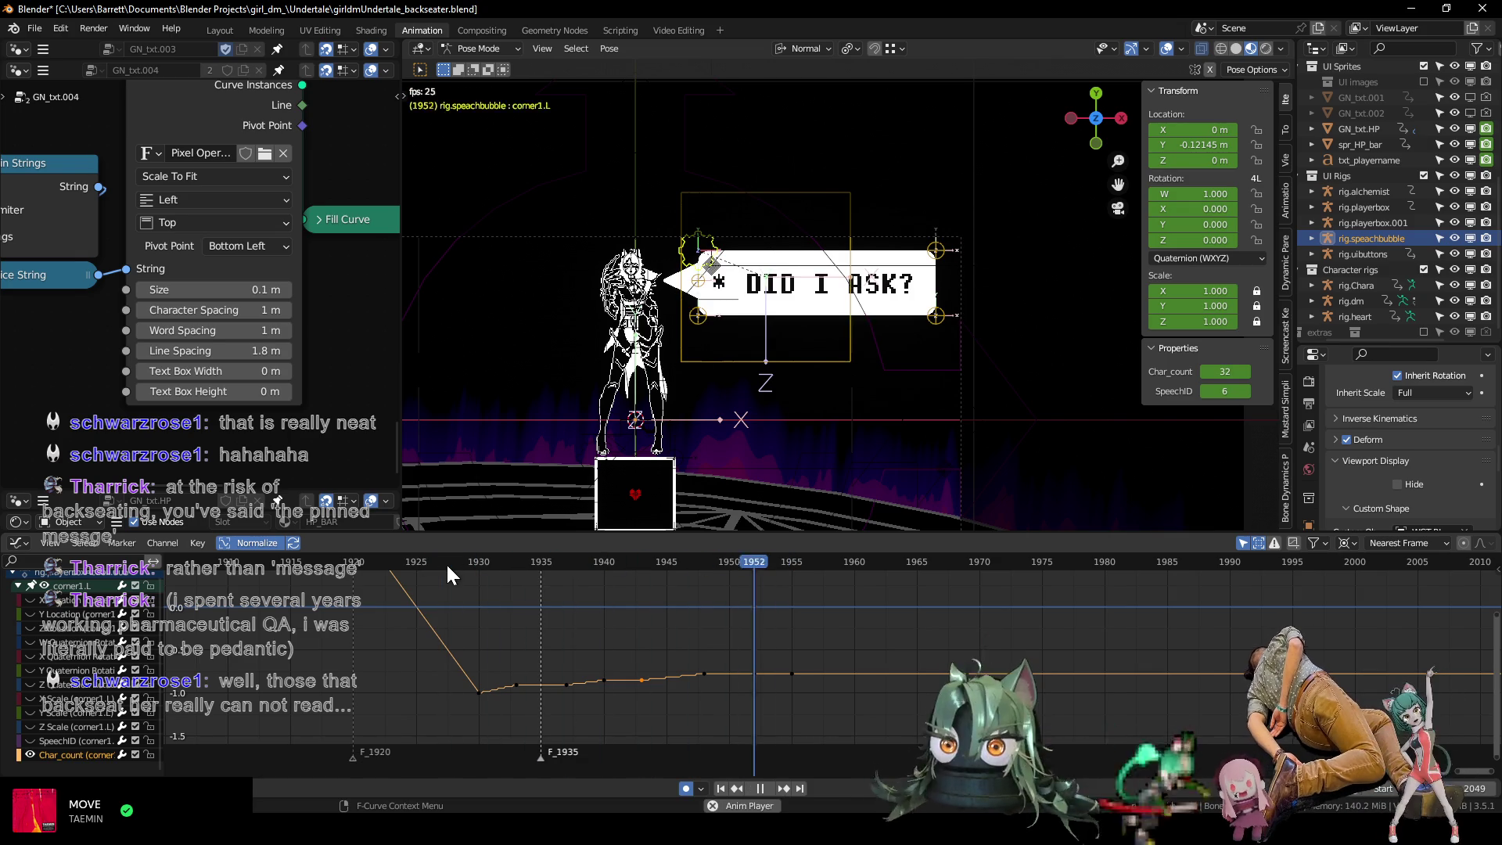
Delete the Char_count keys at frames 1950 and 1954 and replay the timing.
drag(736, 643, 810, 701)
key(x)
click(810, 702)
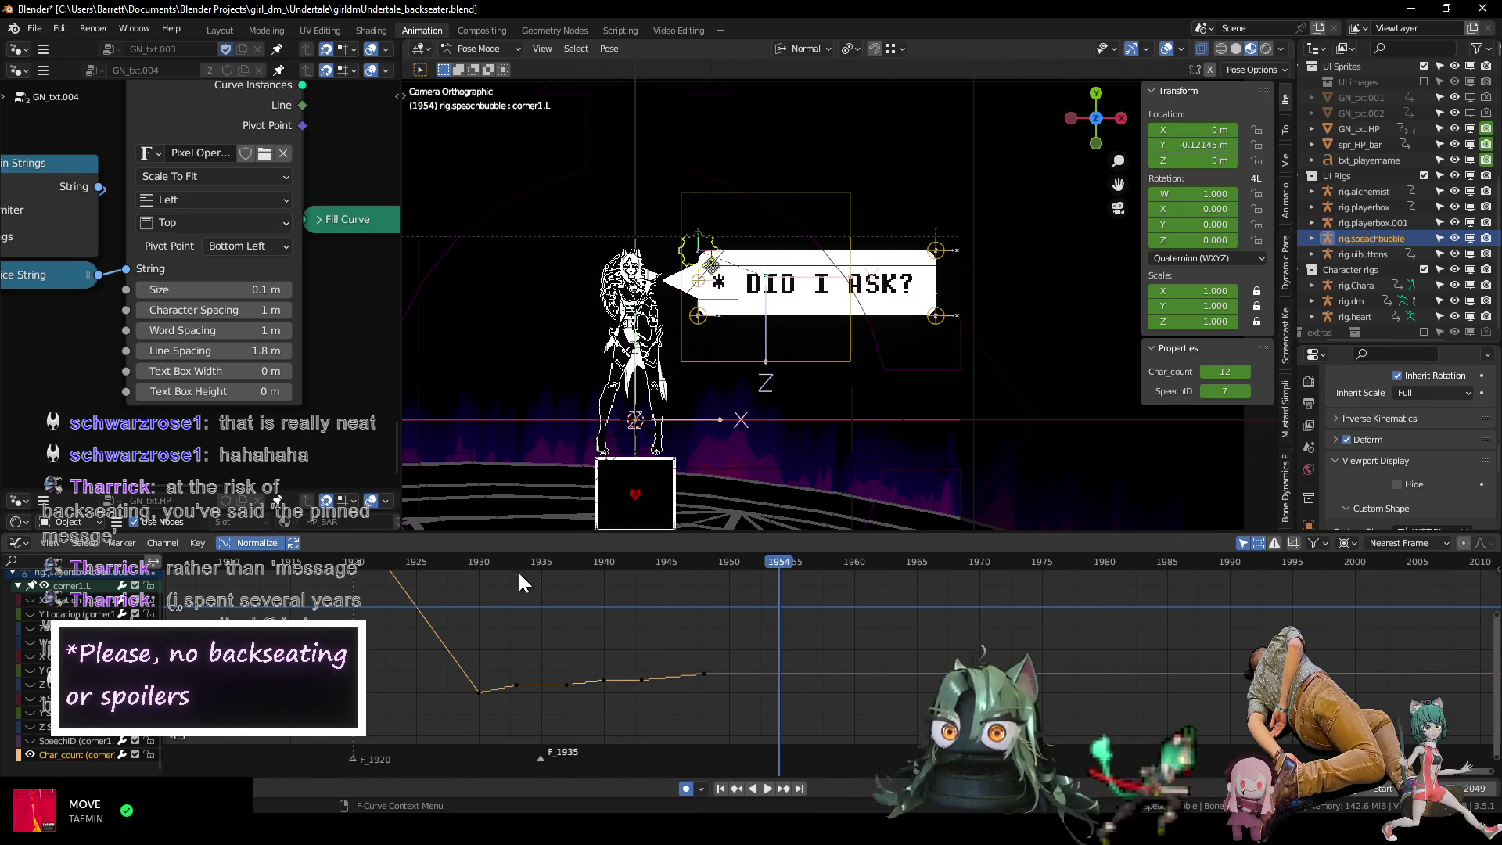
click(461, 563)
key(space)
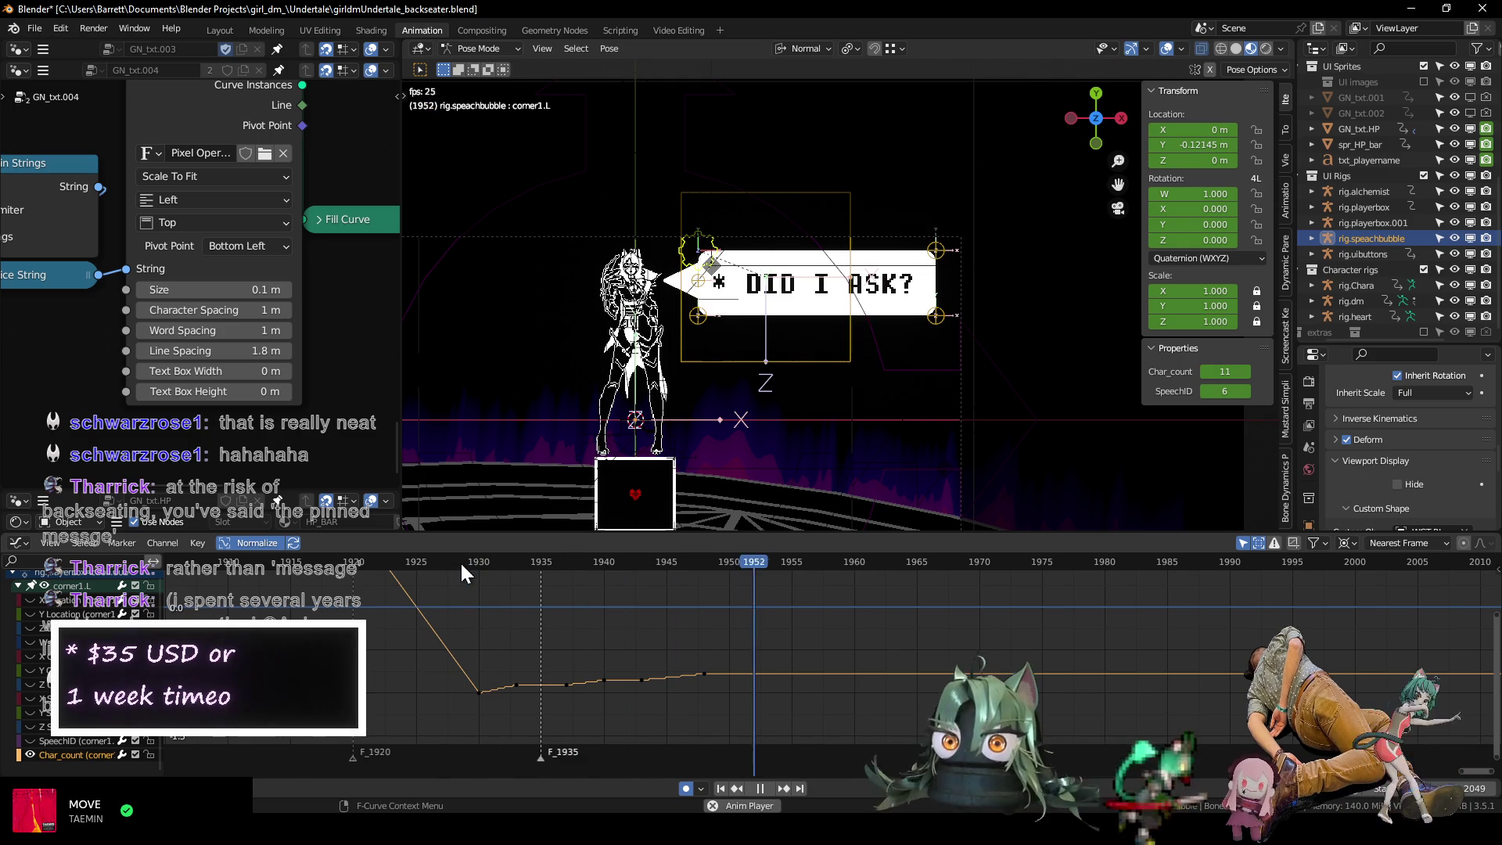
Copy the frame-1930 key onto 1931 and shift the later keys 3 frames later.
drag(458, 661, 489, 718)
key(shift+d)
click(500, 706)
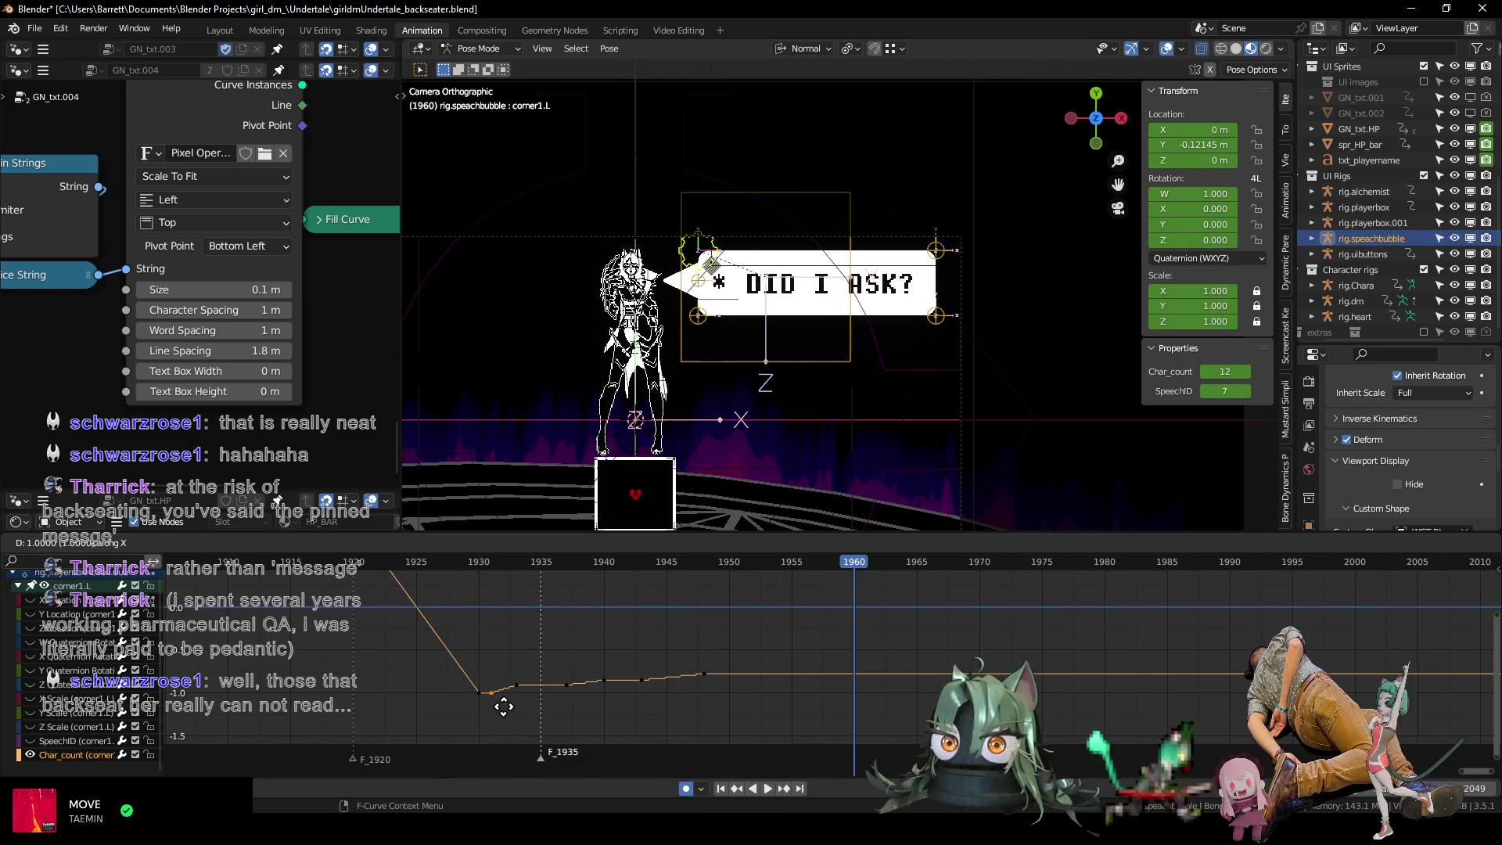
drag(485, 626, 750, 713)
key(g)
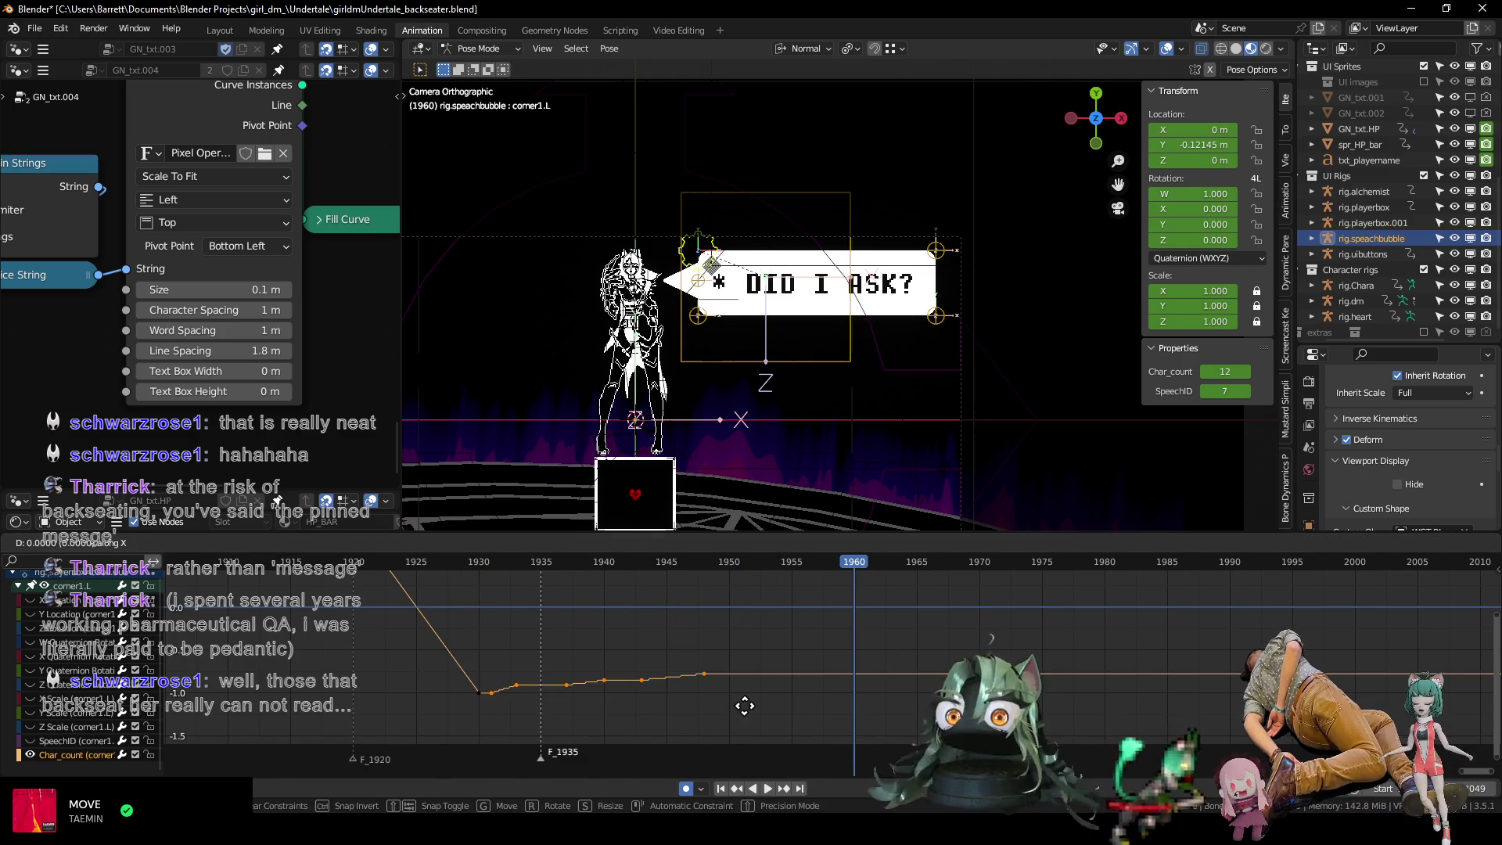
click(769, 705)
mouse_move(770, 714)
ctrl+middle_down()
mouse_move(694, 634)
mouse_move(690, 588)
mouse_move(635, 620)
ctrl+middle_up()
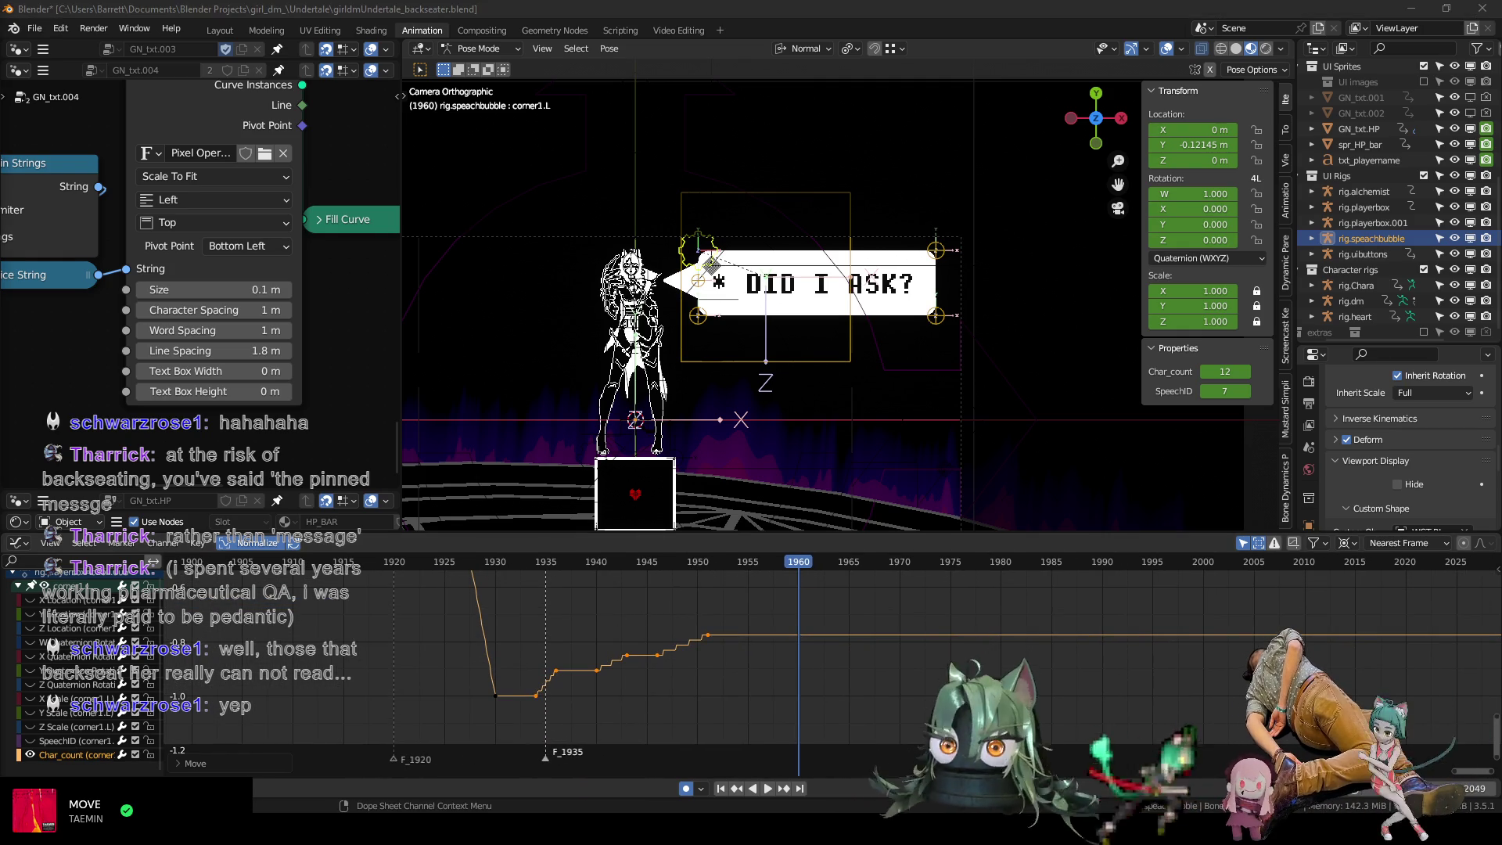
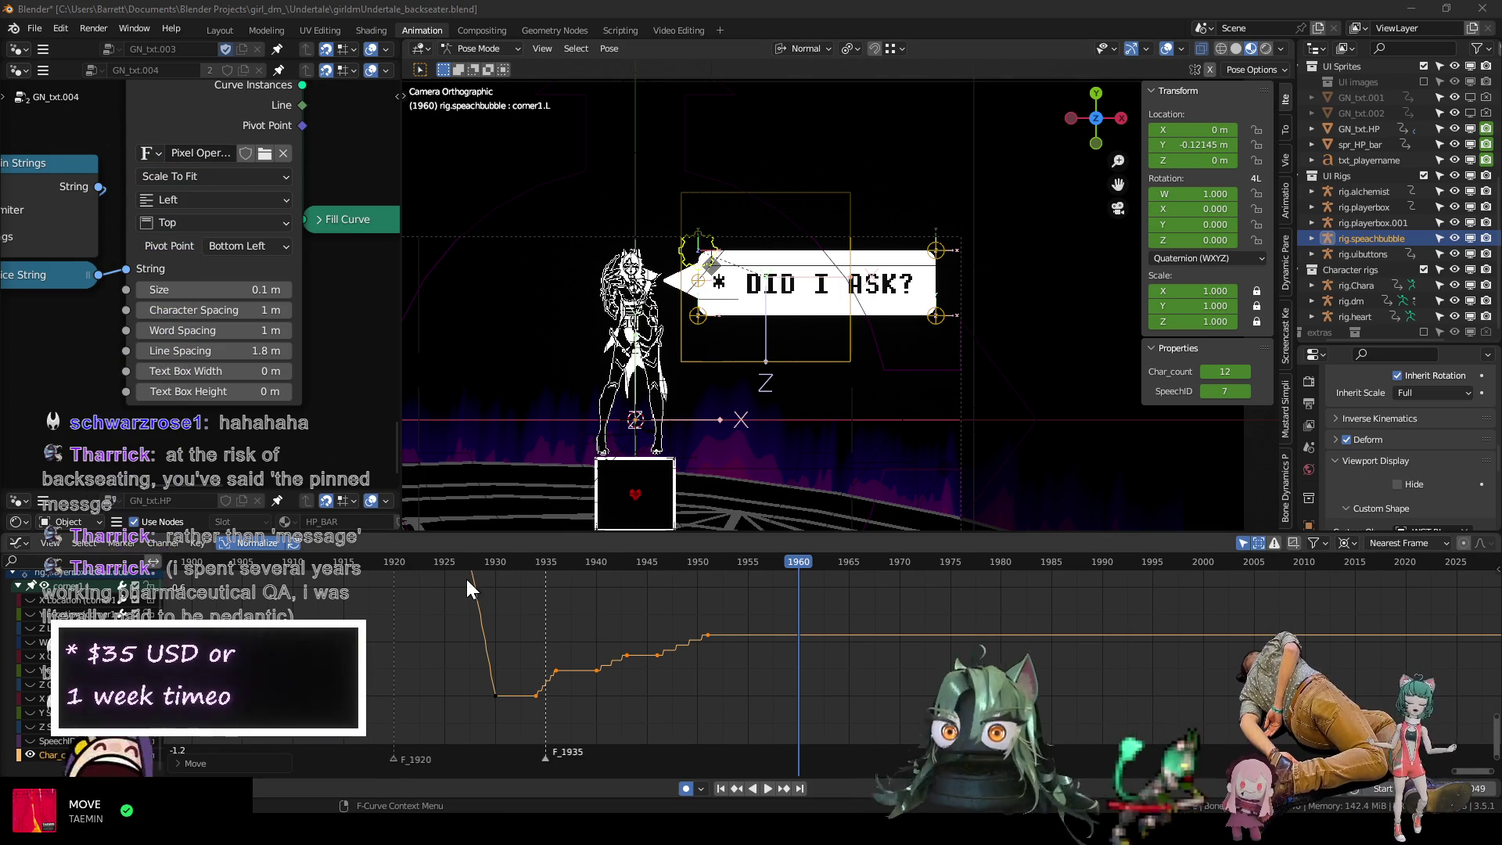
Preview the bubble's typing, then slide a Char_count keyframe later in time.
click(469, 556)
key(space)
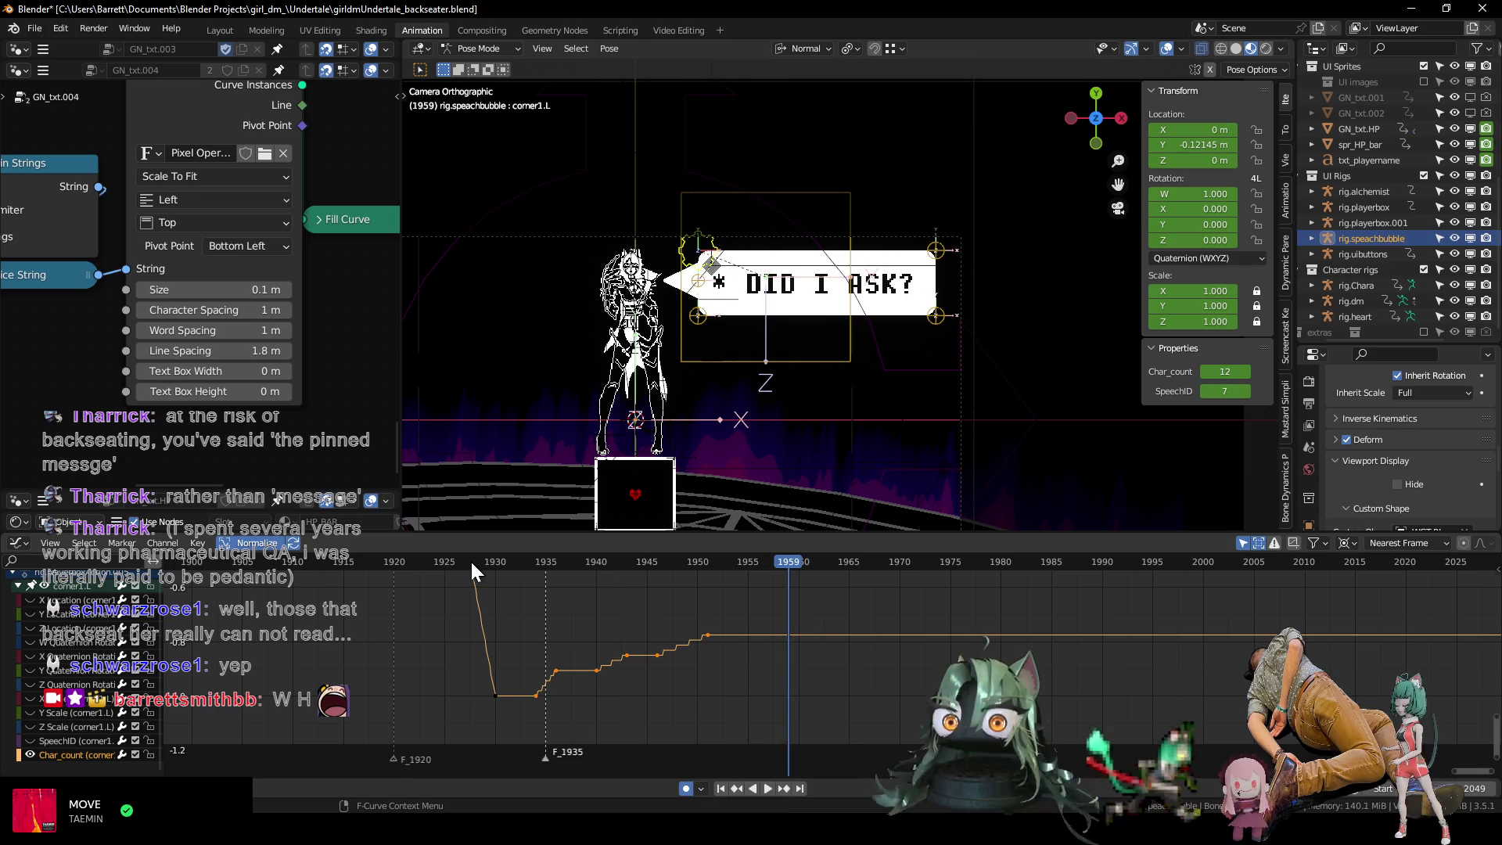
mouse_move(505, 564)
mouse_down()
mouse_move(736, 572)
mouse_move(699, 571)
mouse_up()
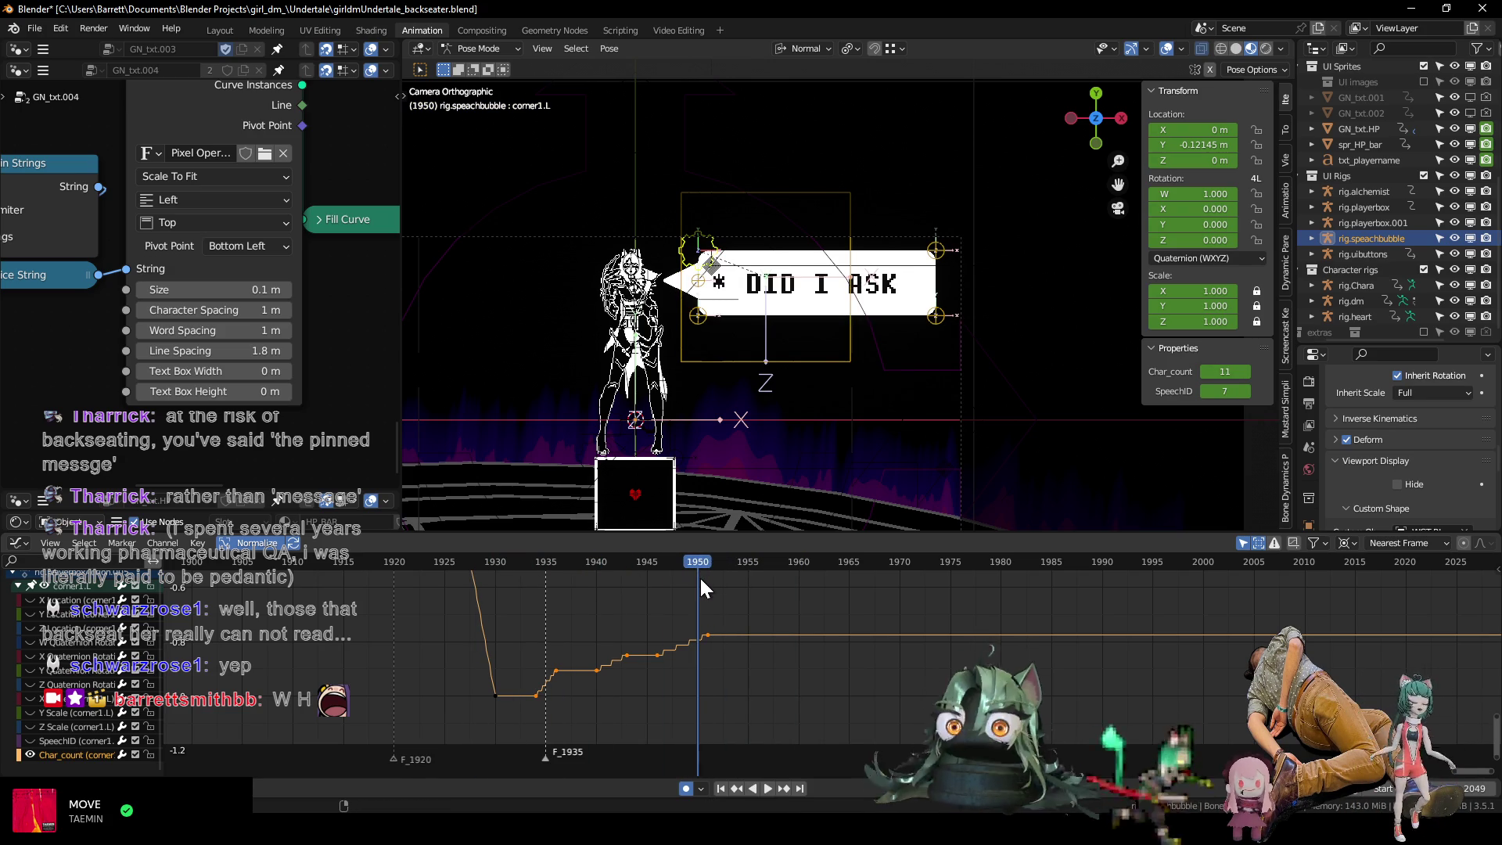
key(g)
click(675, 644)
Replay the typing and slide another Char_count keyframe later along the time axis only.
click(486, 560)
key(space)
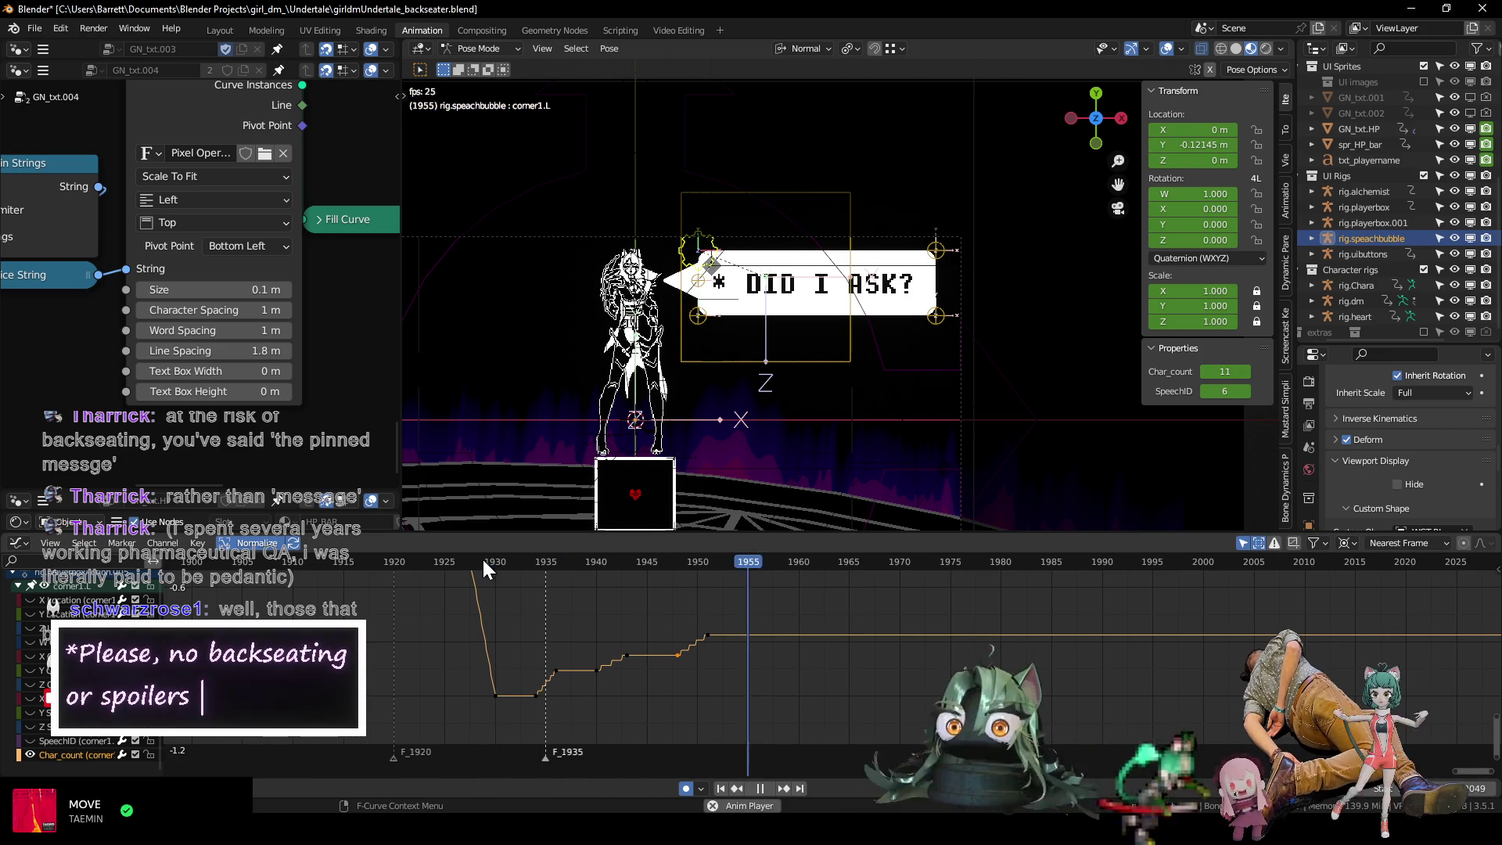
key(space)
click(687, 657)
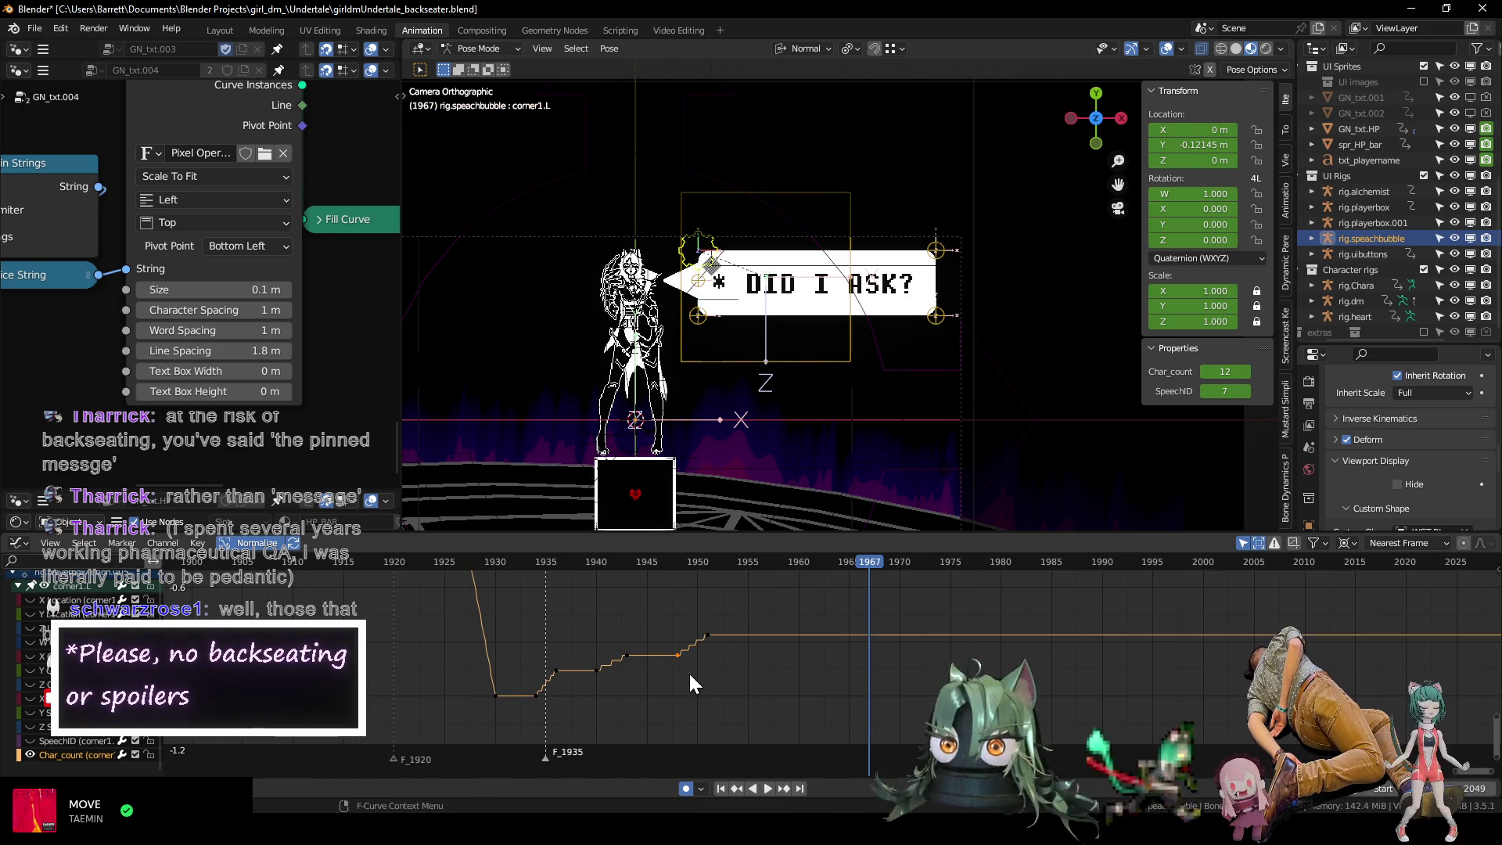
key(g)
key(x)
click(709, 675)
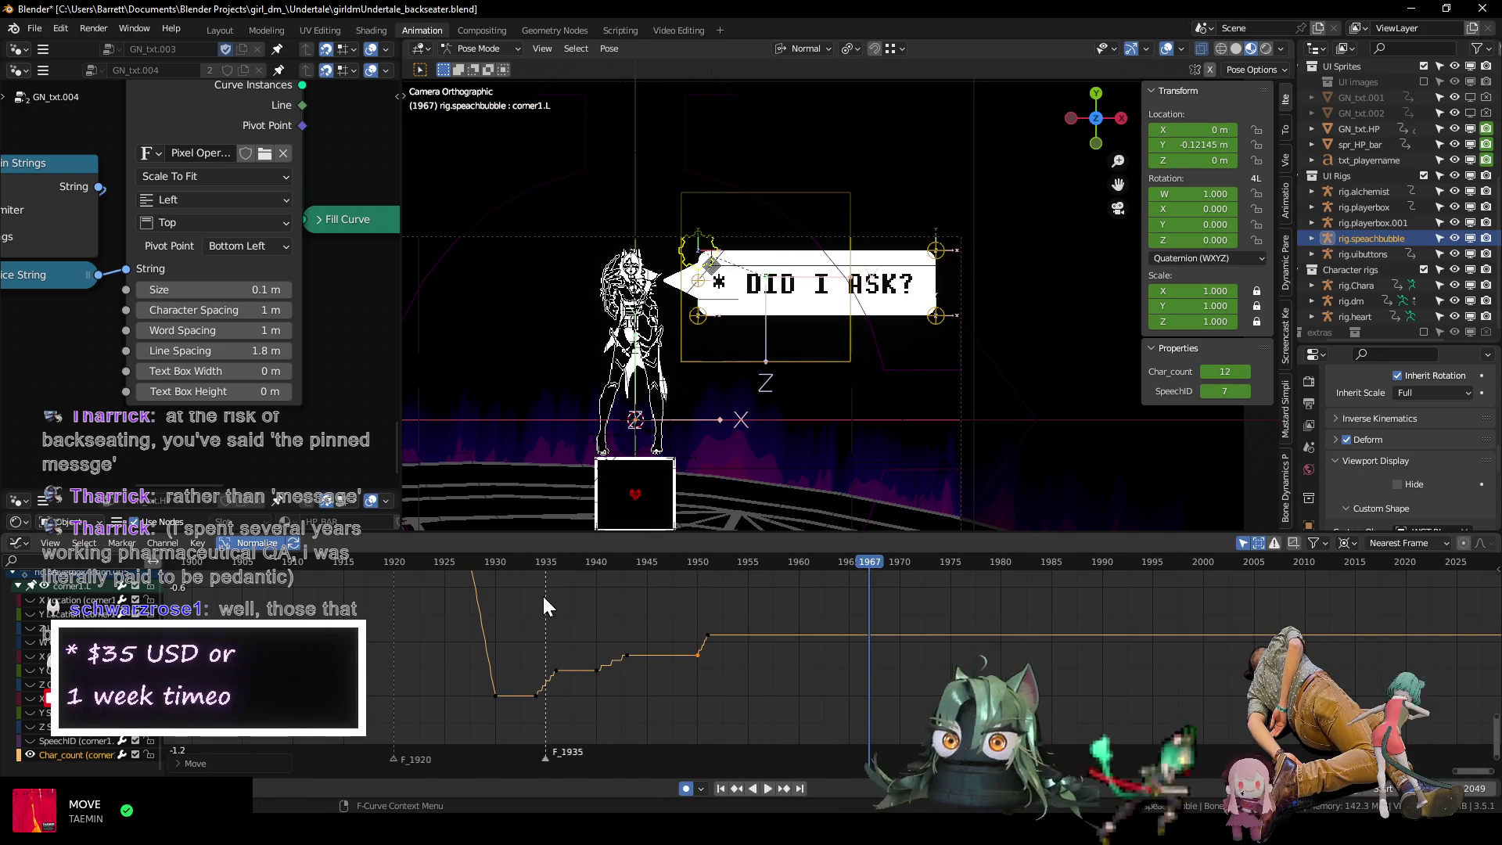
Play back from before the typing starts to check the new Char_count timing.
click(480, 559)
key(space)
key(space)
scroll(693, 676, up, 3)
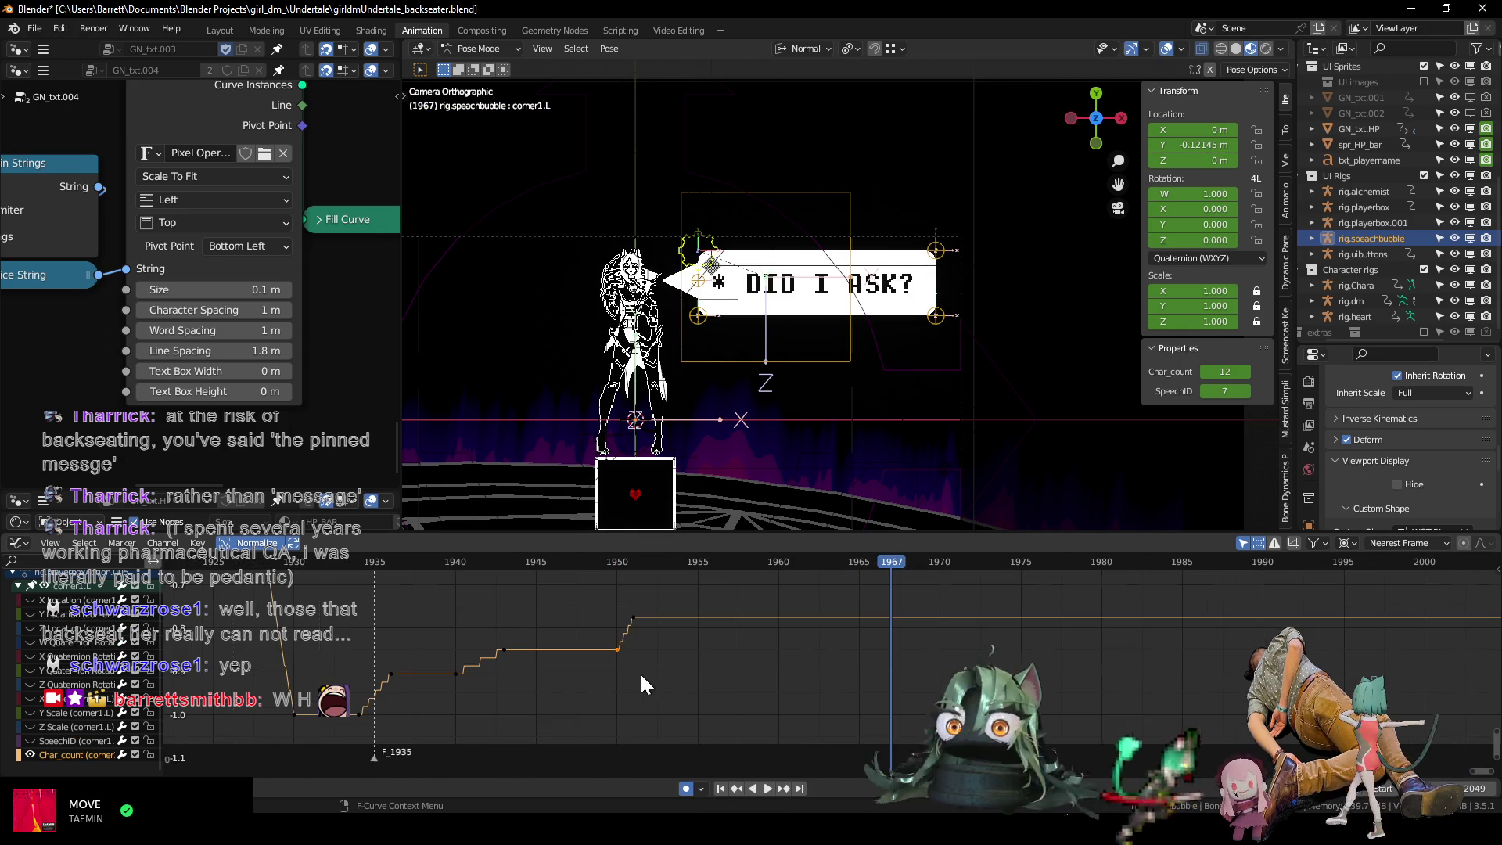
click(617, 561)
mouse_move(610, 568)
middle_down()
mouse_move(626, 598)
mouse_move(652, 598)
middle_up()
Shift the later Char_count keys three frames later in time.
click(575, 561)
drag(562, 646, 579, 657)
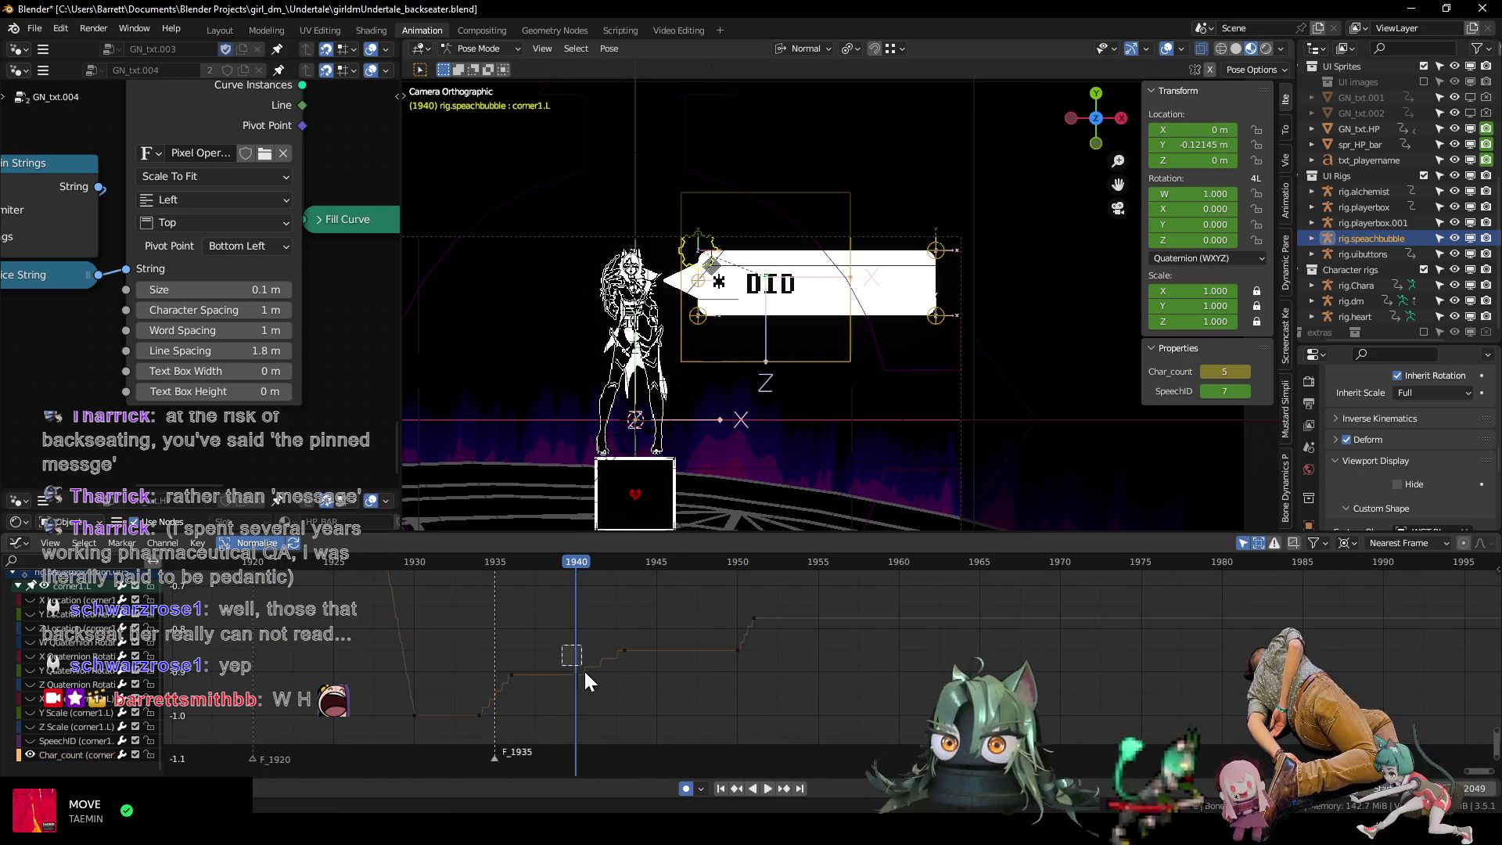
key(g)
key(x)
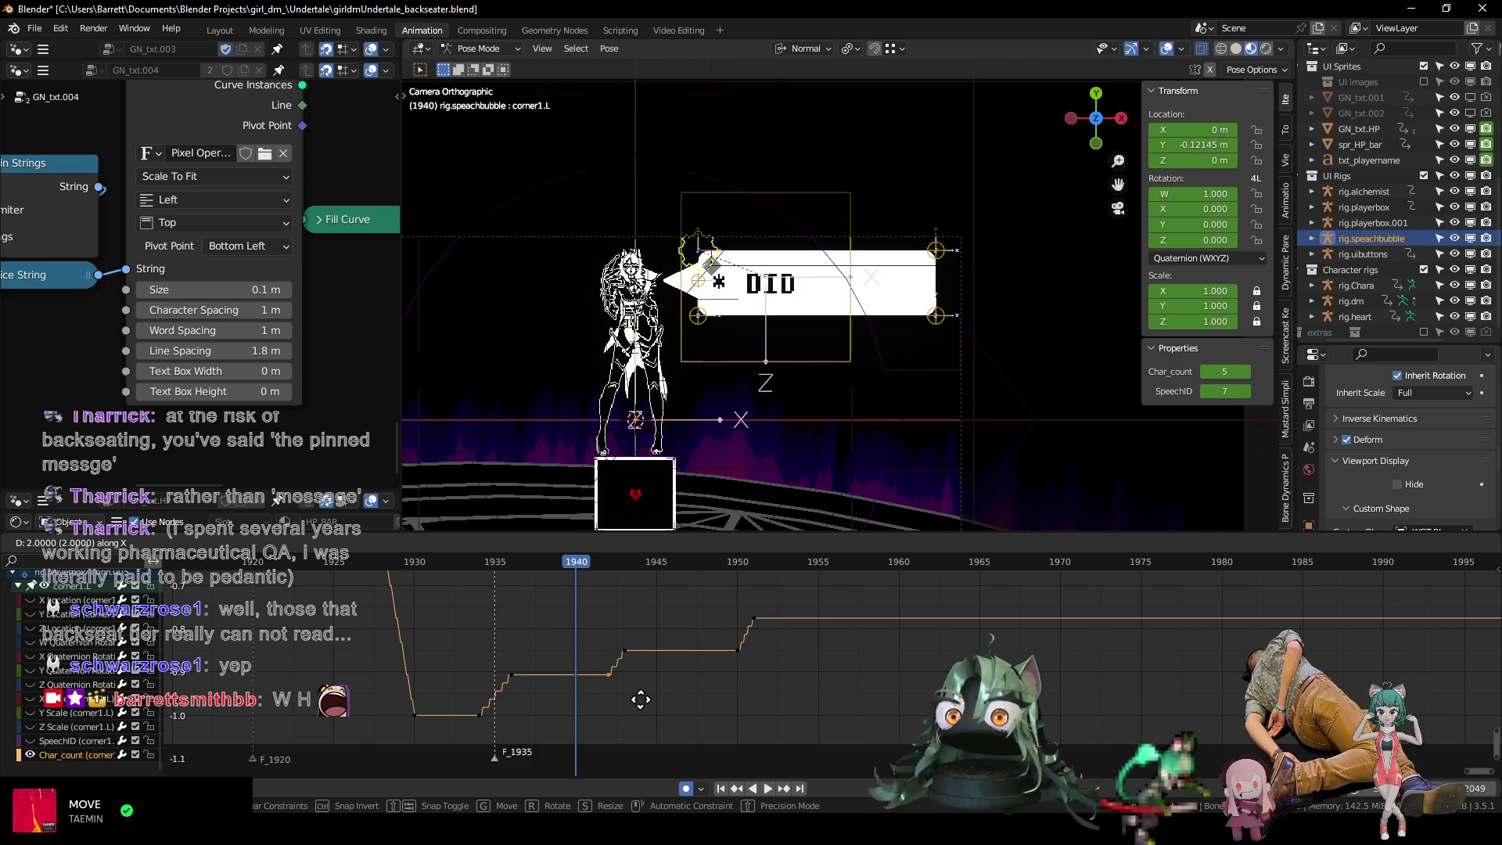
click(647, 698)
Move the key just left of frame 1935 exactly onto frame 1935.
click(482, 715)
key(g)
key(x)
click(513, 724)
Replay the bubble typing from around frame 1925 to check the retiming.
click(484, 560)
key(space)
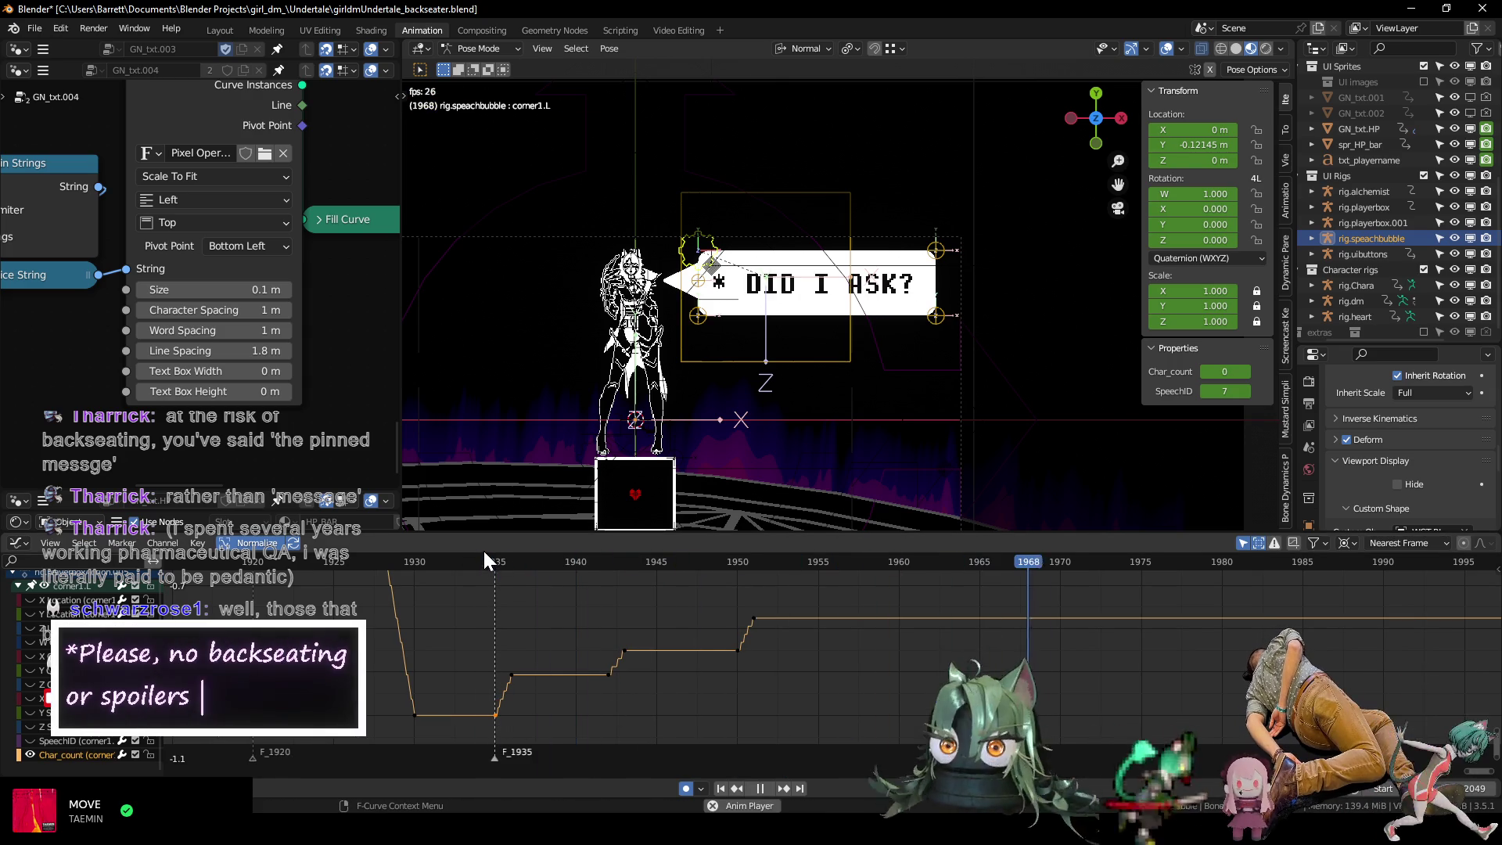
key(space)
scroll(683, 651, down, 4)
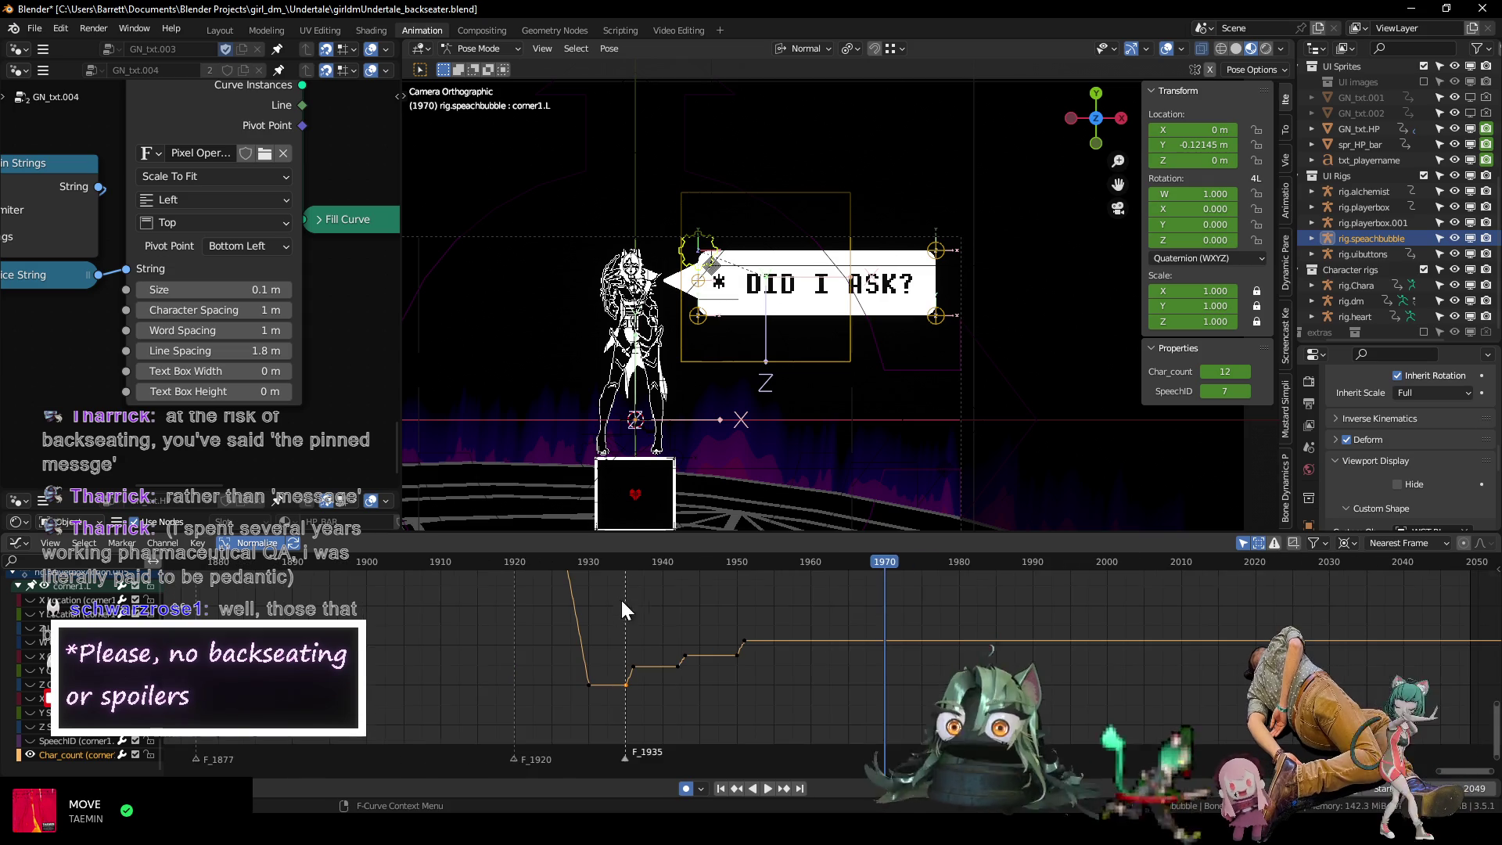
scroll(667, 592, down, 1)
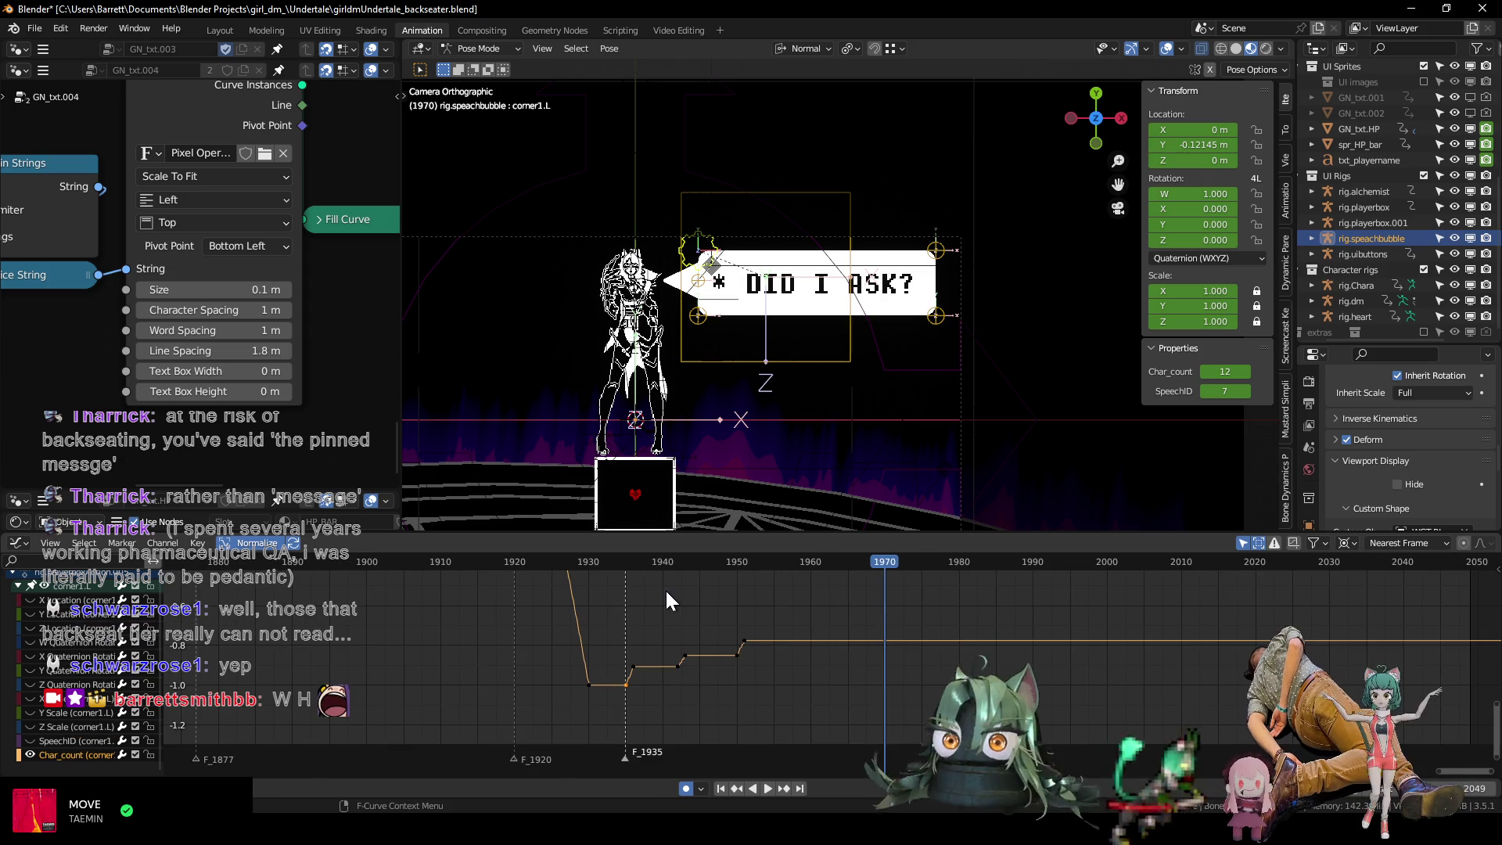
click(548, 563)
key(space)
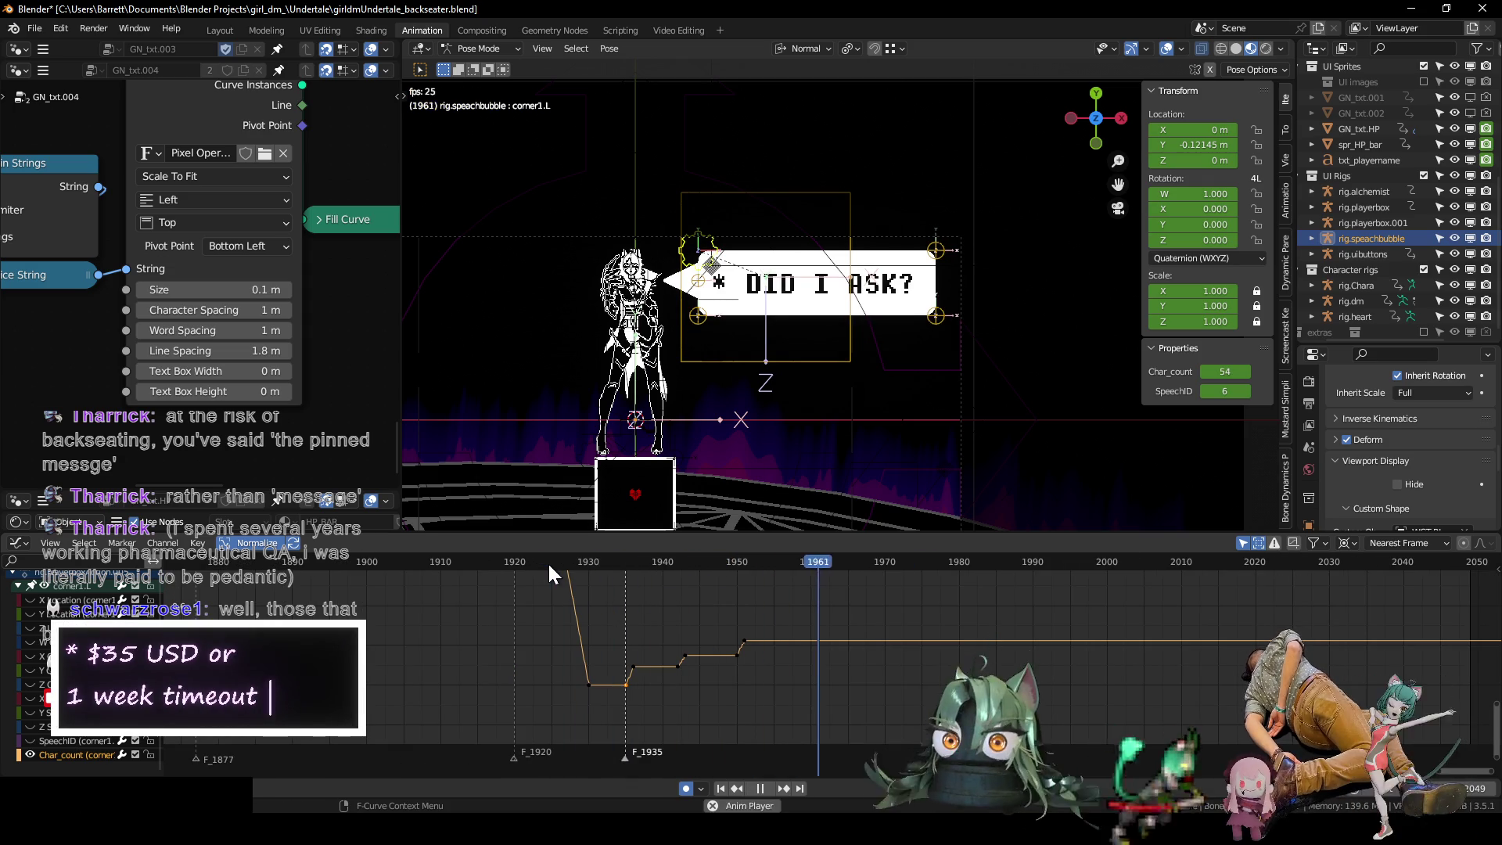
click(547, 564)
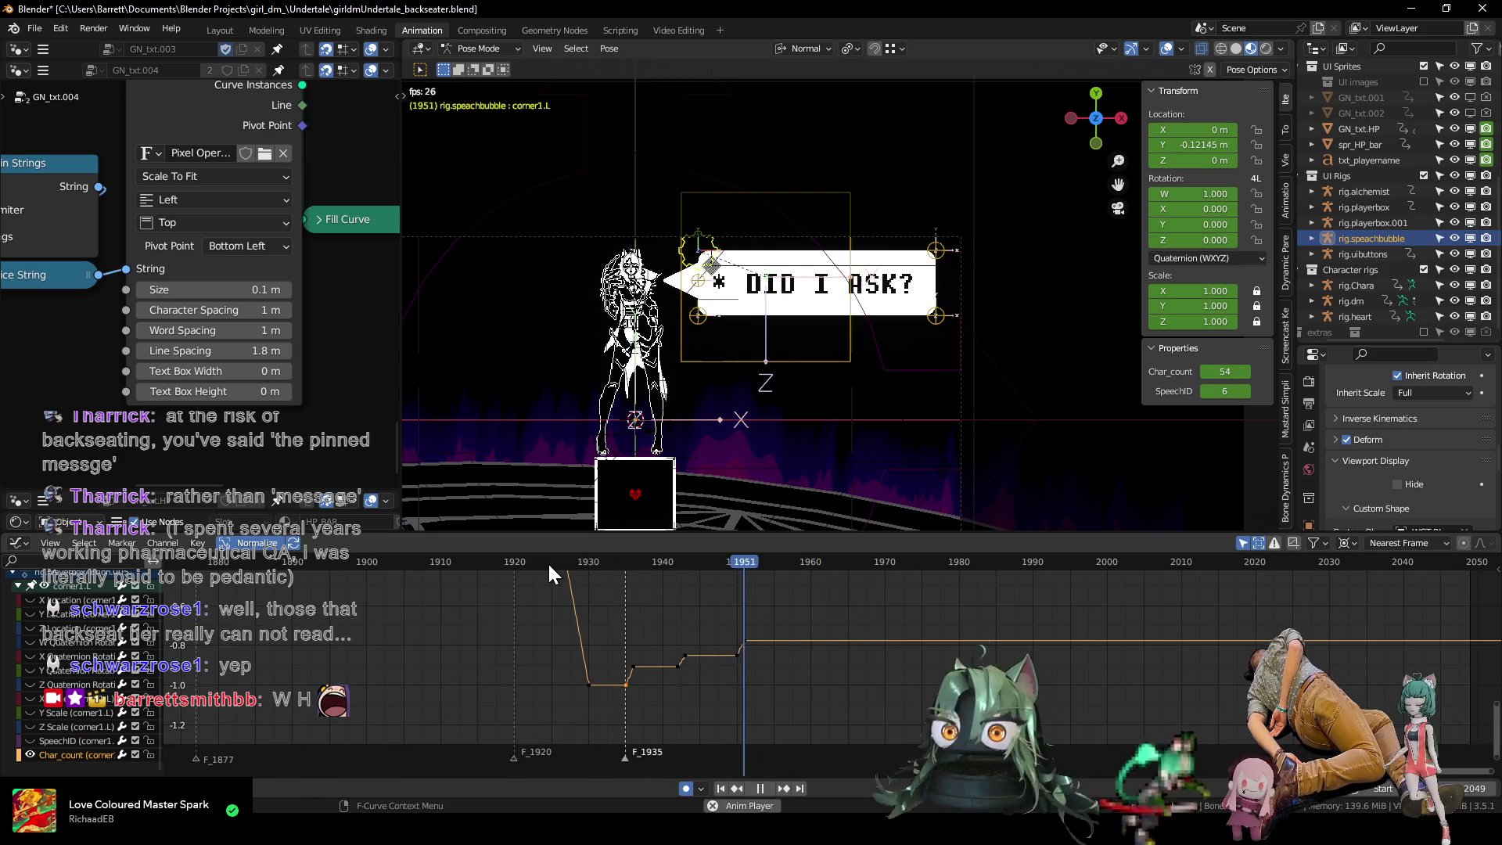
key(space)
Bring the bubble bone's hidden curves back into view alongside Char_count.
middle_drag(575, 606, 612, 638)
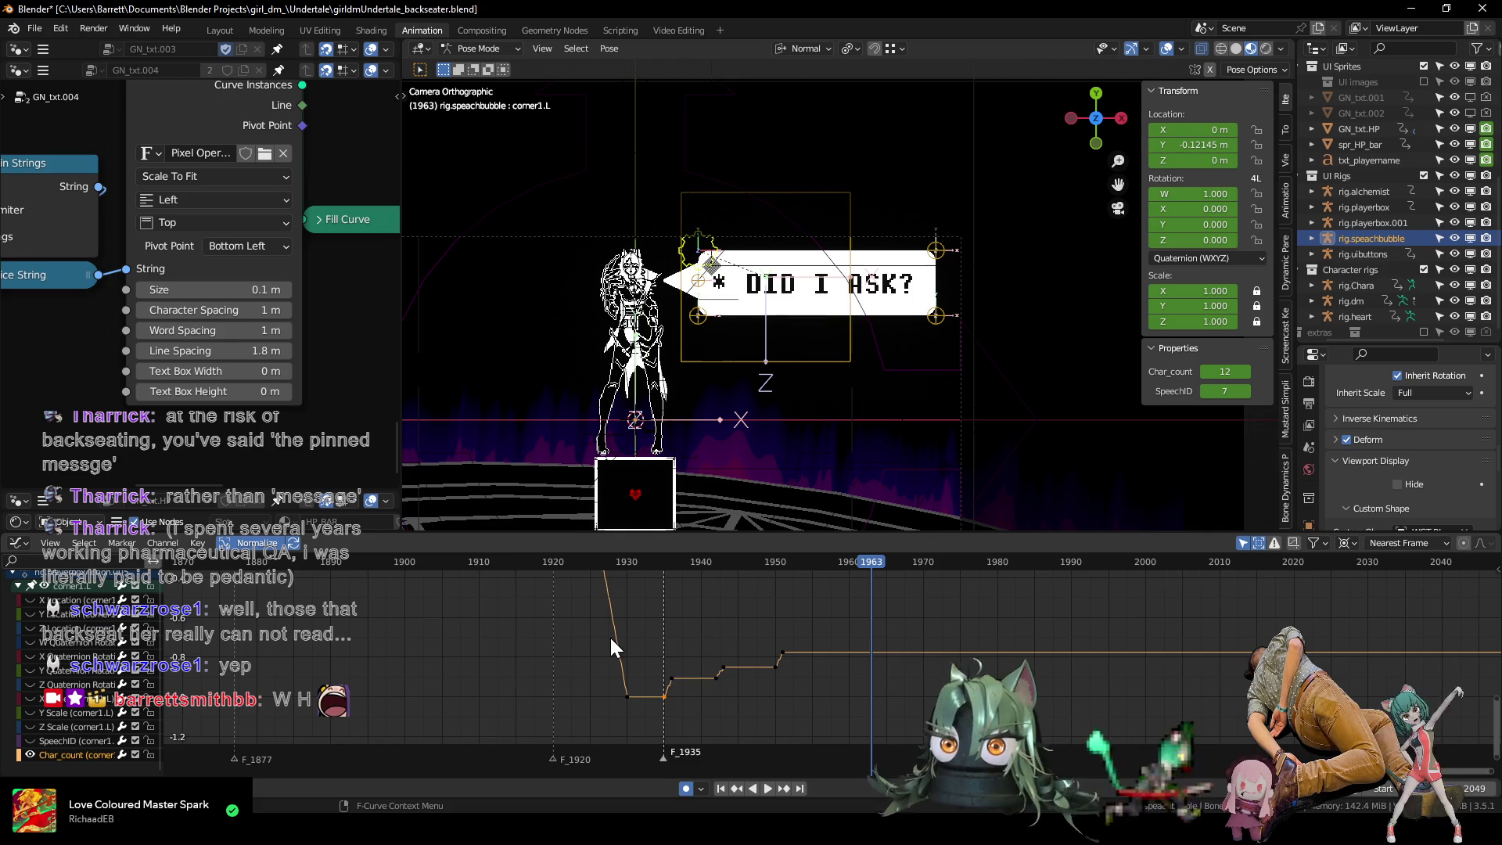
scroll(688, 625, down, 2)
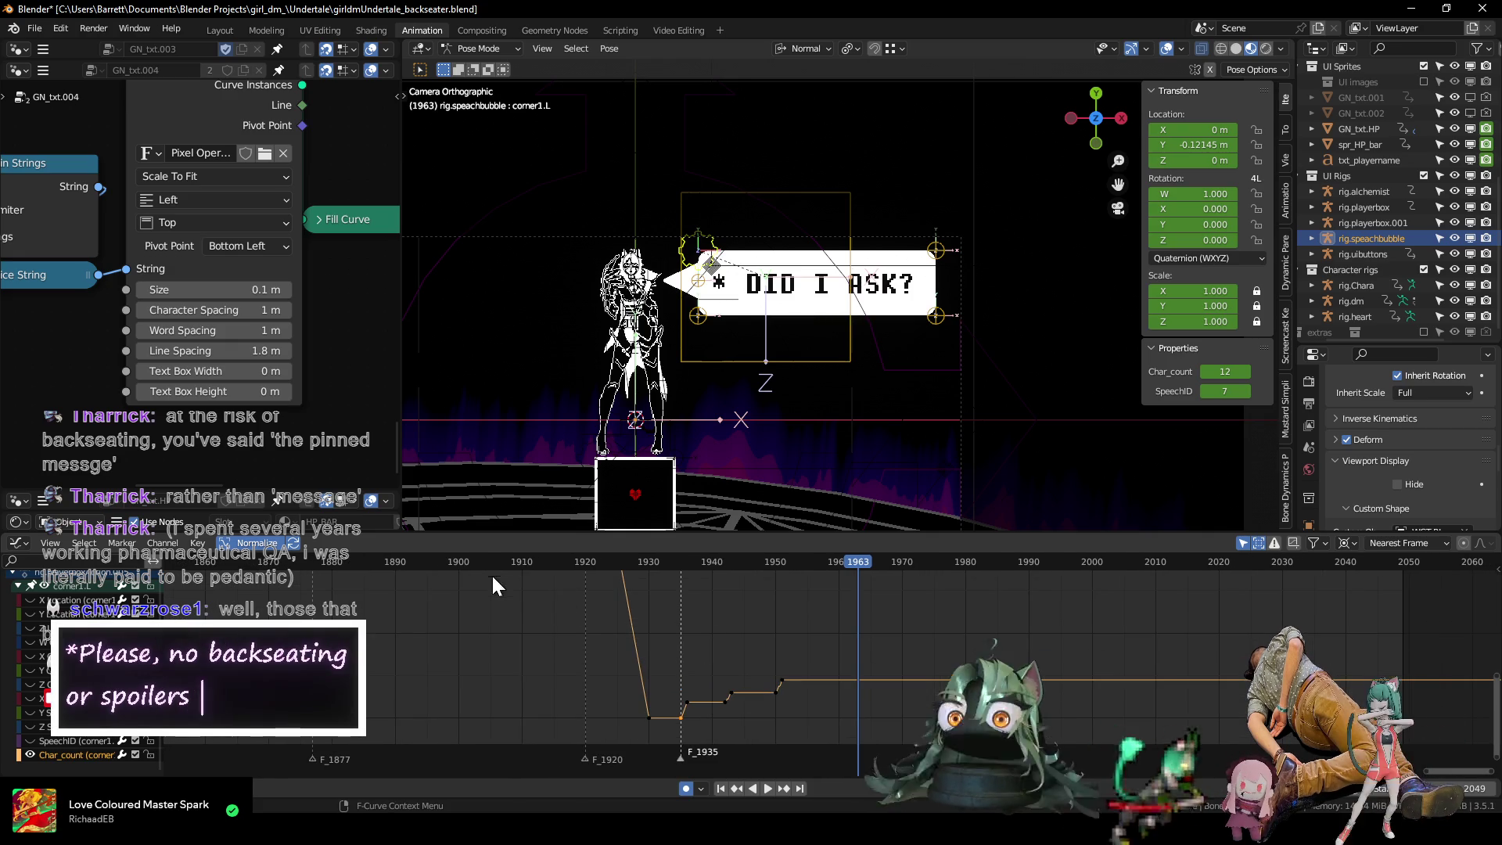
key(ctrl+Tab)
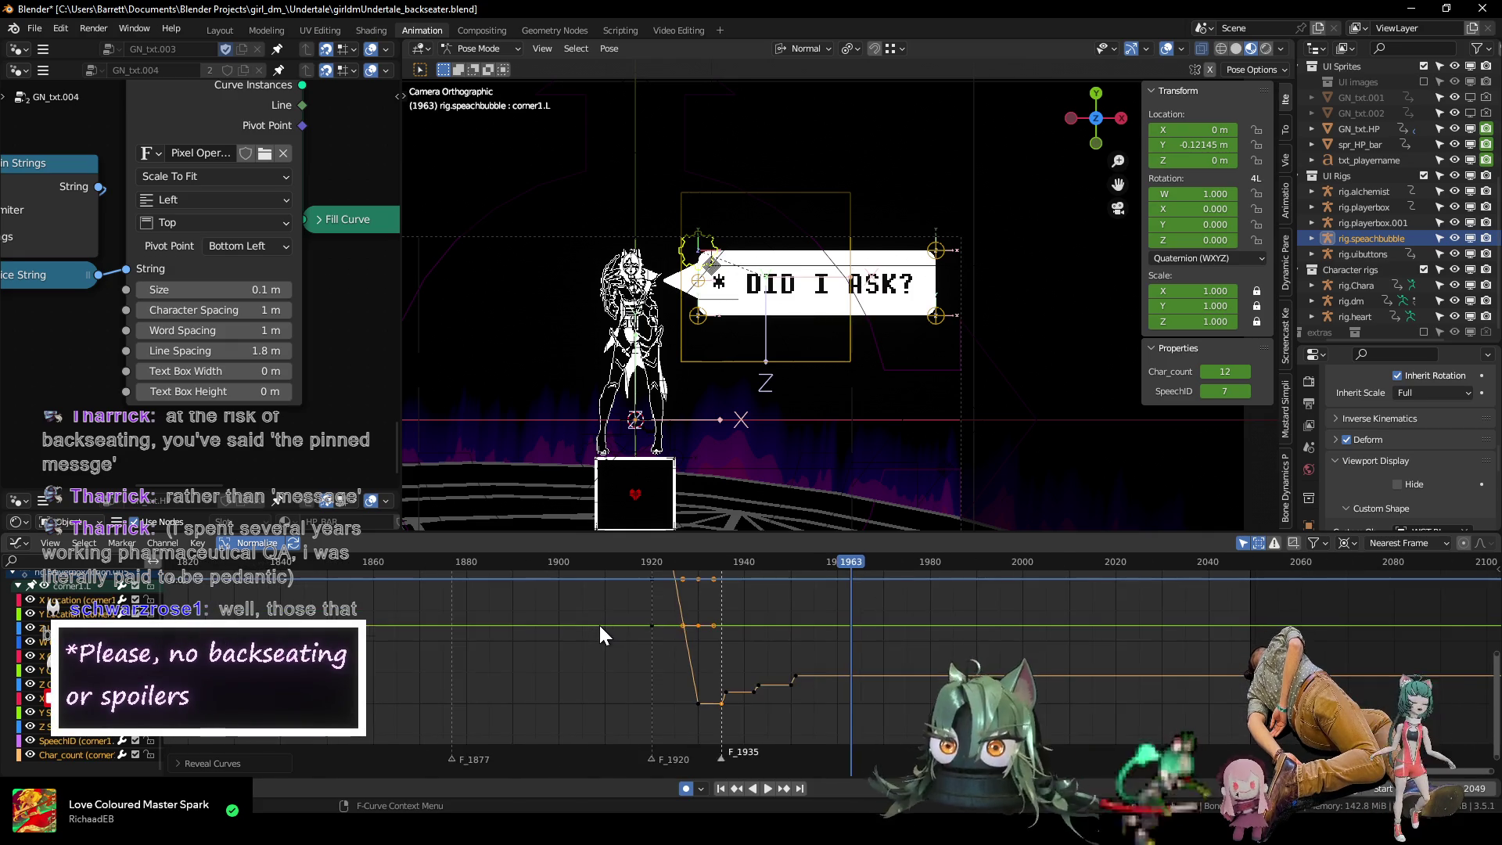
scroll(547, 619, down, 5)
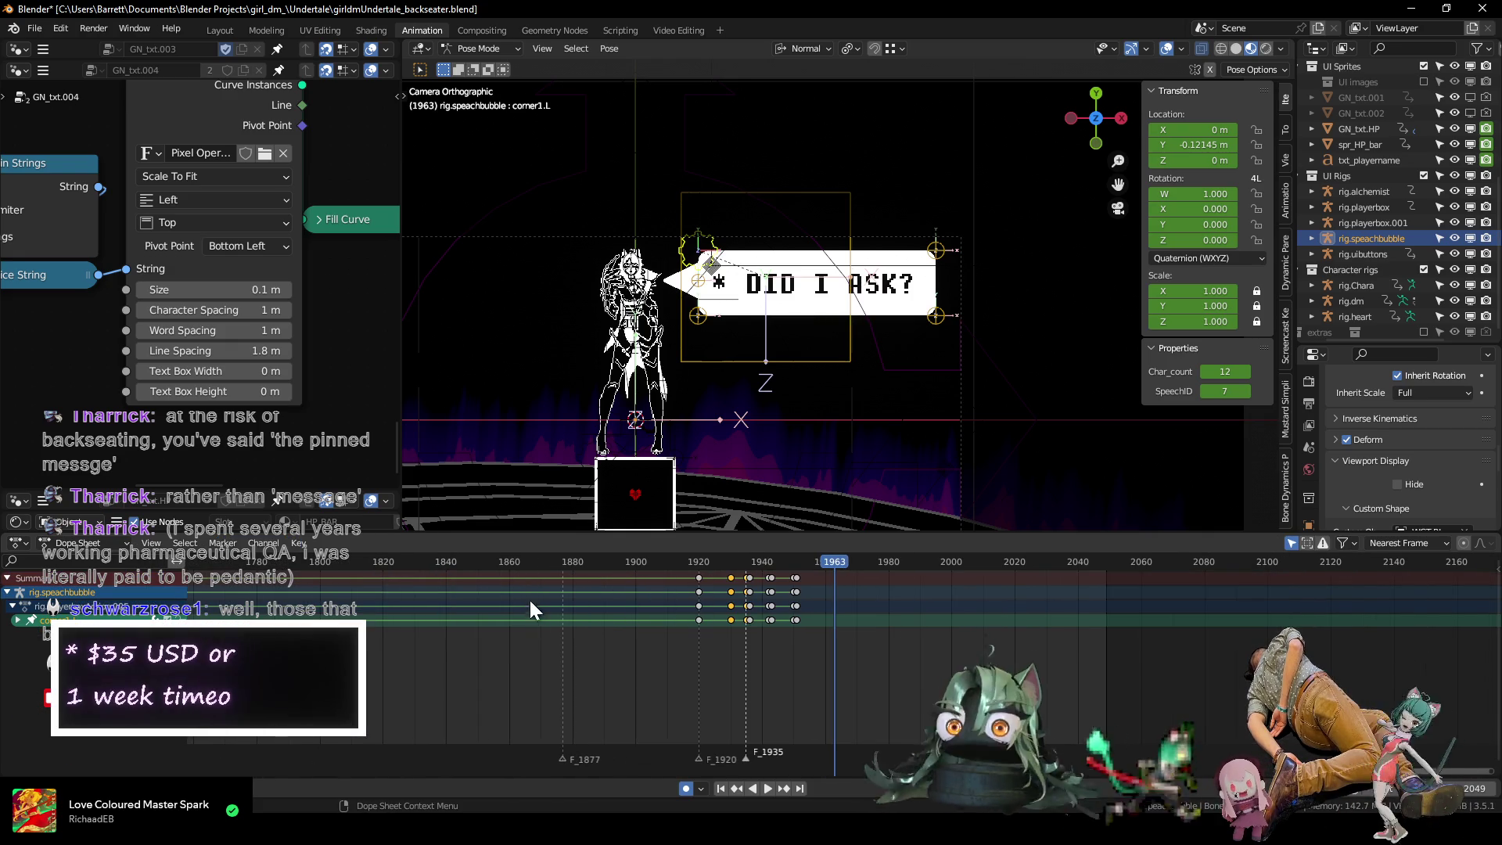
click(492, 569)
key(space)
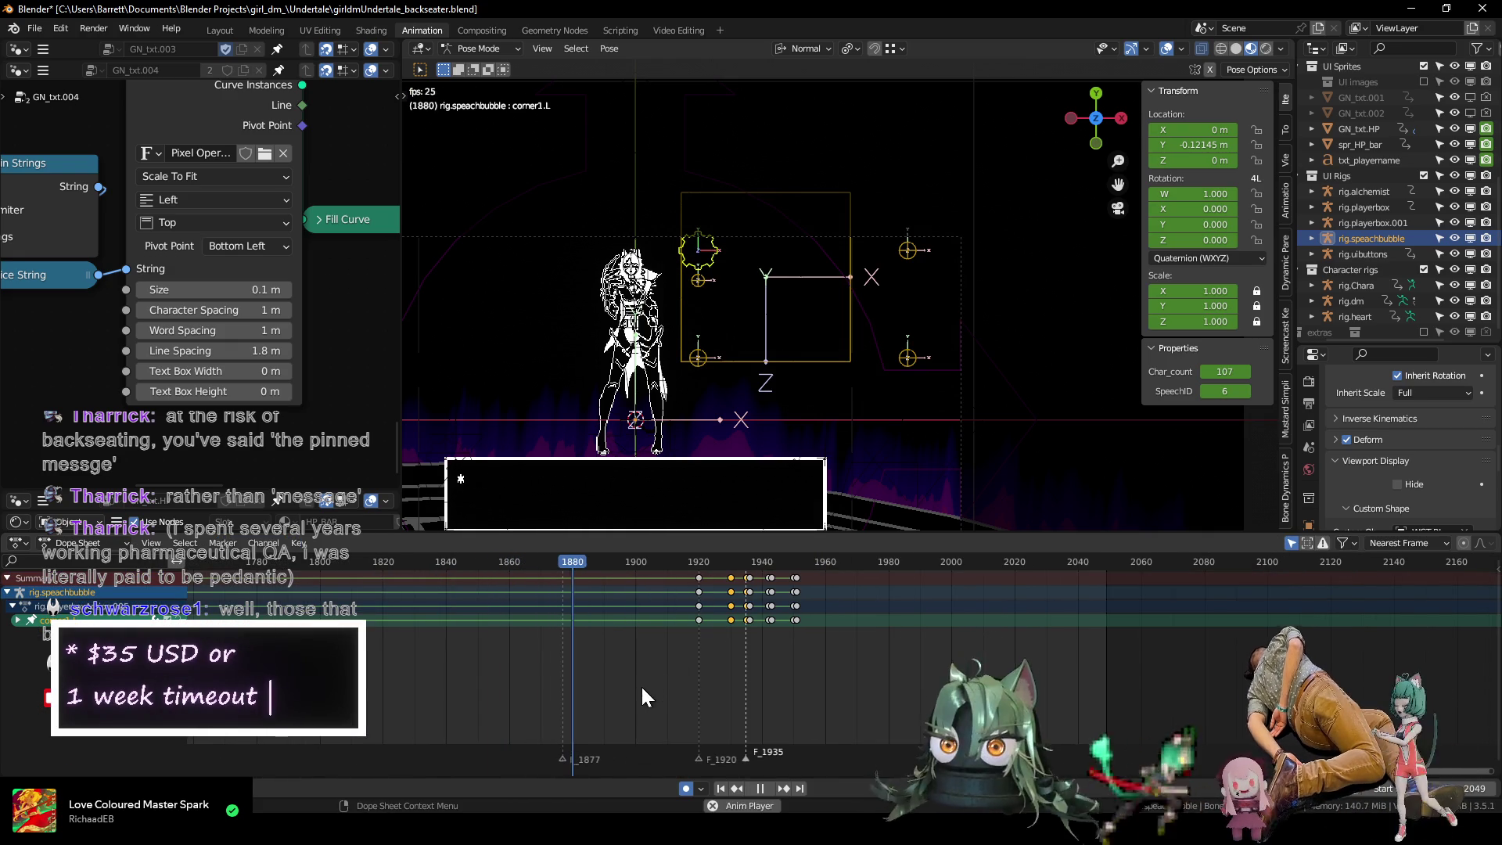
key(space)
scroll(698, 360, up, 1)
mouse_move(698, 361)
shift+middle_down()
mouse_move(783, 272)
mouse_move(775, 284)
shift+middle_up()
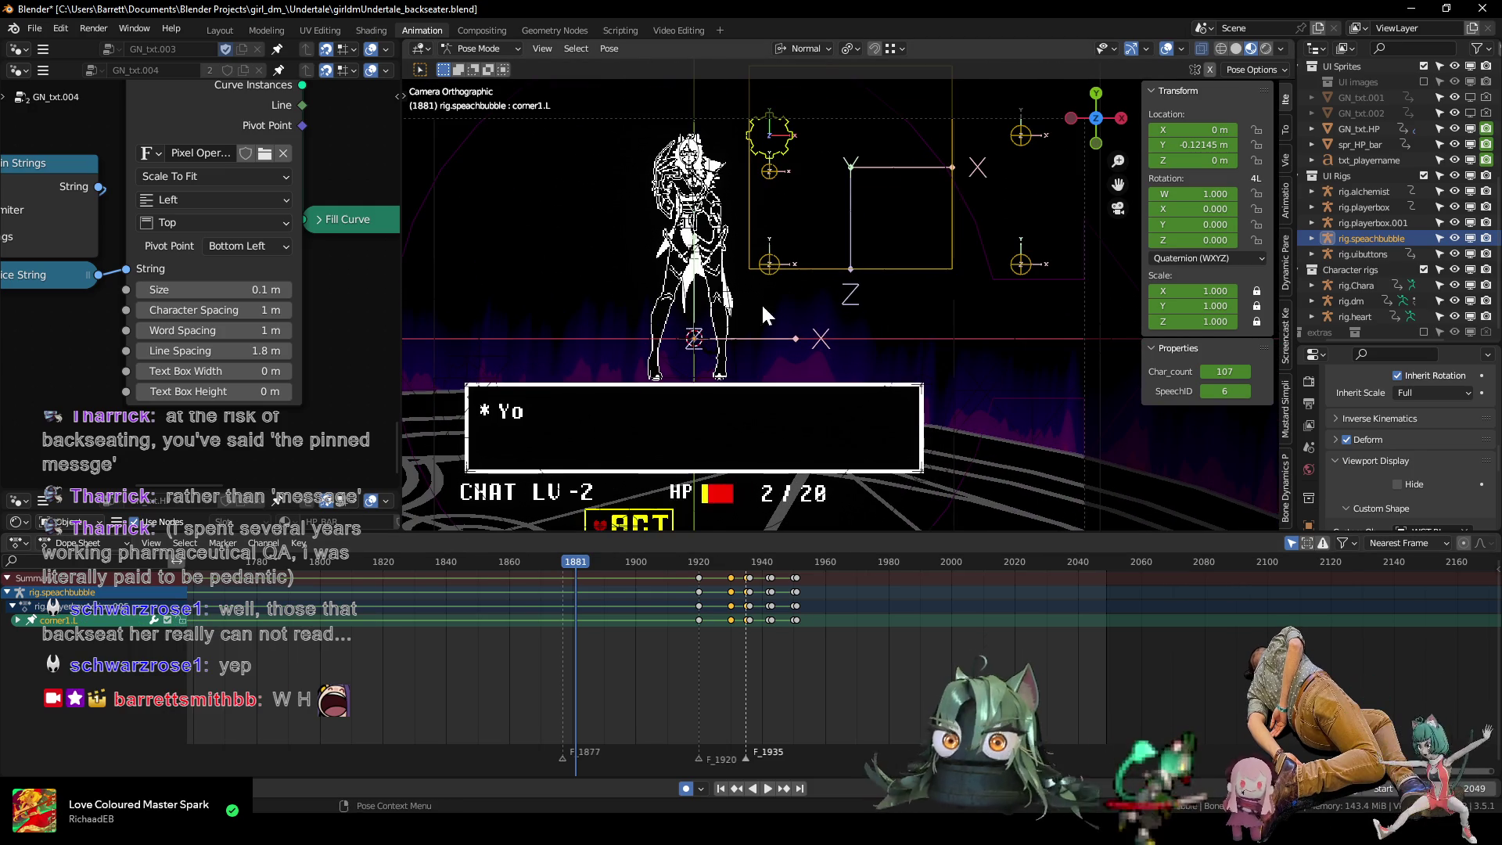
click(435, 561)
scroll(326, 617, down, 2)
click(274, 563)
key(space)
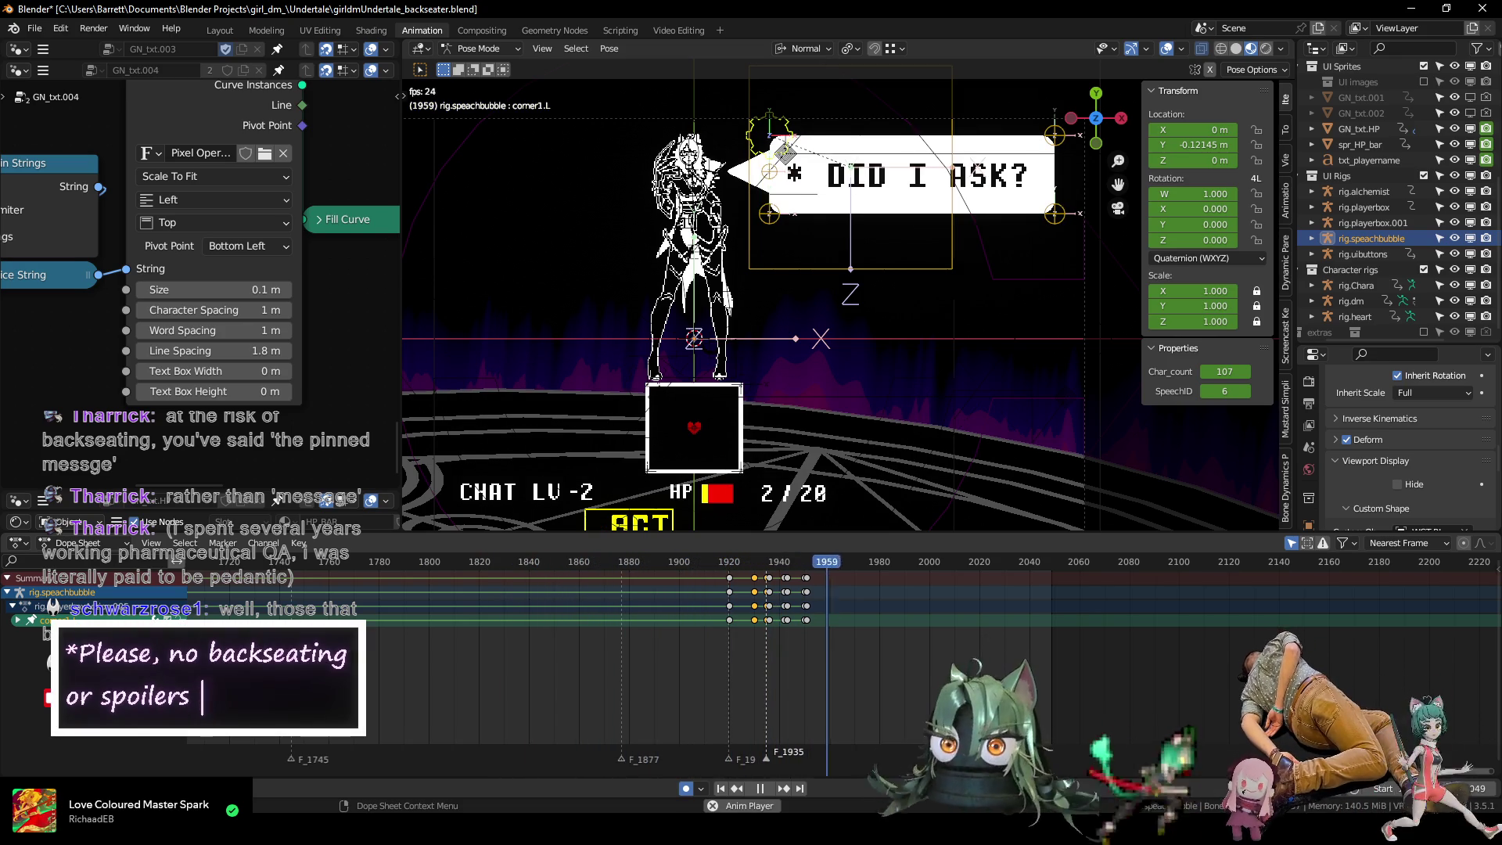
key(space)
scroll(853, 626, up, 2)
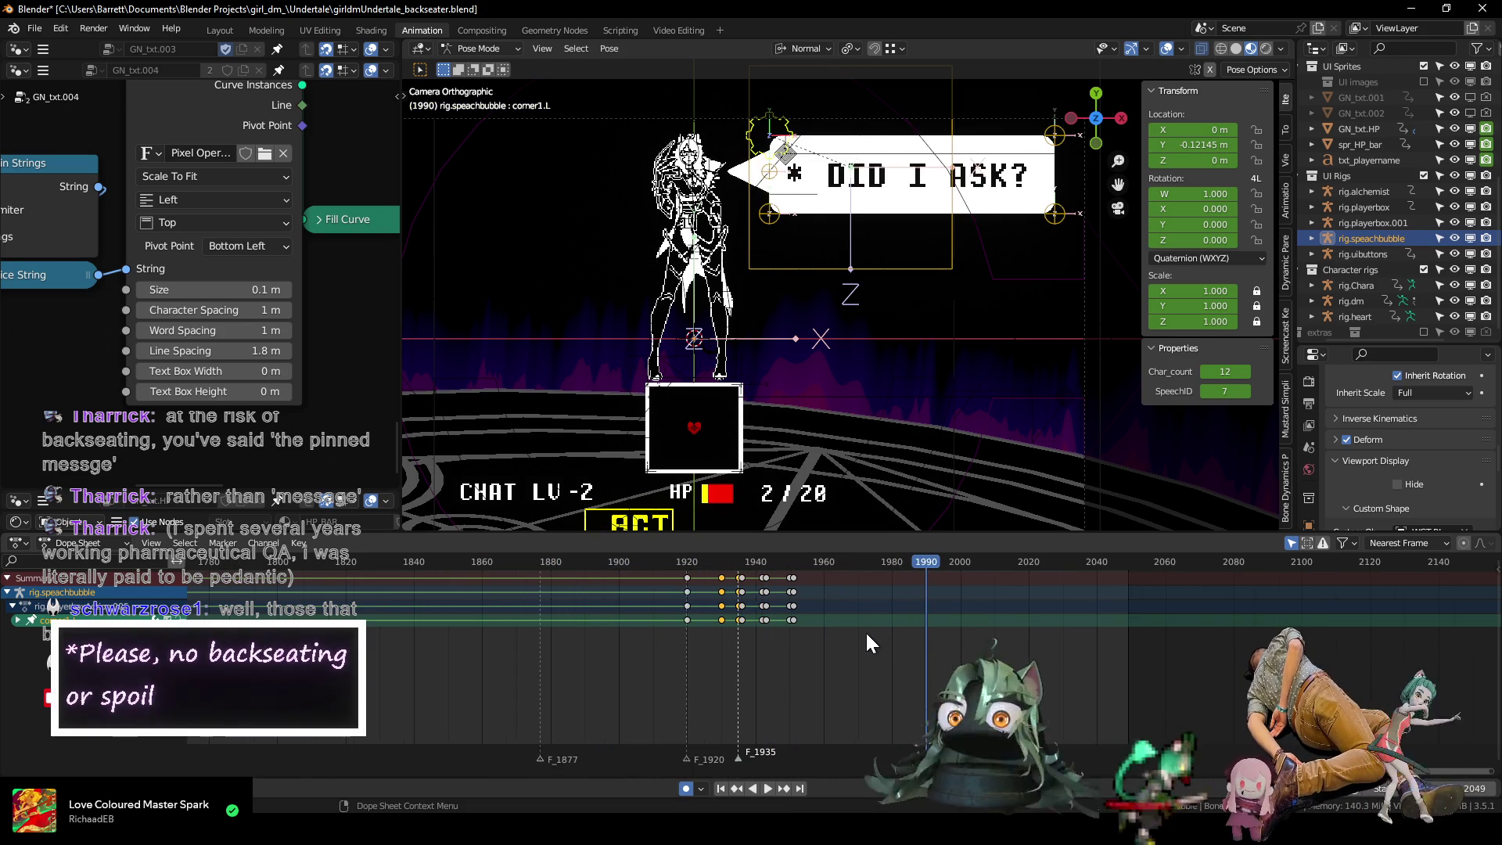
scroll(853, 624, up, 2)
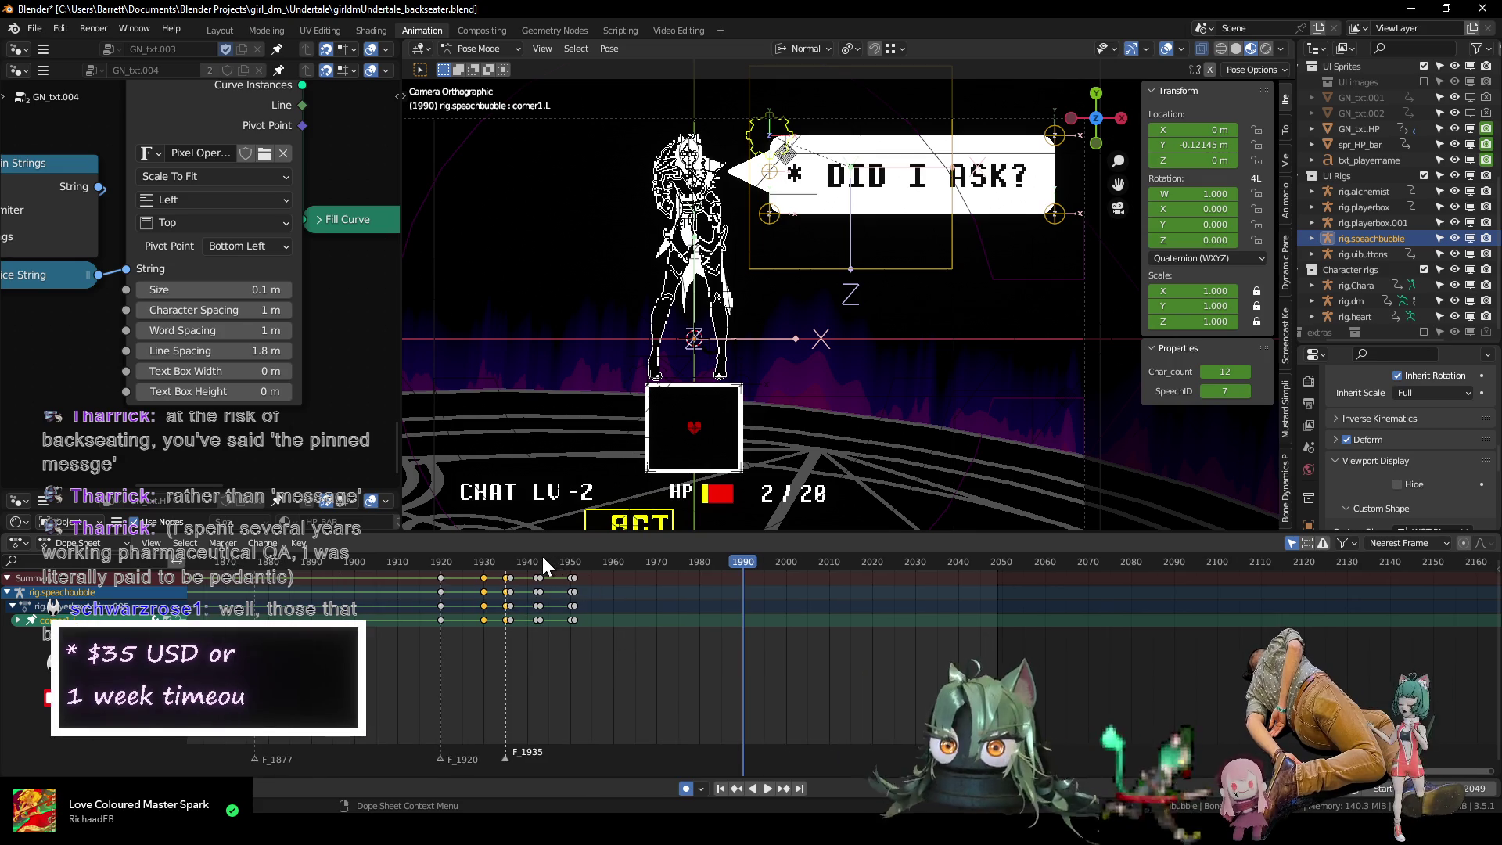
click(504, 561)
key(space)
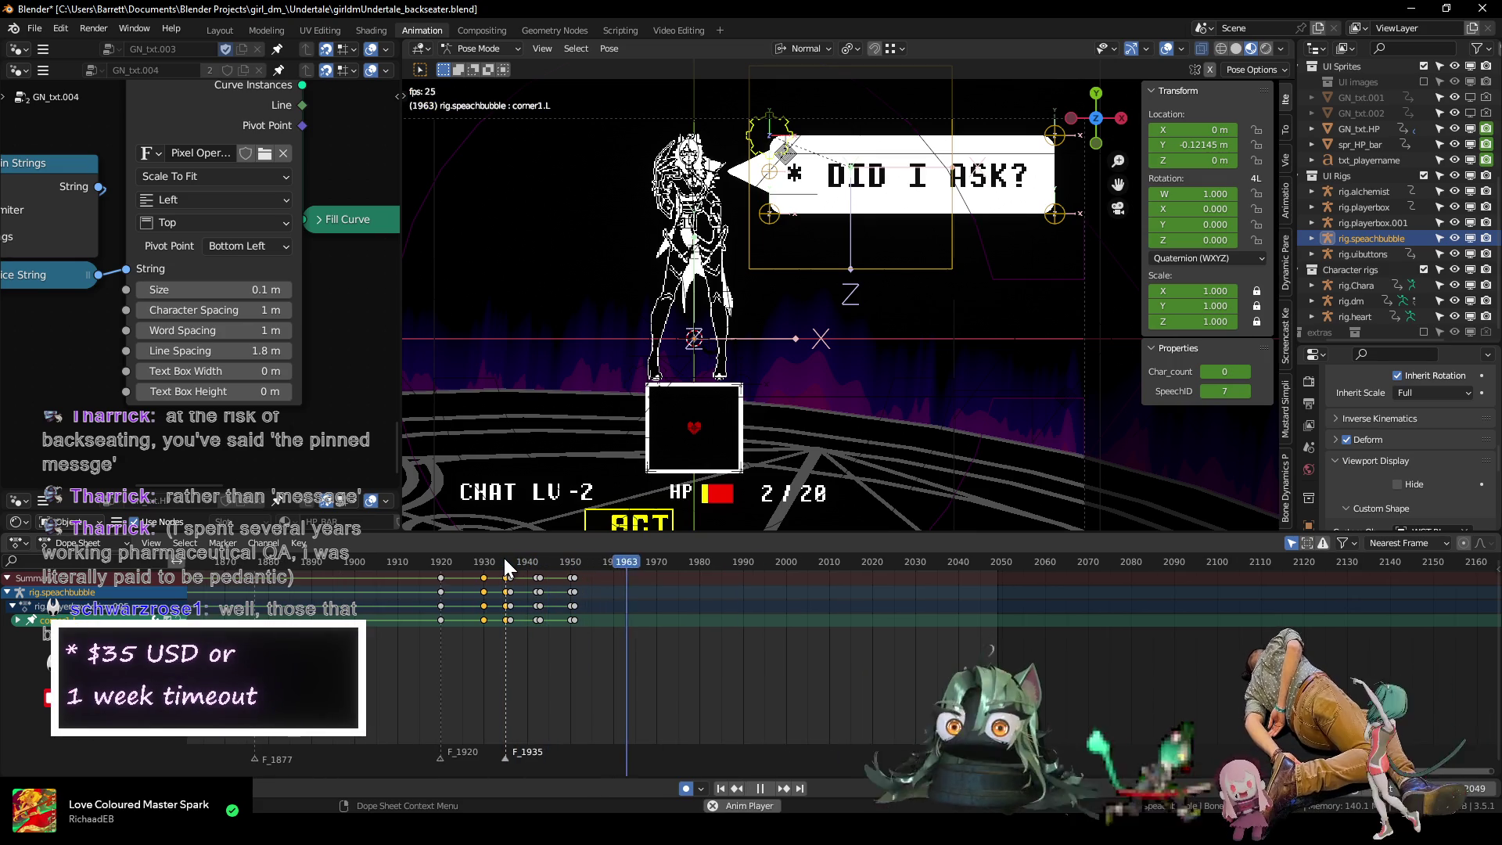
key(space)
scroll(658, 637, up, 2)
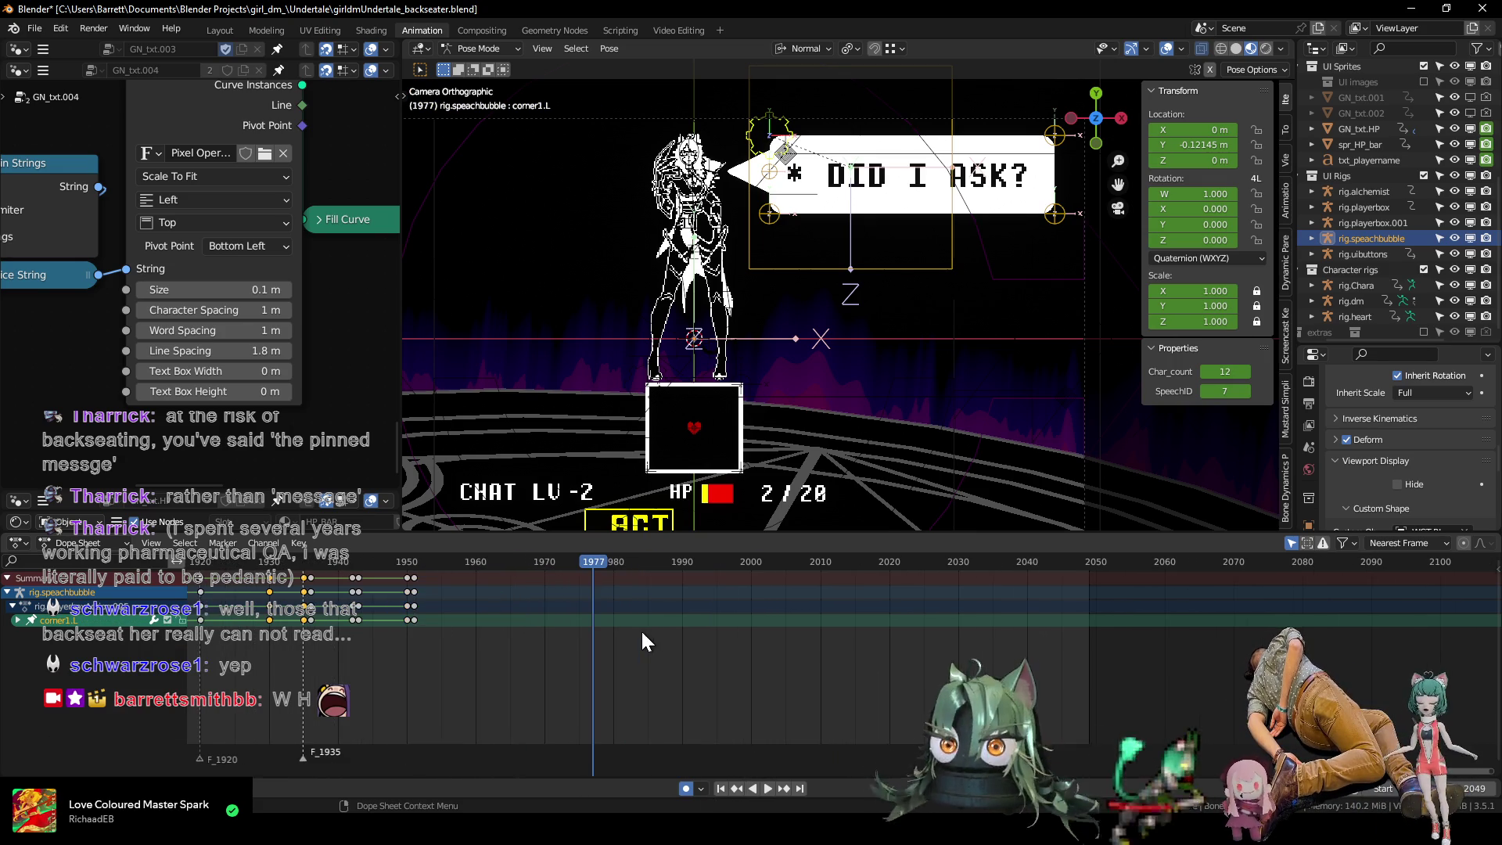
shift+scroll(790, 262, up, 5)
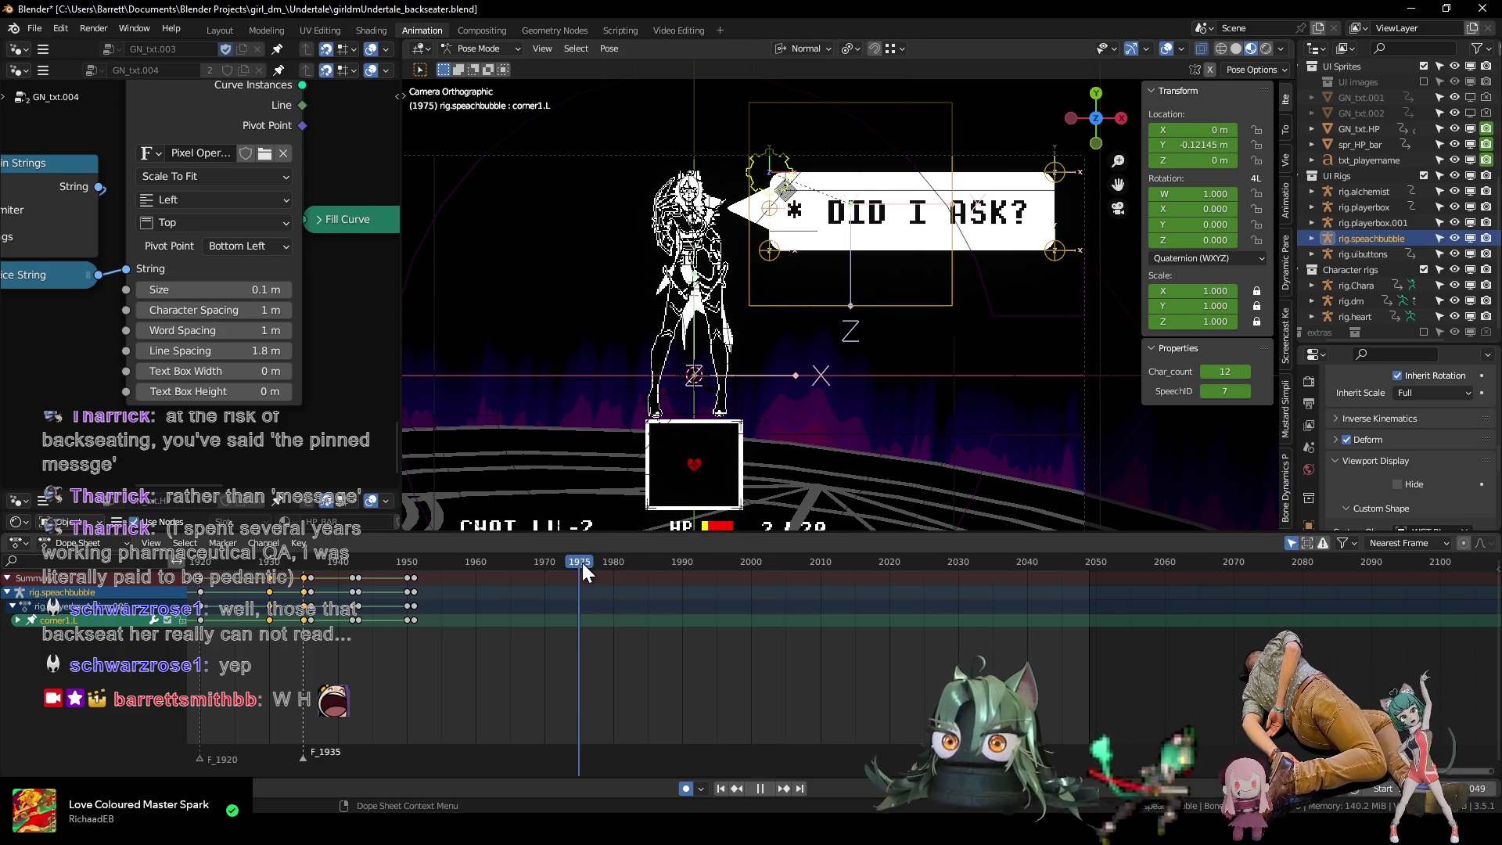
Keyframe the corner1.L bone shape at frame 1975 and play back to check it.
key(i)
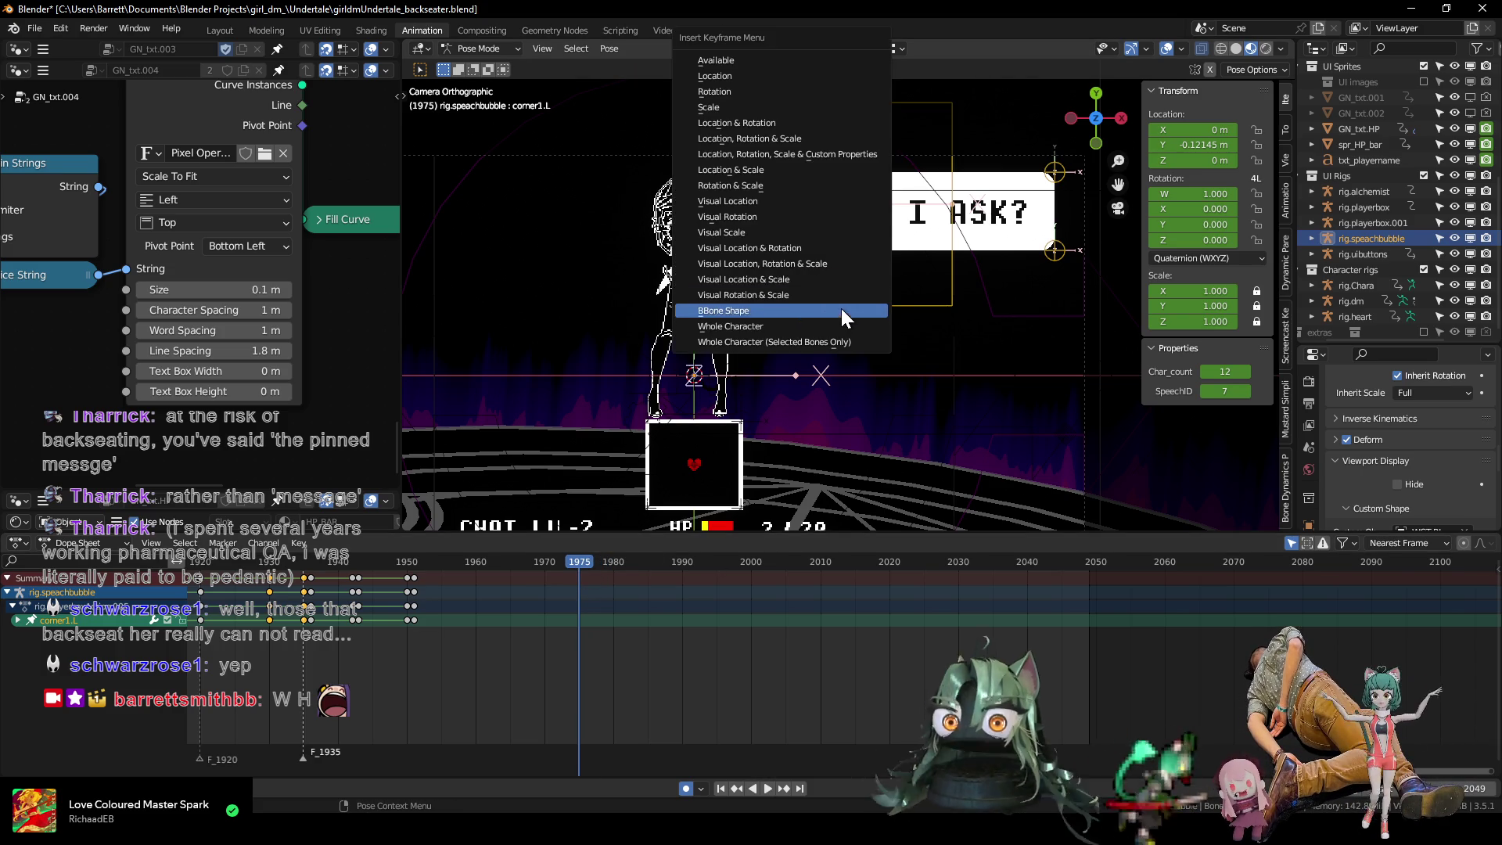
click(838, 321)
key(shift+Left)
key(space)
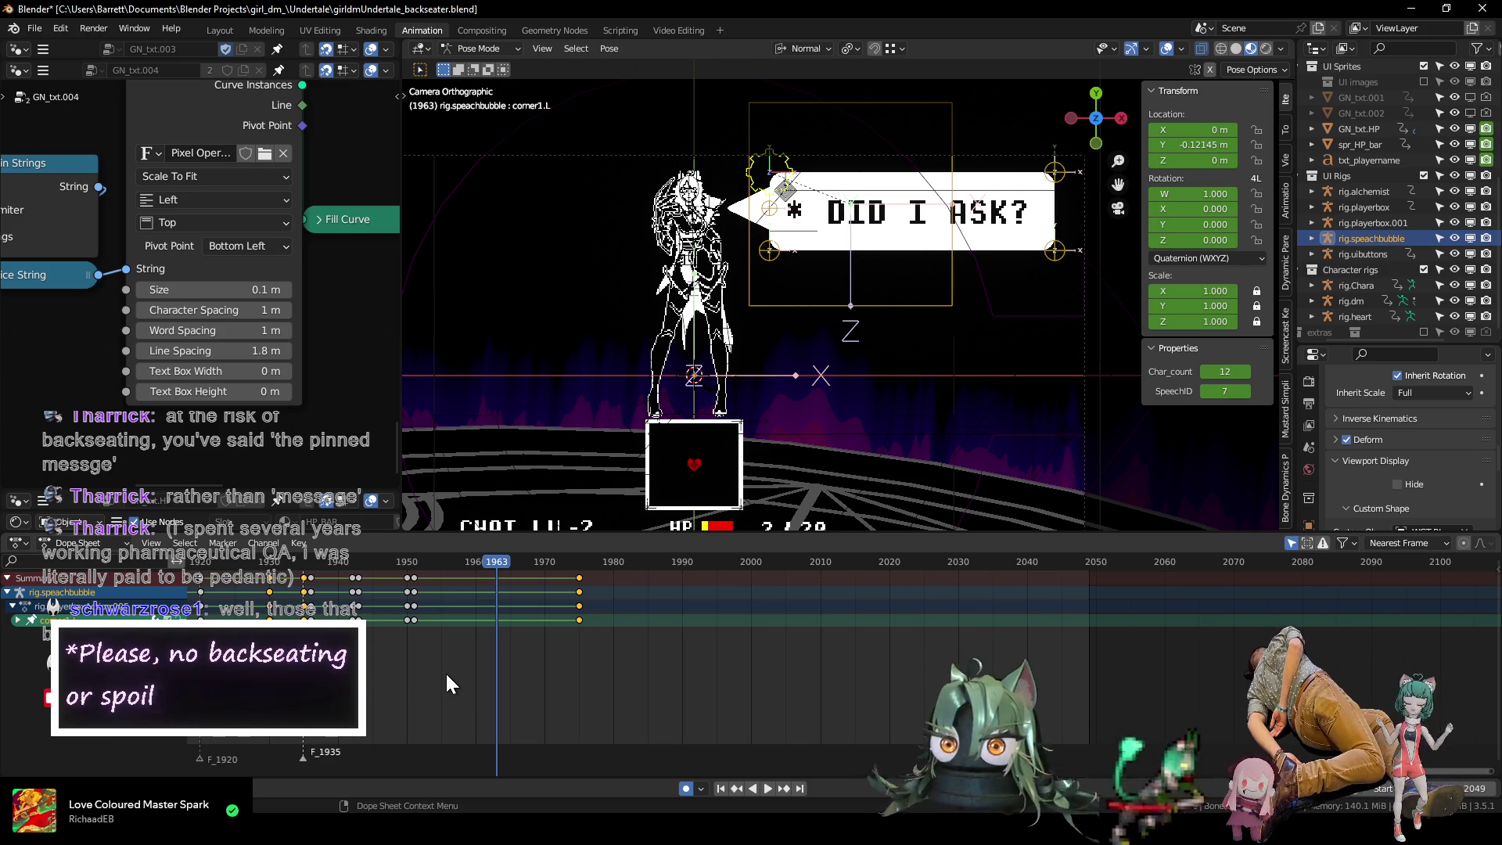
key(shift+Left)
key(space)
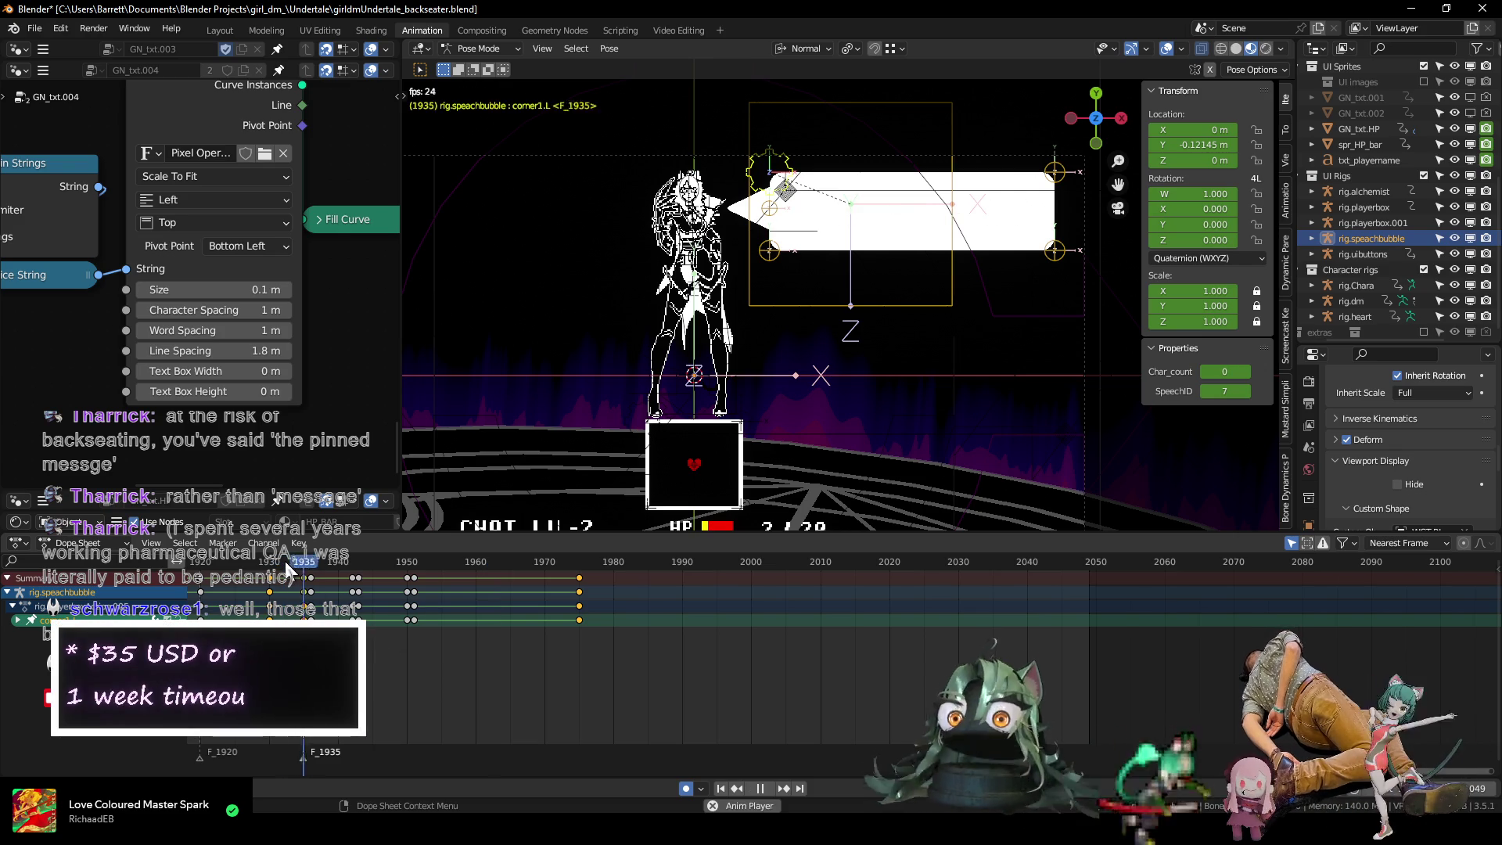
key(space)
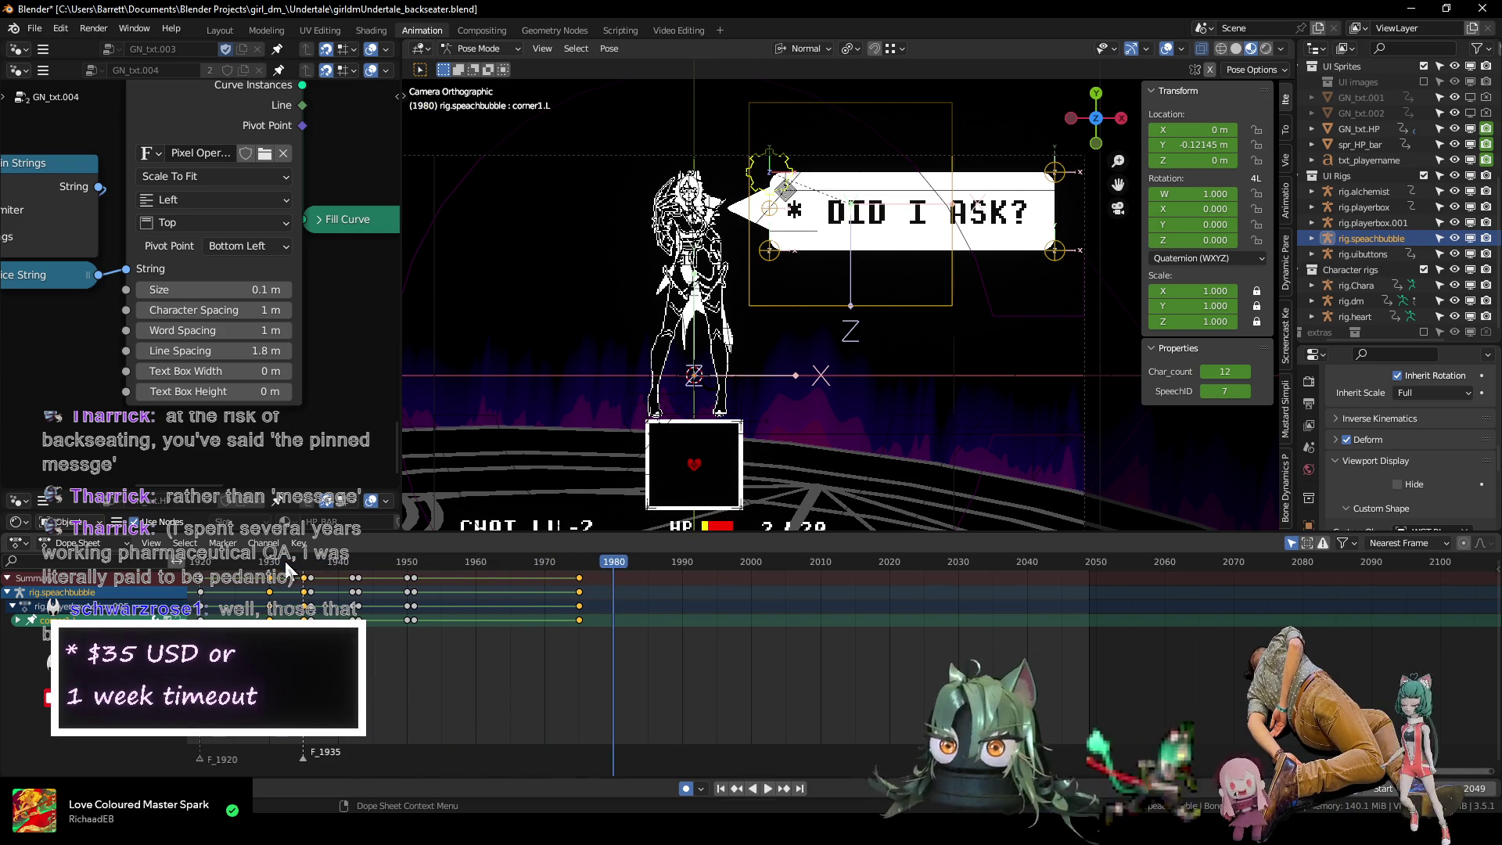
drag(577, 564, 582, 572)
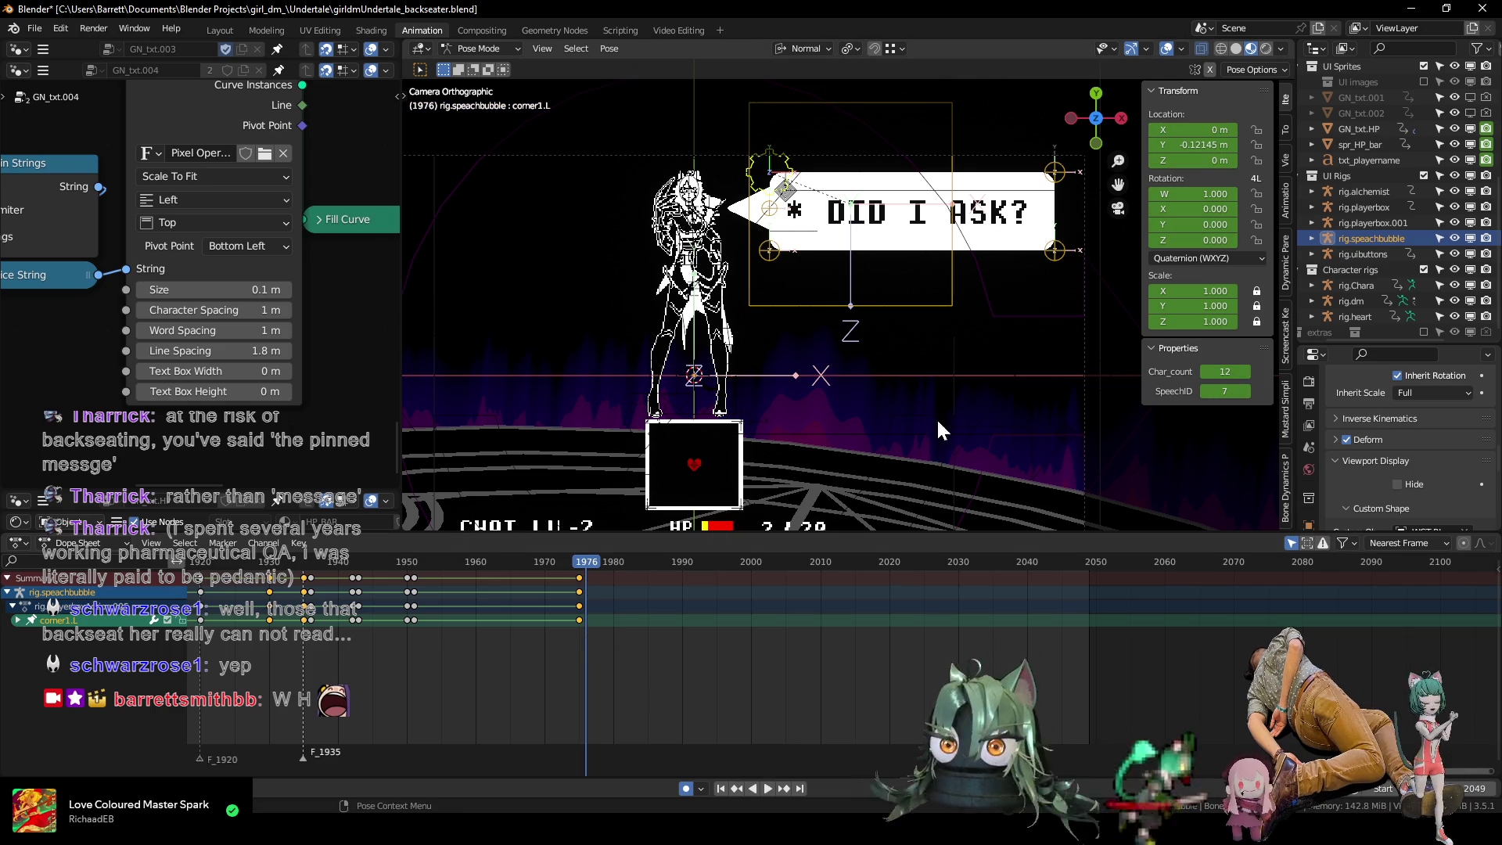
Key corner1.L at frame 1976 including its Char_count and SpeechID custom properties.
key(i)
click(858, 330)
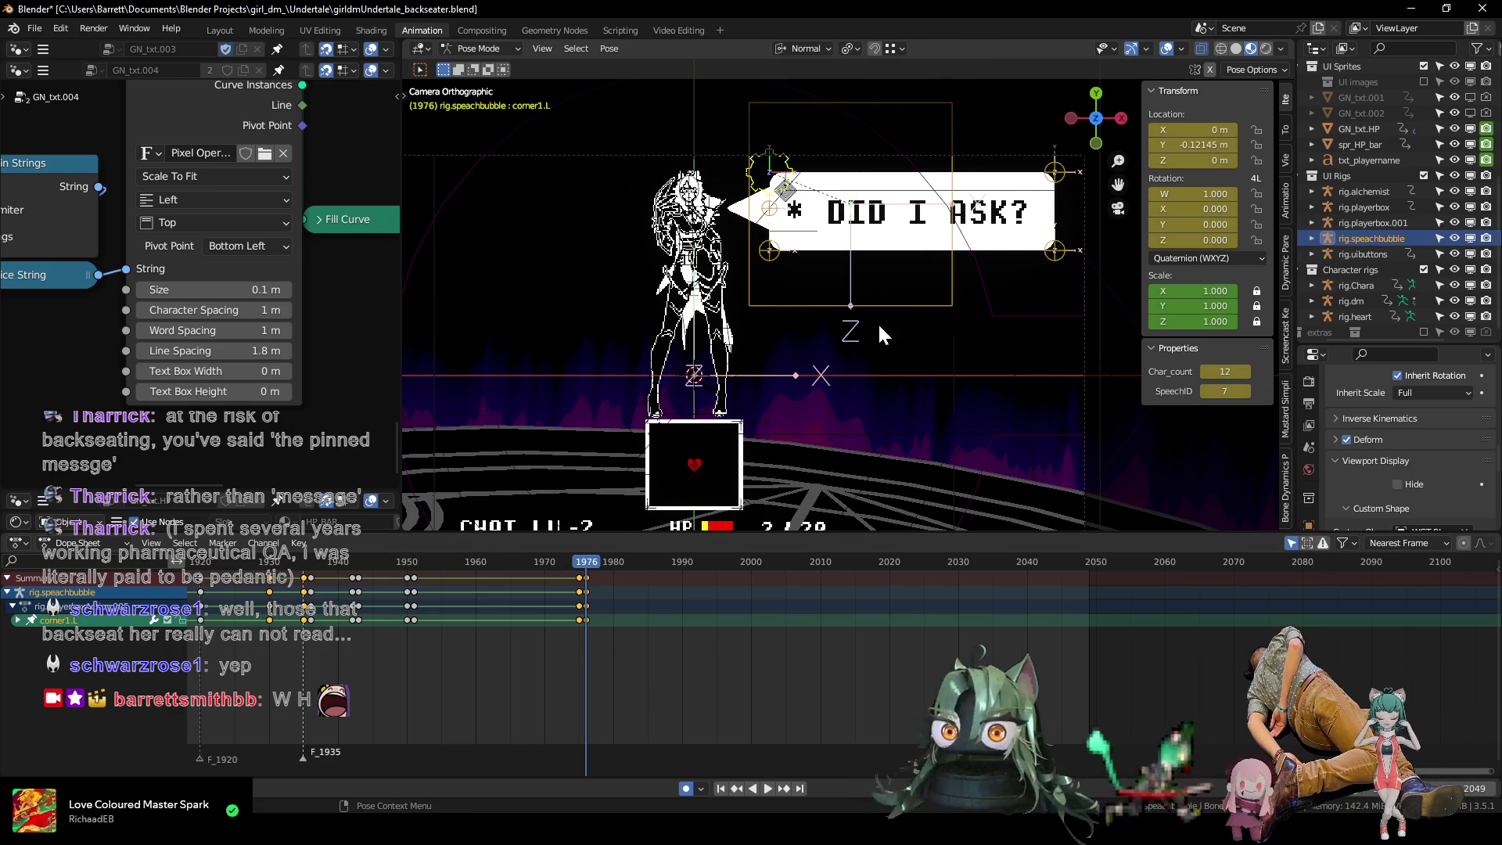
click(1045, 314)
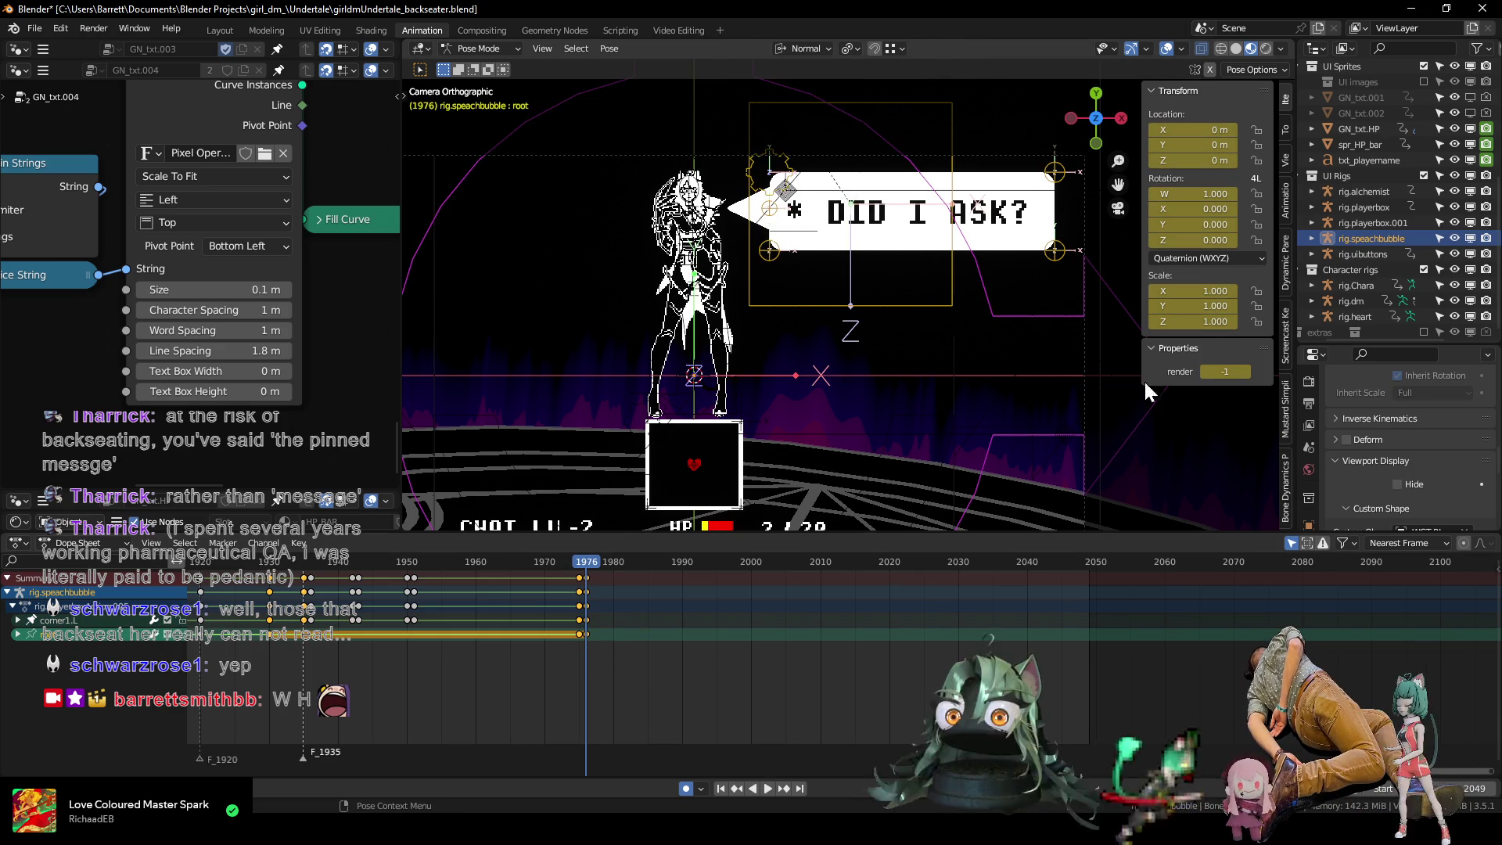
Set the root bone's render custom property to 0 at frame 1976.
click(1244, 372)
mouse_move(862, 363)
shift+middle_down()
mouse_move(789, 327)
mouse_move(825, 389)
shift+middle_up()
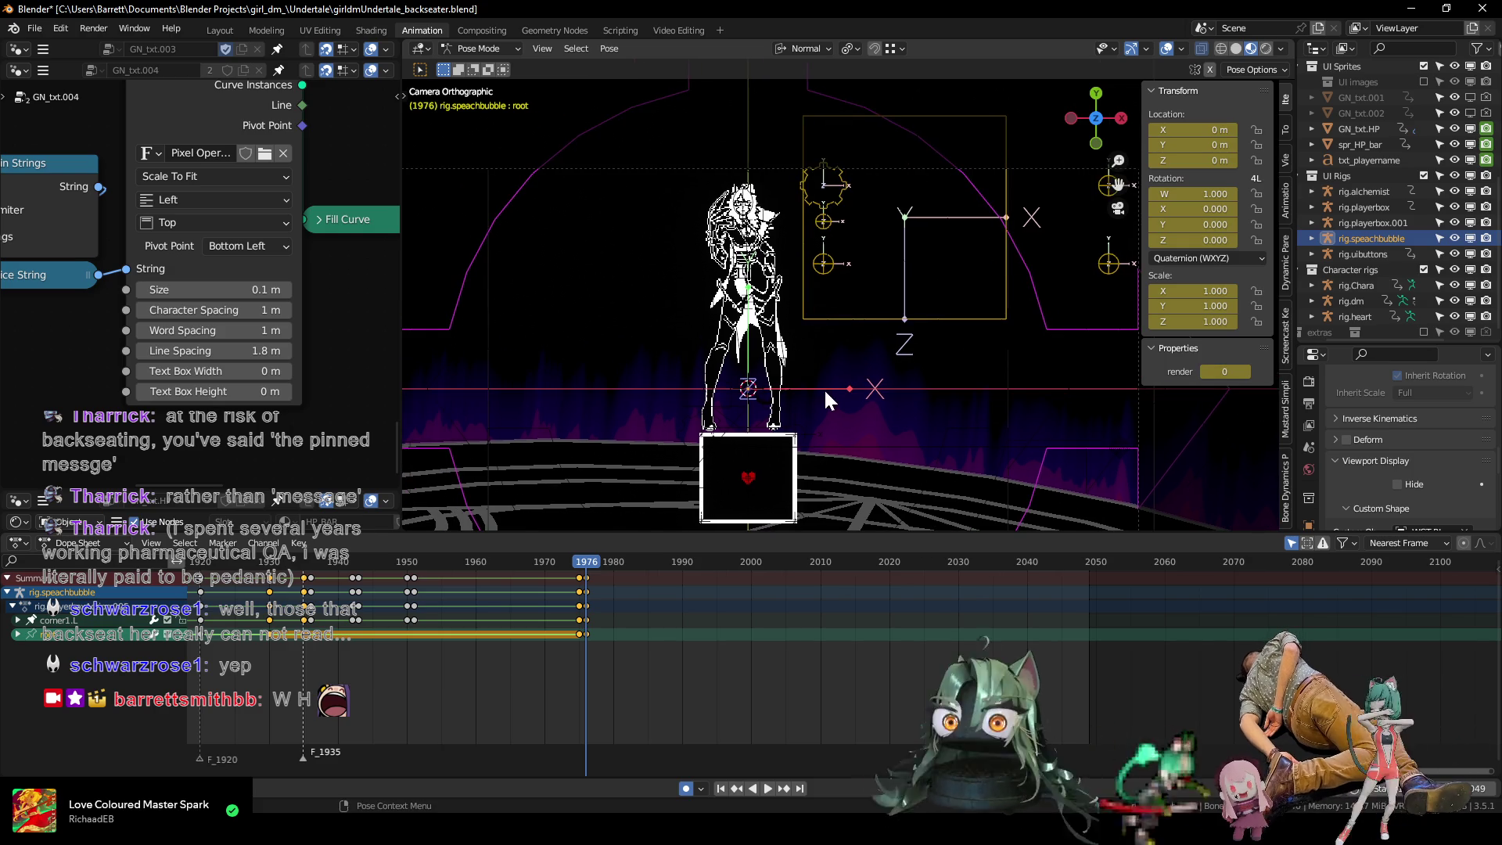
scroll(824, 388, down, 2)
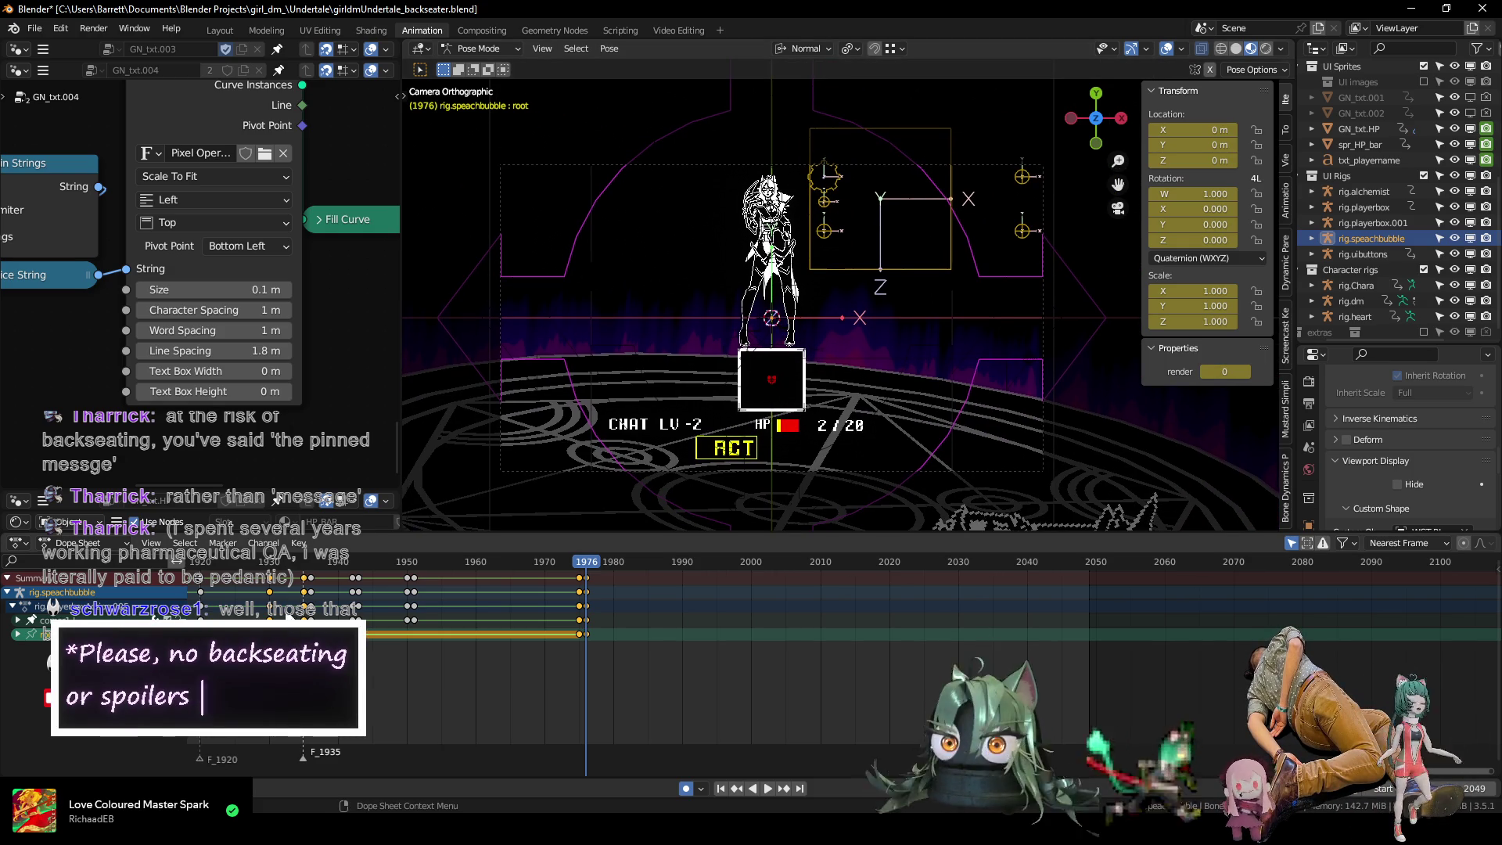
Play and scrub around frame 1976 to confirm the bubble hides, replaying from frame 1934.
key(space)
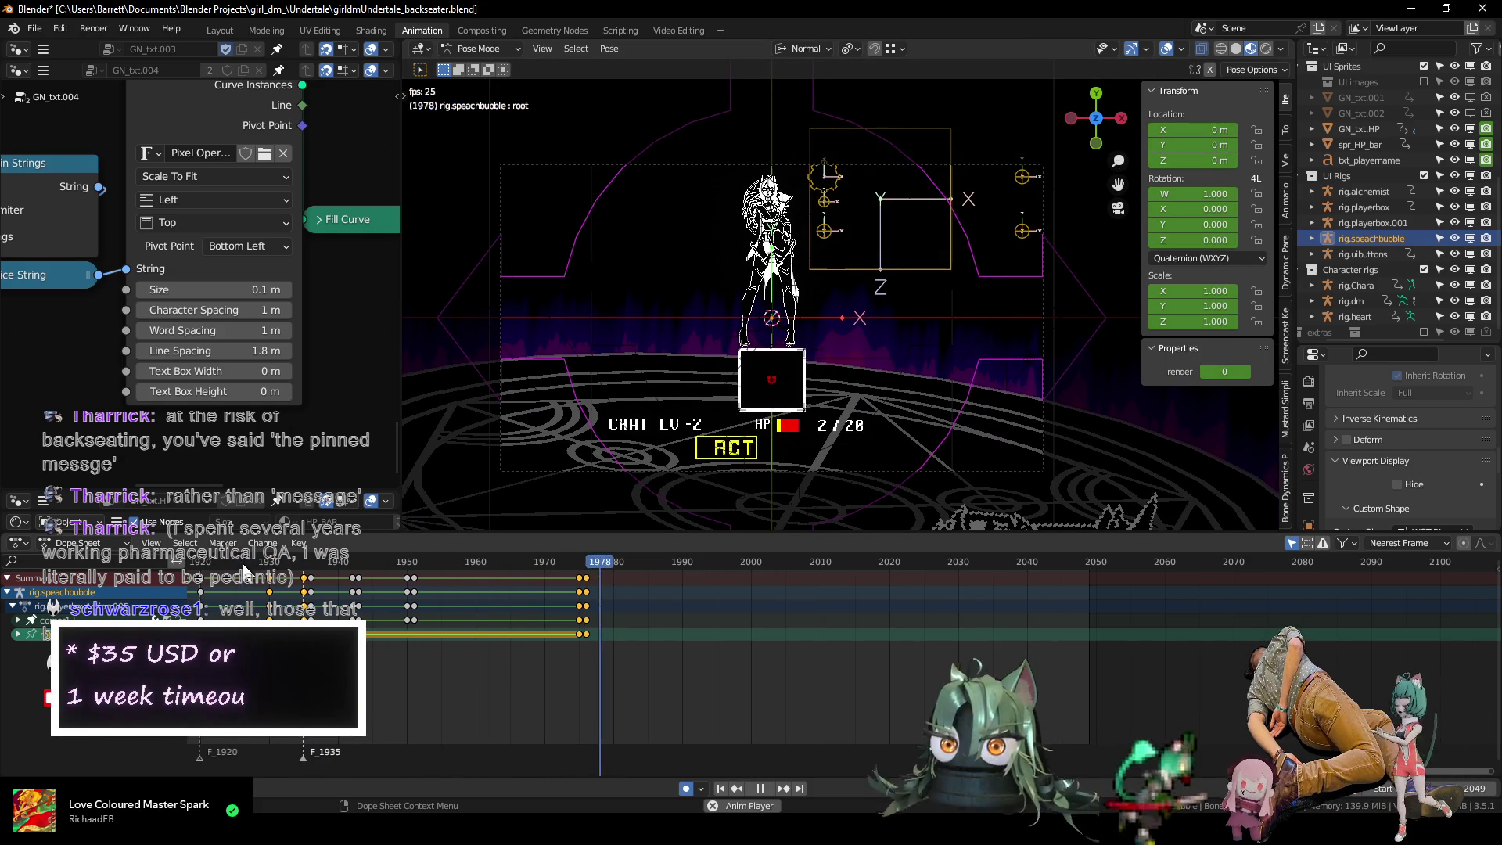
mouse_move(505, 561)
mouse_down()
mouse_move(655, 560)
mouse_move(578, 563)
mouse_move(601, 564)
mouse_move(585, 571)
mouse_up()
mouse_move(431, 563)
mouse_down()
mouse_move(359, 562)
mouse_move(706, 572)
mouse_move(595, 589)
mouse_up()
scroll(552, 595, down, 3)
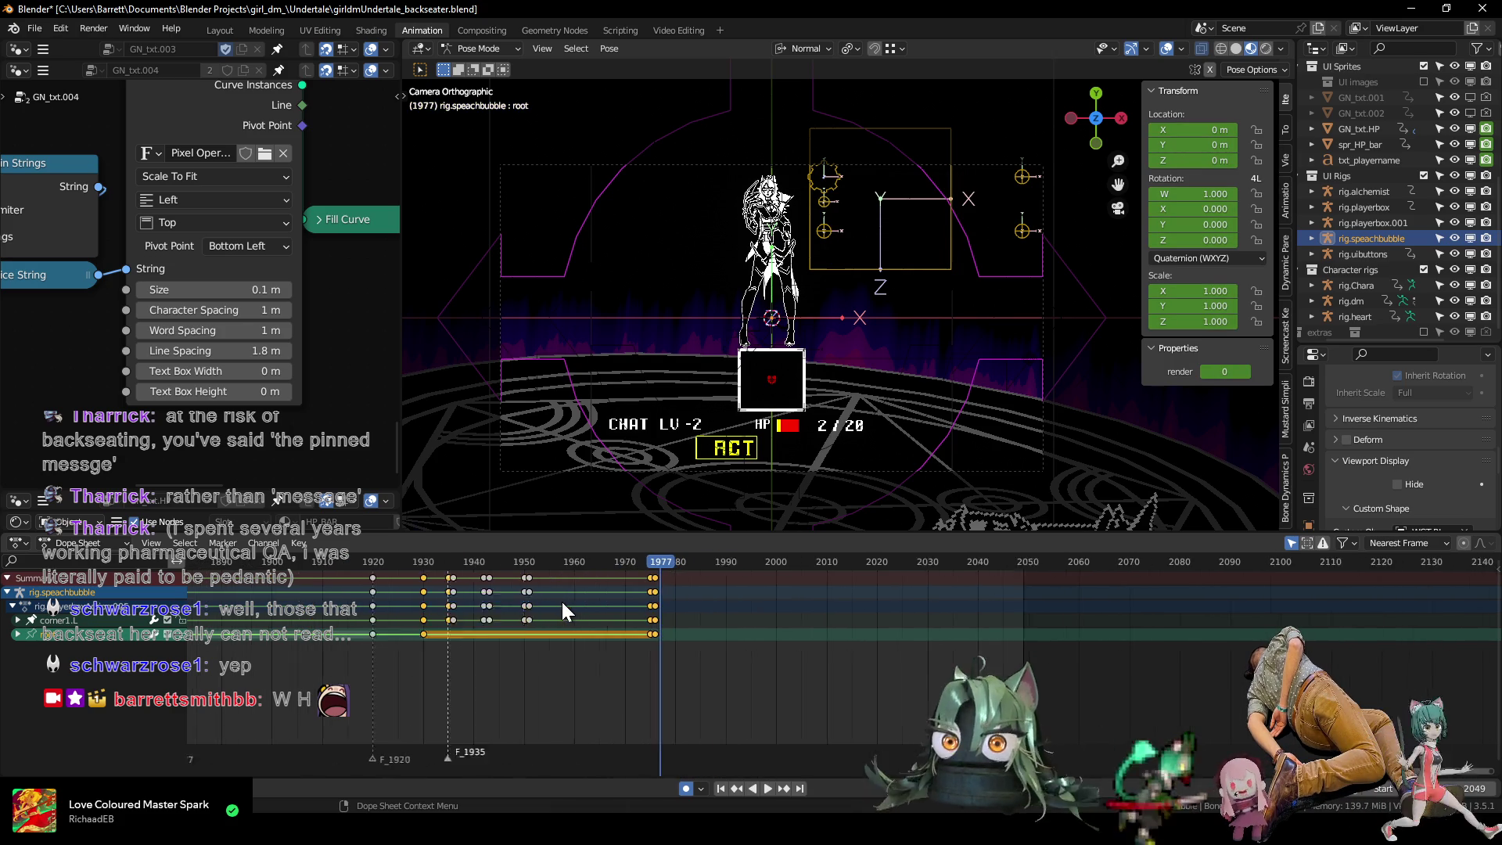
scroll(560, 602, up, 2)
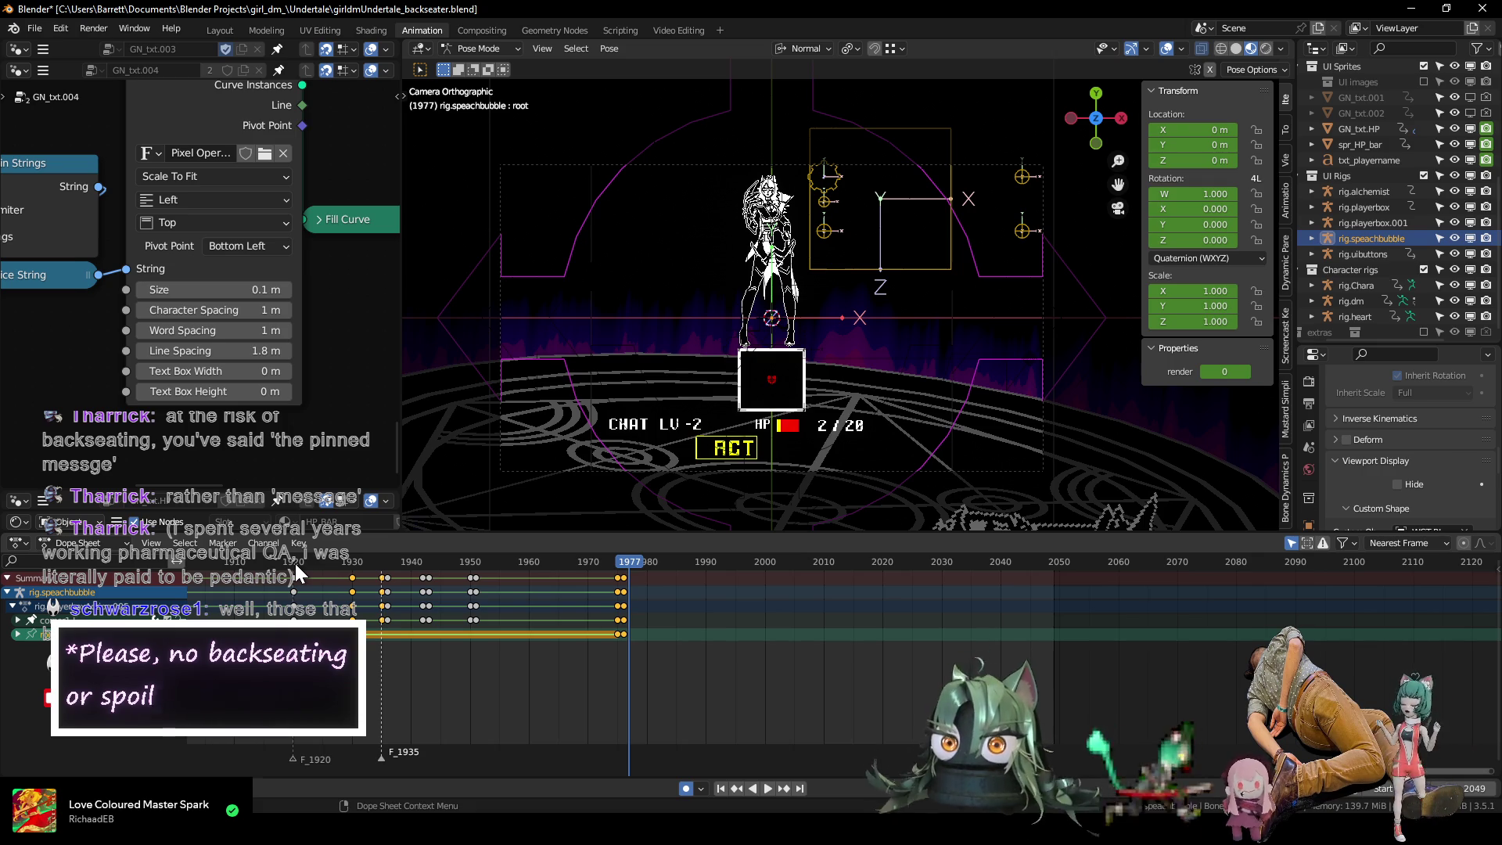
click(378, 564)
key(space)
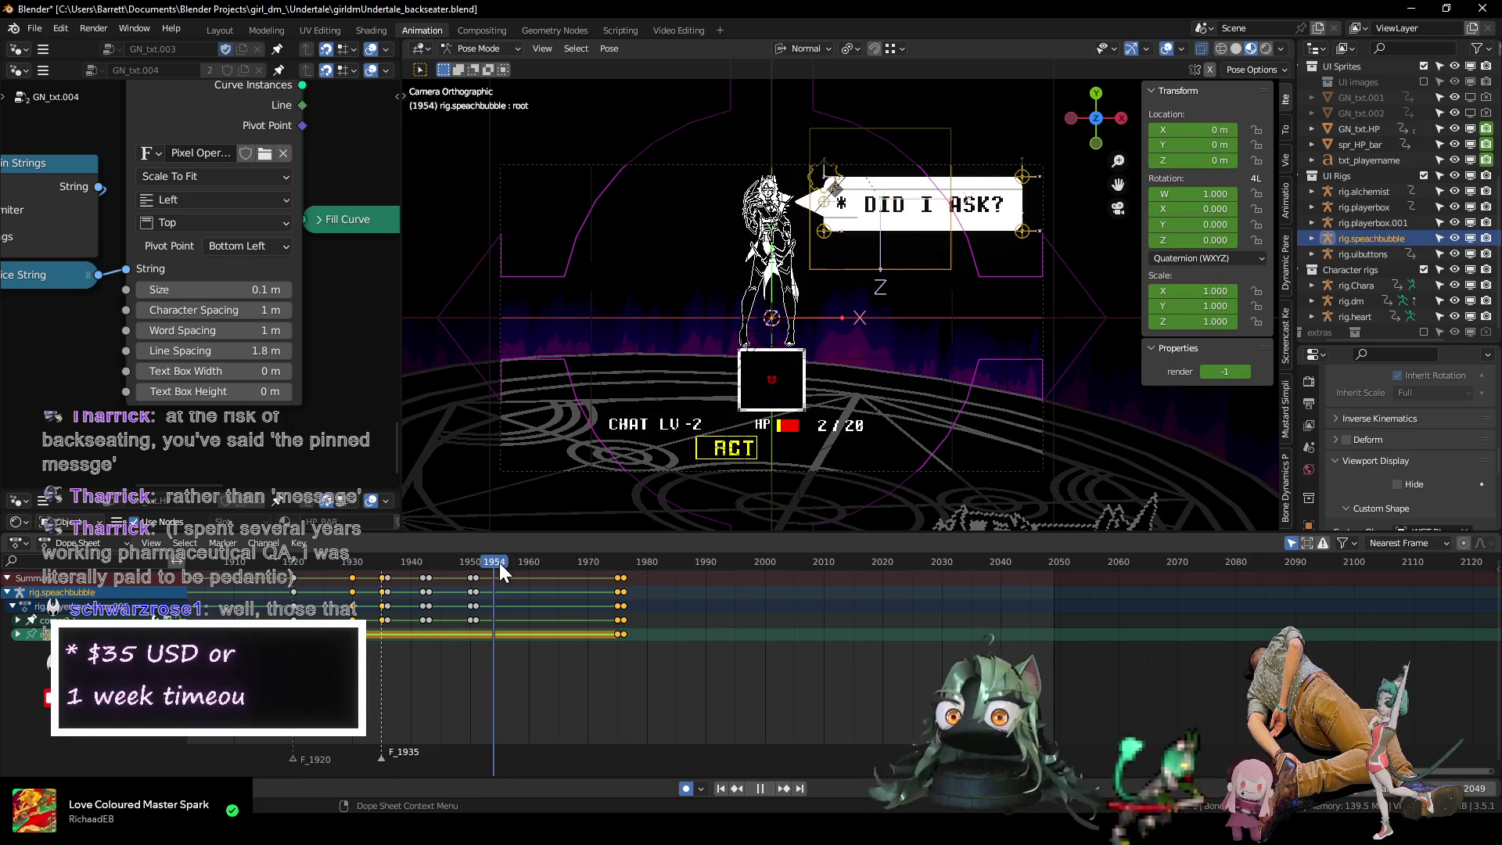
Review the bubble's exit timing by playing and scrubbing between frames 1749 and 1998.
drag(619, 559, 682, 557)
key(space)
scroll(375, 619, down, 5)
click(276, 561)
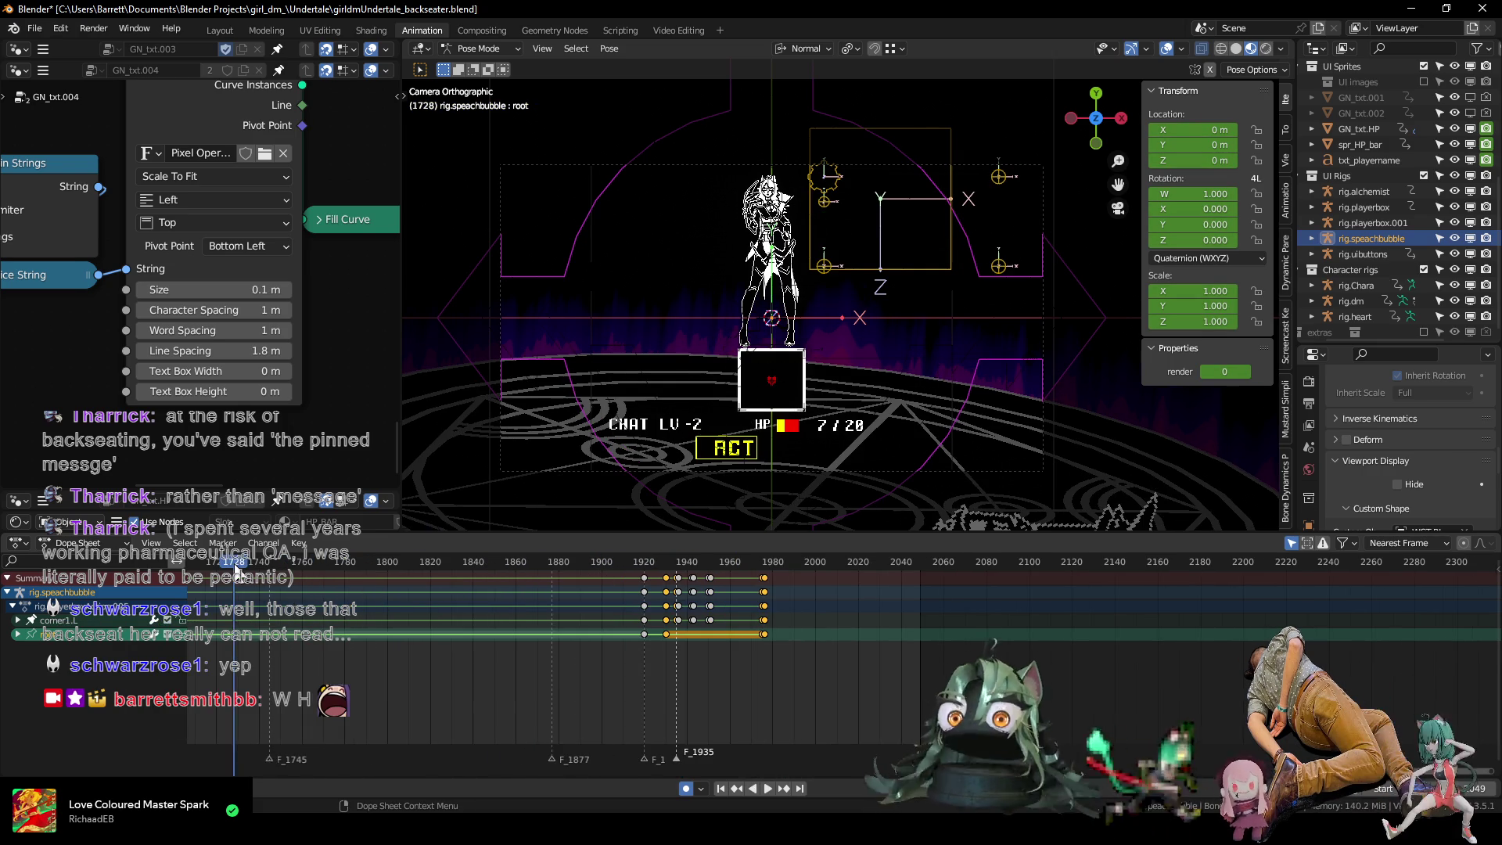
key(space)
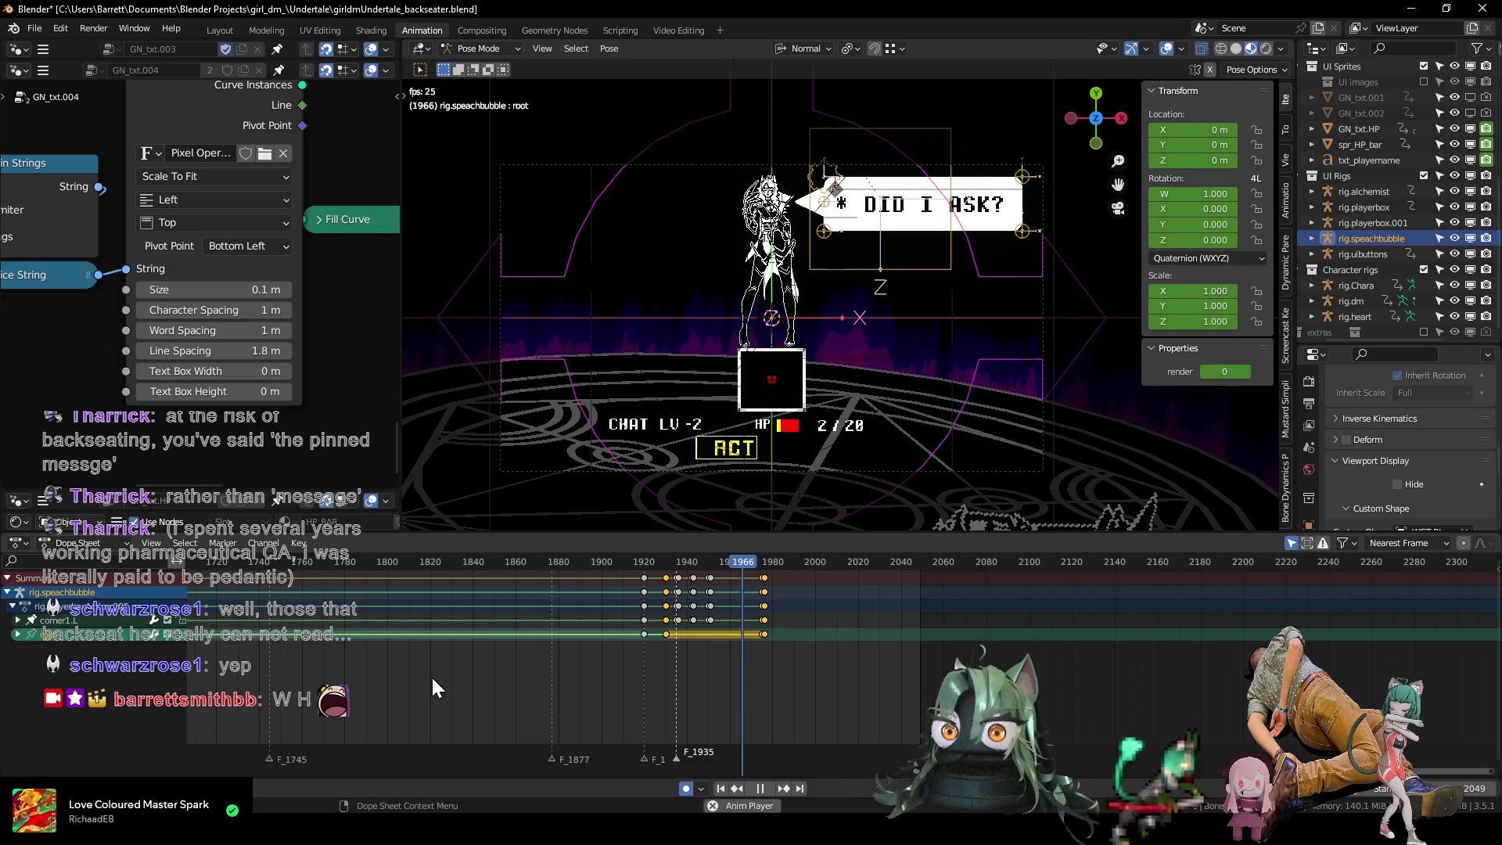
key(space)
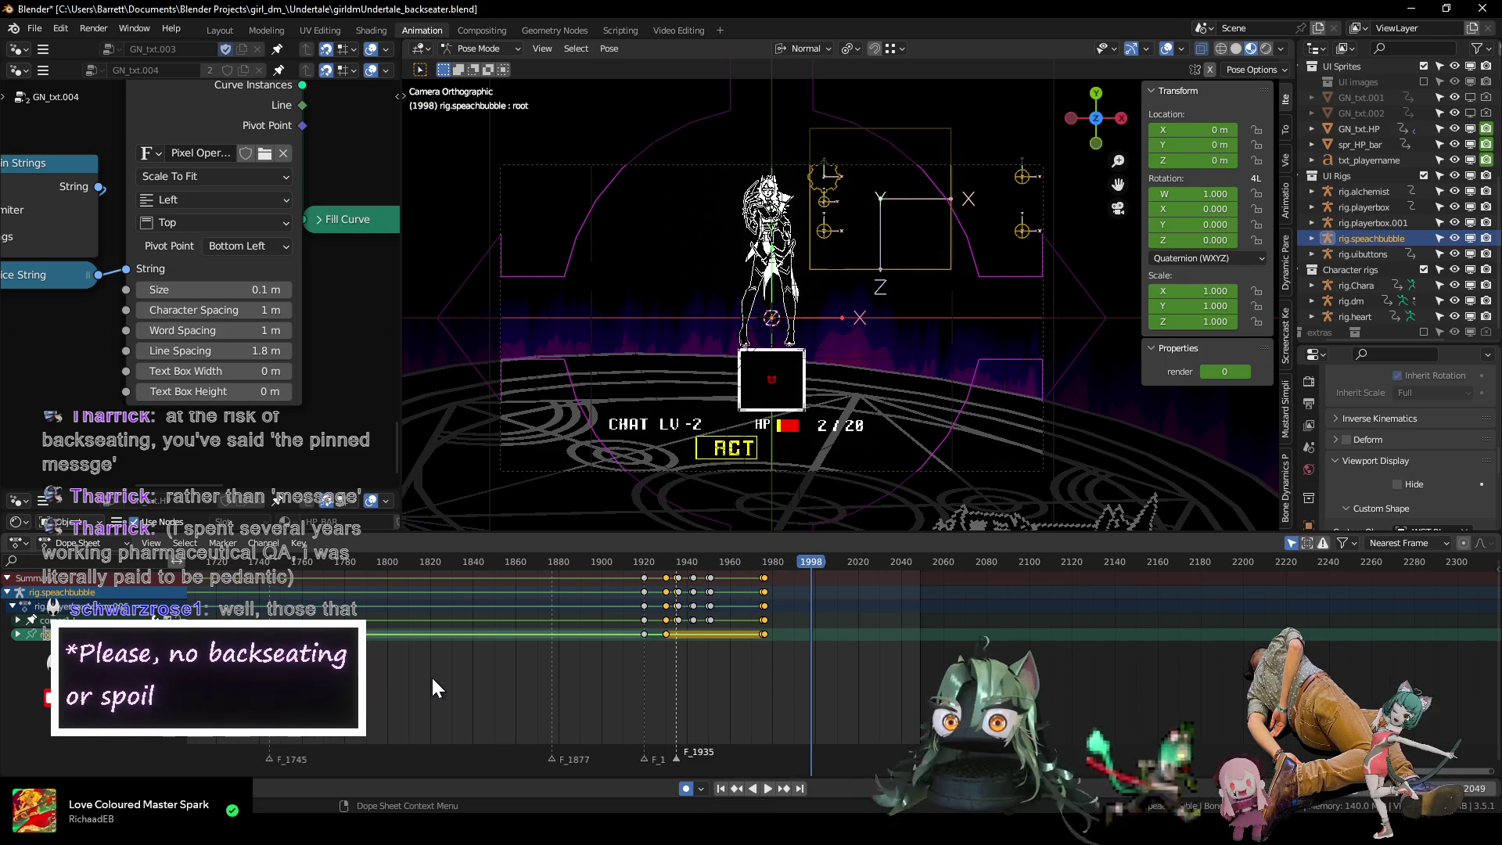
scroll(778, 656, up, 3)
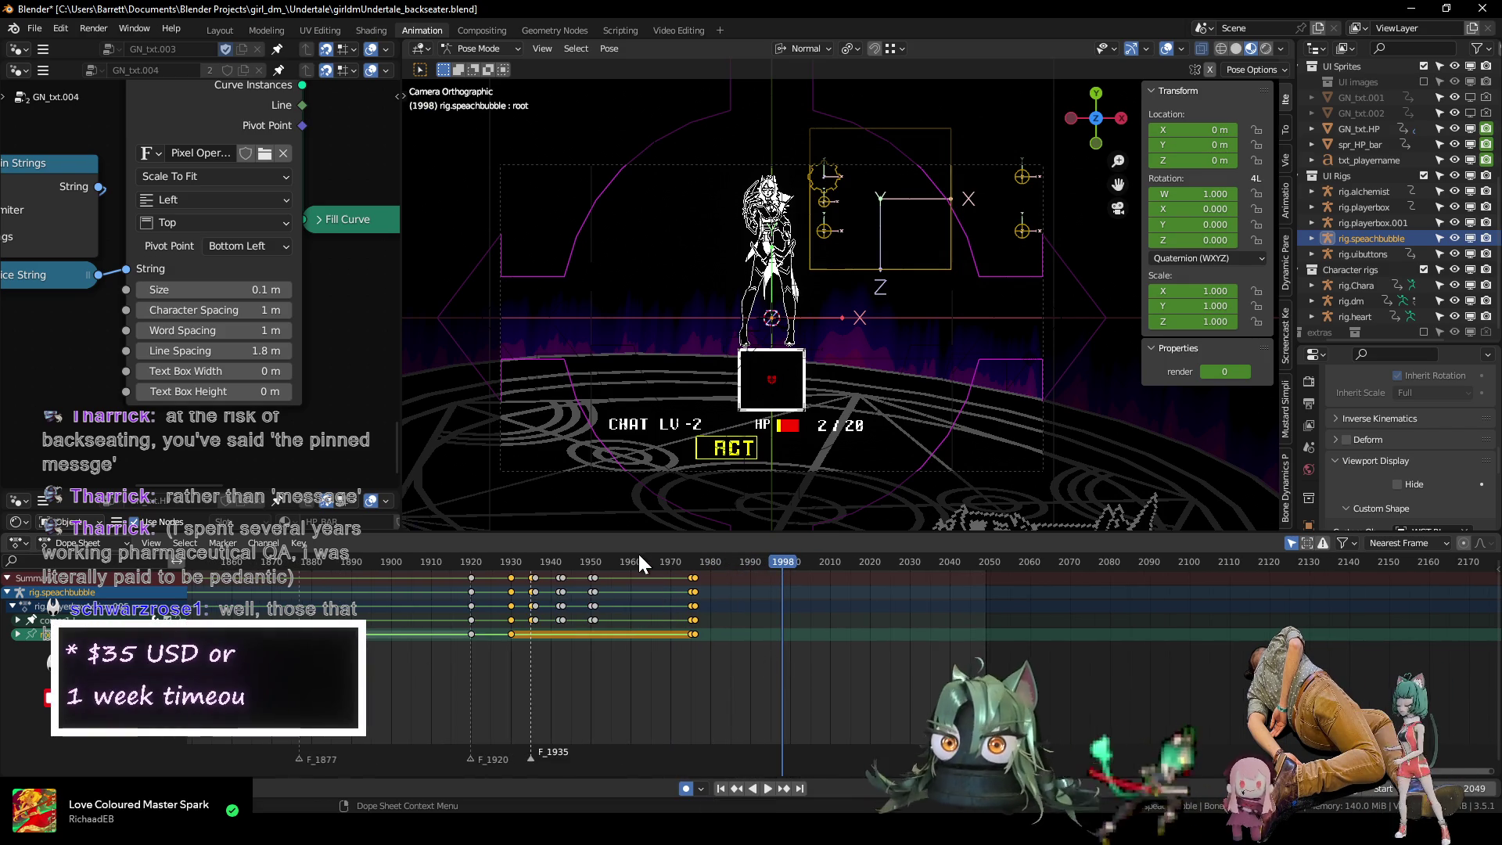
mouse_move(650, 557)
mouse_down()
mouse_move(713, 567)
mouse_move(461, 567)
mouse_up()
key(space)
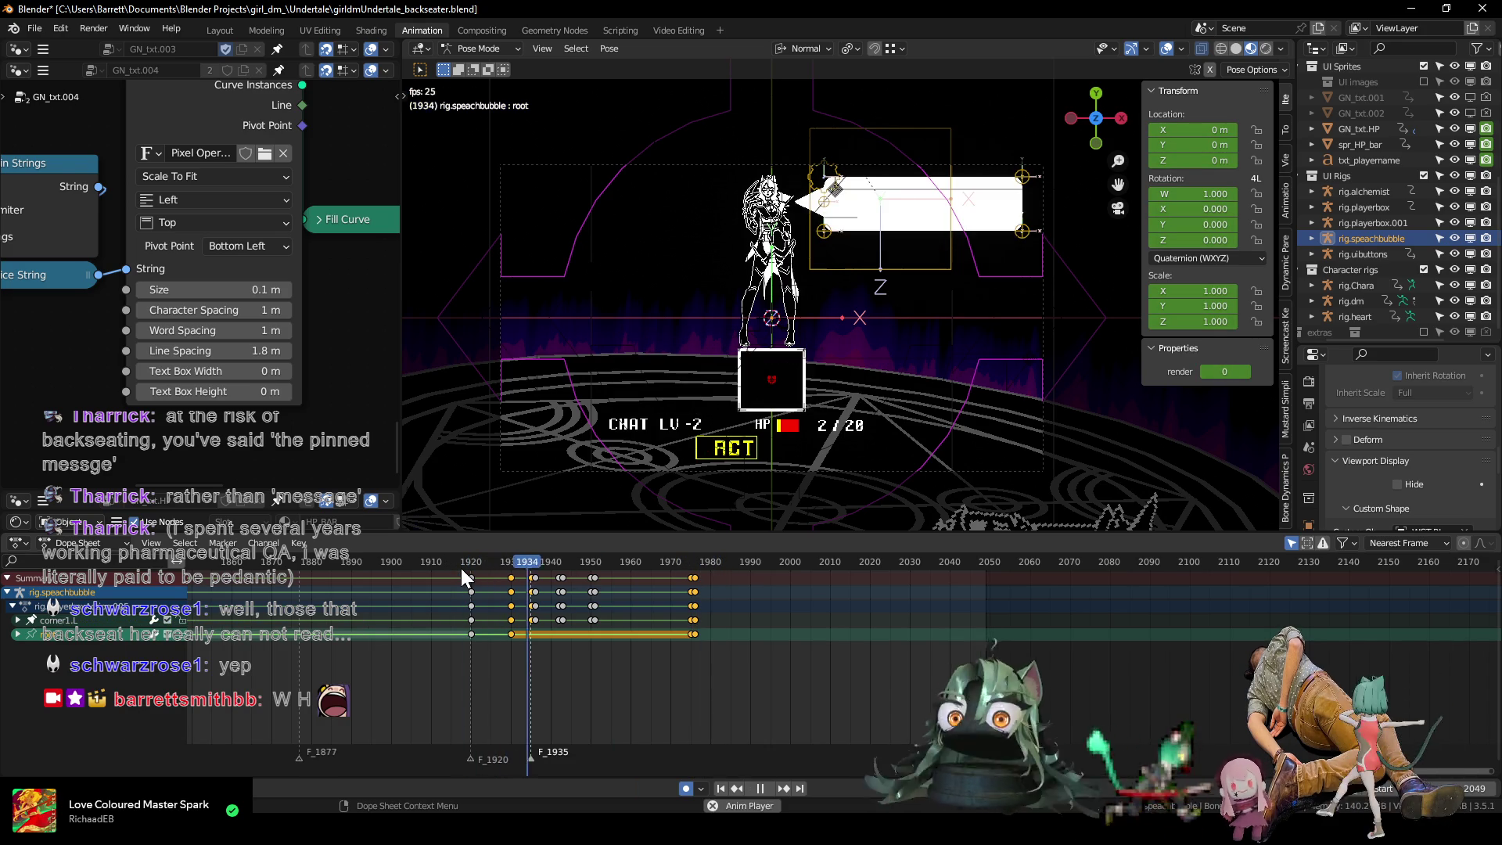
key(space)
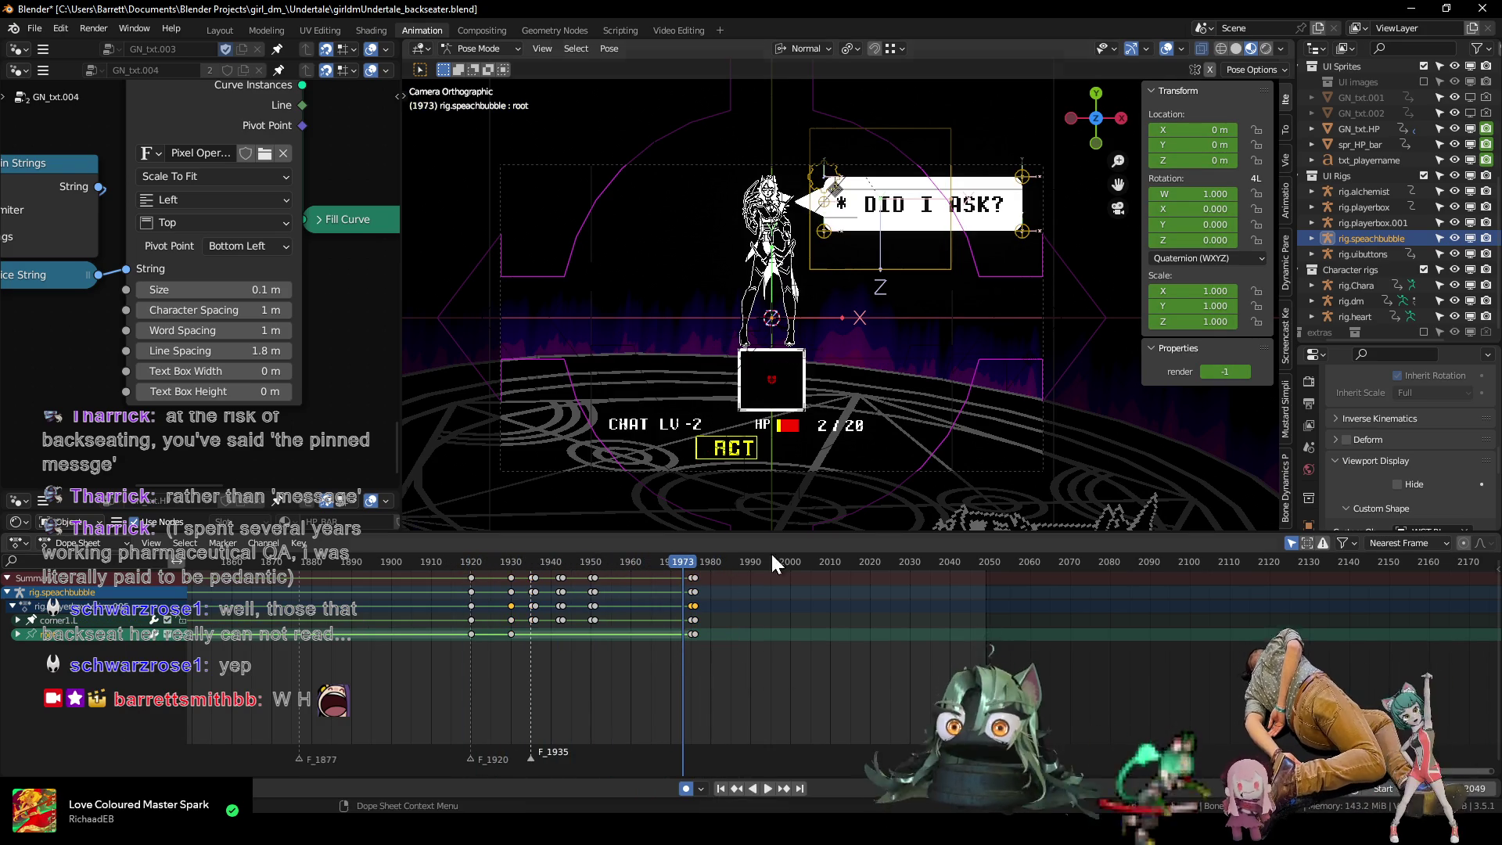
Shift the bubble rig's final keyframes about 7 frames earlier and replay.
key(a)
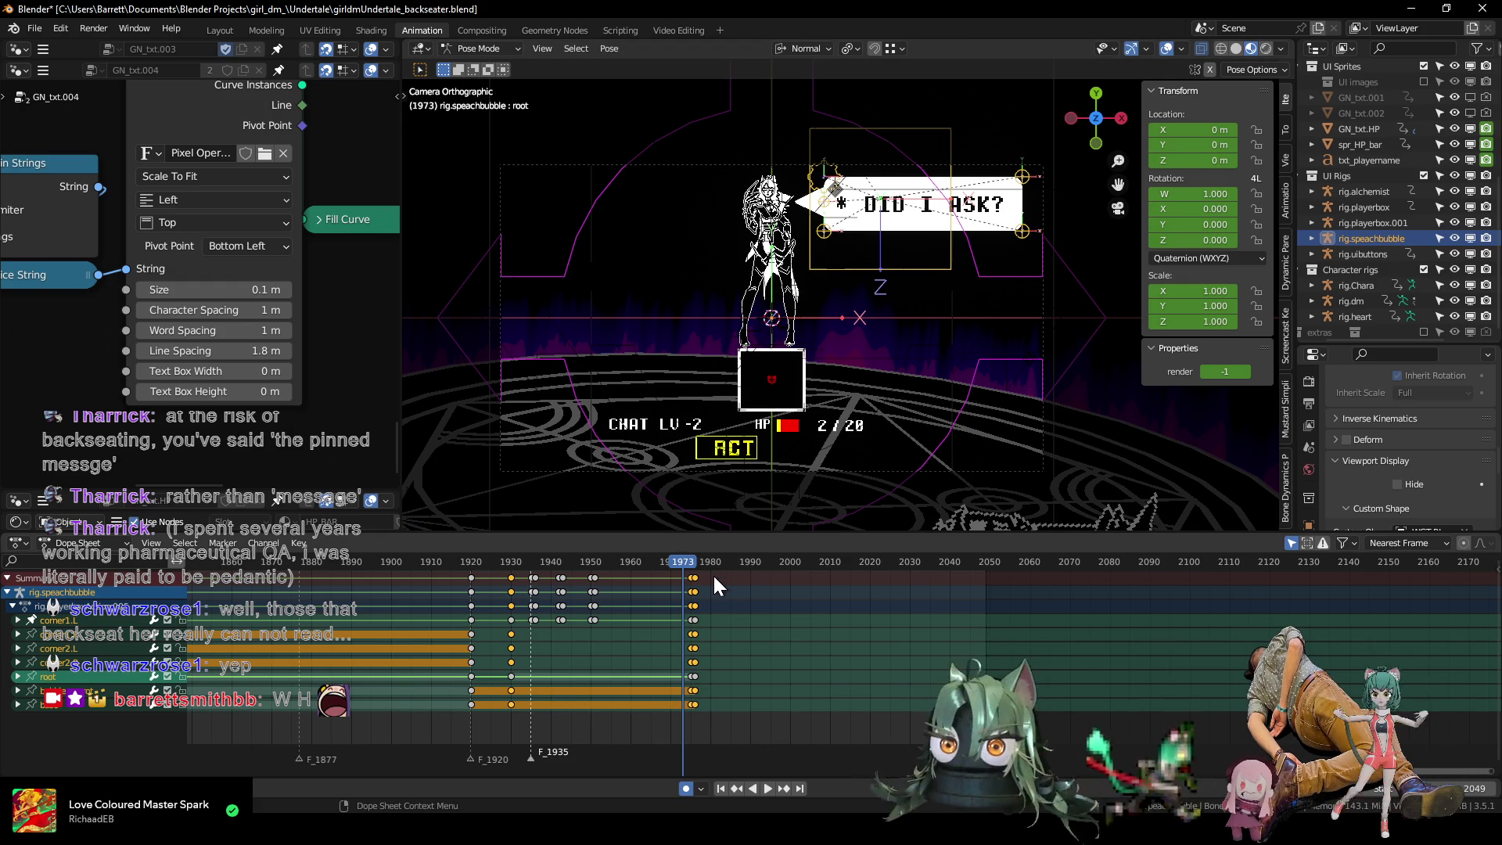
key(g)
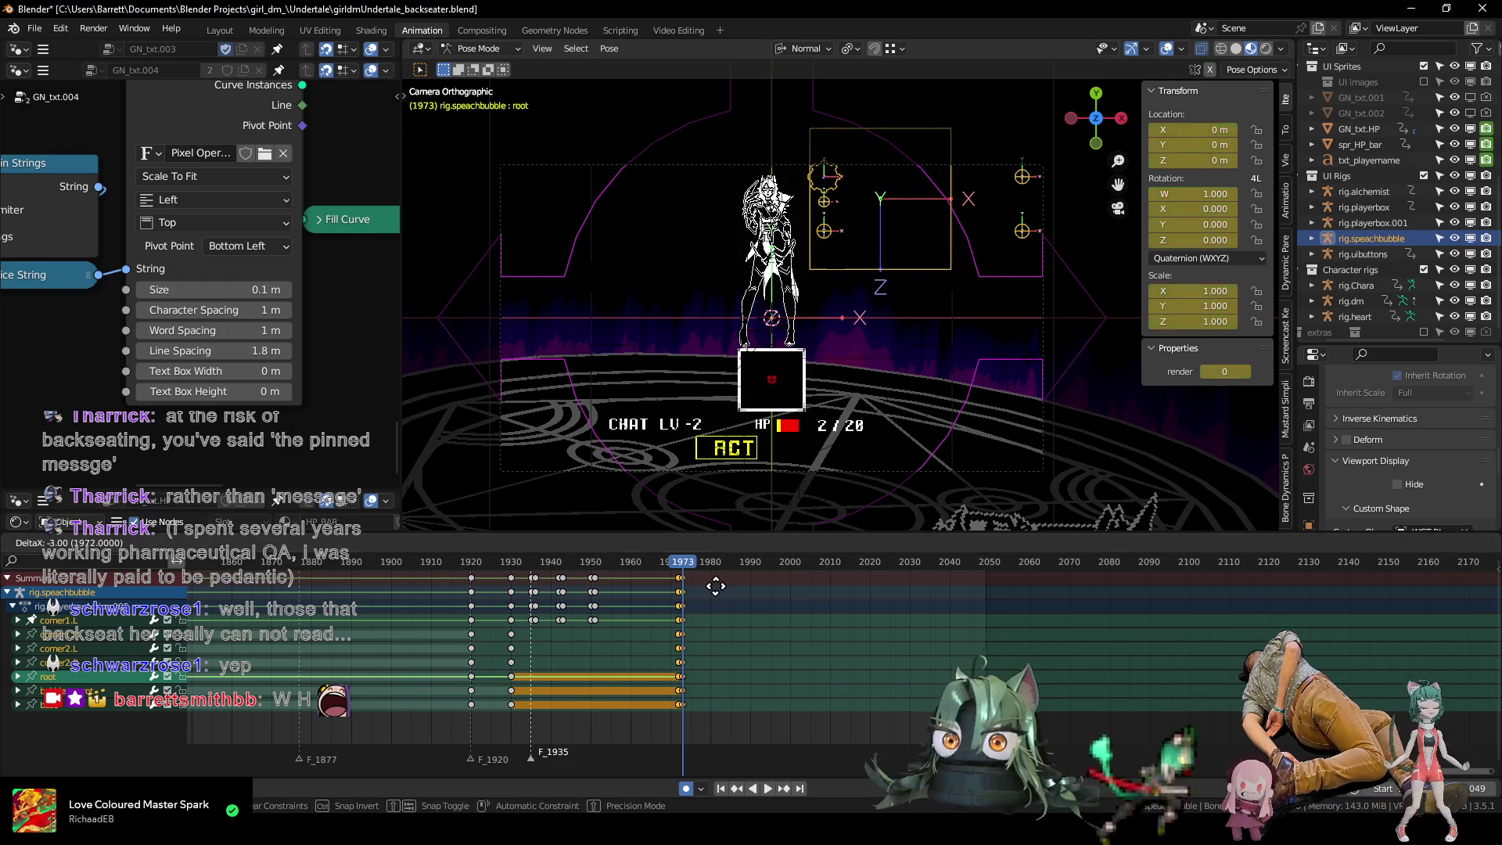
click(700, 586)
click(458, 561)
key(space)
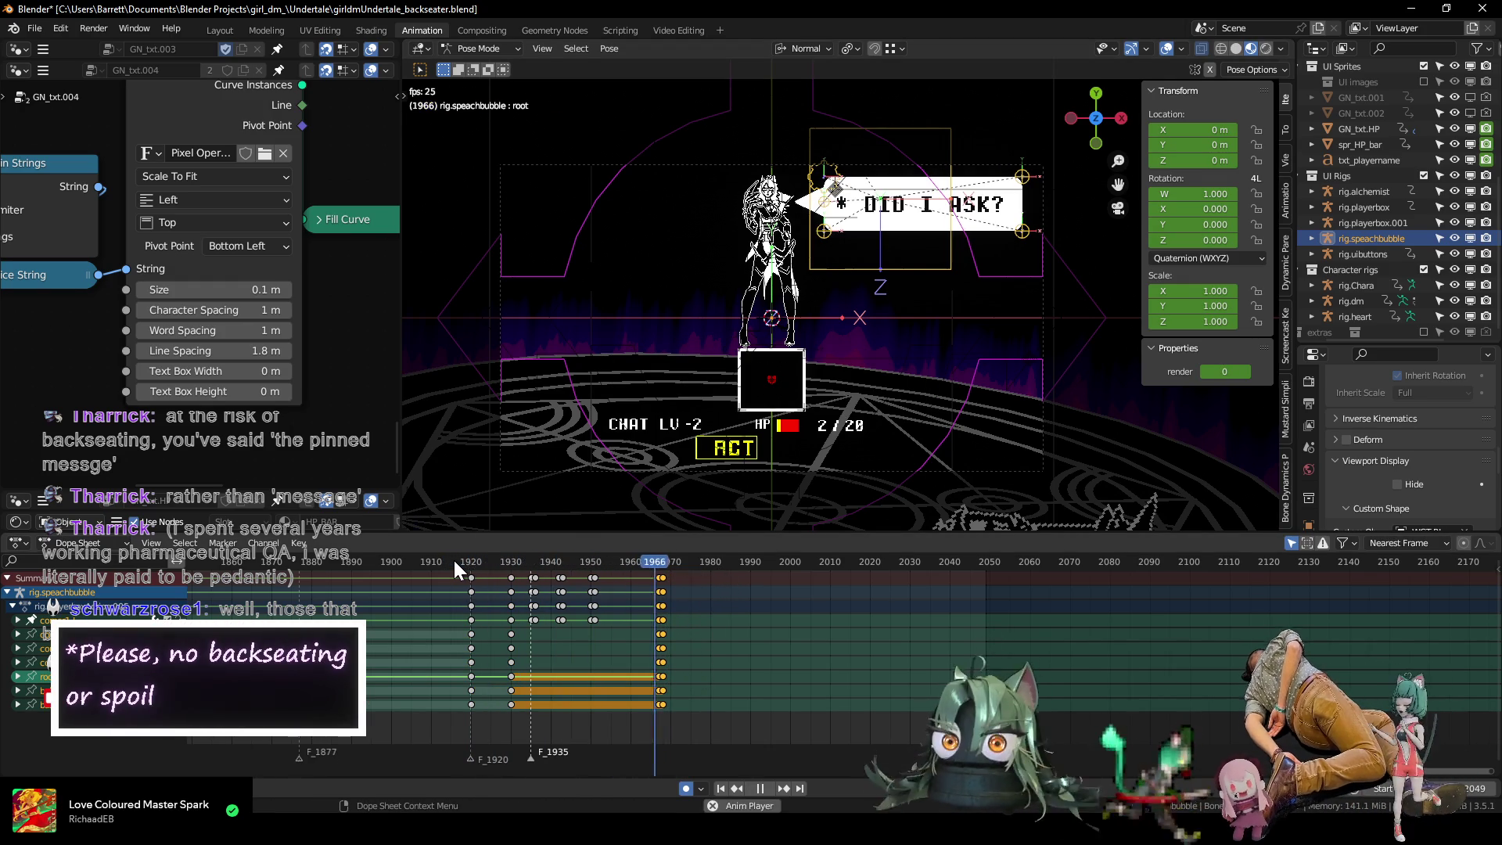
key(space)
middle_drag(661, 594, 557, 602)
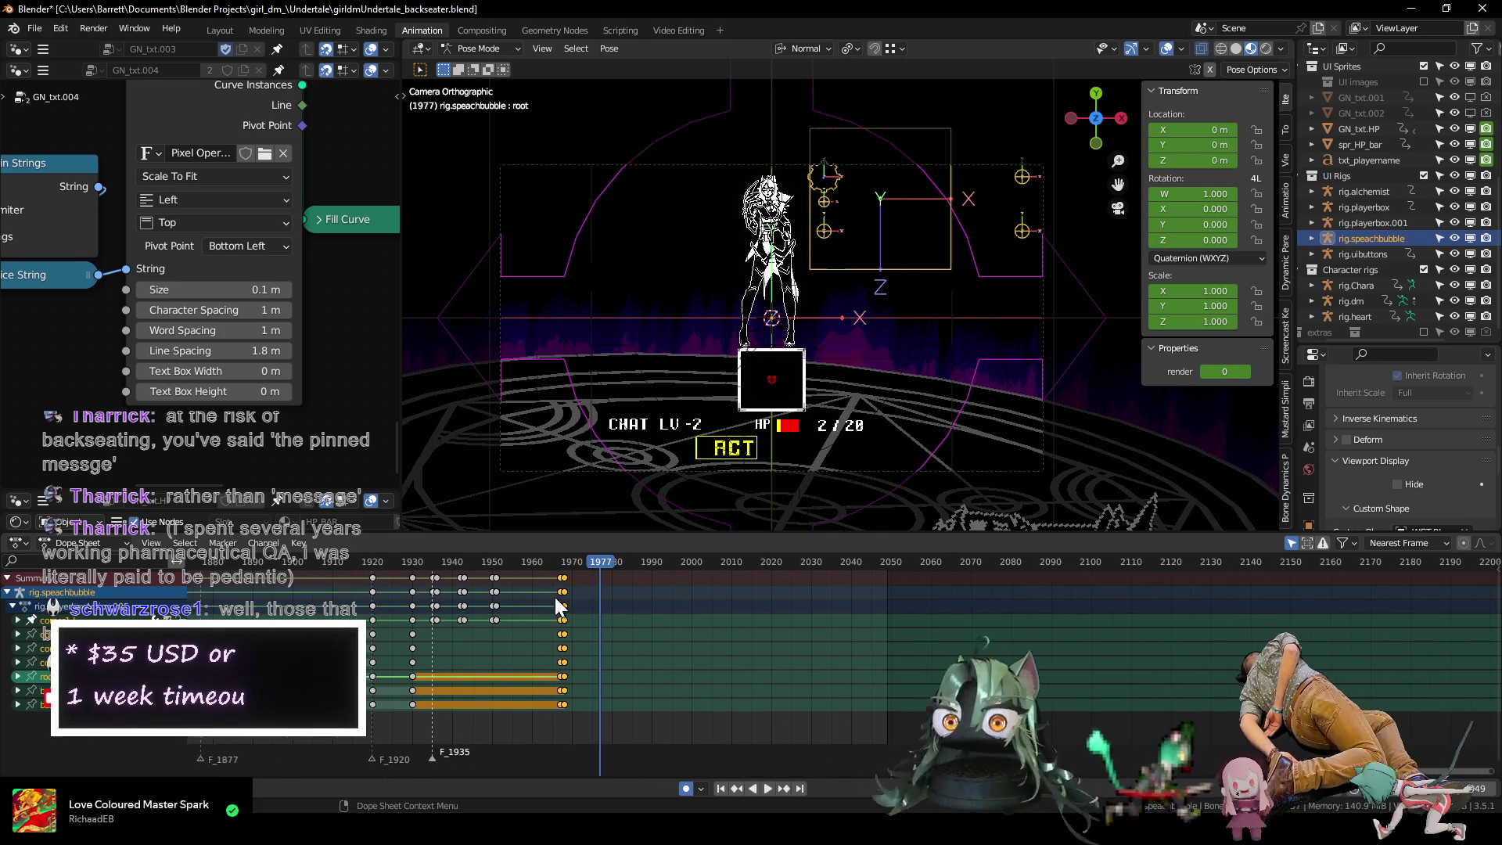
Confirm the bubble now exits at frame 1968, then return the rig to Object Mode.
click(409, 564)
key(space)
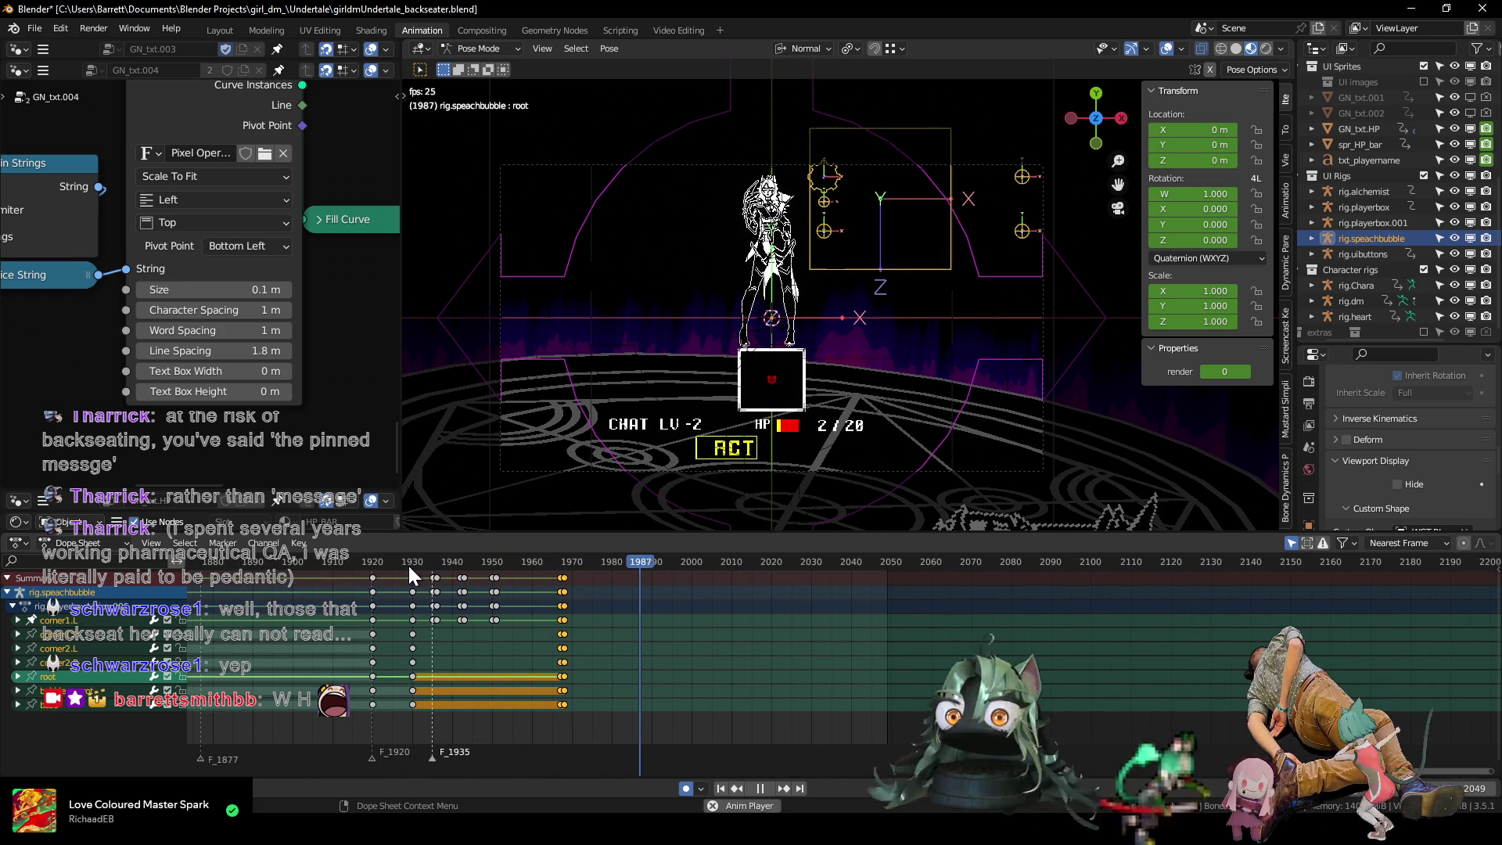
key(space)
click(564, 563)
key(space)
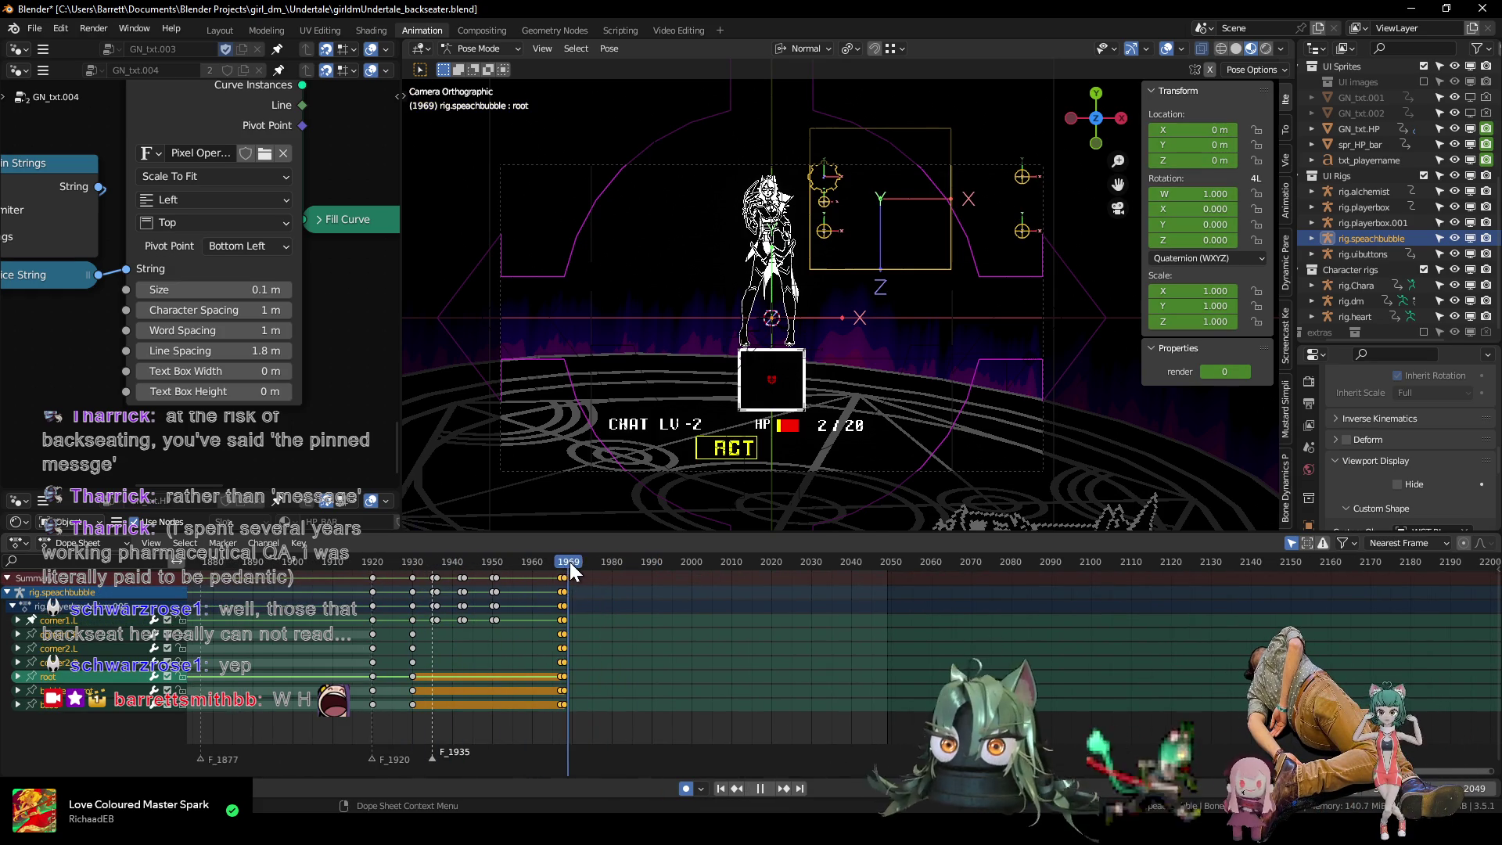
mouse_move(591, 565)
mouse_down()
mouse_move(616, 567)
mouse_move(564, 564)
mouse_up()
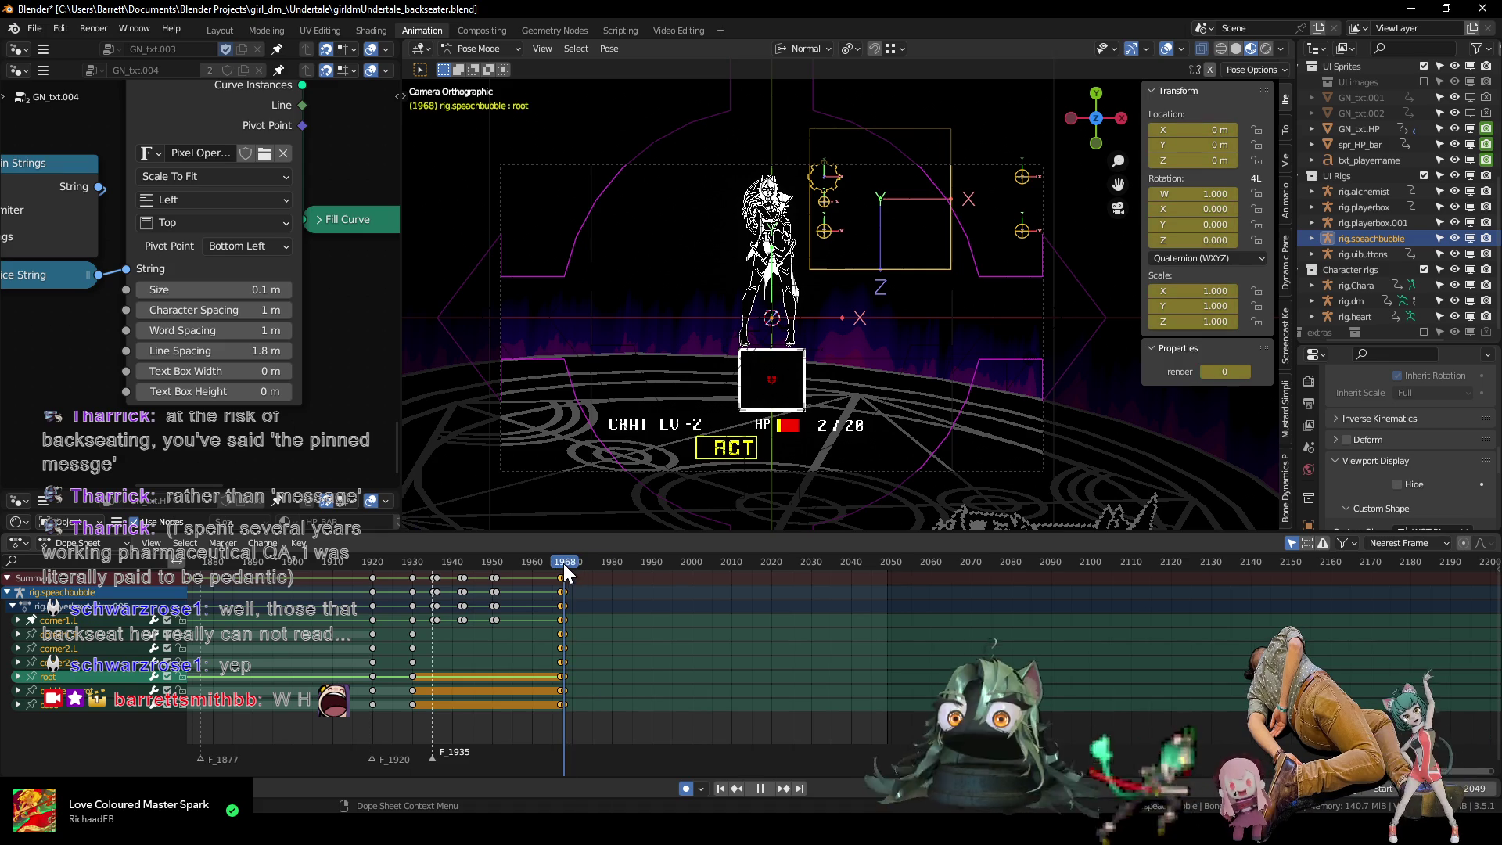
key(ctrl+Tab)
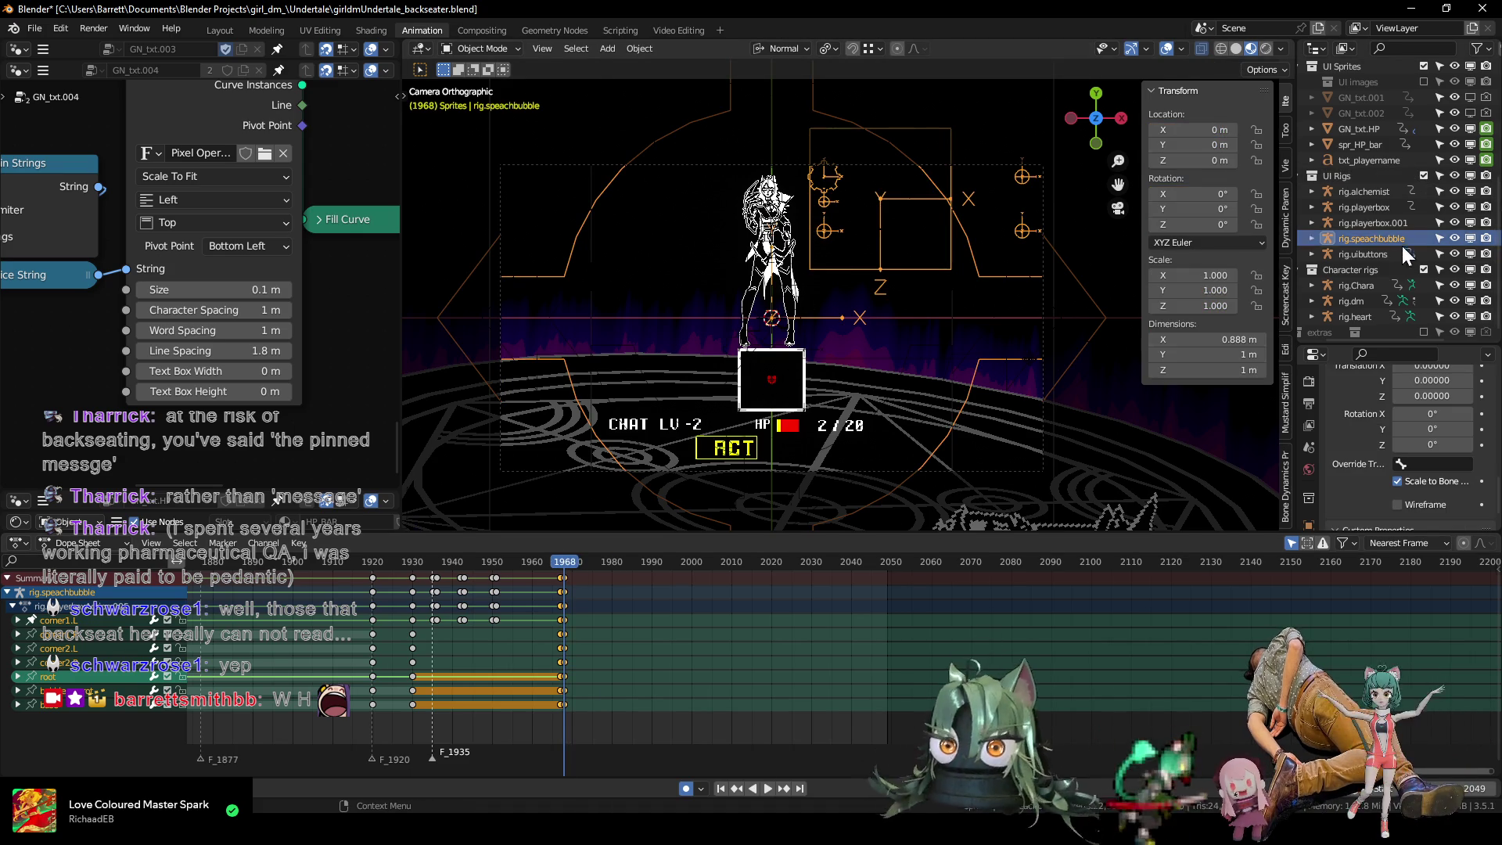
click(1362, 301)
Key the claw's location, rotation and scale at frame 1967 in Pose Mode.
key(ctrl+Tab)
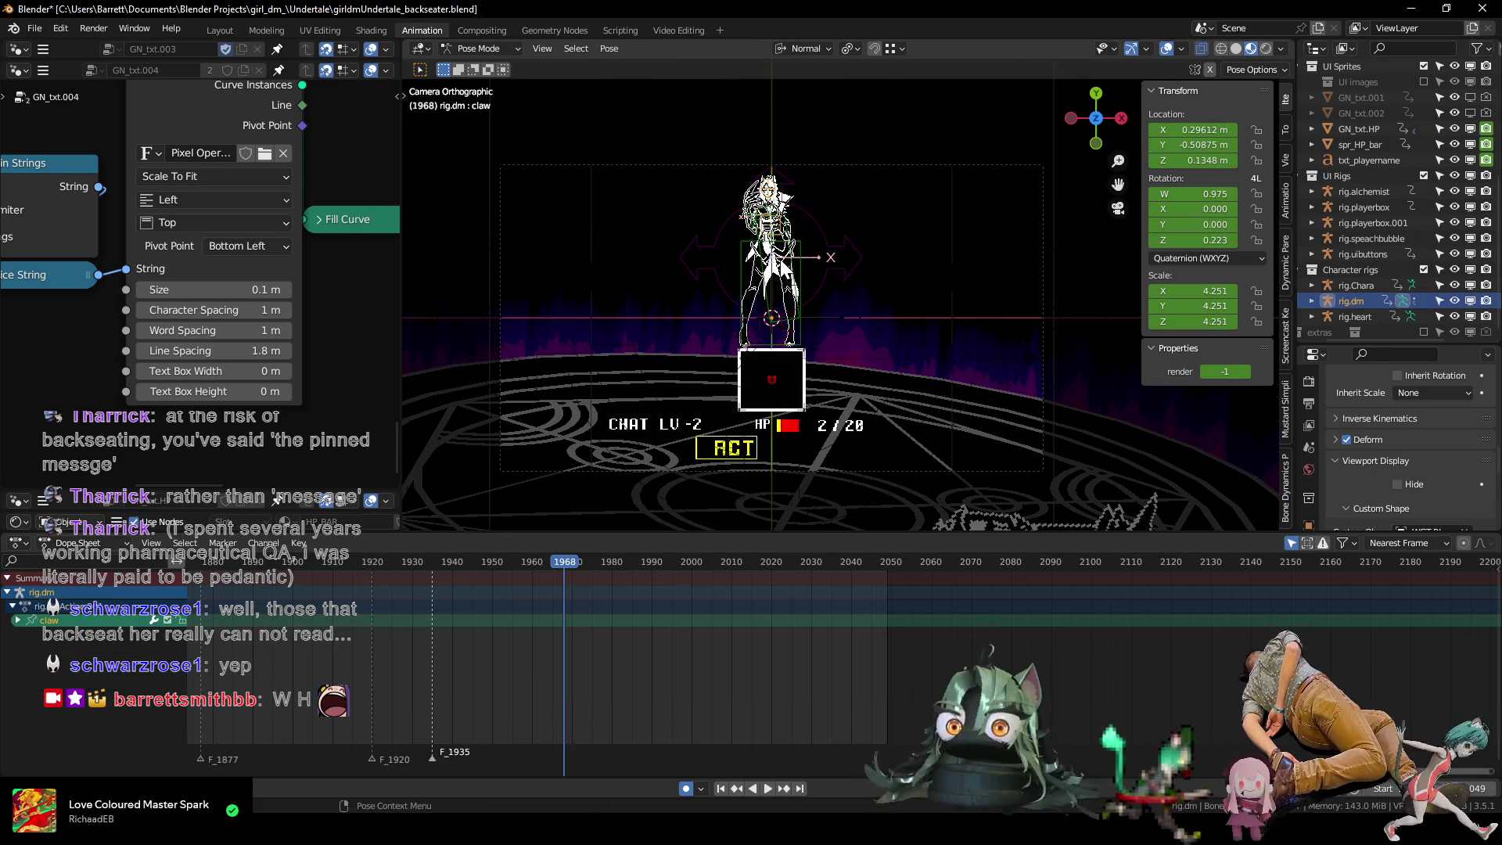
scroll(897, 328, down, 4)
scroll(902, 426, up, 2)
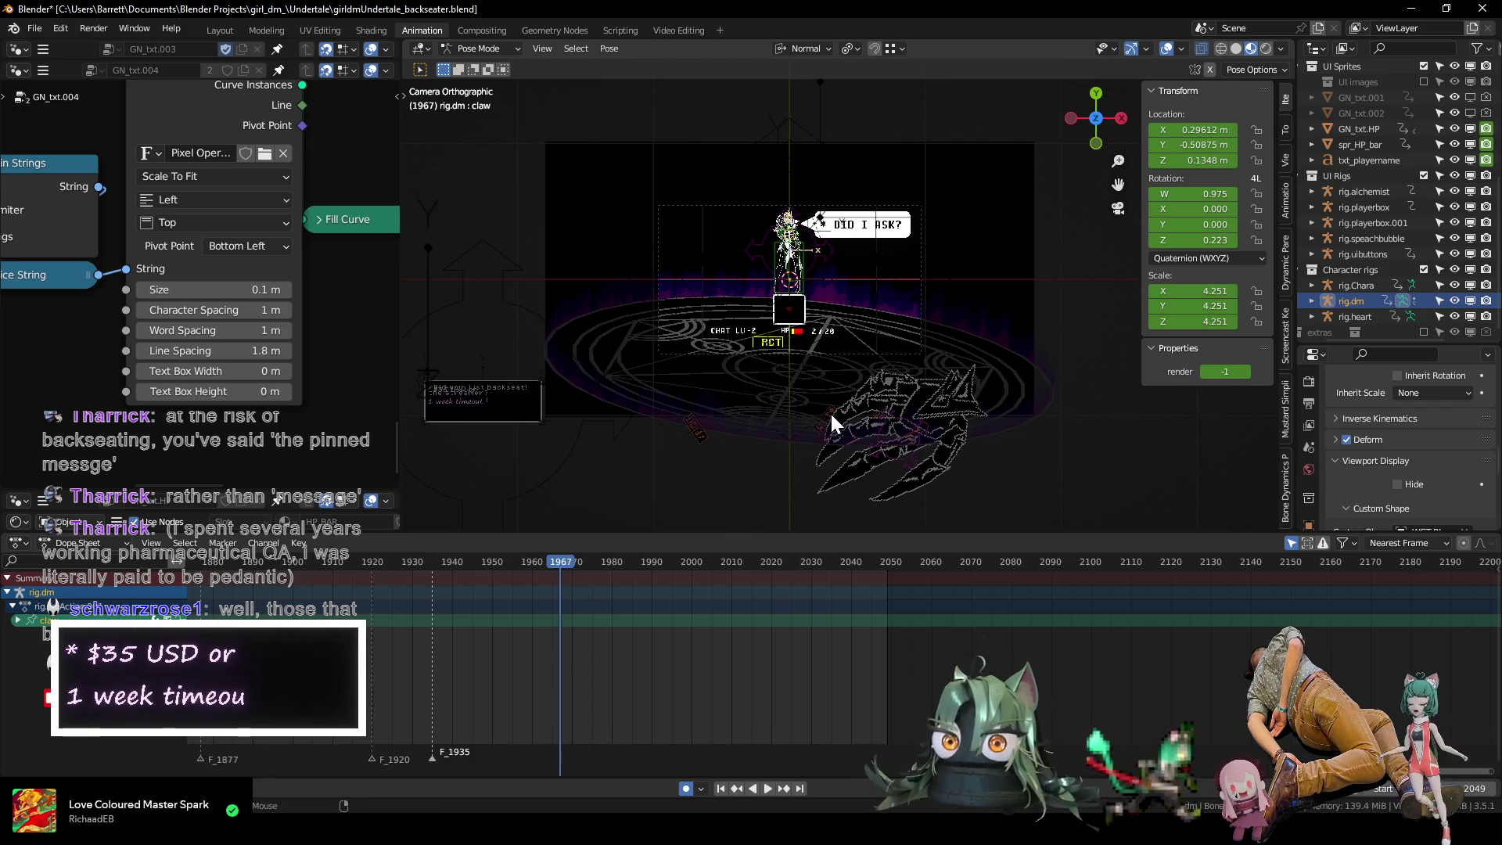
key(Left)
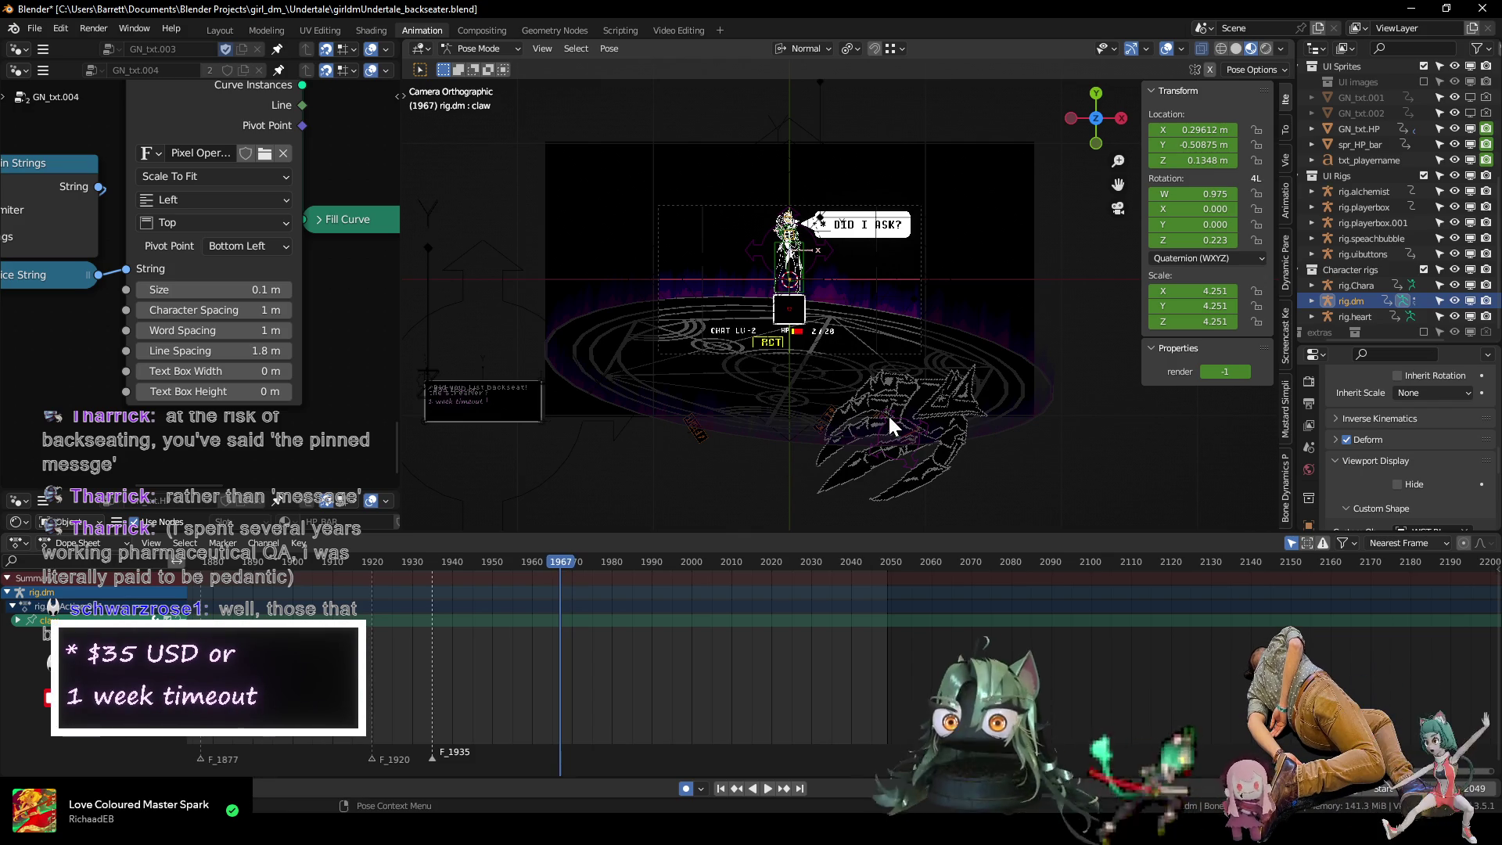
key(i)
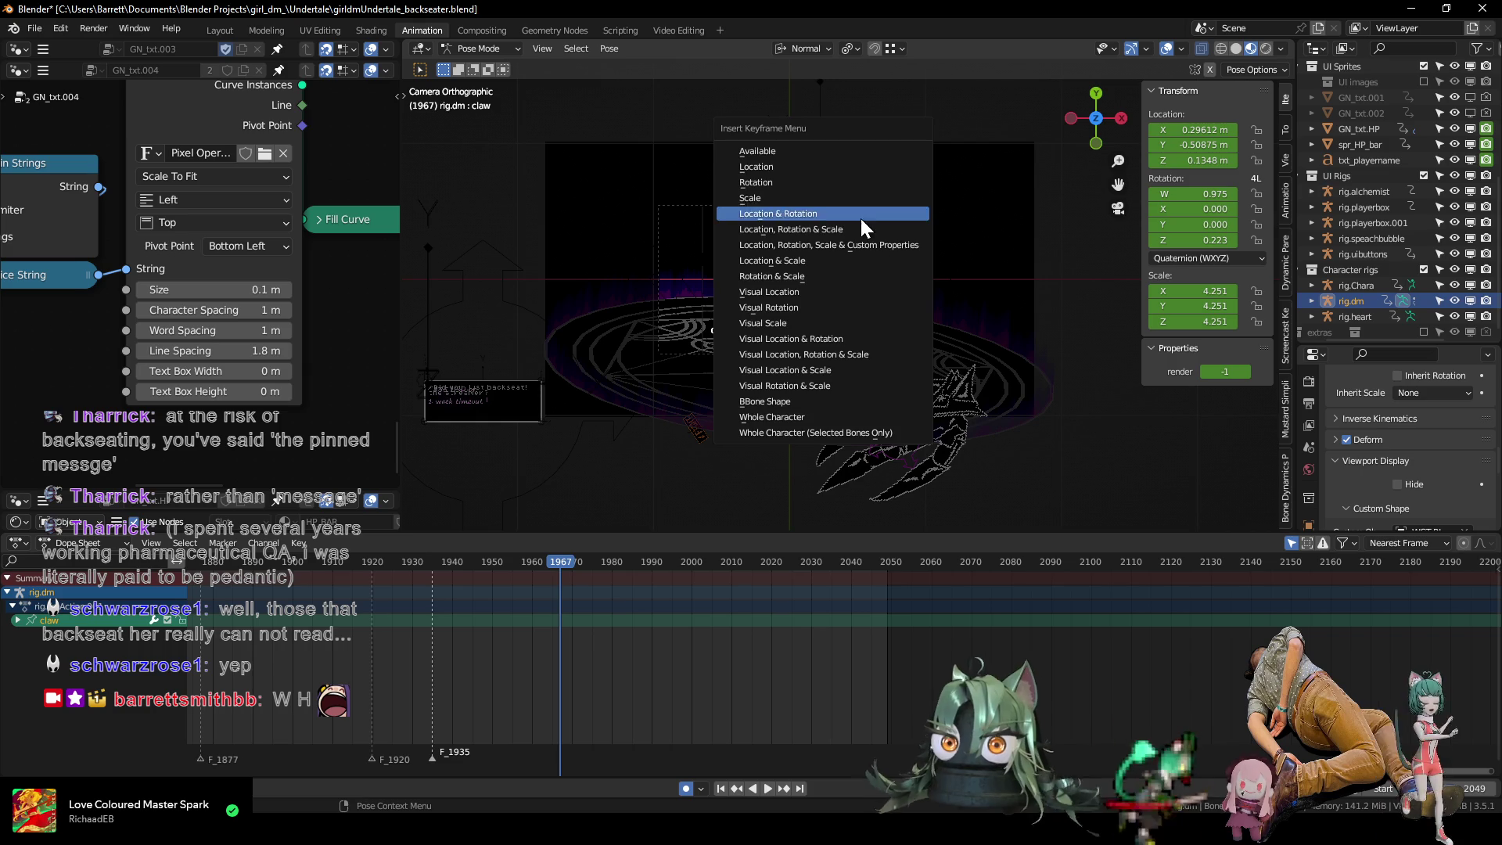
click(862, 228)
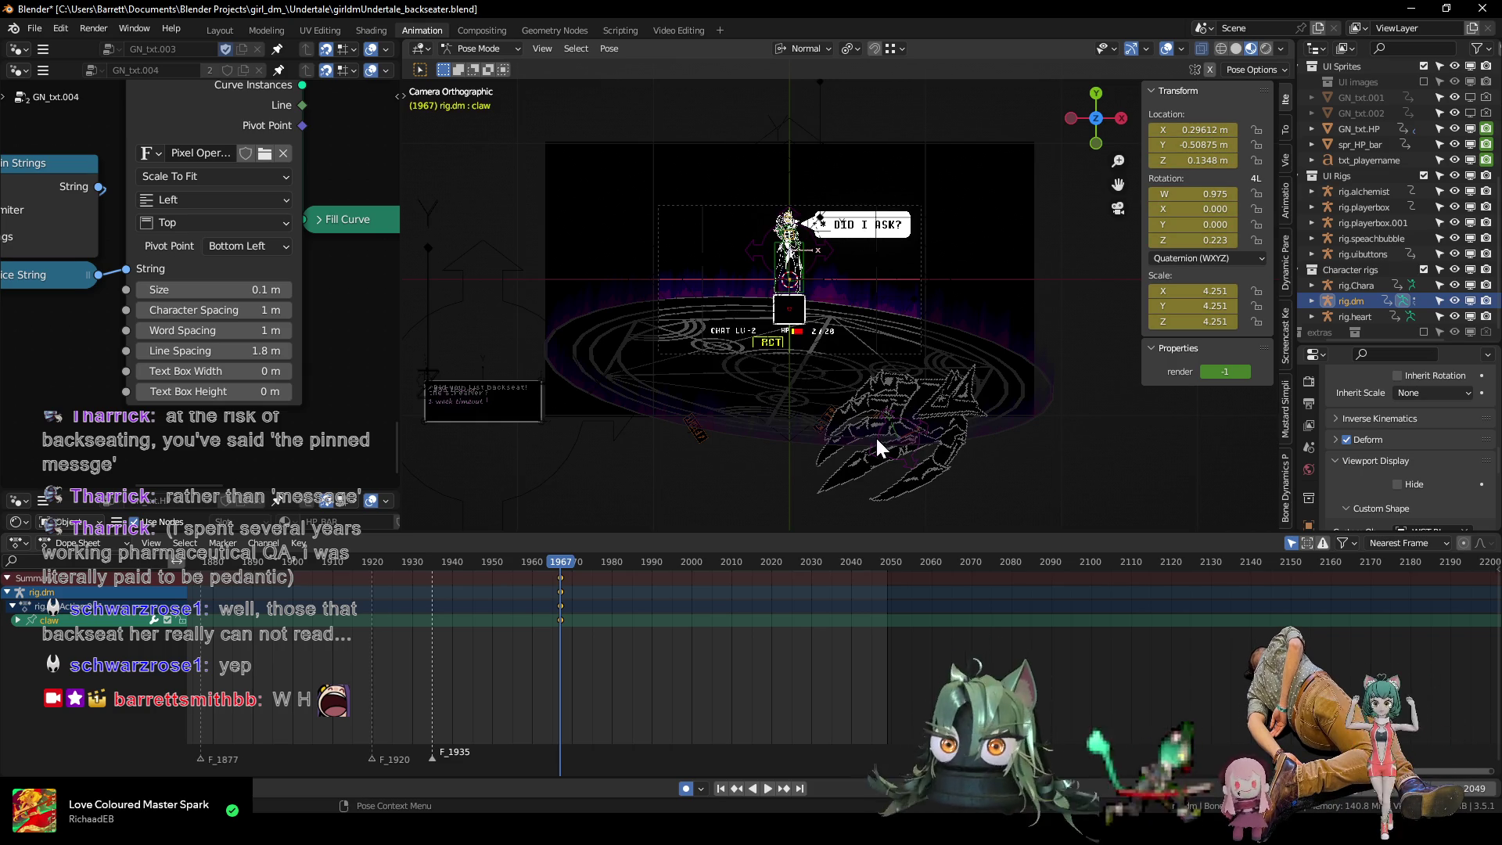
Duplicate the selected claw keyframes and place the copies beside frame 1960.
key(Left)
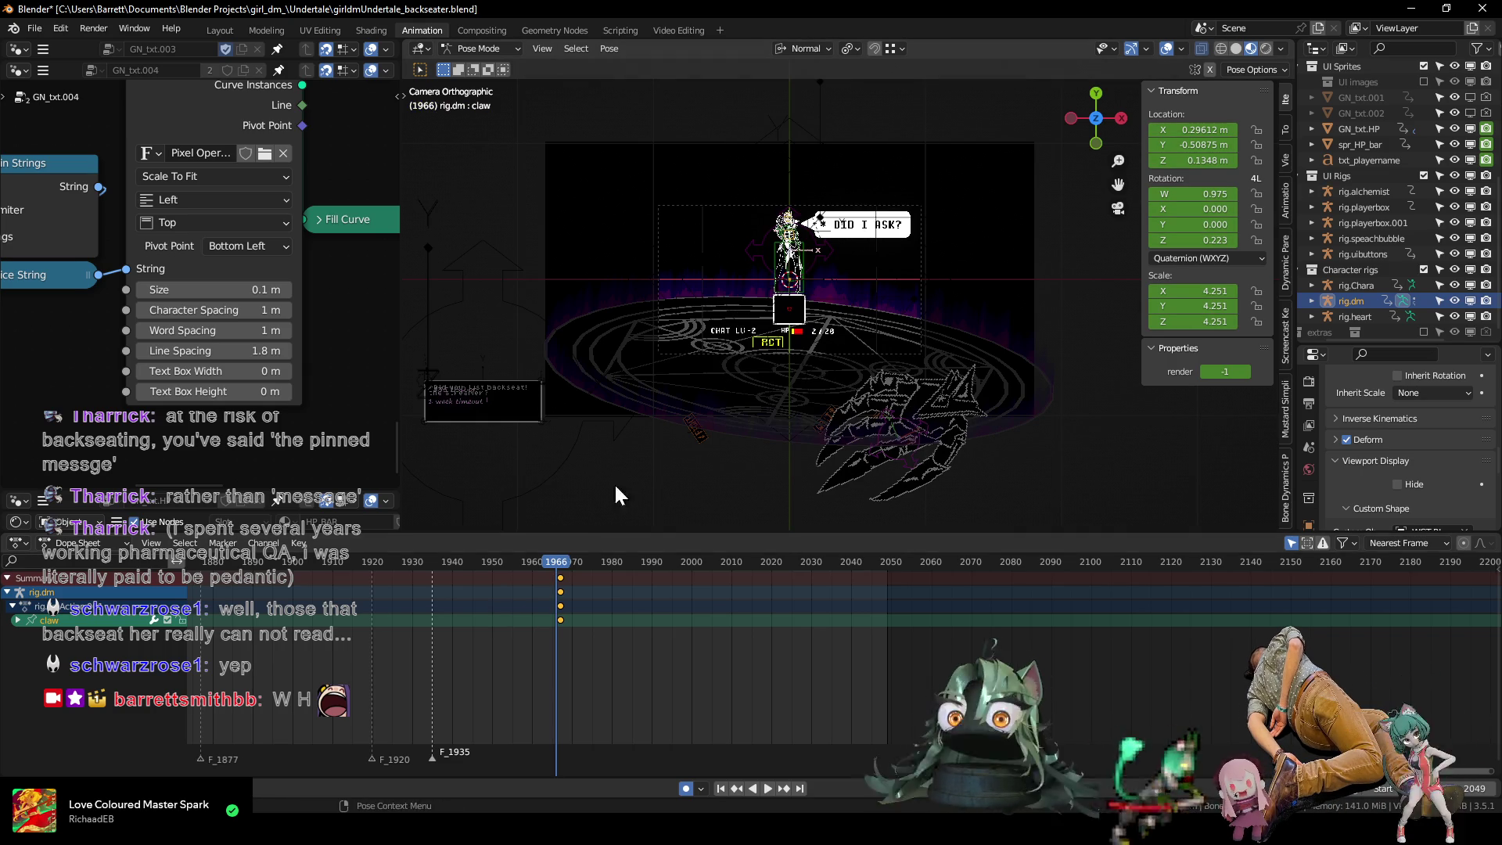
scroll(439, 625, down, 3)
scroll(450, 631, down, 5)
mouse_move(450, 630)
mouse_down()
mouse_move(488, 581)
mouse_move(515, 588)
mouse_move(365, 576)
mouse_move(731, 577)
mouse_move(515, 588)
mouse_up()
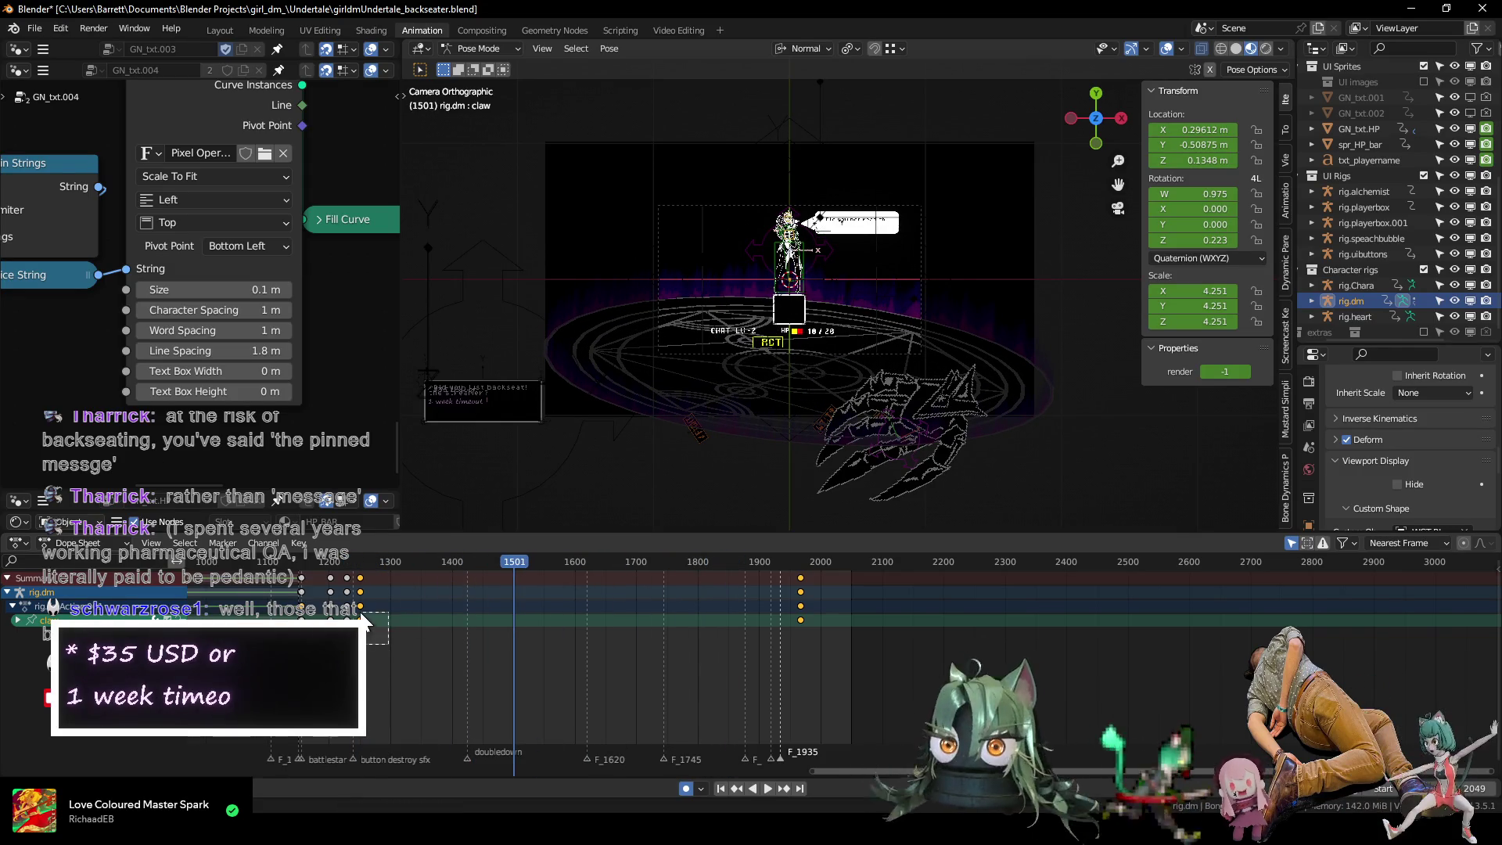
key(shift+d)
click(795, 626)
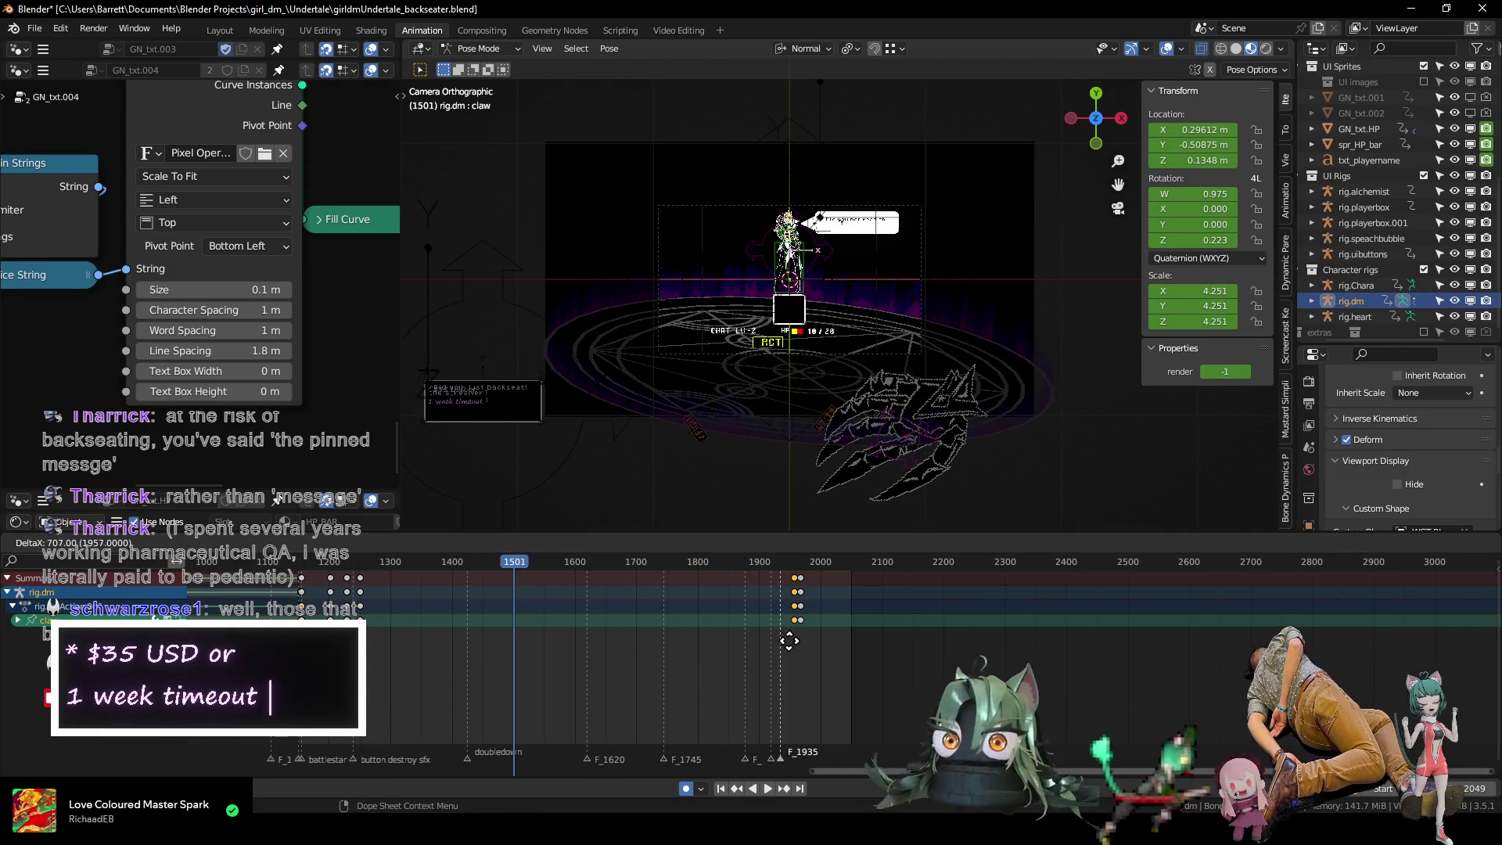
Play the animation from frame 1954 through about frame 1967.
scroll(786, 631, up, 8)
drag(469, 565, 535, 562)
key(space)
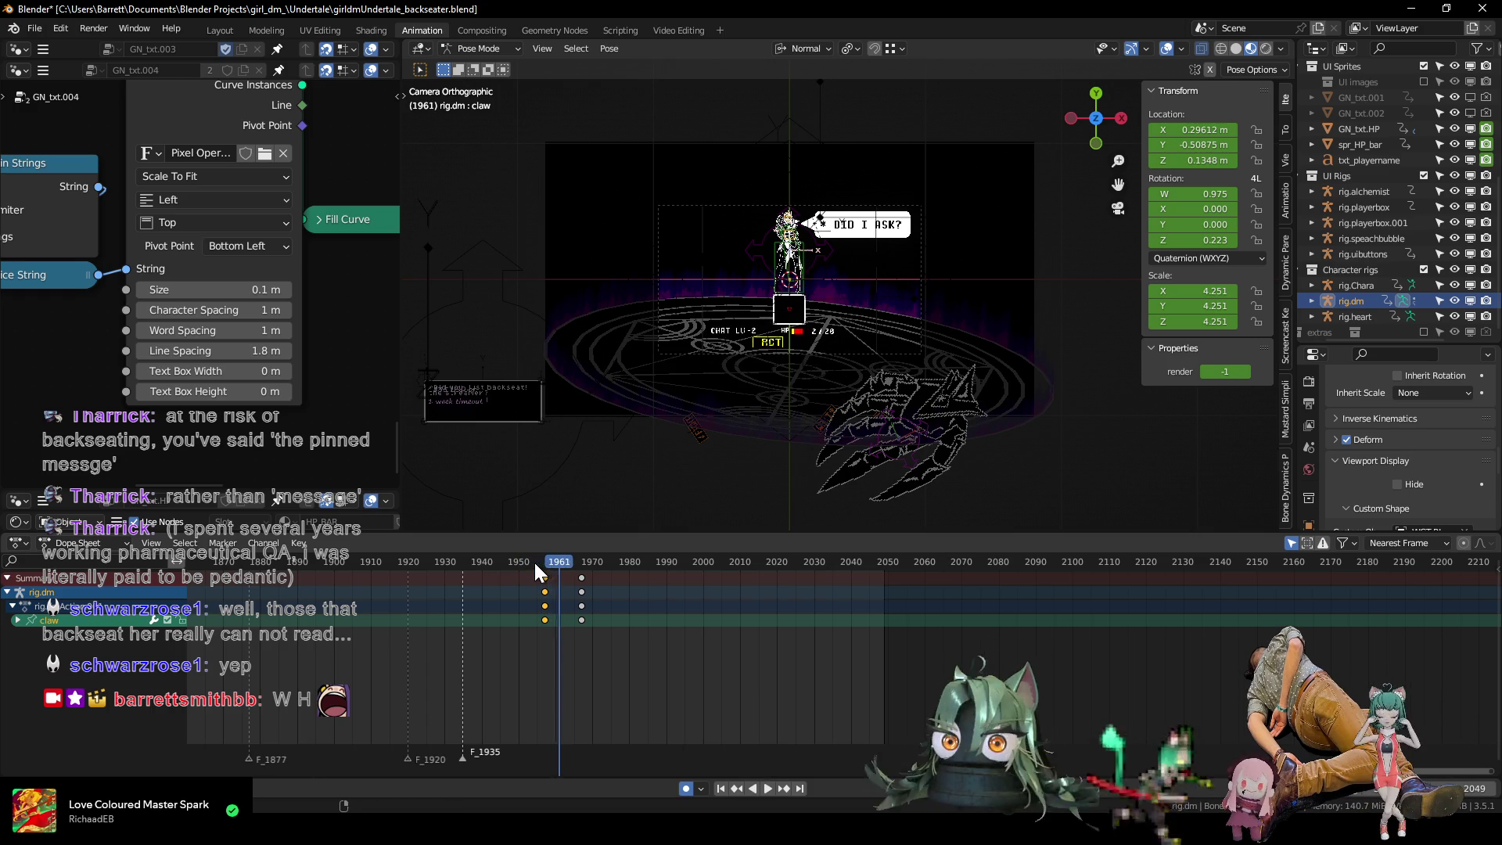
key(space)
Slide the duplicated claw keyframes onto frames 1966–1967.
drag(561, 631, 530, 613)
key(g)
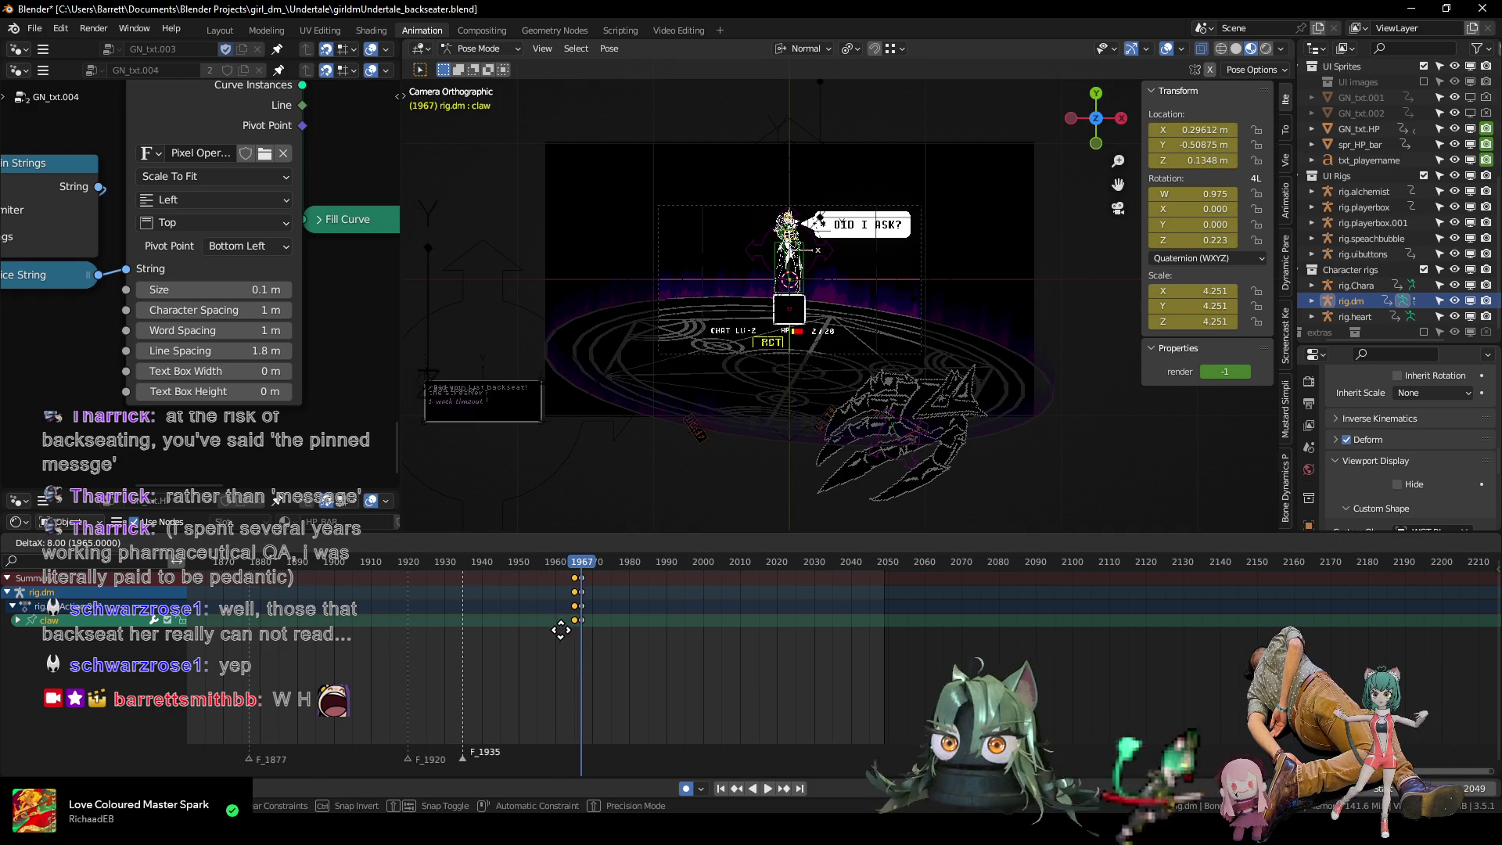
click(560, 628)
key(Left)
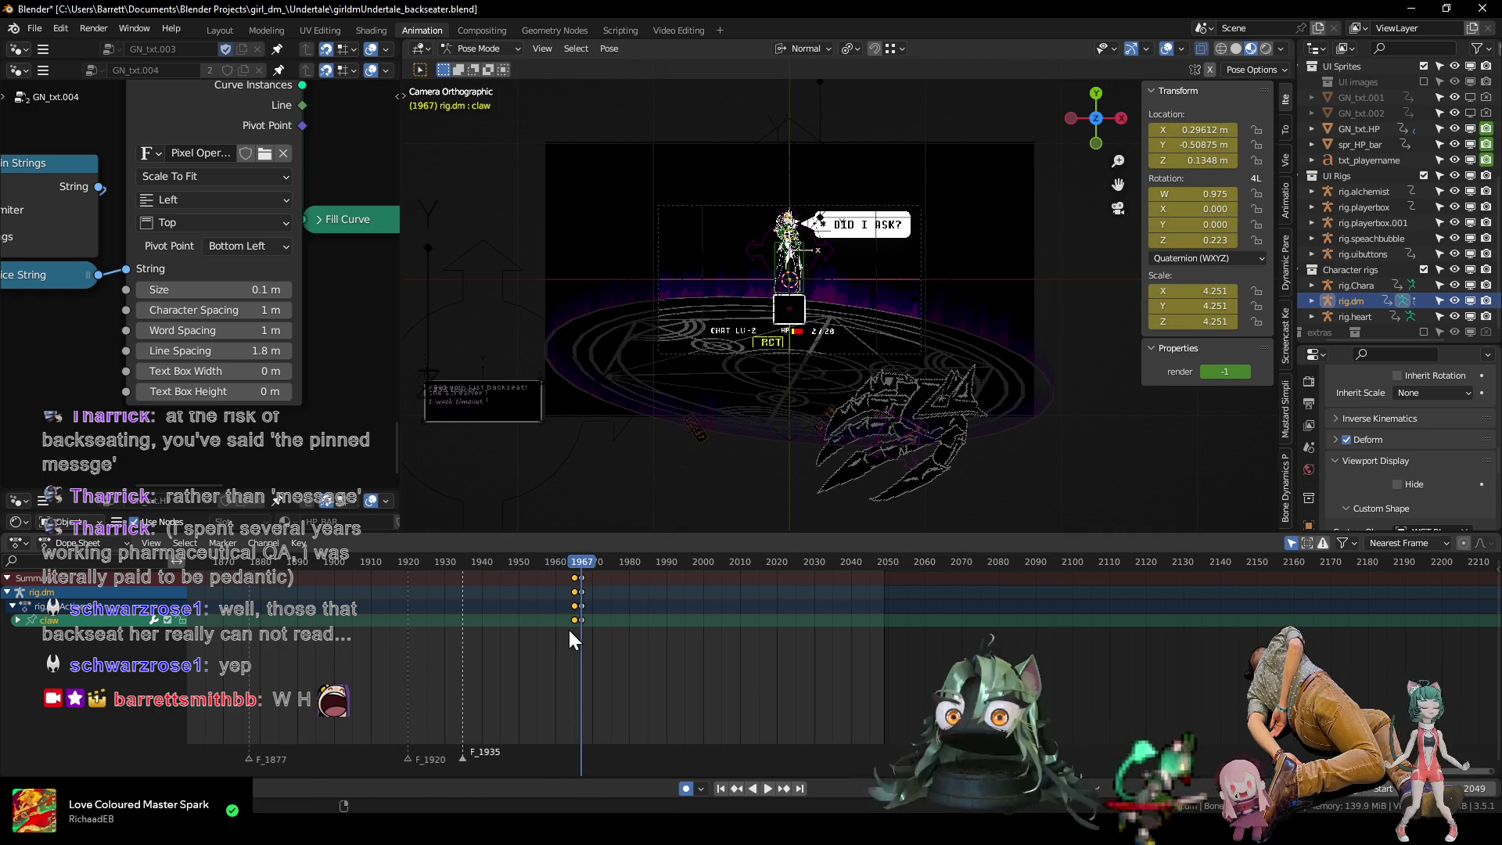
scroll(501, 634, up, 3)
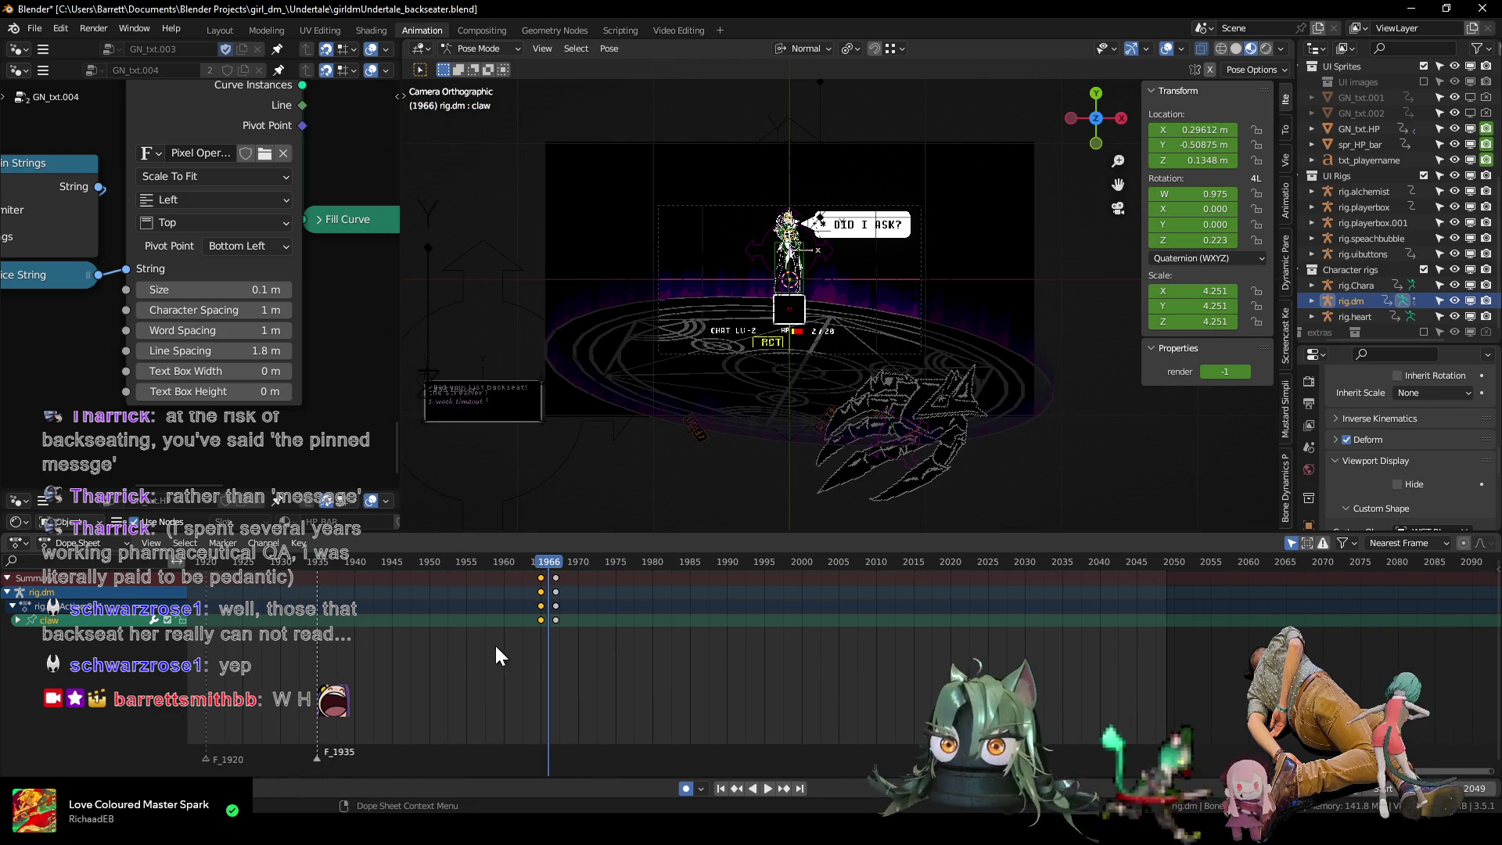
key(g)
click(505, 635)
key(Right)
scroll(508, 636, up, 3)
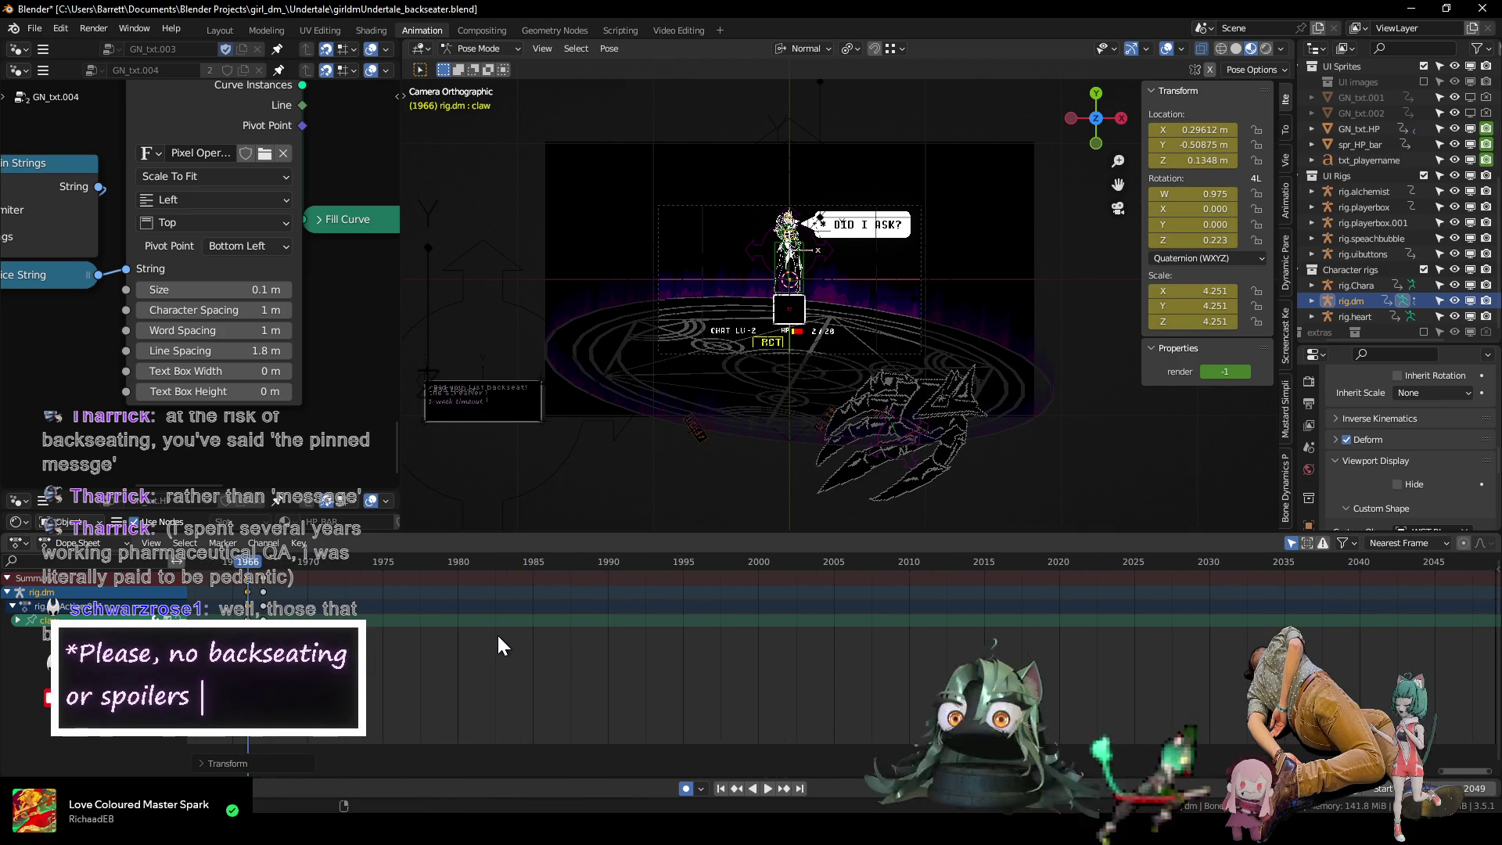
scroll(852, 370, down, 2)
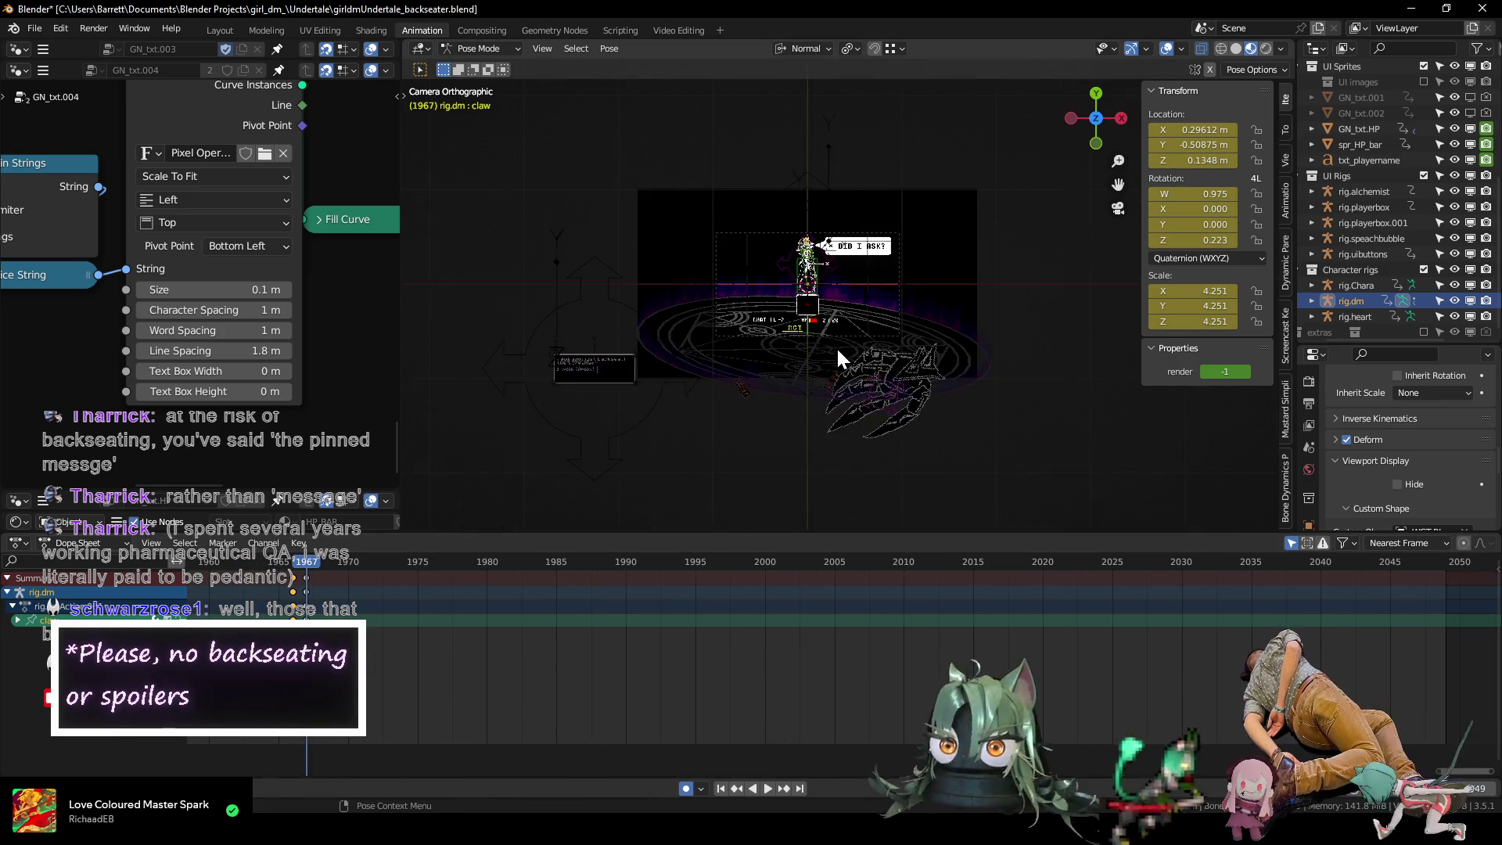
scroll(885, 407, up, 2)
Move the claw to the arena's left side and mirror it with a negative, smaller scale.
key(g)
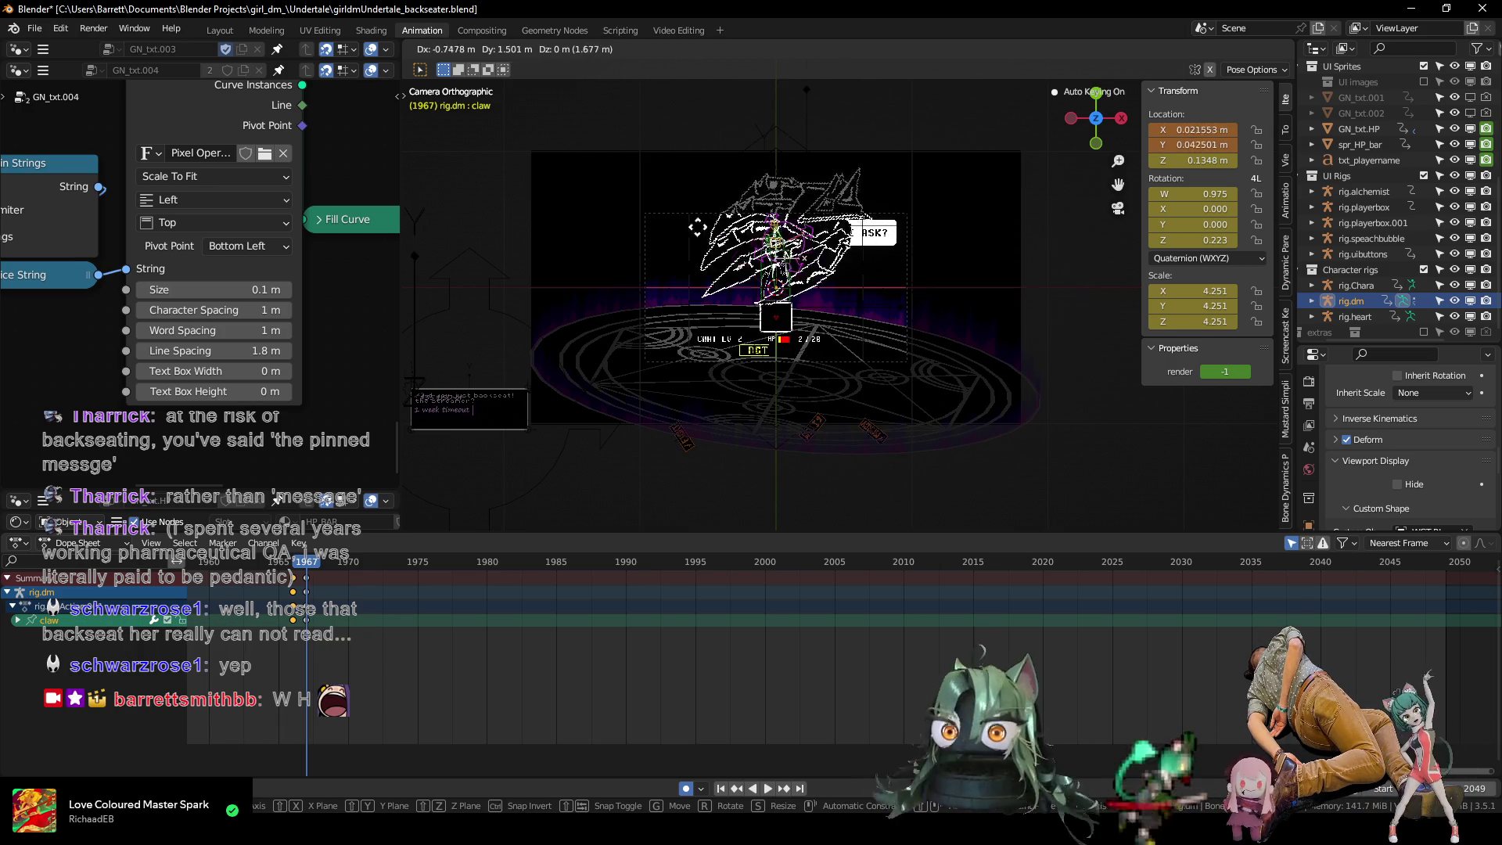
click(519, 306)
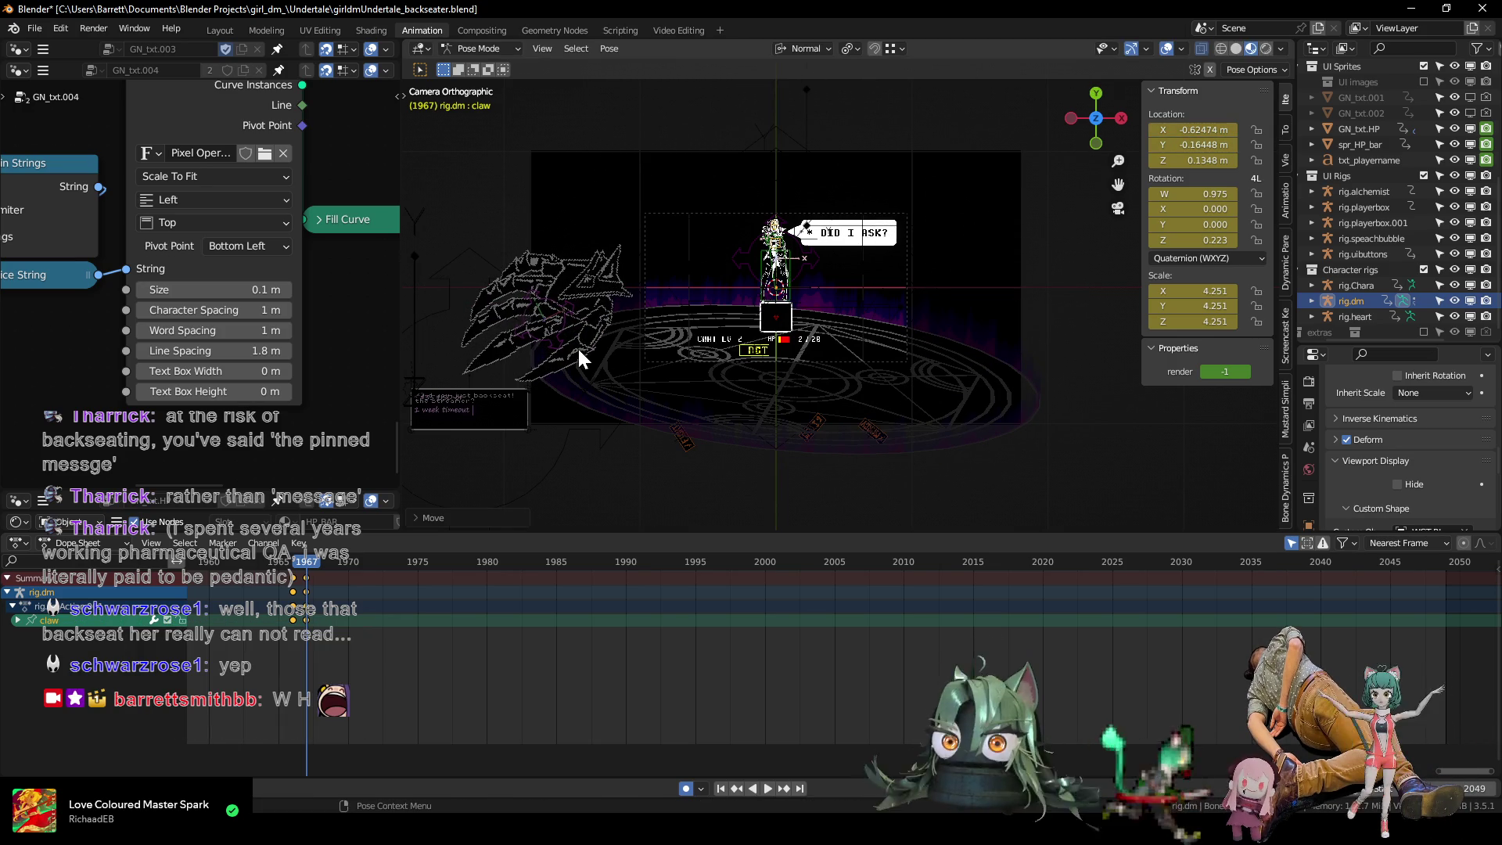
scroll(580, 358, up, 2)
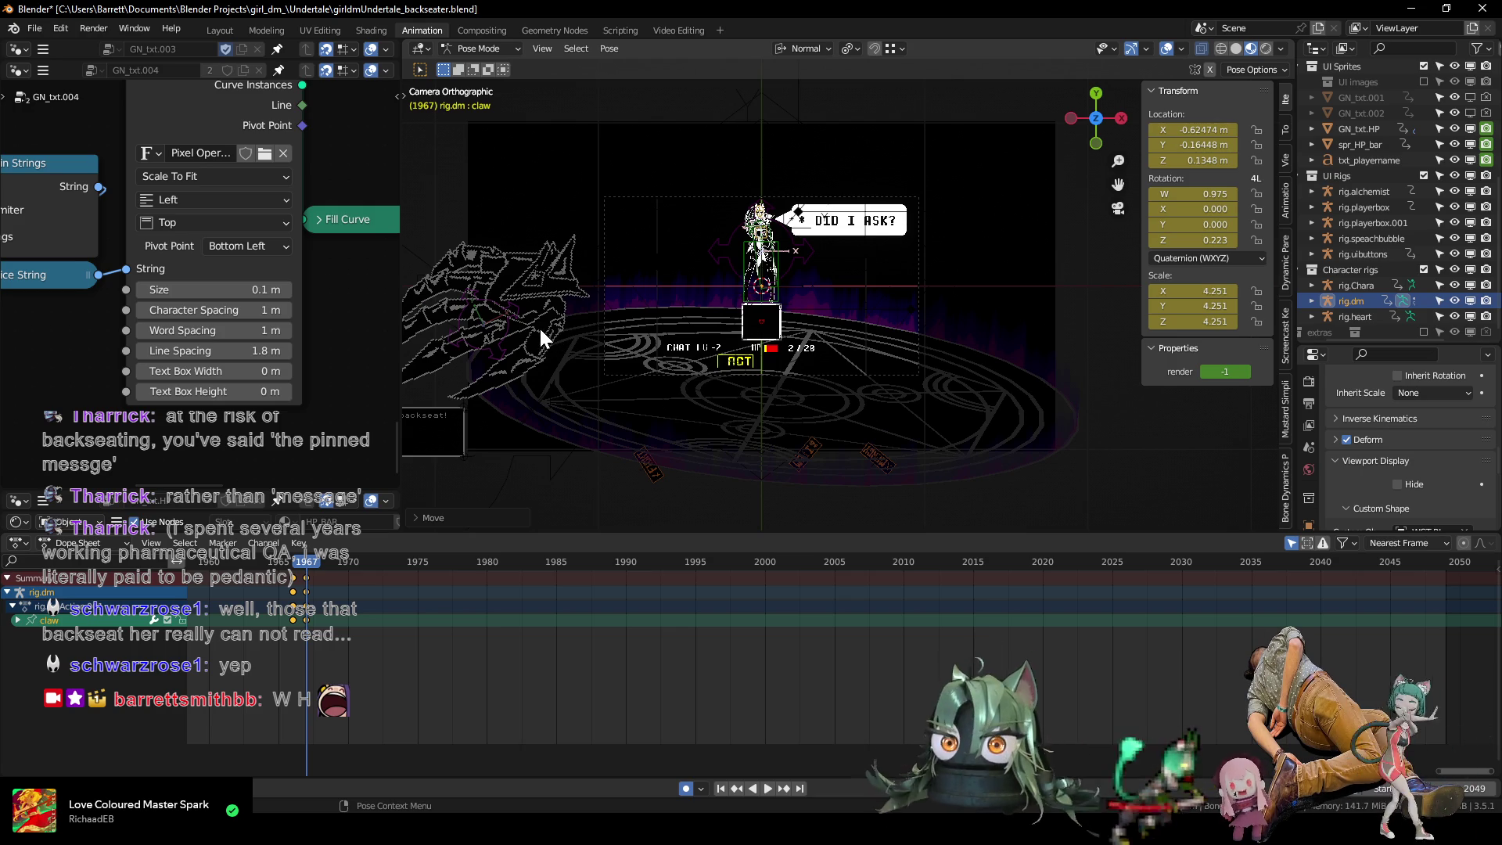
mouse_move(540, 337)
shift+middle_down()
mouse_move(614, 331)
mouse_move(589, 333)
shift+middle_up()
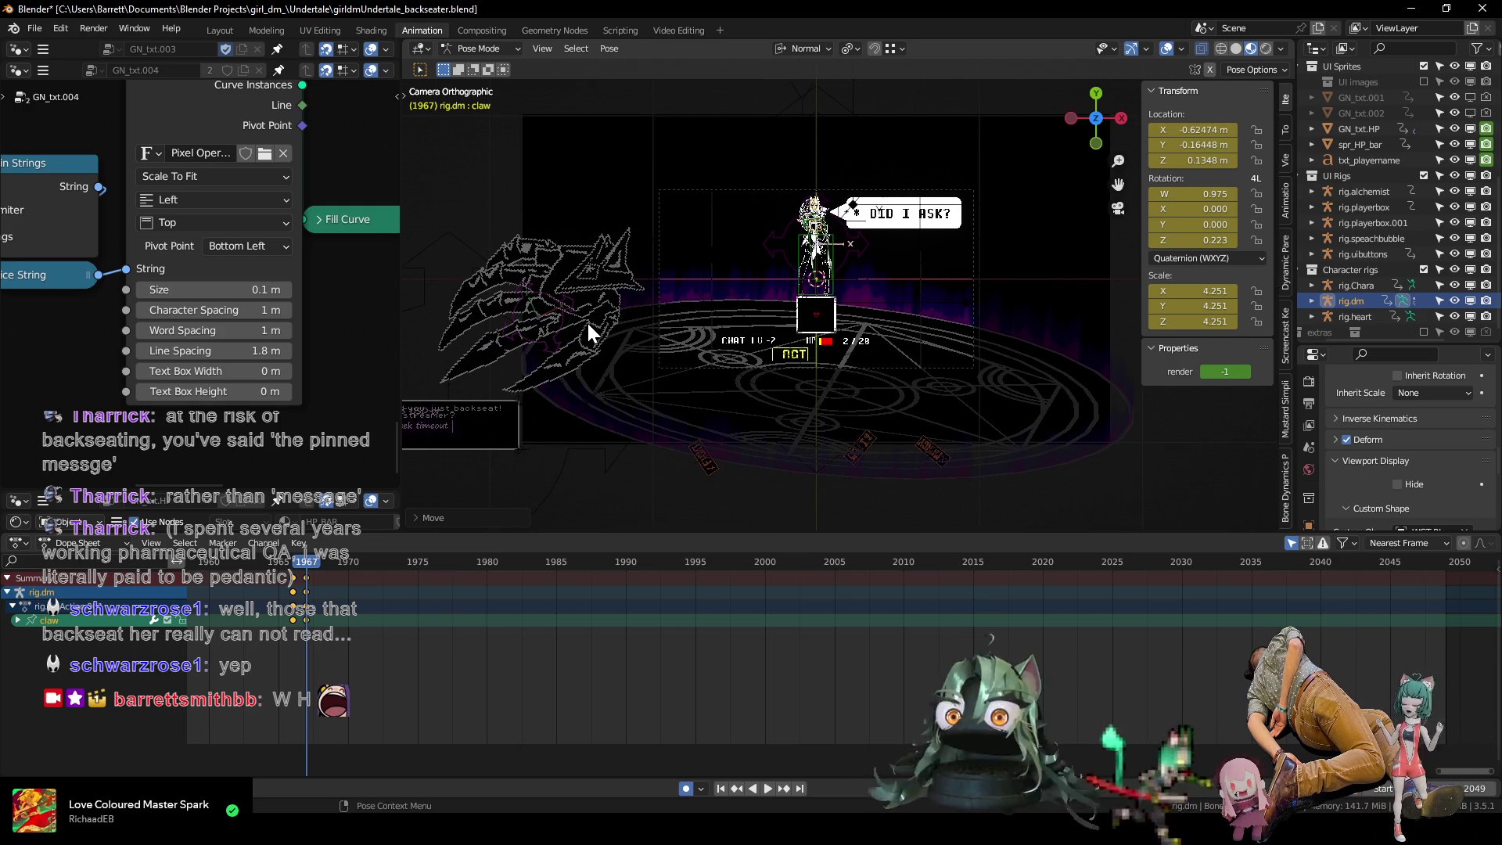
key(s)
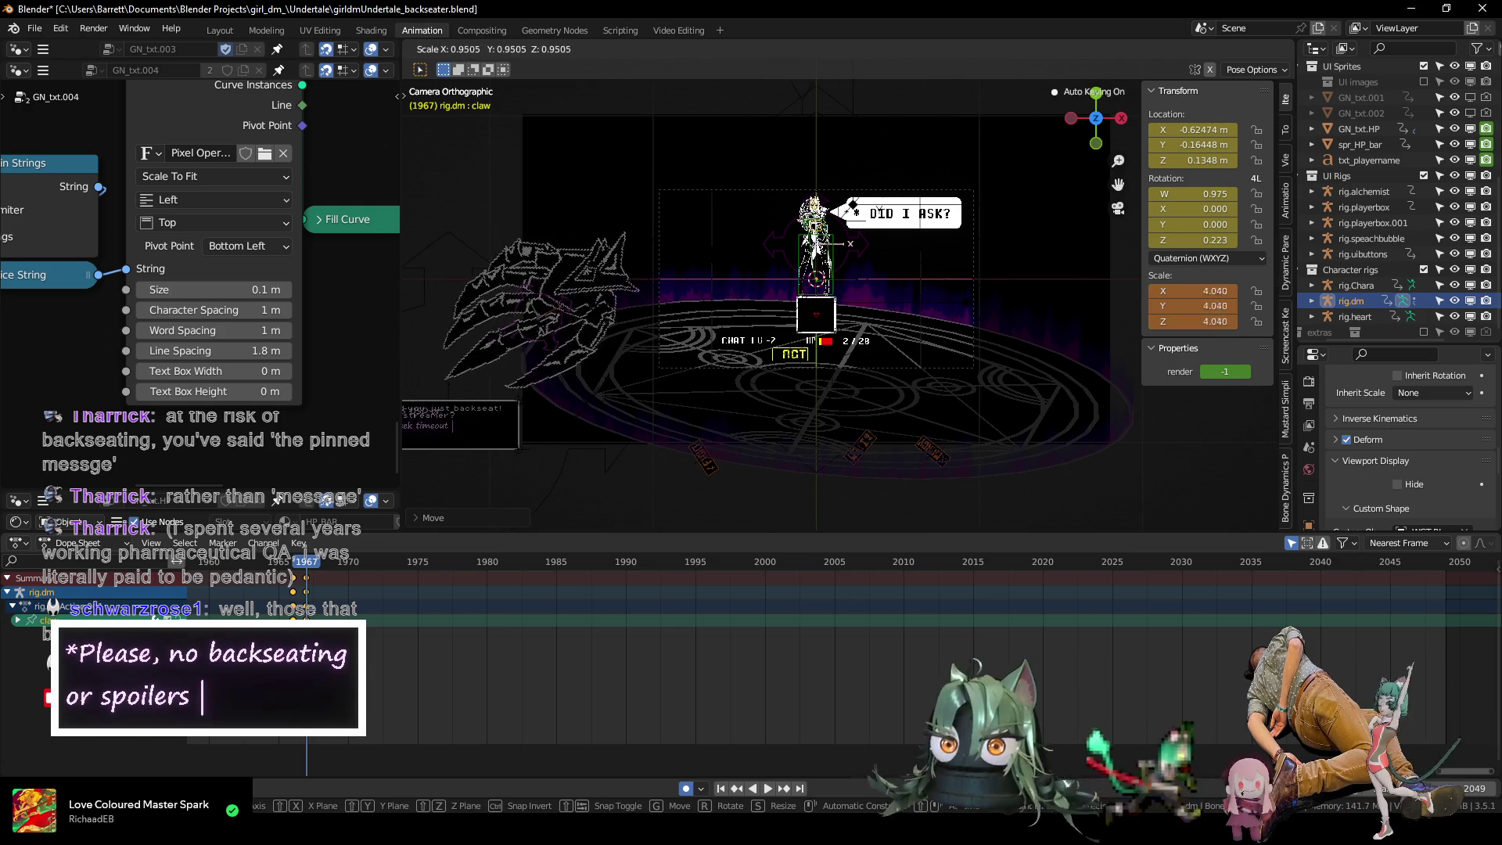
click(490, 337)
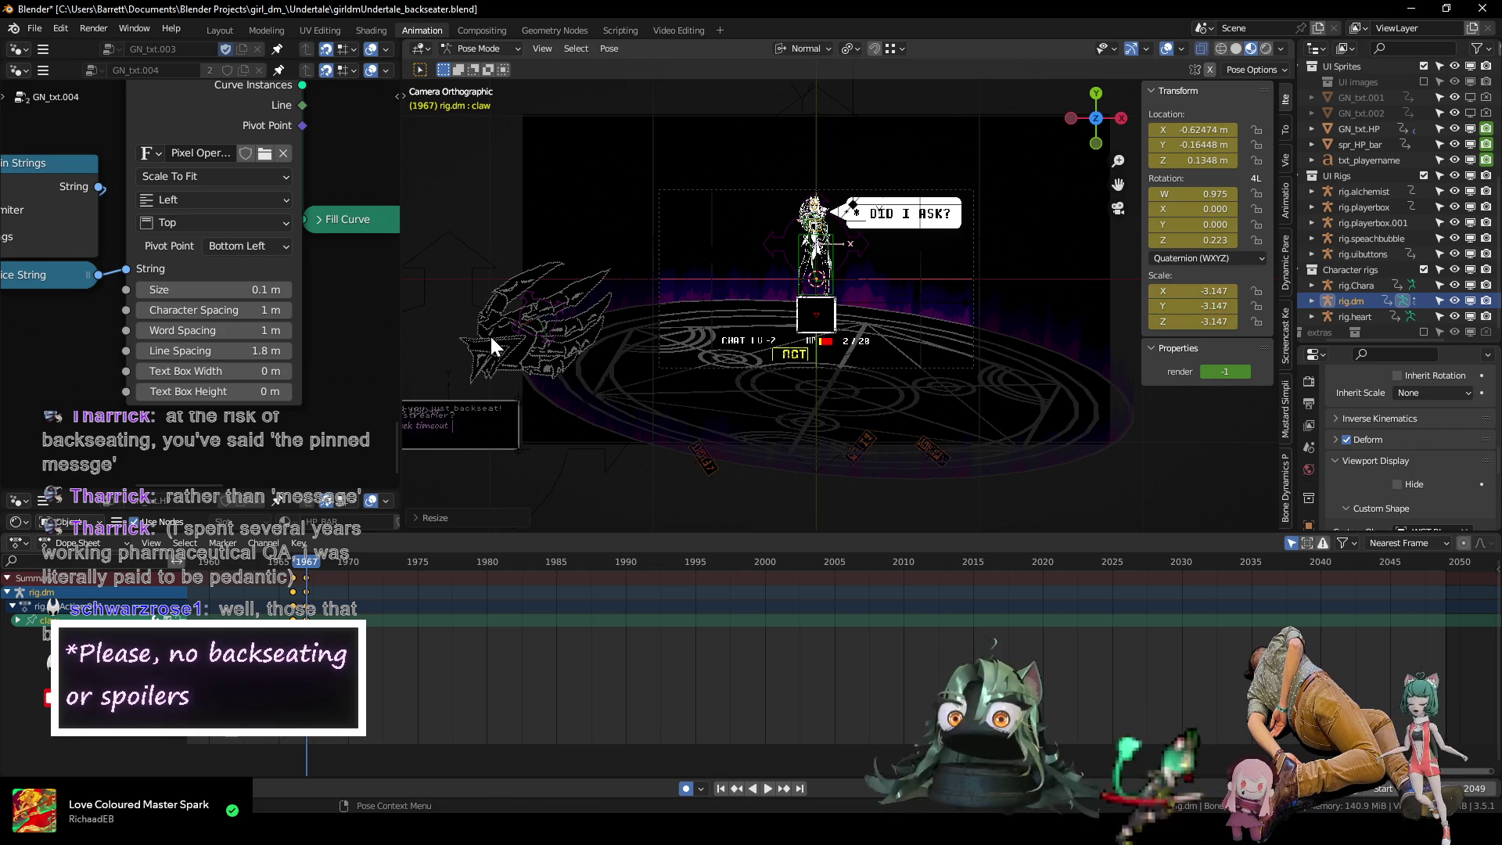
Rotate the claw twice to tilt it at the right angle.
key(r)
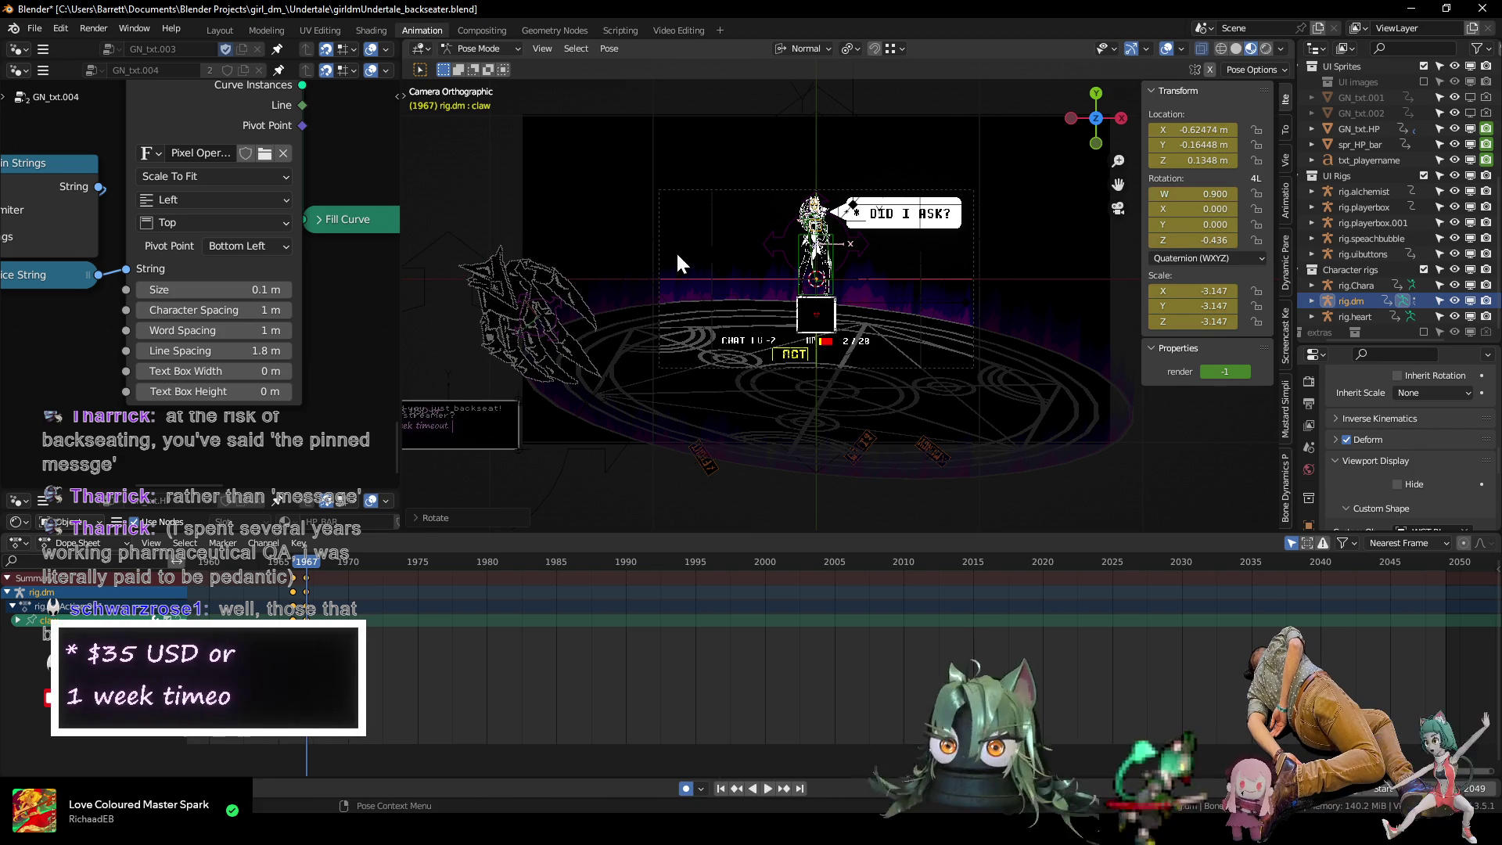
click(603, 241)
mouse_move(603, 240)
shift+middle_down()
mouse_move(630, 241)
mouse_move(603, 231)
shift+middle_up()
key(r)
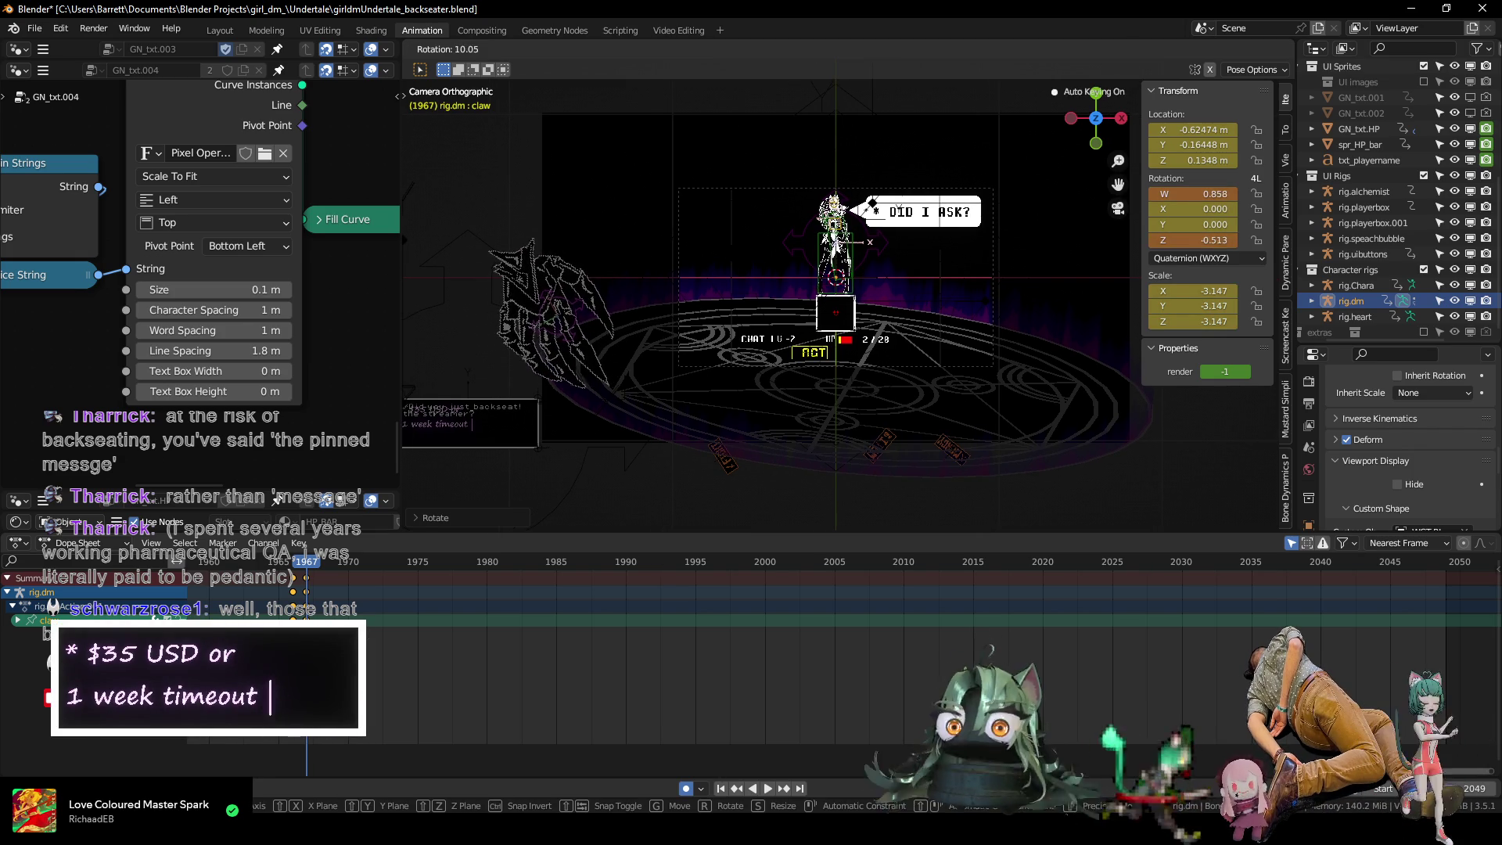
click(598, 210)
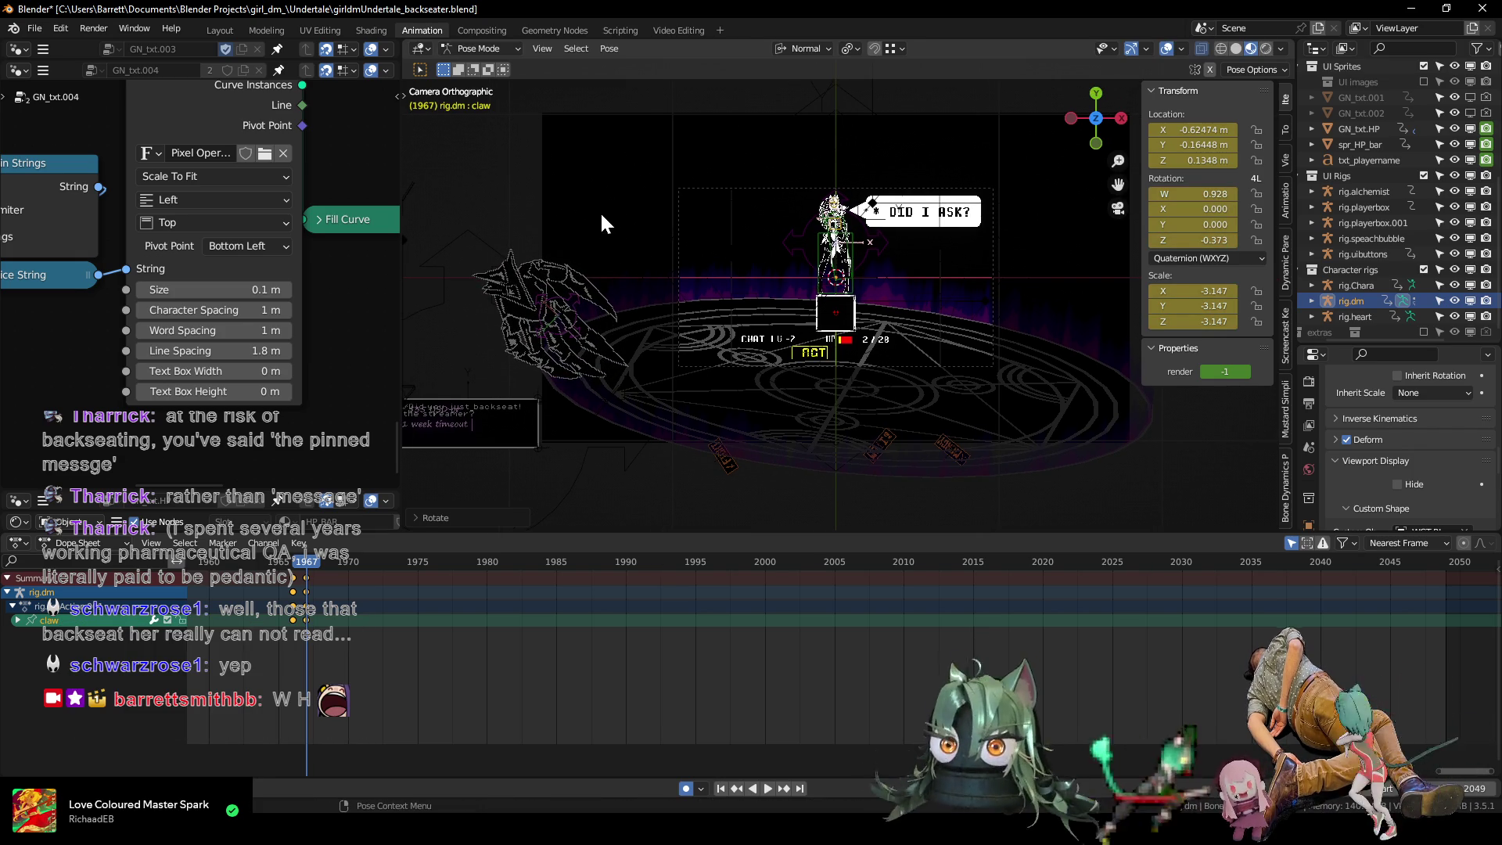
Nudge the claw up and right and shrink it slightly to -2.910 scale.
scroll(570, 196, up, 2)
key(g)
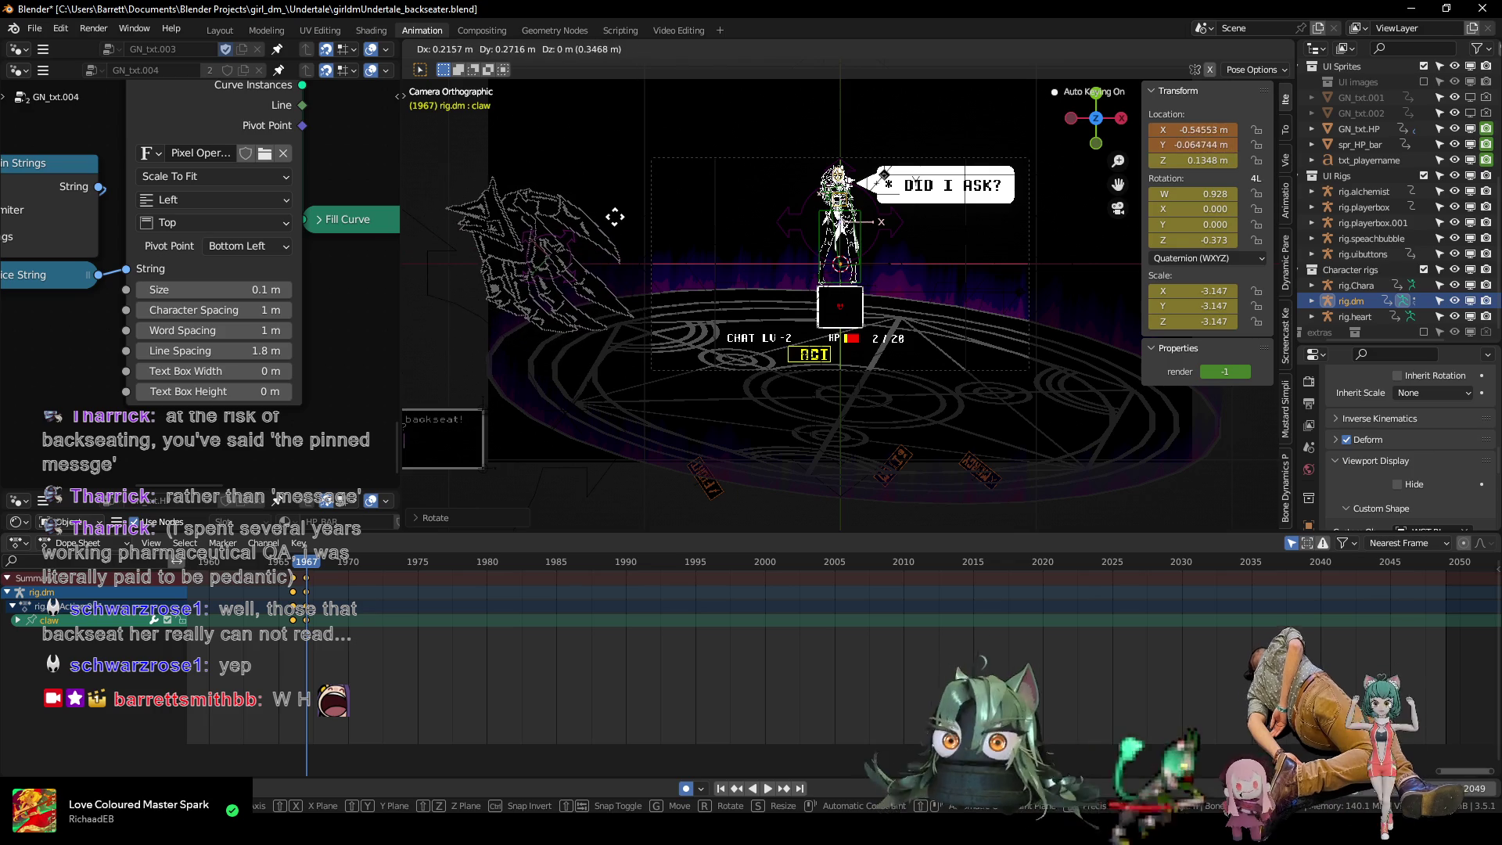
click(613, 233)
key(s)
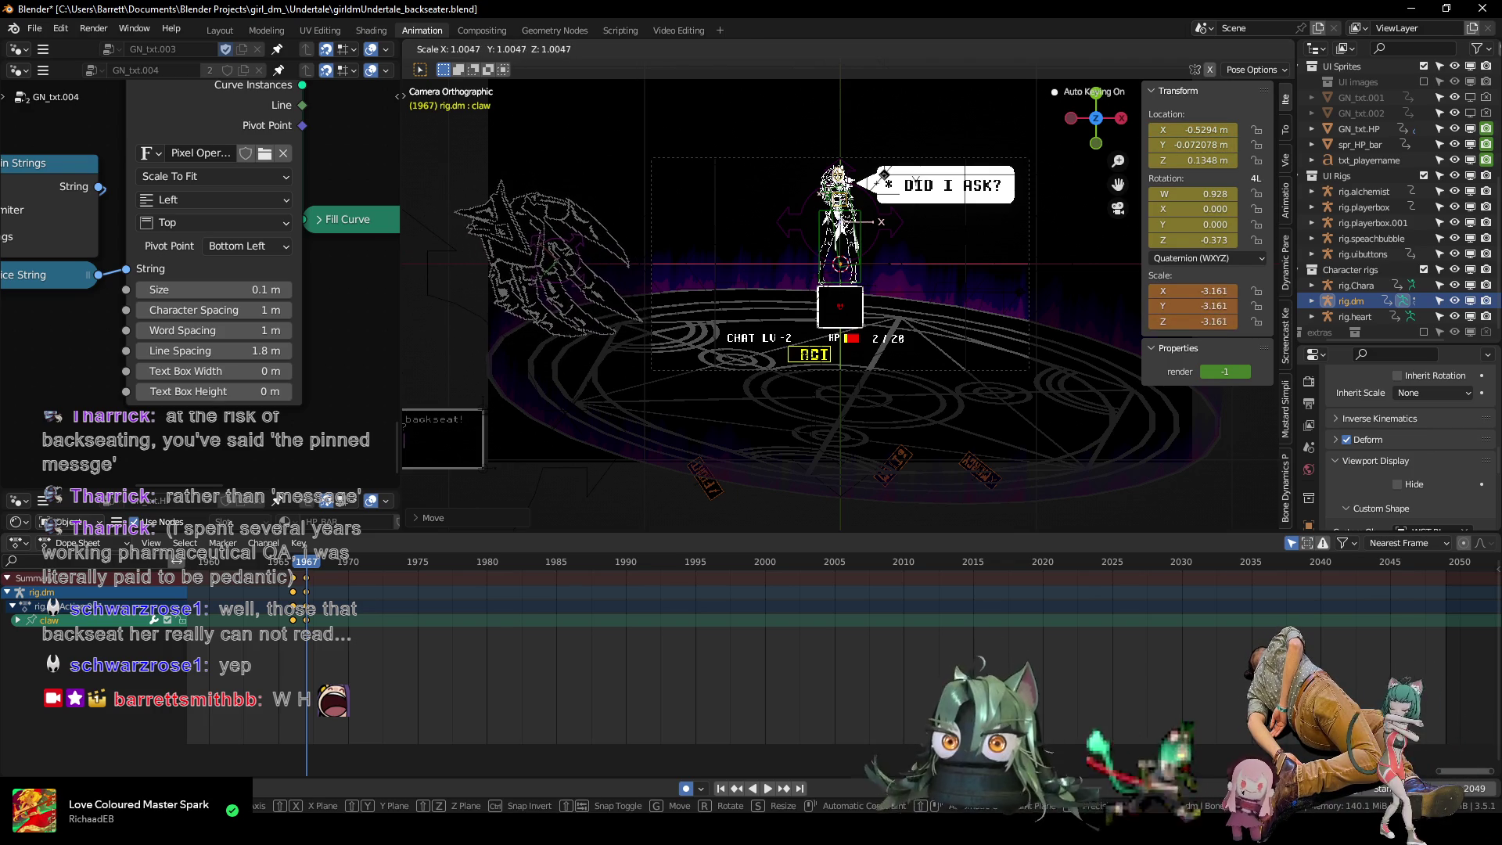
click(600, 211)
Replay from frame 1924 and scrub to frame 1963 to review the claw's motion.
scroll(616, 234, up, 4)
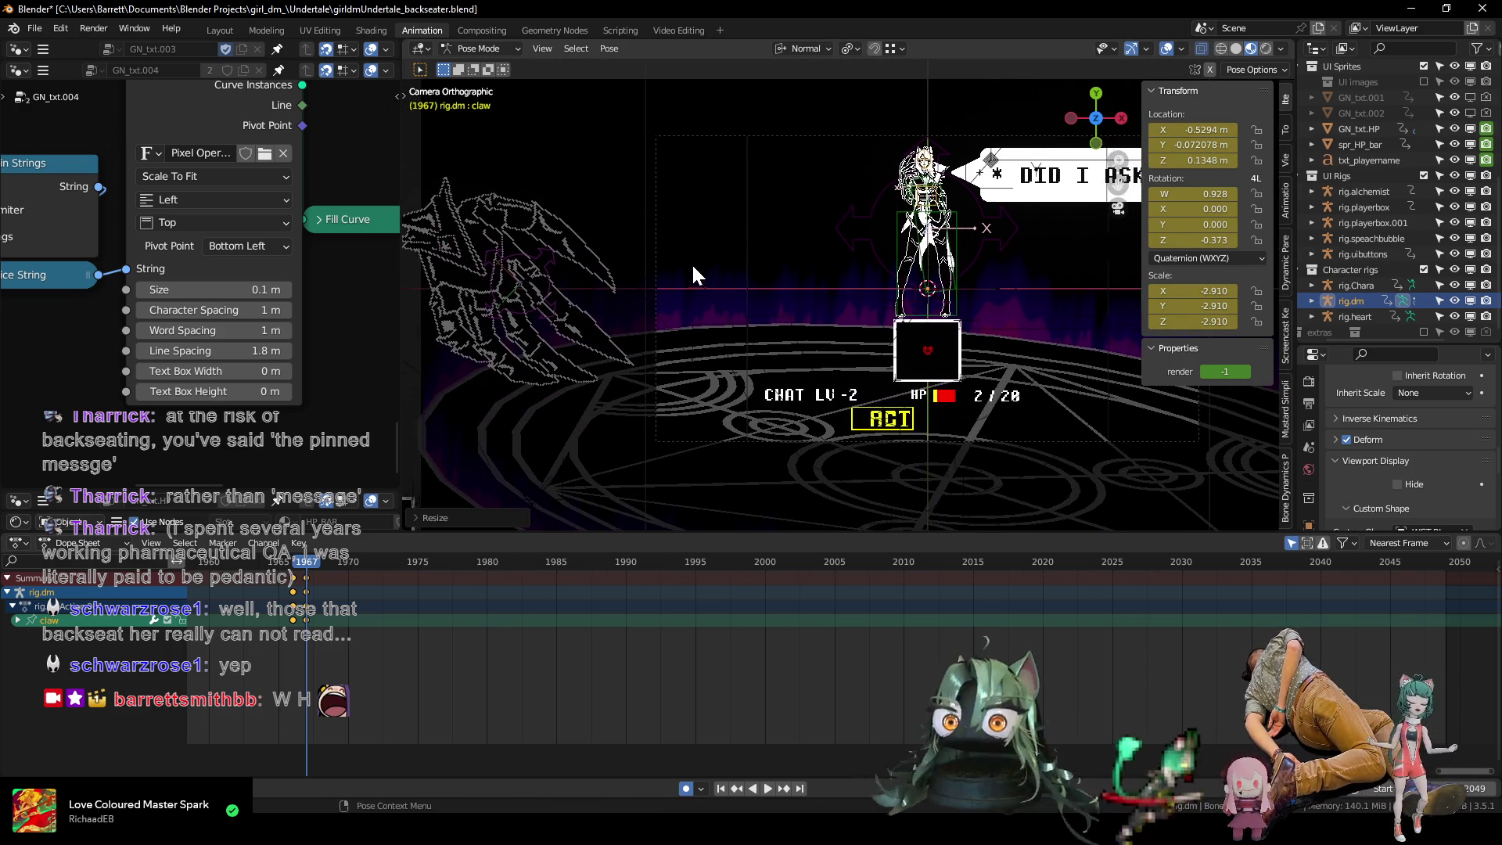
scroll(696, 268, down, 1)
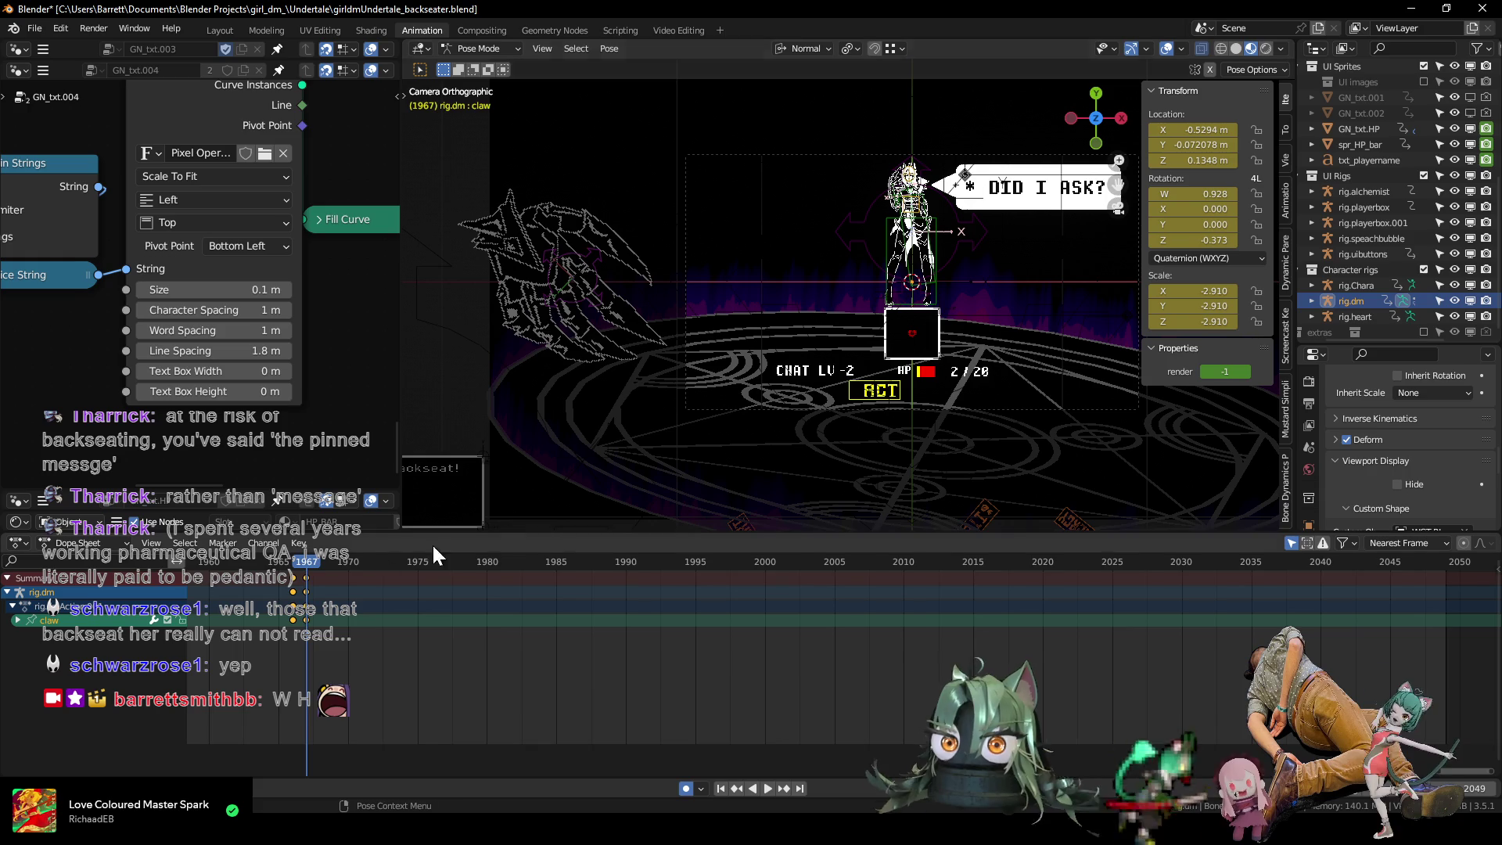
scroll(376, 598, down, 4)
click(401, 563)
key(space)
drag(401, 561, 734, 573)
key(g)
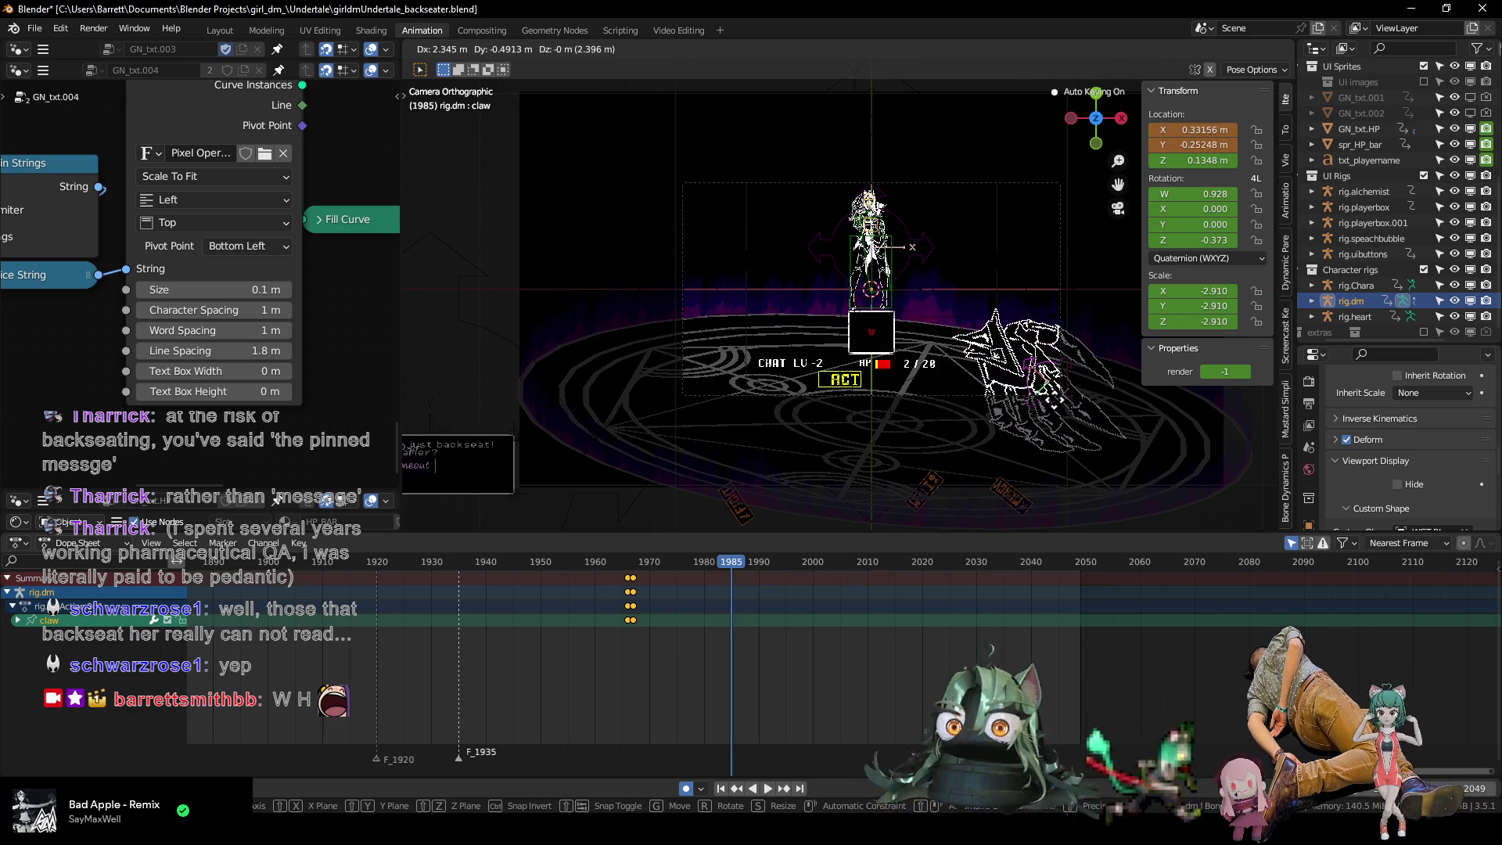
Reposition the claw at frame 1985 on the right and at frame 1967 on the left.
click(1115, 465)
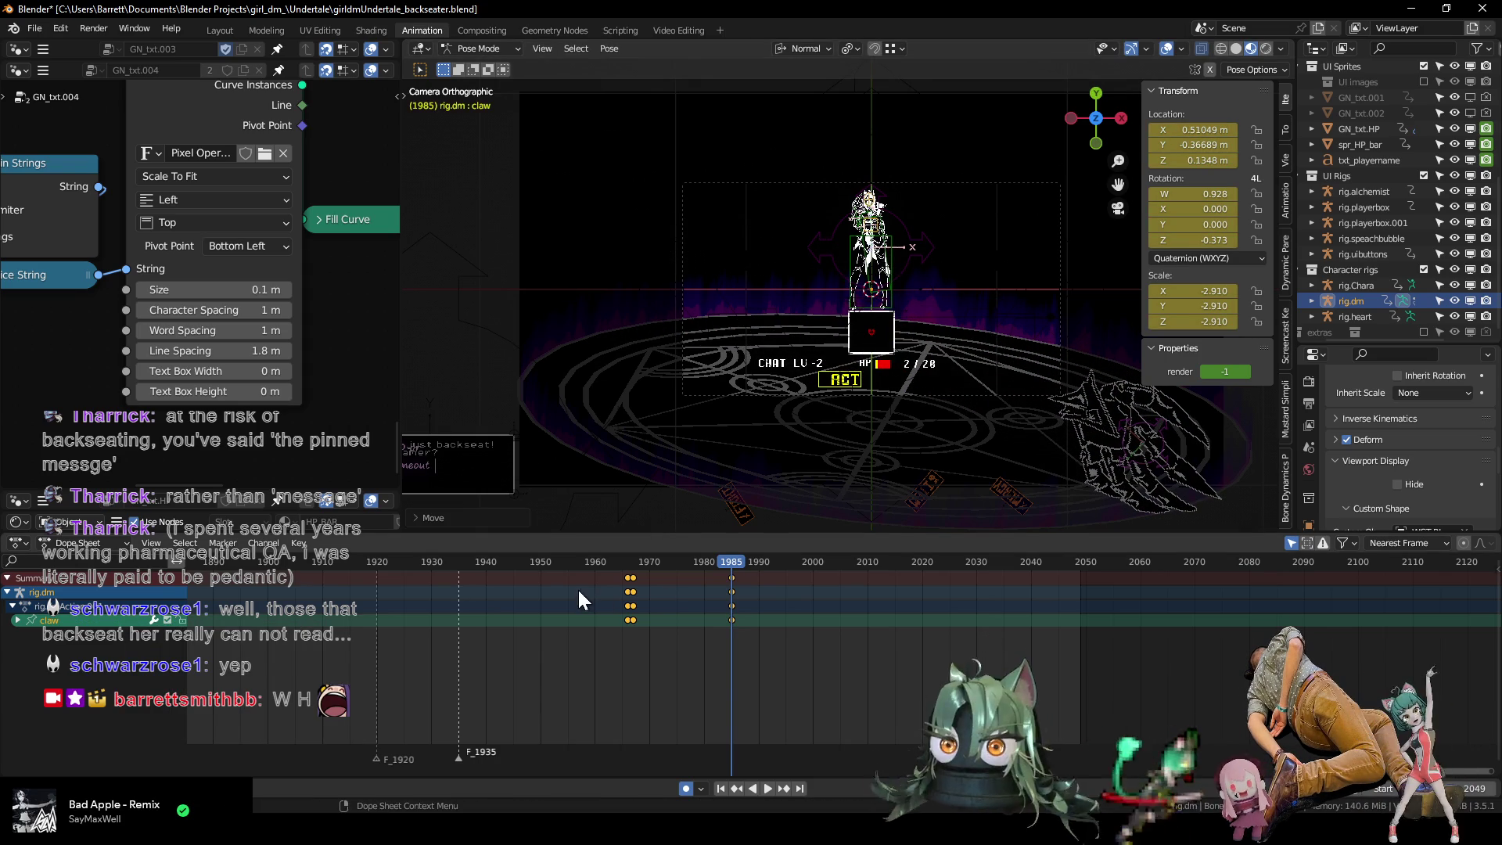
click(847, 398)
click(531, 561)
key(space)
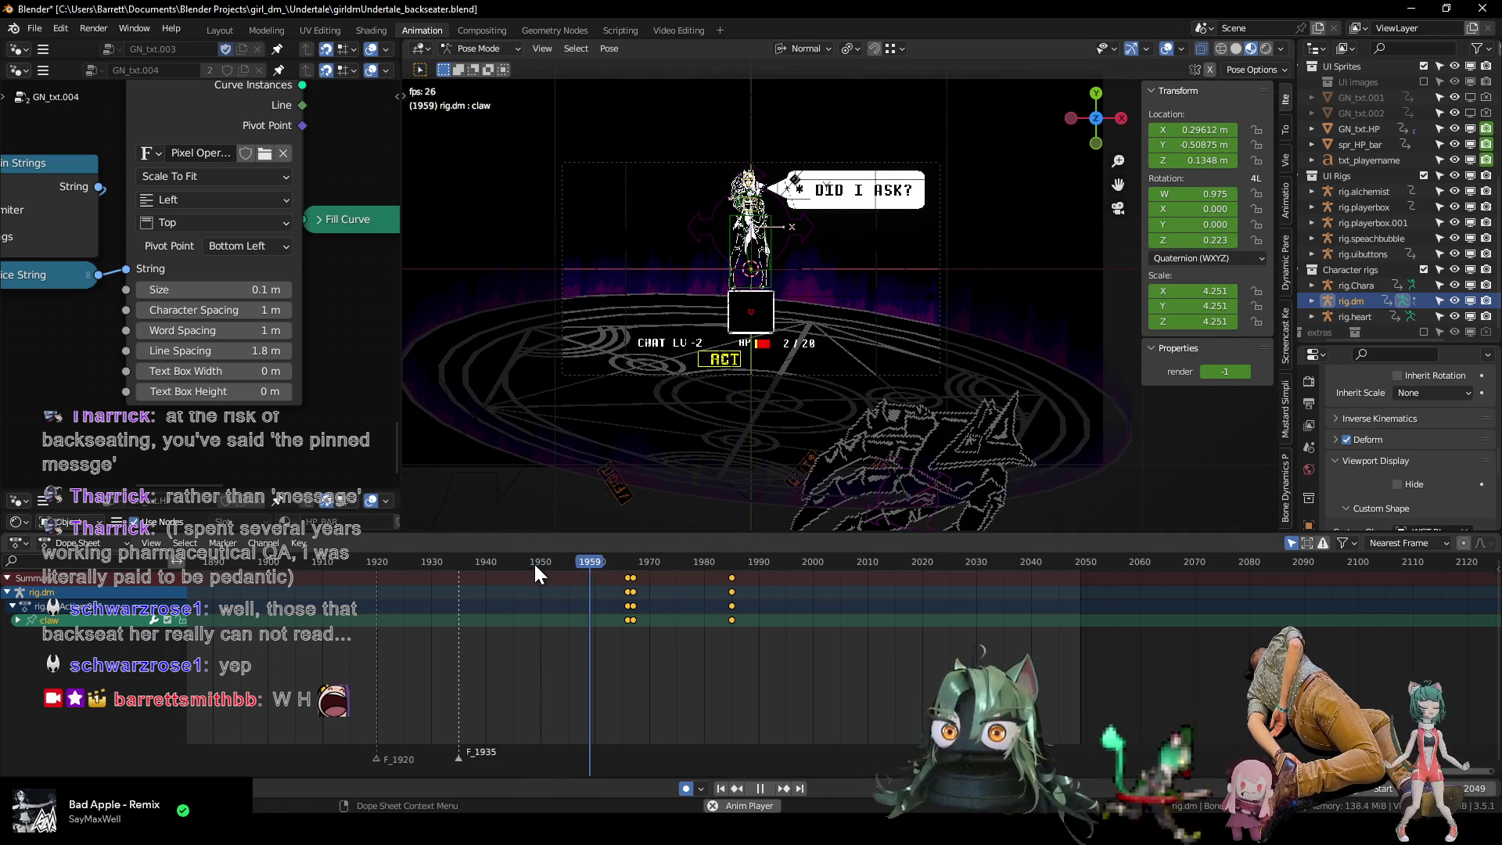
key(space)
drag(581, 558, 733, 570)
key(g)
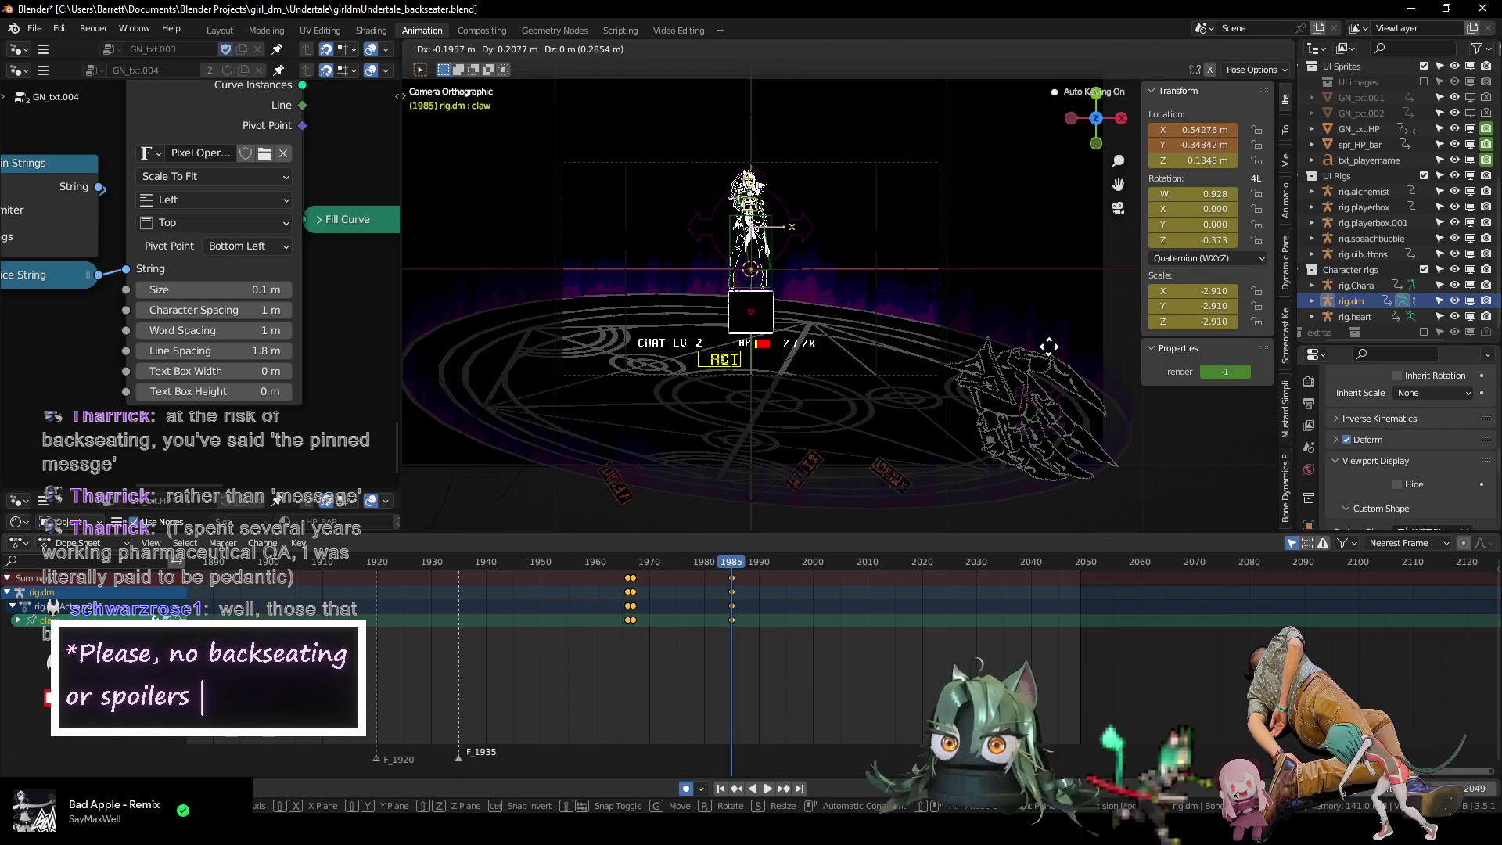
click(1053, 352)
click(634, 563)
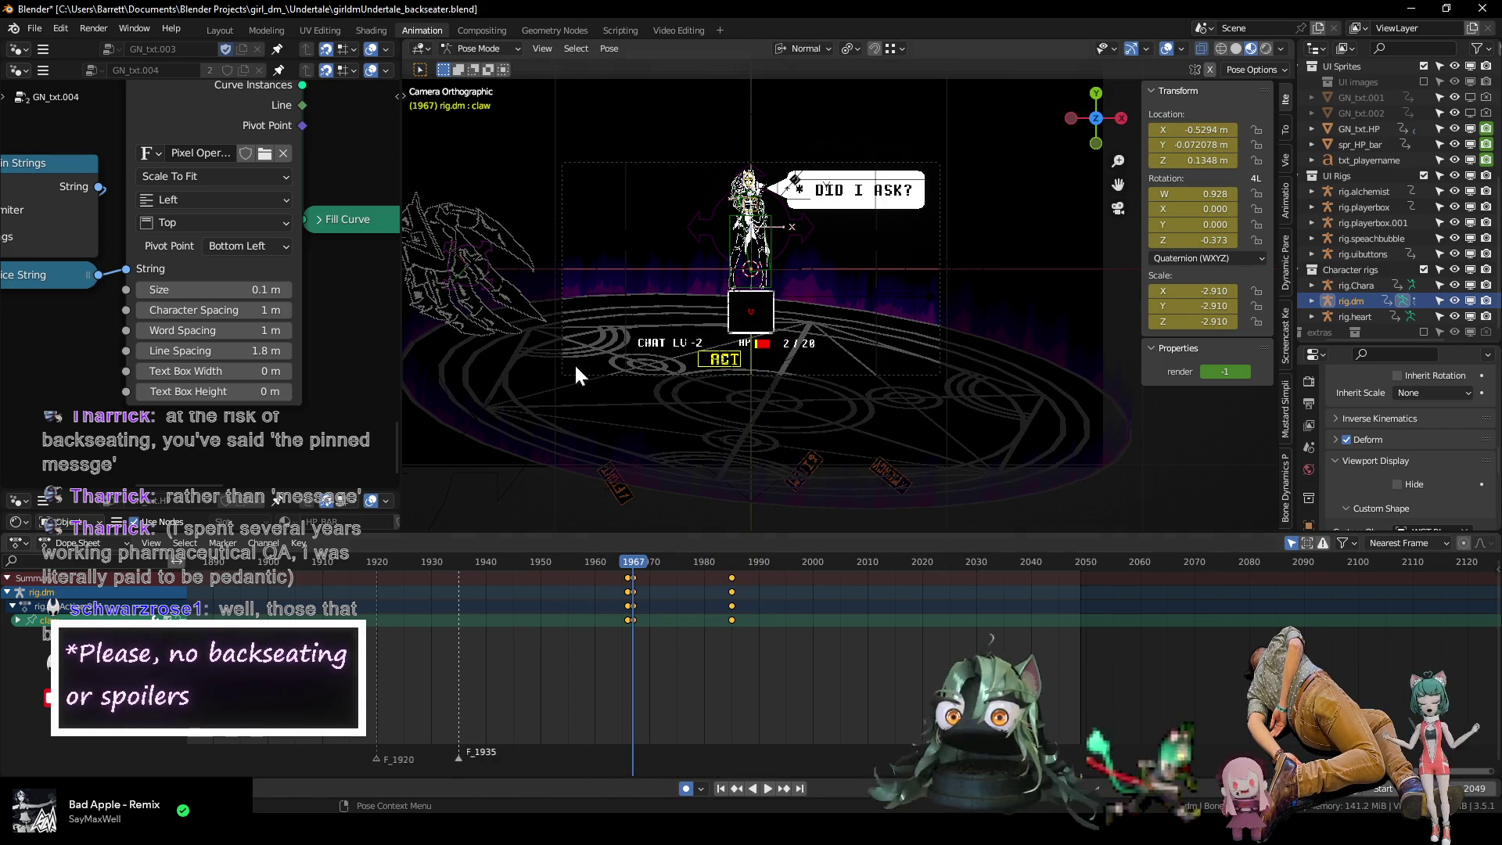
key(g)
click(559, 273)
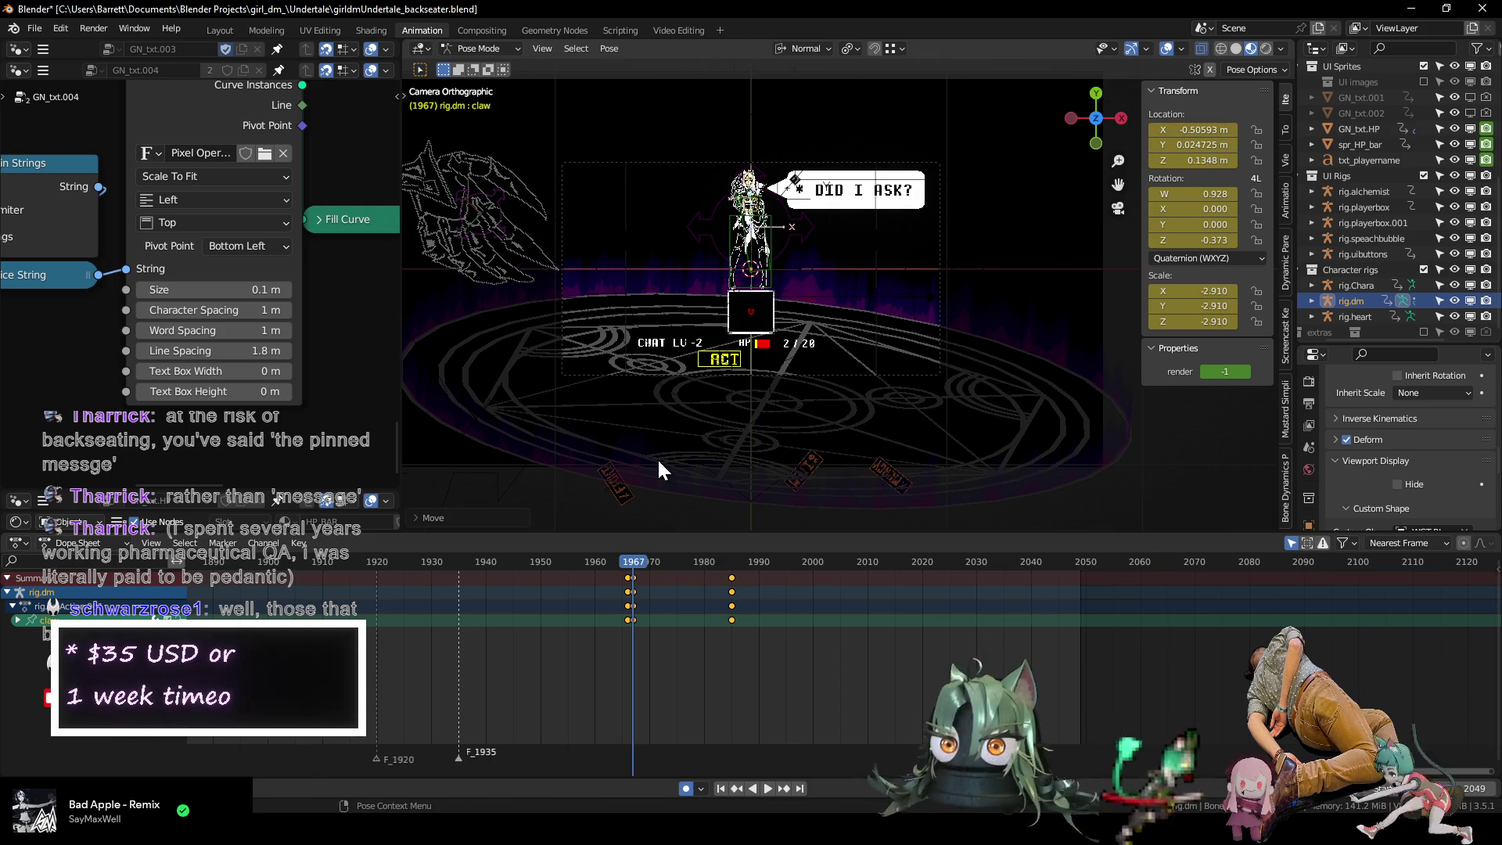
Review the sweep and move the claw's last keyframes to frame 1990.
key(space)
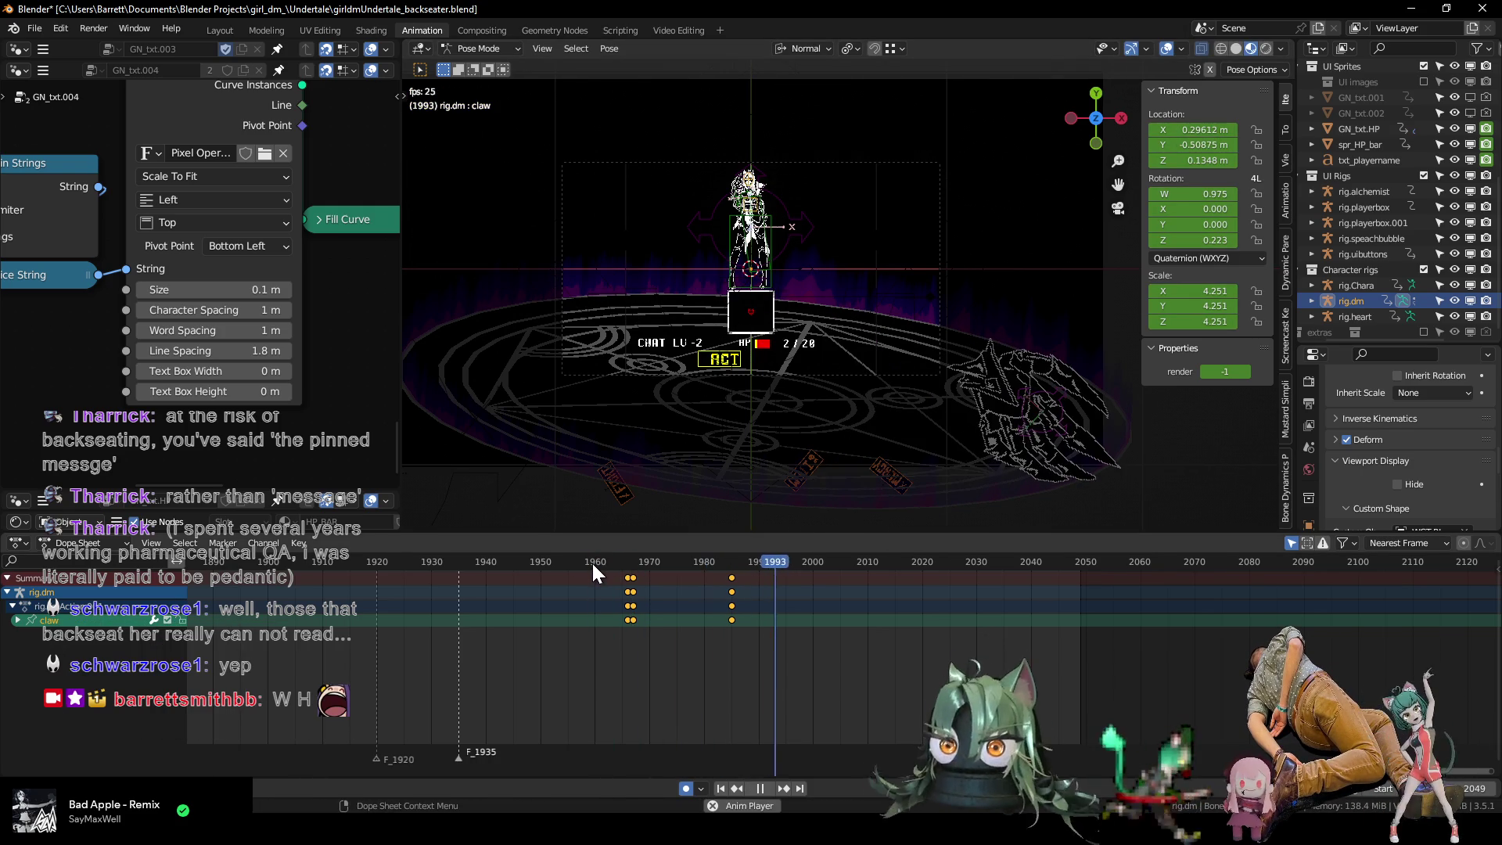
key(space)
click(596, 563)
key(space)
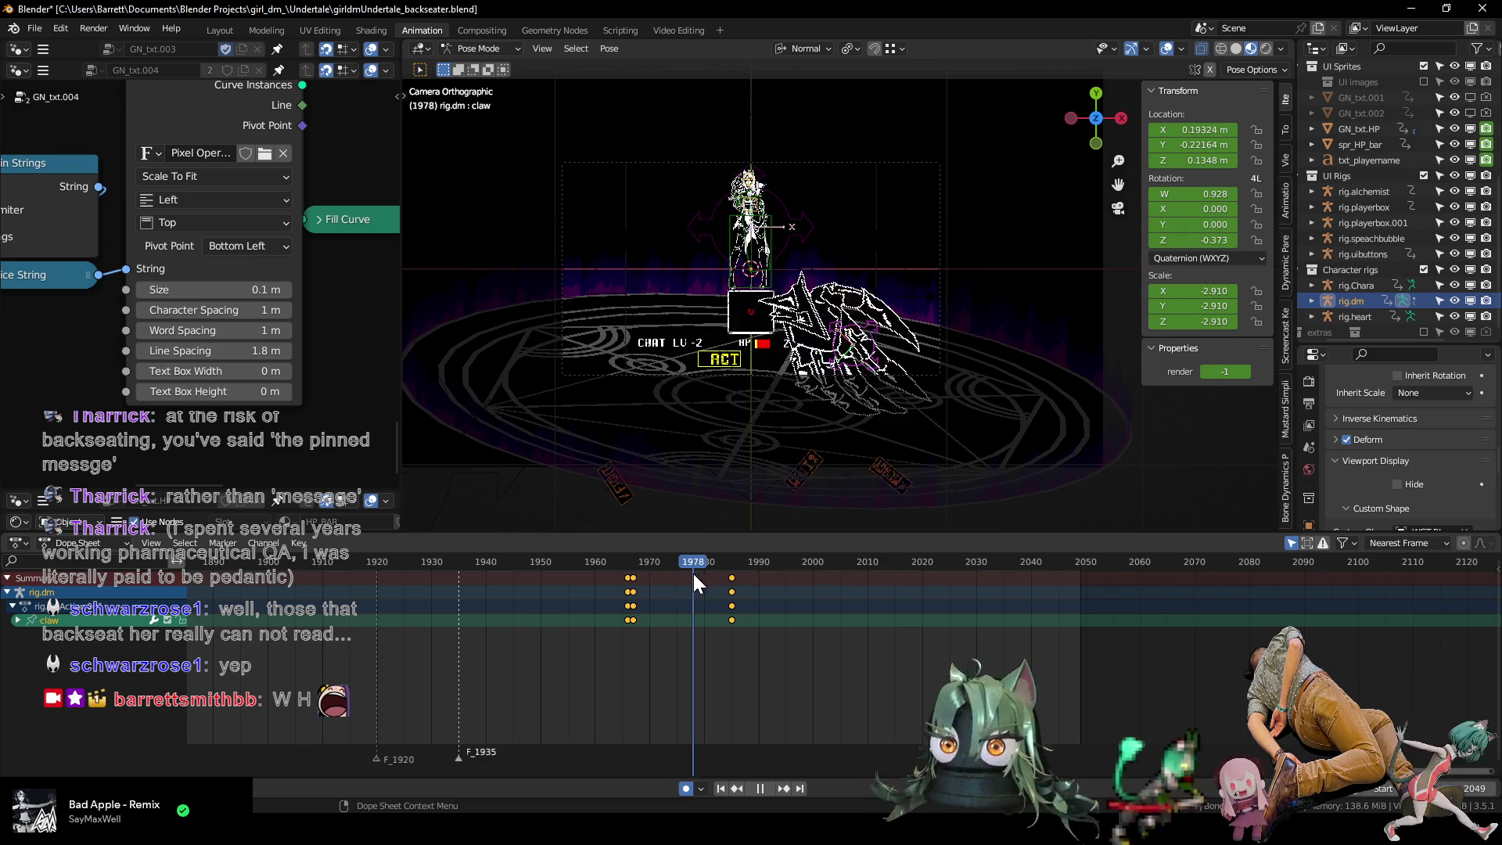
click(559, 586)
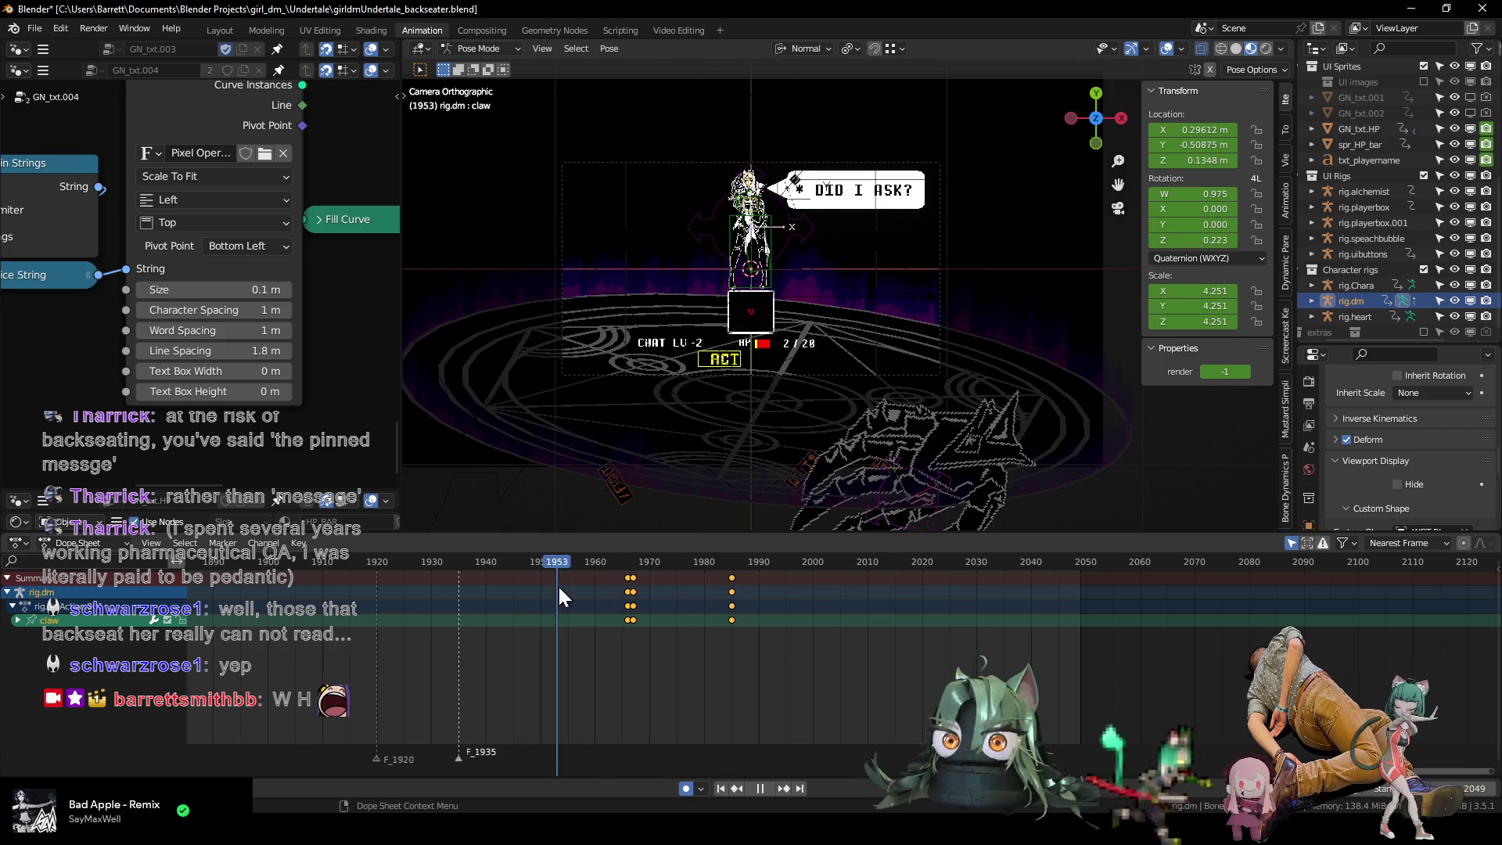
key(space)
click(570, 582)
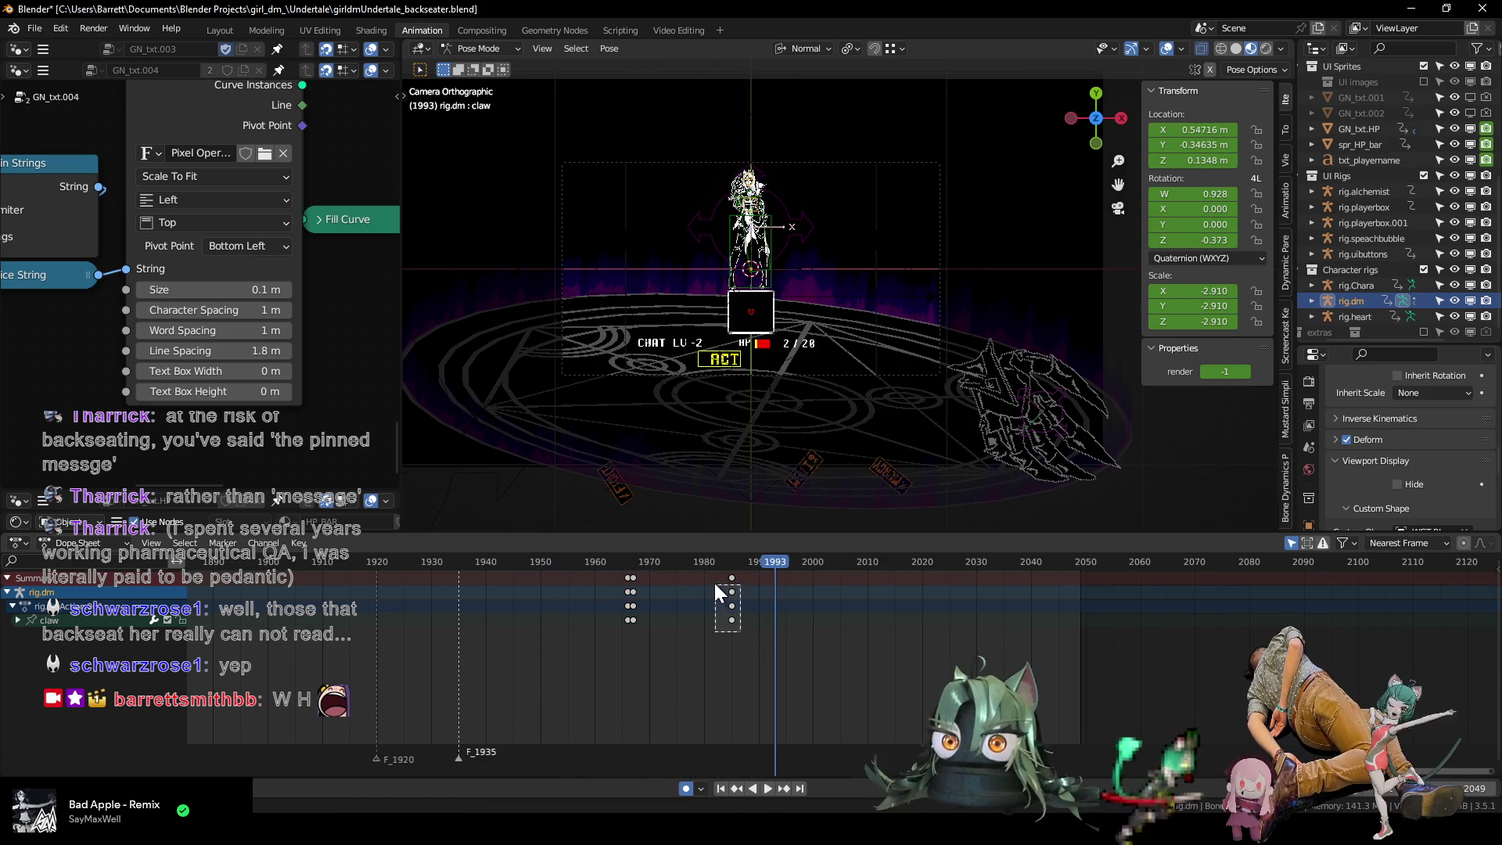
mouse_move(719, 592)
mouse_down()
mouse_move(745, 591)
mouse_move(558, 561)
mouse_move(559, 576)
mouse_up()
key(space)
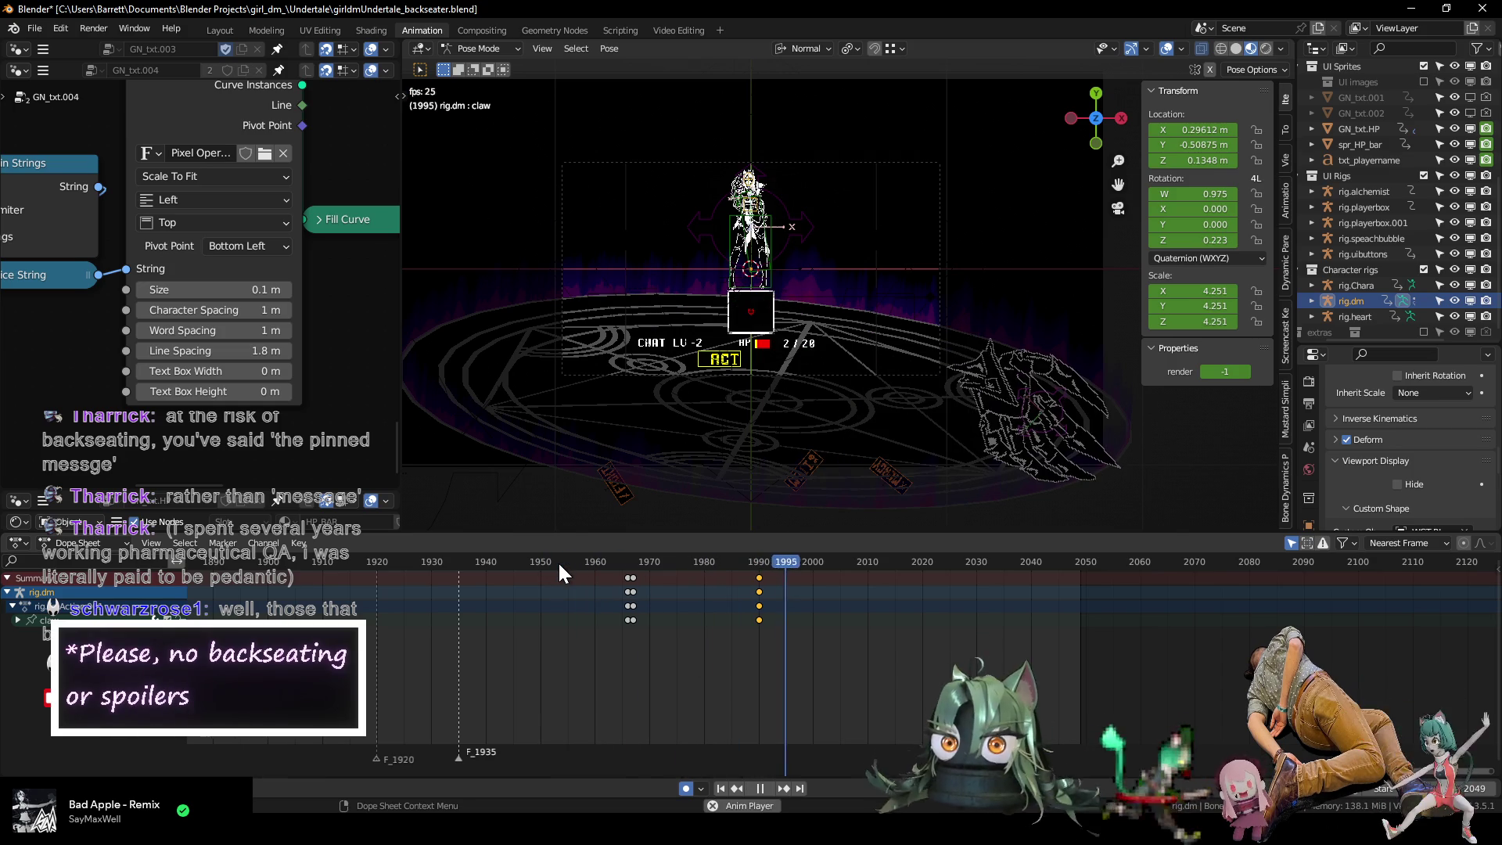
key(Escape)
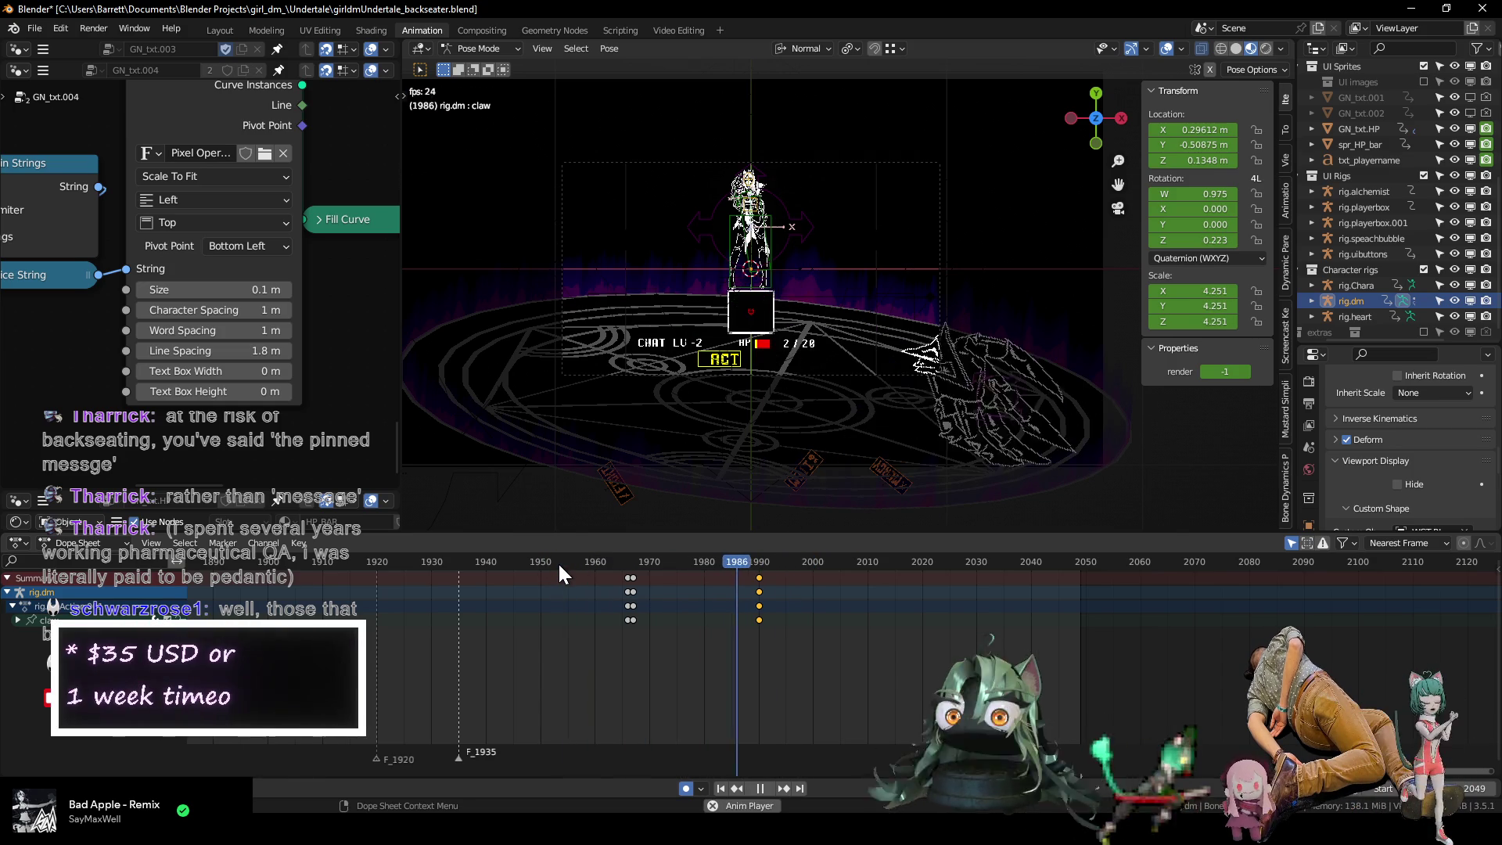
key(space)
Reframe the view on the whole camera frame and replay the claw sweep from frame 1962.
mouse_move(652, 341)
shift+middle_down()
mouse_move(767, 401)
mouse_move(748, 460)
shift+middle_up()
scroll(786, 410, down, 2)
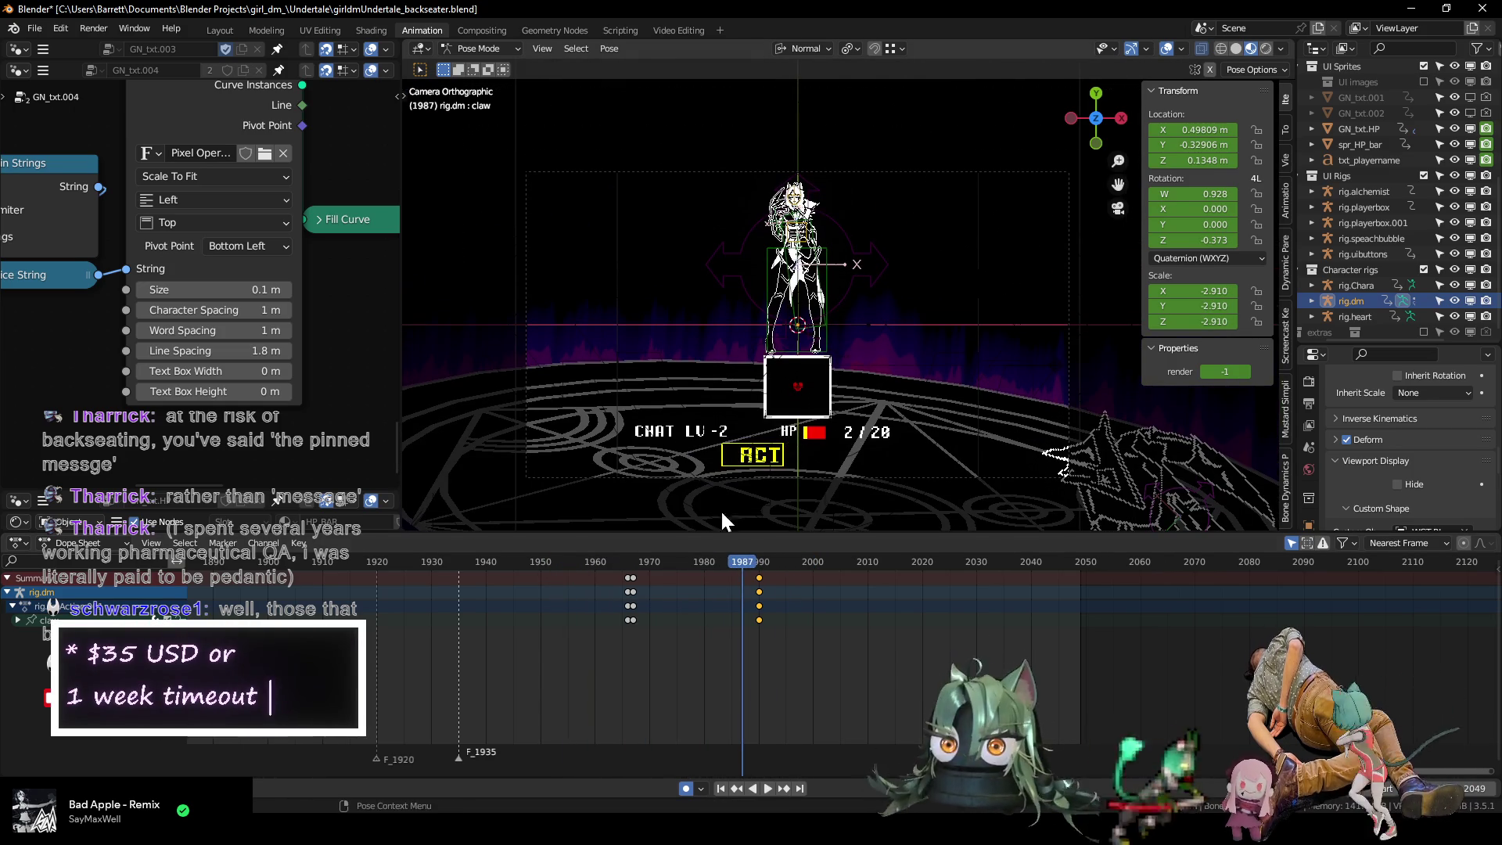
click(608, 563)
key(space)
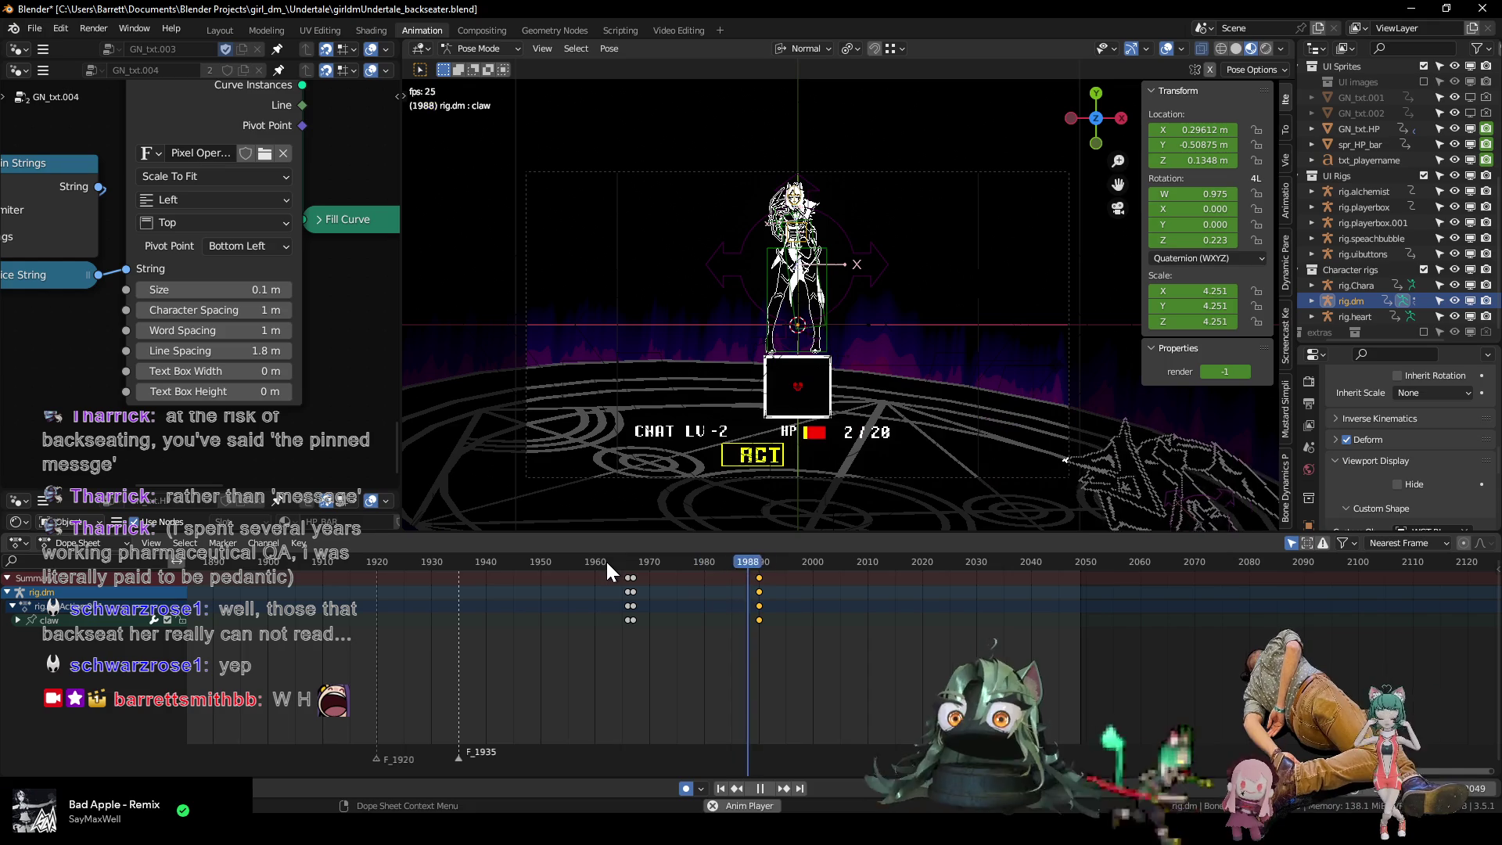
click(606, 560)
click(605, 560)
key(space)
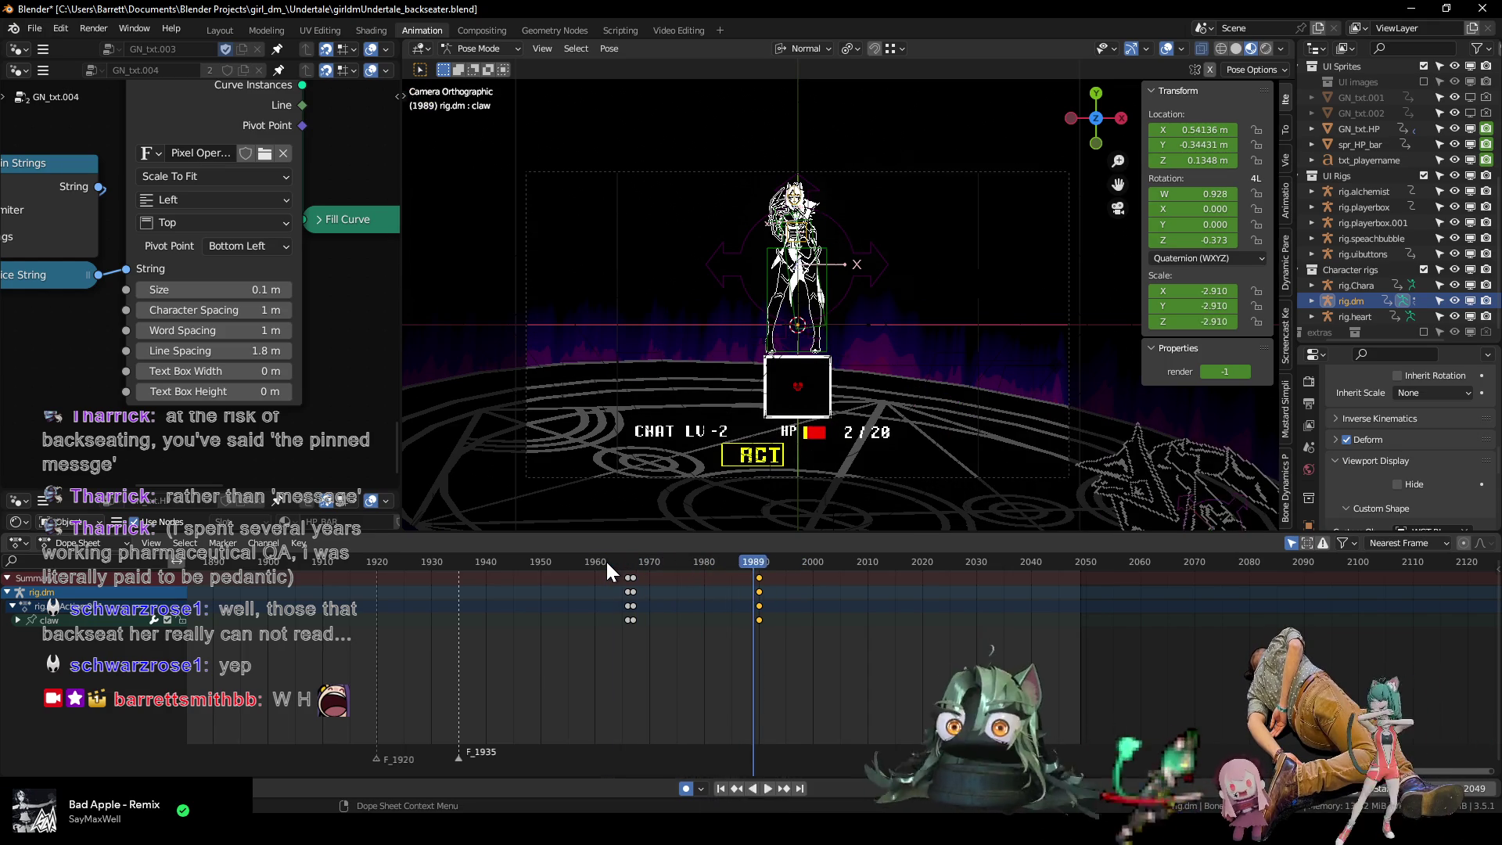
key(space)
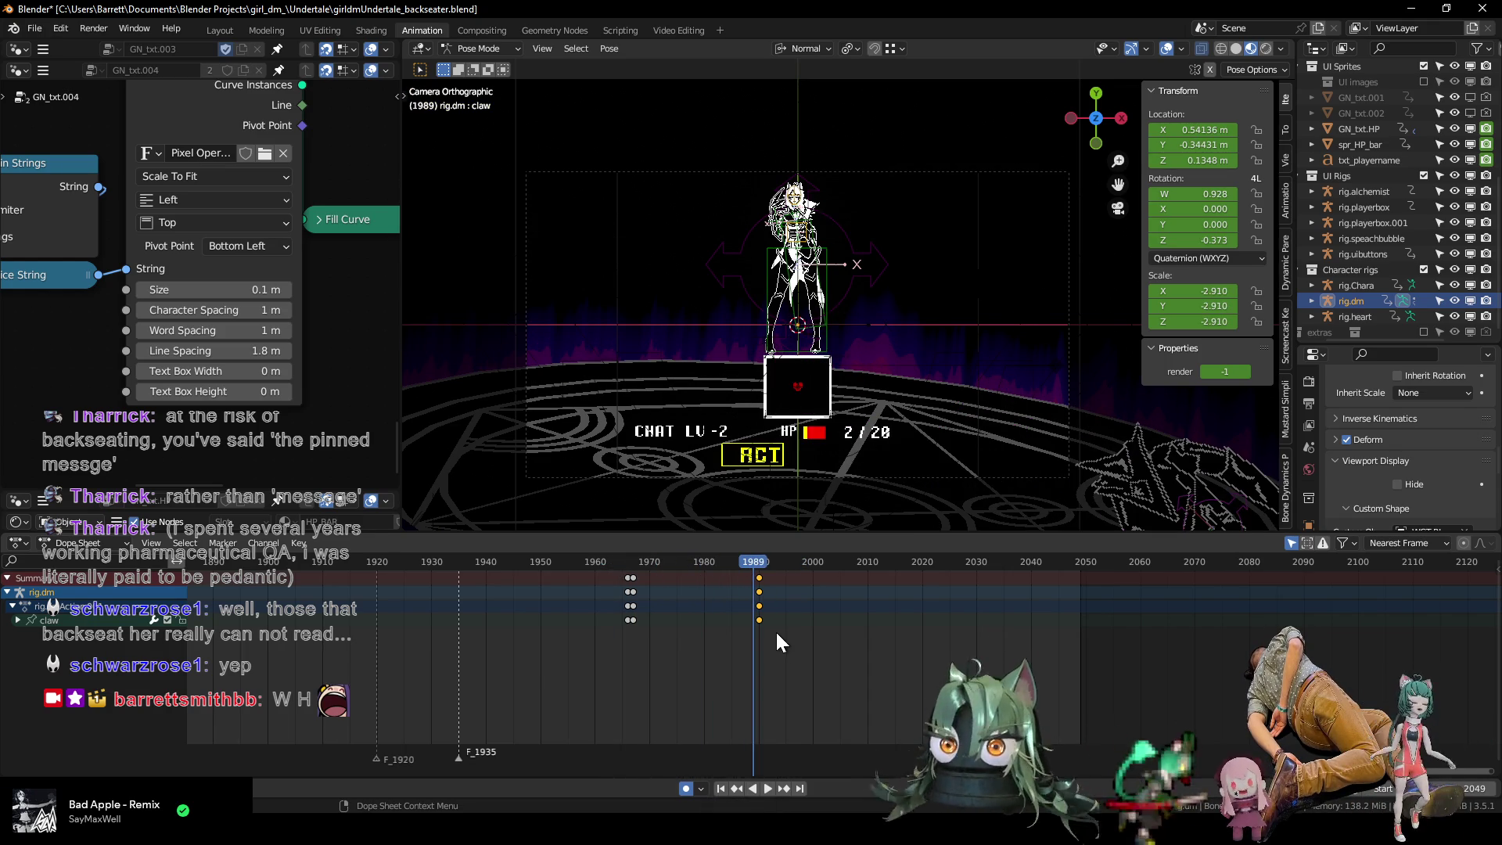
Try constant interpolation on the claw keys at 1967 and 1989, then revert it.
drag(628, 619, 631, 622)
key(t)
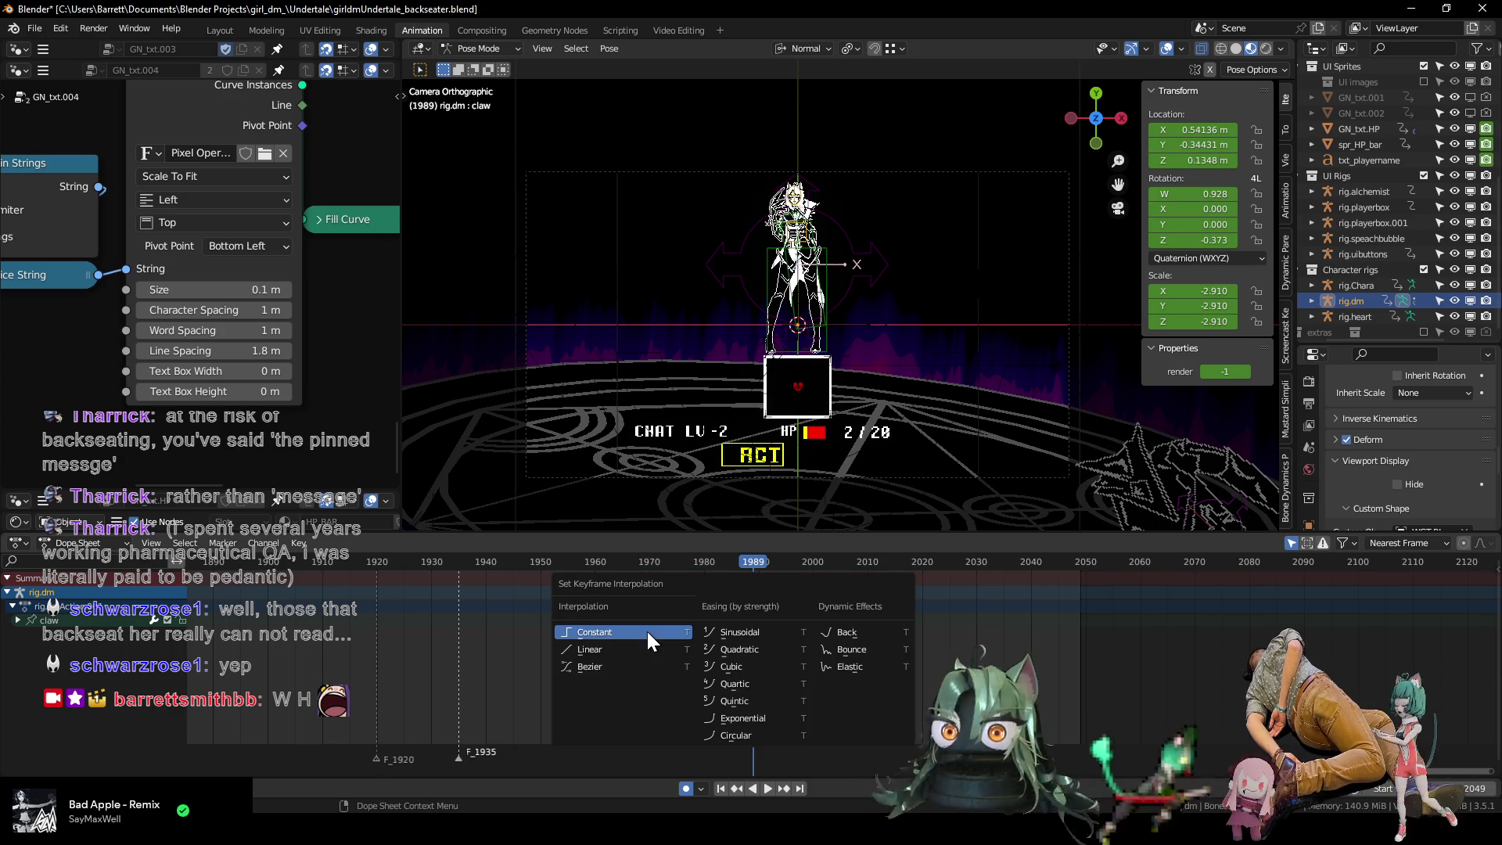
click(647, 645)
key(space)
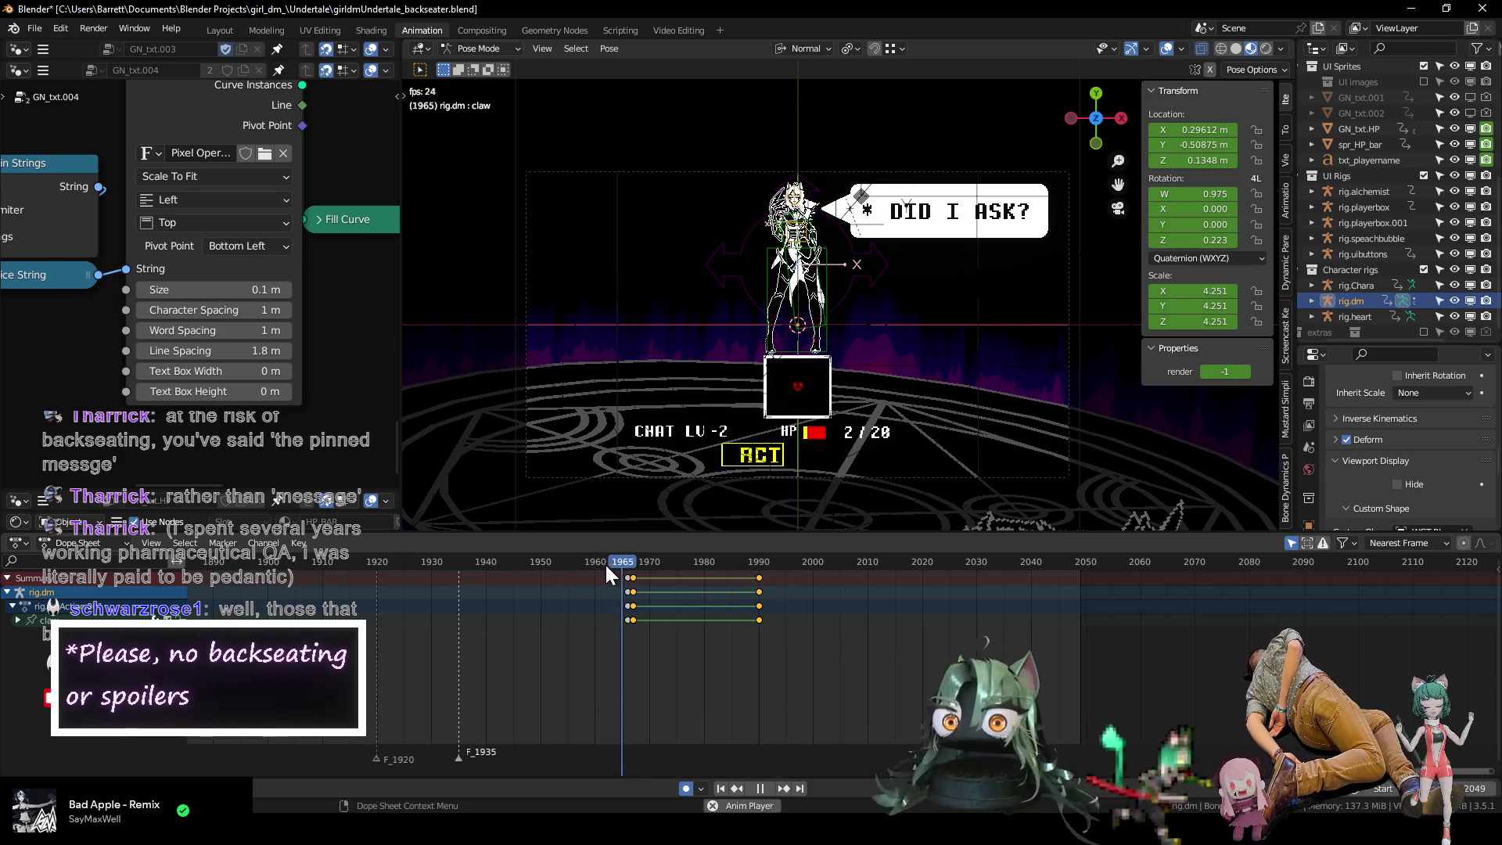
key(space)
key(space)
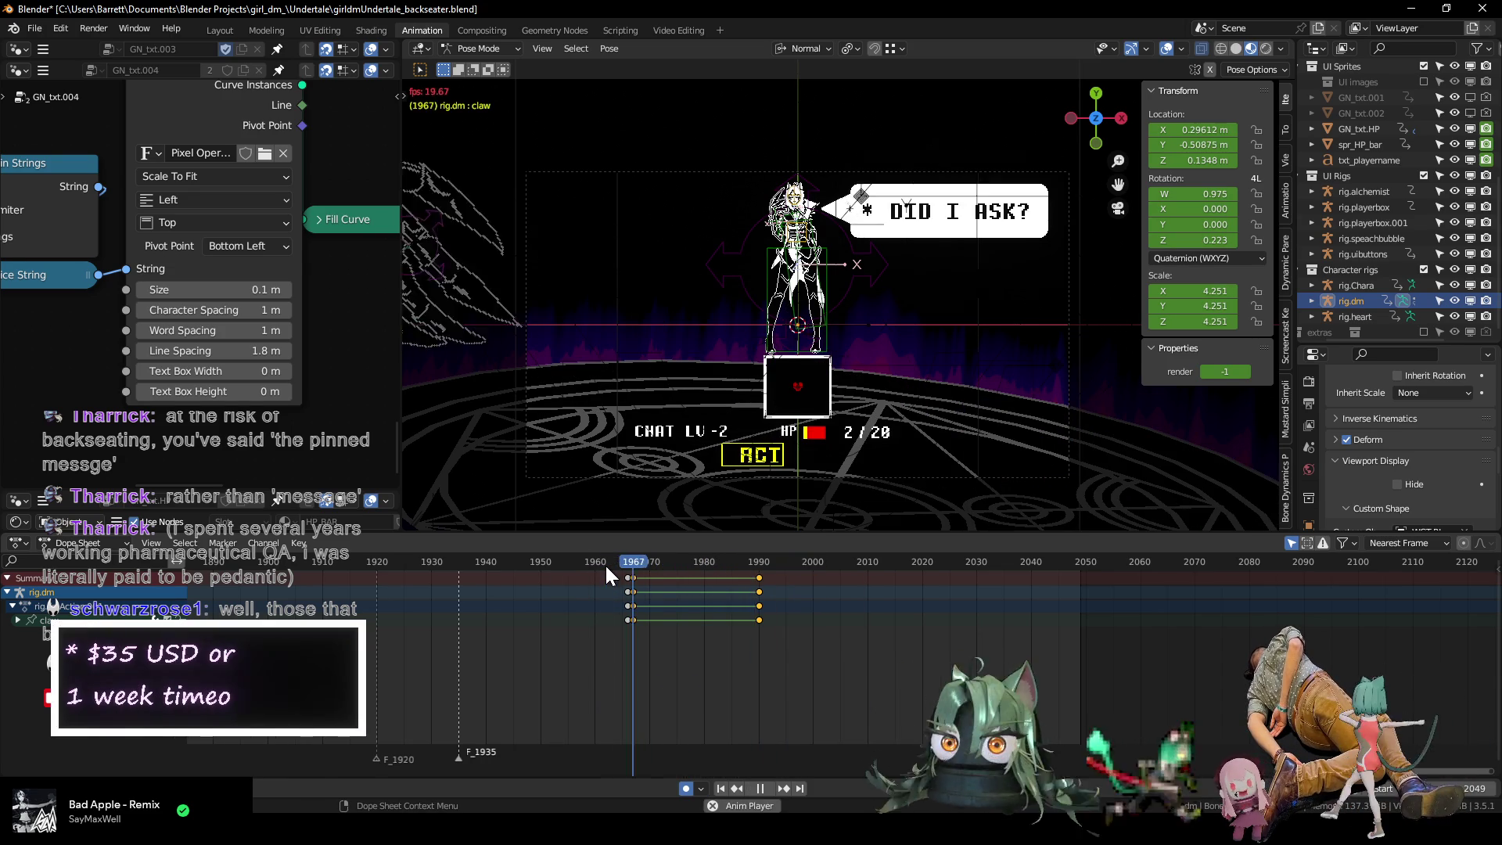
key(space)
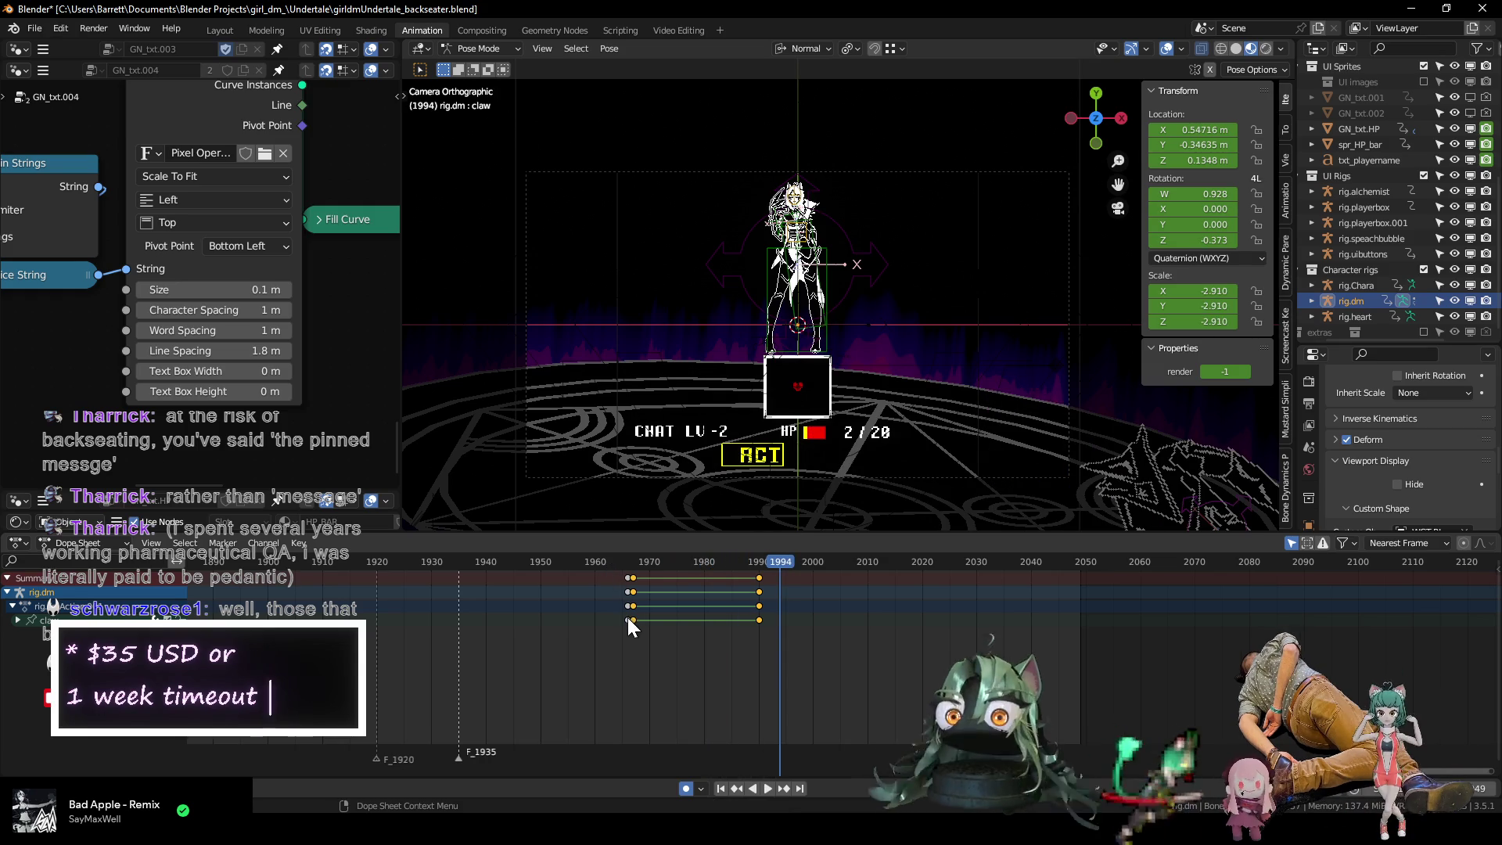
key(Left)
key(Left)
key(Left)
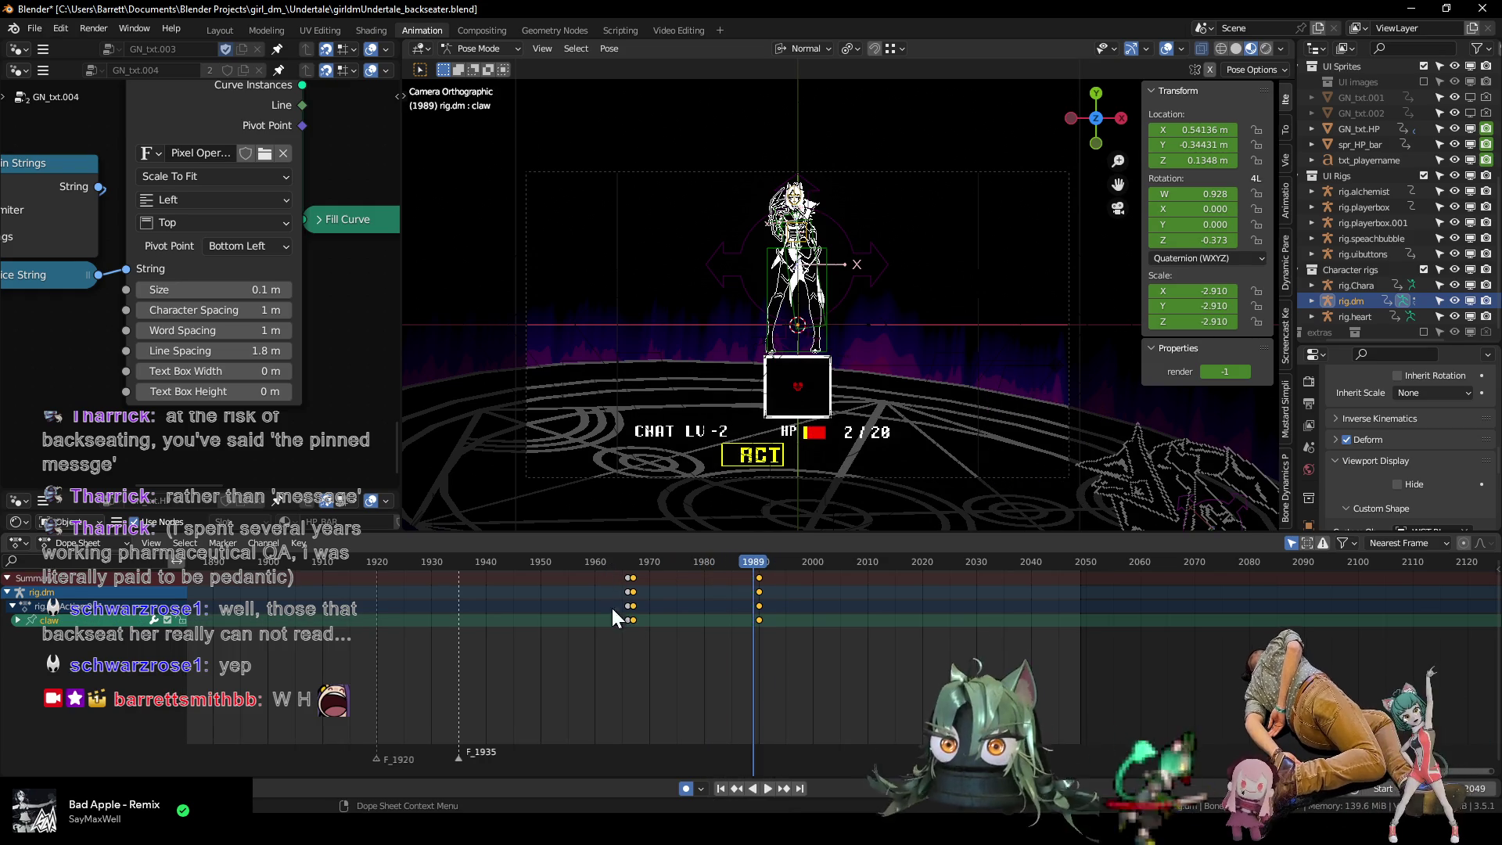
Give the claw keys Vector handles, check the motion in playback, and save the file.
click(601, 562)
key(space)
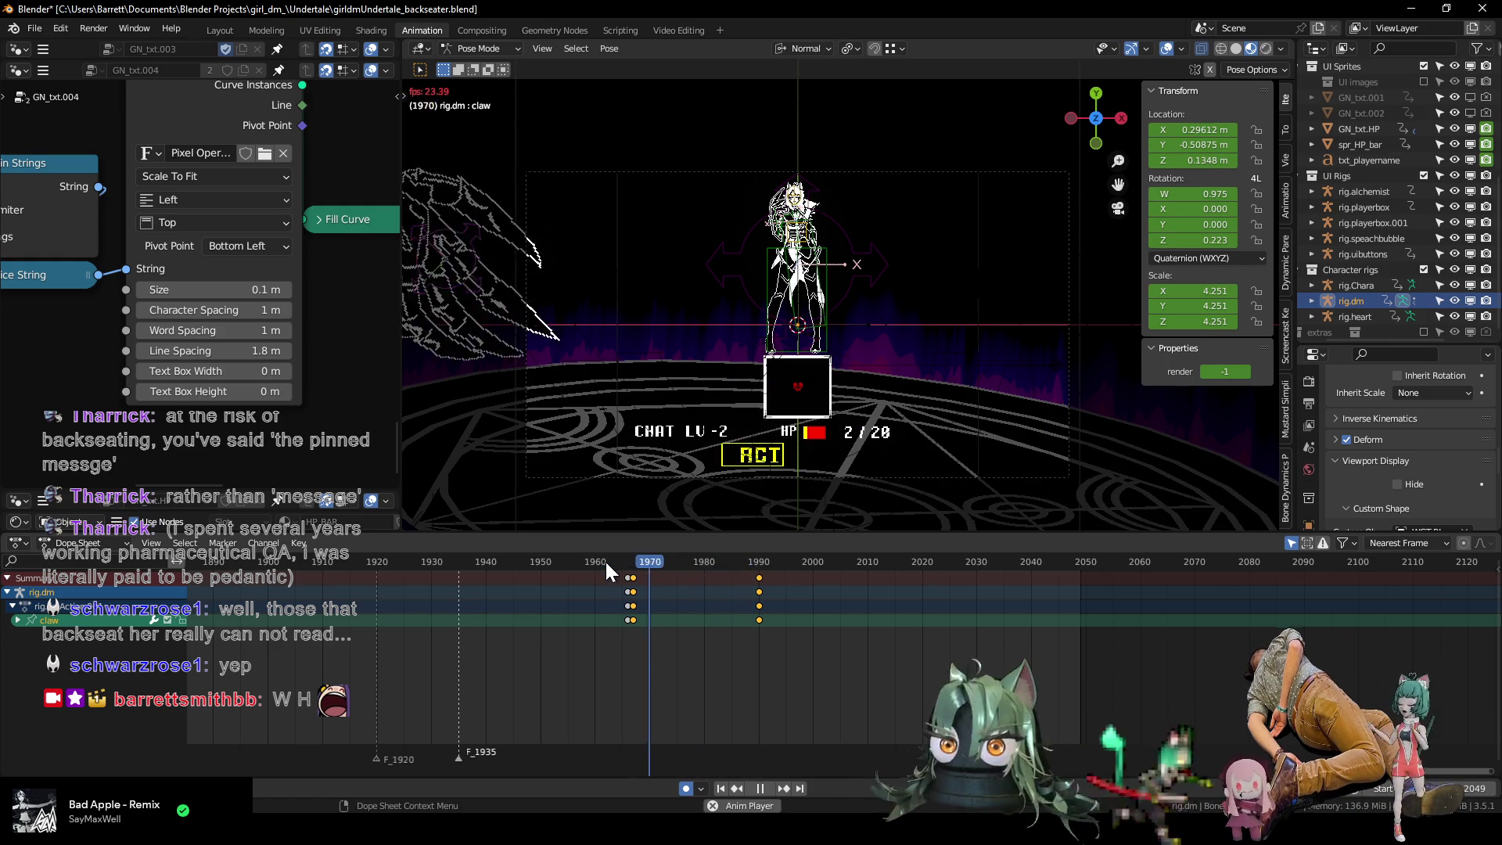
key(space)
drag(631, 619, 633, 616)
key(v)
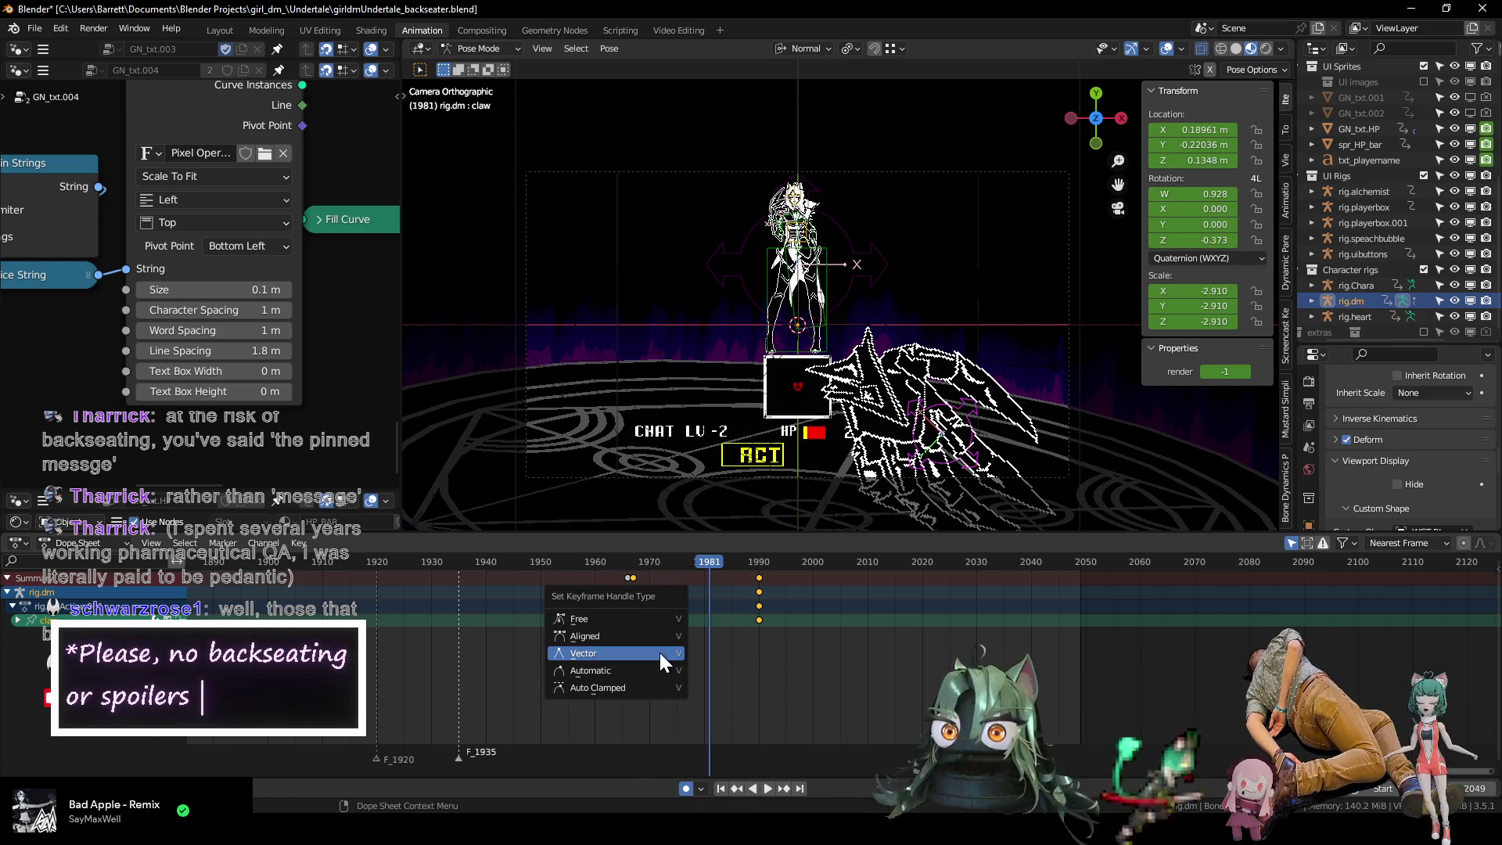
click(661, 653)
key(space)
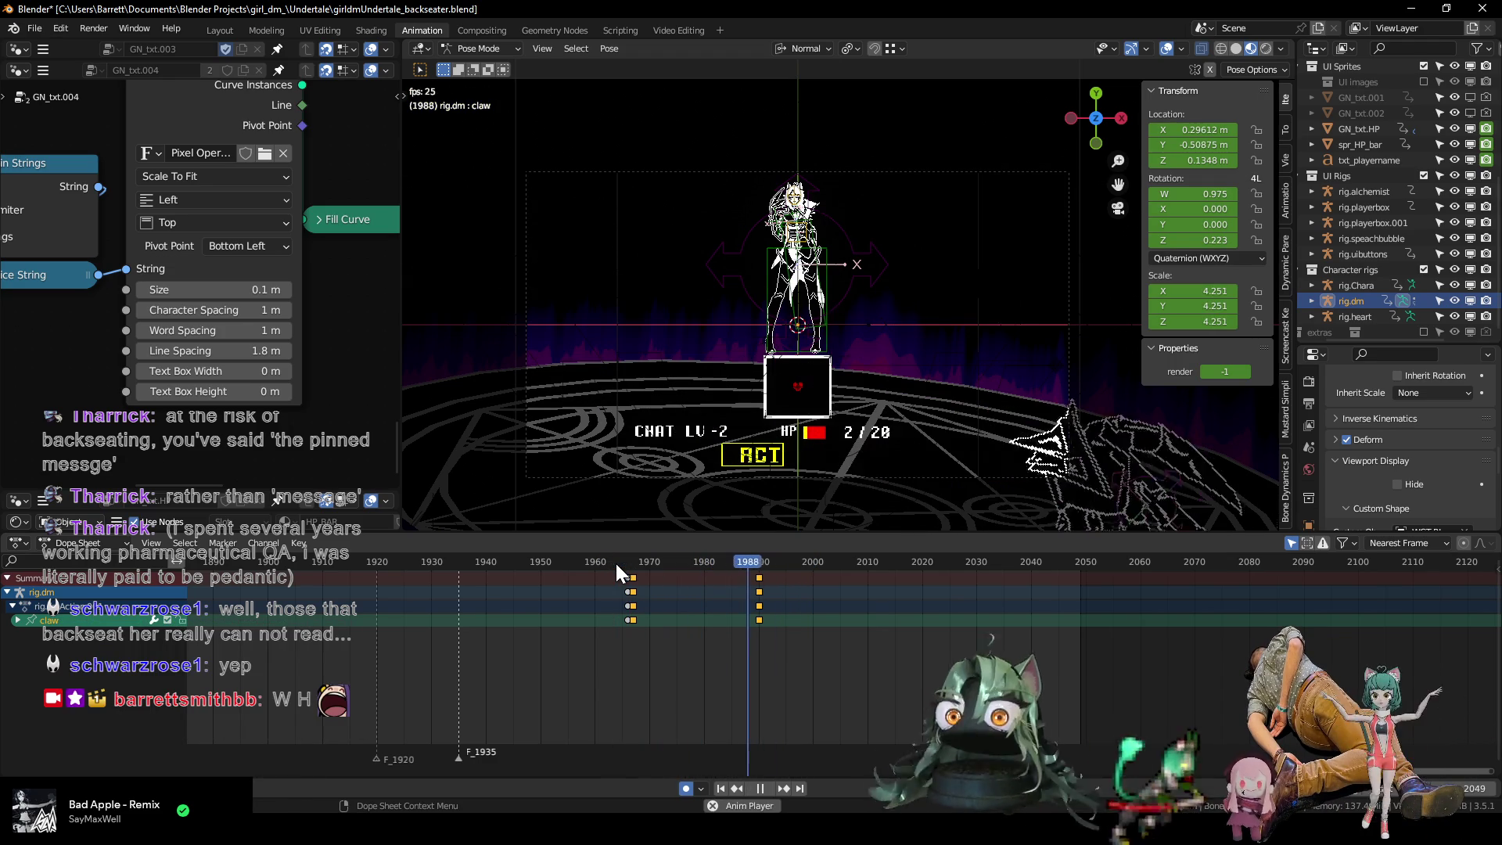
key(space)
key(space)
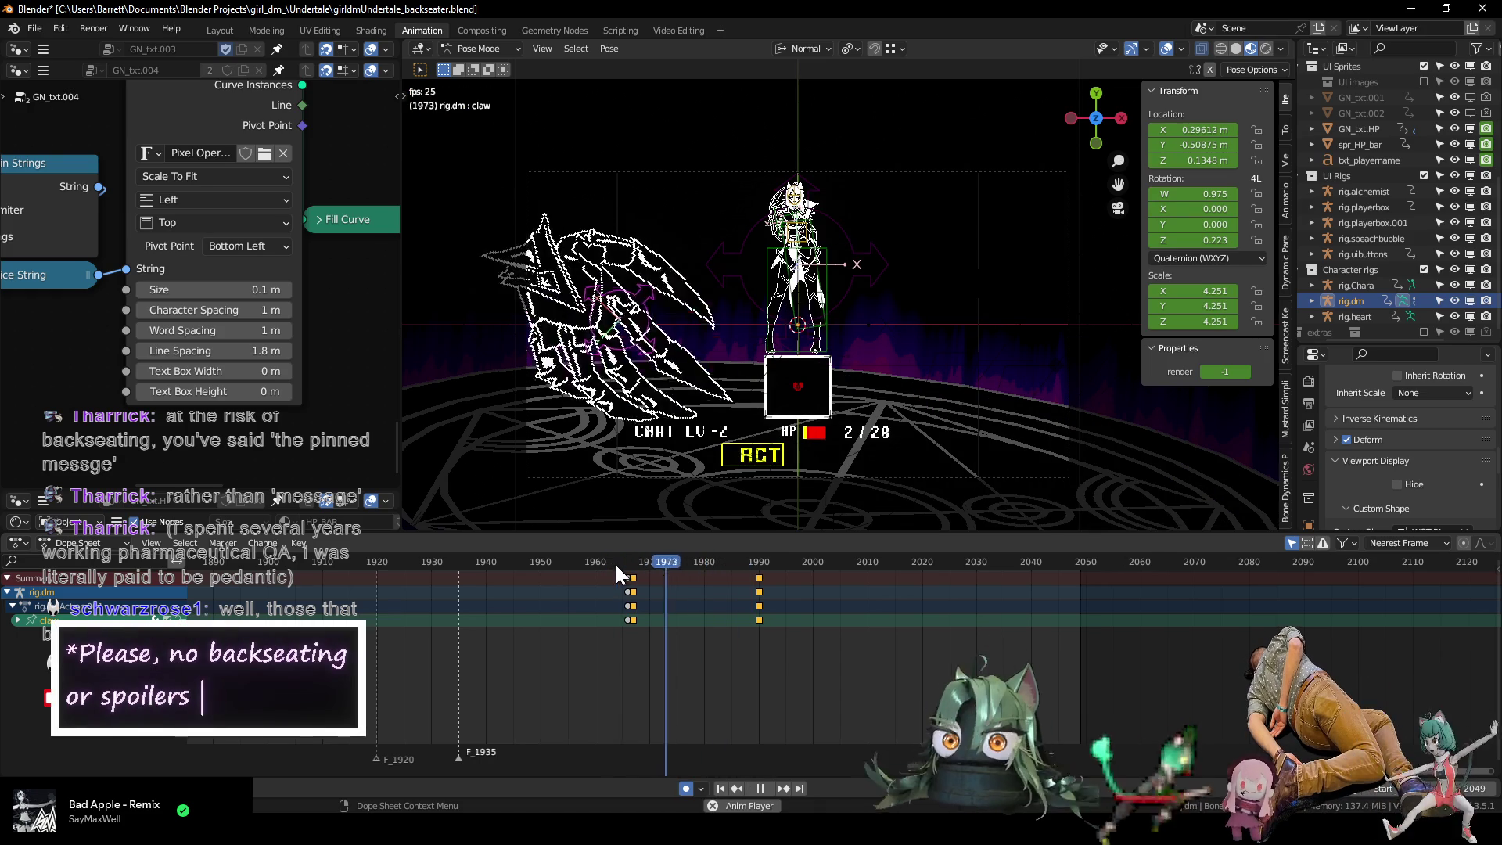
key(Escape)
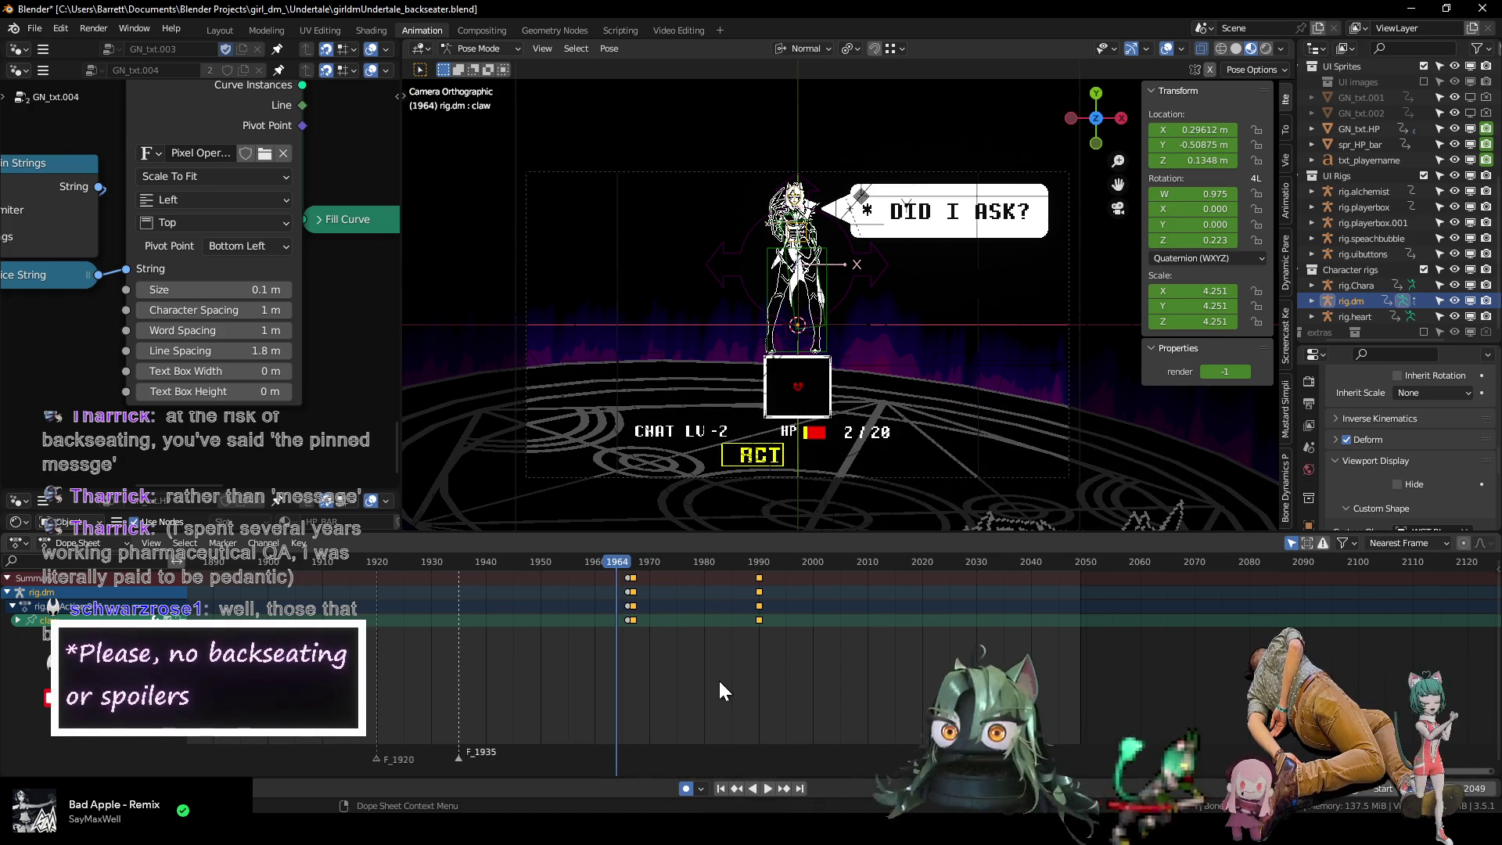
key(ctrl+s)
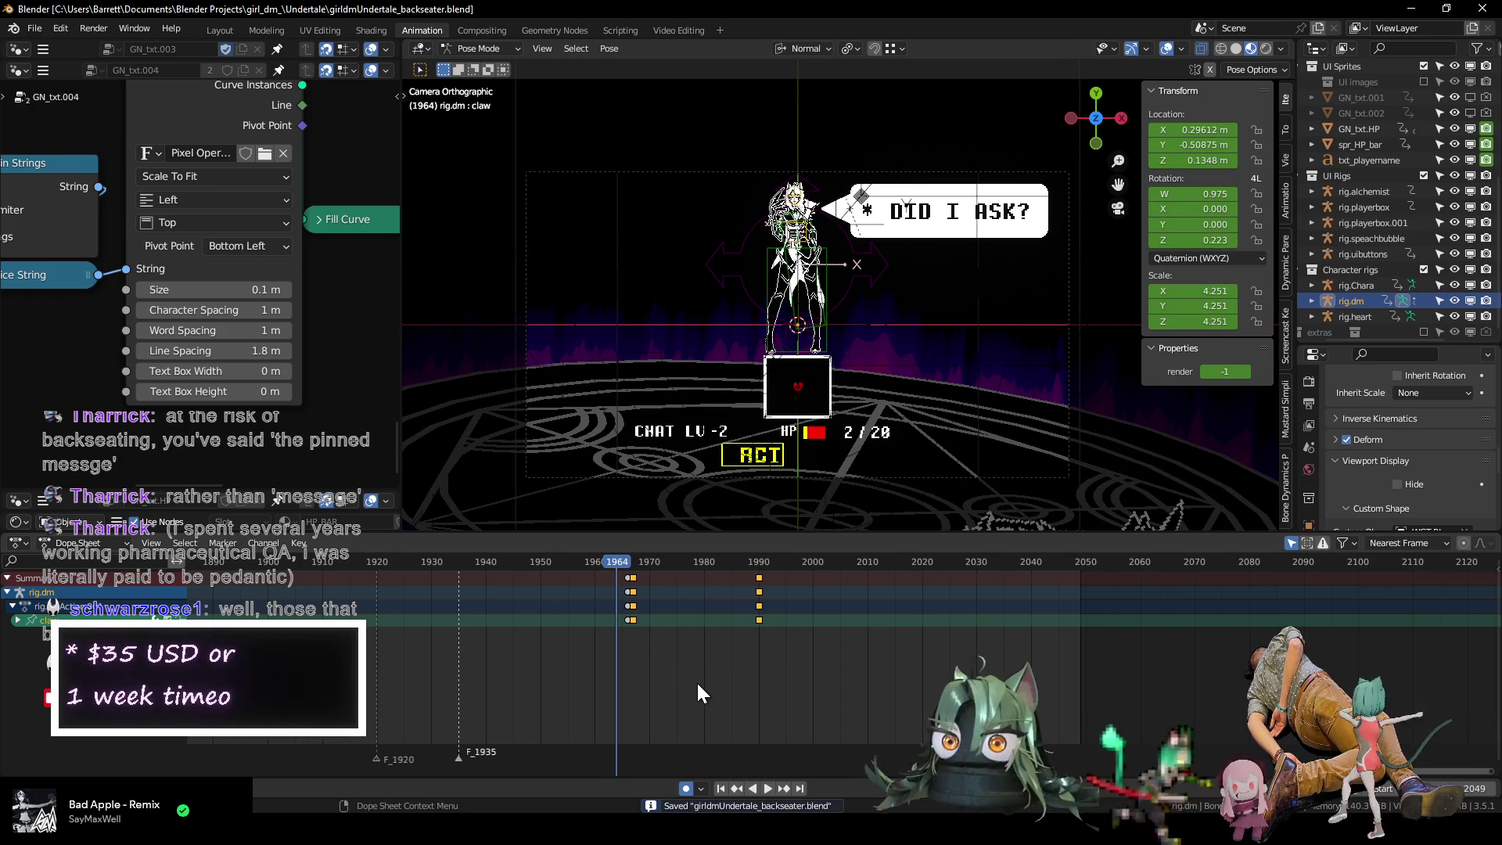
Enlarge the GN_txt.HP node editor and keyframe the dmg value at frame 1977.
scroll(807, 380, down, 3)
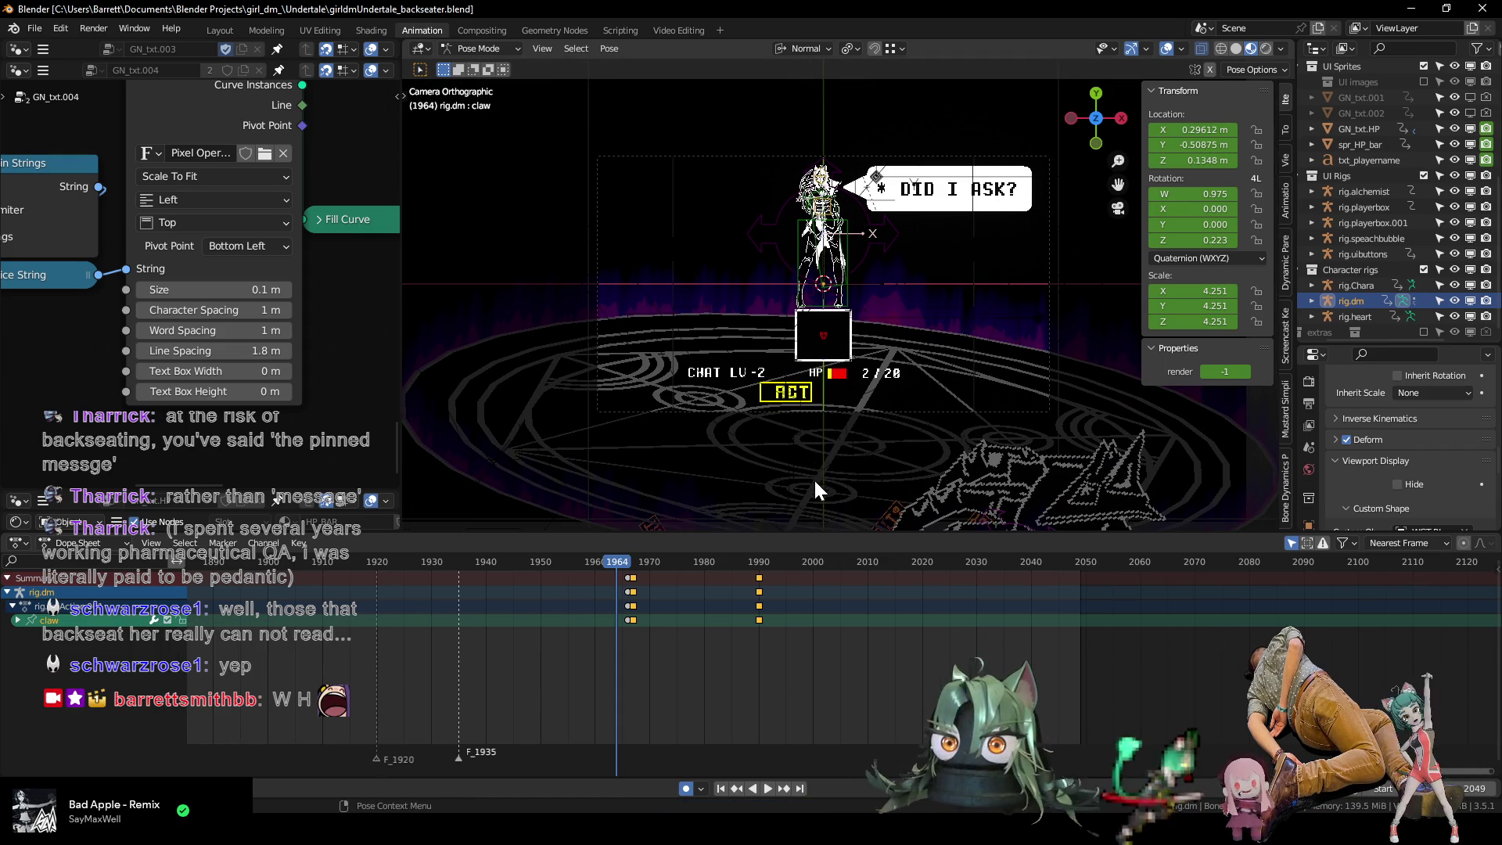
scroll(752, 622, up, 2)
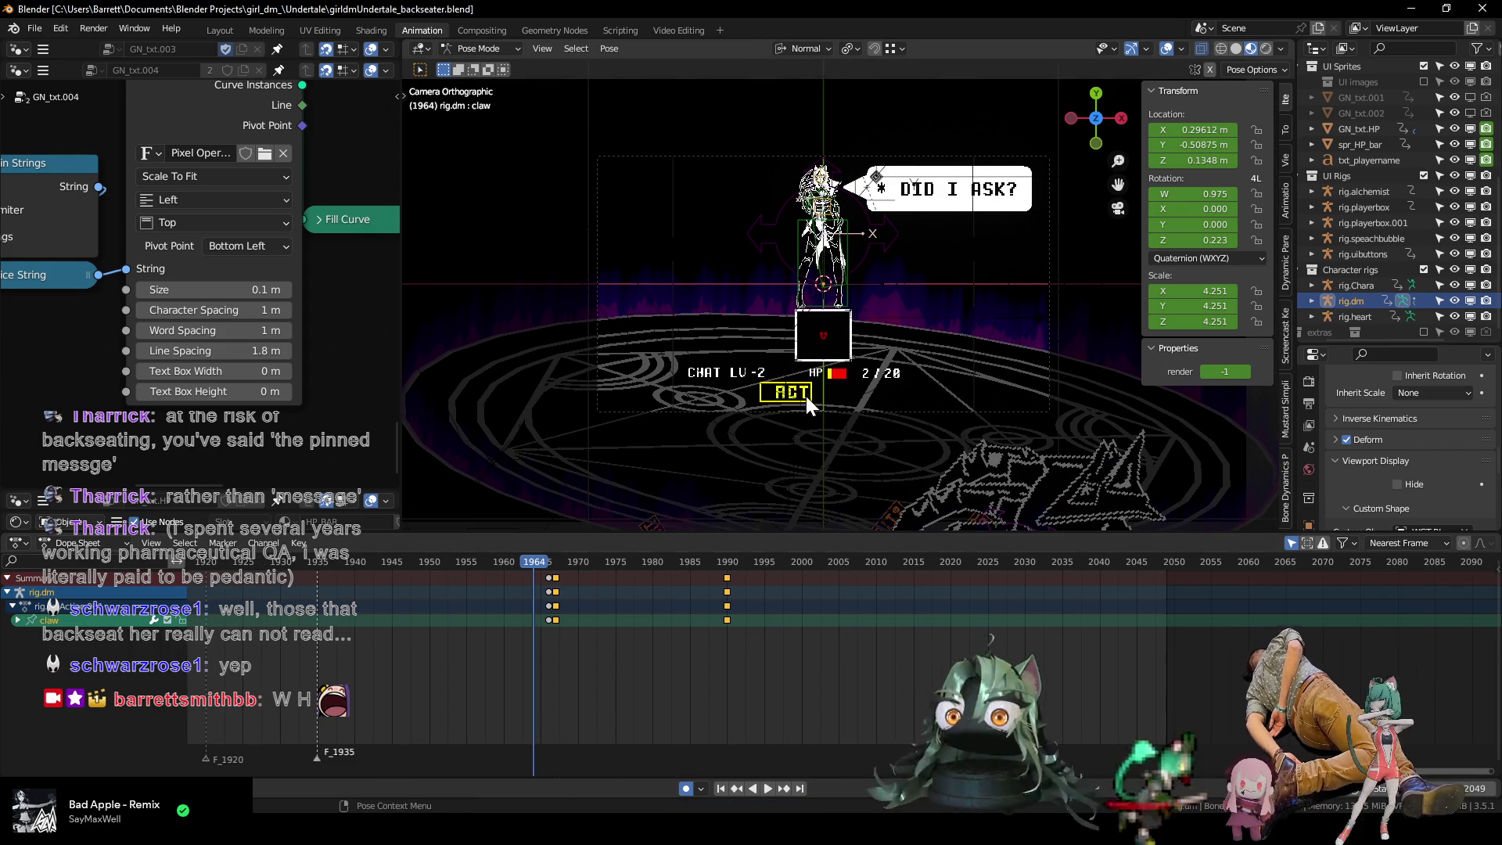
scroll(803, 409, up, 5)
scroll(766, 314, down, 3)
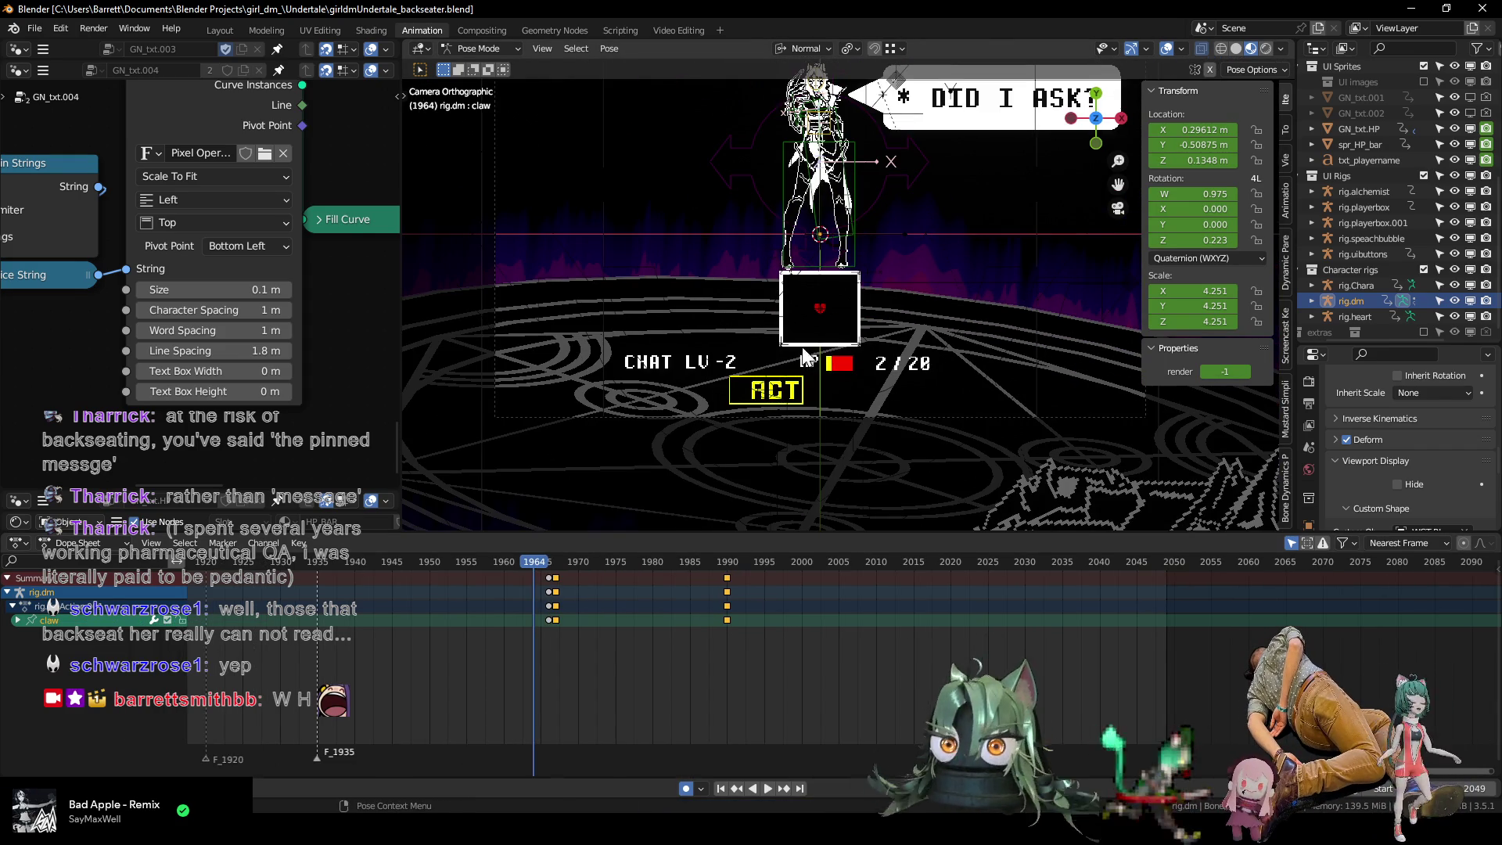
drag(282, 497, 281, 85)
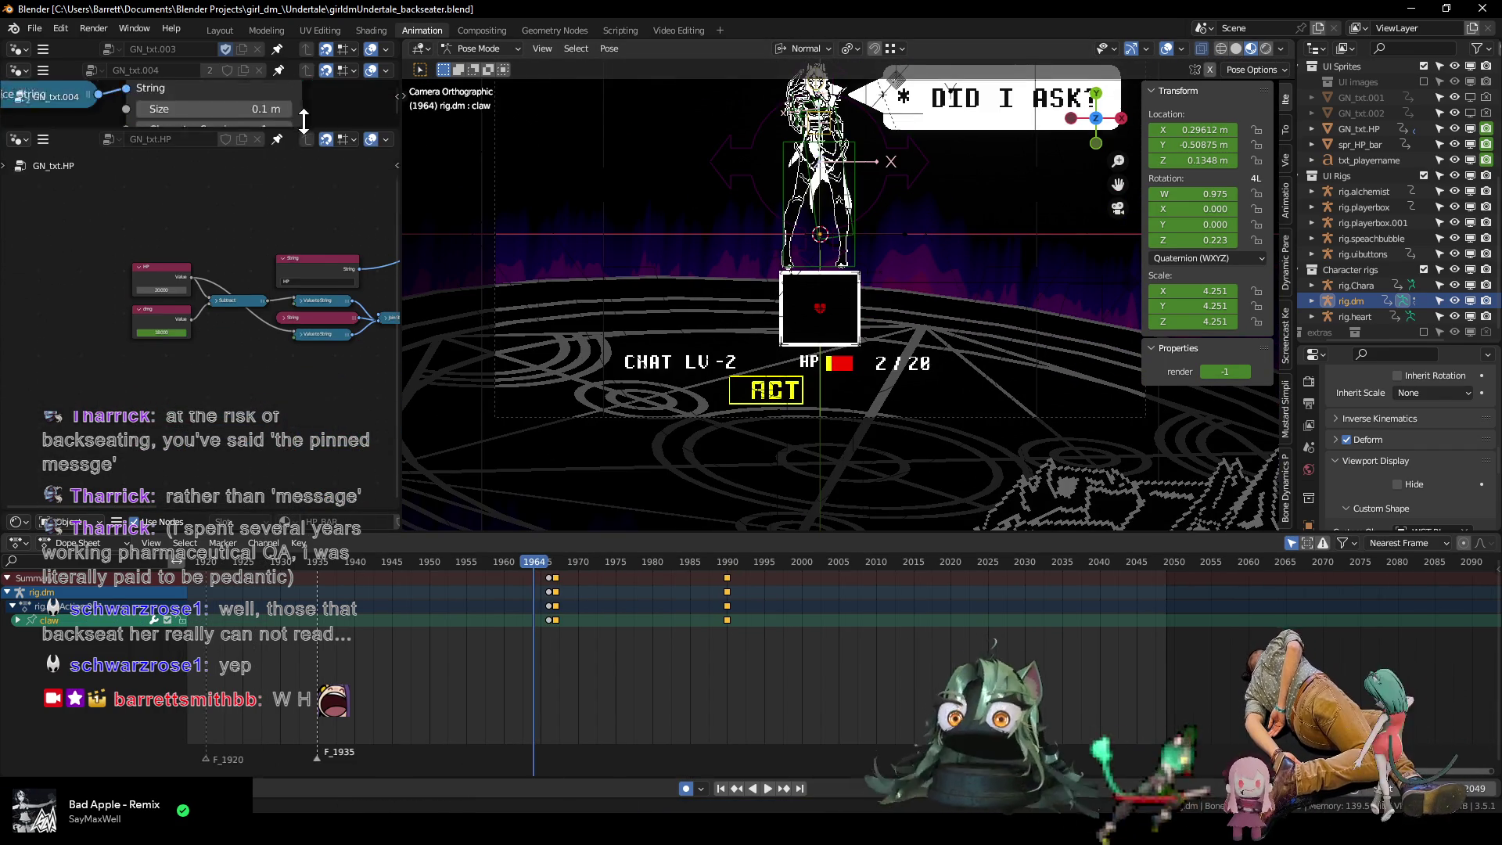
drag(538, 570, 628, 579)
key(i)
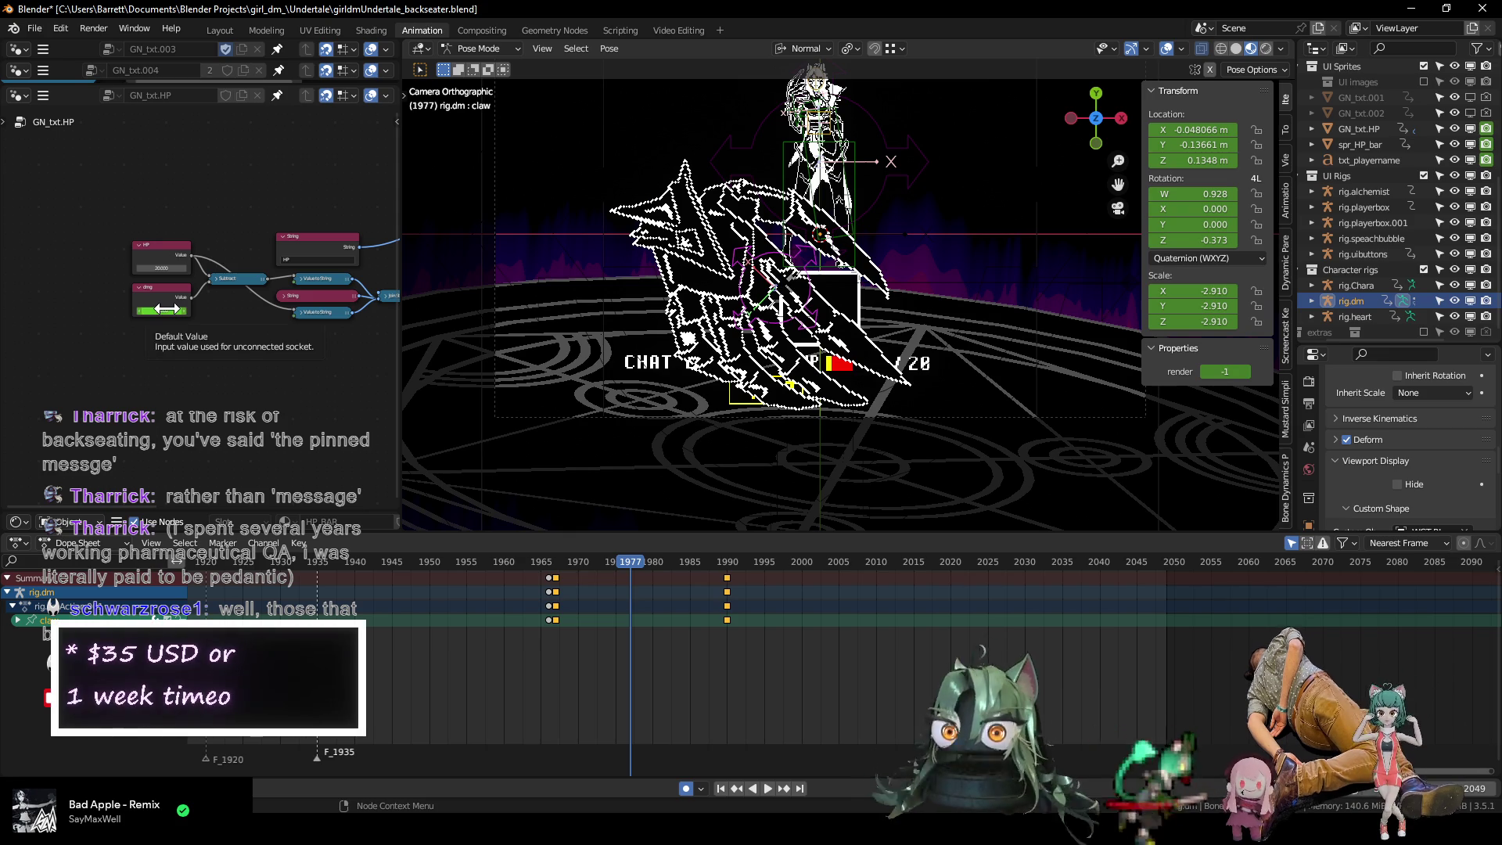
Set dmg to 18 and keyframe it at frame 1982.
key(Right)
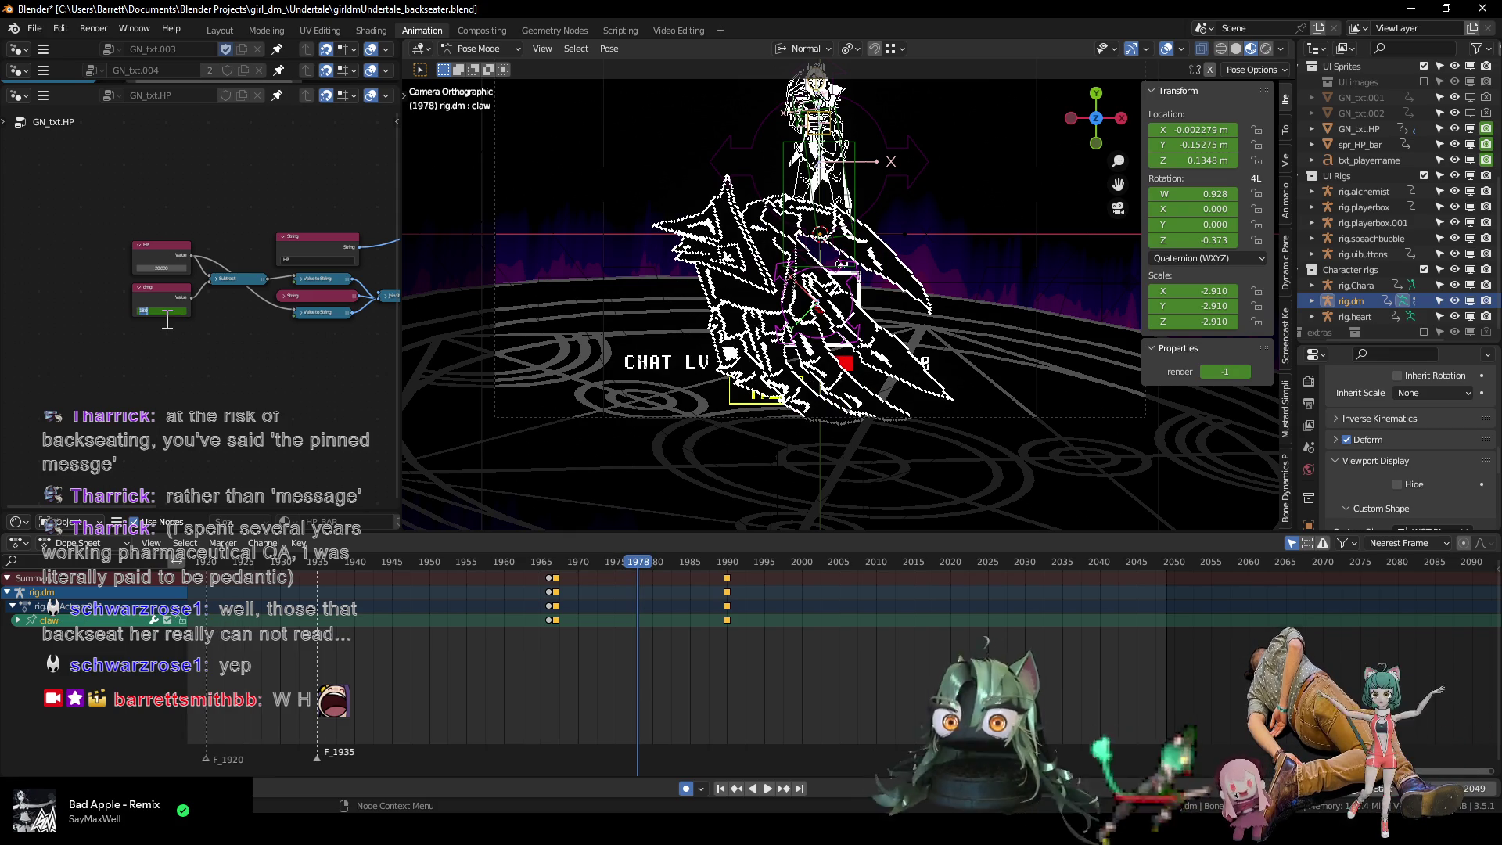
text(00)
key(Return)
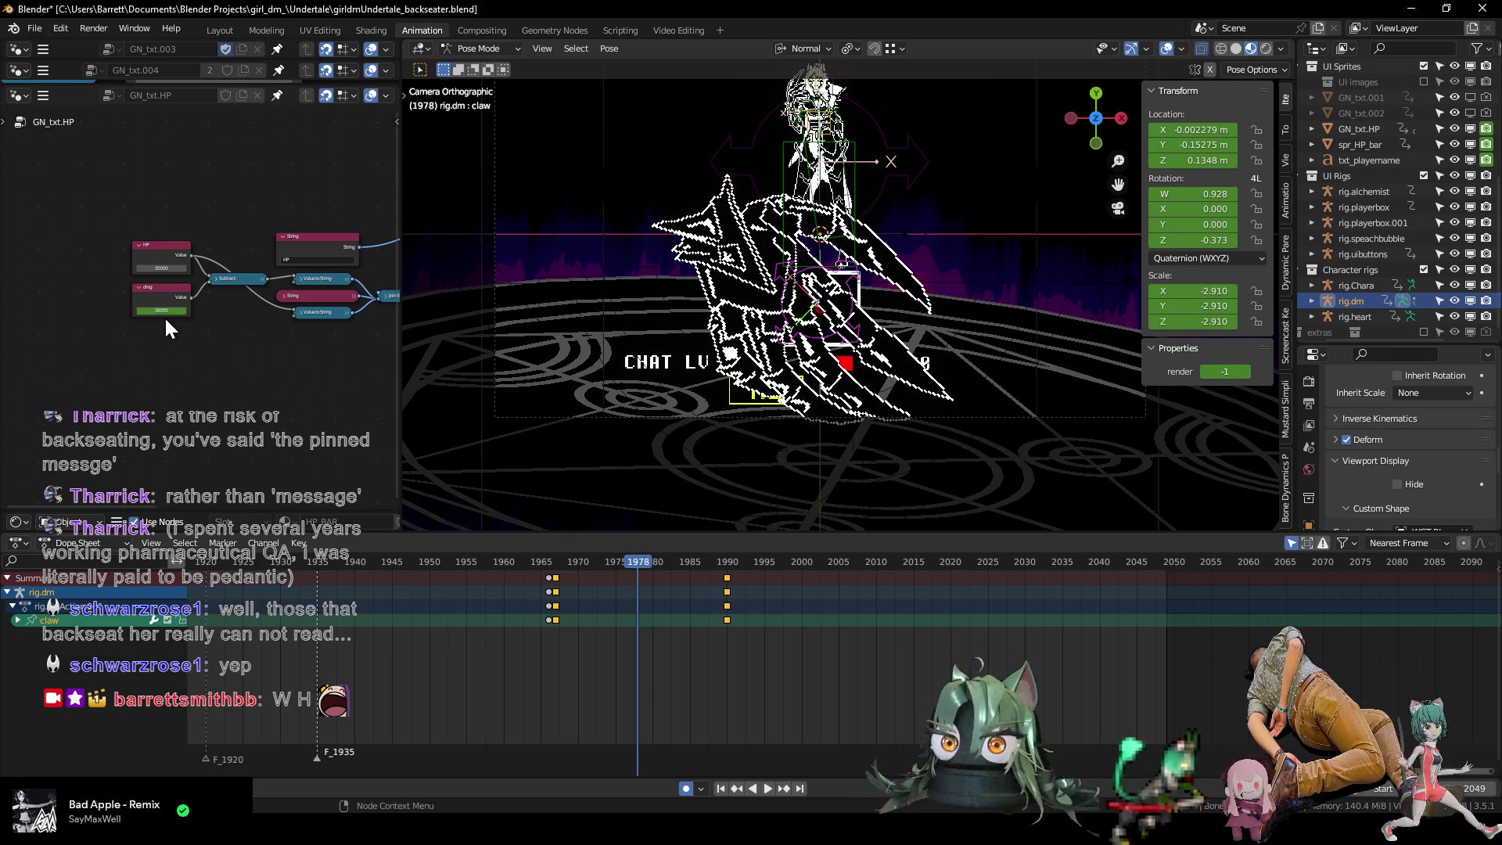
drag(635, 564, 669, 566)
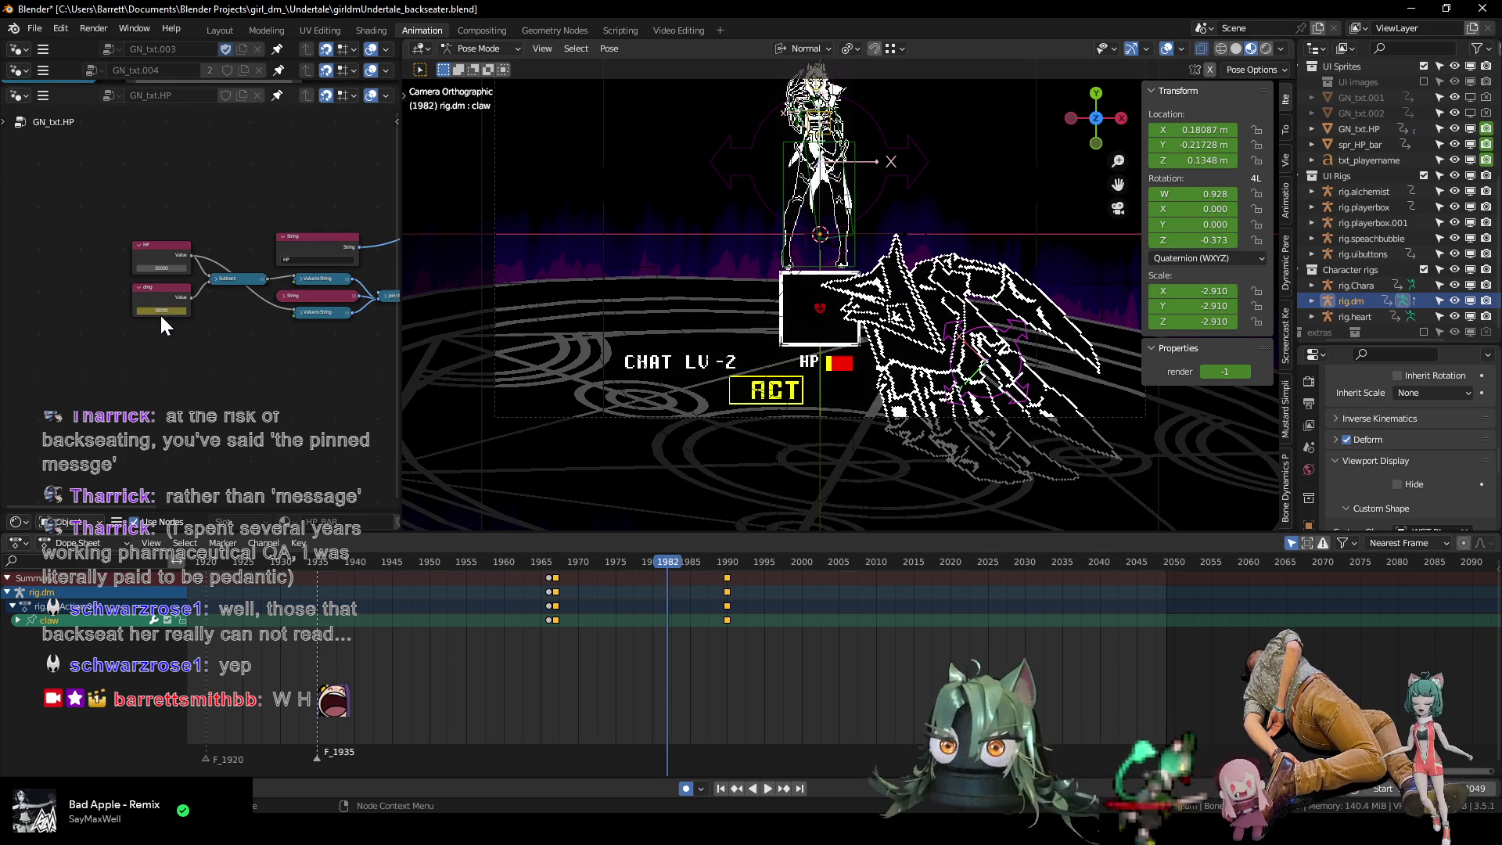
key(i)
scroll(161, 314, up, 5)
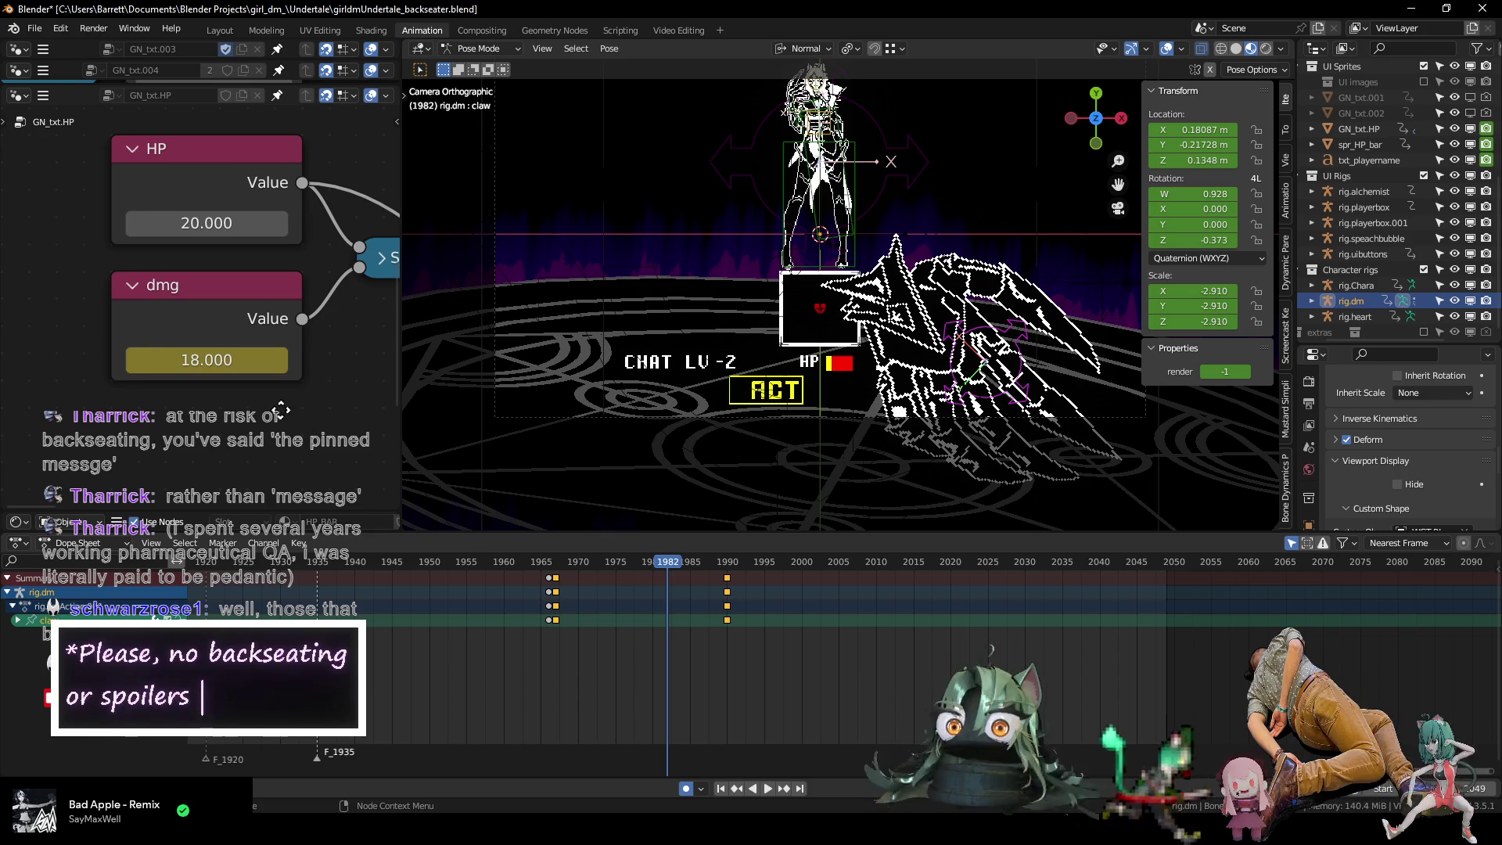
Change dmg at frame 1982 to 19, then switch rig.dm from Pose Mode to Object Mode.
middle_drag(289, 407, 214, 400)
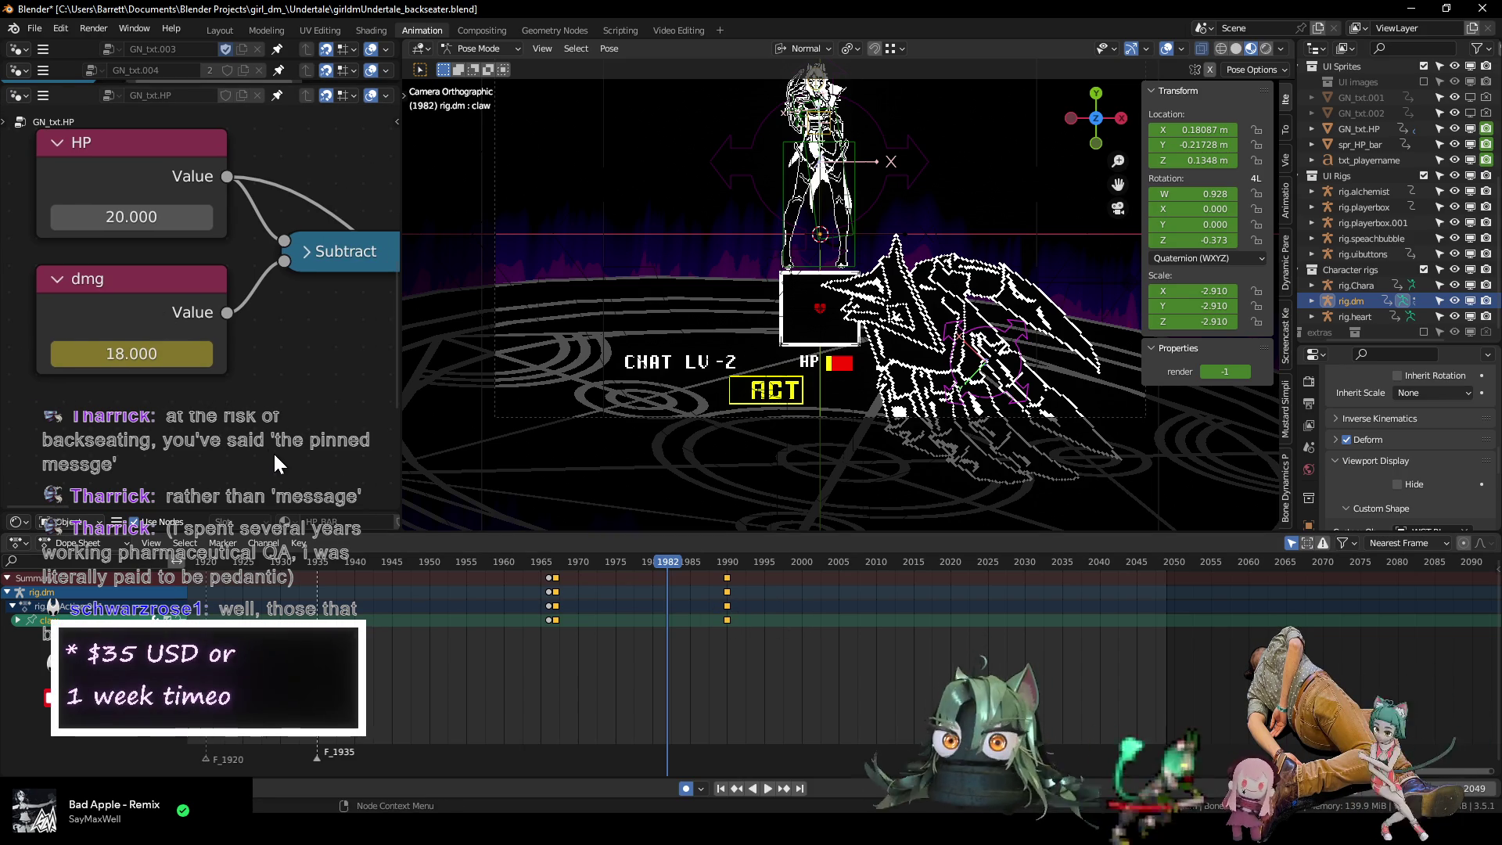
key(Left)
key(Left)
key(Right)
key(Right)
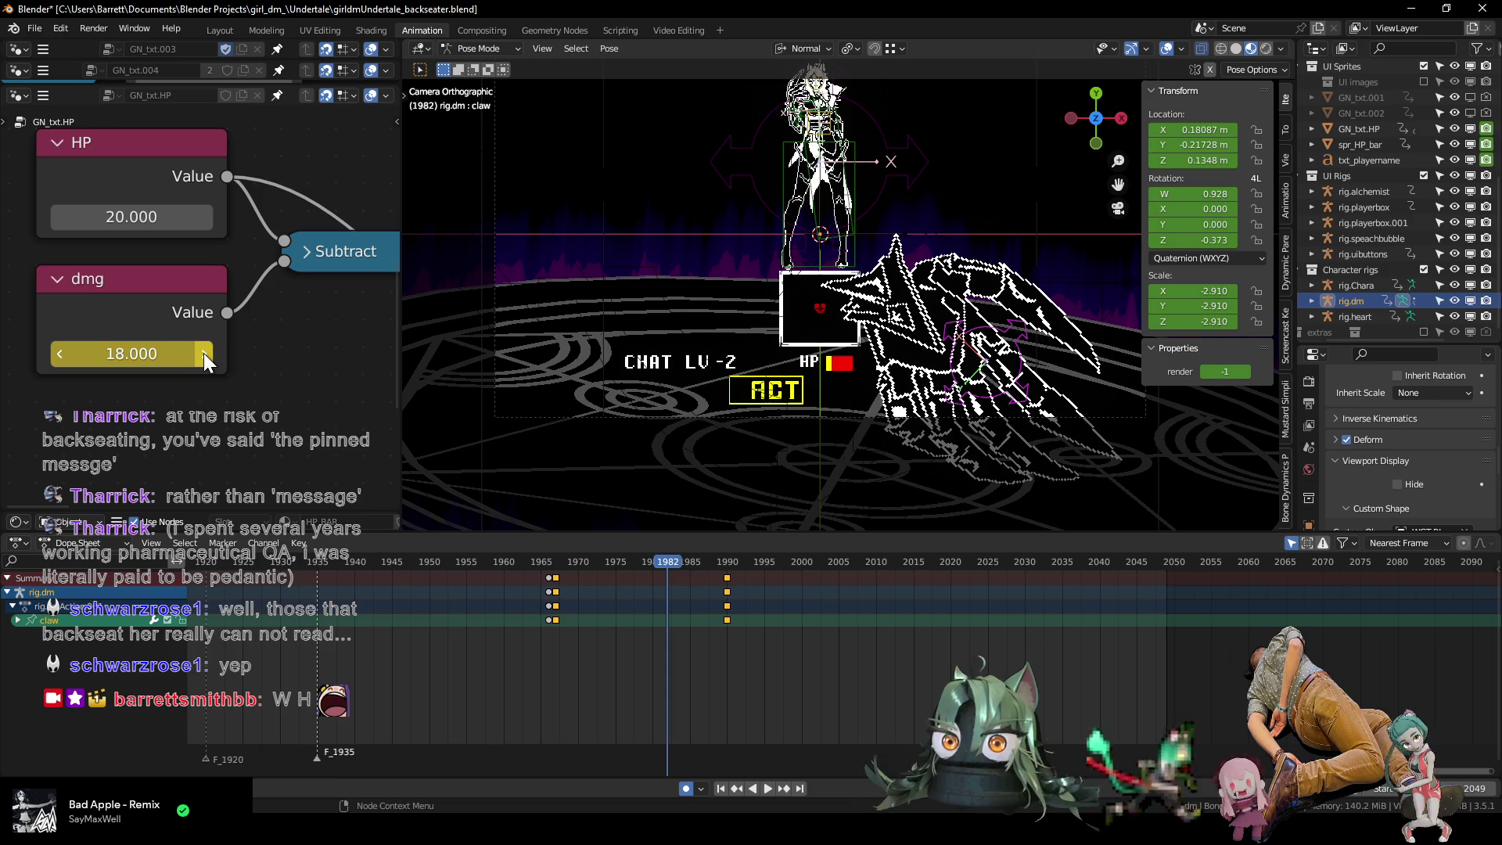
click(175, 353)
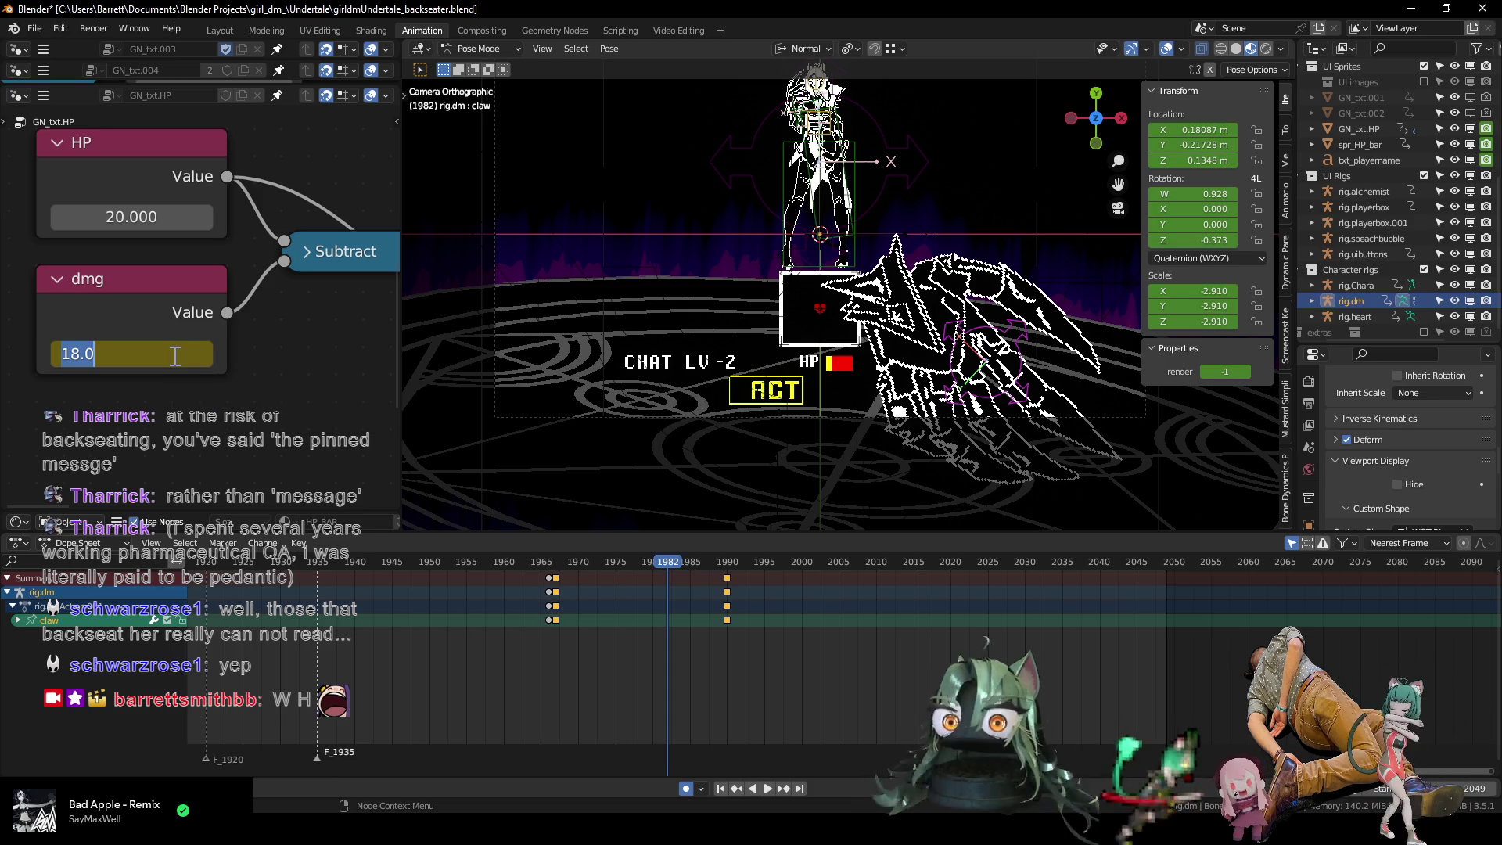
text(19)
key(Return)
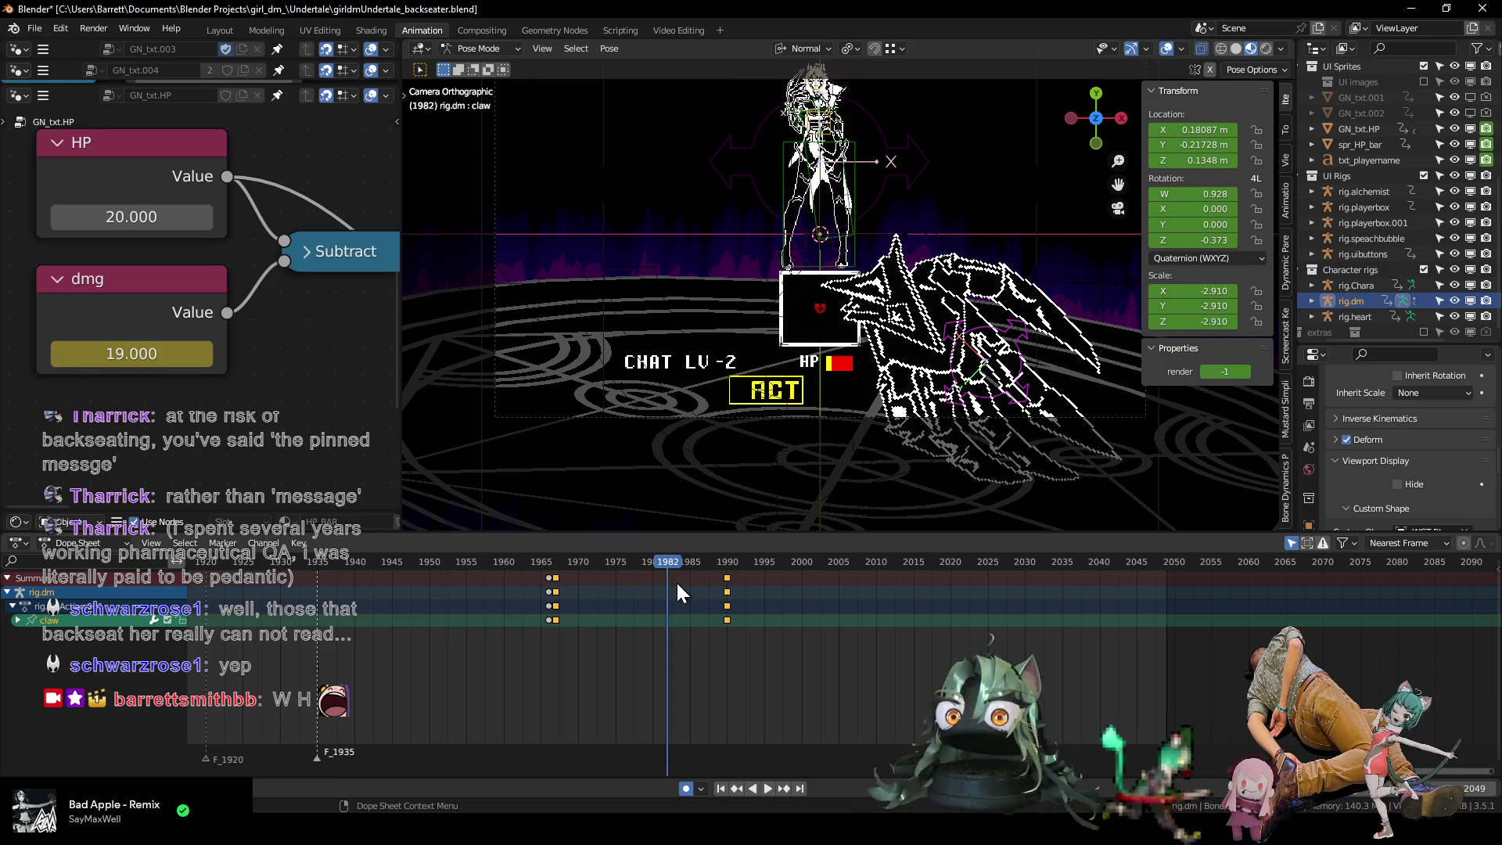
click(121, 320)
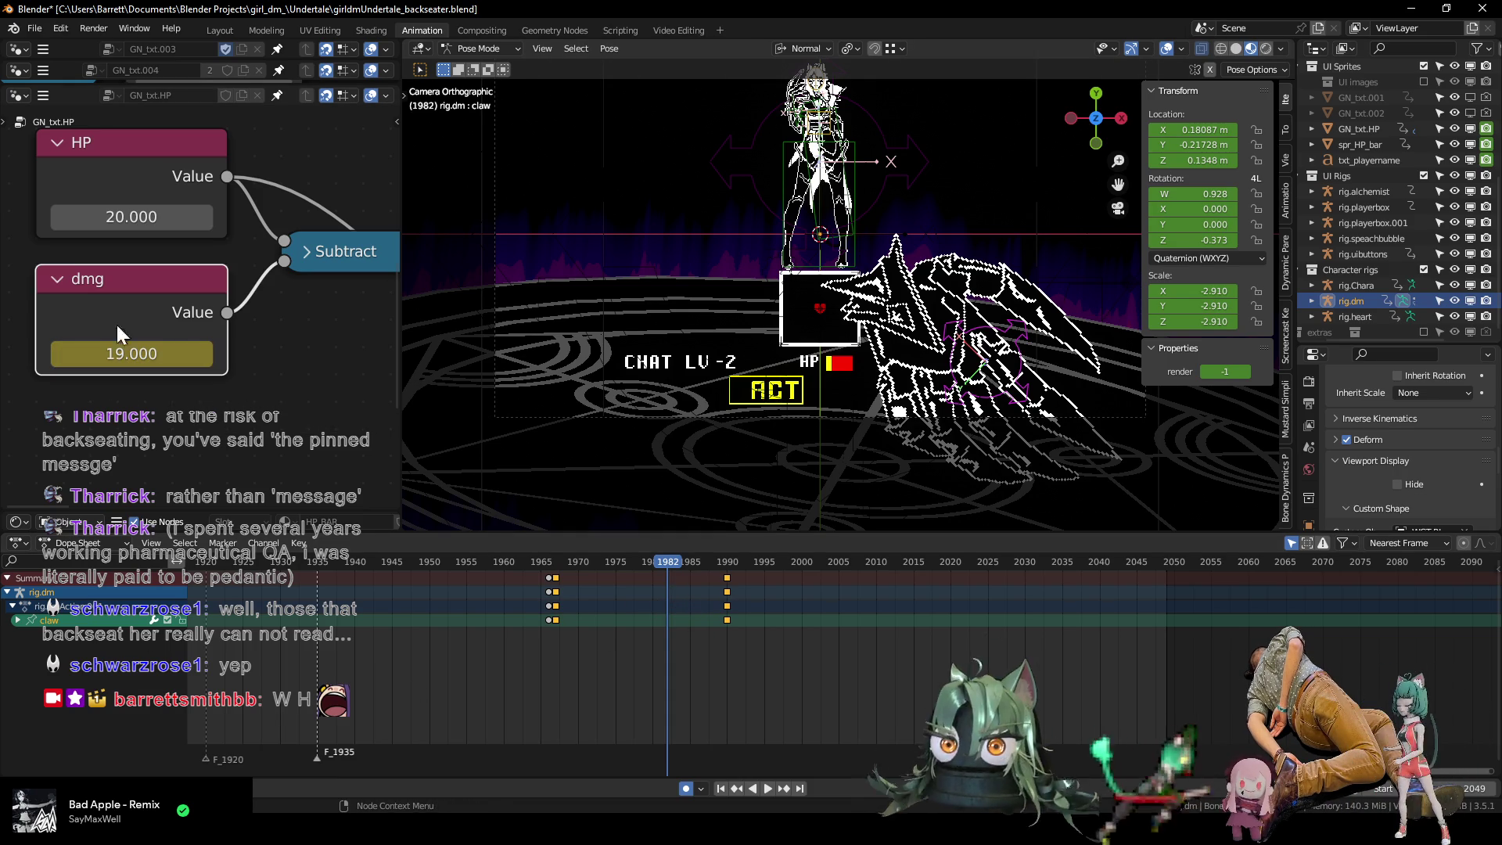
key(ctrl+Tab)
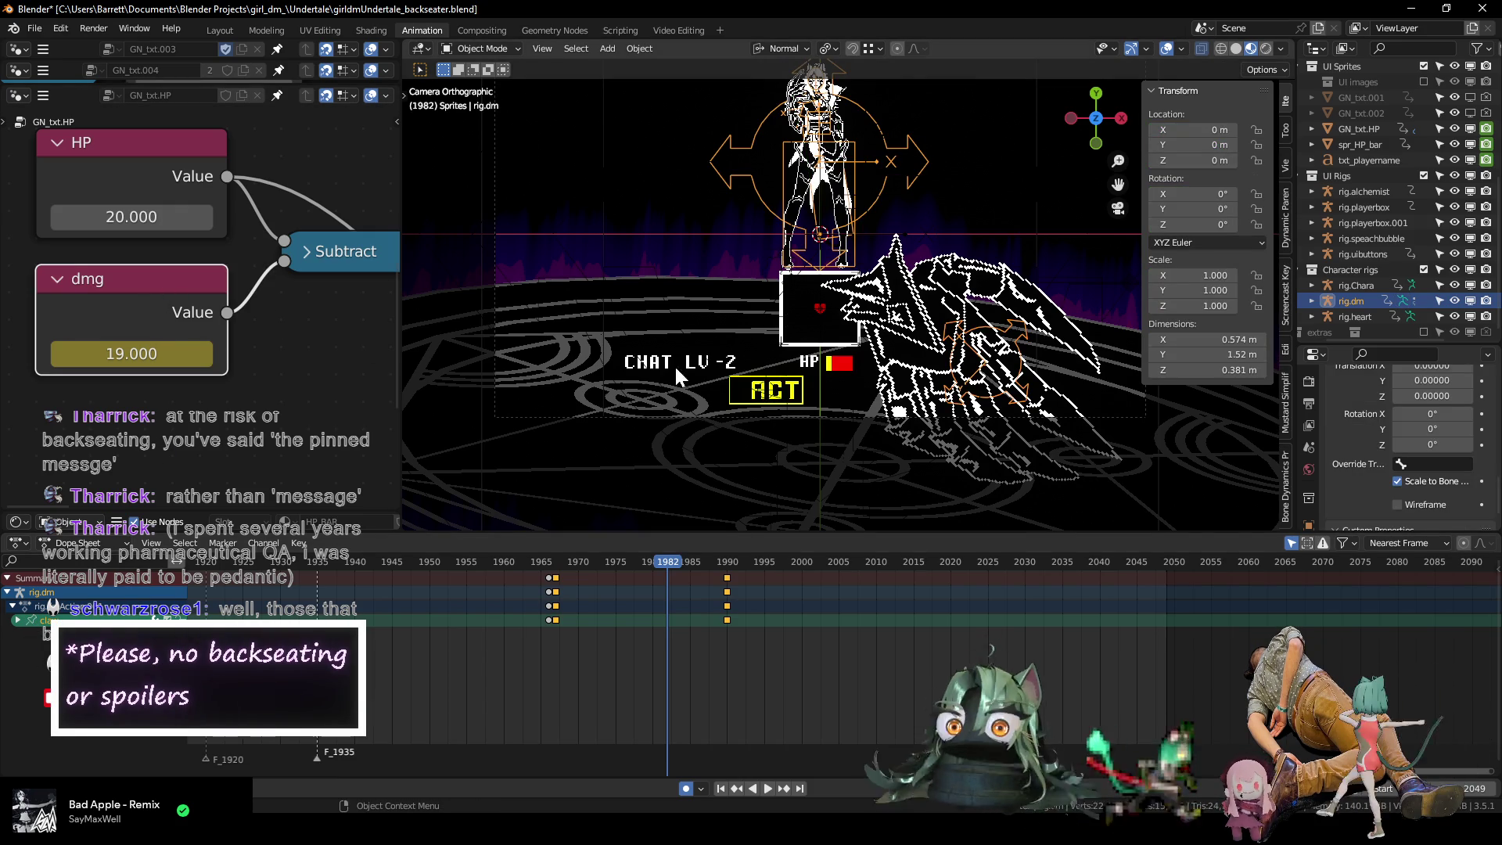
Select the HP bar sprite and inspect its transform keyframe channels, including hidden ones.
click(846, 356)
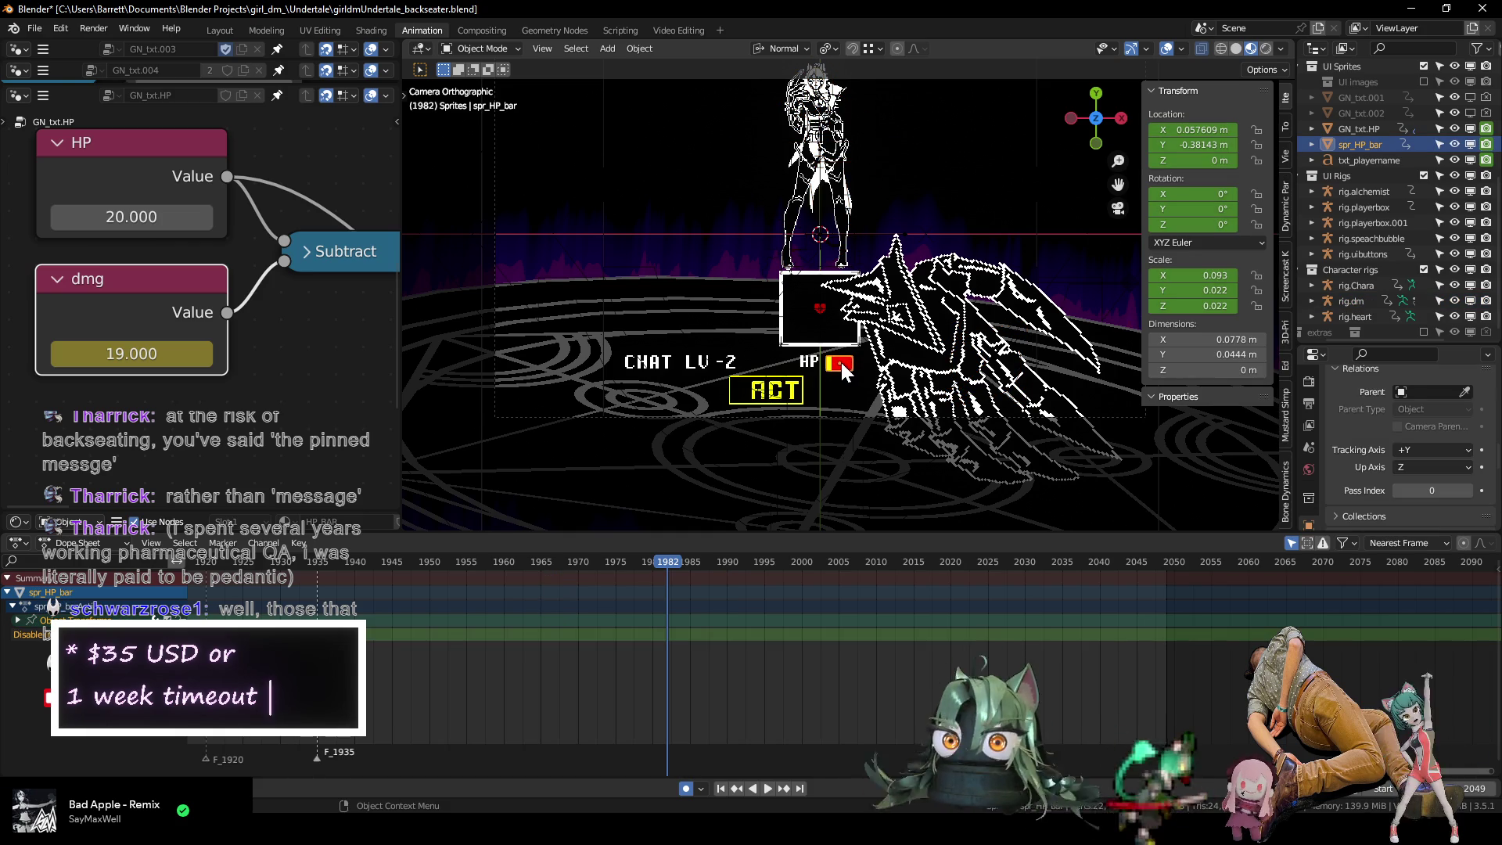
click(18, 619)
middle_drag(586, 677, 584, 677)
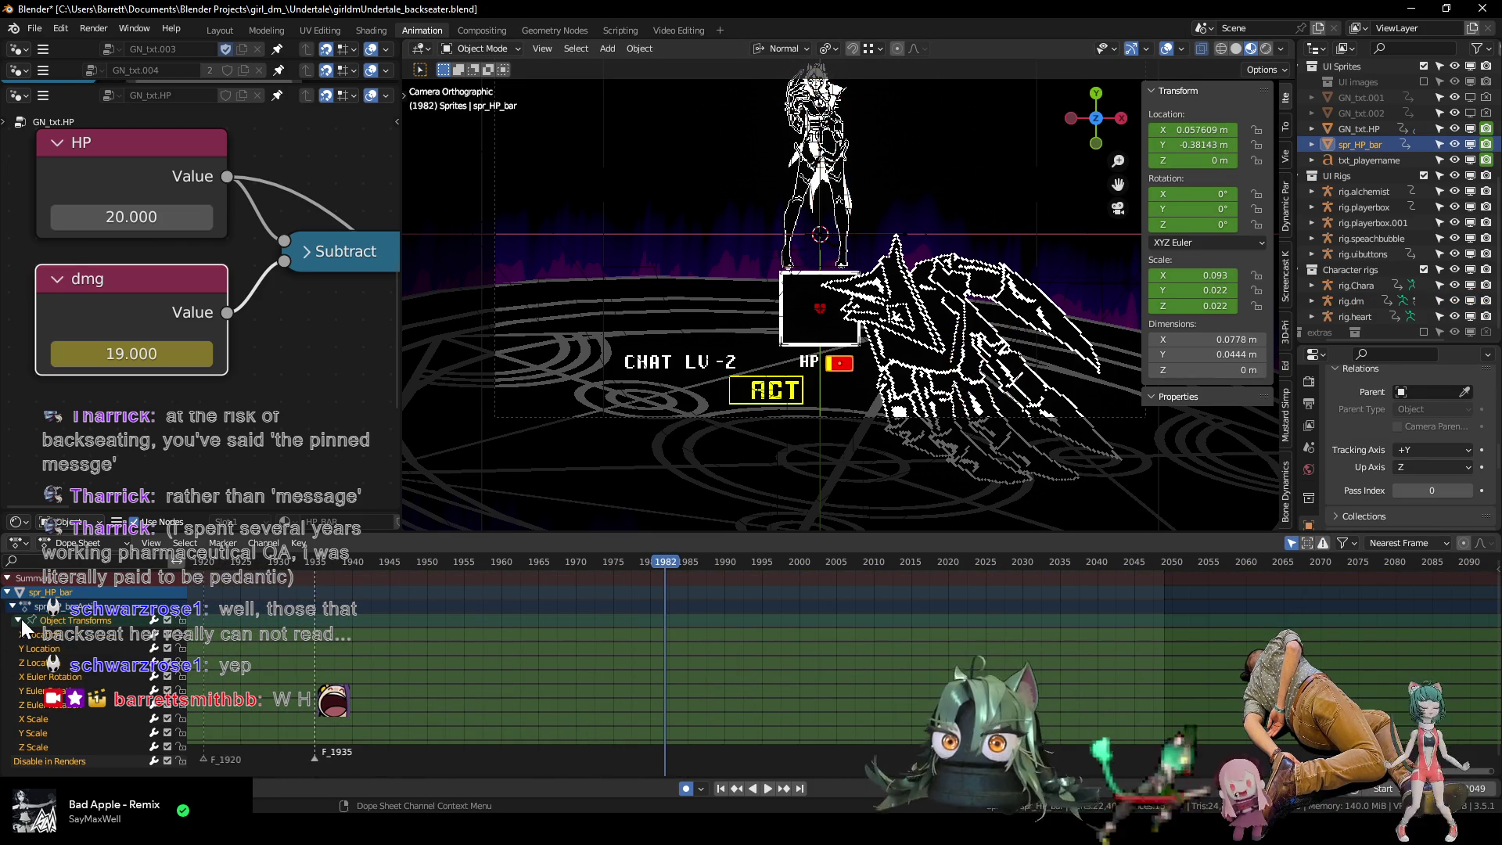
click(18, 620)
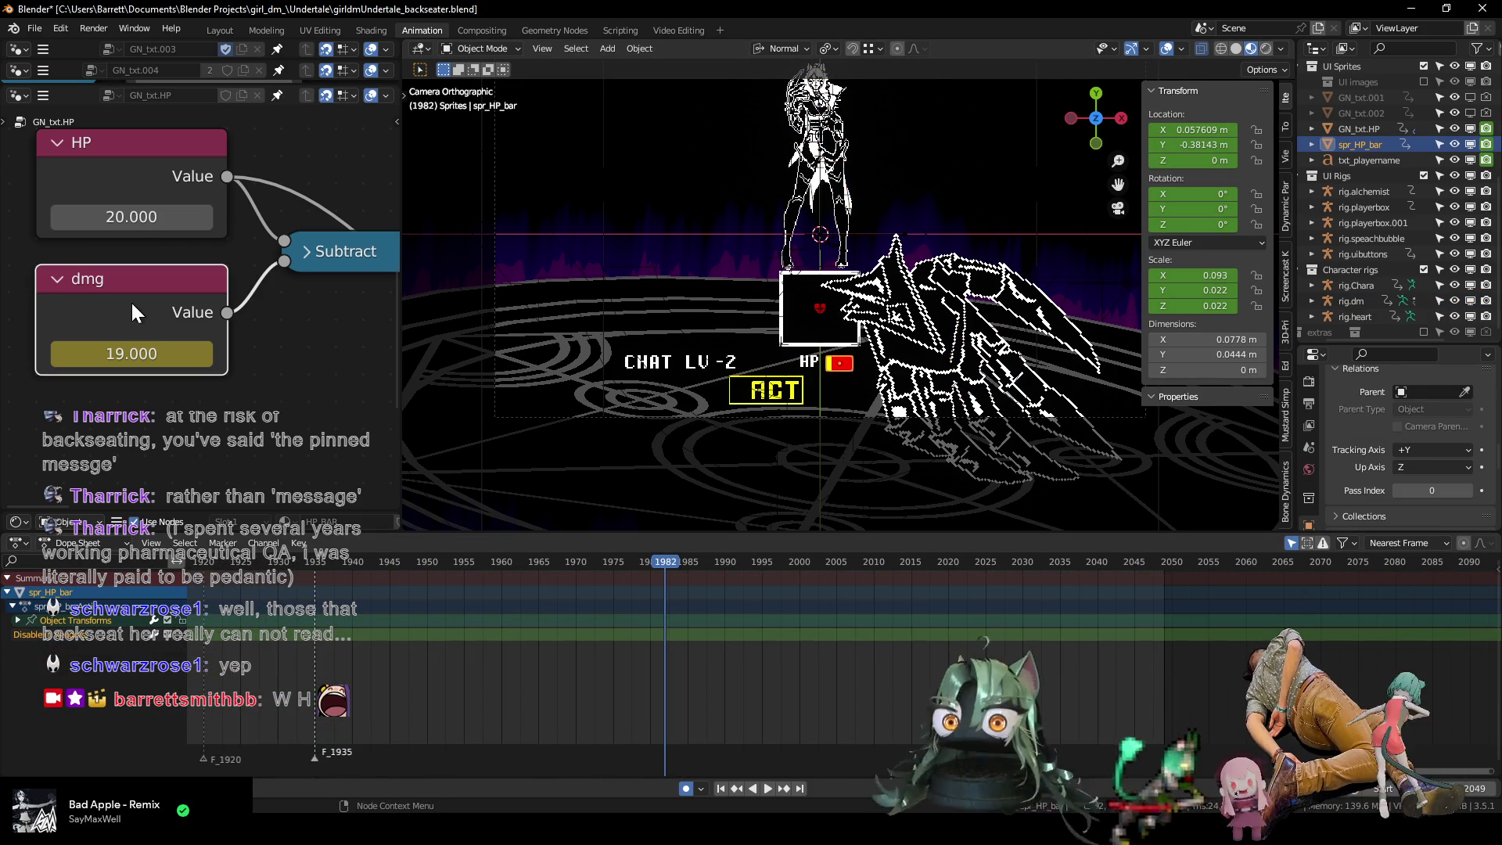
click(1305, 542)
click(161, 188)
click(158, 286)
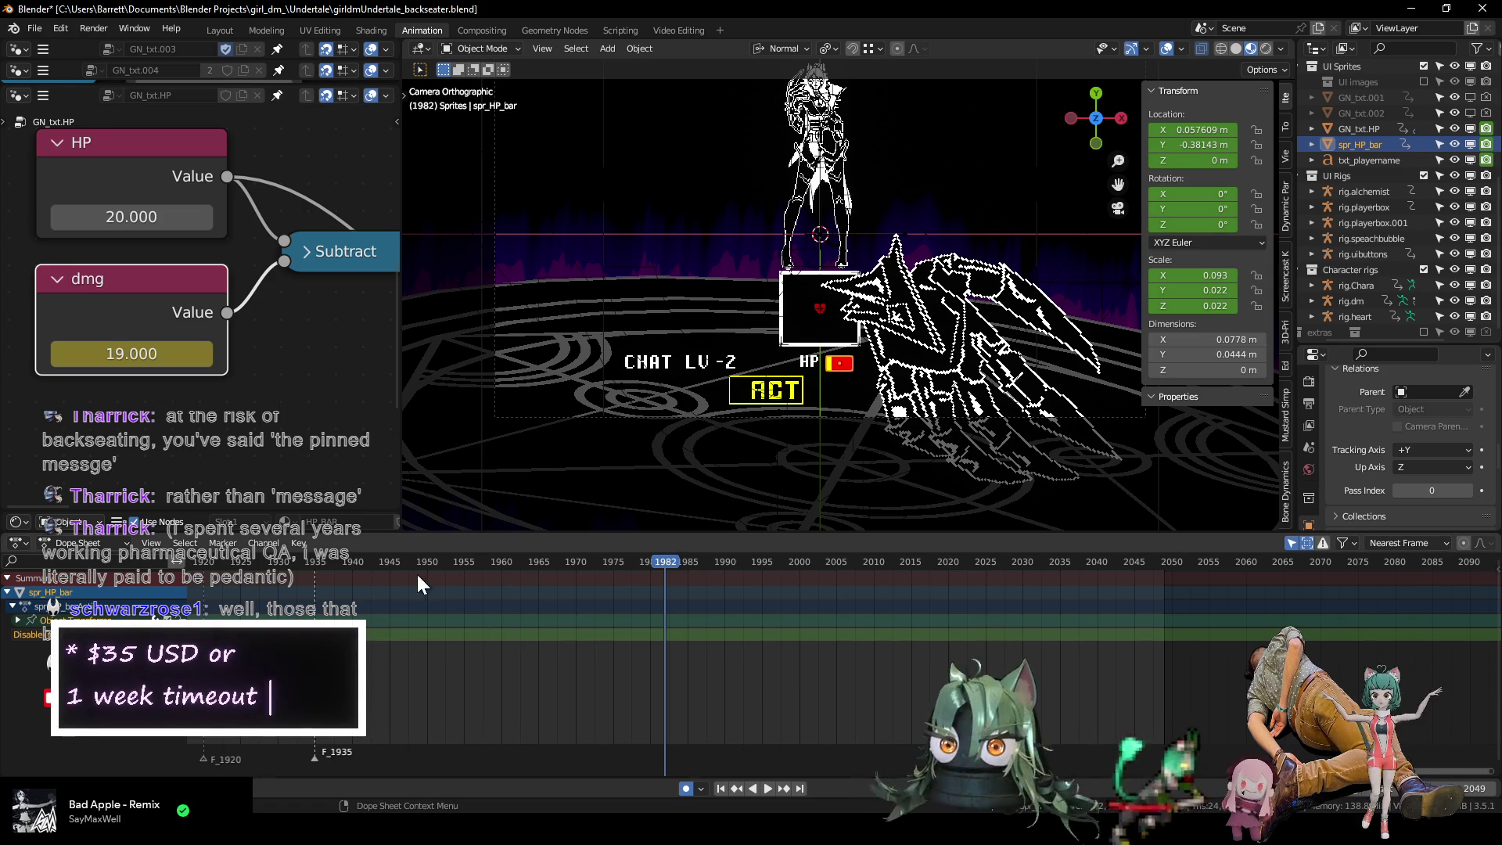
click(18, 621)
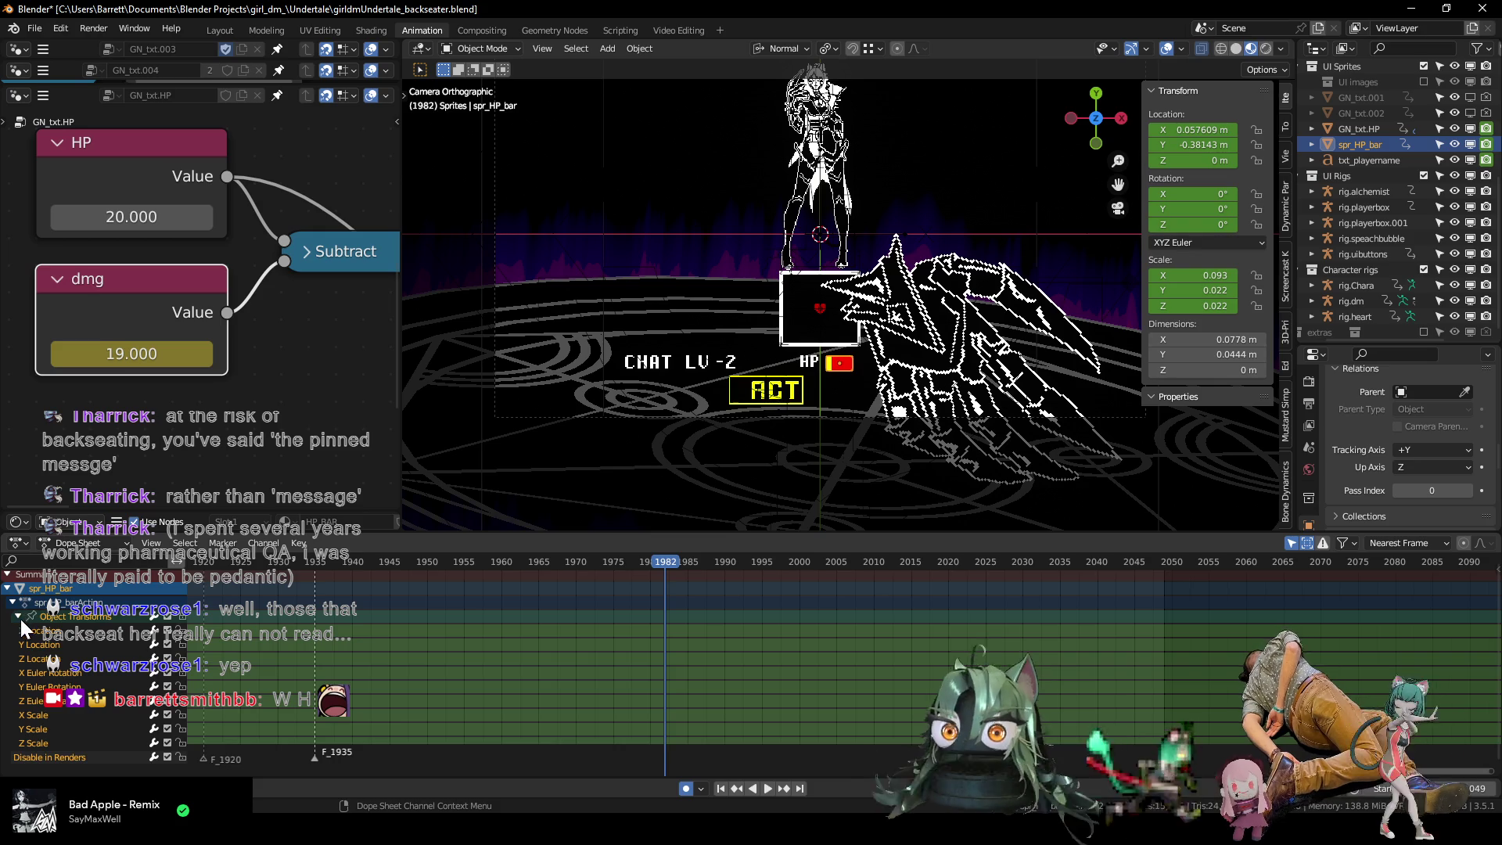
click(19, 618)
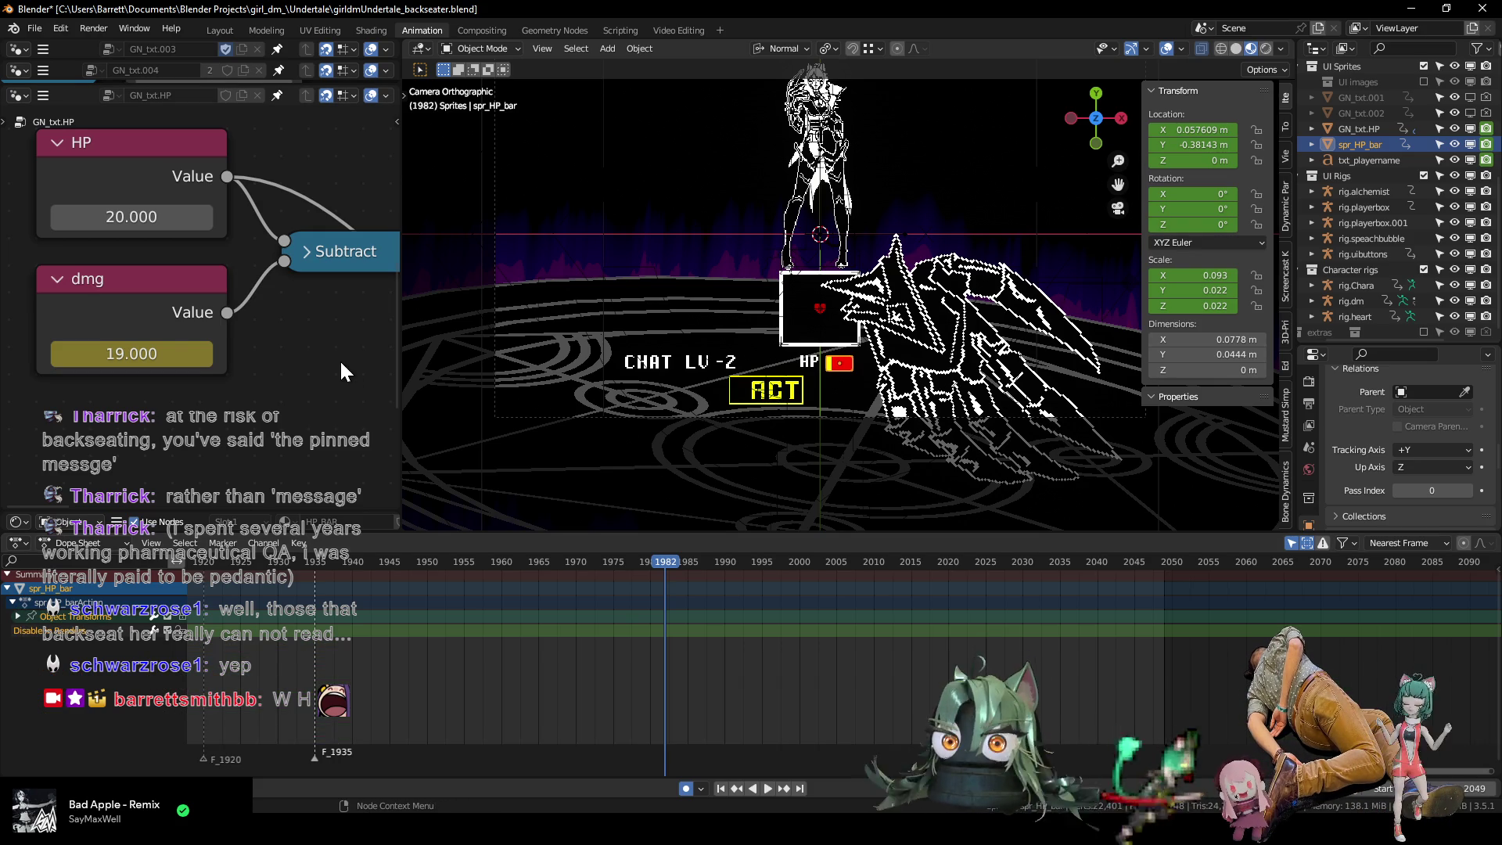
Reselect spr_HP_bar and bring up its HP_BAR material in the Shading workspace.
click(152, 310)
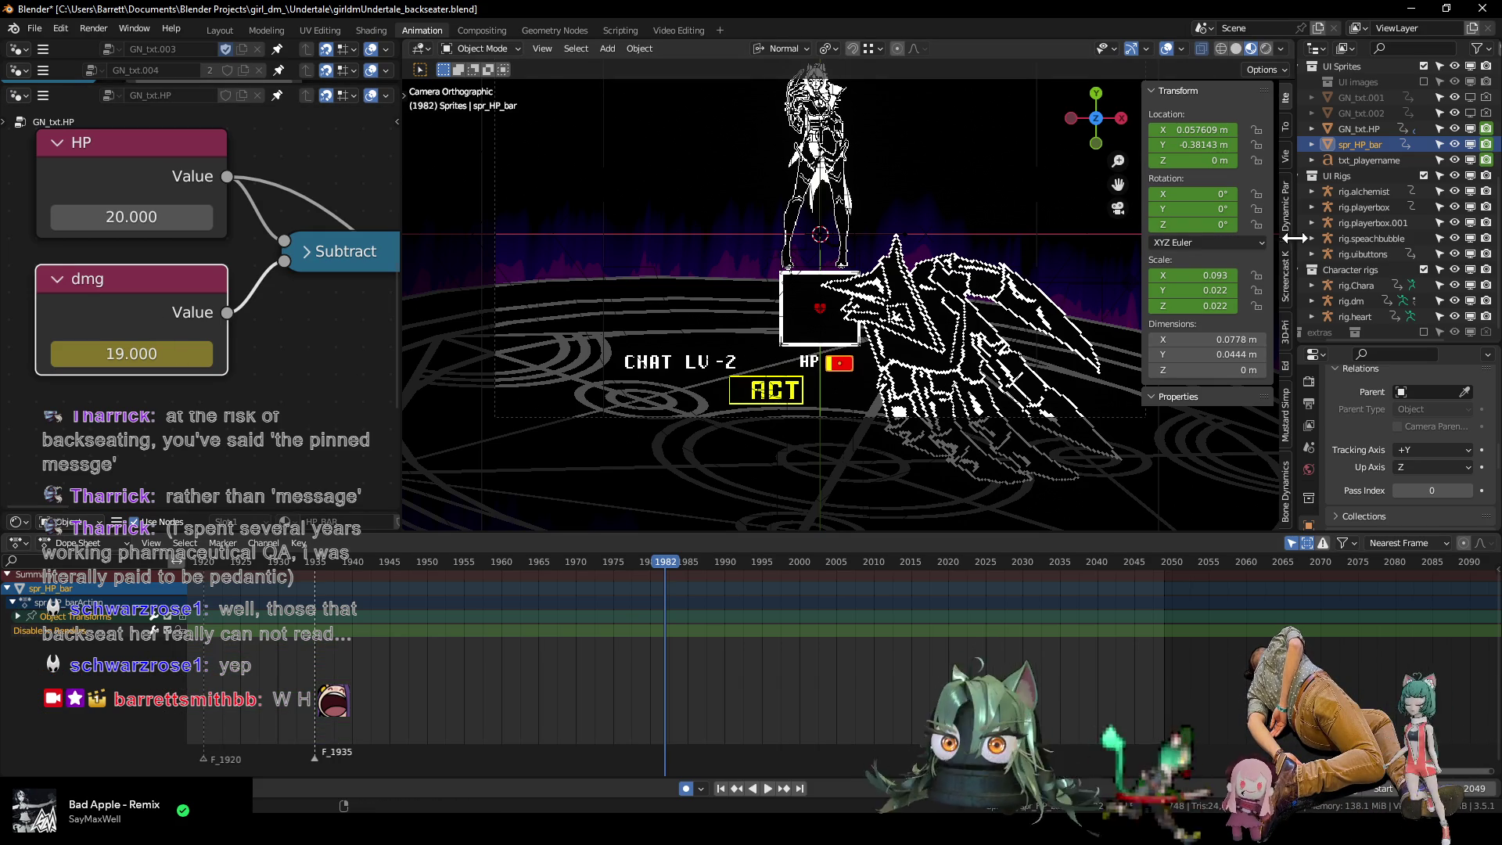
click(1361, 128)
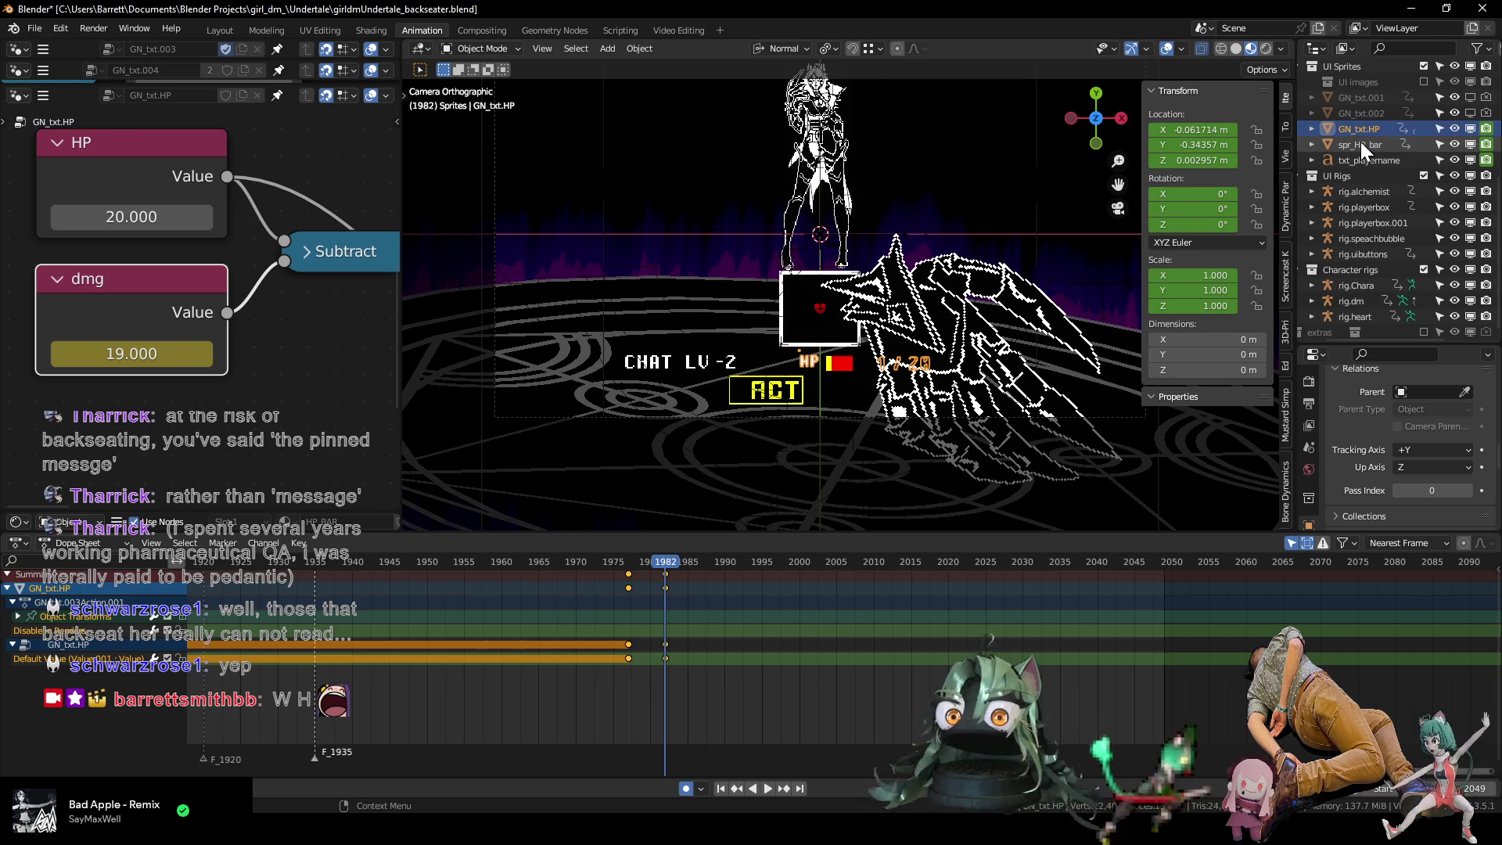
click(1361, 141)
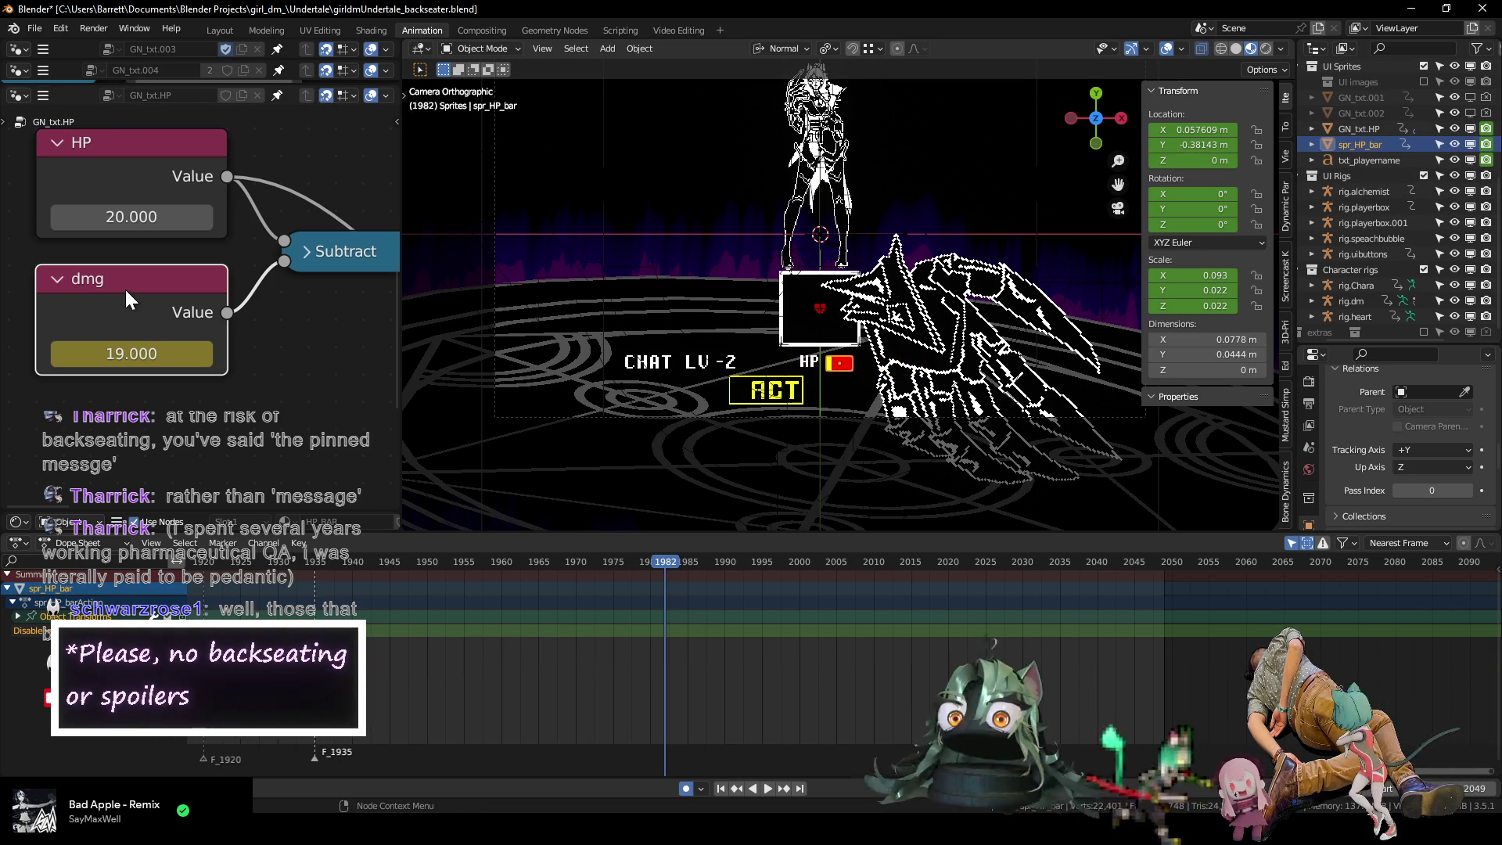
click(373, 34)
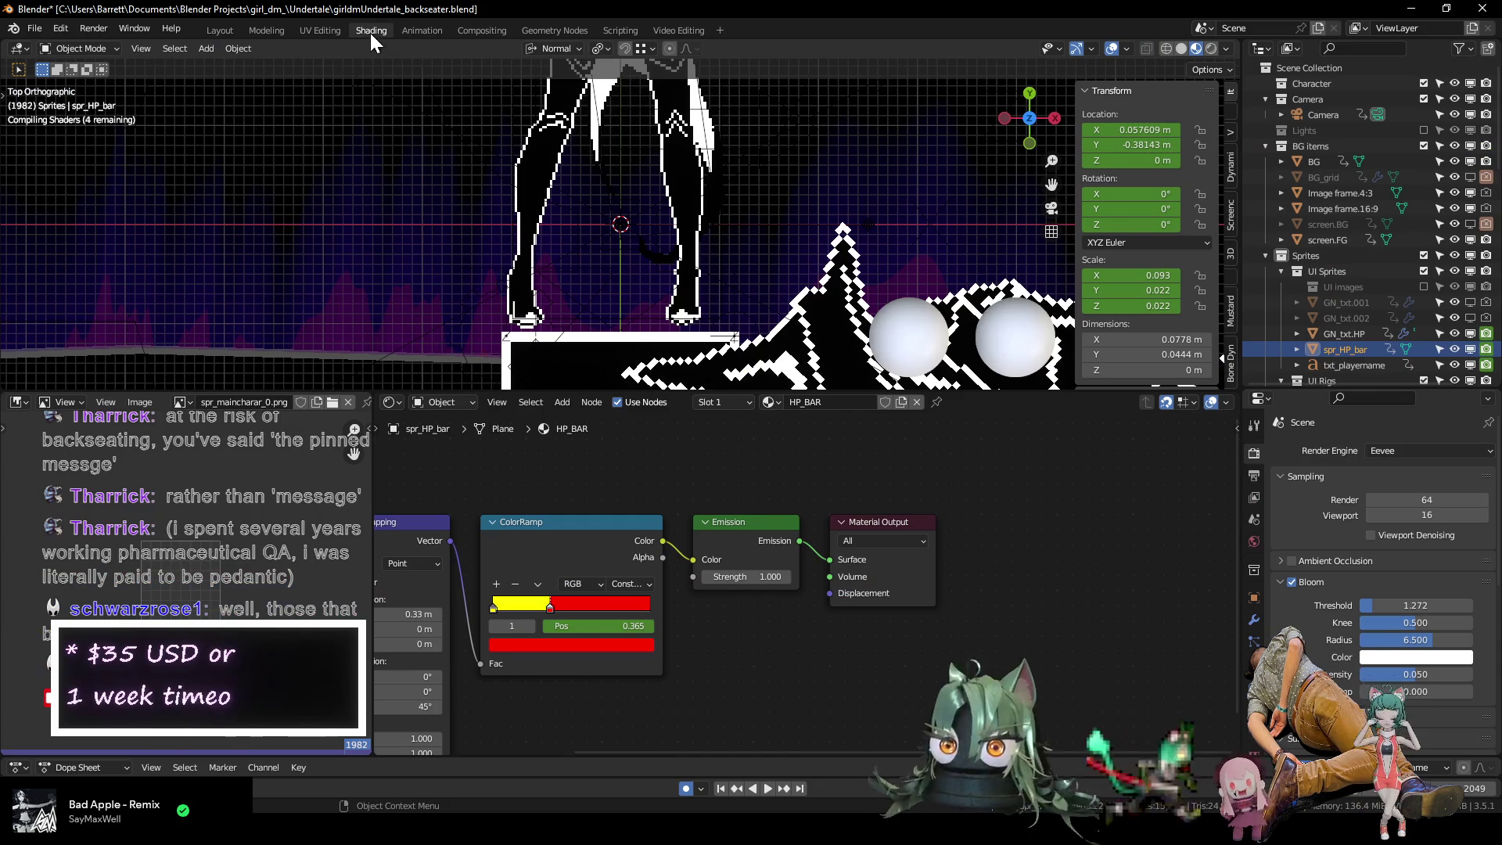
Browse the HP bar's Geometry Nodes setup and frame all HP_BAR material nodes.
mouse_move(565, 587)
middle_down()
mouse_move(993, 548)
mouse_move(796, 454)
mouse_move(689, 466)
middle_up()
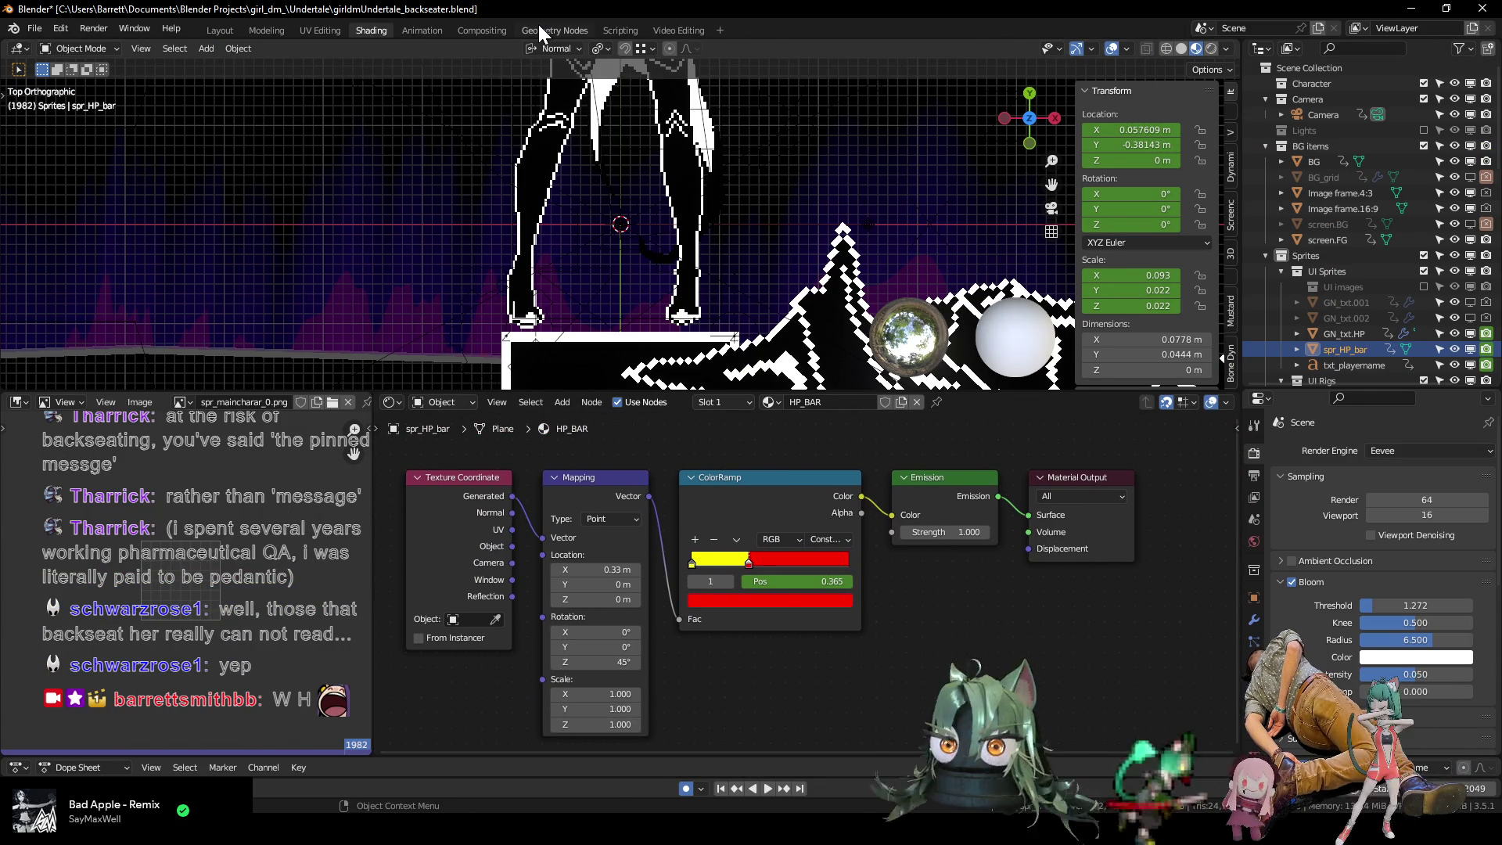
click(538, 28)
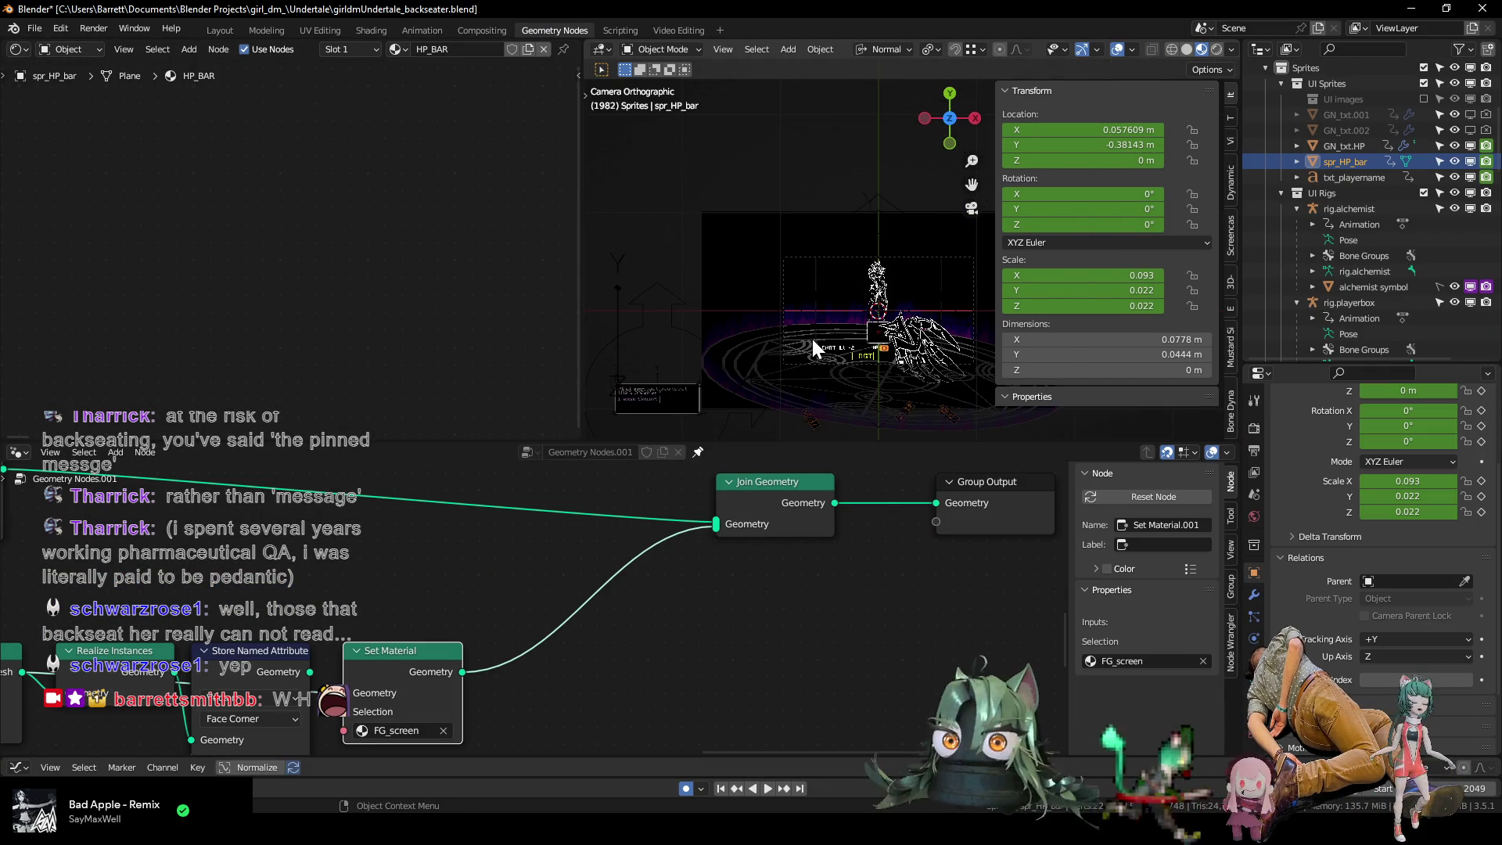
scroll(901, 371, up, 2)
mouse_move(590, 593)
middle_down()
mouse_move(264, 609)
mouse_move(1035, 612)
mouse_move(435, 613)
middle_up()
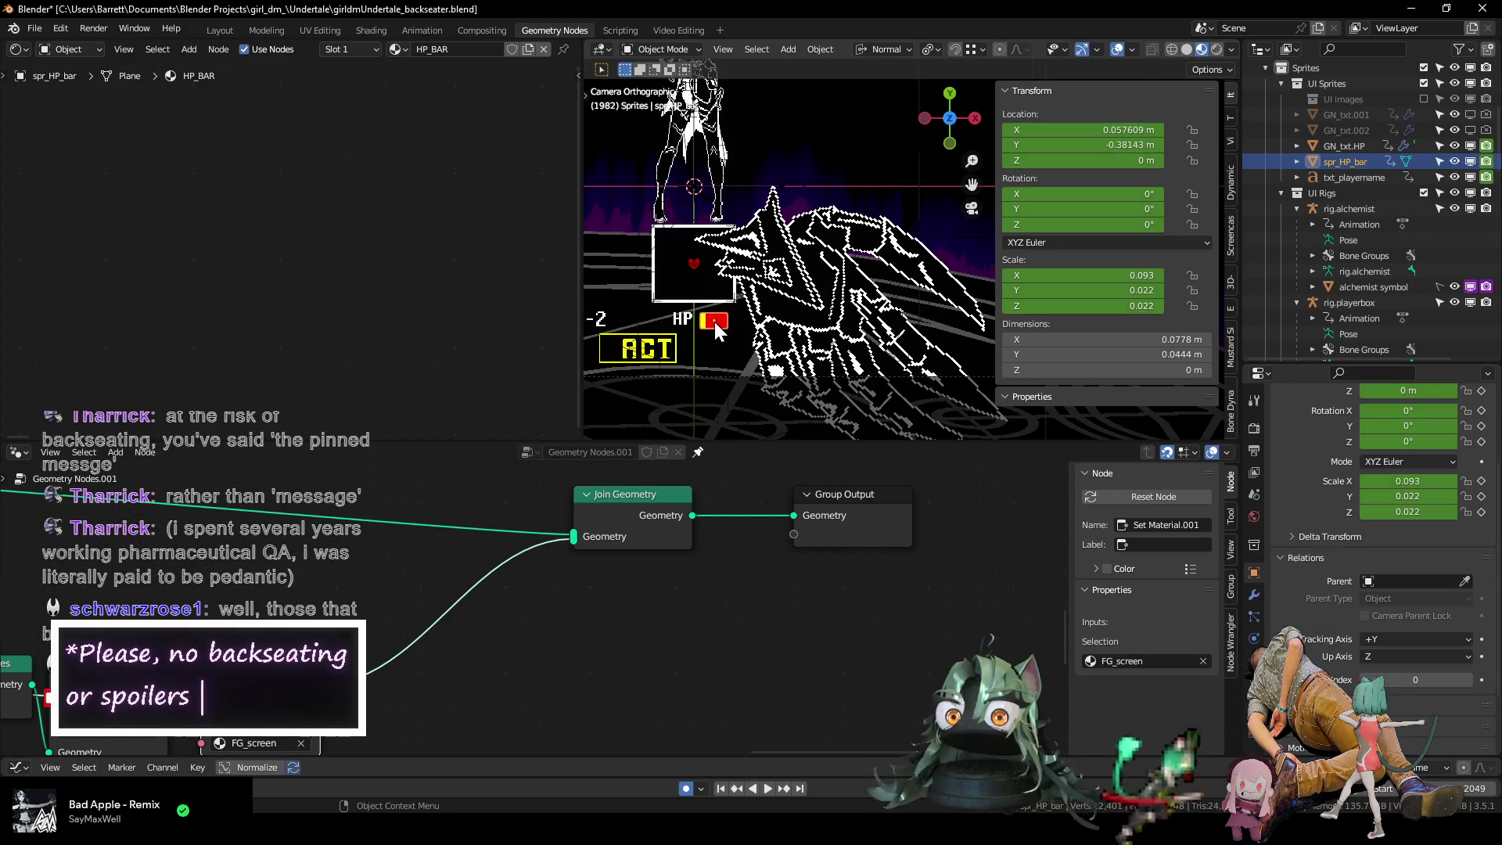
click(679, 452)
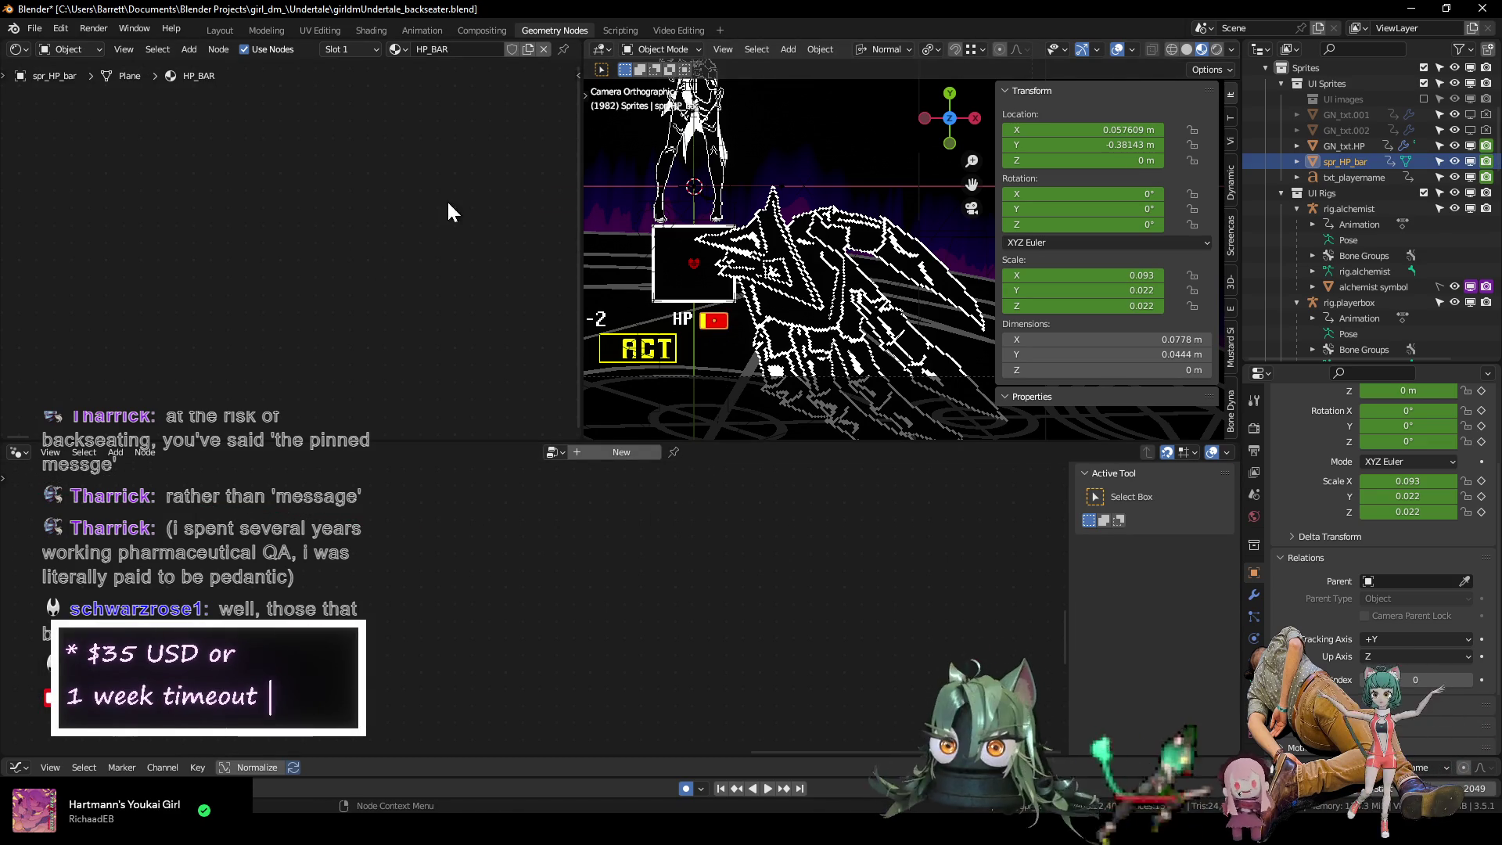
key(Home)
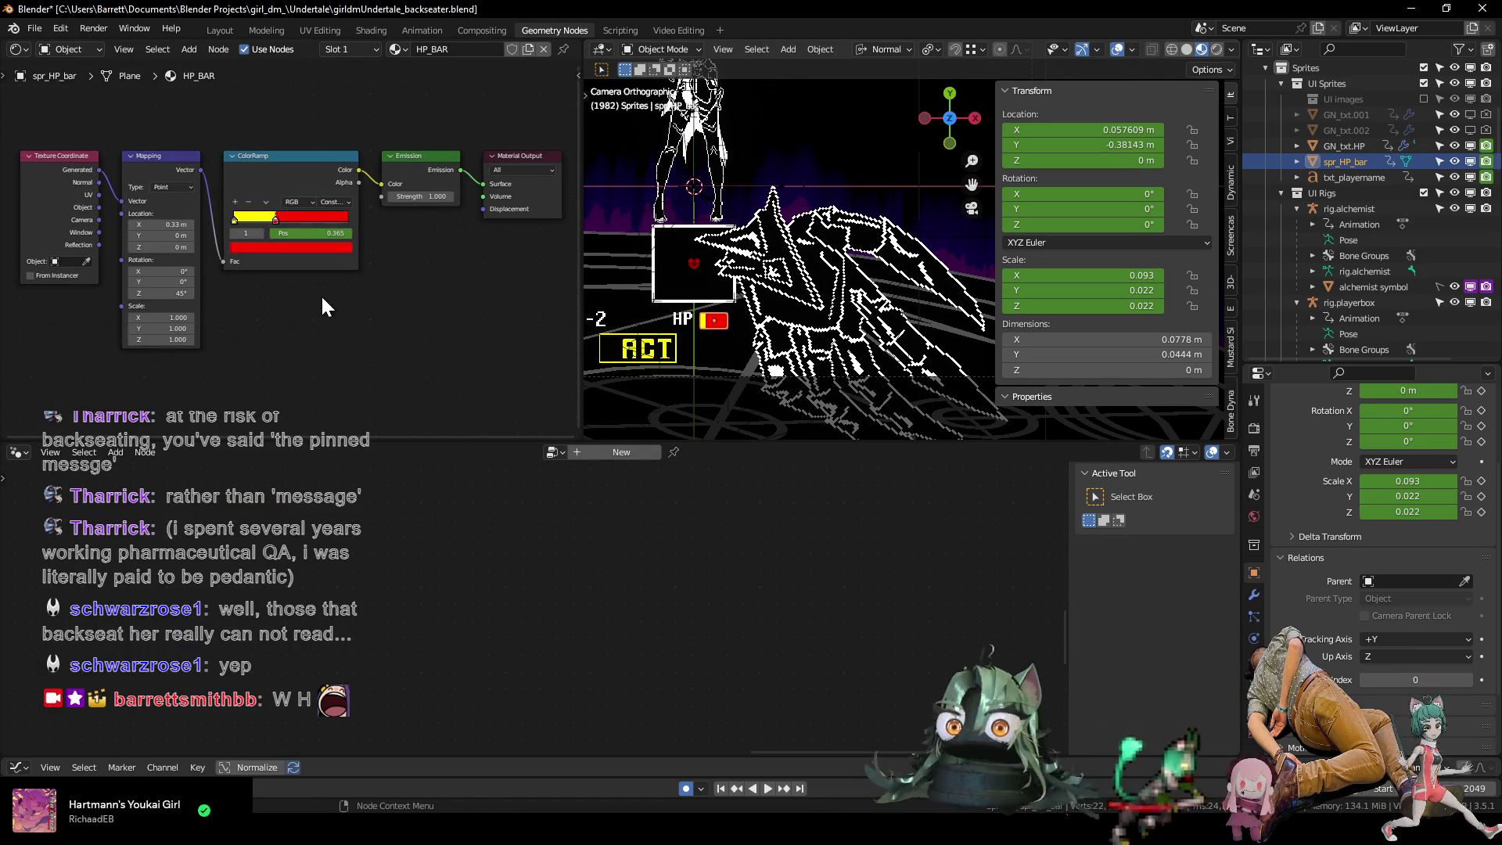
scroll(321, 302, down, 1)
scroll(311, 321, up, 1)
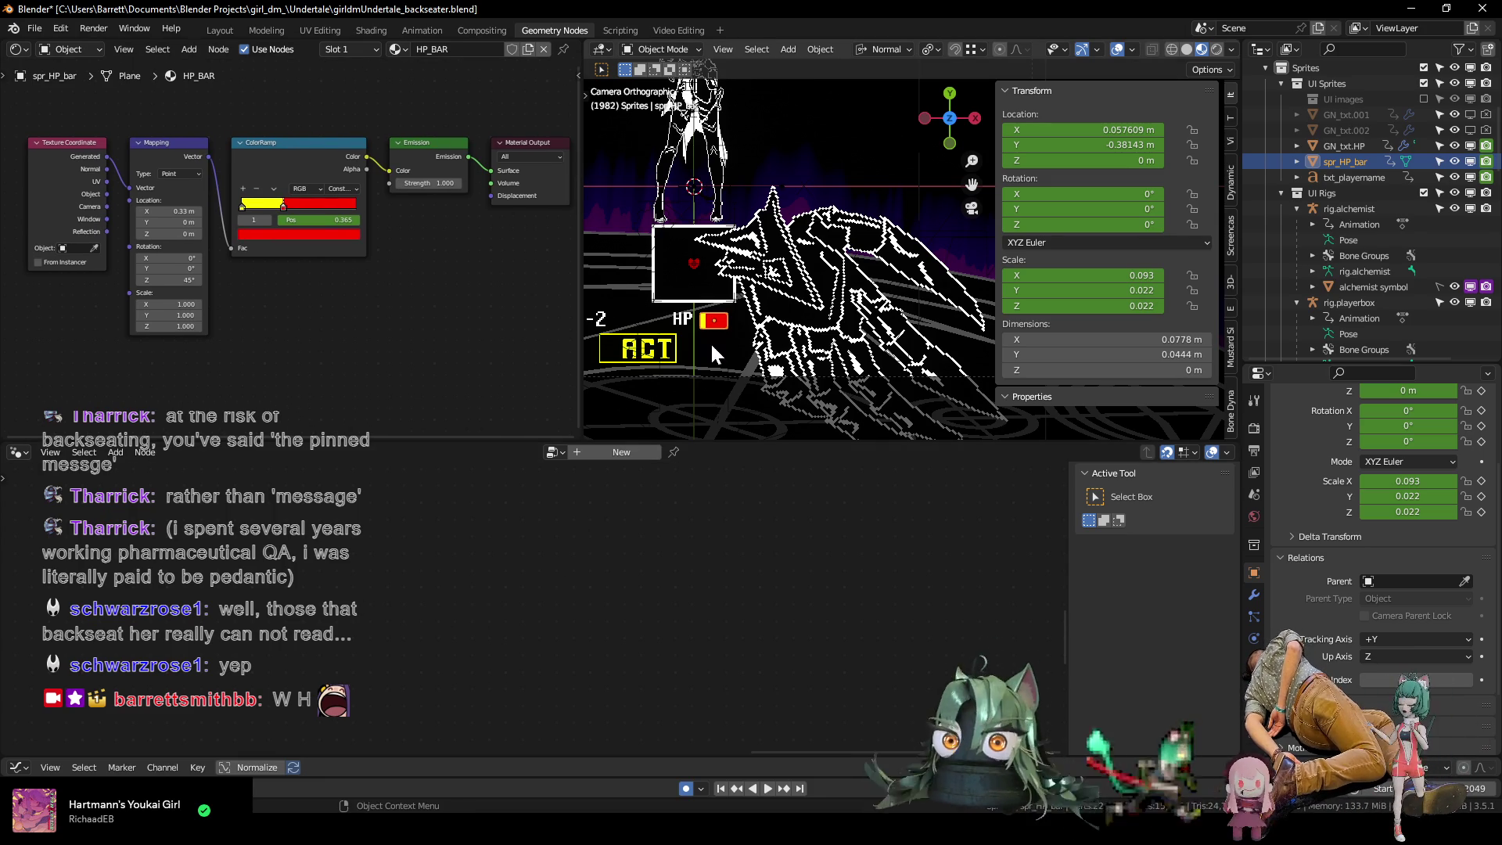
Select GN_txt.HP, frame its whole node tree, and return to the Animation workspace.
click(687, 319)
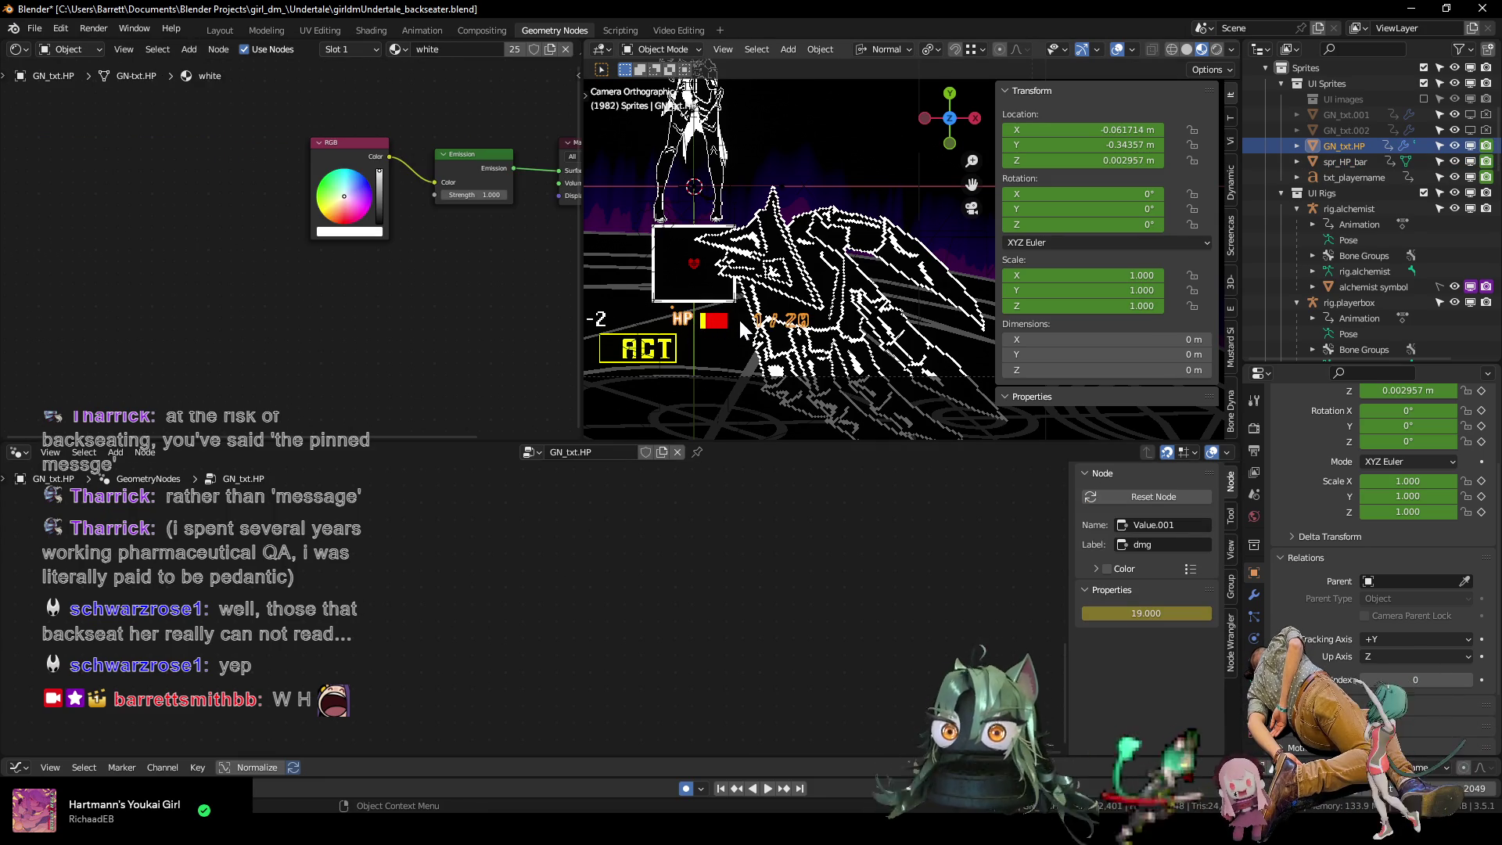
mouse_move(420, 323)
middle_down()
mouse_move(205, 340)
mouse_move(241, 280)
middle_up()
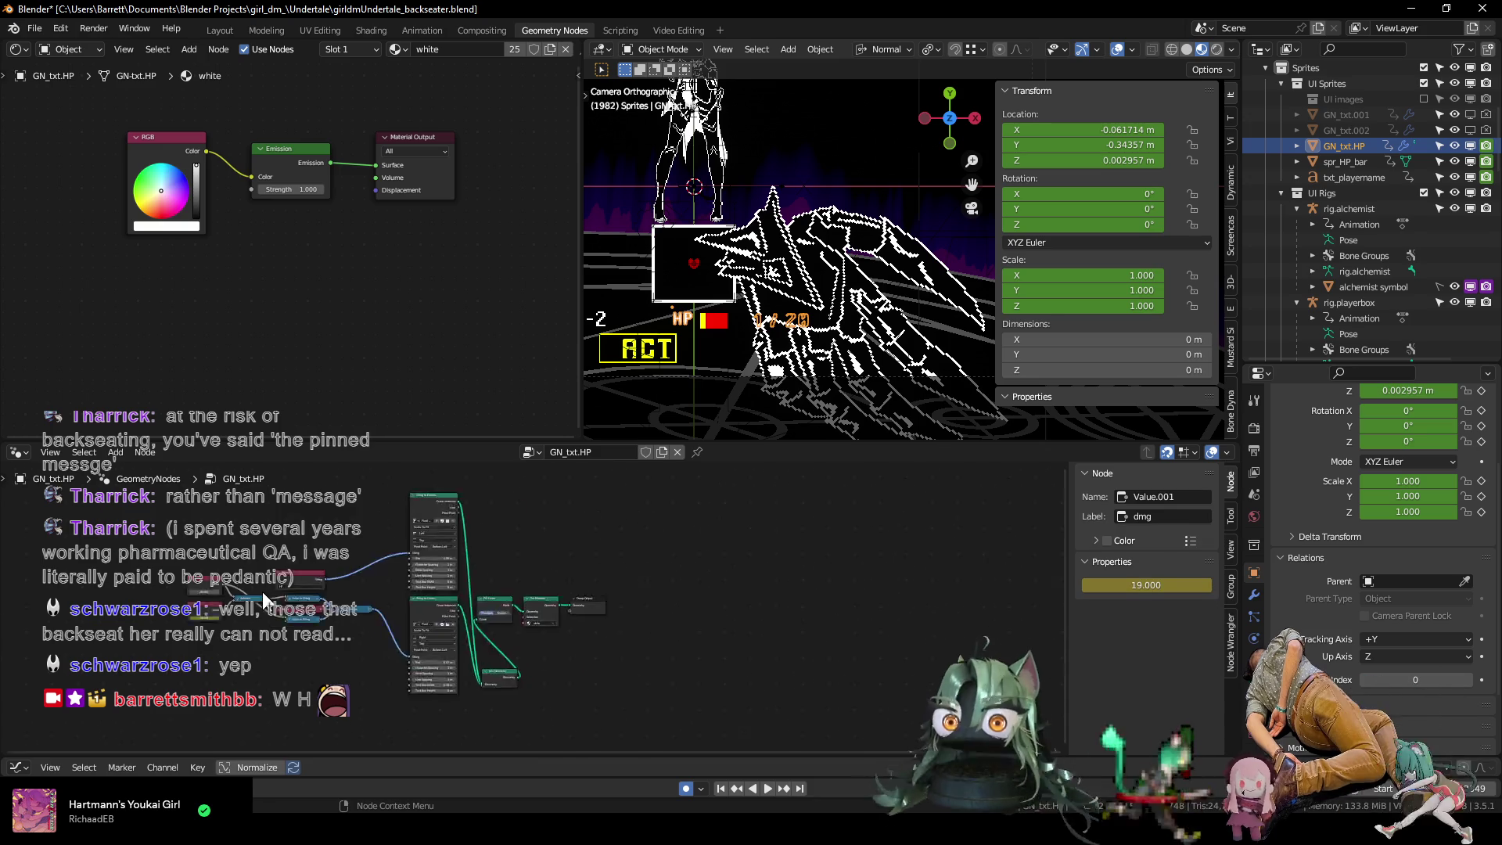
key(Home)
scroll(510, 632, up, 3)
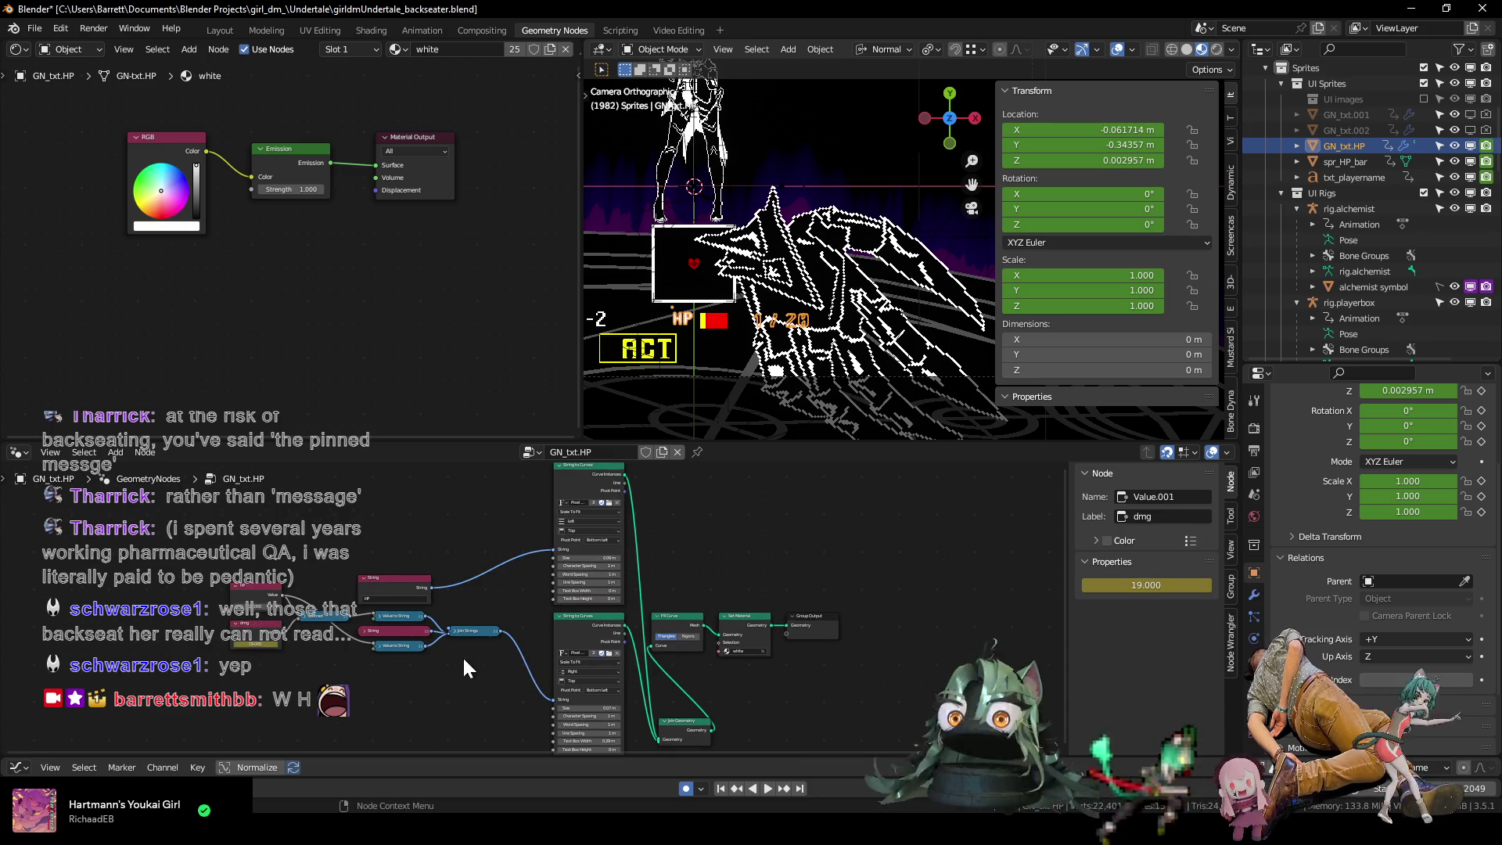
click(416, 33)
scroll(293, 370, down, 1)
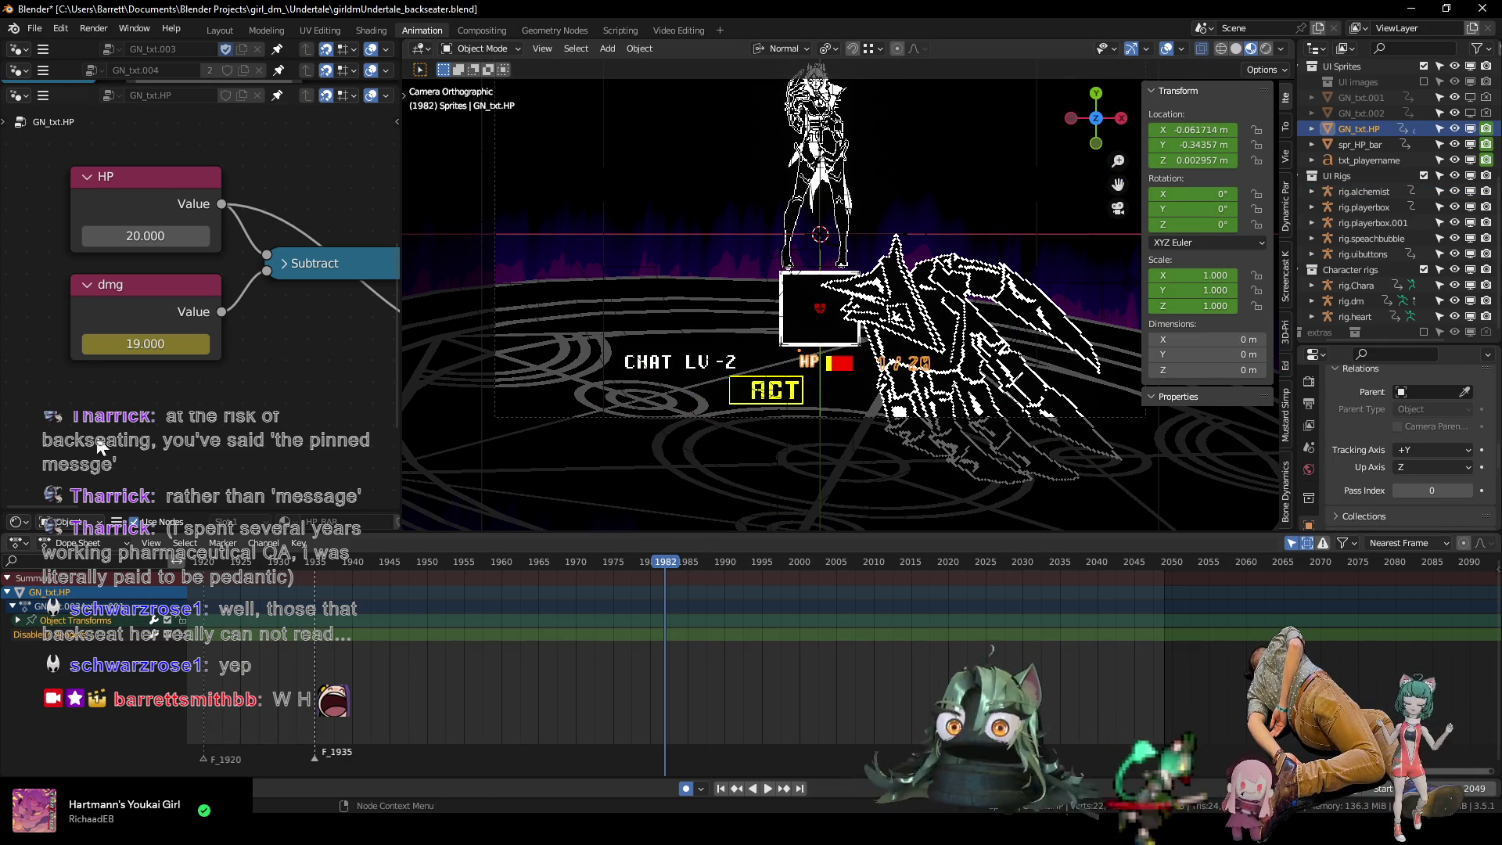
Select the dmg node's keyframes in the Dope Sheet, slide them, and scrub to check timing.
click(130, 308)
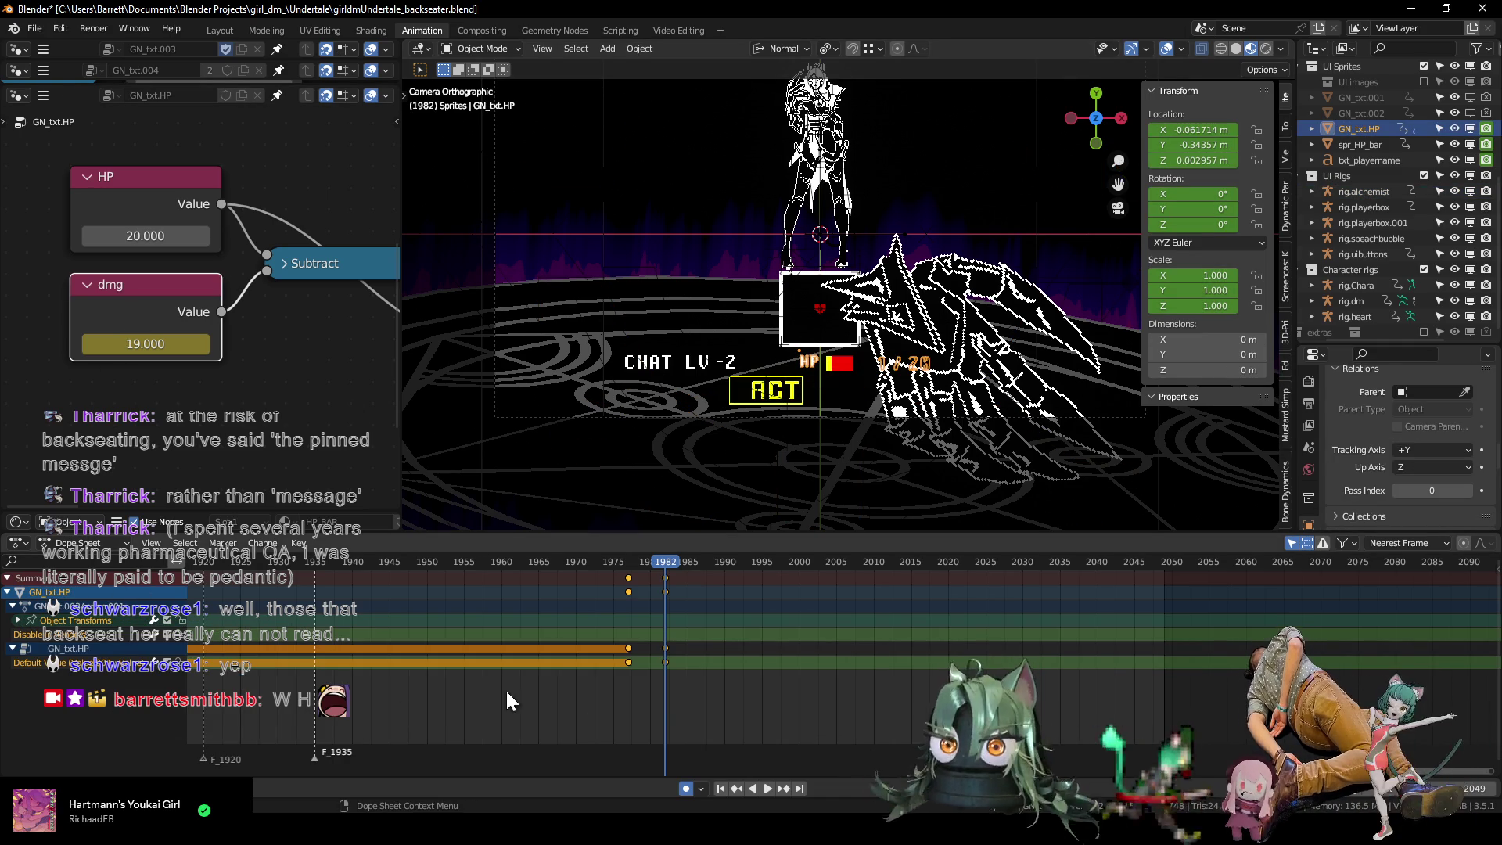
ctrl+middle_drag(401, 699, 649, 689)
drag(562, 562, 636, 579)
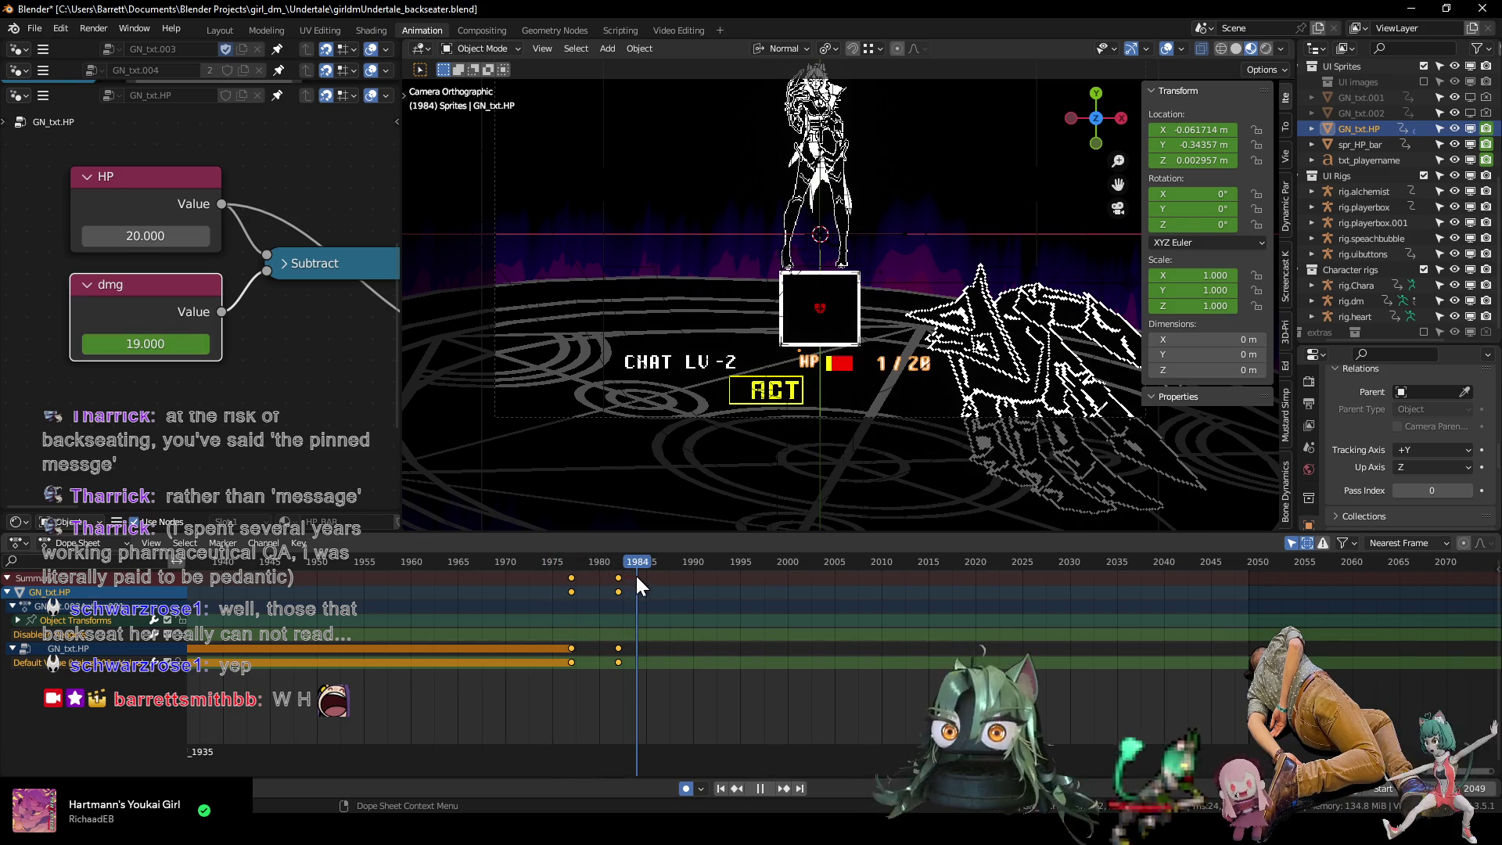
mouse_move(648, 705)
mouse_down()
mouse_move(536, 647)
mouse_move(550, 658)
mouse_up()
key(g)
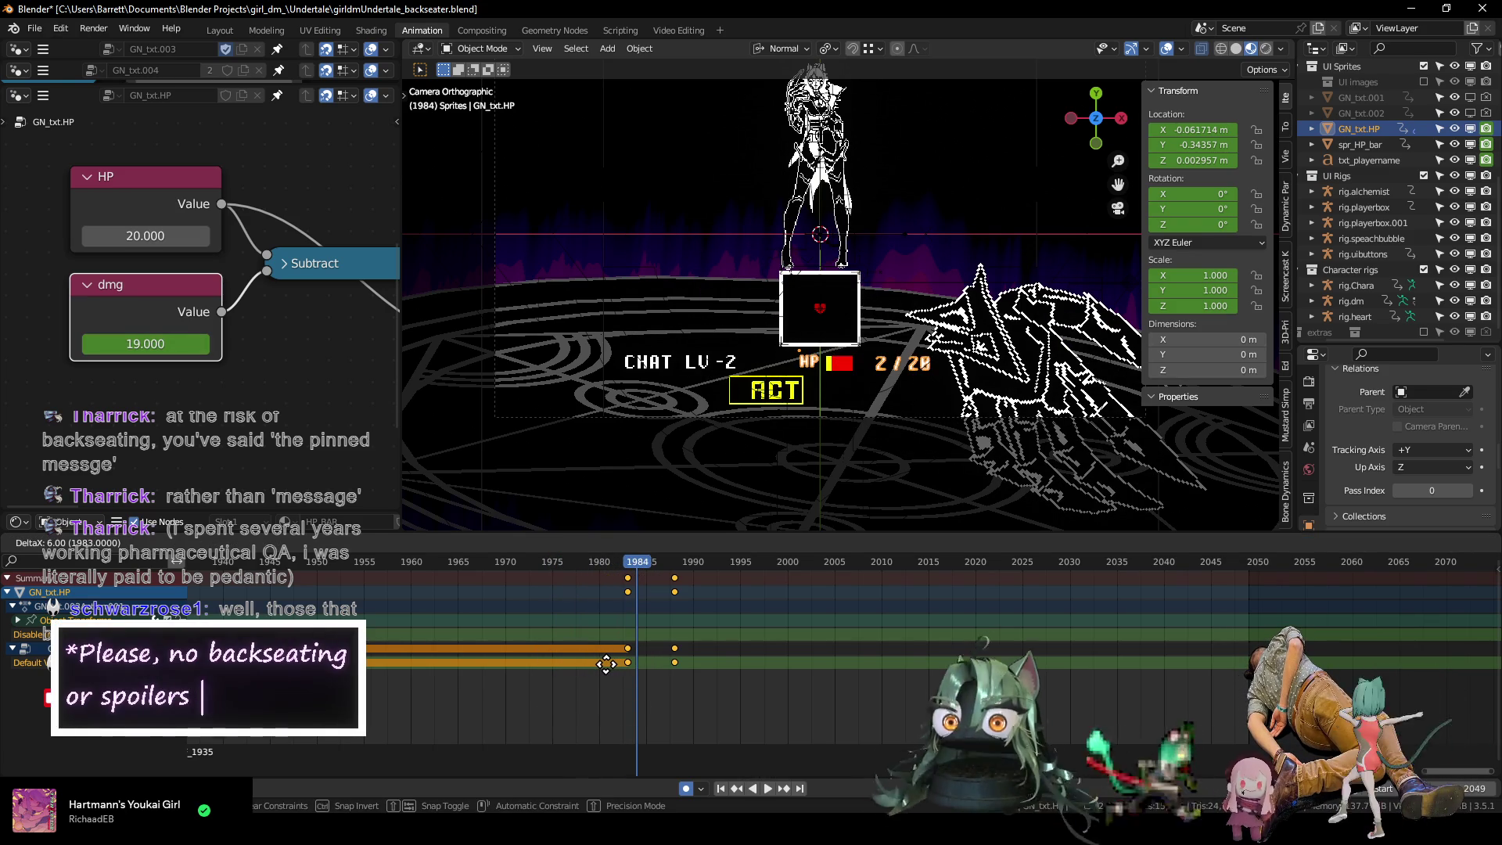
click(589, 663)
key(space)
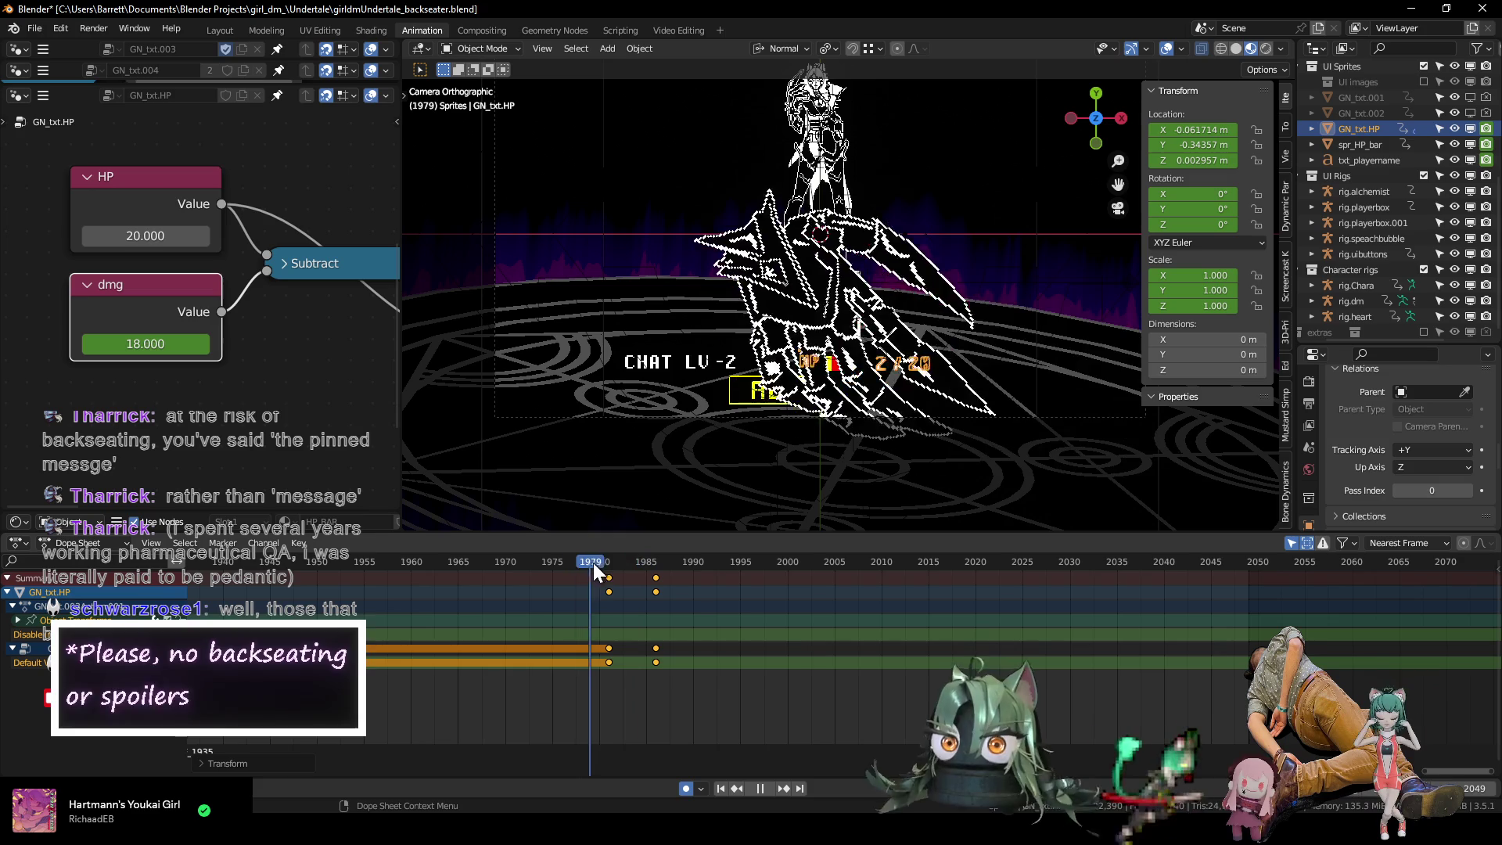
mouse_move(627, 574)
mouse_down()
mouse_move(543, 562)
mouse_move(647, 592)
mouse_move(554, 581)
mouse_move(587, 602)
mouse_up()
Shift the damage keyframes five frames earlier so the first lands on frame 1976.
drag(694, 691, 552, 643)
key(g)
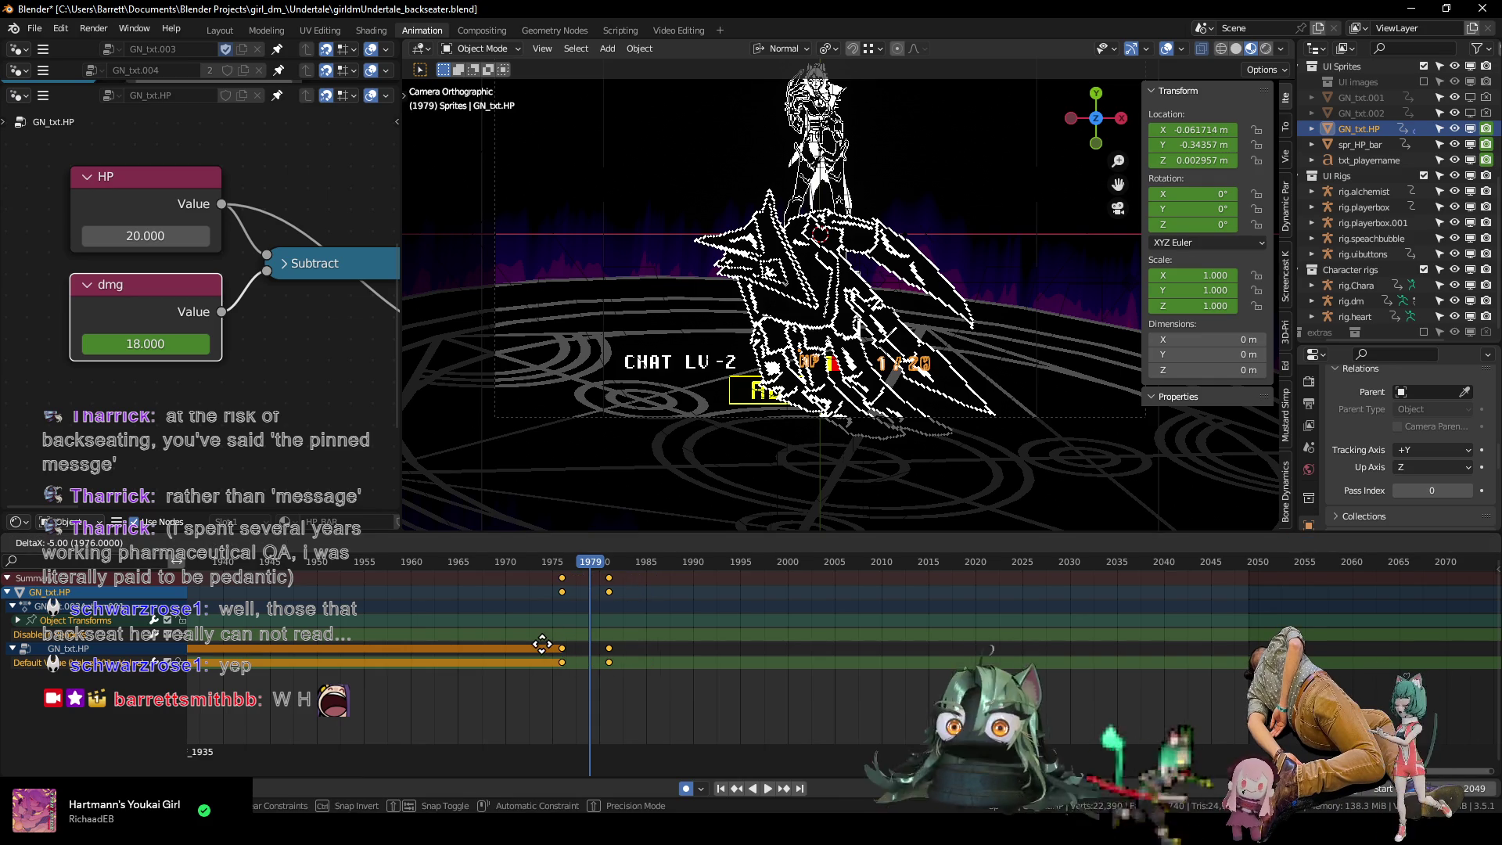
click(543, 644)
key(space)
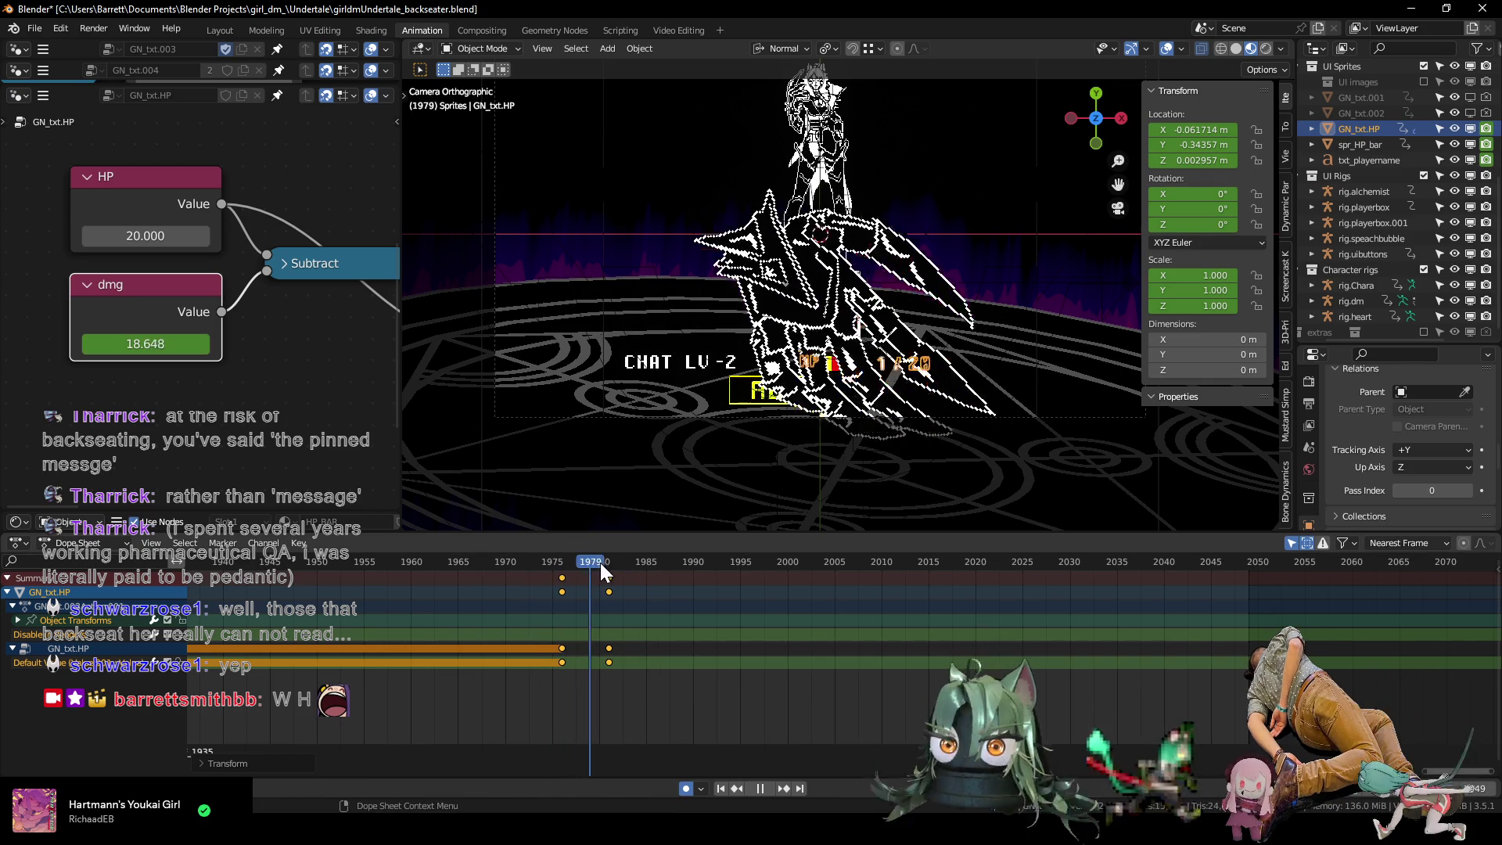
drag(634, 570, 563, 569)
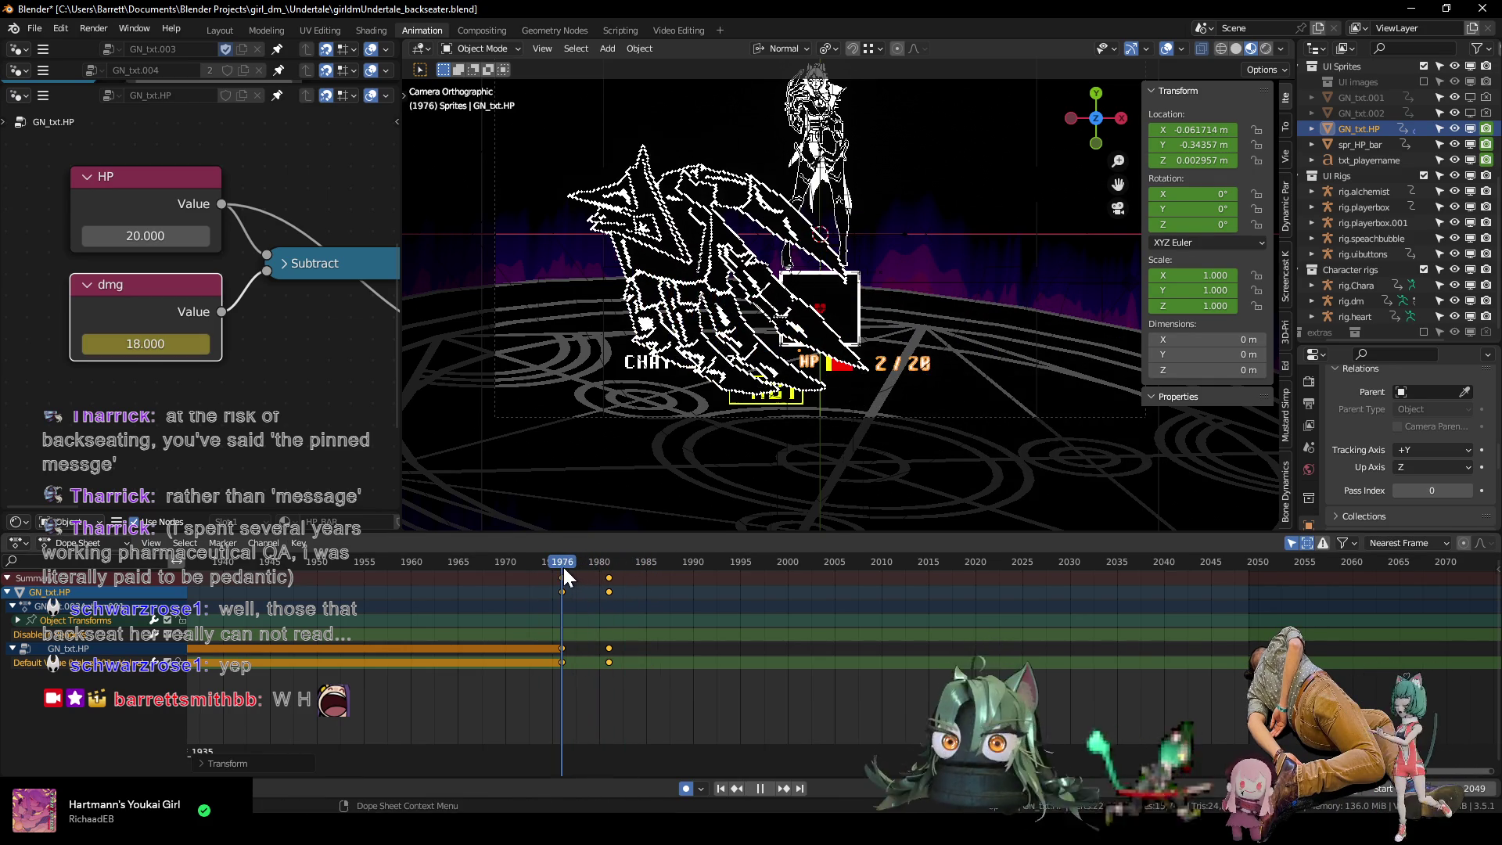
click(835, 364)
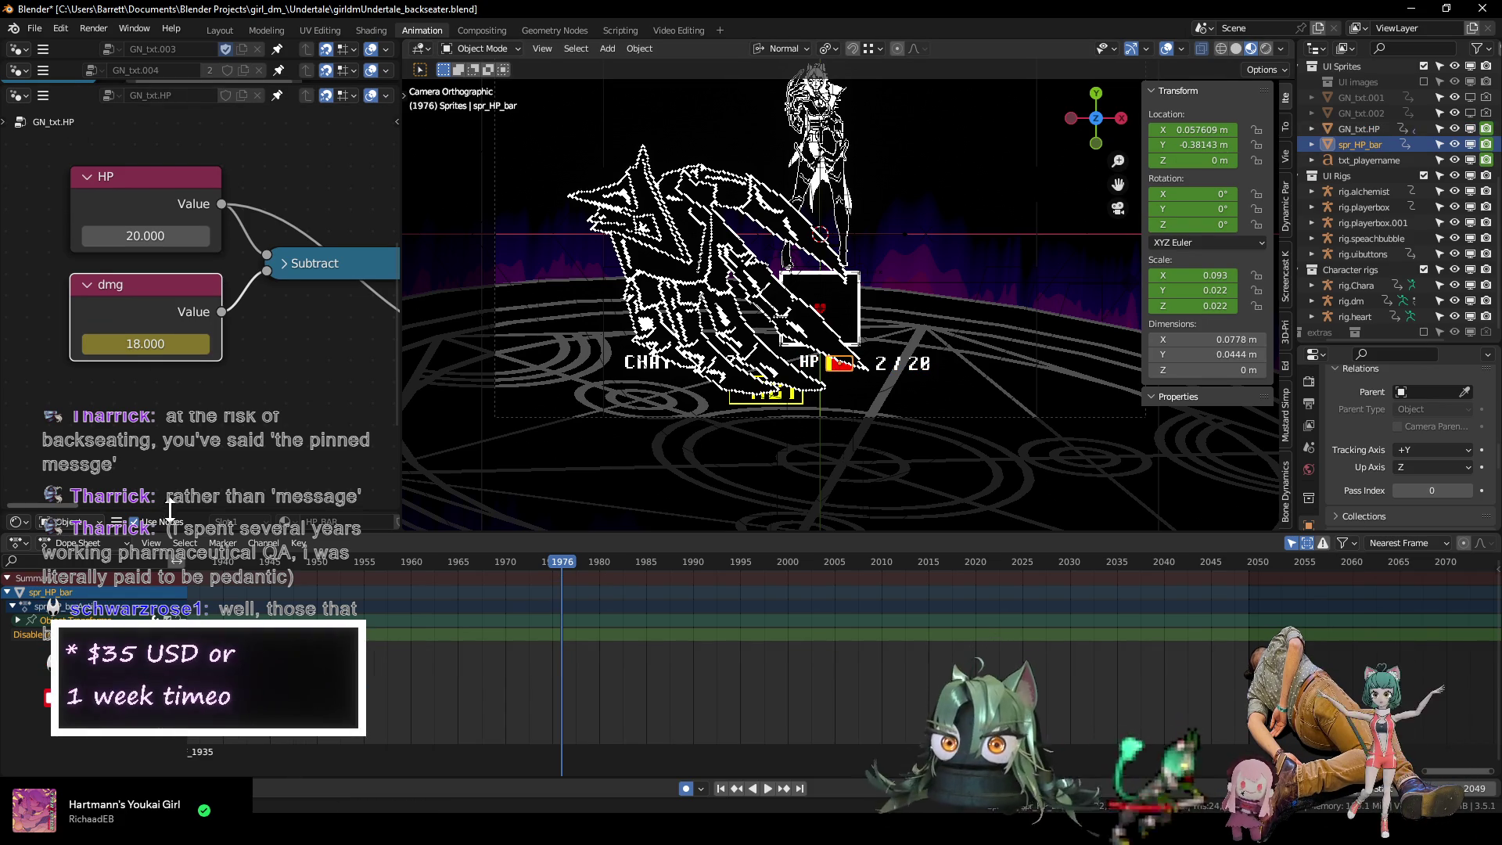
Enlarge the material editor and keyframe the HP bar's ColorRamp position at frame 1976.
drag(142, 515, 132, 83)
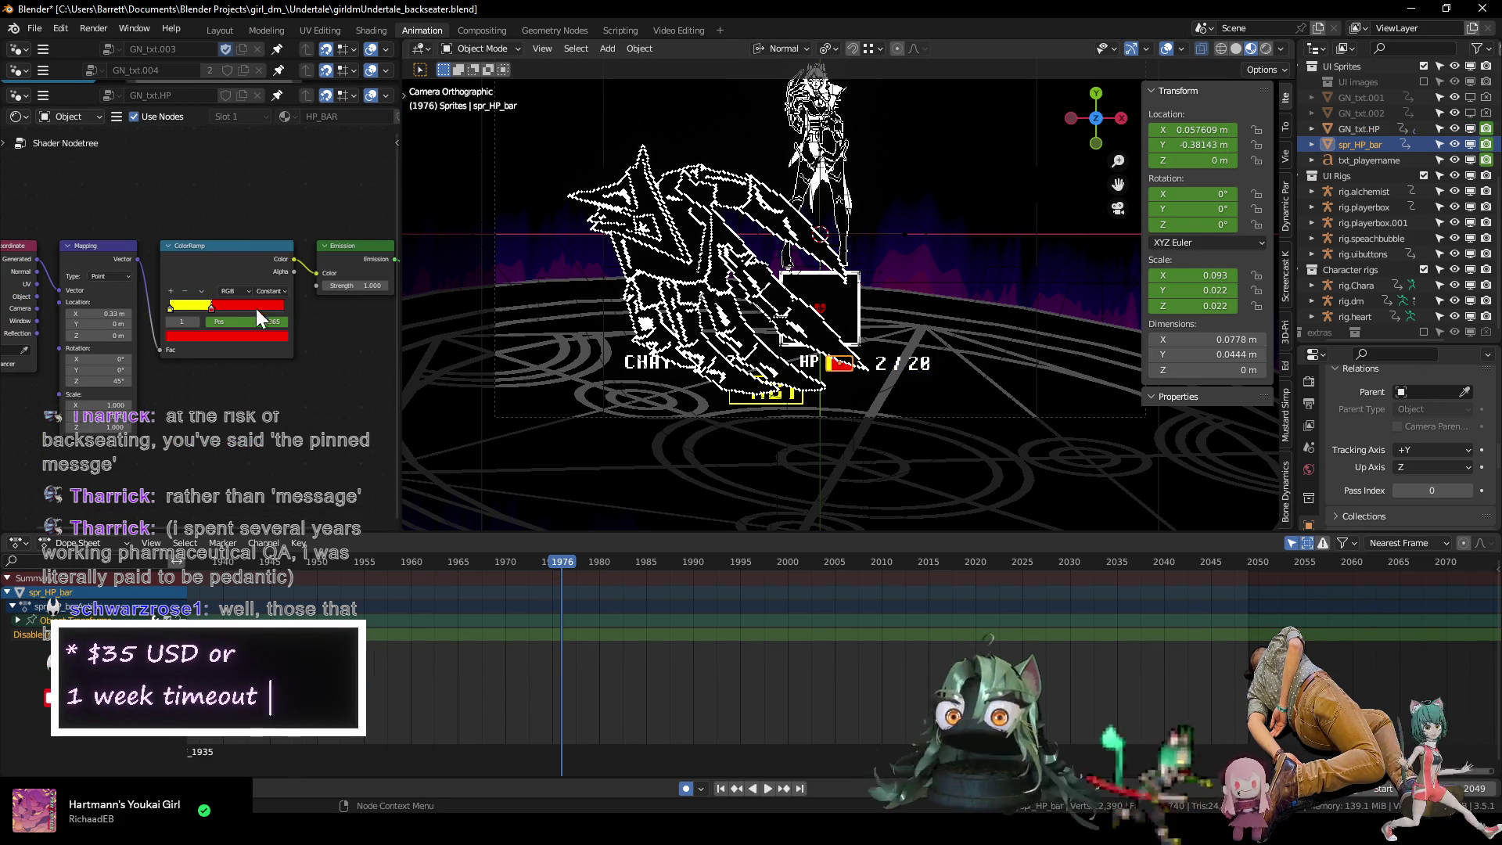
key(i)
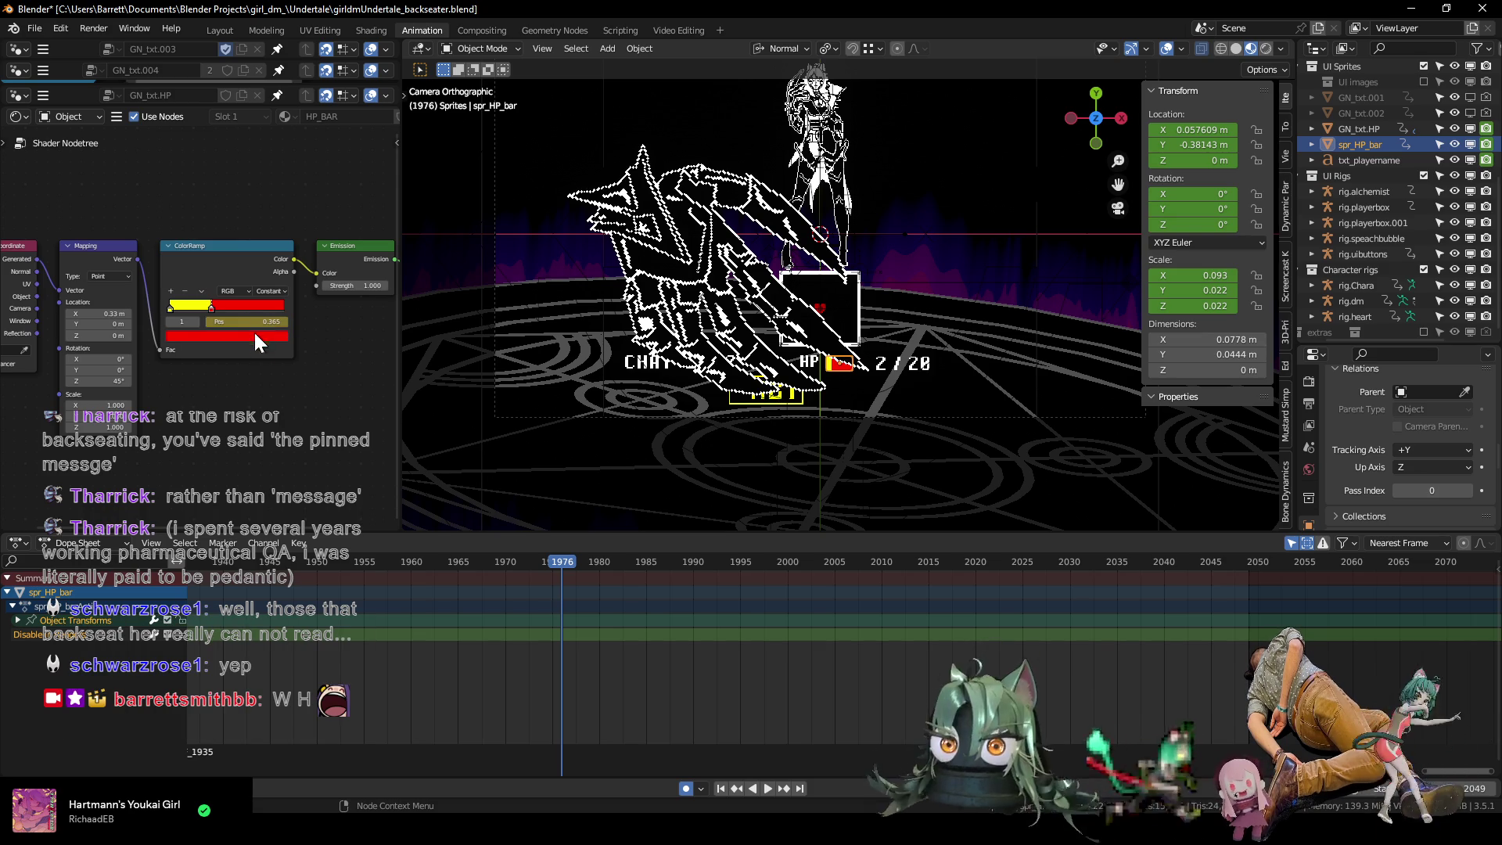
drag(566, 564, 596, 567)
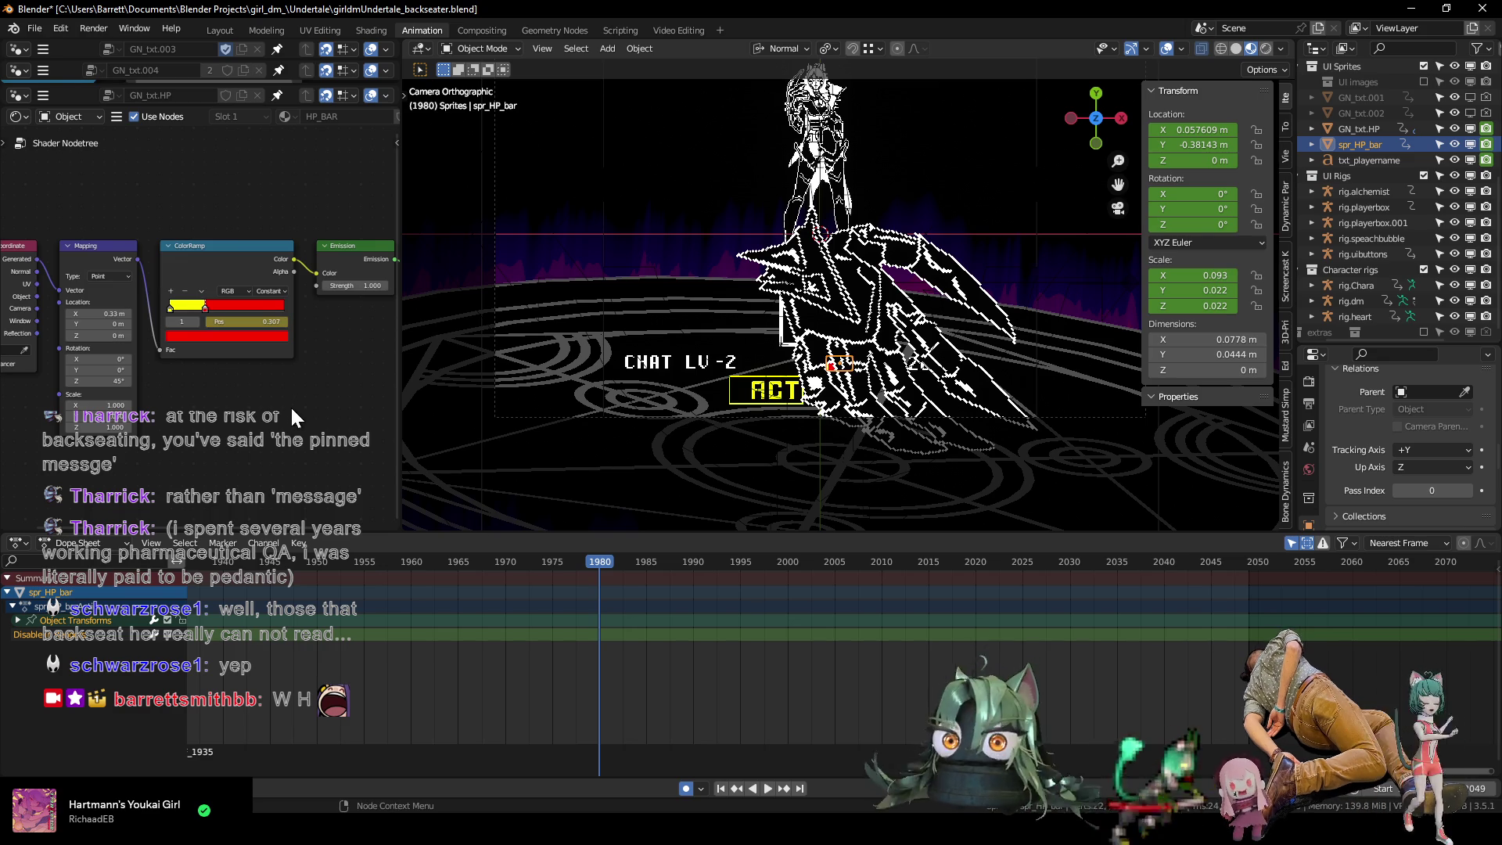
Advance to frame 1985 and render that frame with F12.
scroll(860, 422, up, 5)
scroll(861, 423, down, 4)
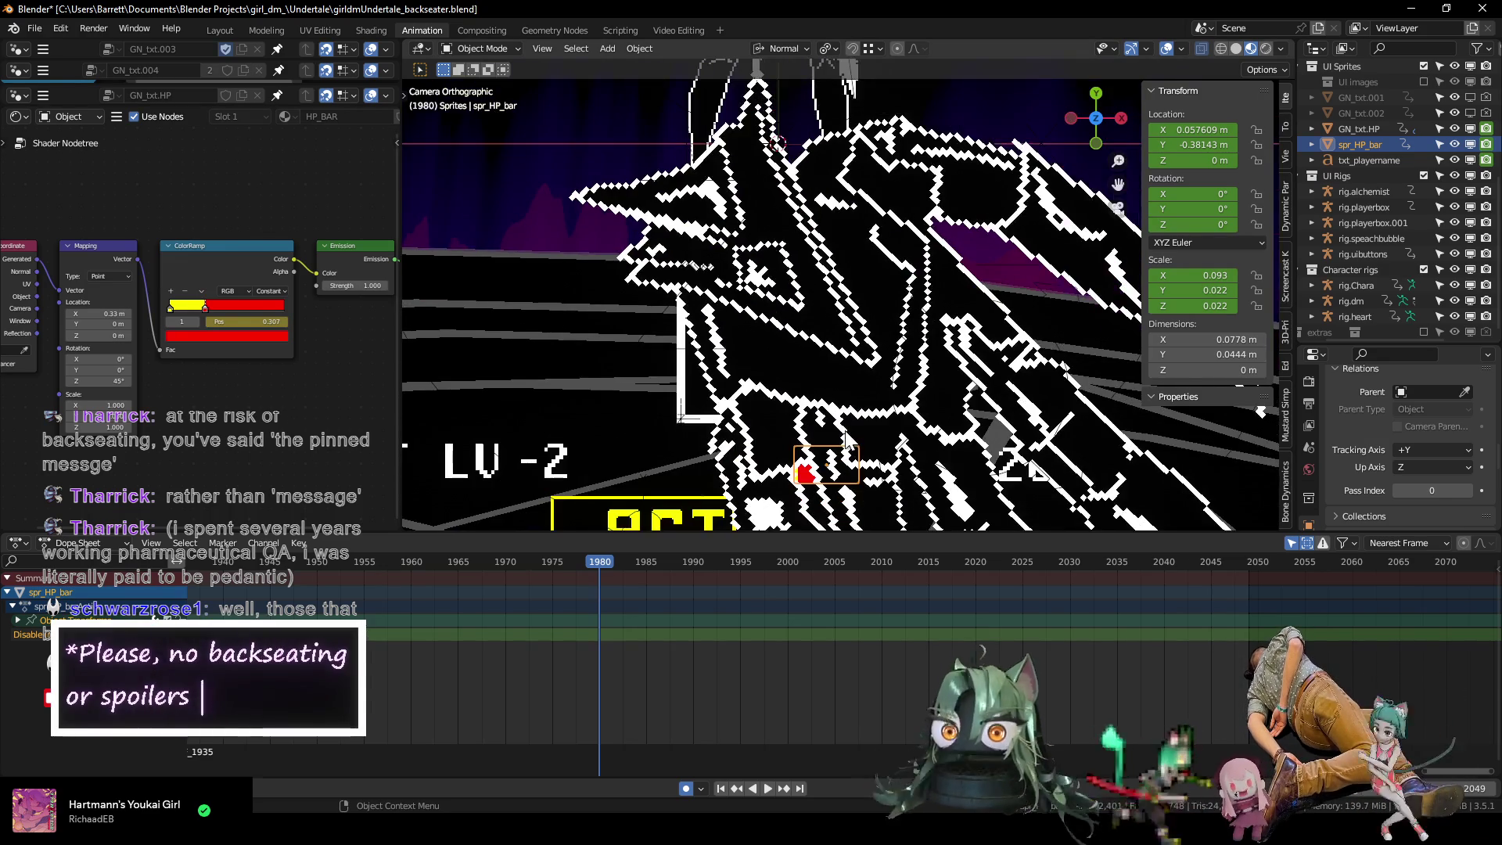
scroll(766, 329, down, 3)
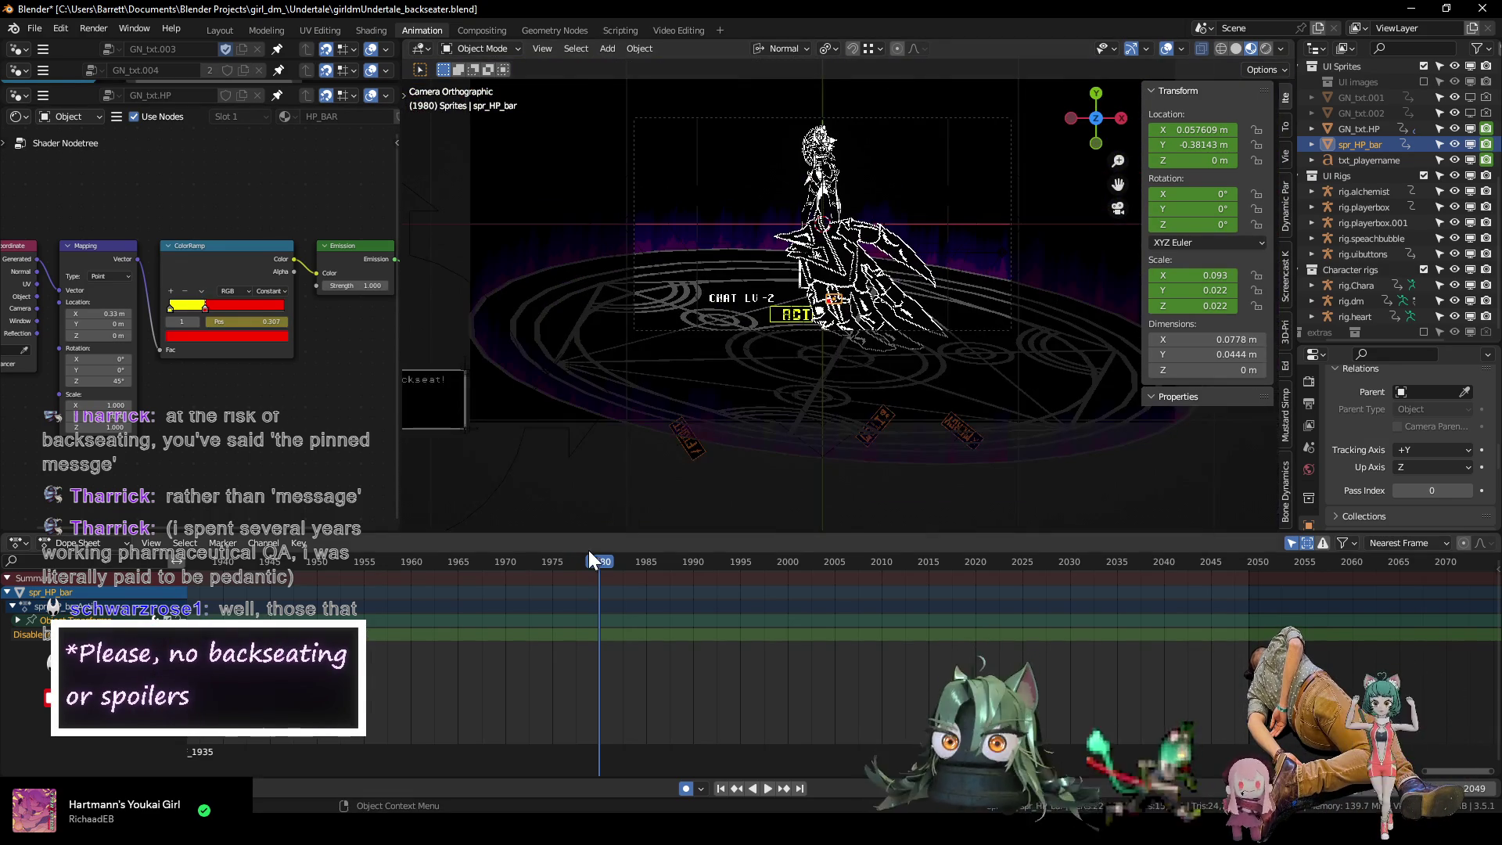
drag(597, 562, 648, 566)
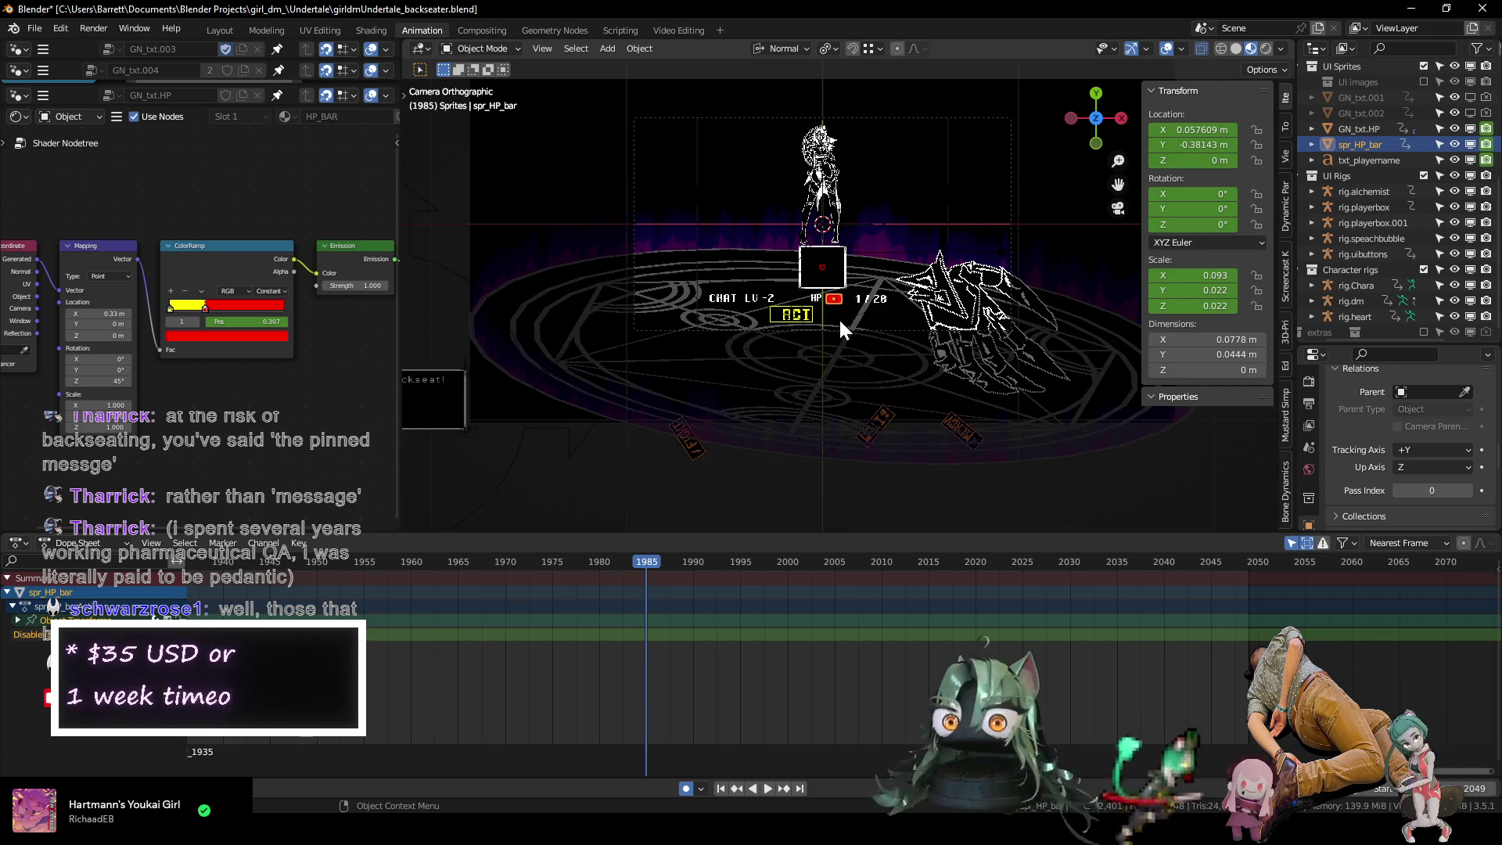
scroll(829, 329, up, 5)
scroll(761, 368, down, 4)
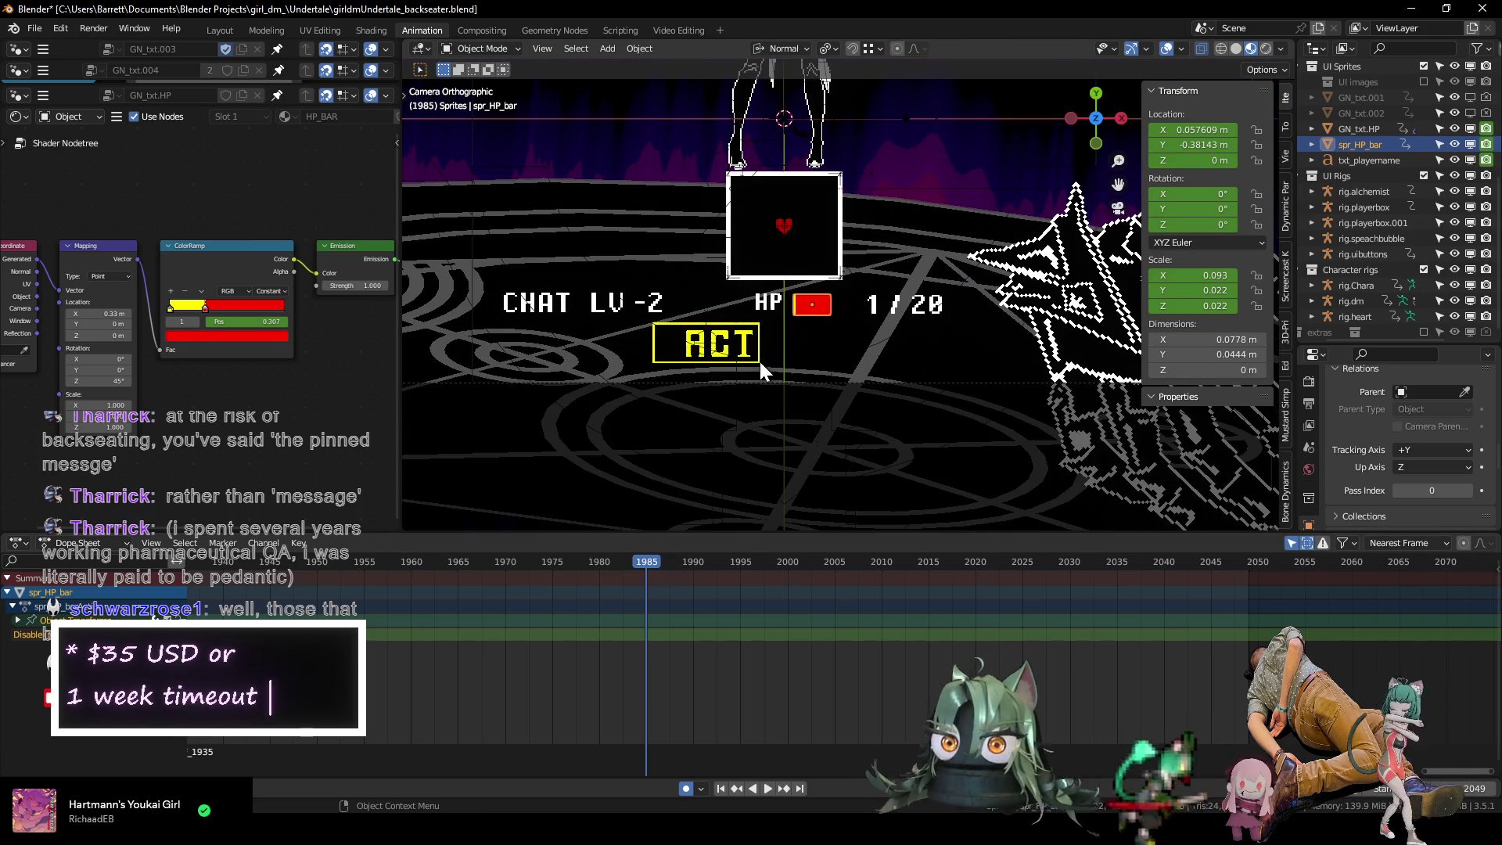
key(F12)
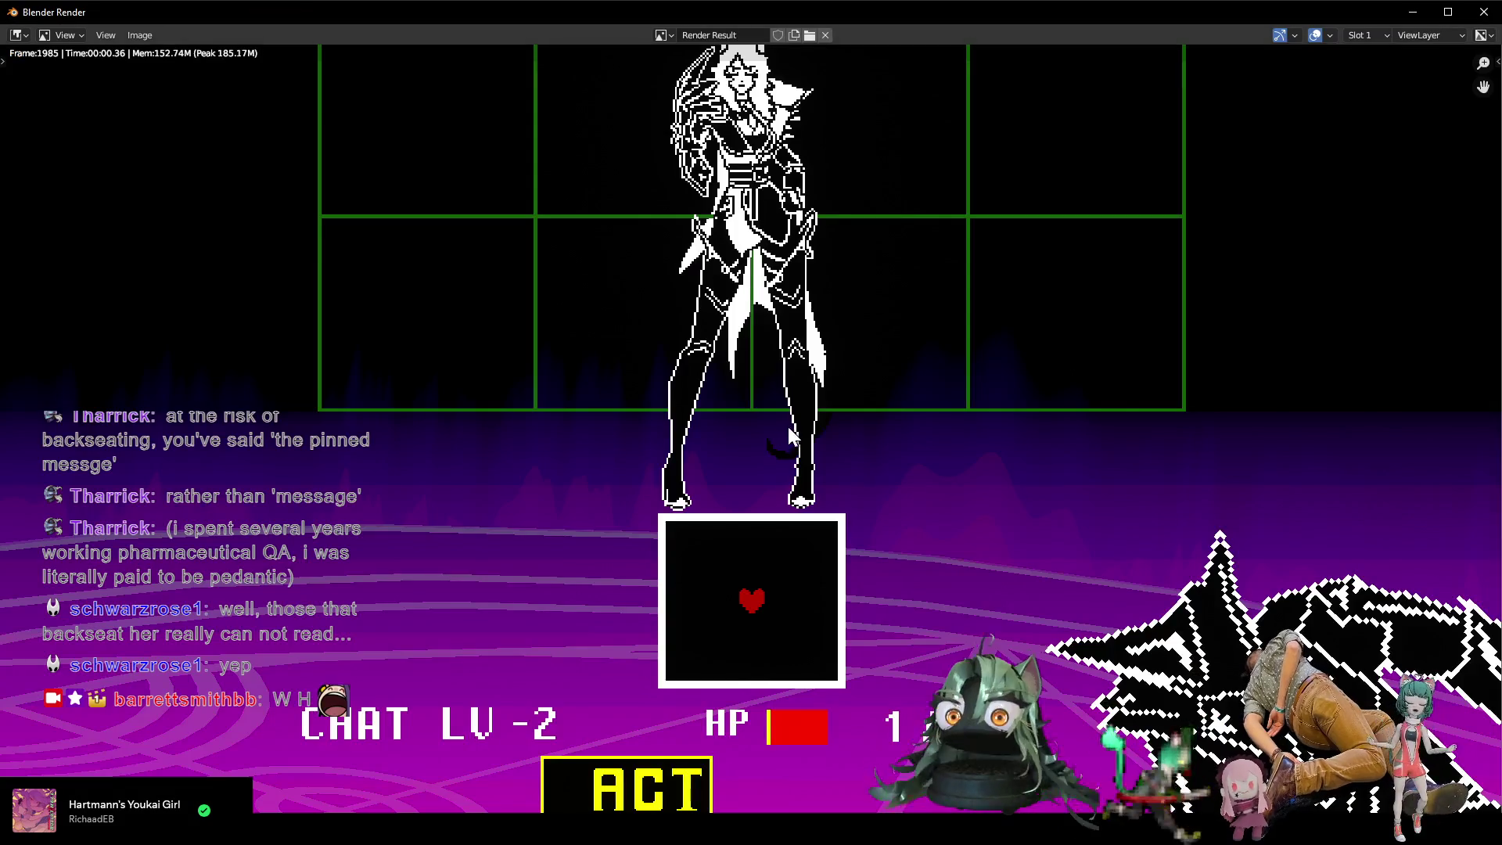
scroll(789, 446, up, 2)
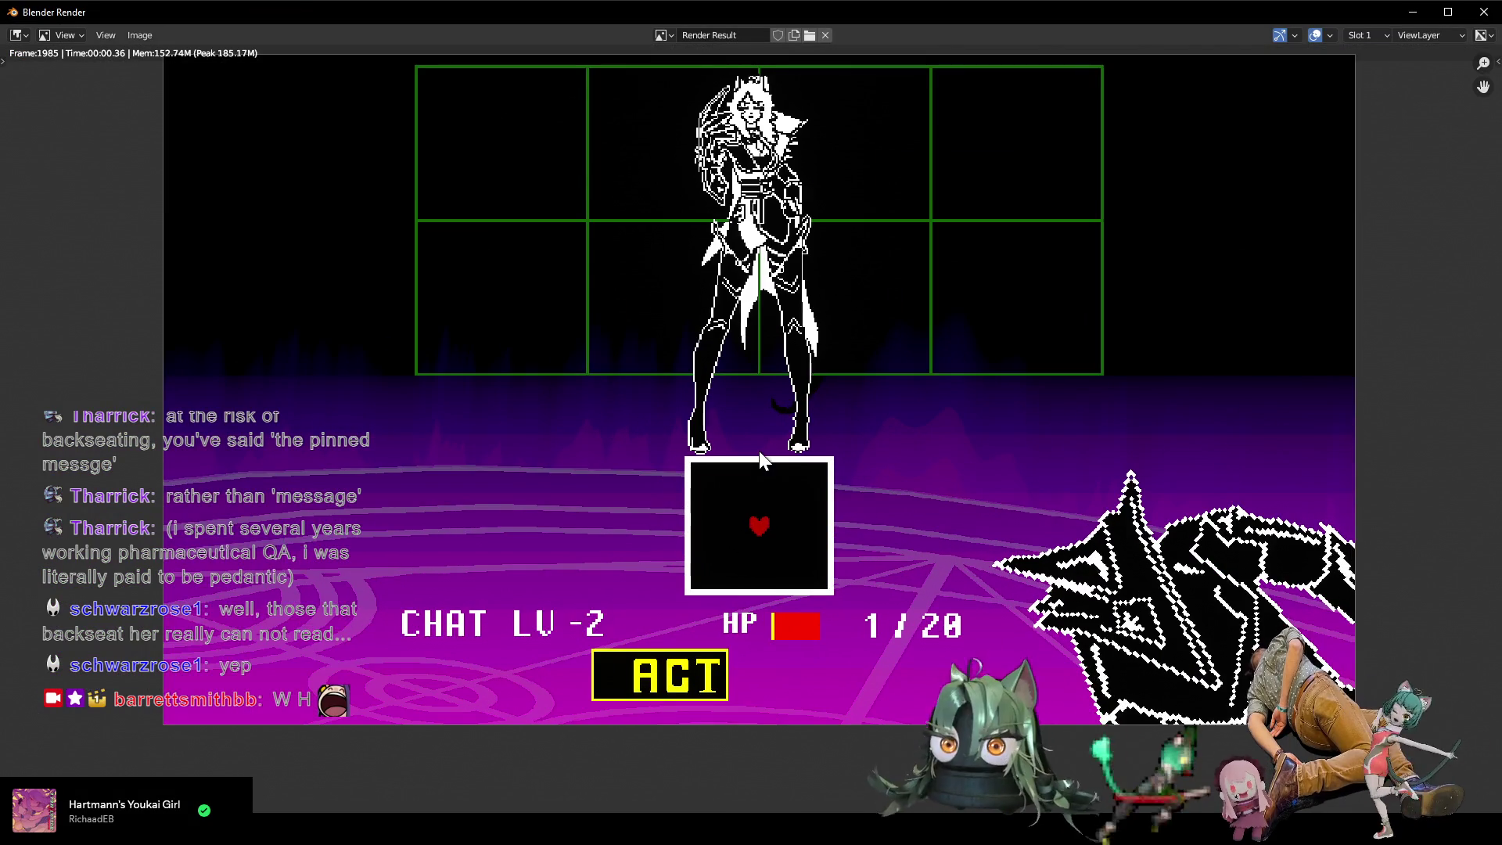
shift+scroll(770, 565, up, 1)
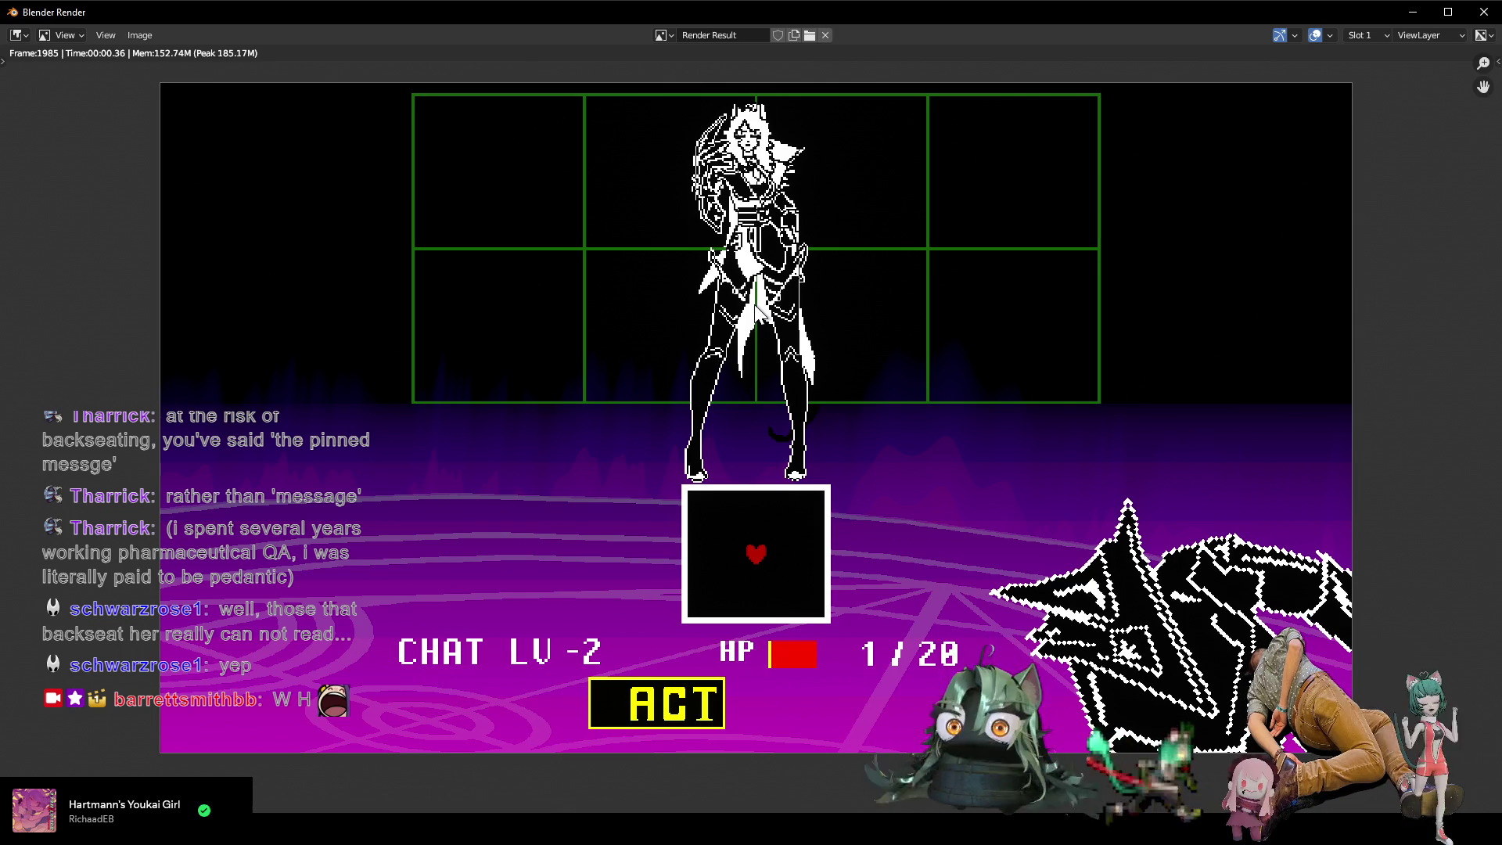
key(Escape)
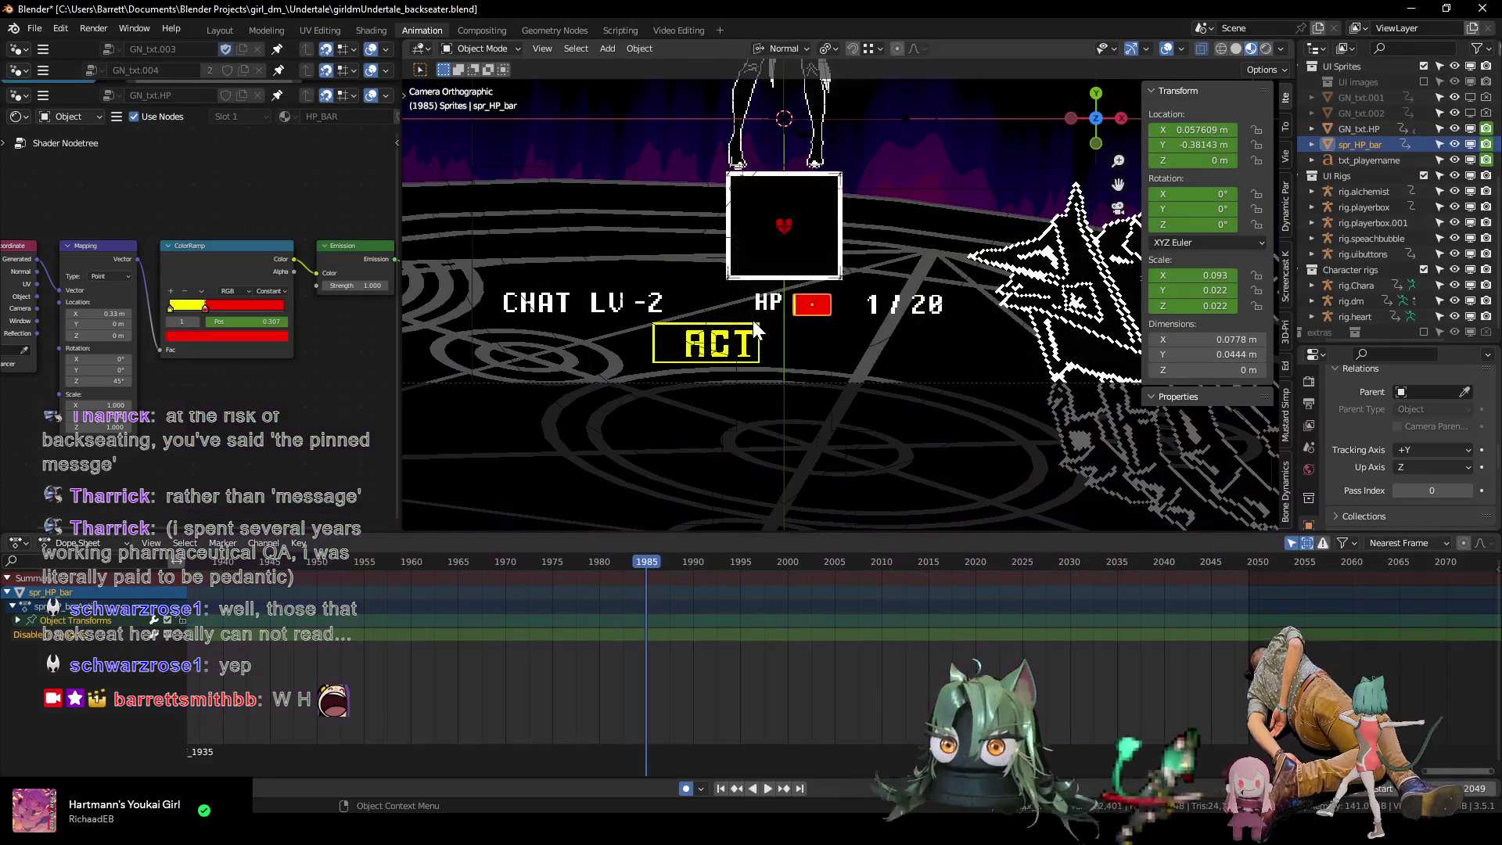
Drag the HP bar's ColorRamp position up to 0.312 and show its keys in the timeline.
scroll(757, 396, up, 2)
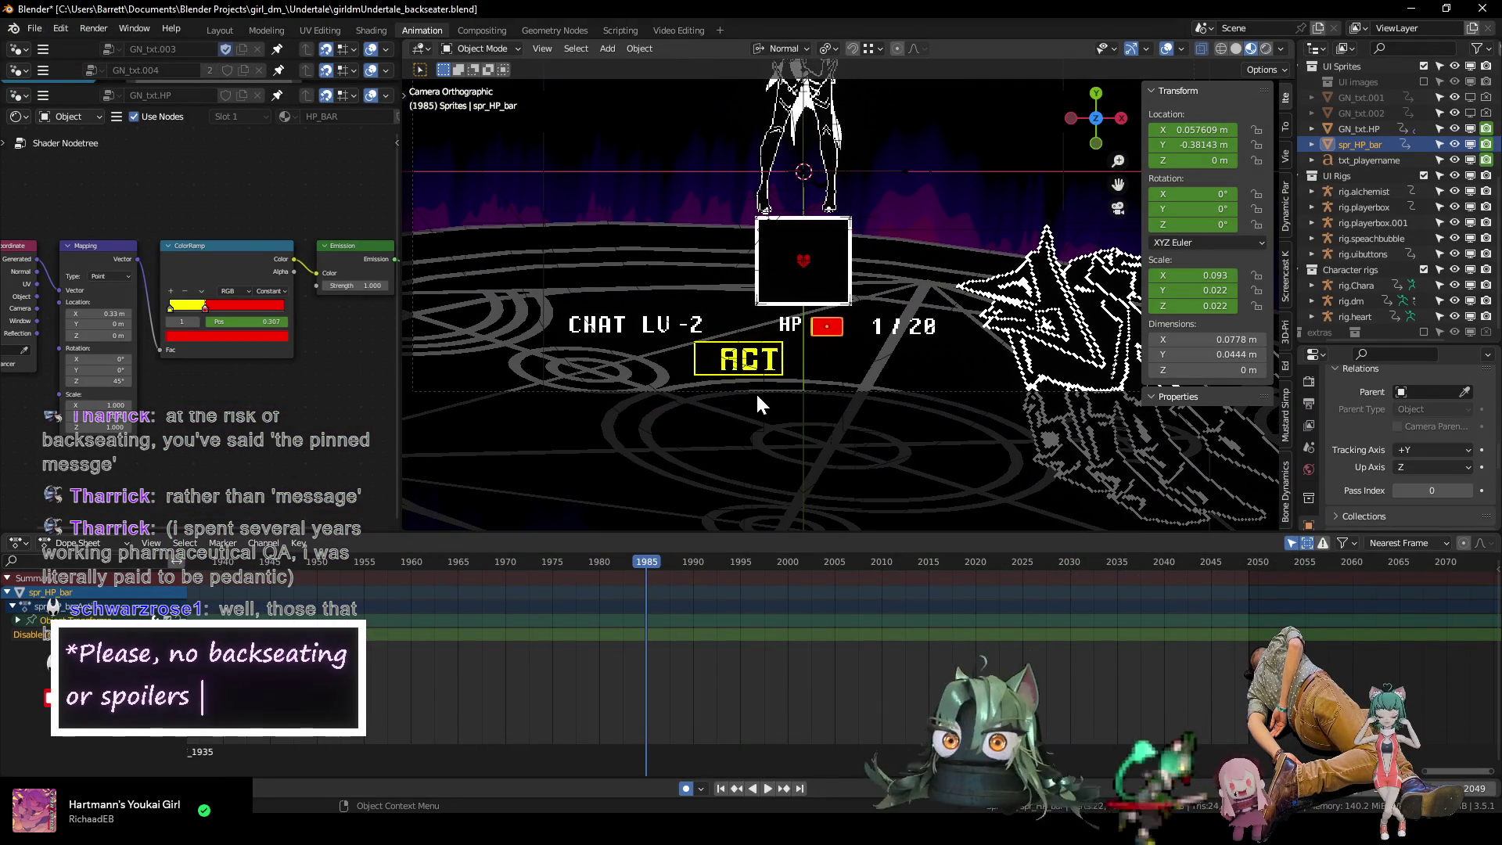
scroll(759, 386, up, 5)
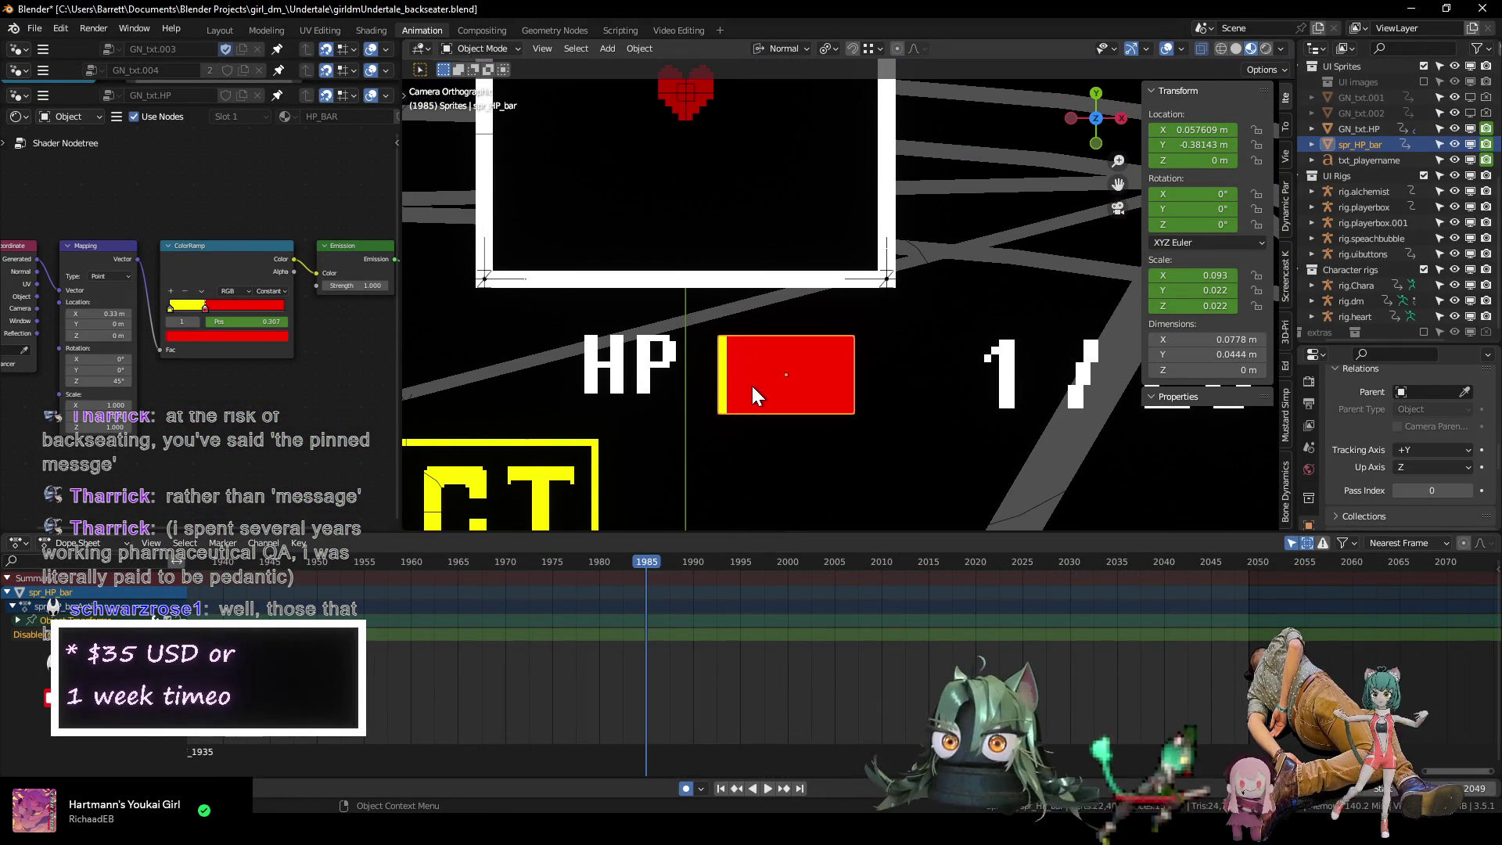
drag(241, 320, 258, 321)
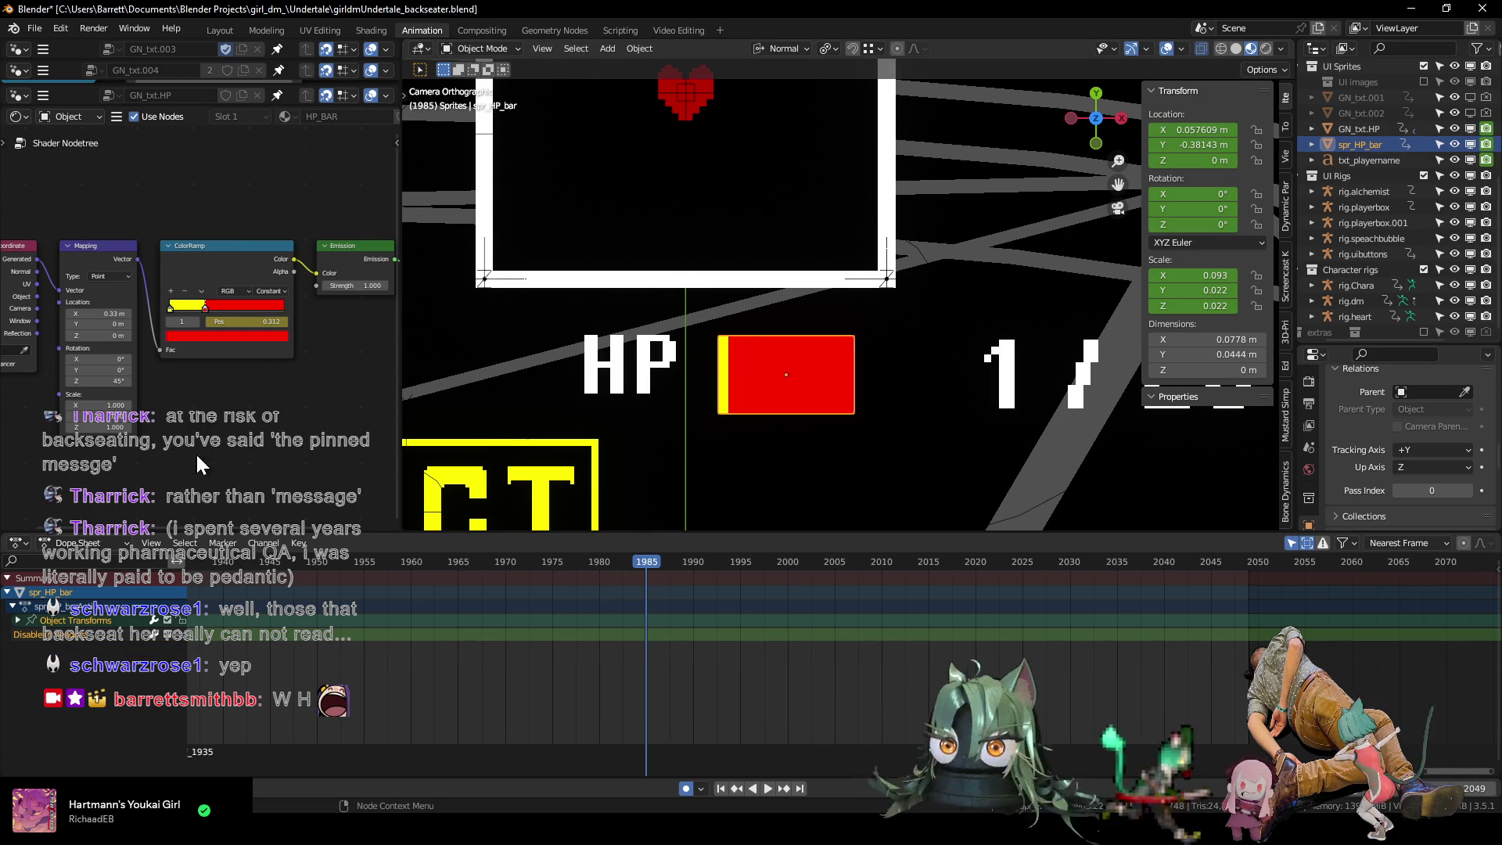
click(216, 278)
scroll(585, 697, up, 2)
Play back from frame 1977 to check the HP bar, then save girldmUndertale_backseater.blend.
key(space)
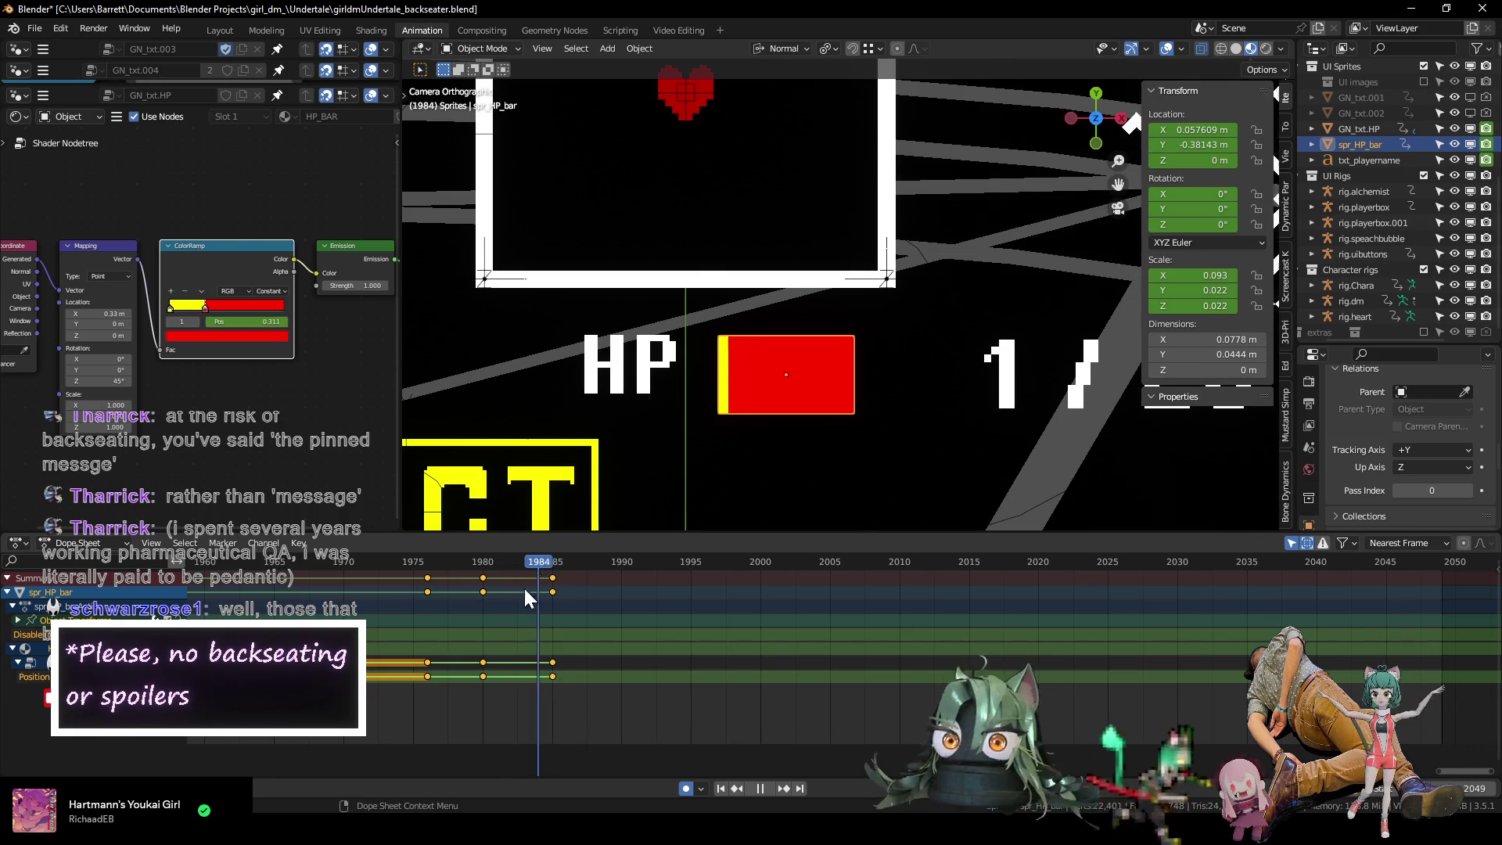
drag(365, 564, 556, 603)
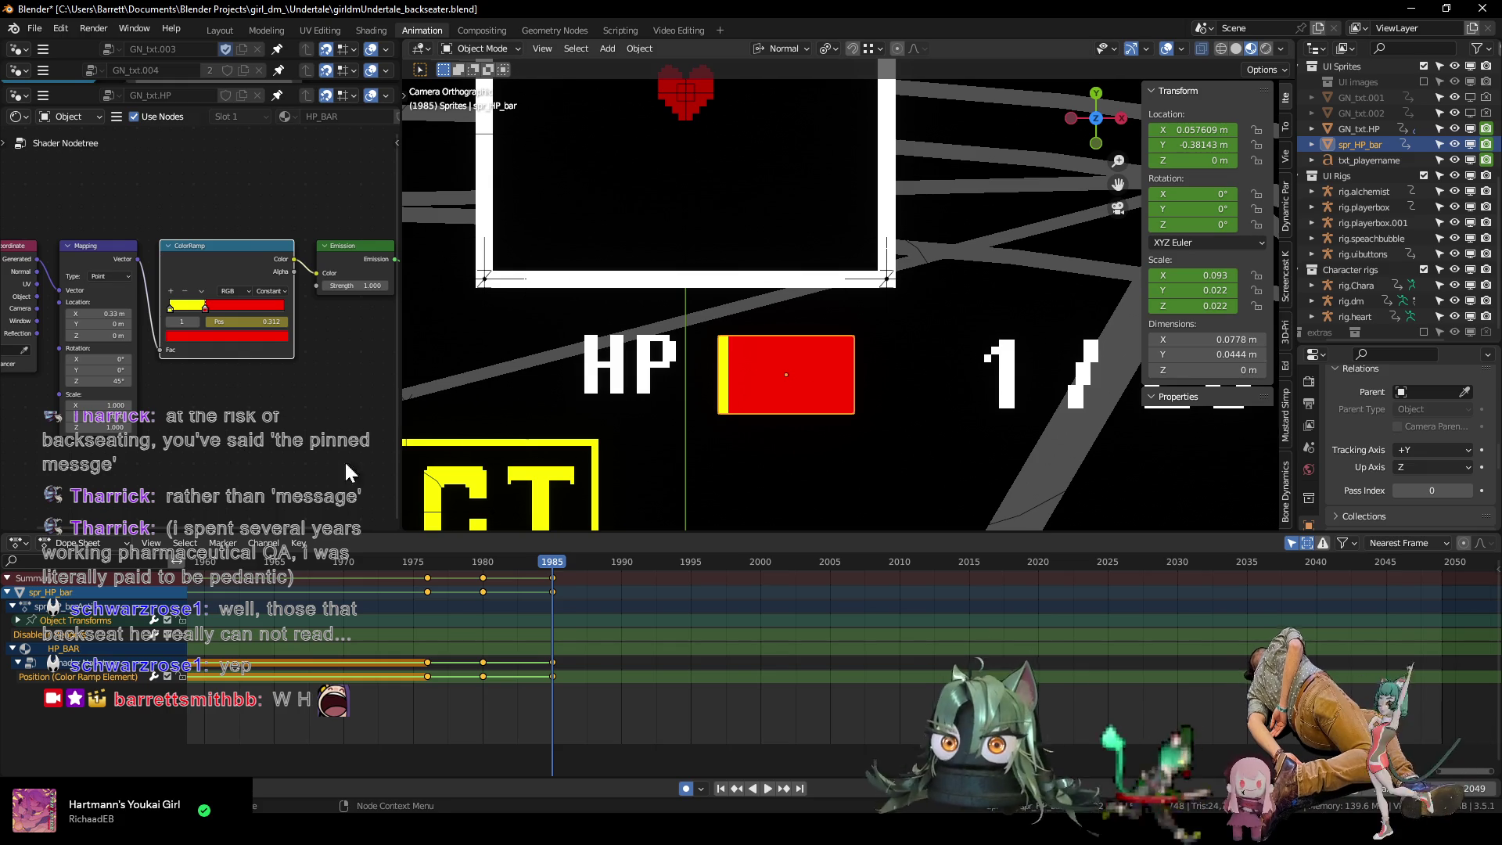
scroll(765, 267, down, 8)
scroll(795, 309, up, 2)
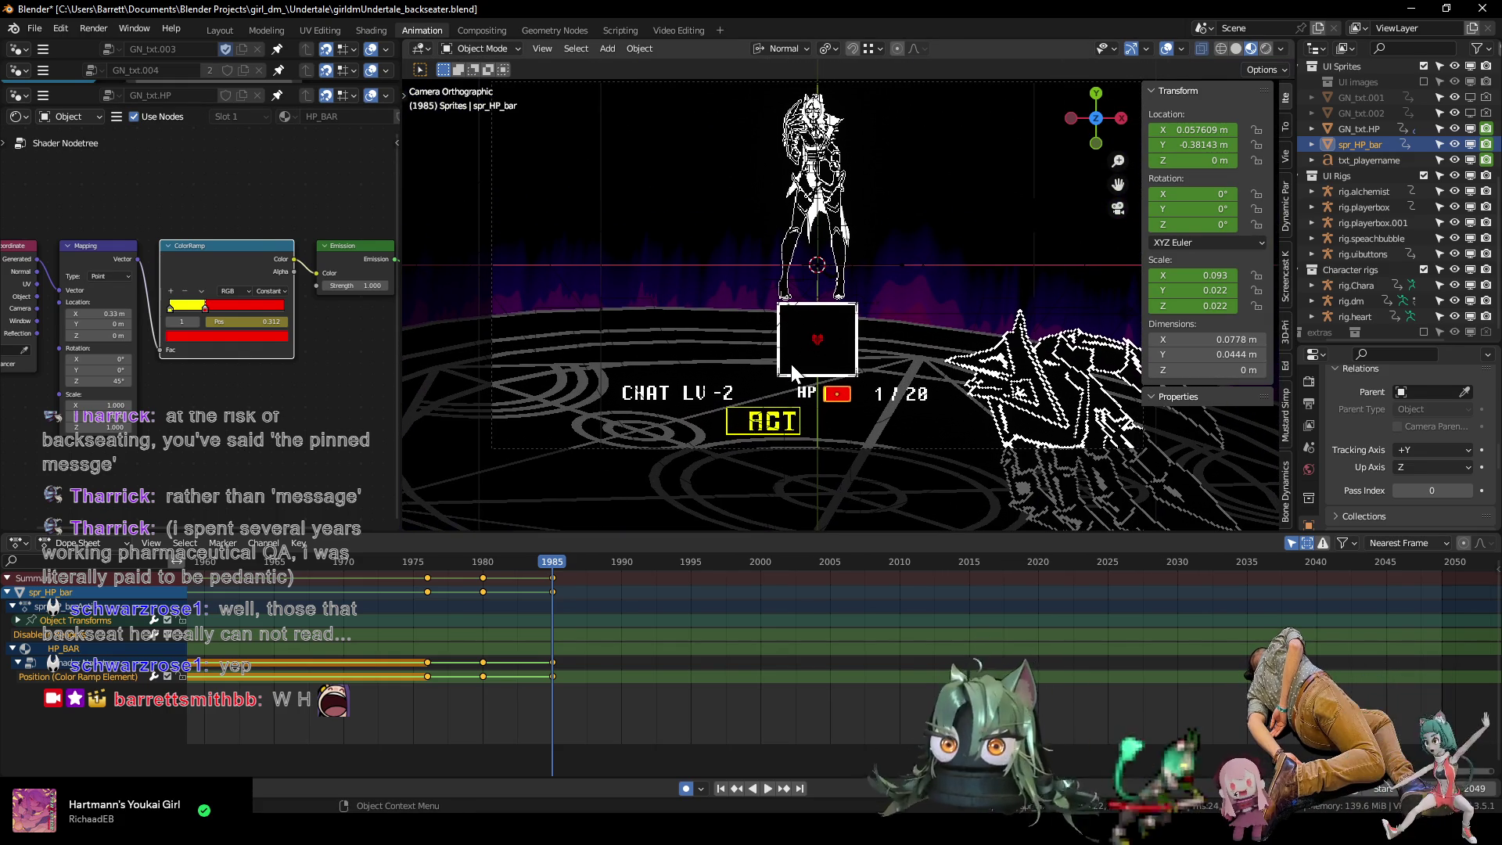
key(ctrl+s)
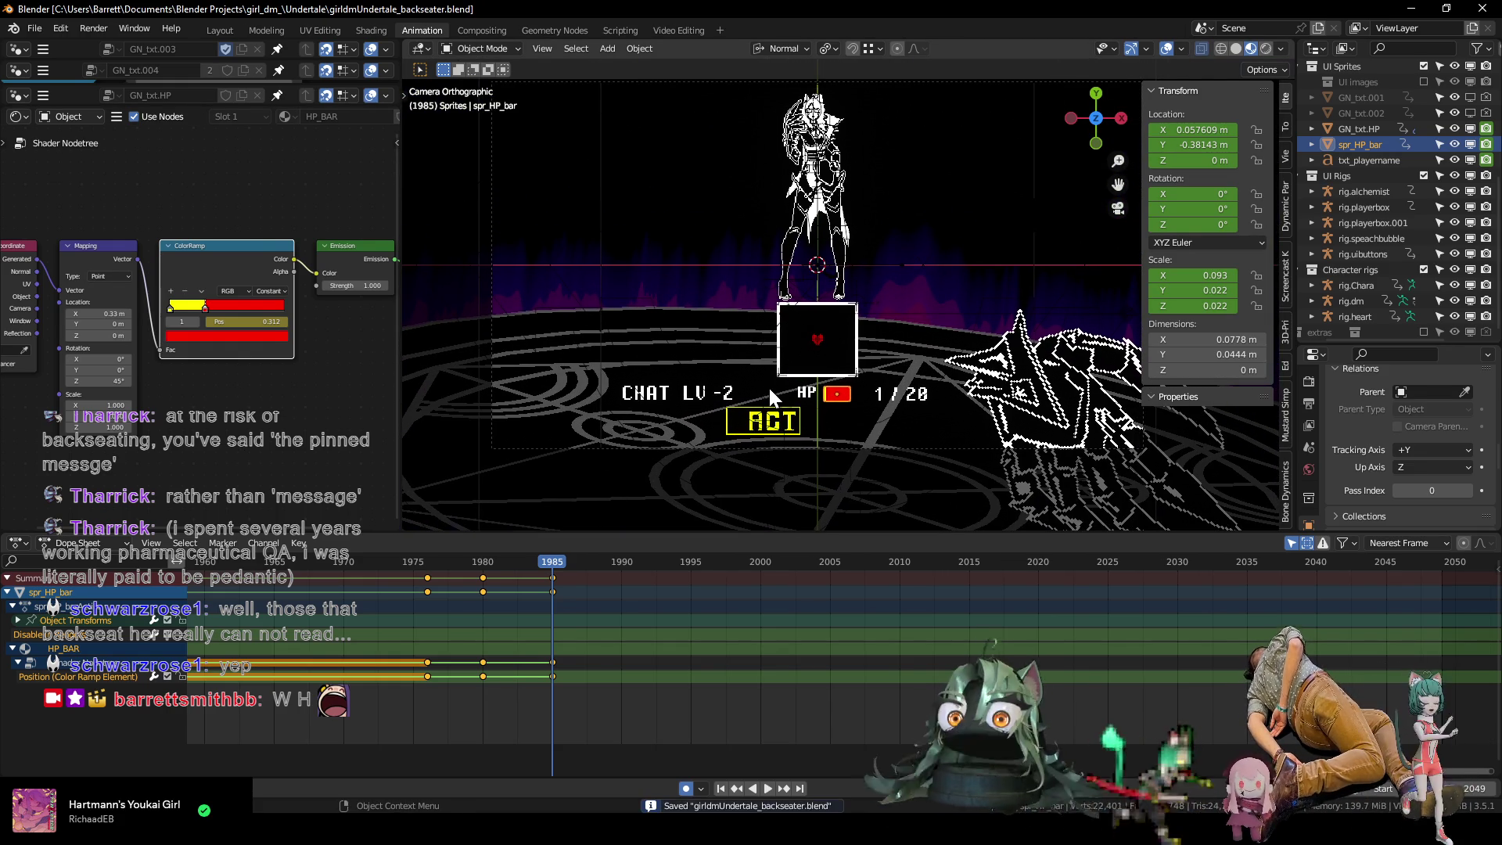
scroll(813, 329, up, 2)
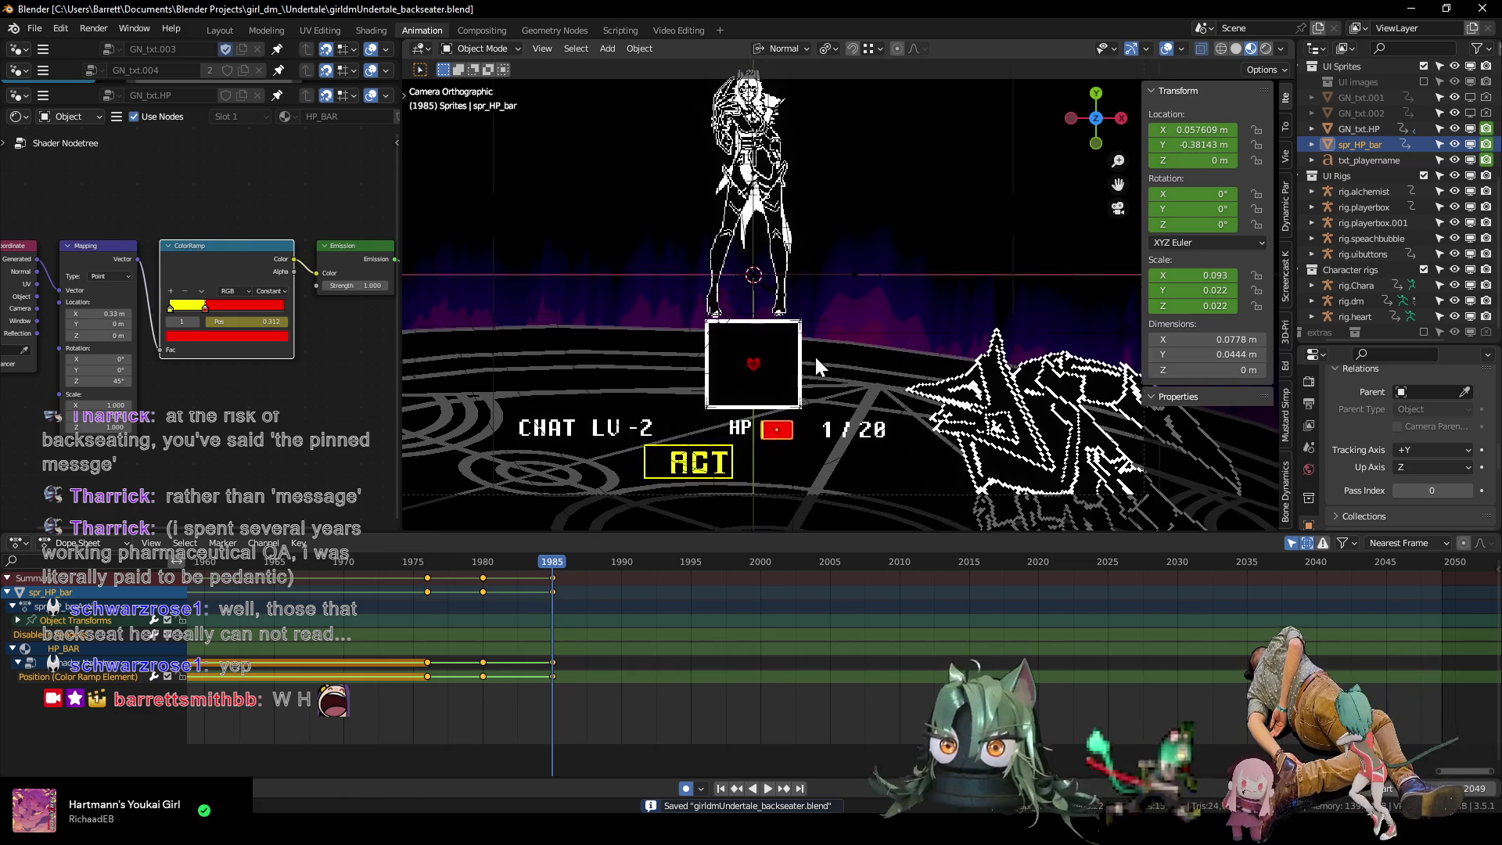
Scrub the HP bar animation back and forth around frame 1984.
mouse_move(427, 565)
mouse_down()
mouse_move(546, 565)
mouse_move(407, 568)
mouse_move(554, 584)
mouse_up()
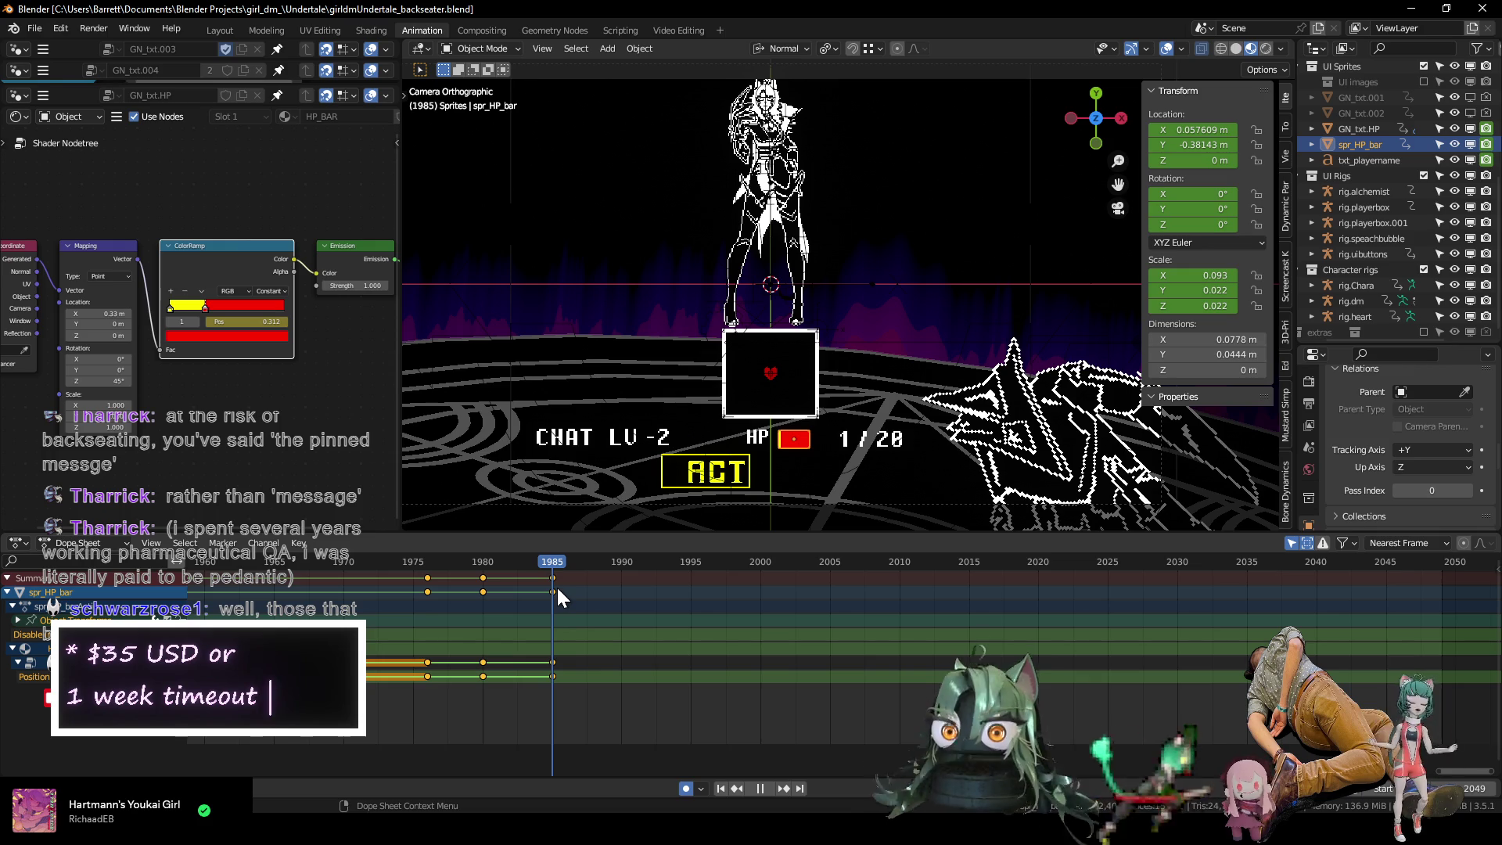
mouse_move(556, 585)
mouse_down()
mouse_move(418, 598)
mouse_move(577, 623)
mouse_up()
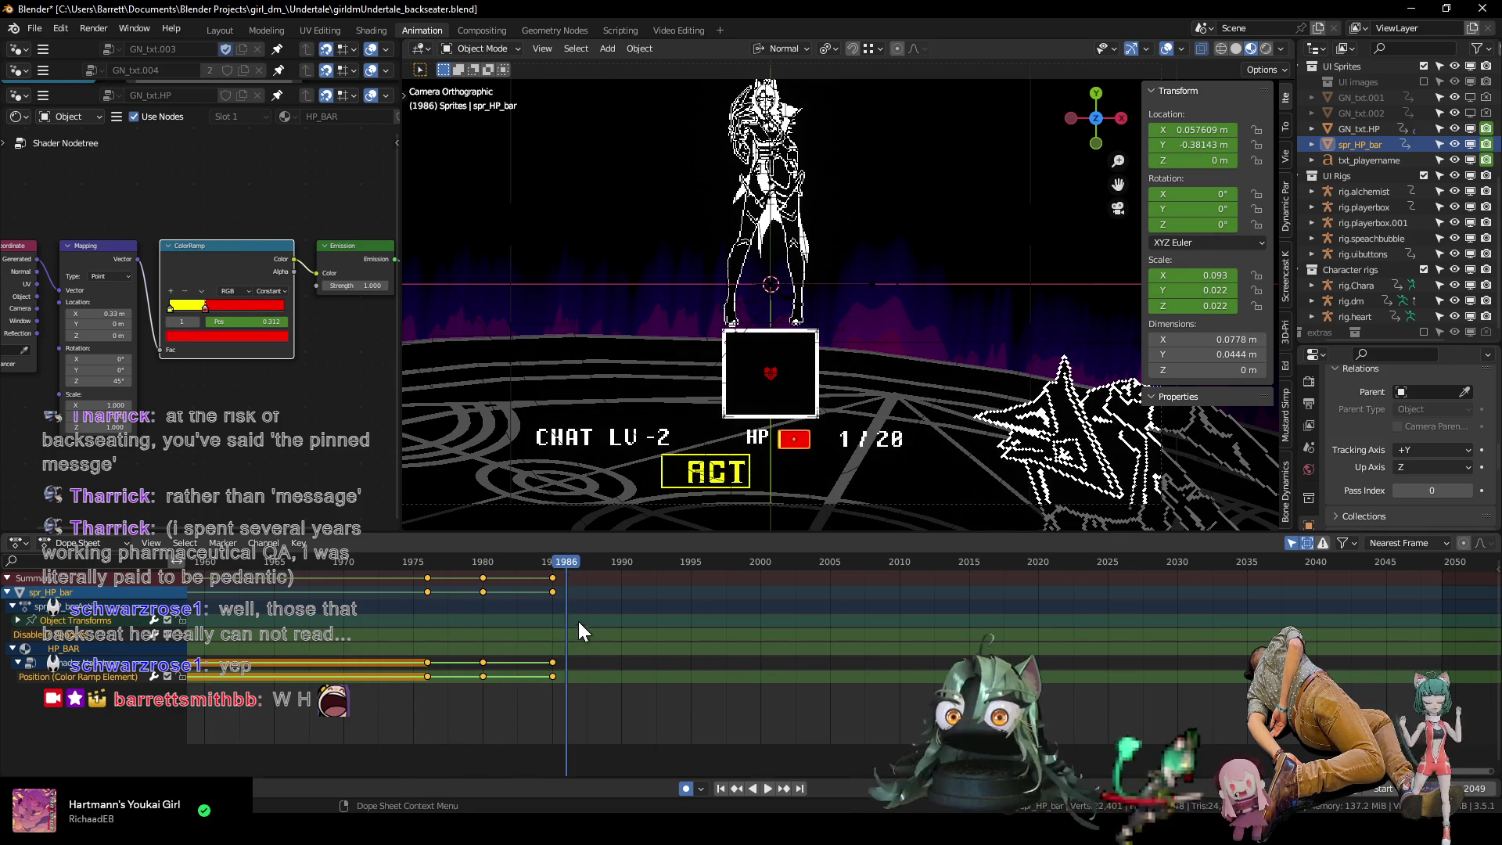
scroll(762, 329, down, 3)
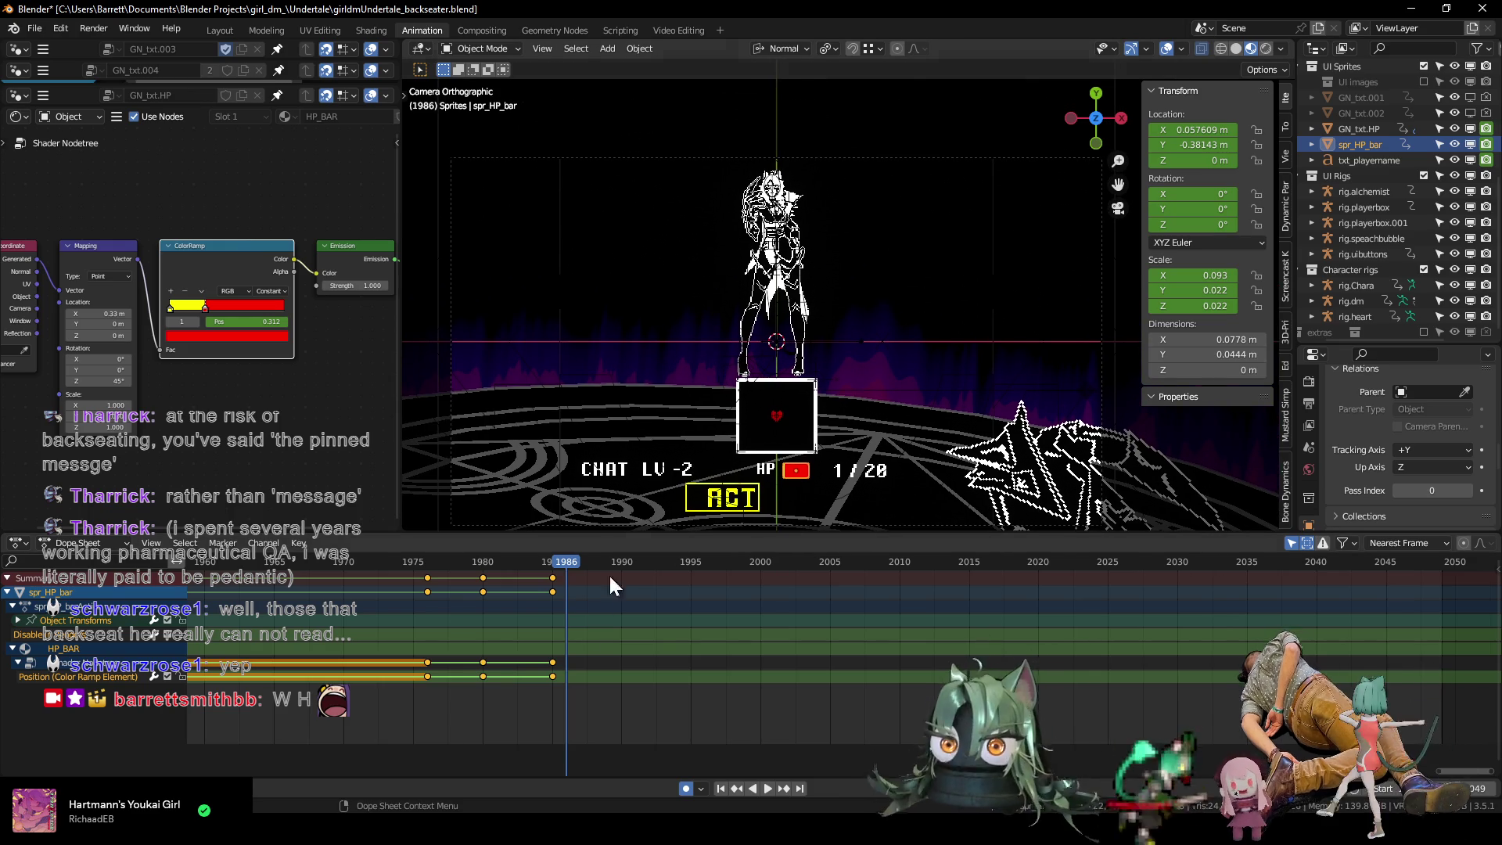
scroll(498, 572, down, 3)
scroll(498, 572, down, 4)
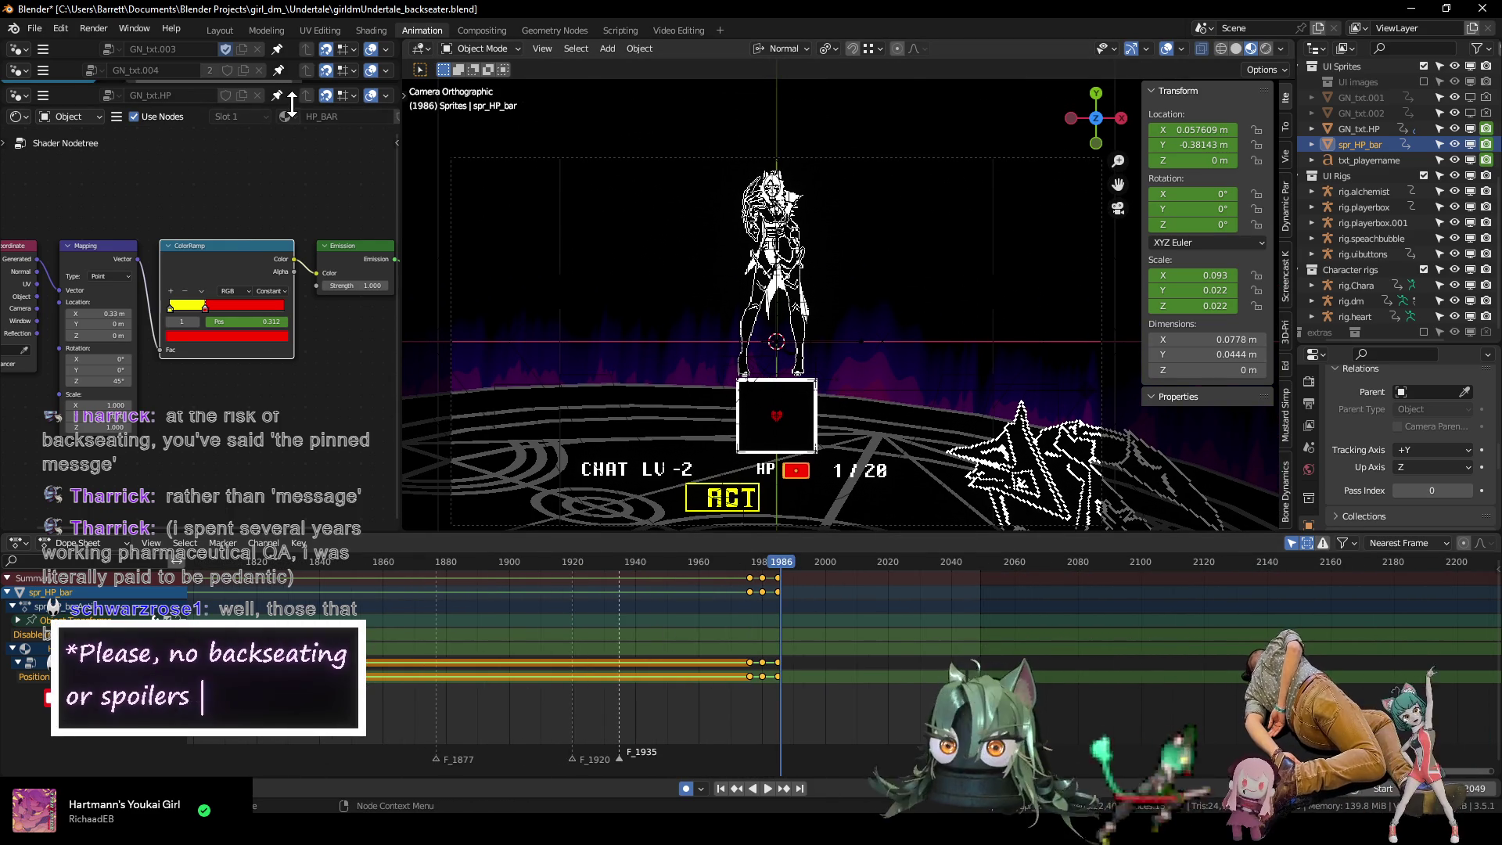
Enlarge the node editor to show the GN_txt.HP nodes and play back from frame 1717.
drag(263, 108, 264, 515)
scroll(607, 615, down, 2)
scroll(607, 614, down, 2)
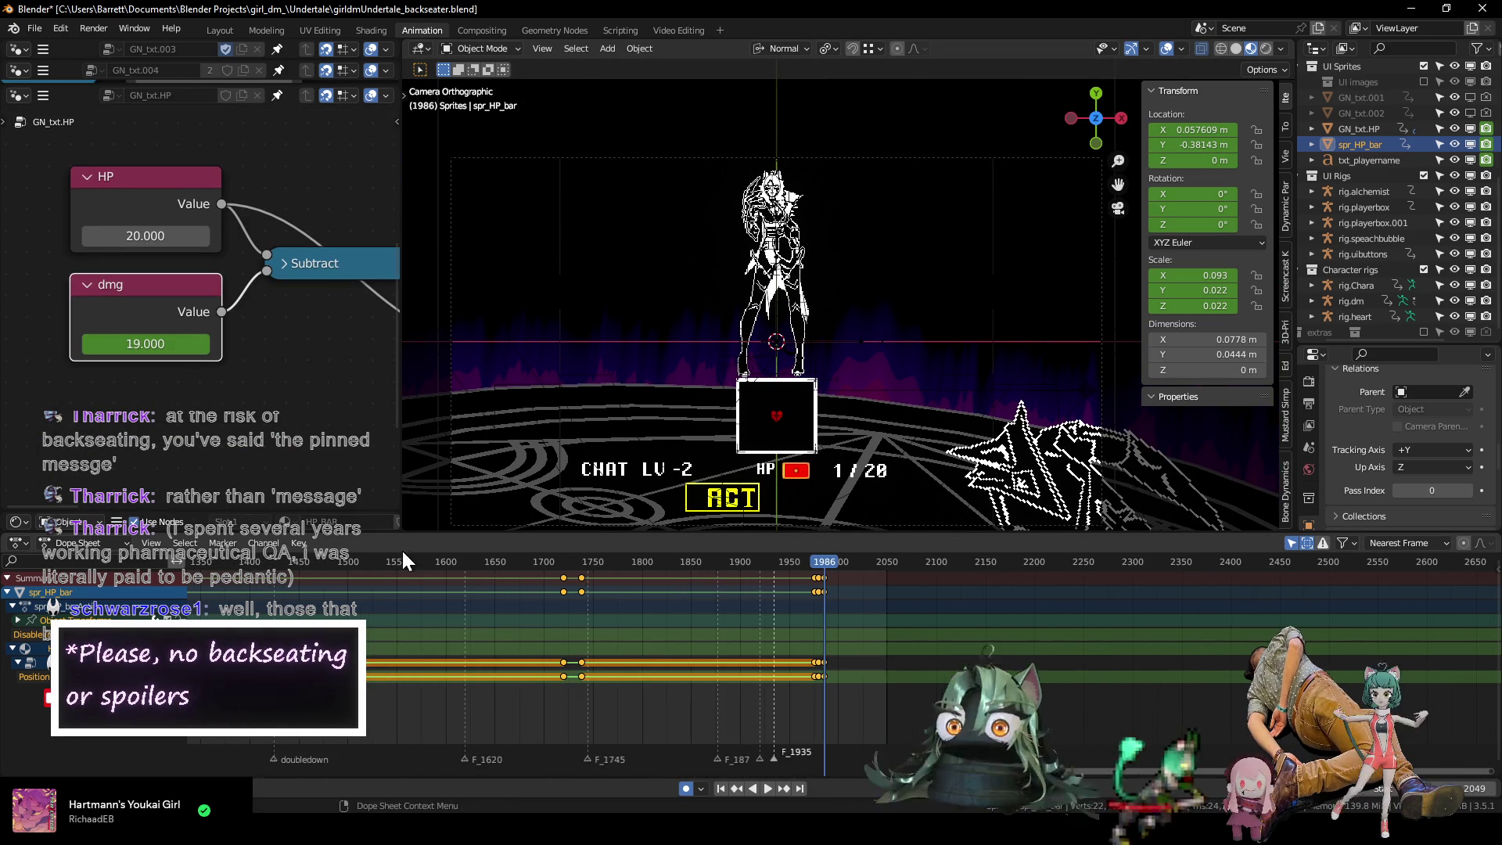
key(shift+Left)
key(space)
mouse_move(642, 588)
mouse_down()
mouse_move(531, 578)
mouse_move(595, 591)
mouse_move(544, 590)
mouse_move(593, 608)
mouse_up()
Select rig.uibuttons, rig.playerbox and rig.heart, and put the heart rig into Pose Mode.
scroll(605, 641, up, 2)
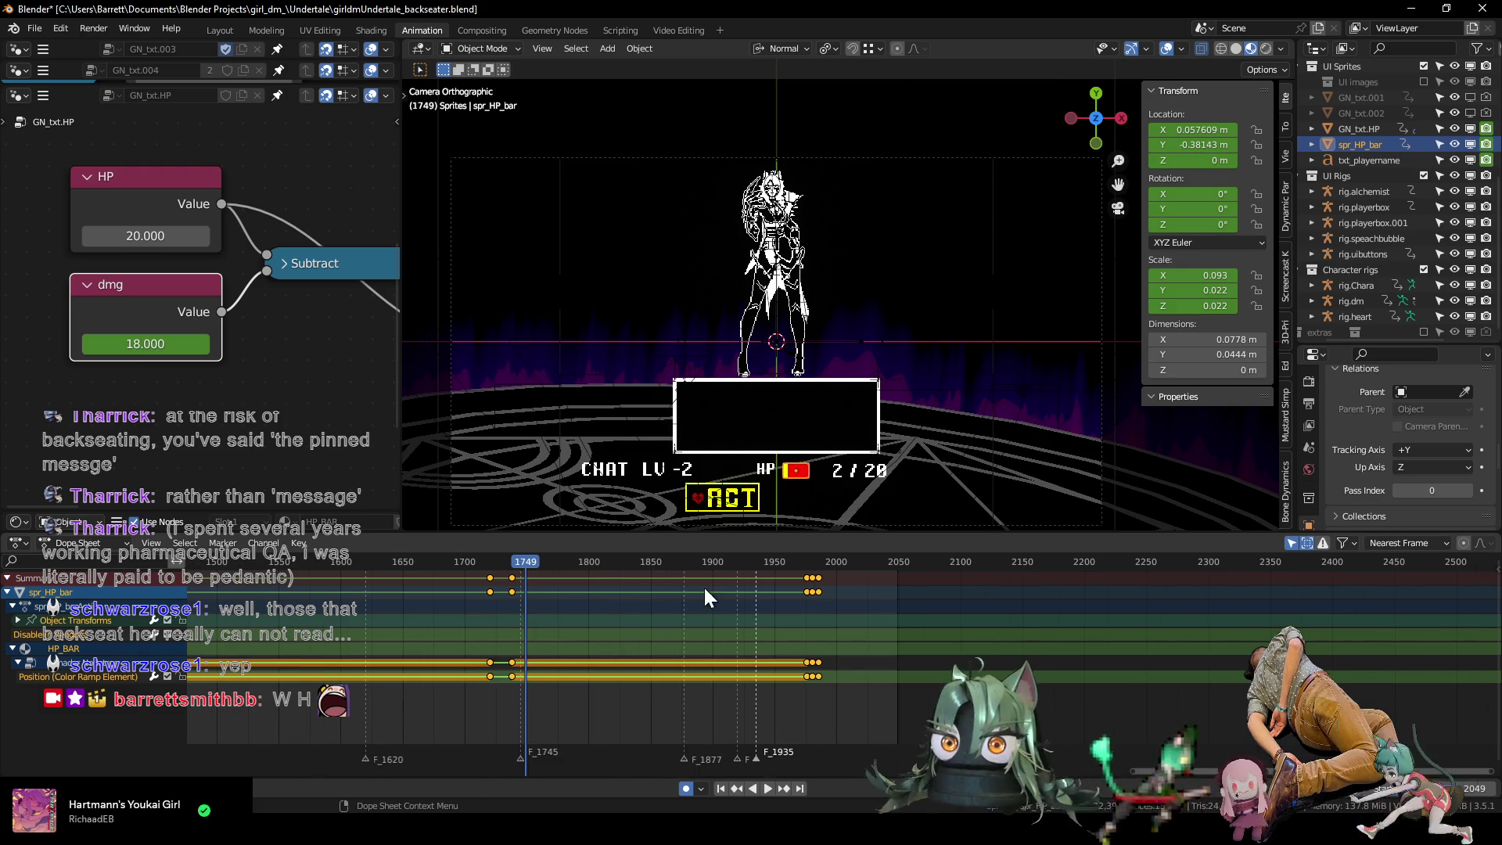
shift+middle_drag(794, 449, 781, 407)
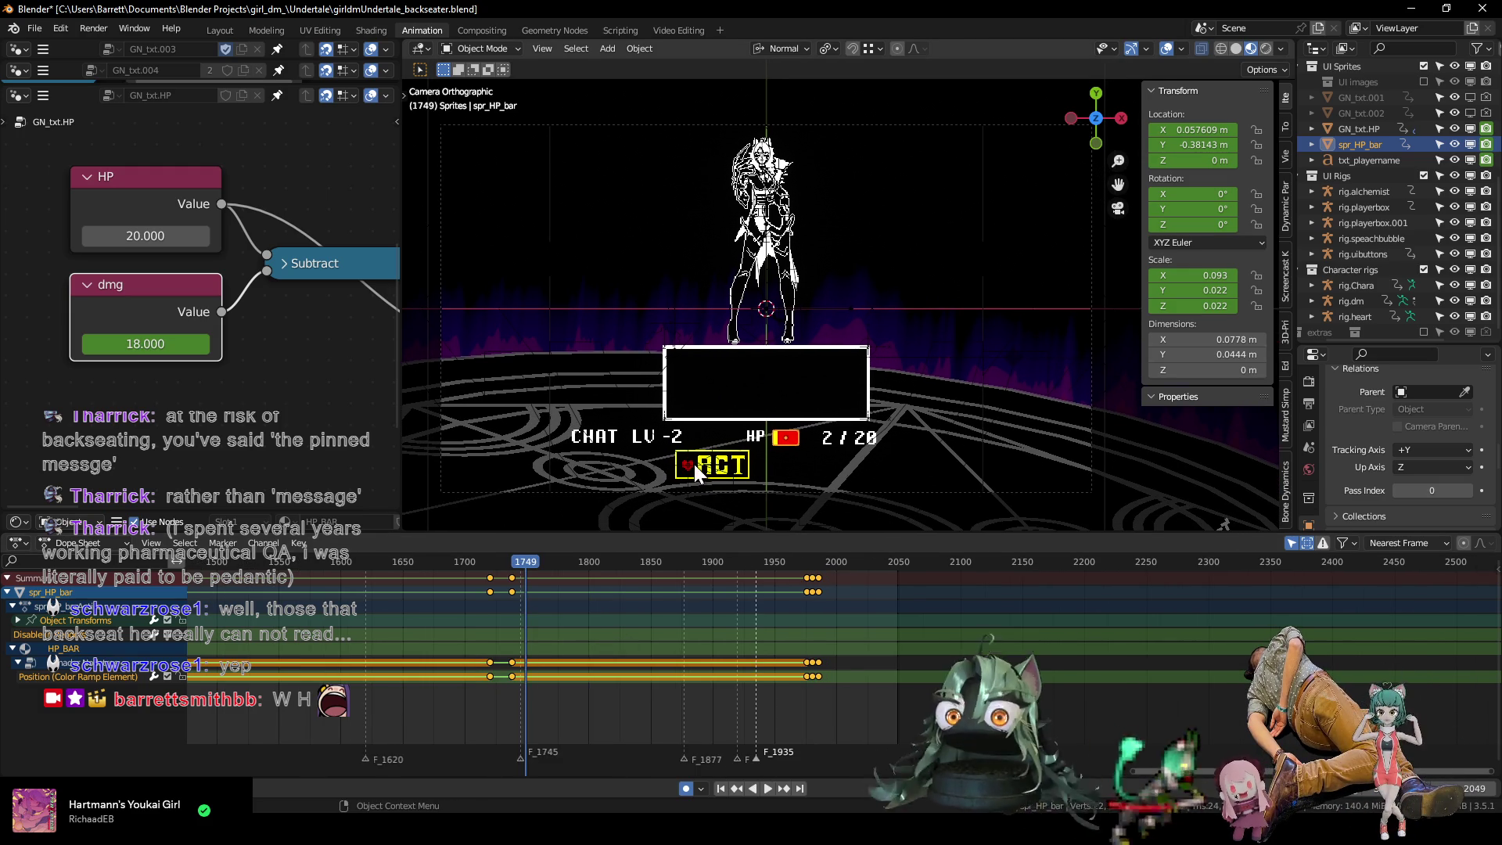
click(715, 469)
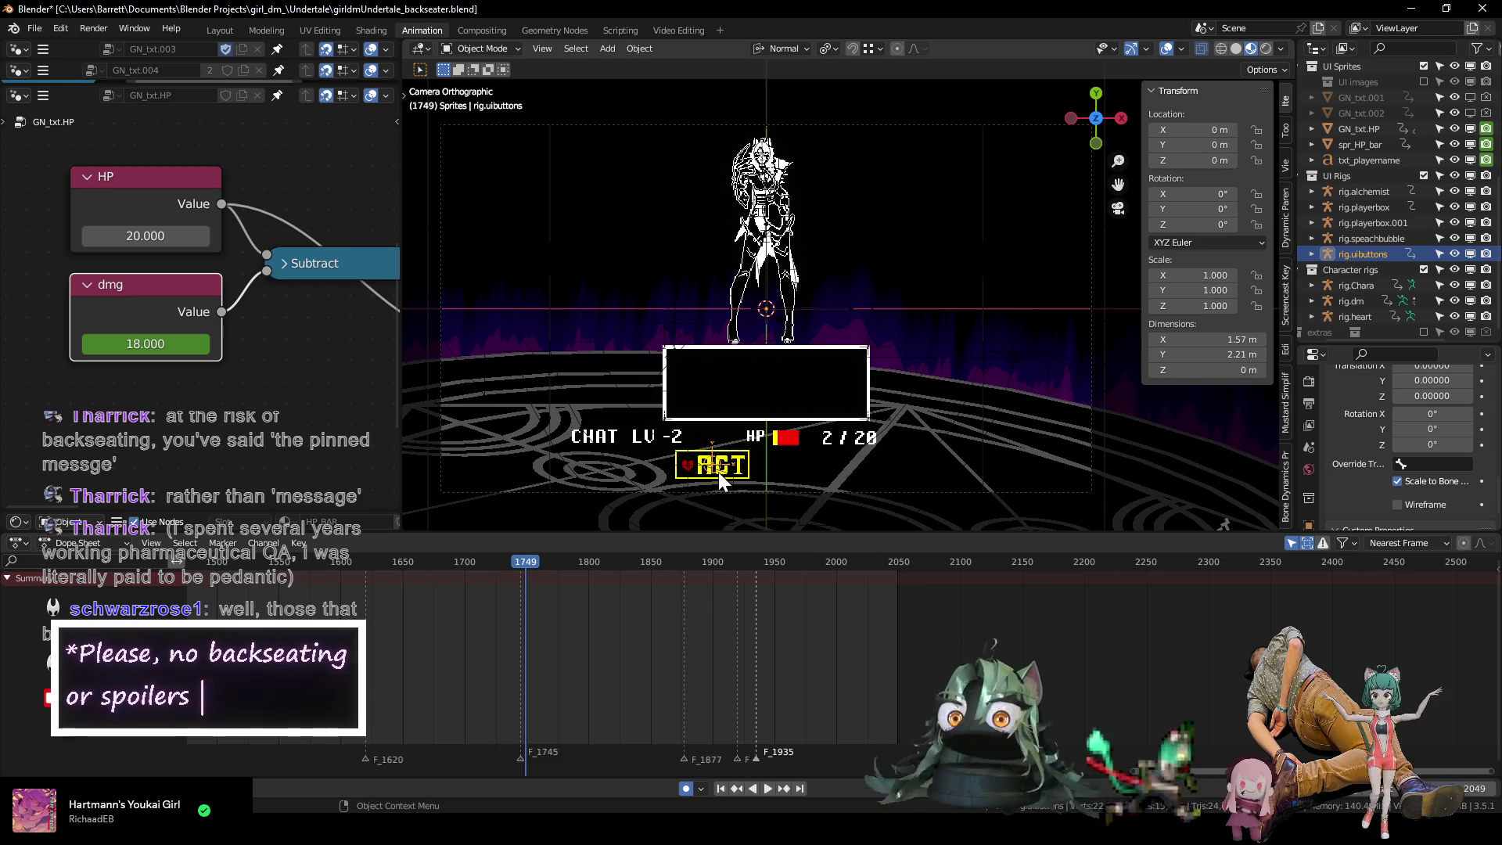
click(657, 346)
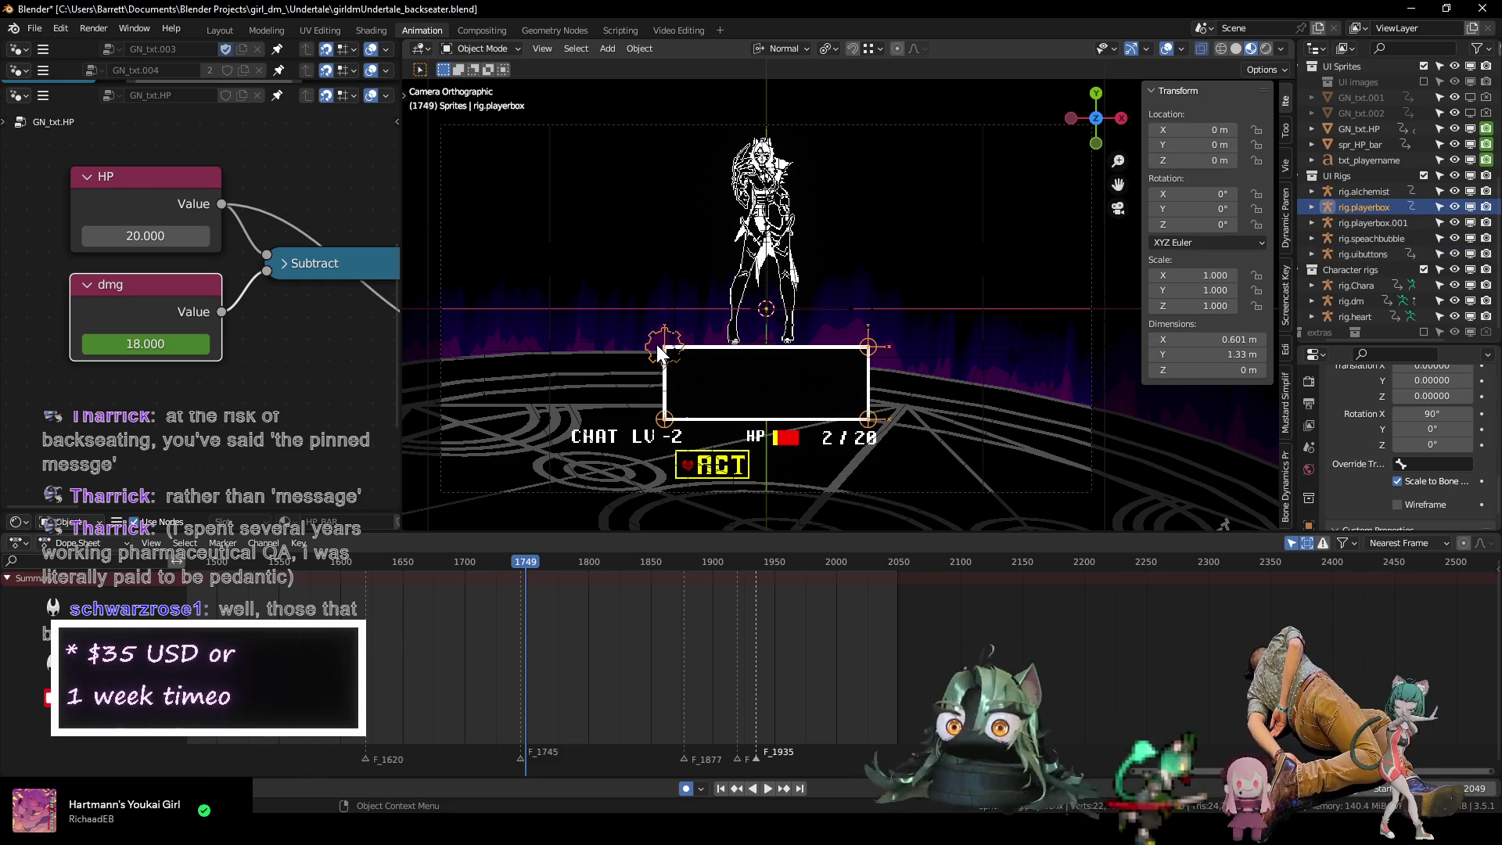
click(688, 481)
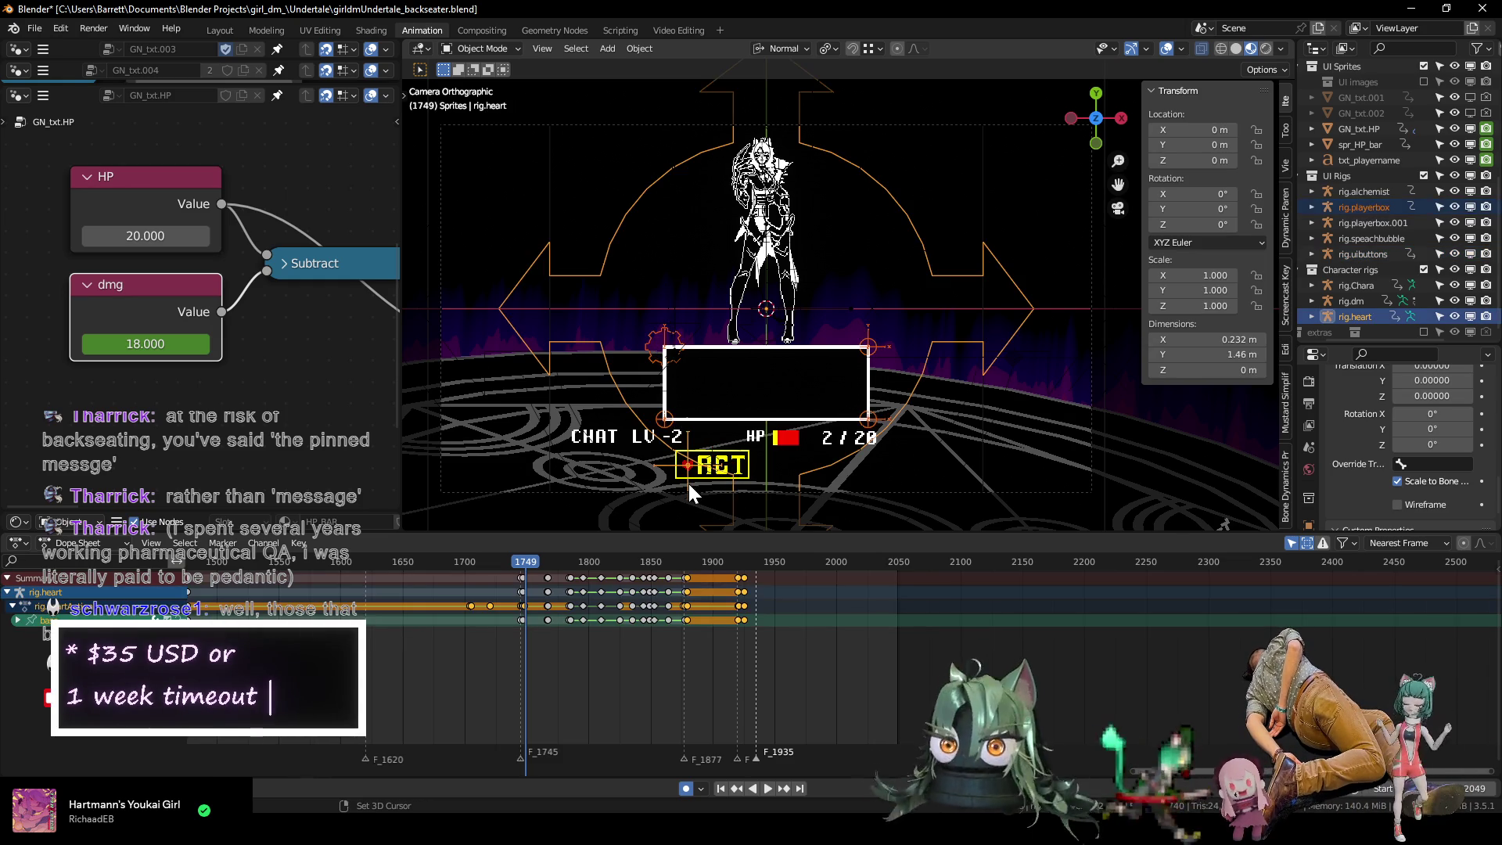
key(ctrl+Tab)
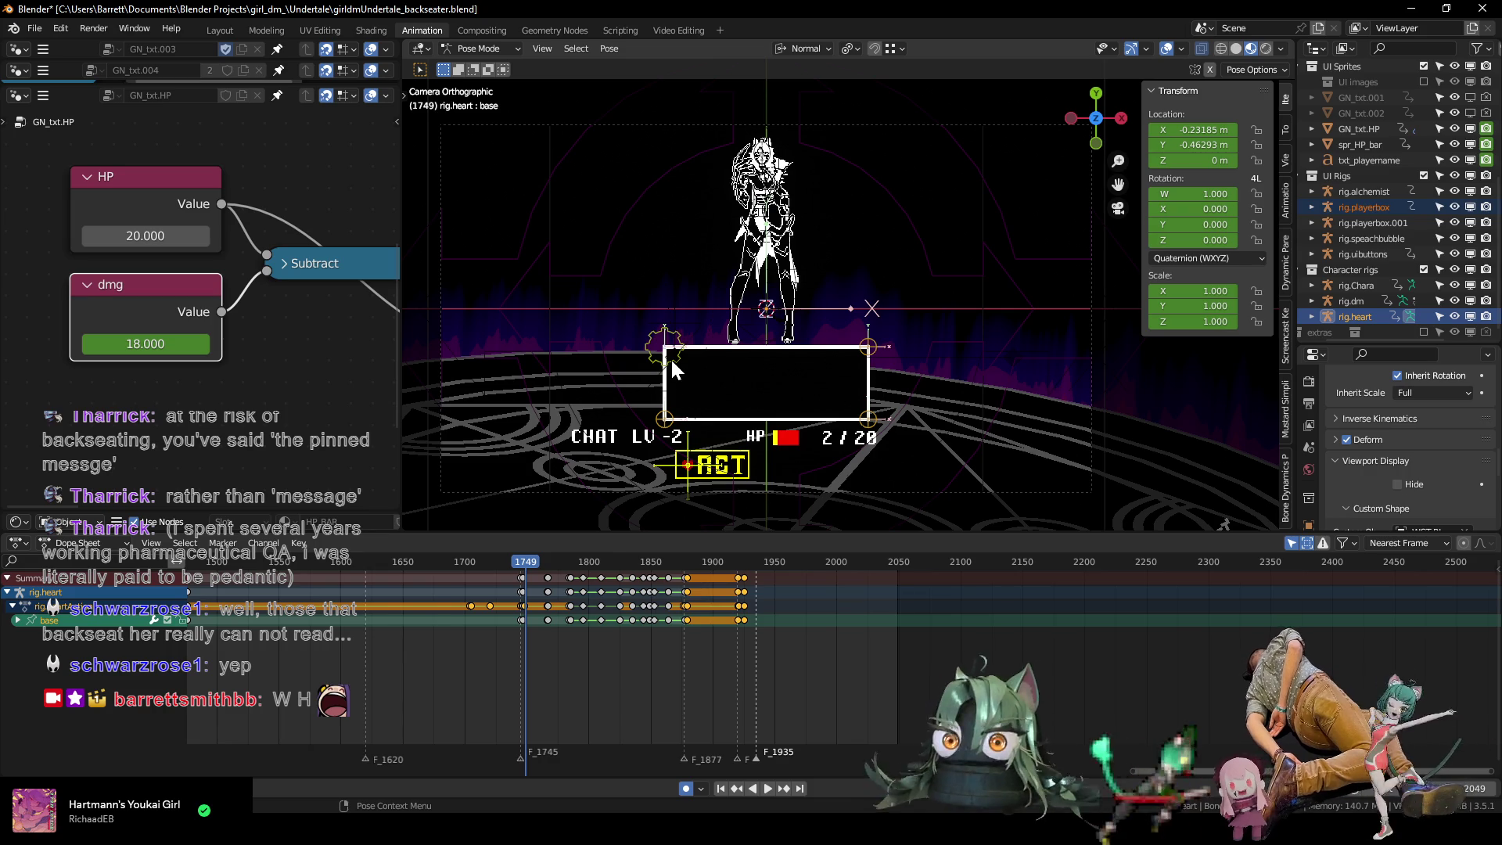
Select the battle box's corner1.L and corner2.L bones.
click(670, 357)
click(658, 420)
scroll(677, 634, up, 2)
mouse_move(550, 645)
middle_down()
mouse_move(780, 654)
mouse_move(655, 679)
middle_up()
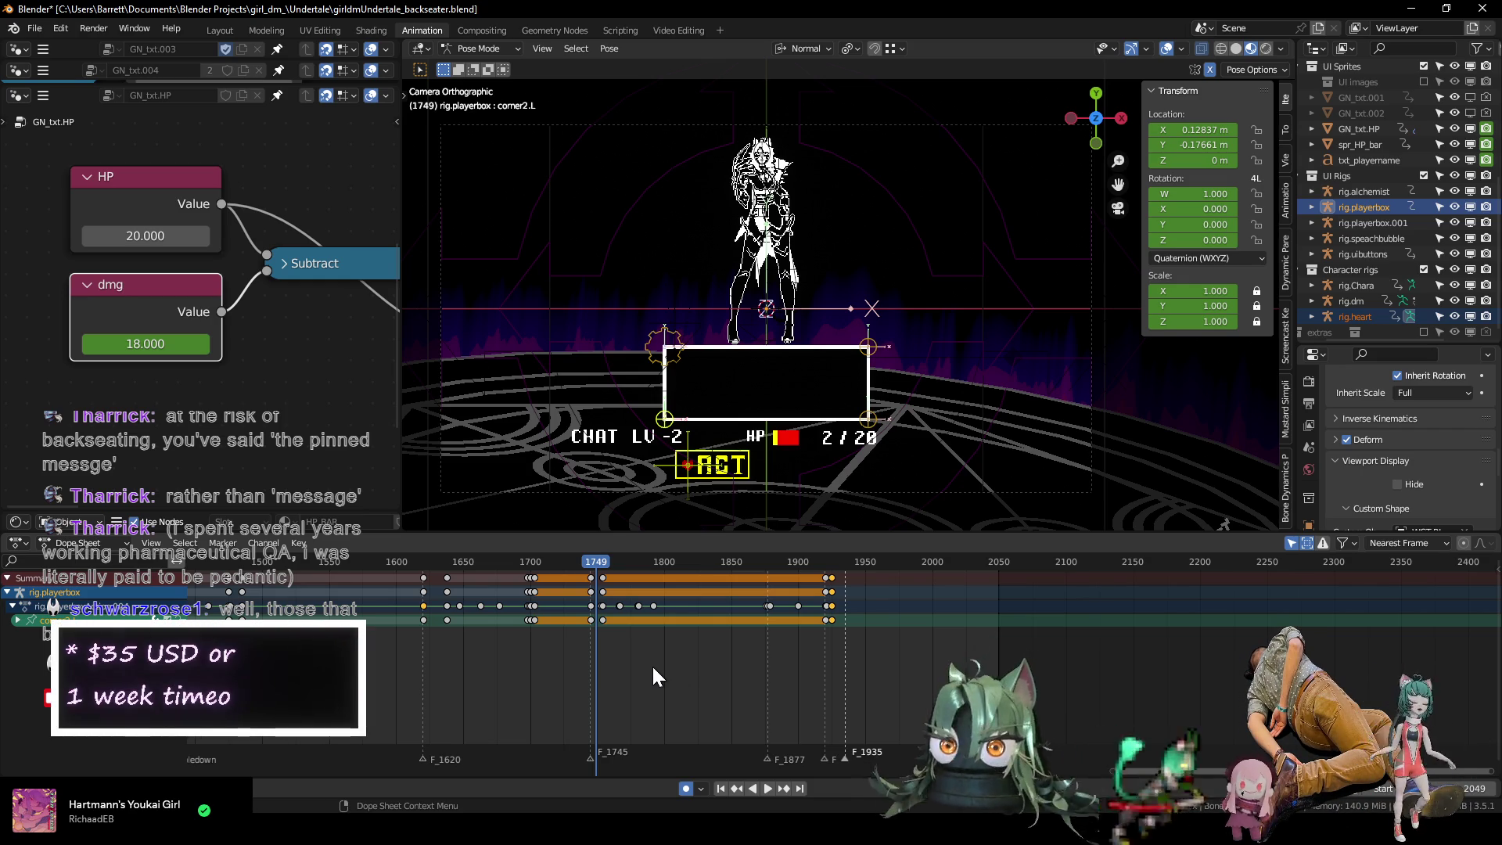
Play through the dialogue box animation and bring the player box keyframes into view.
scroll(523, 588, down, 3)
click(559, 561)
key(space)
mouse_move(572, 566)
mouse_down()
mouse_move(679, 569)
mouse_move(406, 557)
mouse_up()
key(space)
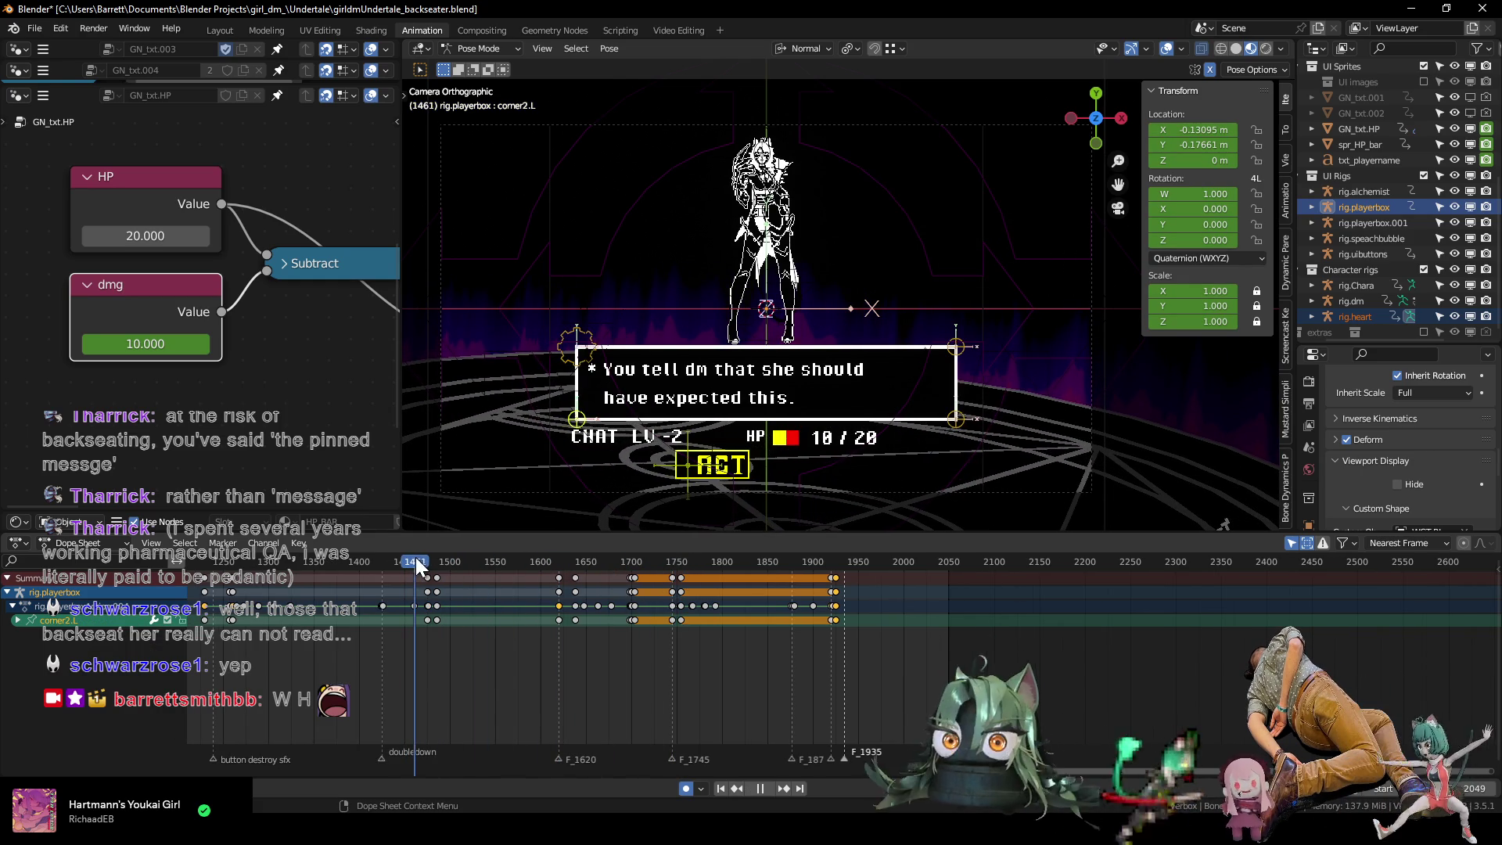
mouse_move(426, 618)
ctrl+middle_down()
mouse_move(686, 643)
mouse_move(658, 587)
ctrl+middle_up()
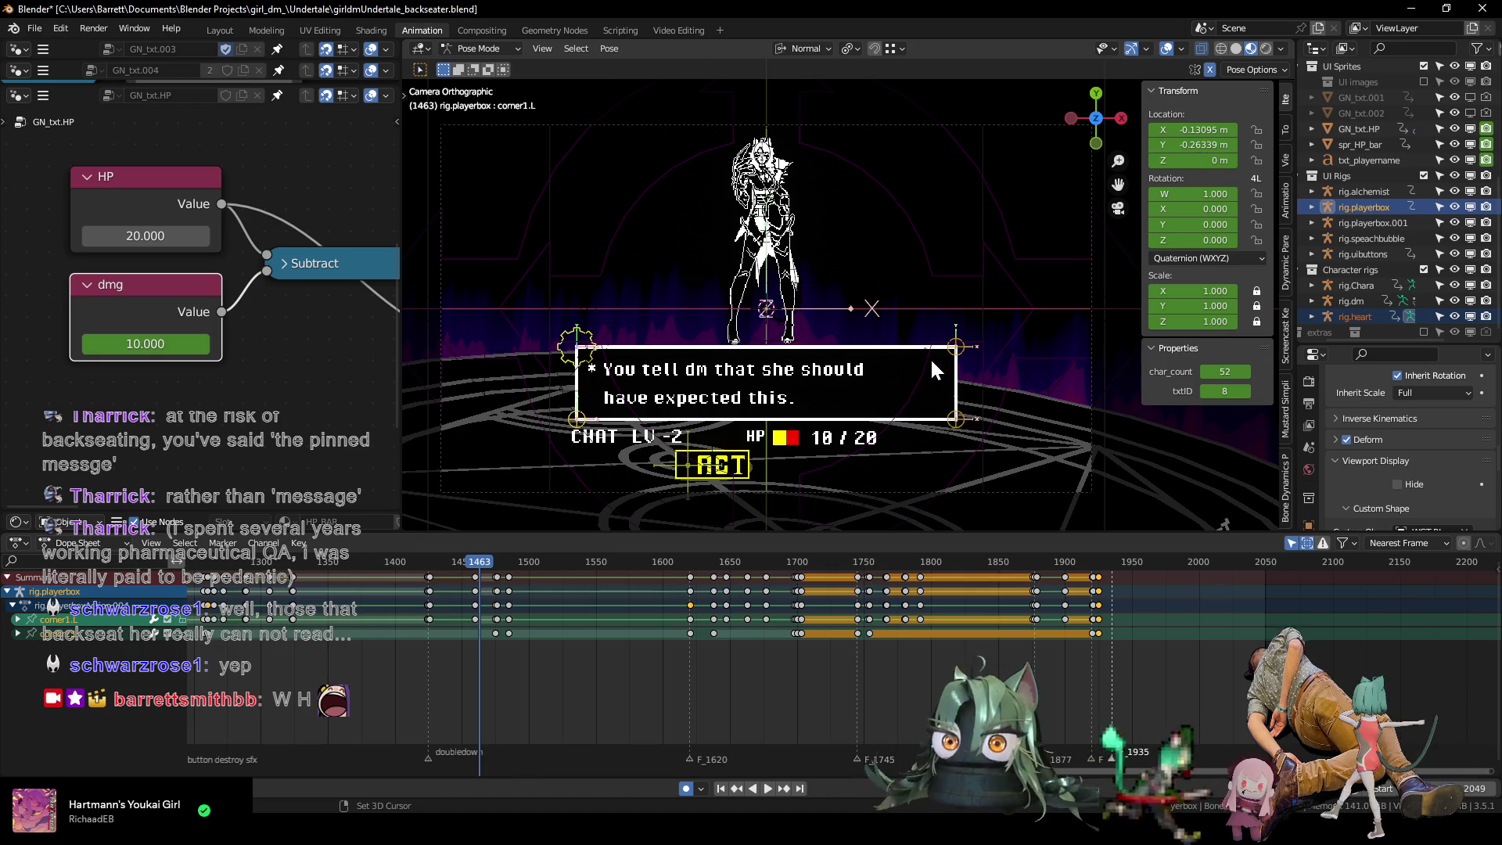
Select the corner2.R bone and review playback from frame 1474.
shift+click(958, 414)
scroll(807, 631, up, 1)
middle_drag(807, 640, 688, 640)
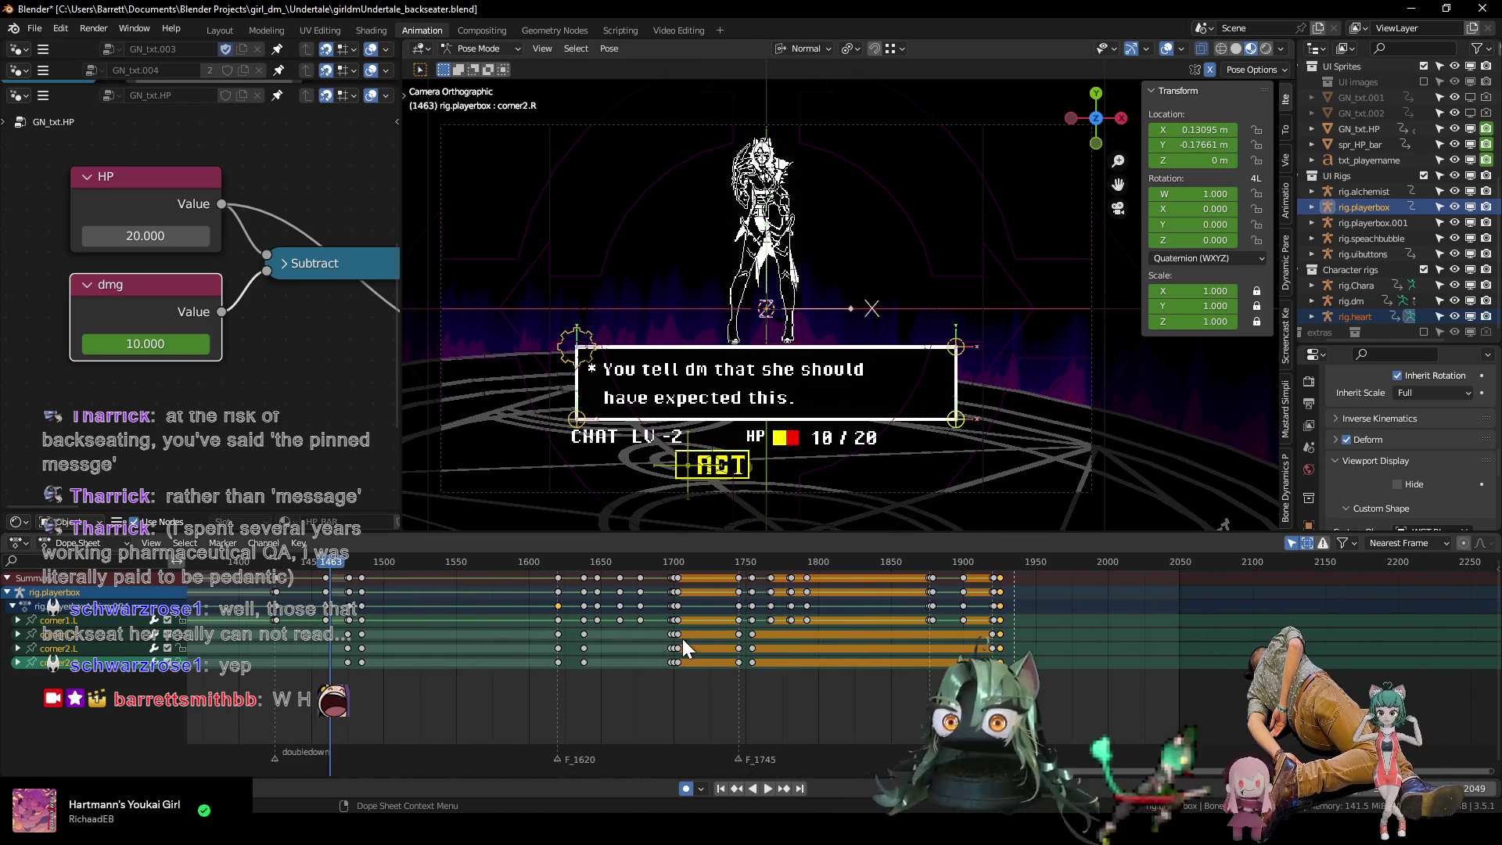
key(space)
key(Escape)
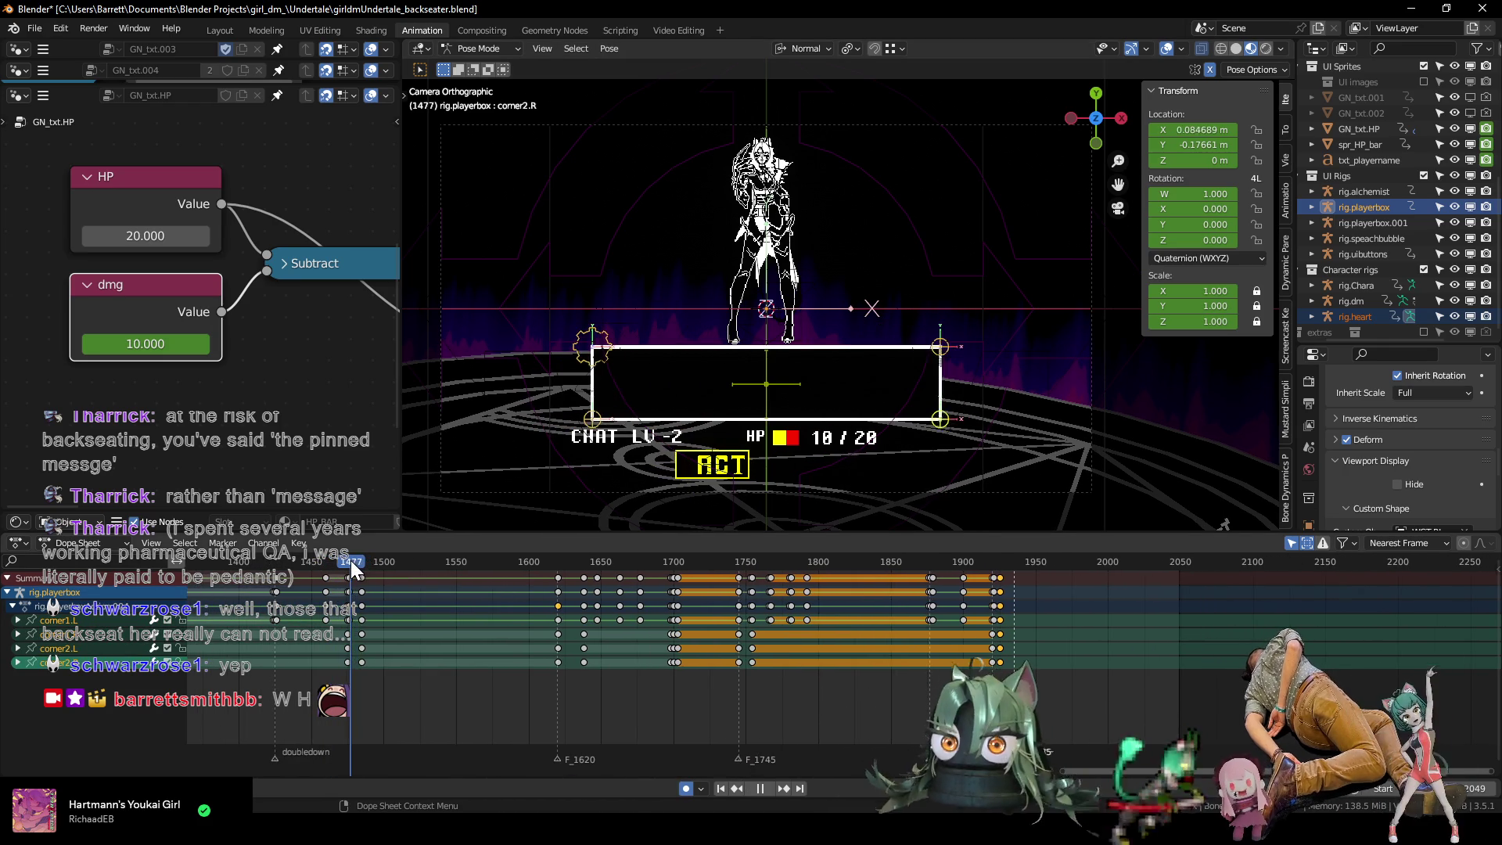
scroll(470, 625, up, 1)
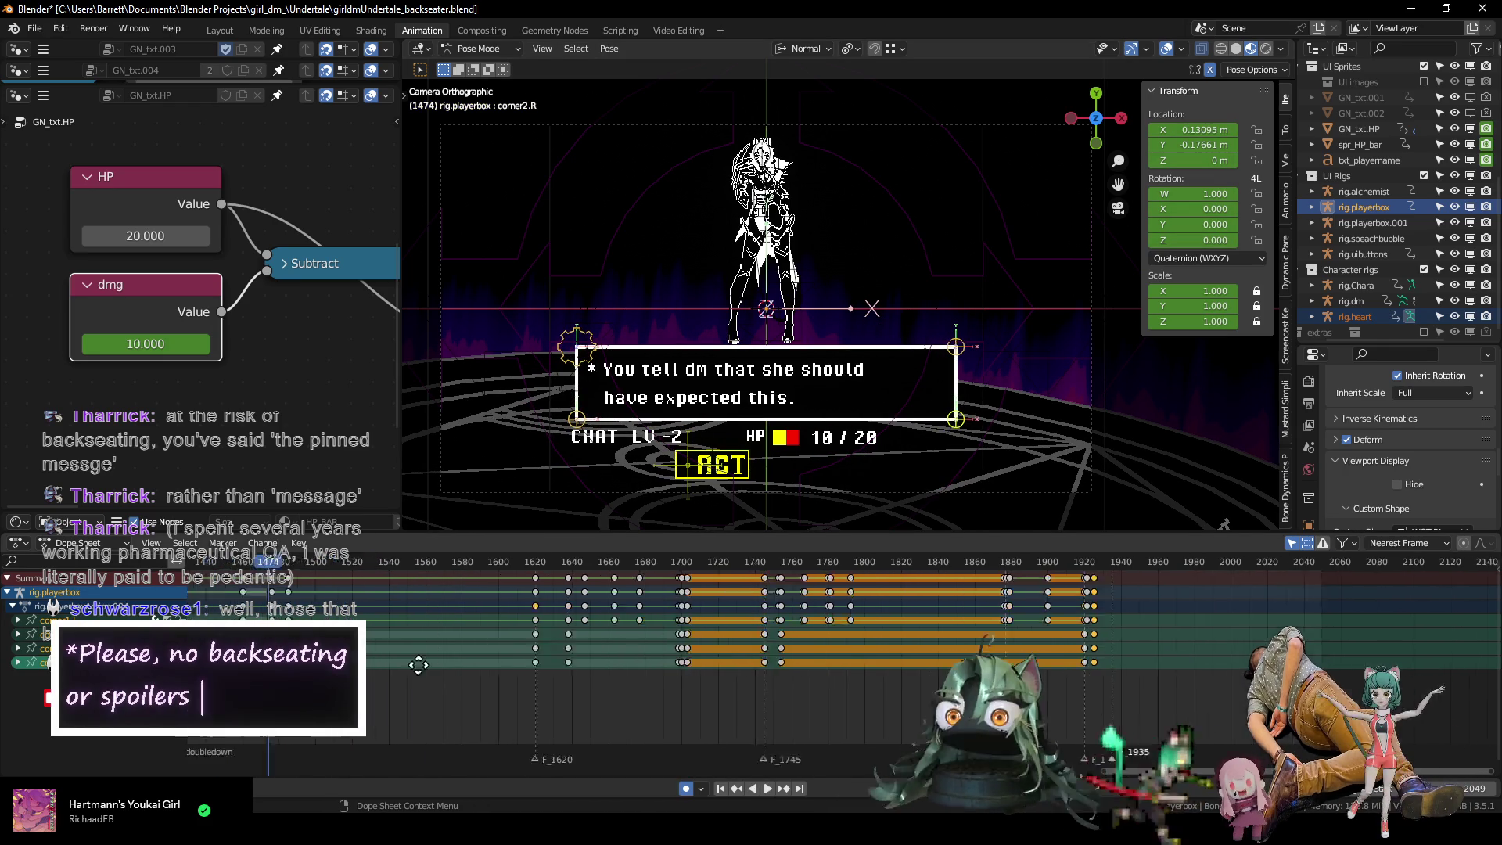
key(Right)
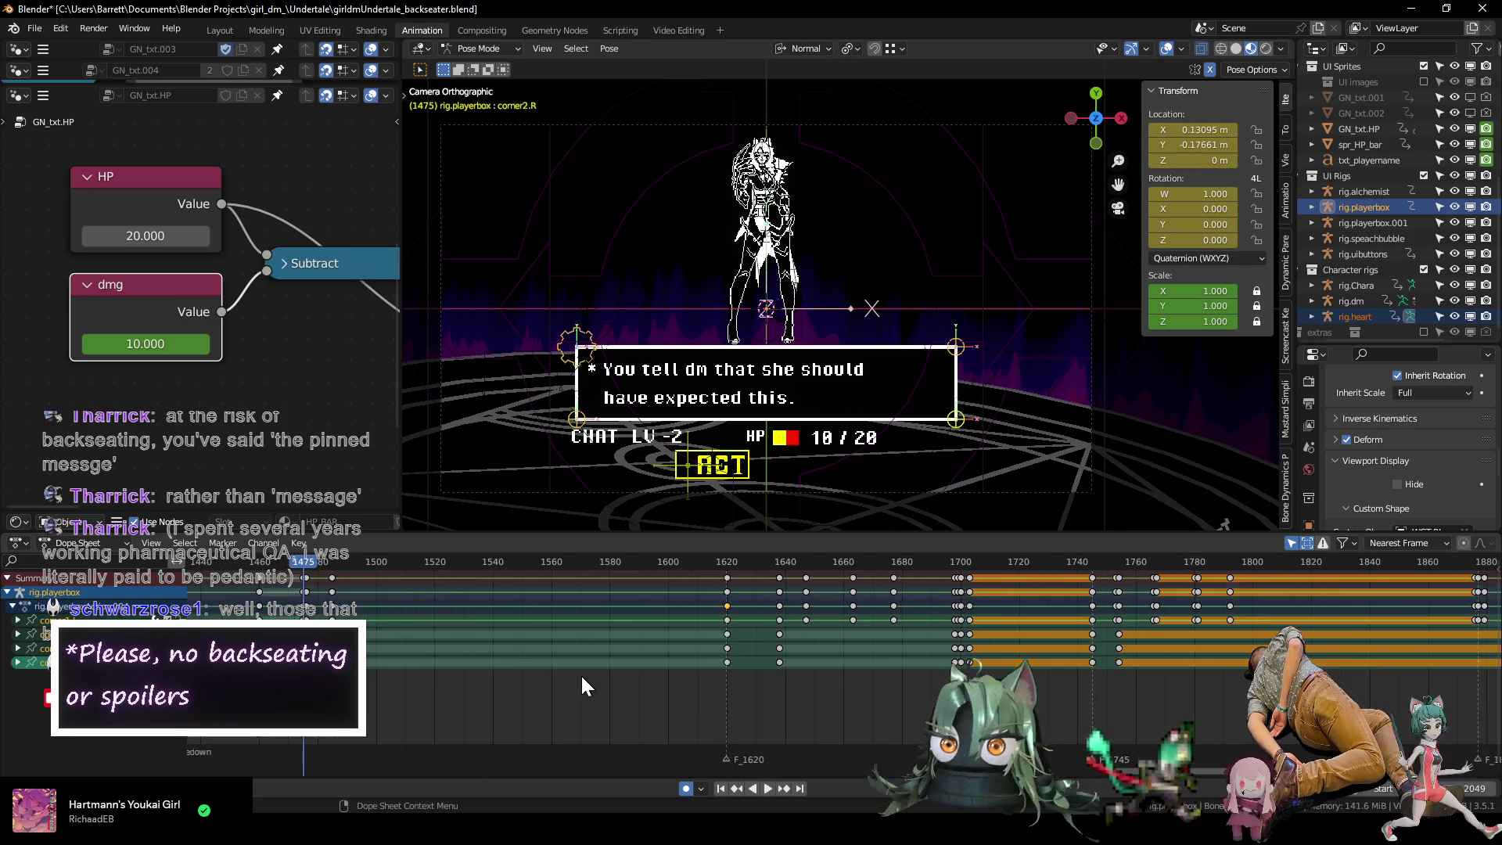
Move the keyframes where the dialogue box is open to near the sequence end.
scroll(455, 662, up, 4)
scroll(520, 680, up, 3)
mouse_move(532, 681)
mouse_down()
mouse_move(562, 638)
mouse_move(557, 618)
mouse_move(567, 652)
mouse_up()
scroll(567, 651, down, 5)
mouse_move(1111, 622)
middle_down()
mouse_move(411, 671)
mouse_move(115, 670)
middle_up()
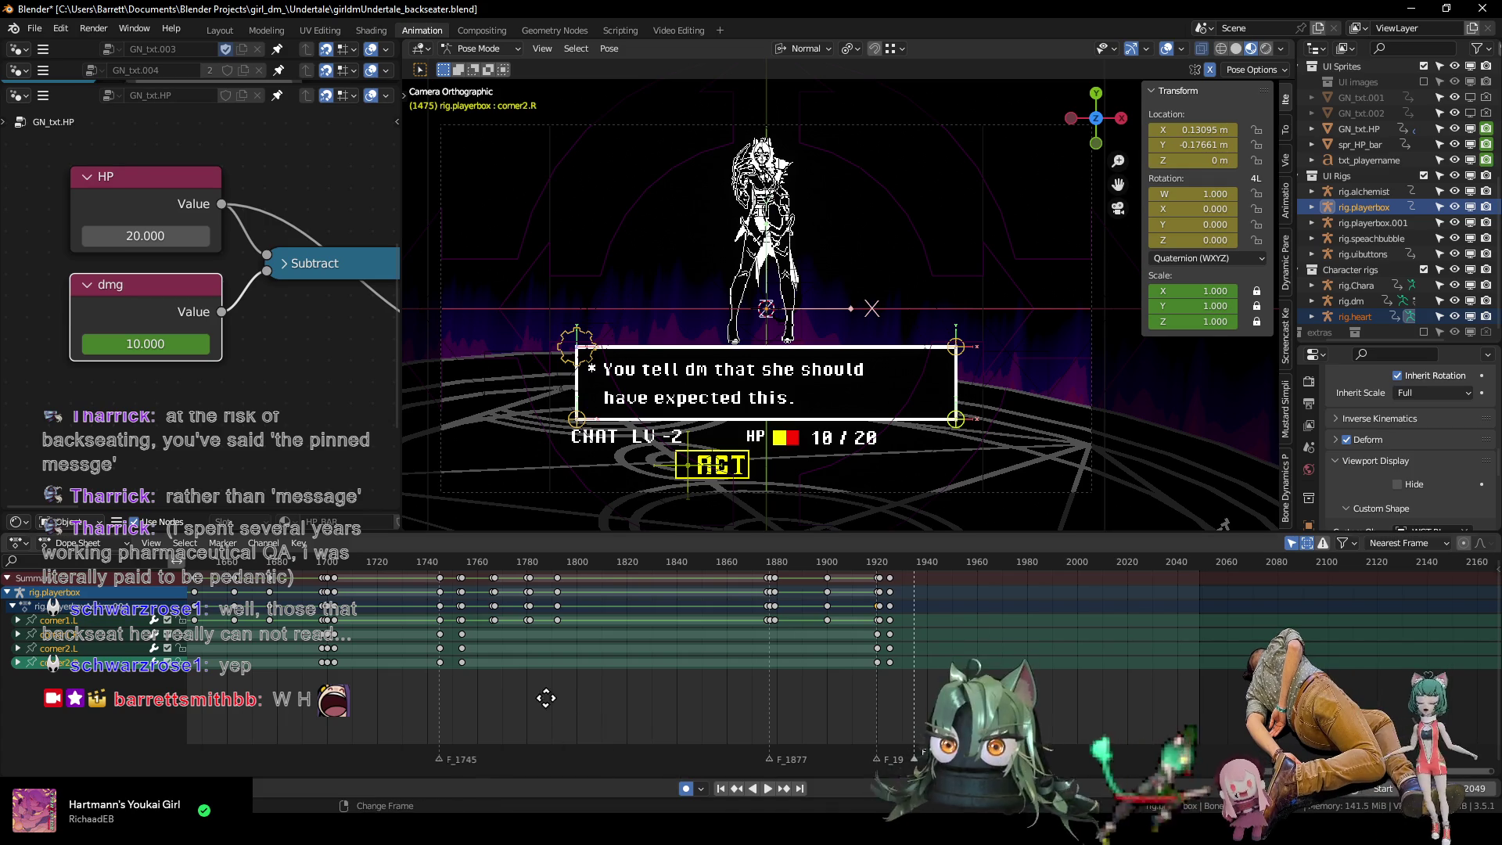
key(g)
click(377, 625)
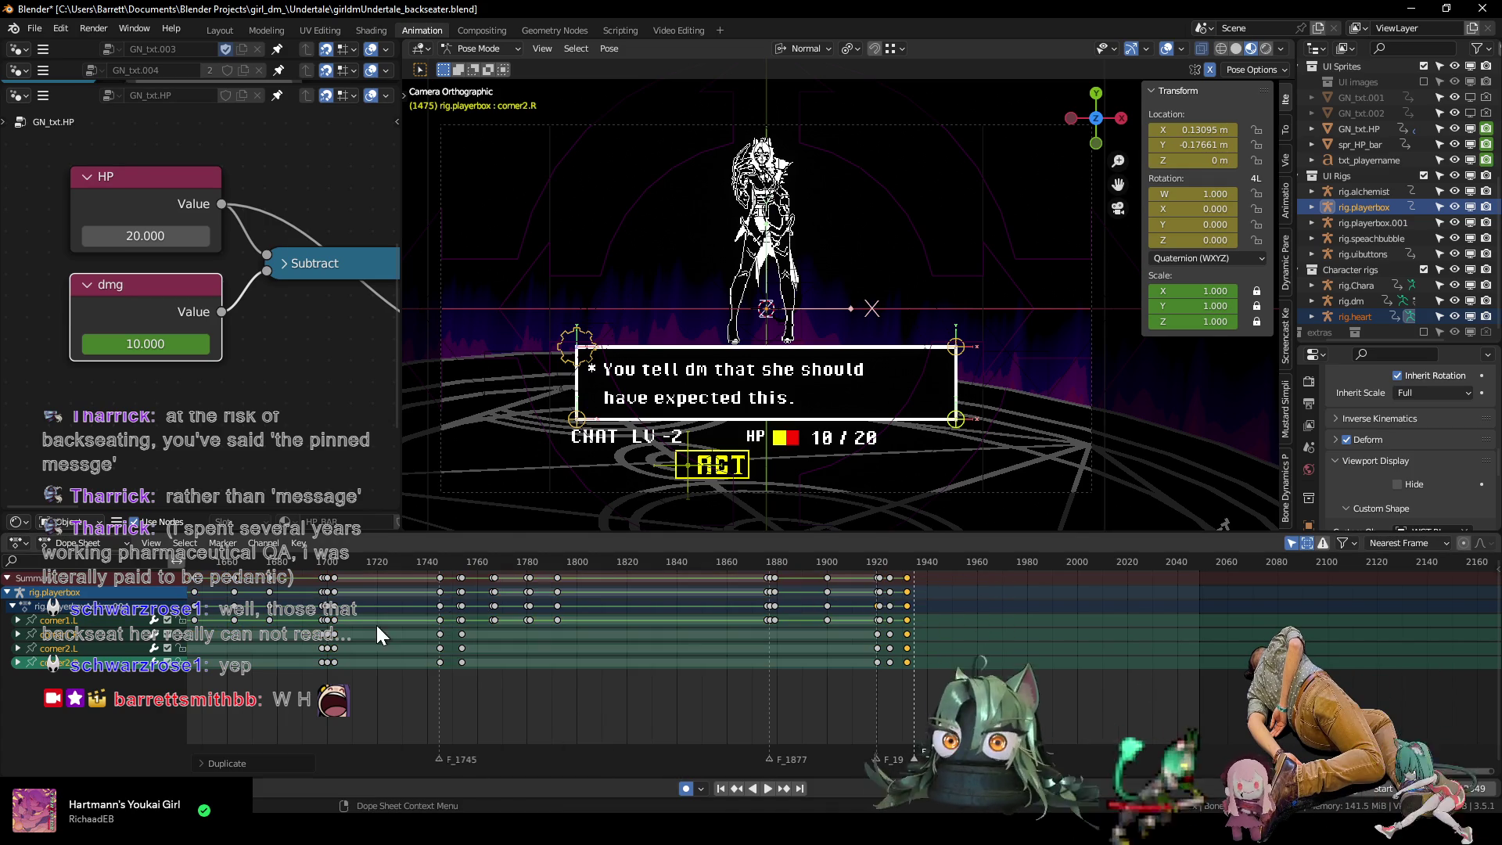
Shift a keyframe column later around frame 1929 and replay the box shrinking from 1922.
scroll(1037, 633, up, 6)
middle_drag(1005, 666, 731, 666)
drag(601, 561, 732, 574)
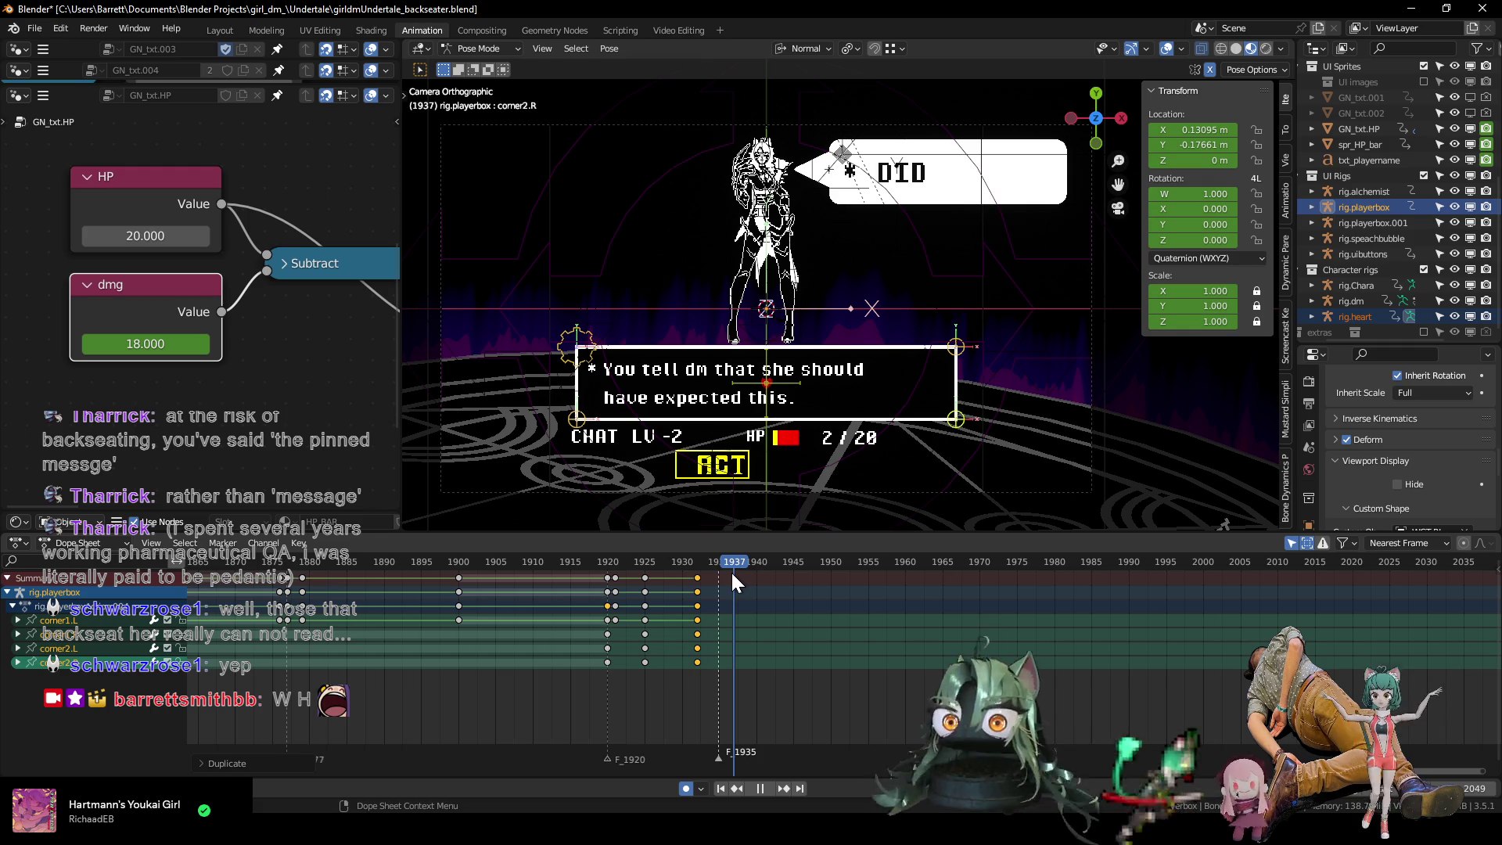
key(g)
click(797, 647)
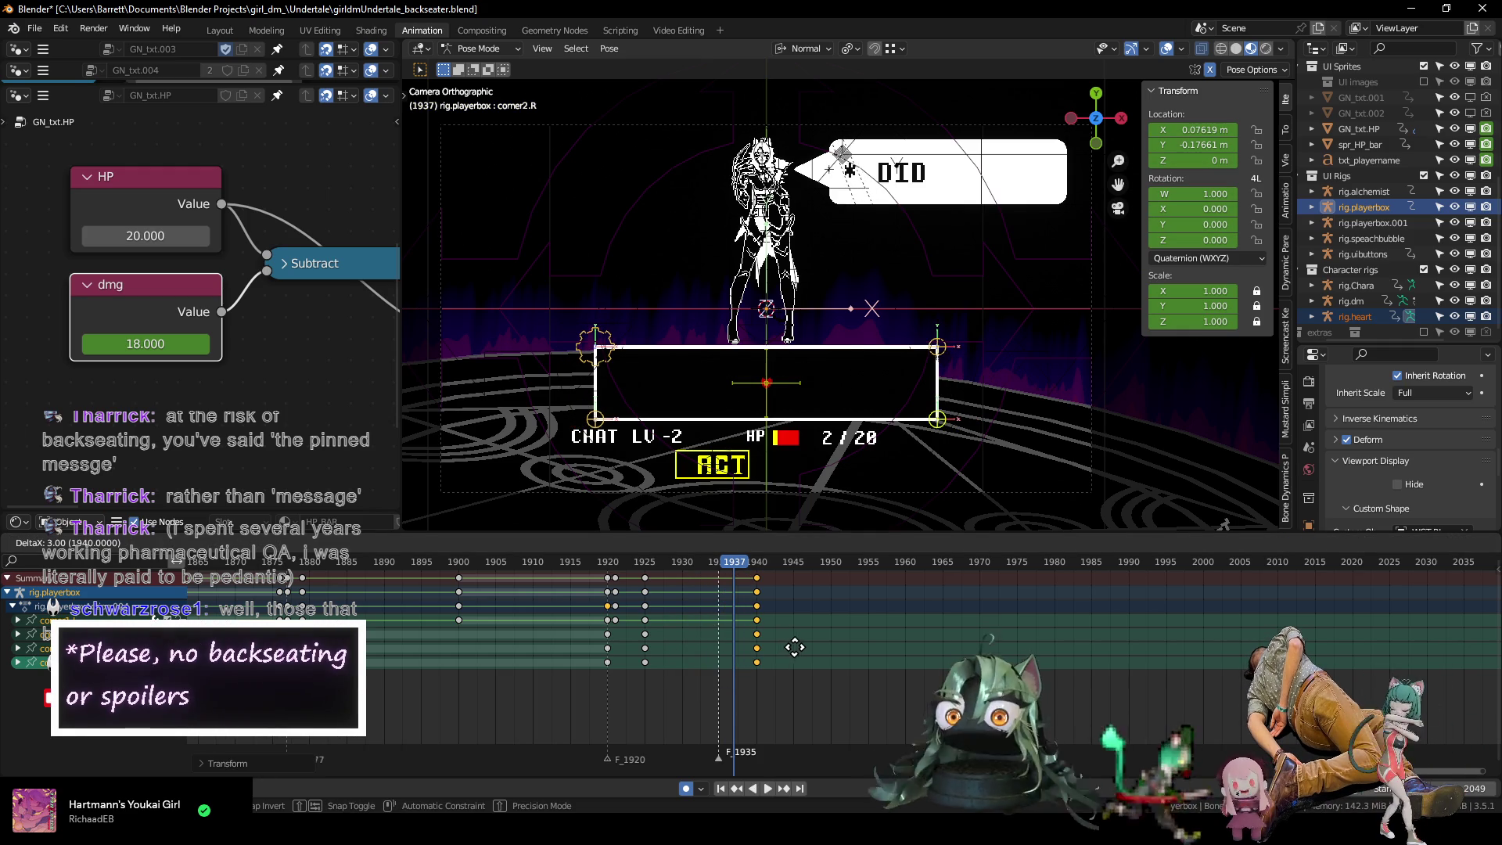
click(596, 558)
key(space)
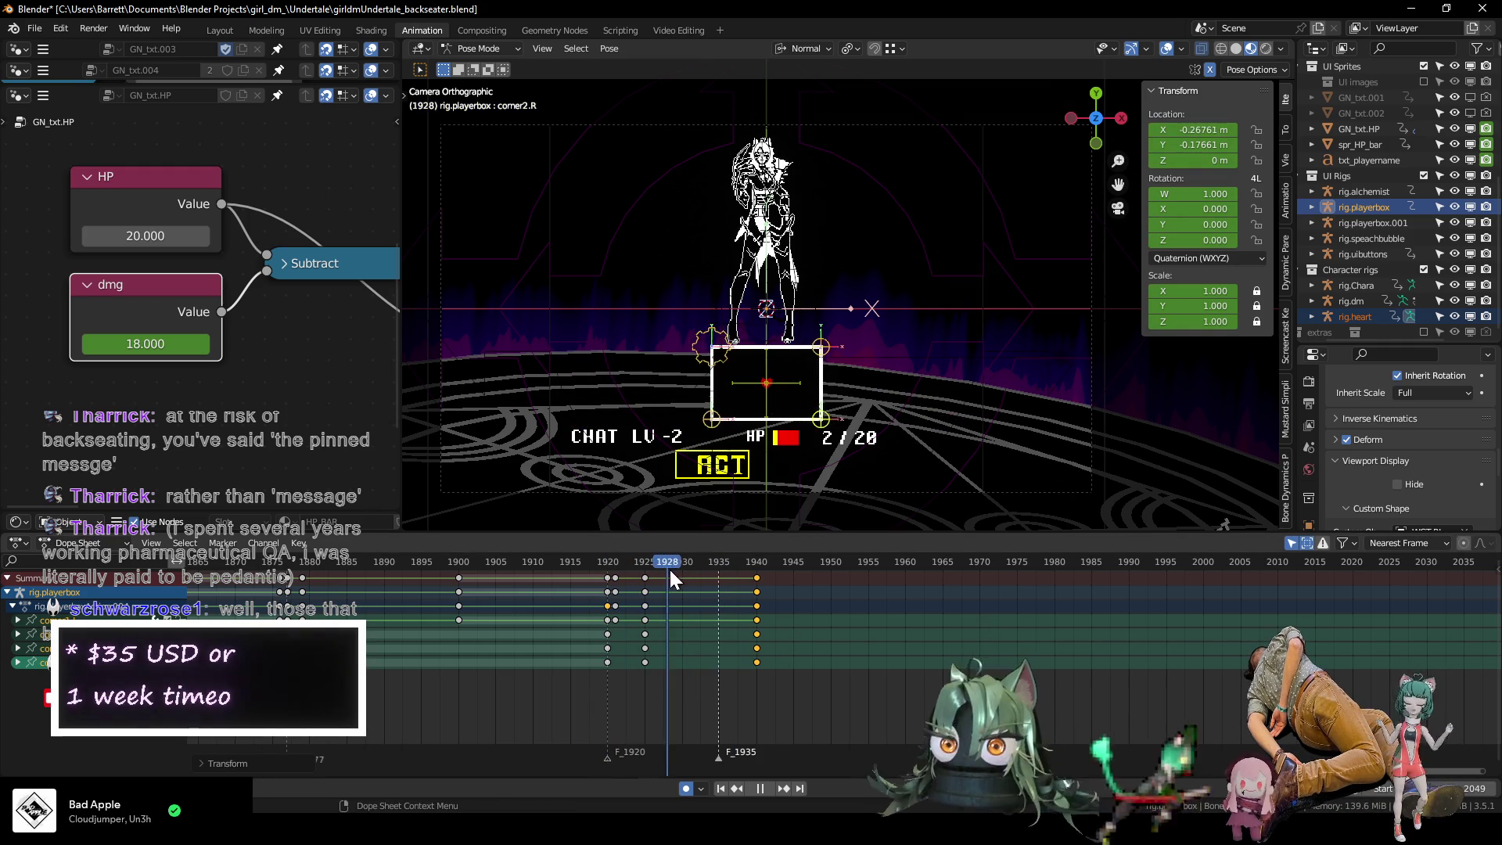
mouse_move(842, 579)
mouse_down()
mouse_move(1137, 579)
mouse_move(977, 579)
mouse_move(1128, 602)
mouse_up()
Move the selected box keyframes to frame 1995 and duplicate them.
middle_drag(1087, 623, 666, 677)
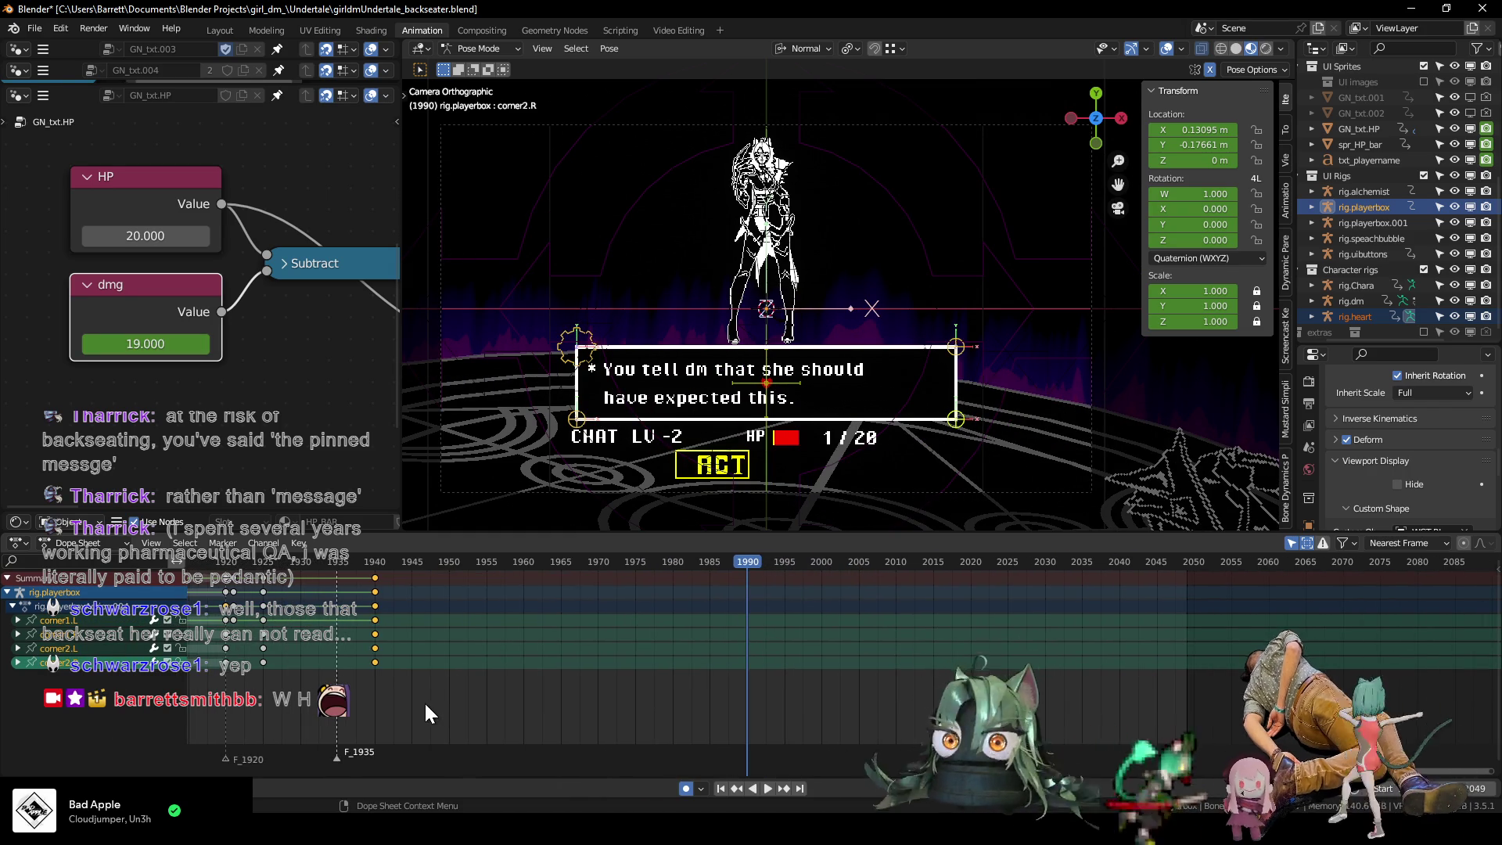
middle_drag(408, 683, 464, 682)
key(g)
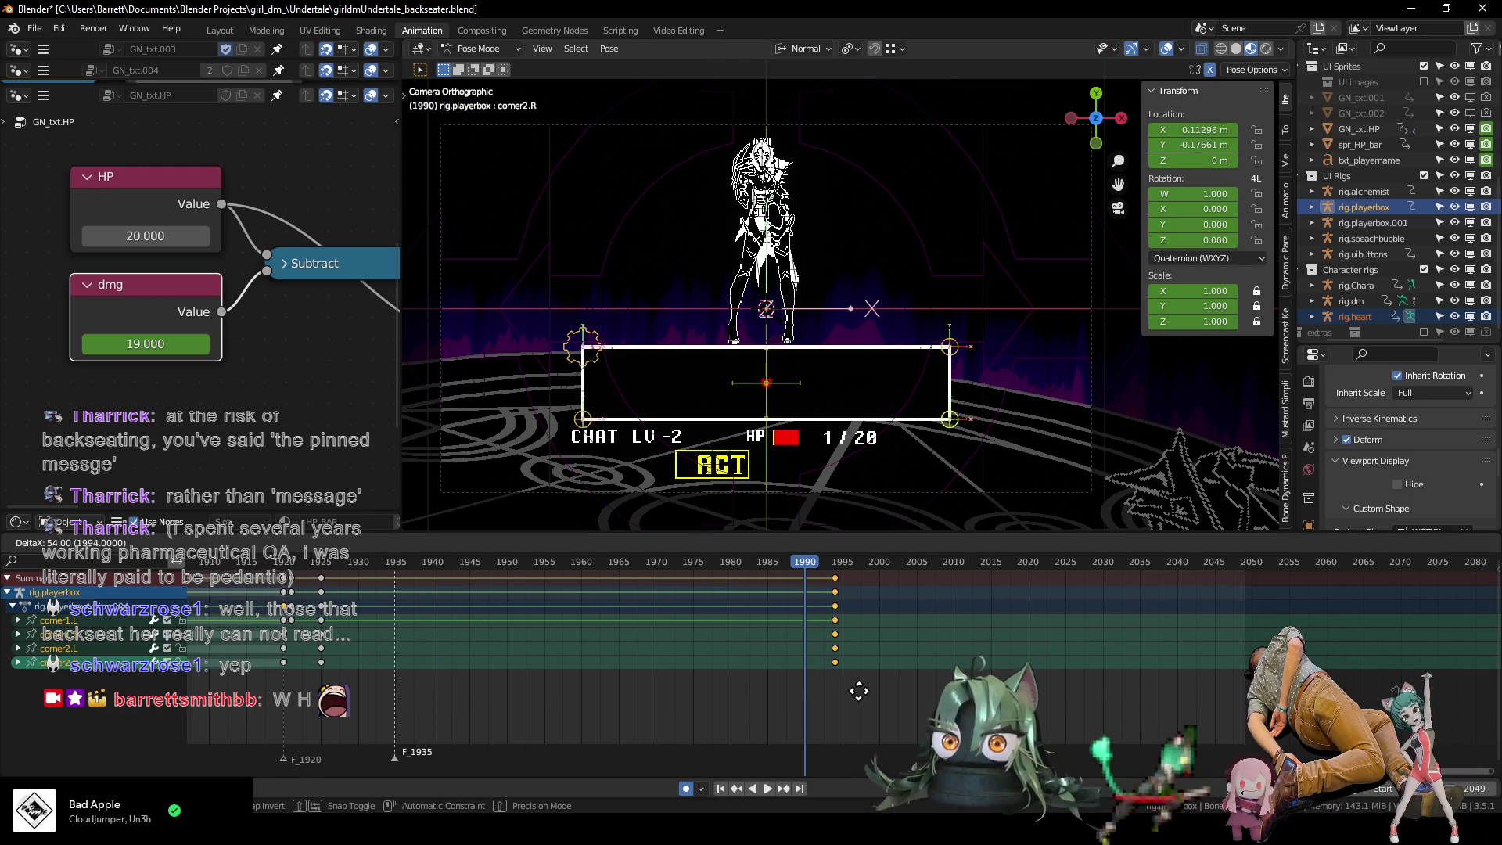
click(866, 692)
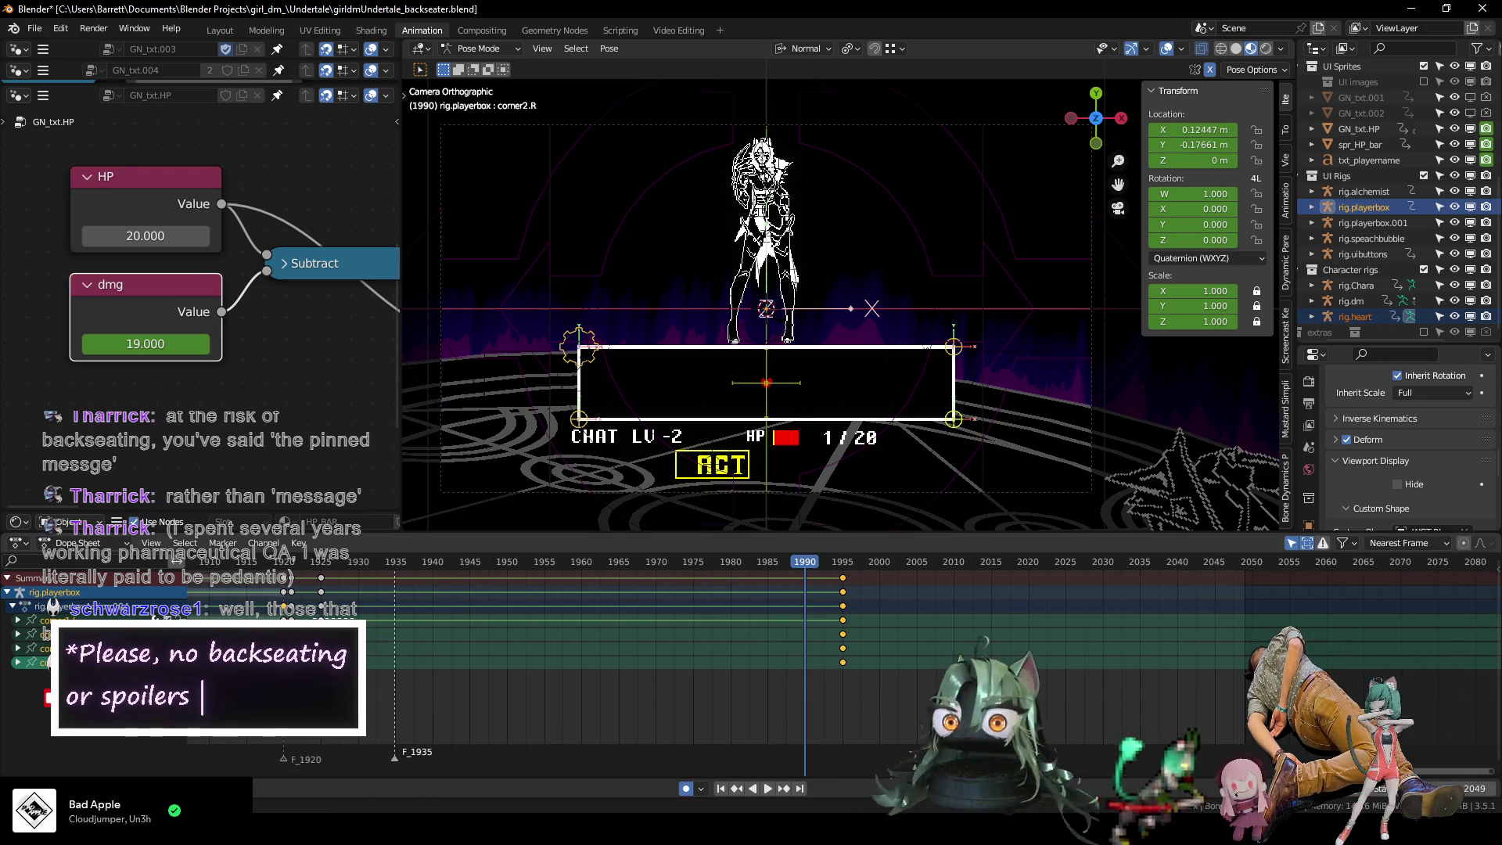
key(shift+d)
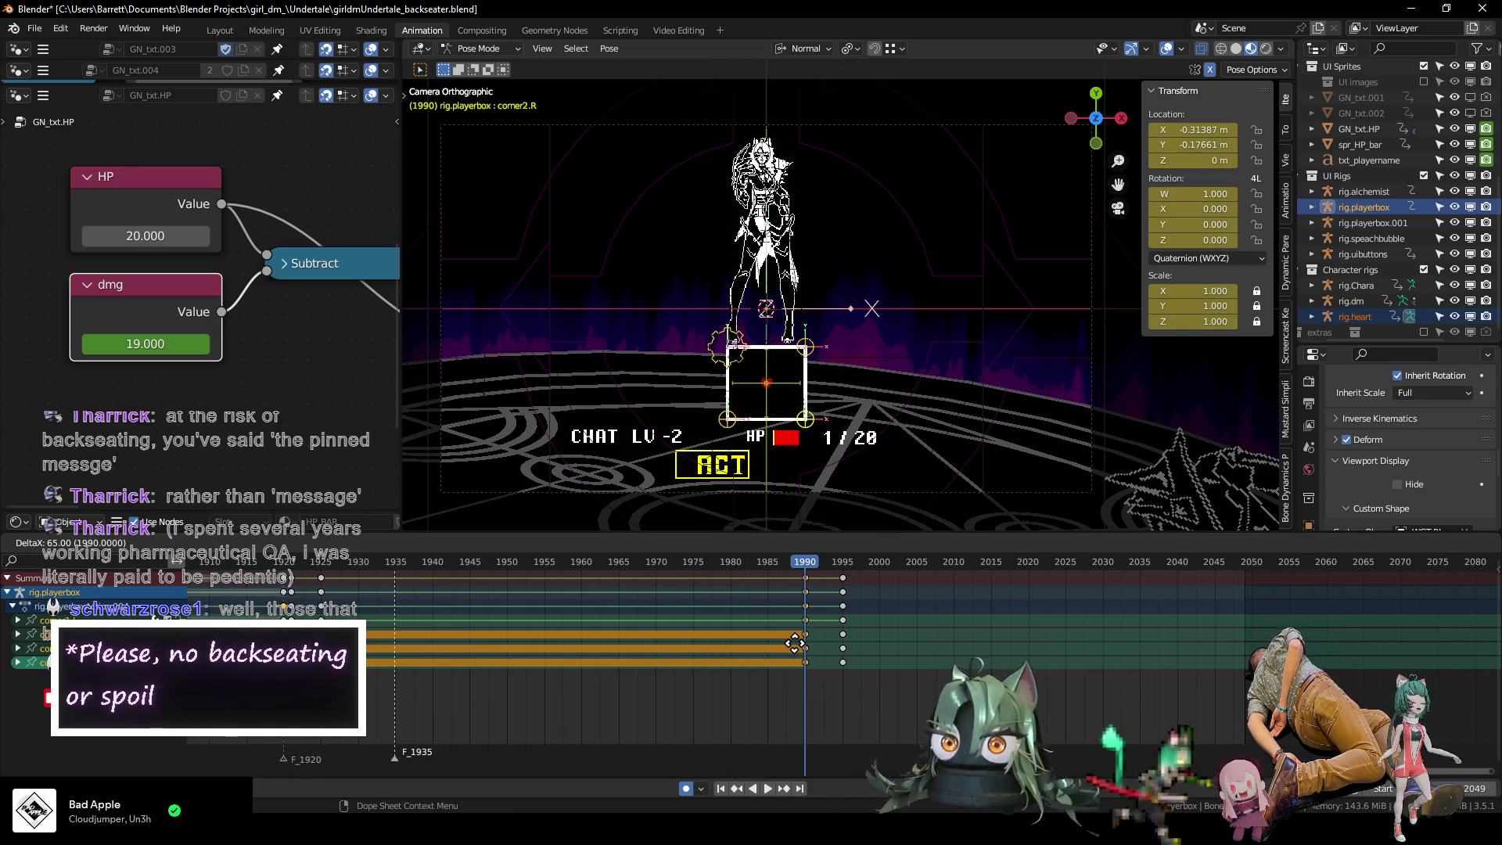
Replay the box transition from frame 1981, stop at 1990, and select corner1.L.
key(space)
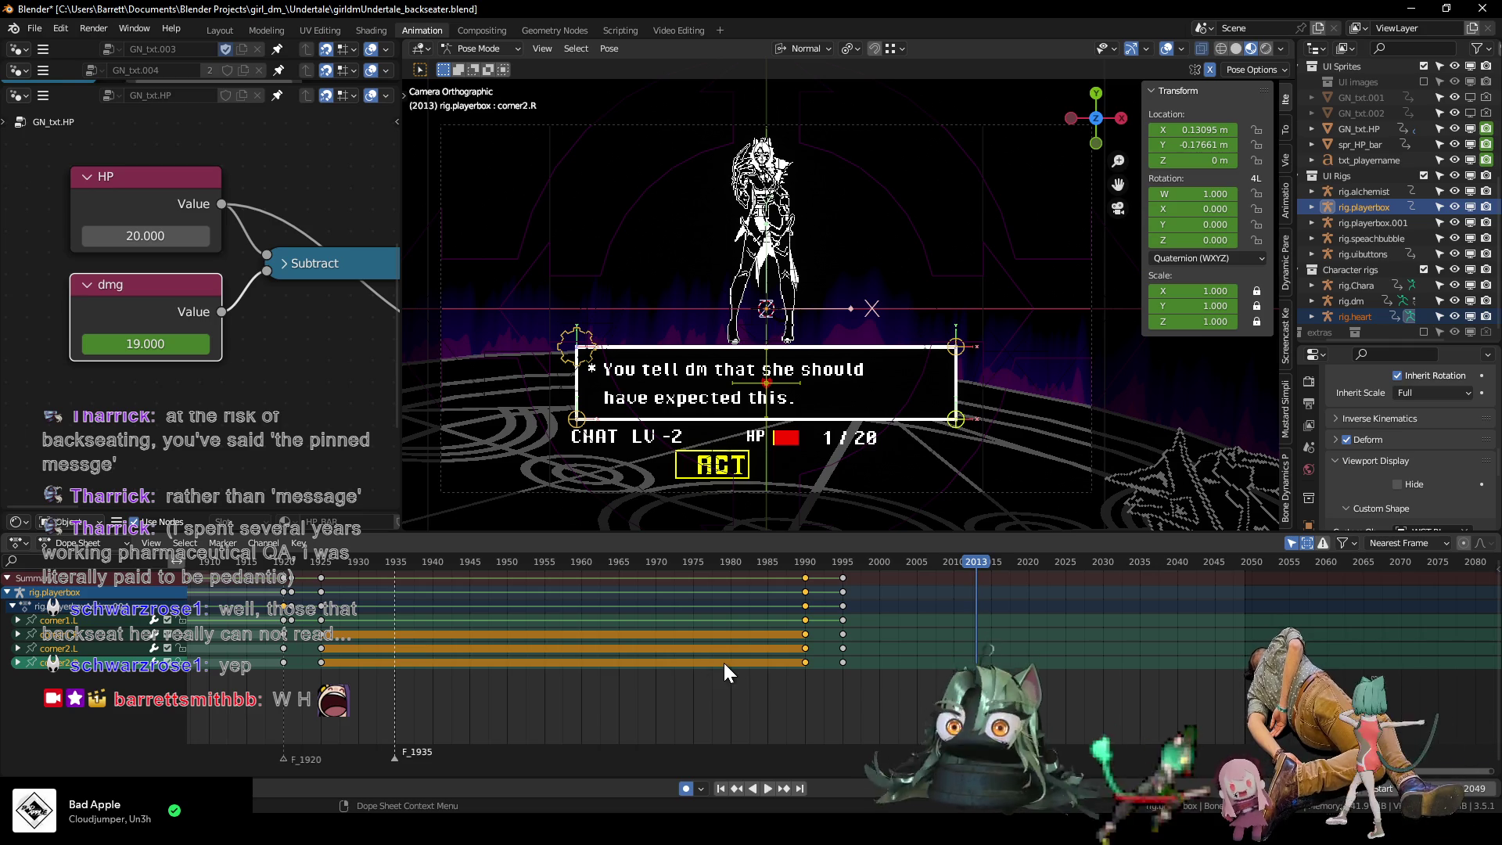
click(732, 565)
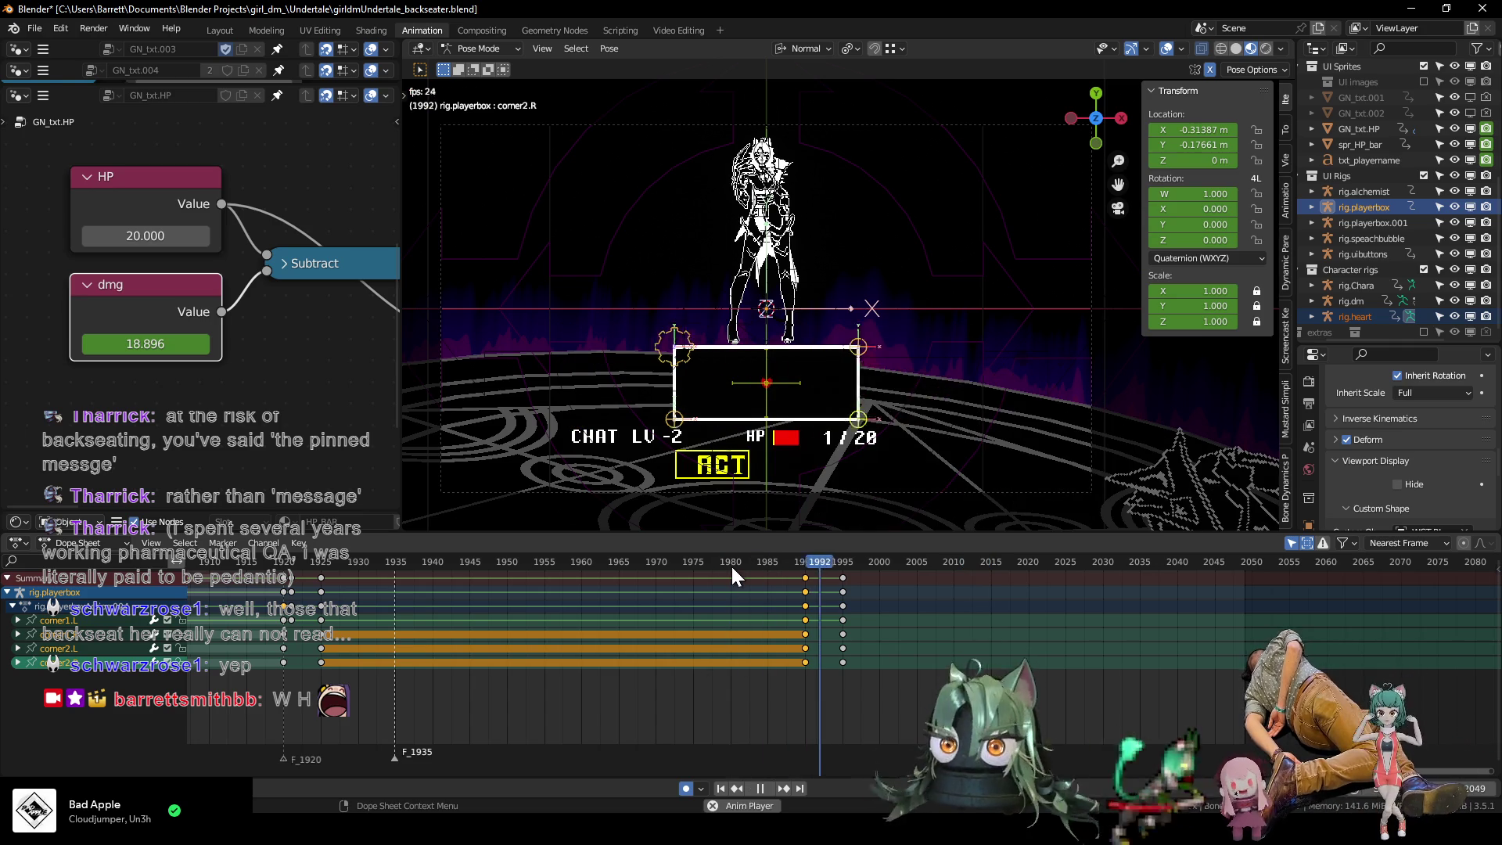
click(742, 560)
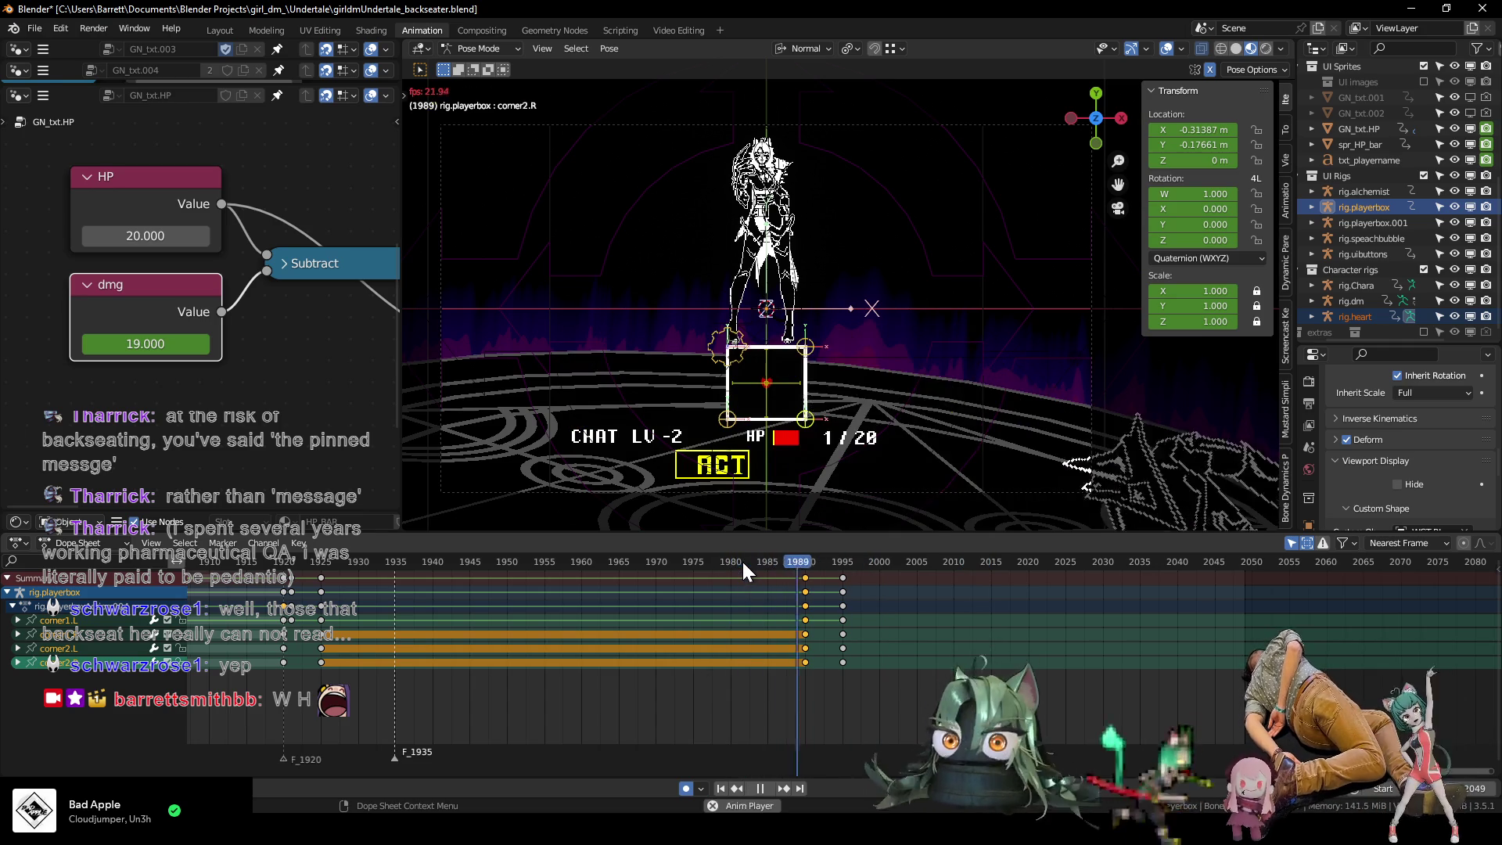
key(space)
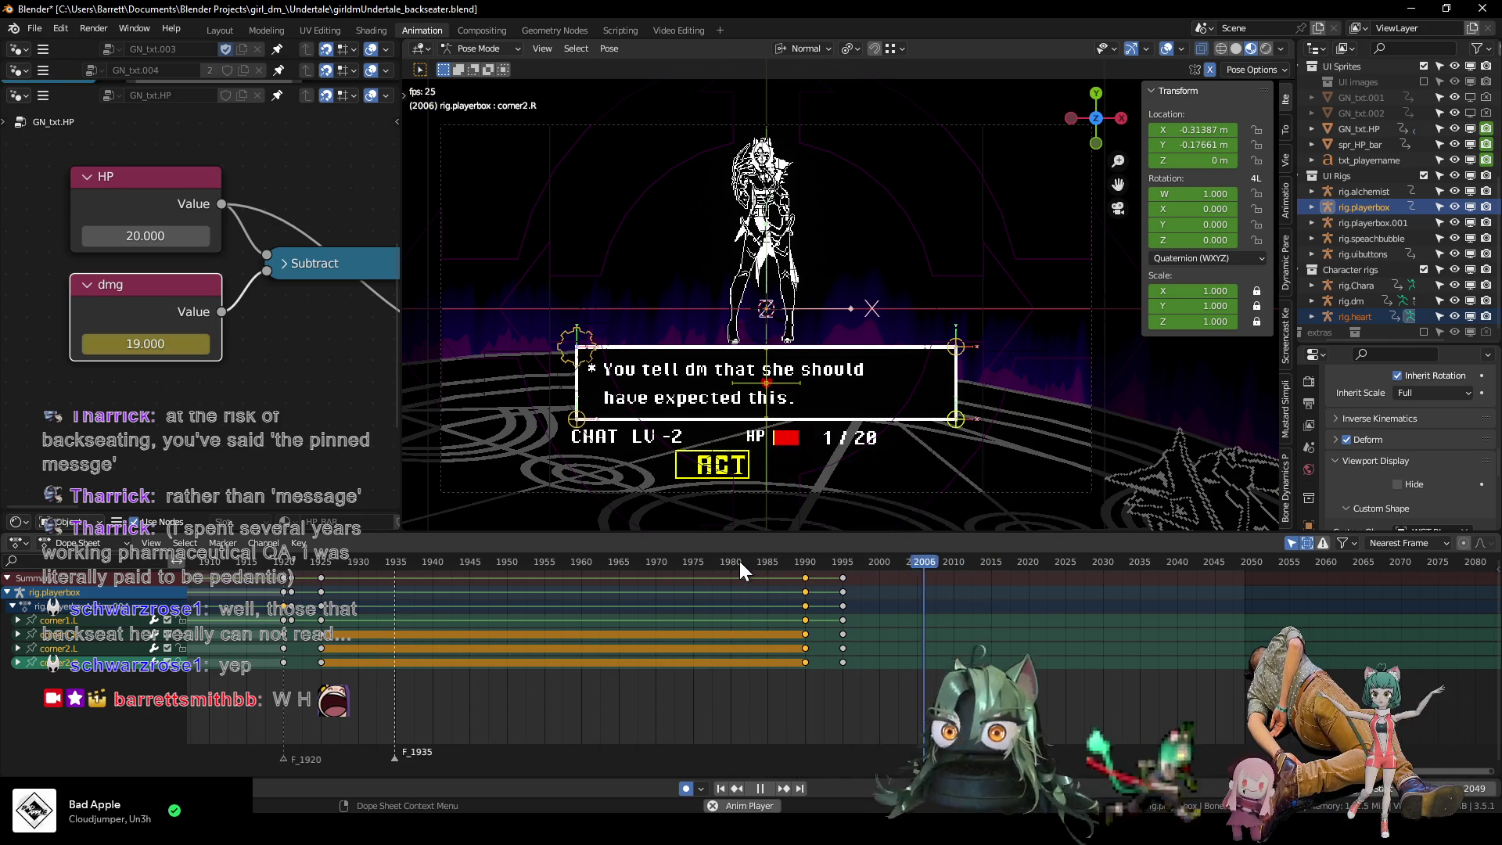
click(739, 561)
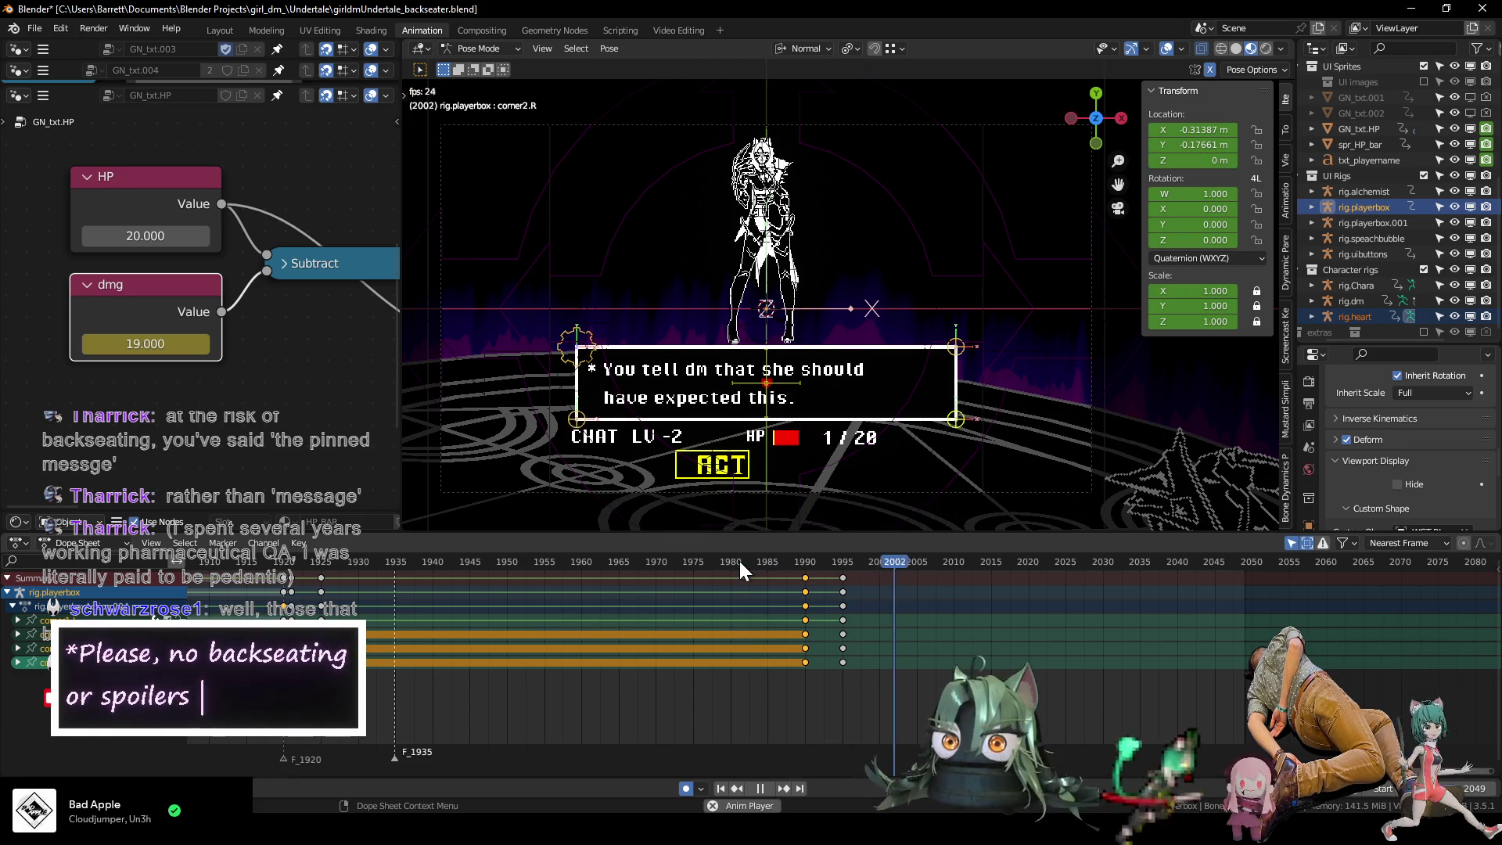
key(space)
click(801, 561)
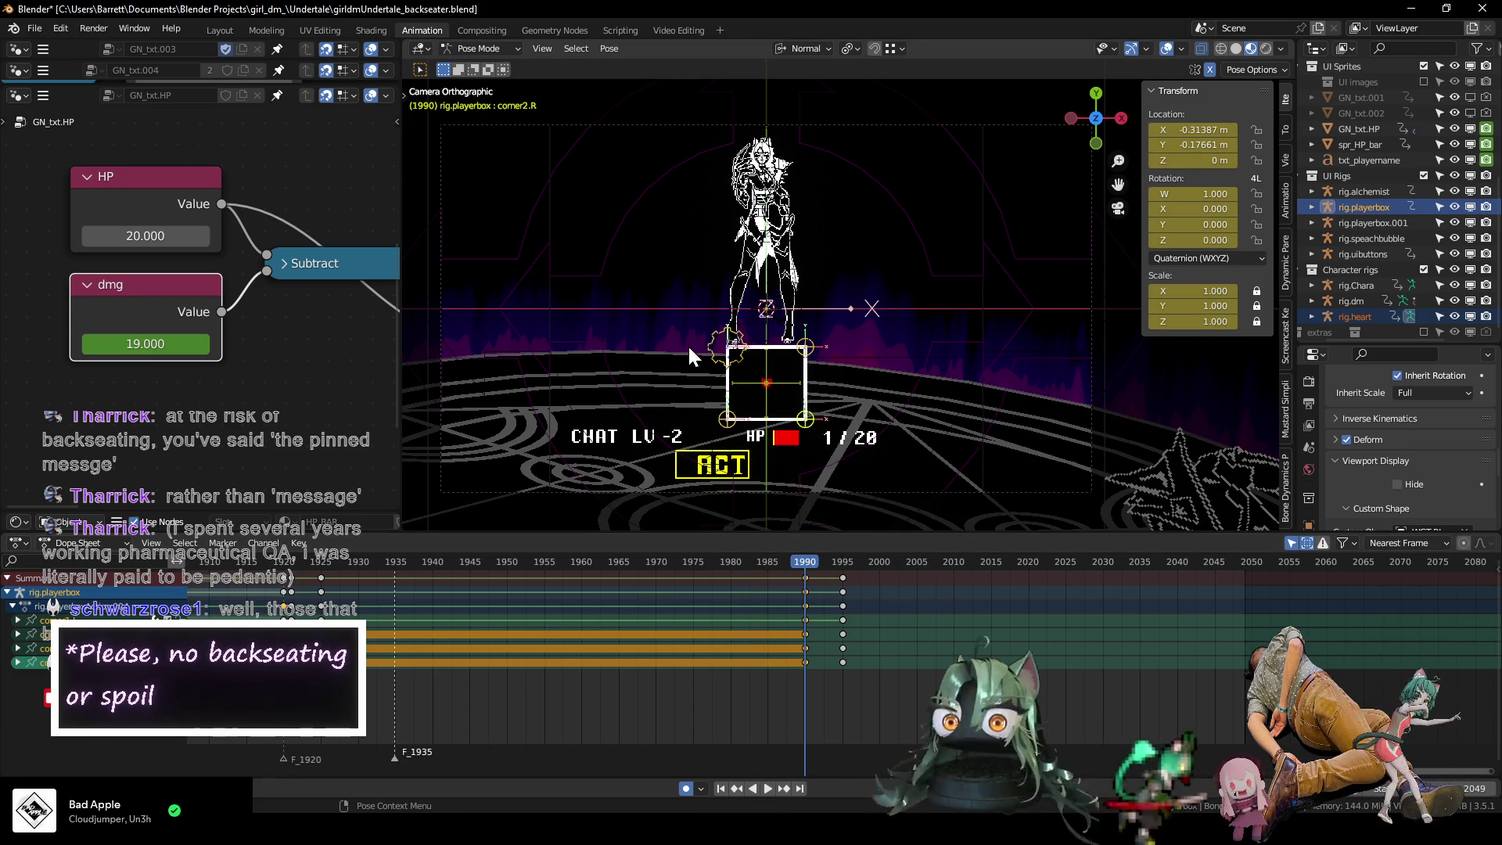
click(720, 349)
Review the box reopening between frames 1990 and 1995.
key(Left)
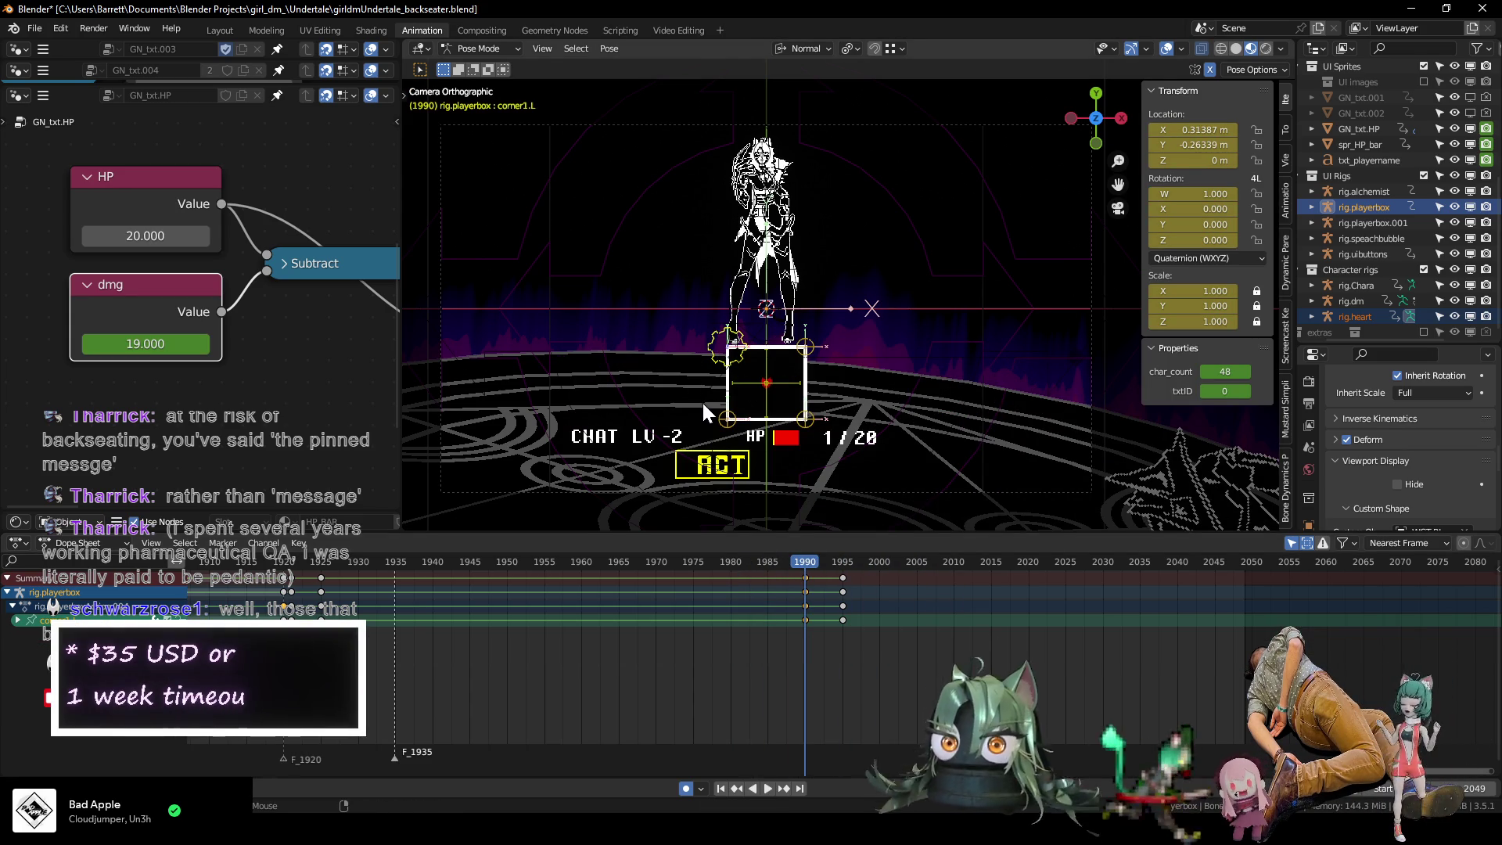
key(Right)
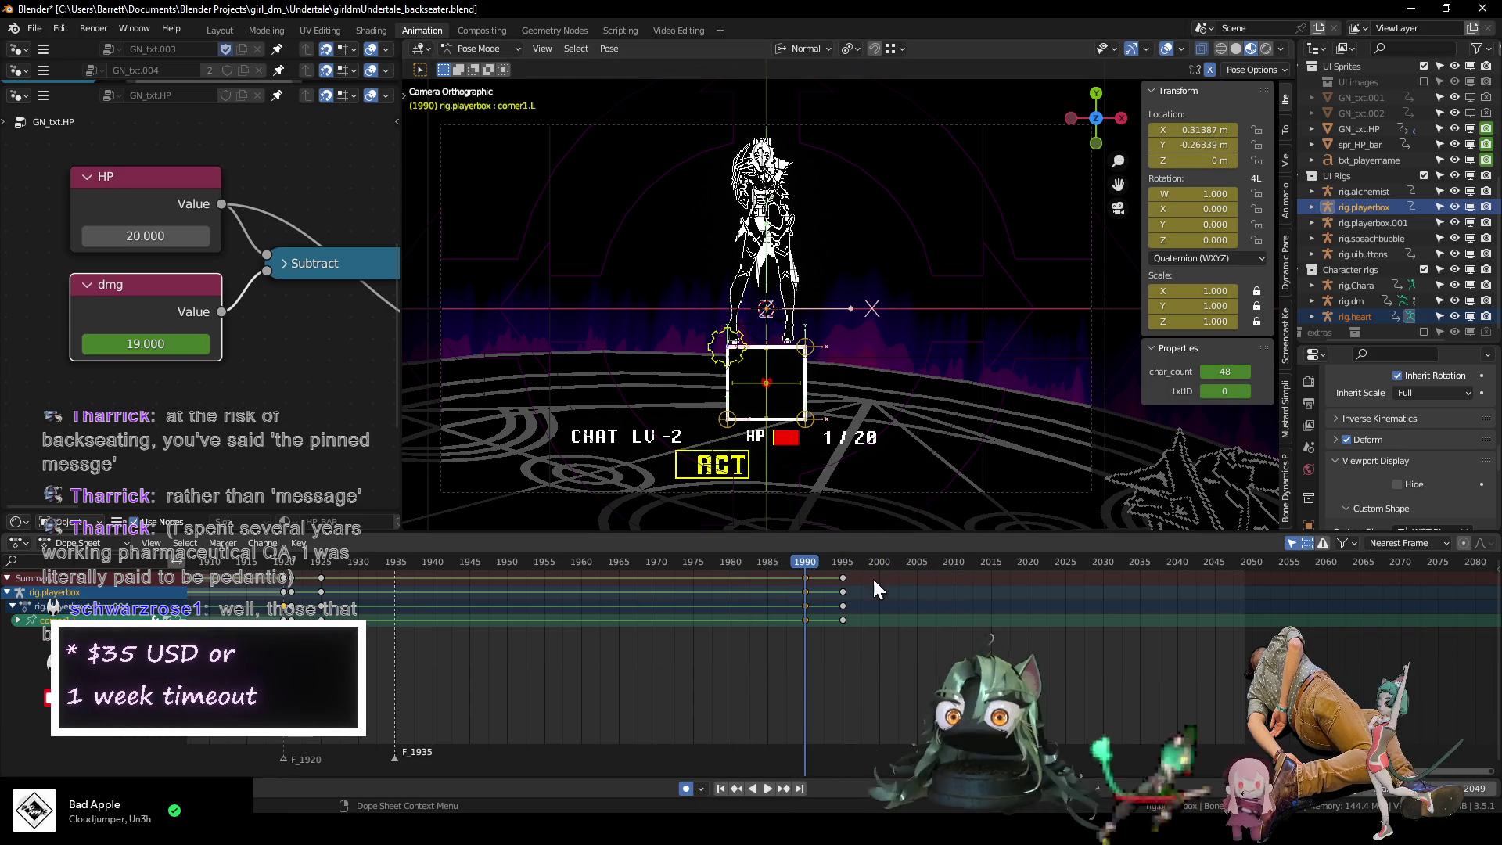
click(843, 563)
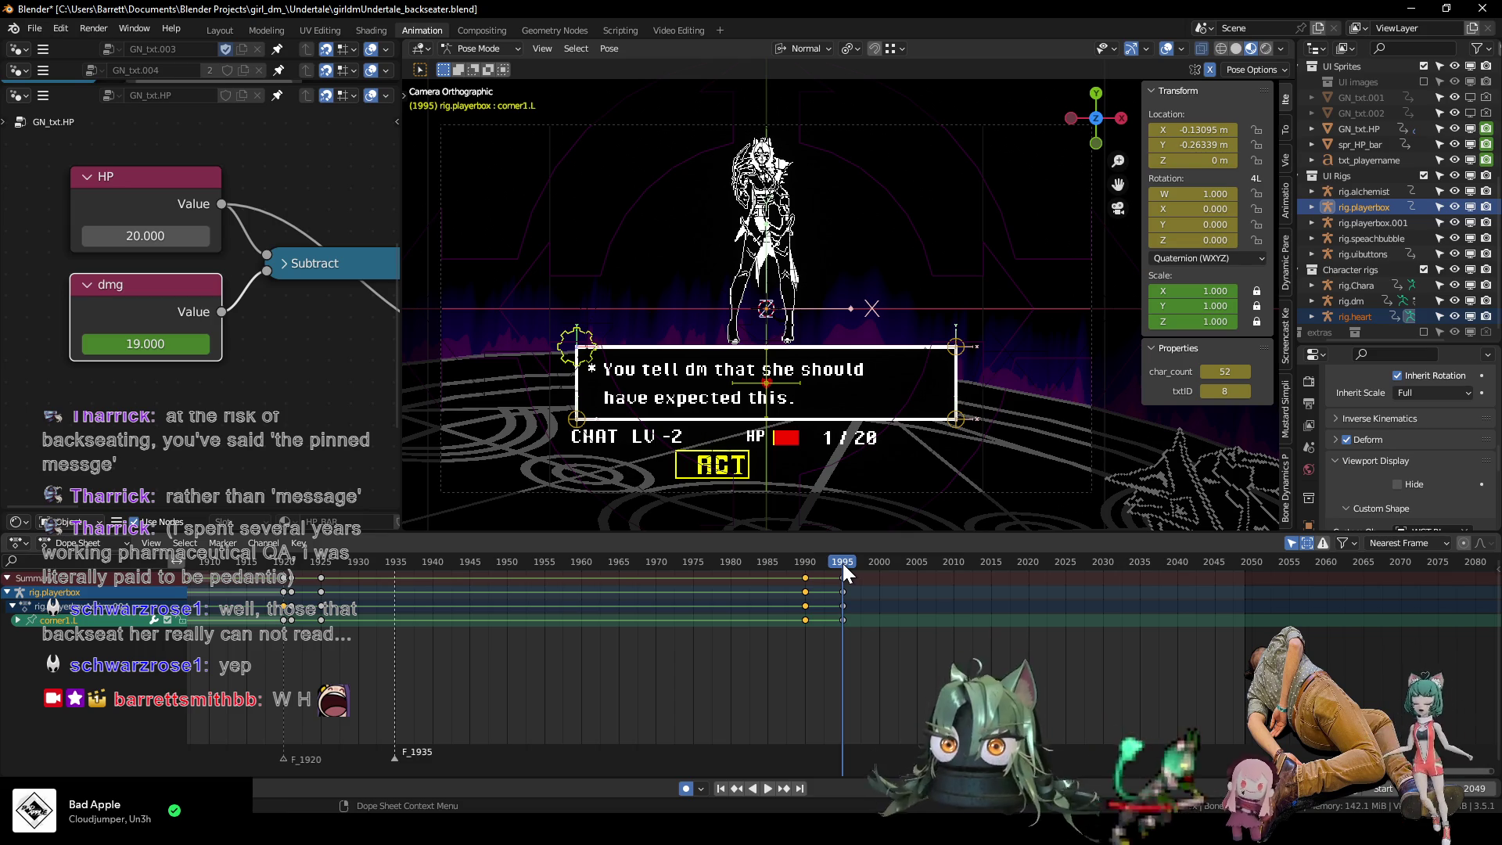
click(804, 564)
key(space)
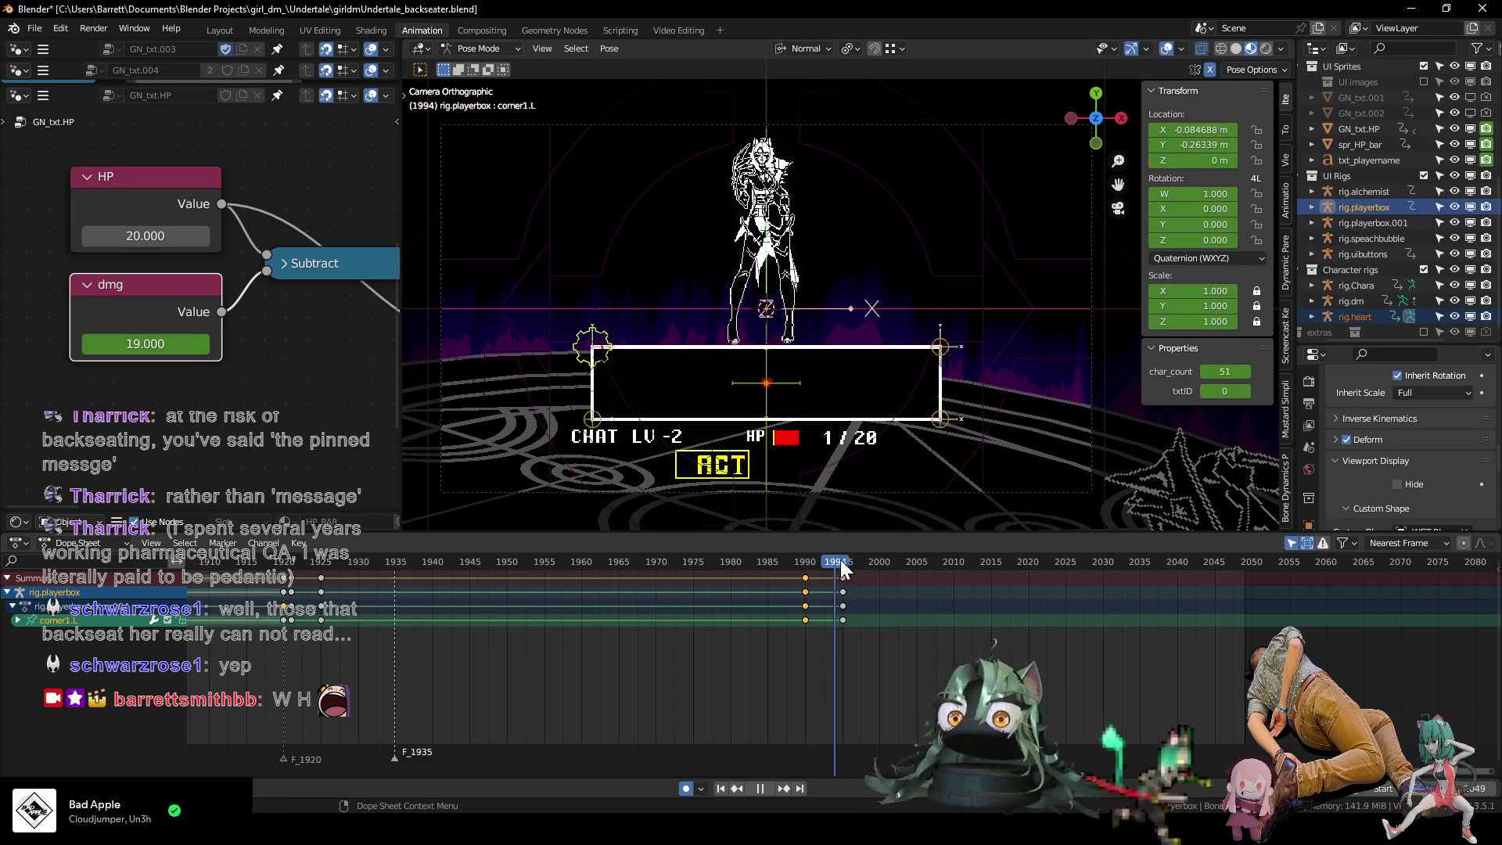
key(space)
Set txtID and char_count to 0 to hide the dialogue text.
click(1217, 390)
text(0)
key(Return)
click(1220, 371)
text(0)
key(Return)
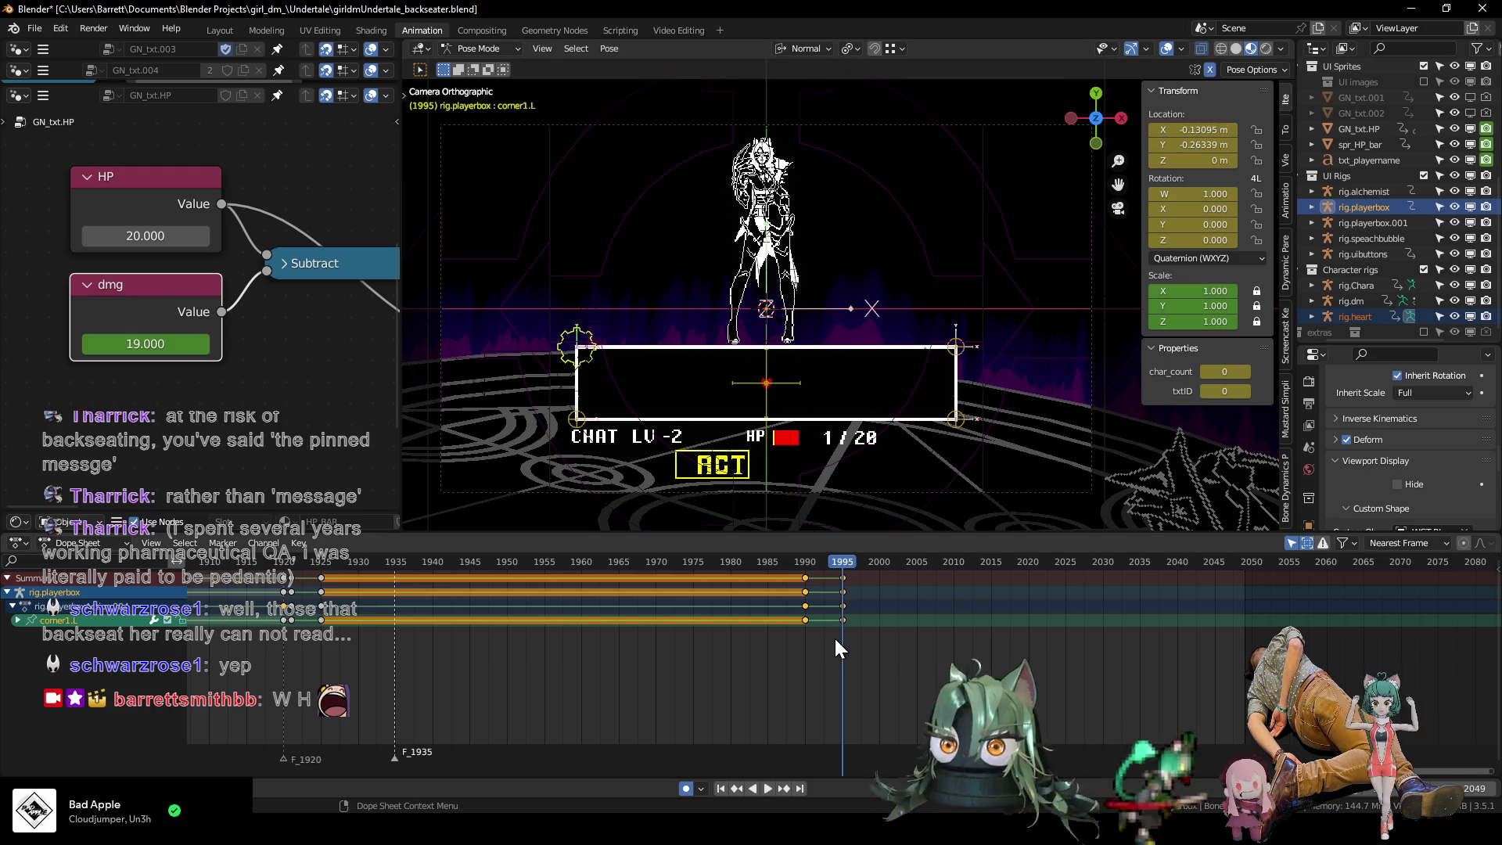
Scrub and play the box transition from frame 1919 through 1995.
key(Left)
key(Left)
key(Left)
key(Left)
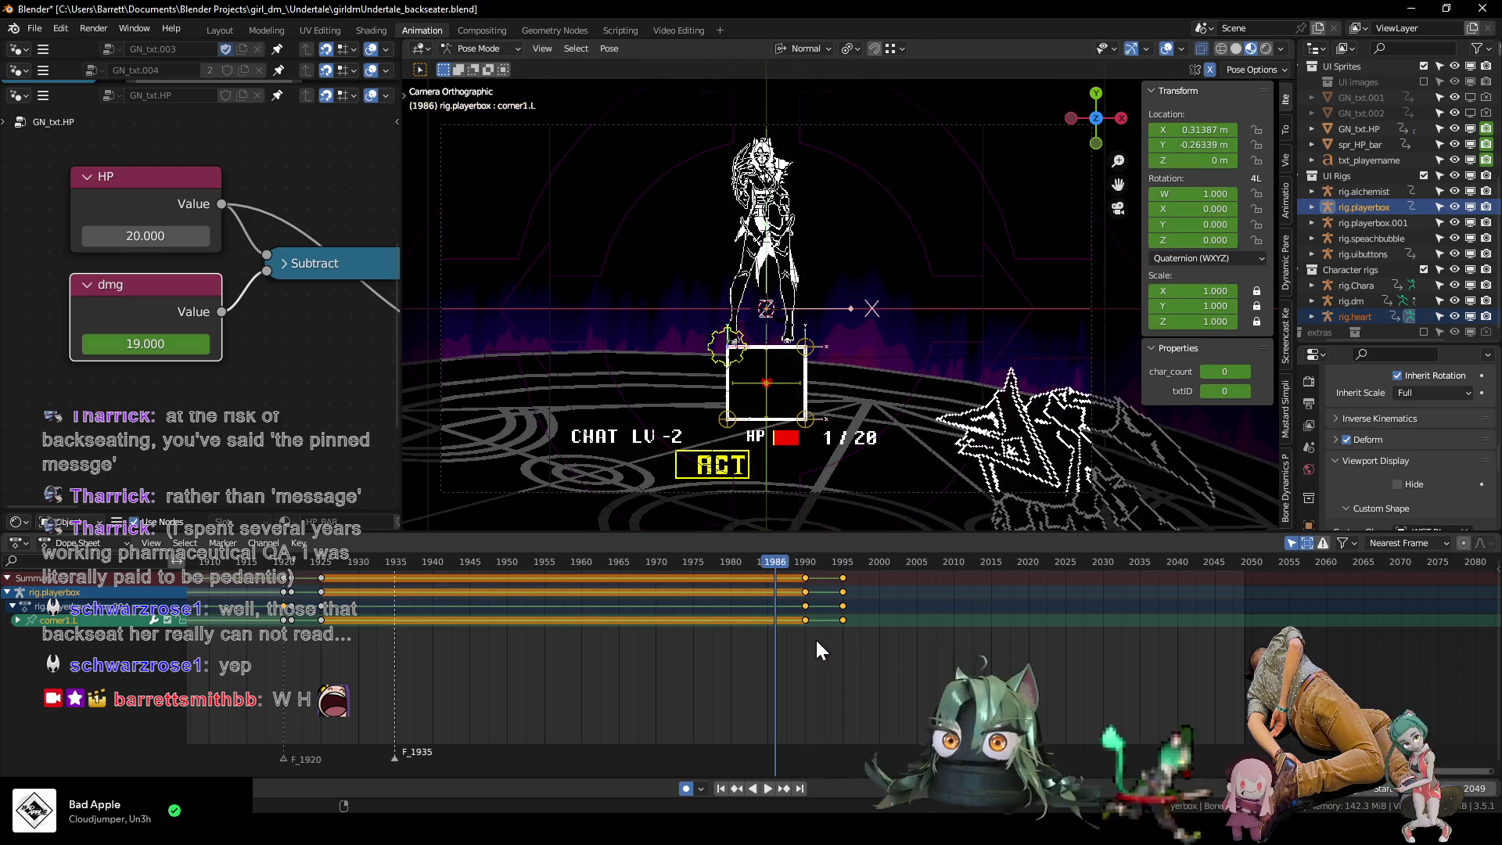
key(Right)
key(Right)
key(Right)
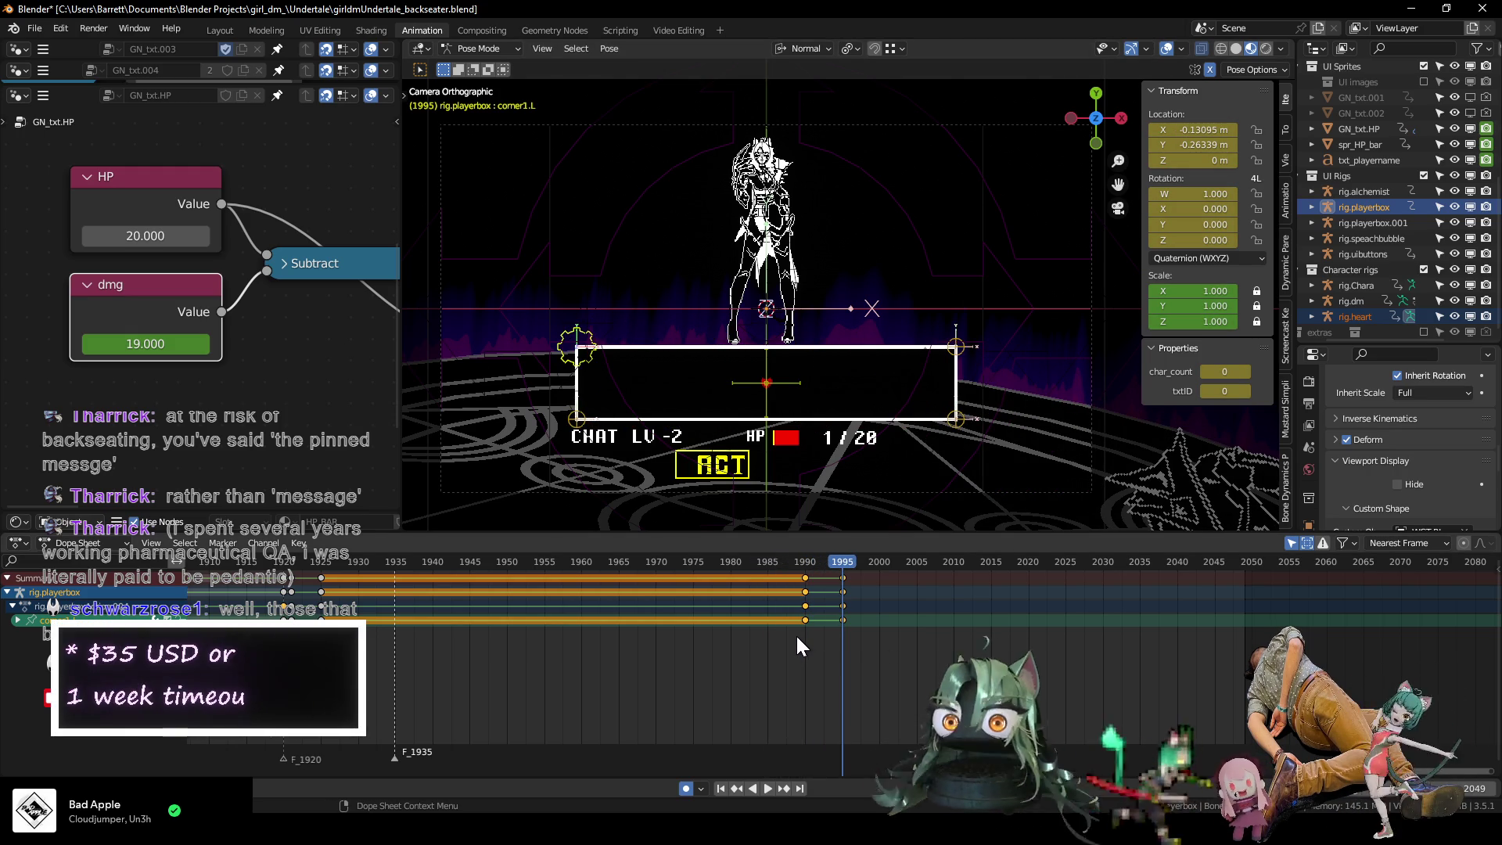
scroll(781, 623, down, 4)
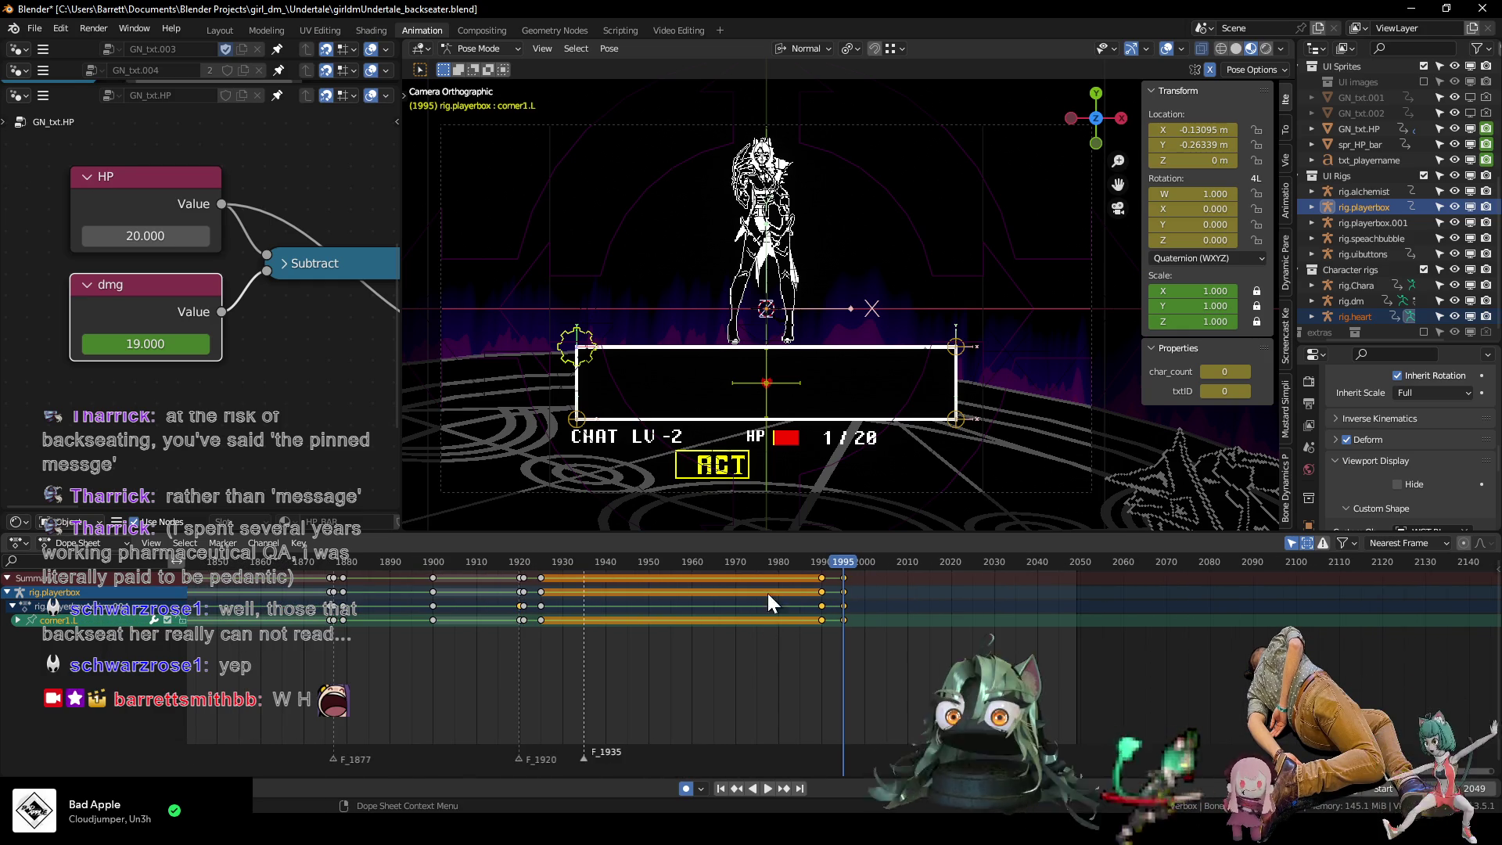
drag(776, 559, 865, 561)
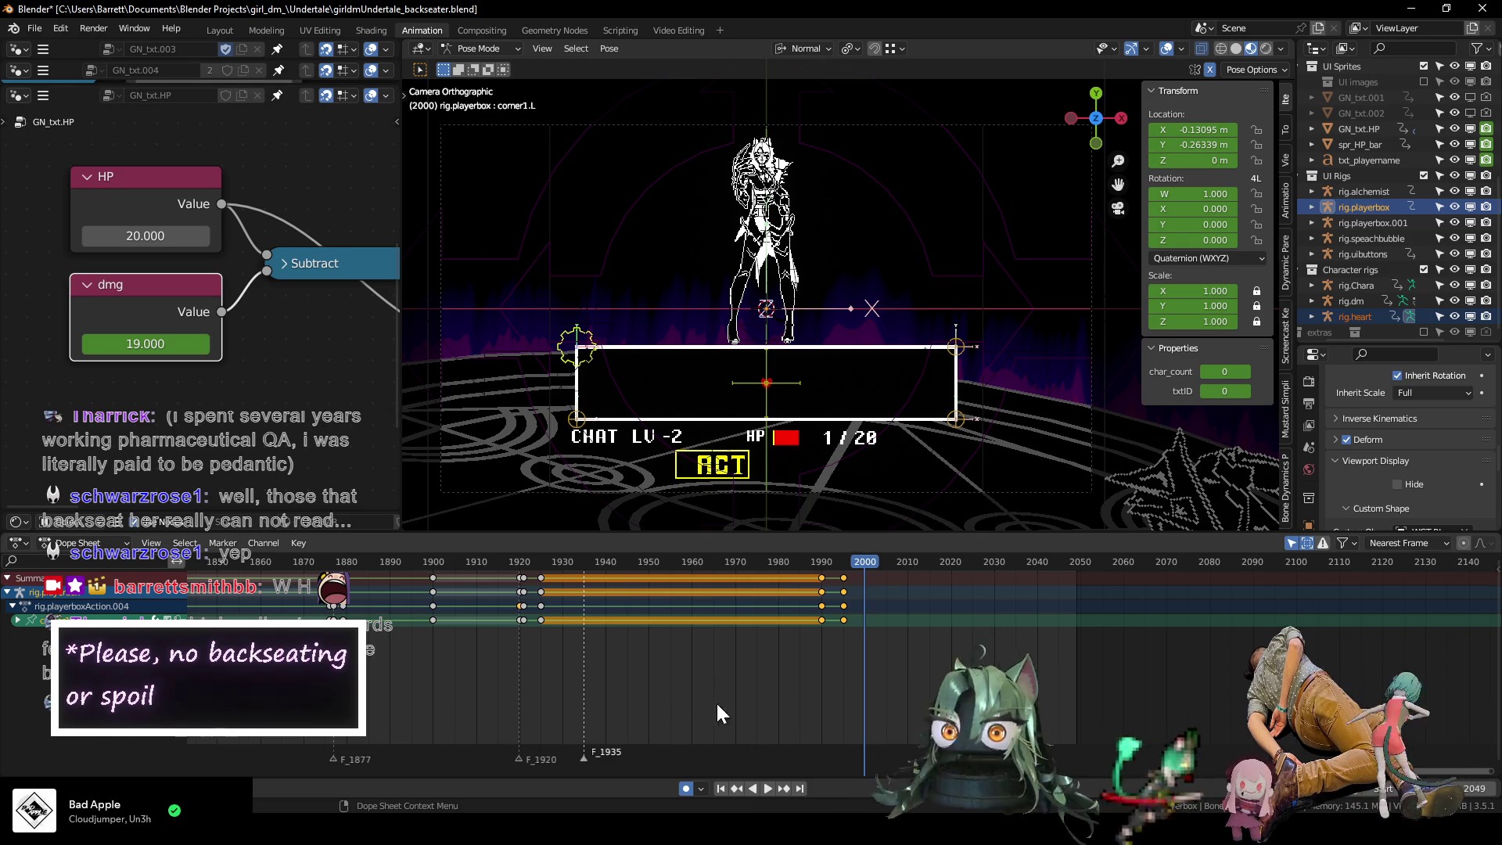
click(510, 562)
key(space)
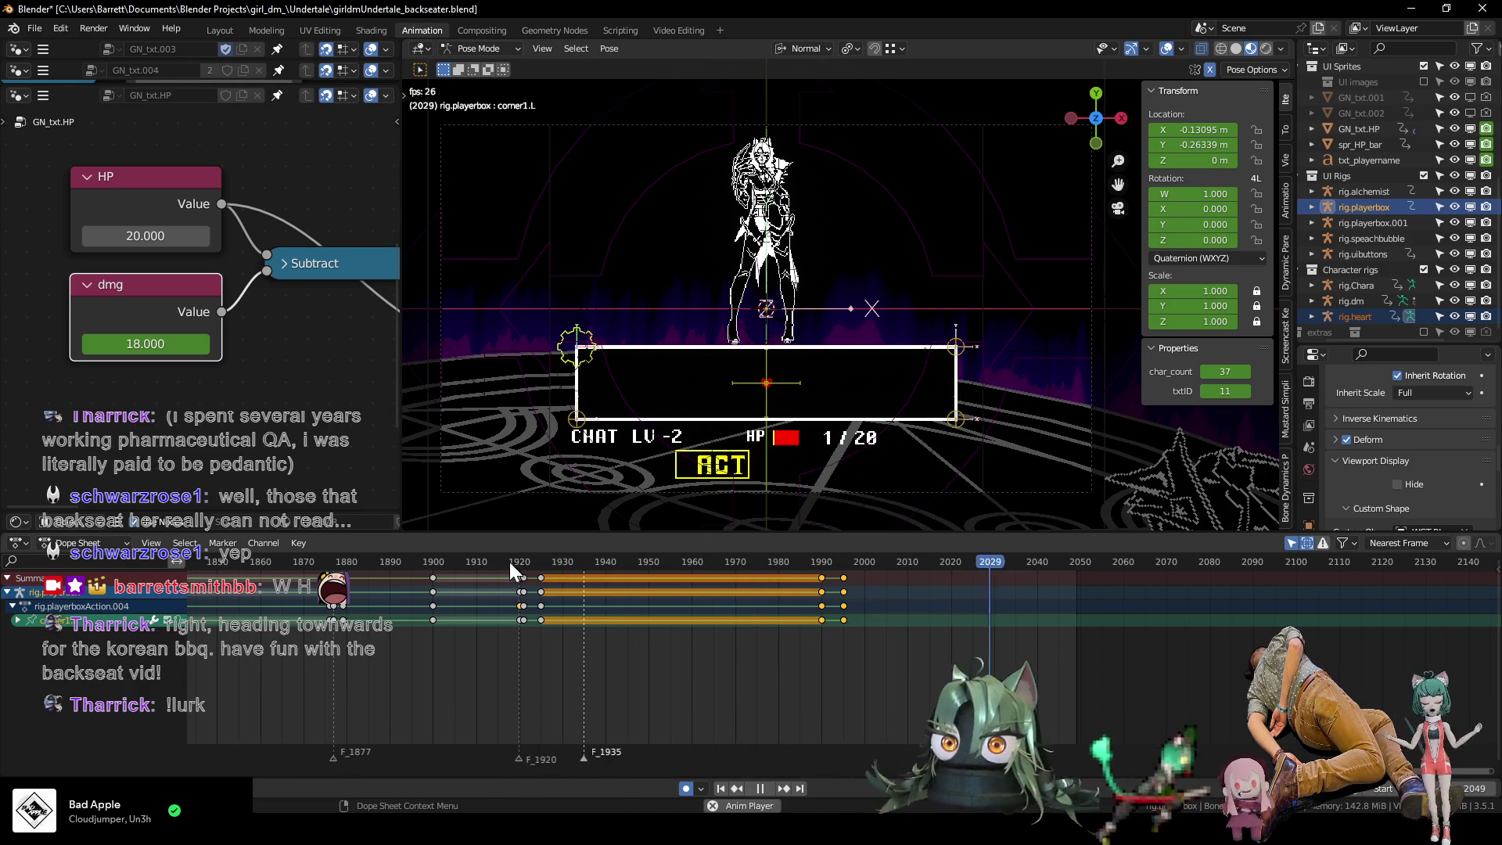
key(space)
drag(814, 560, 844, 565)
key(space)
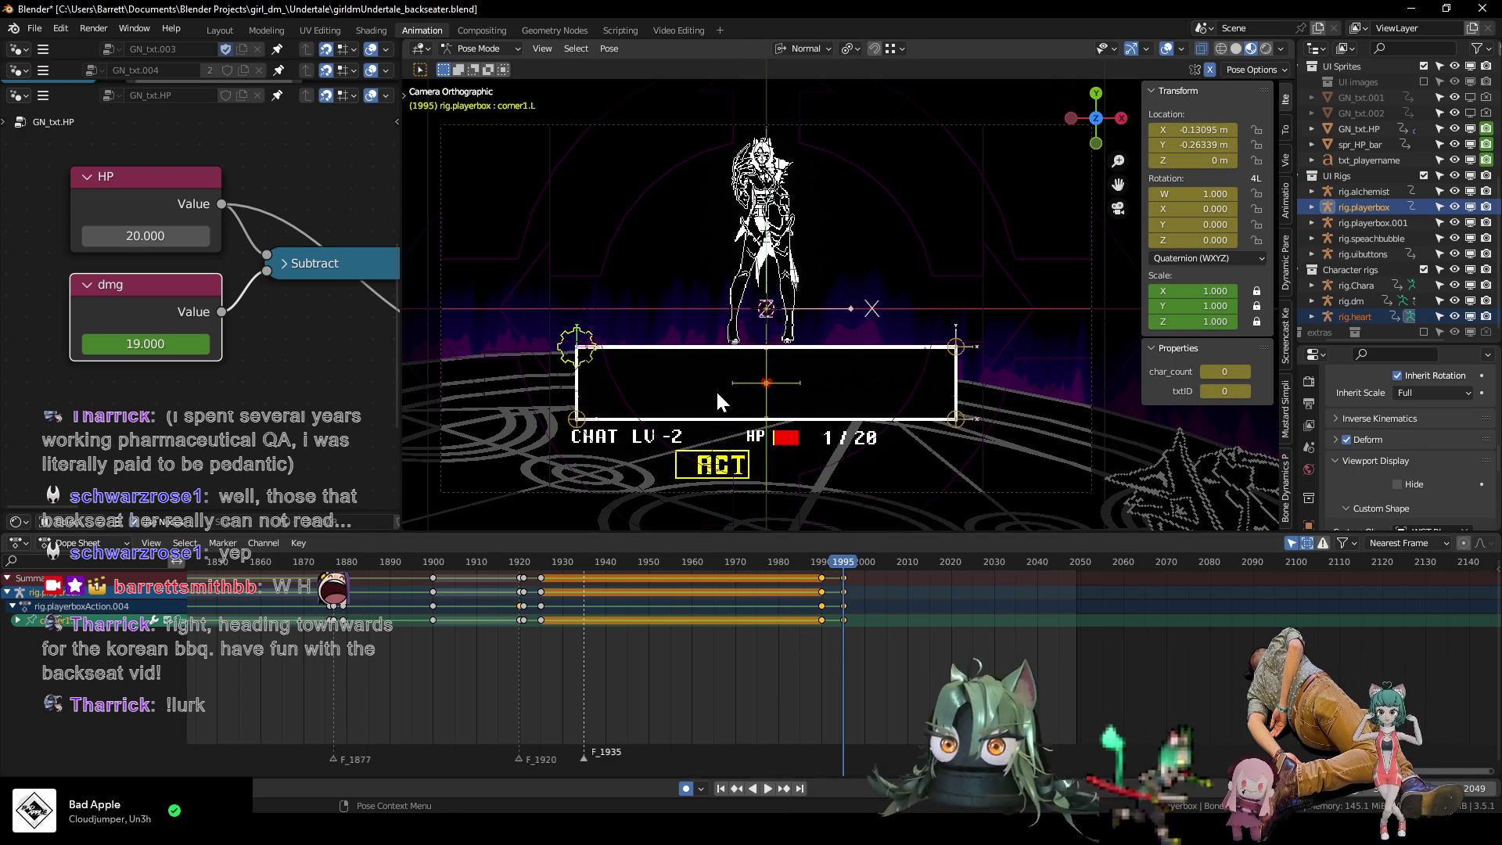
Select the heart rig's base bone and scrub back to about frame 1421.
click(744, 379)
scroll(643, 593, down, 5)
ctrl+scroll(466, 603, up, 5)
mouse_move(340, 563)
mouse_down()
mouse_move(432, 563)
mouse_move(397, 562)
mouse_up()
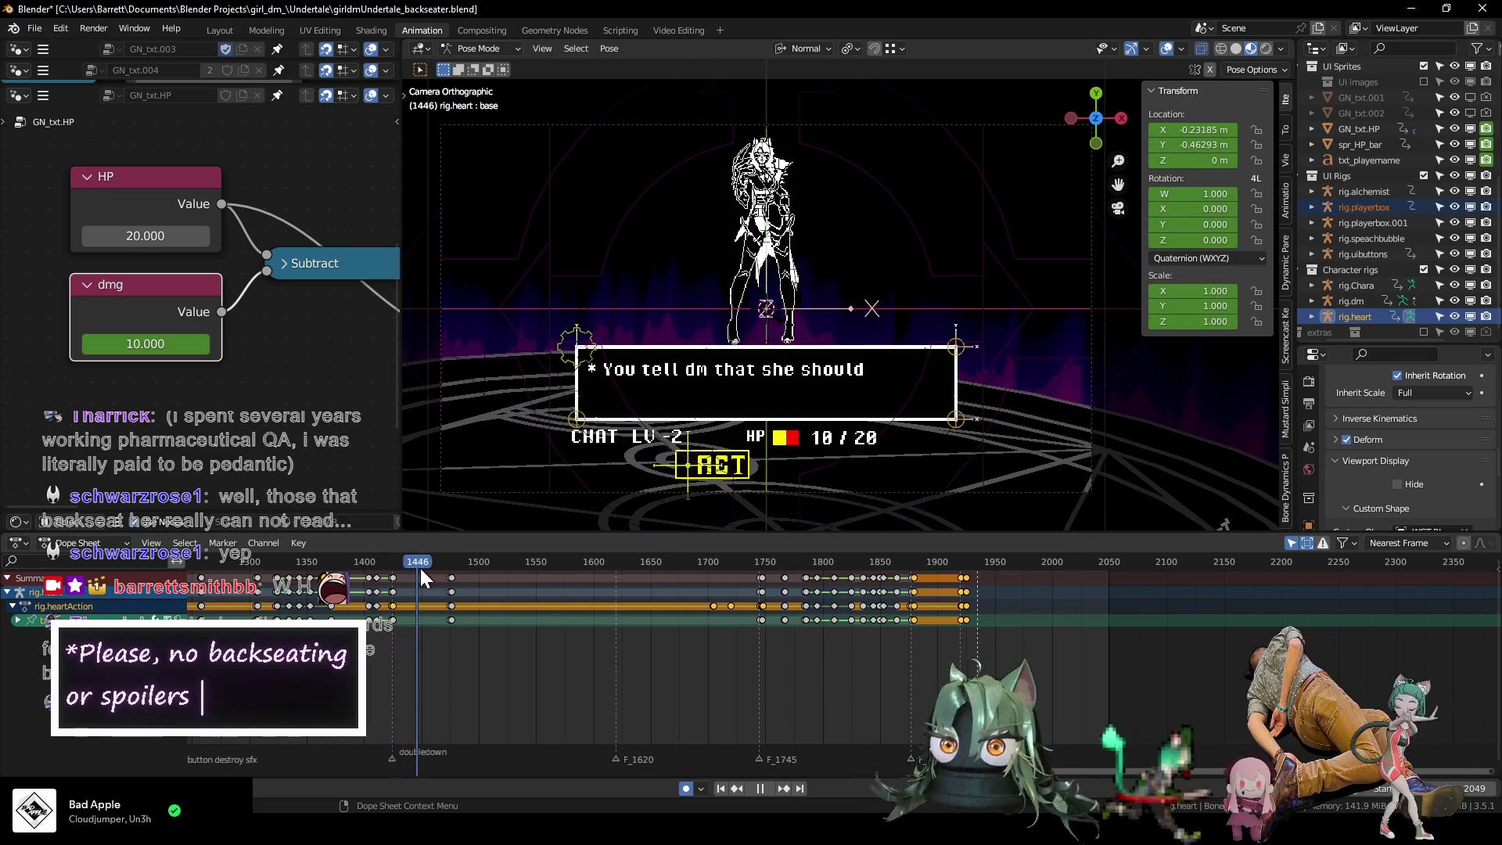
Duplicate the heart base bone's keys from frame 1744 to about frame 1943.
mouse_move(549, 567)
mouse_down()
mouse_move(662, 560)
mouse_move(758, 583)
mouse_up()
scroll(729, 647, up, 6)
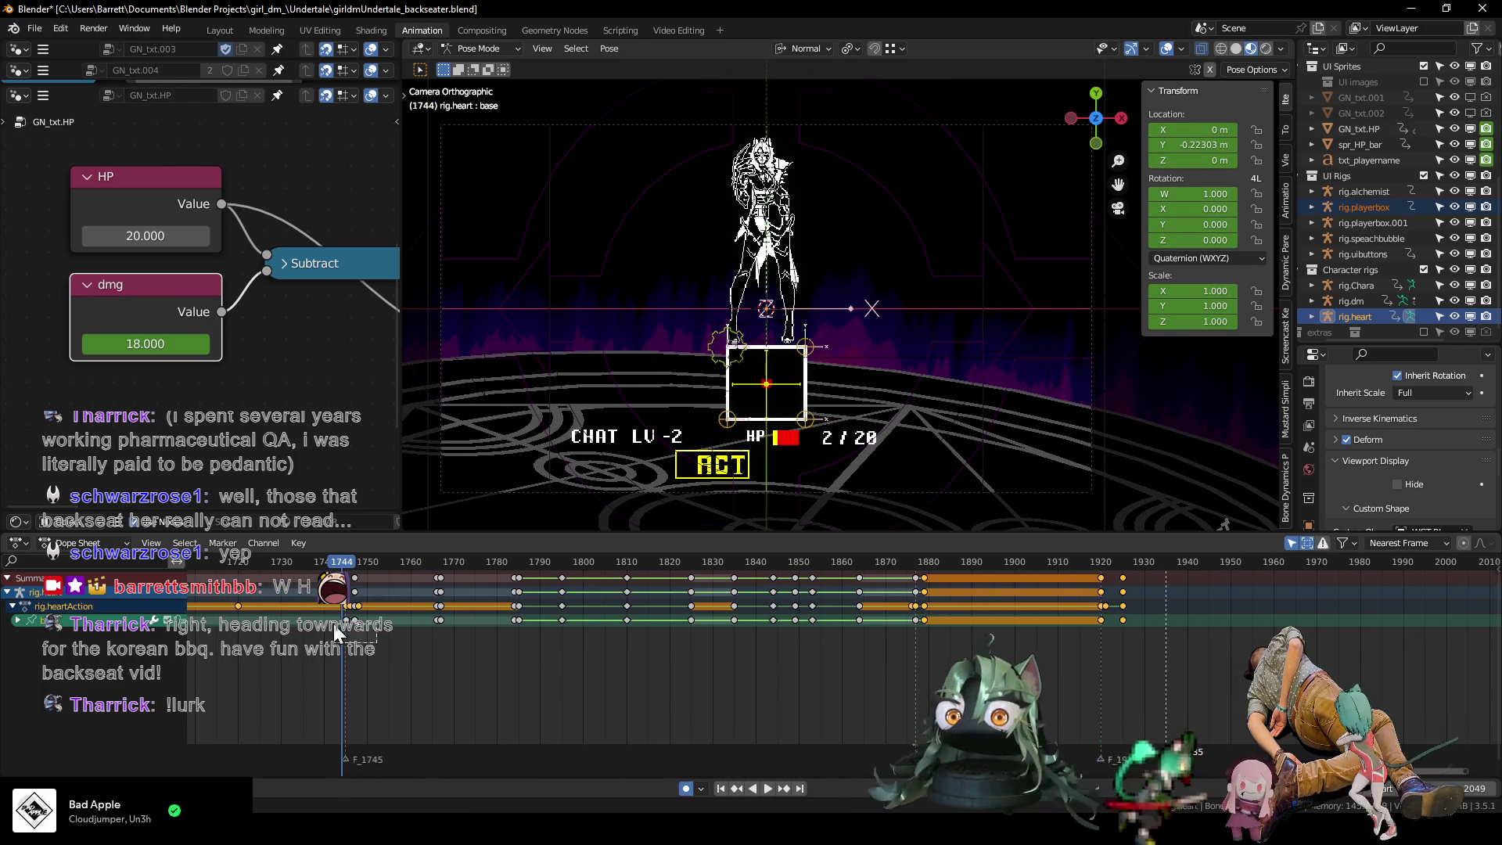
click(329, 630)
key(shift+d)
click(1184, 656)
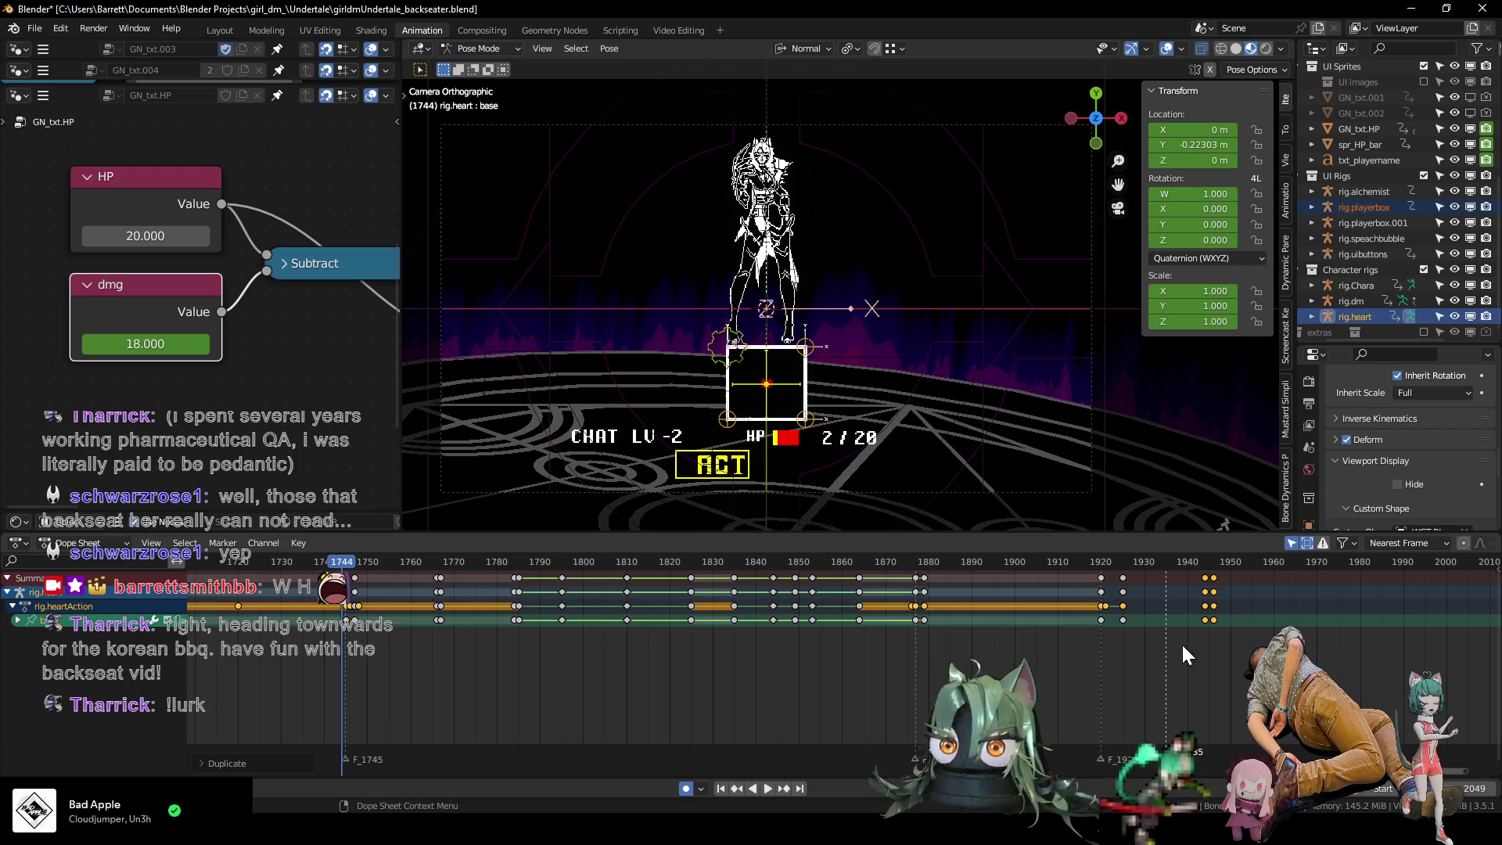
Duplicate the heart root bone's keys from frames 1745–1748 to around 1942–1946.
click(625, 391)
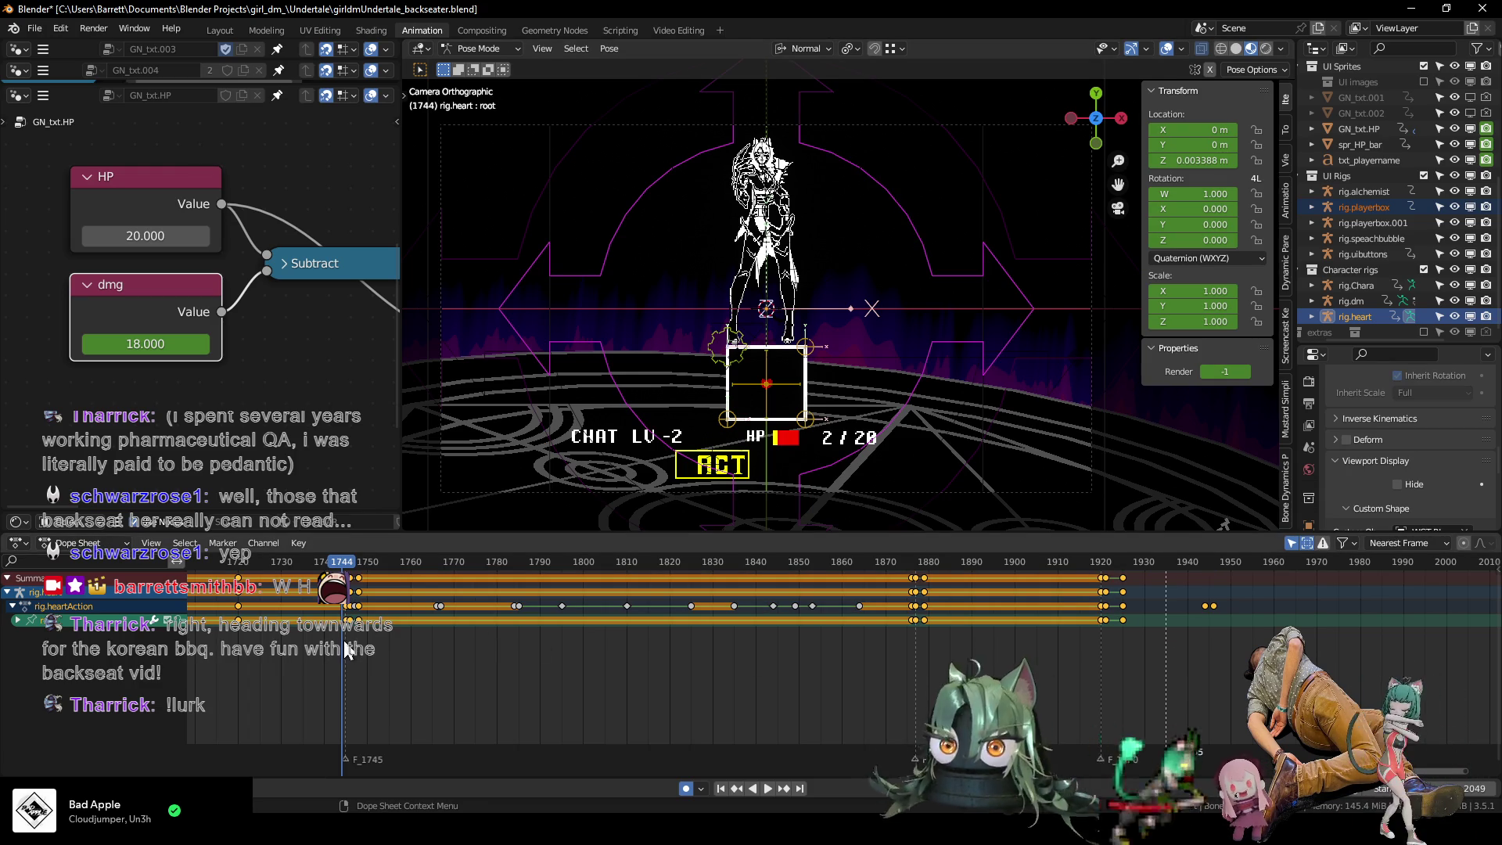
key(Right)
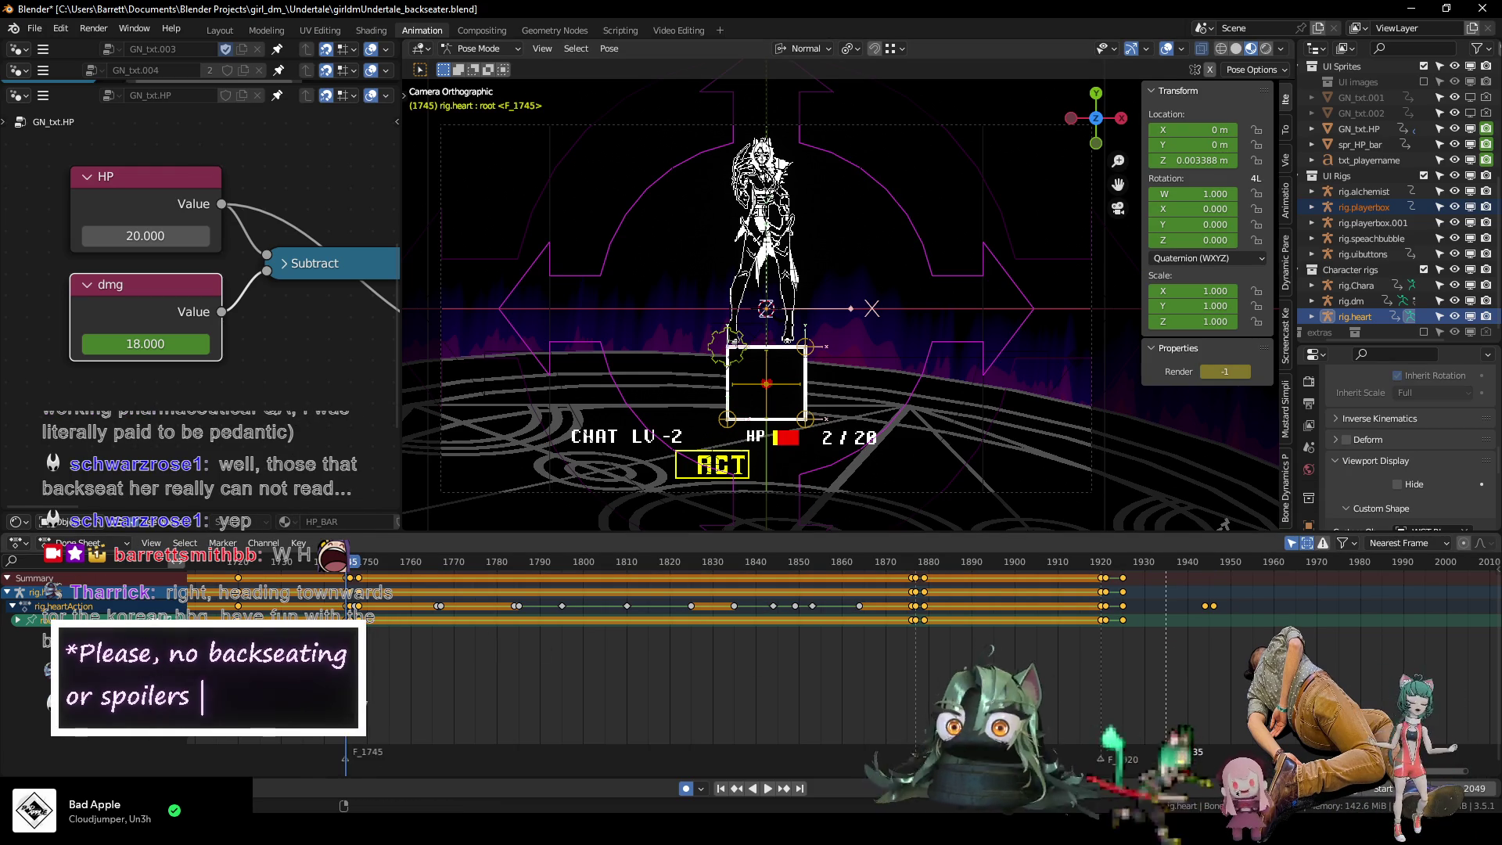
key(Right)
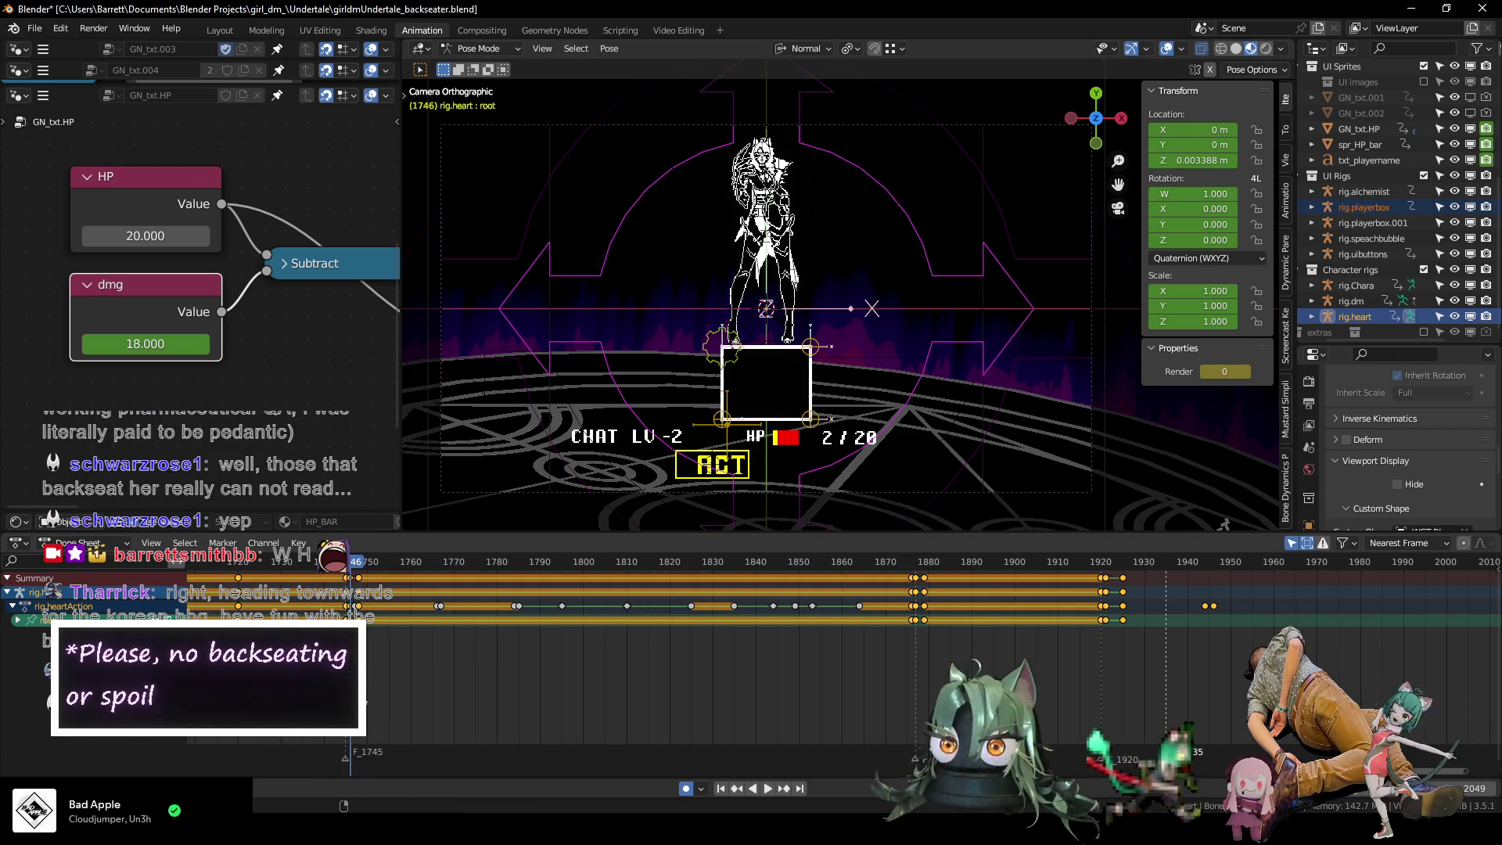
key(Right)
key(Right)
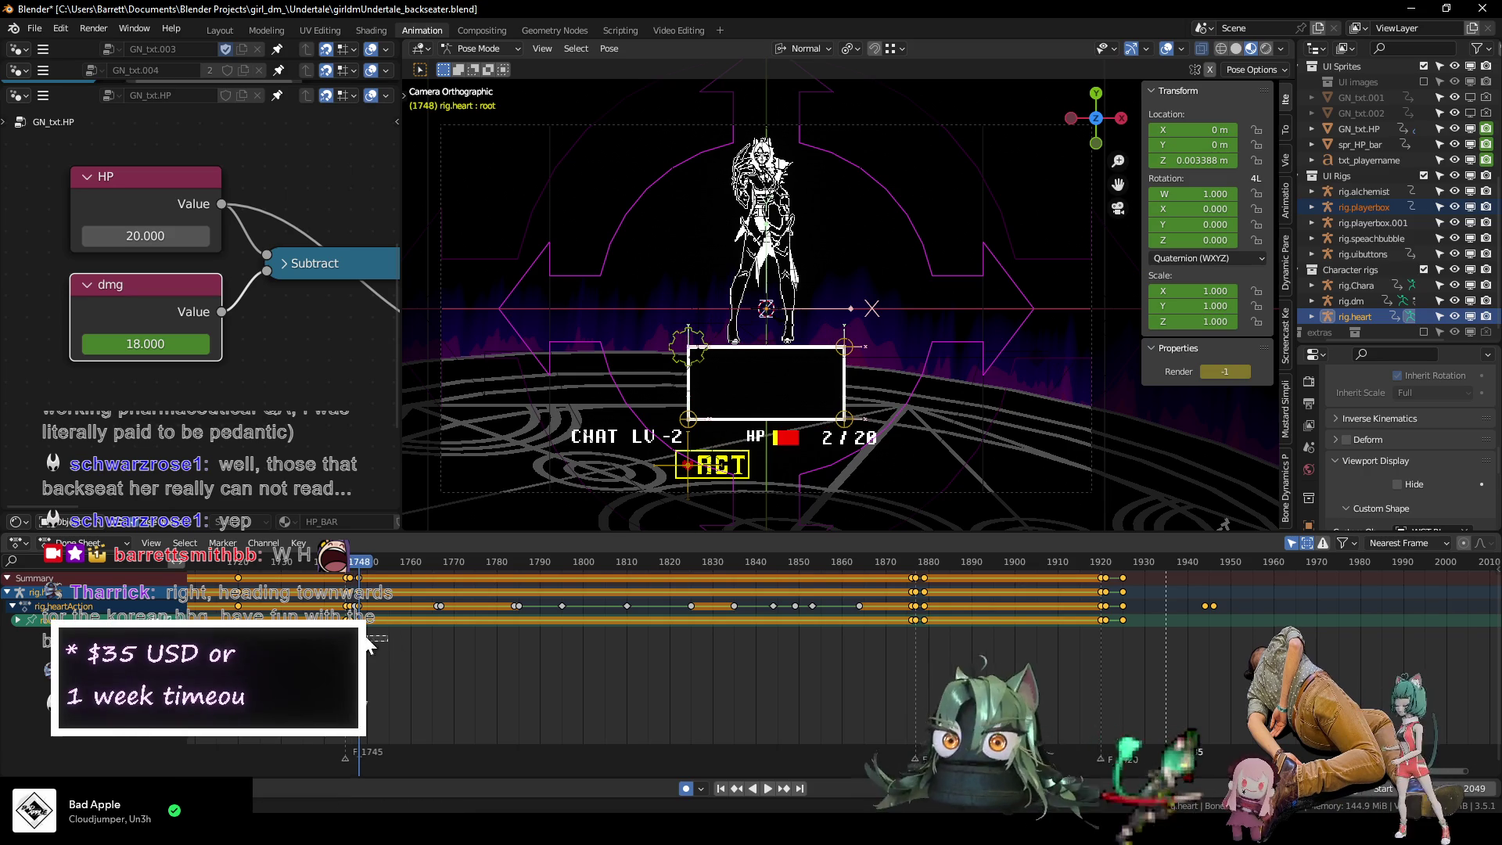
key(shift+d)
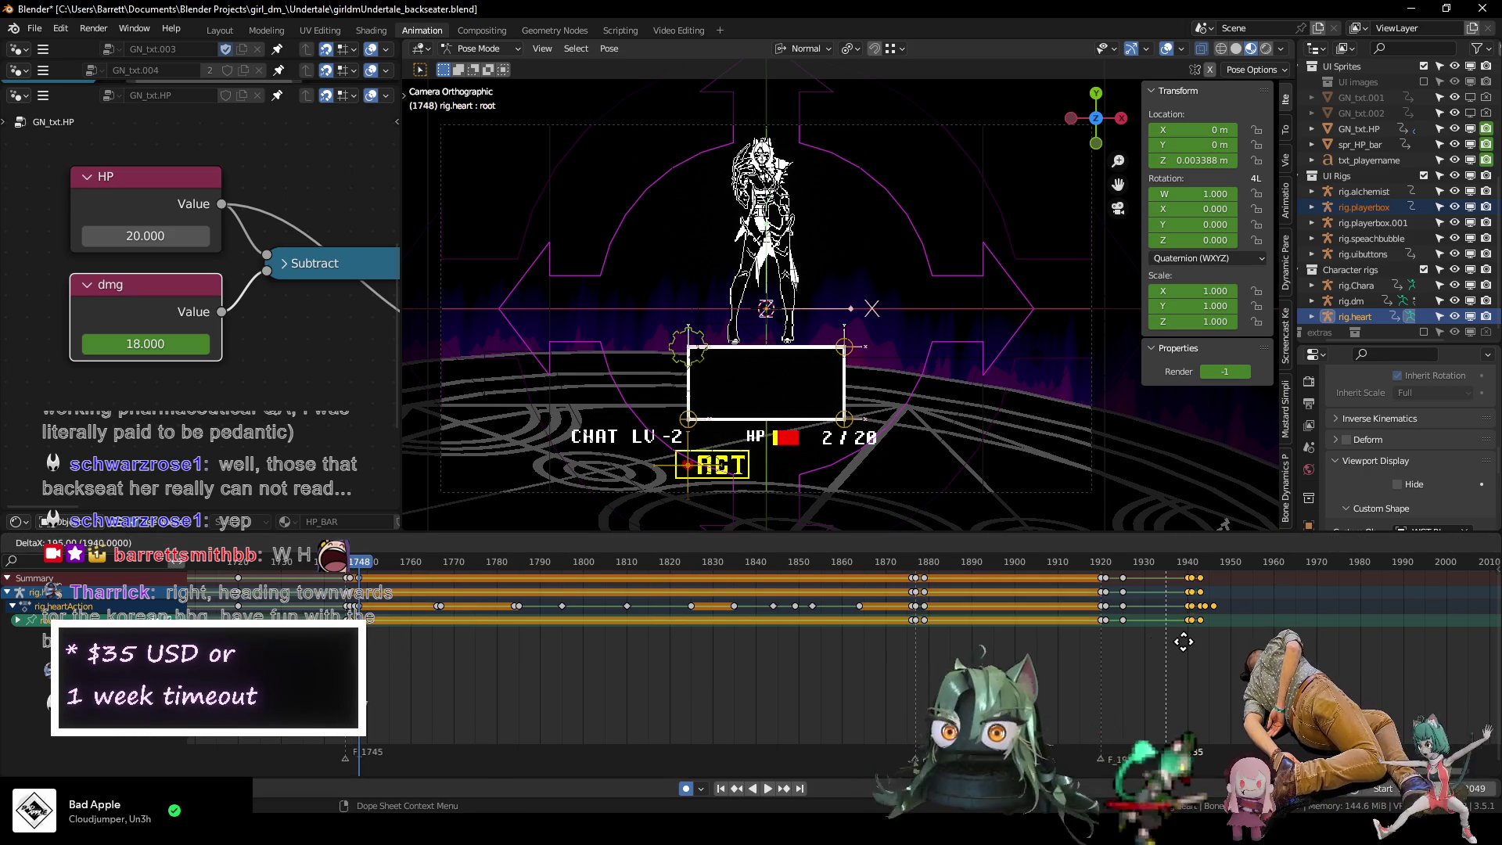
click(1219, 646)
scroll(949, 617, up, 5)
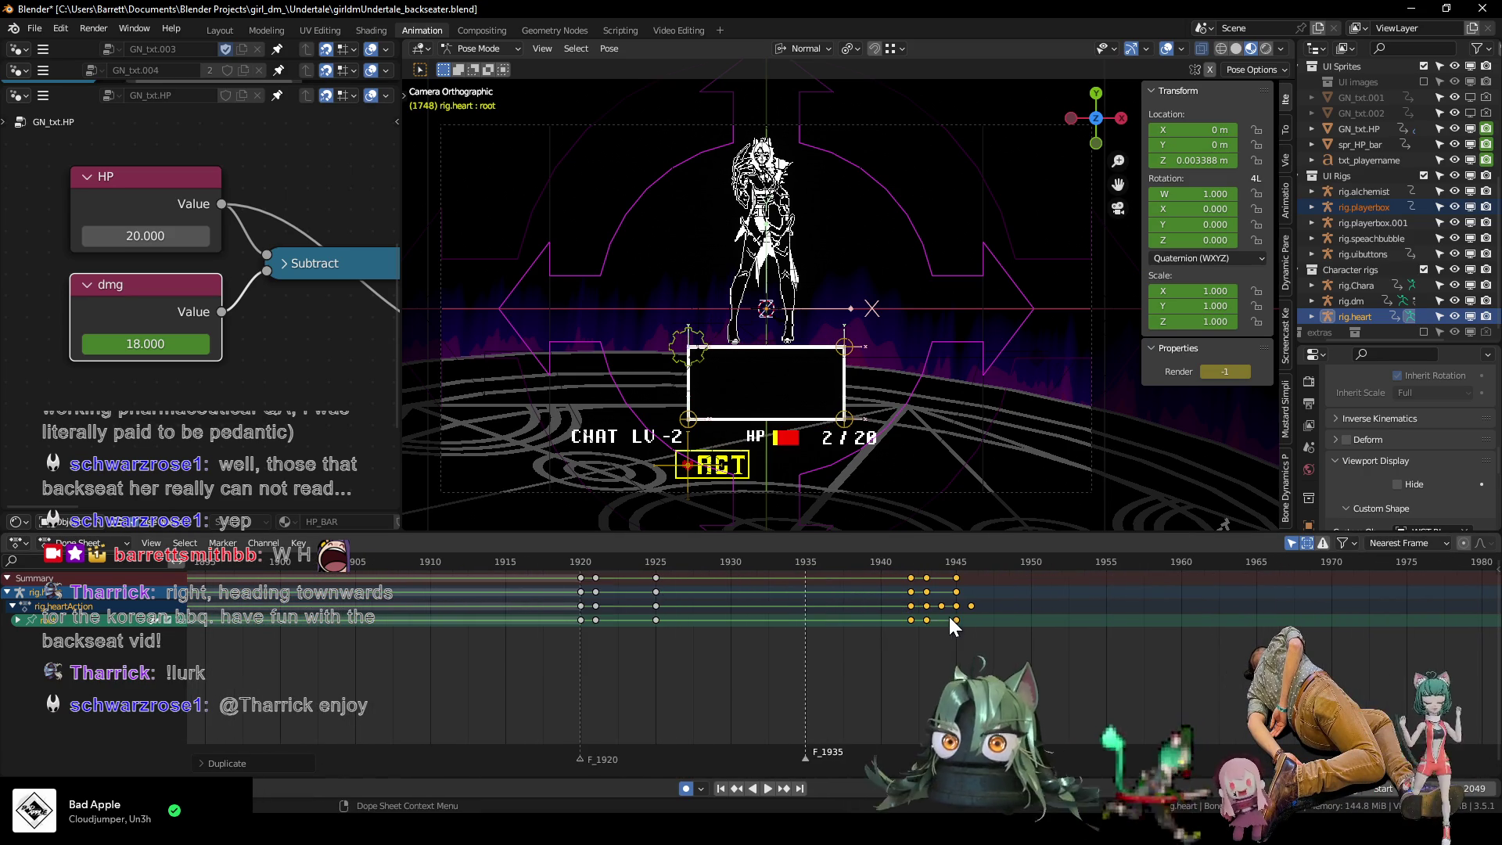
Reselect the heart base bone and scrub the speech bubble animation from 1922 to about 1982.
click(681, 465)
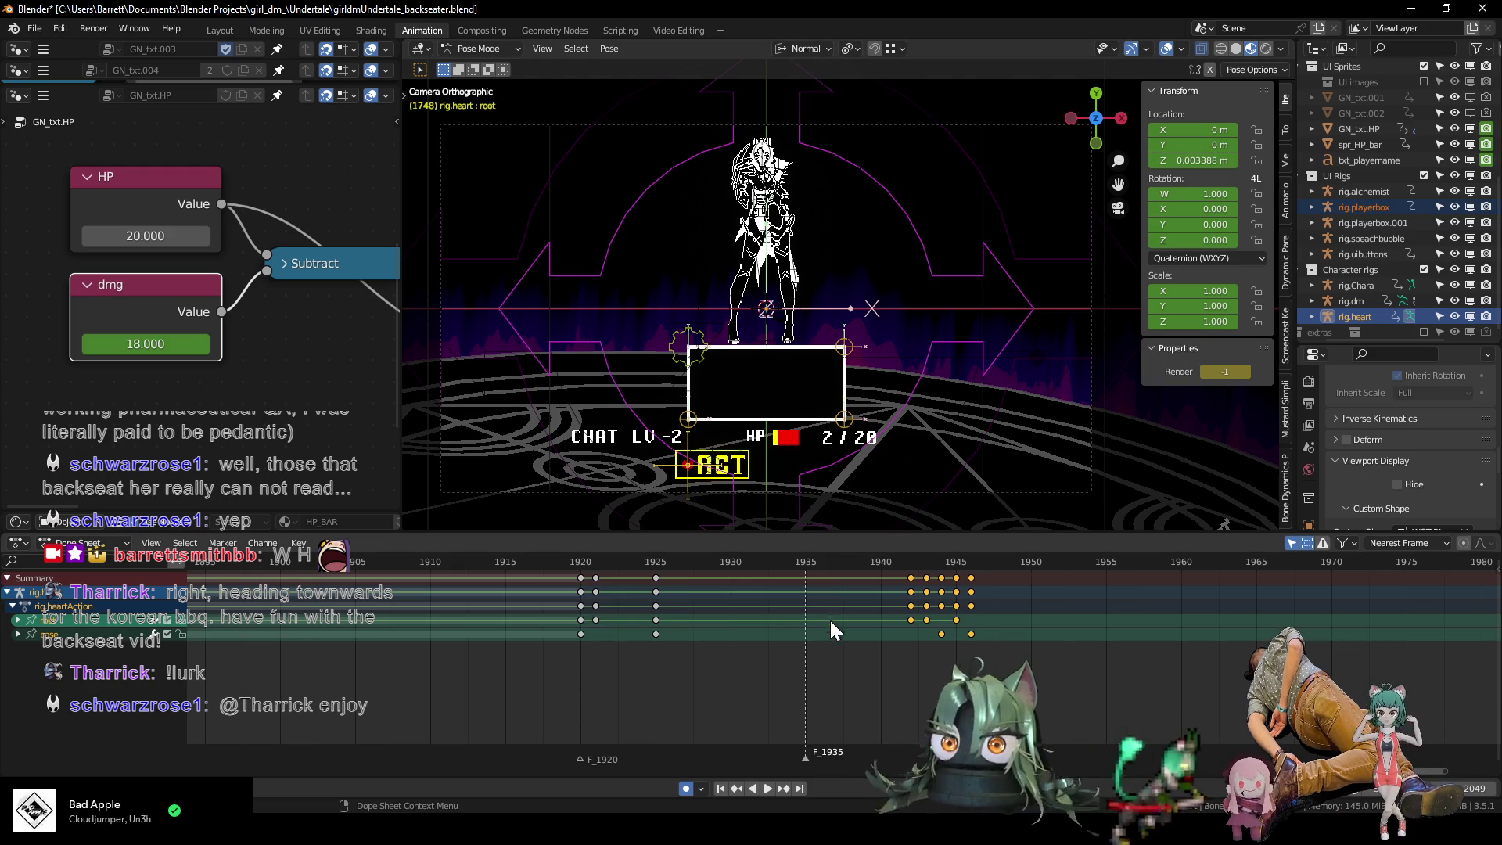
click(622, 563)
mouse_move(622, 563)
mouse_down()
mouse_move(932, 553)
mouse_move(1324, 572)
mouse_up()
scroll(1174, 624, down, 2)
scroll(1174, 623, down, 2)
drag(881, 560, 1103, 577)
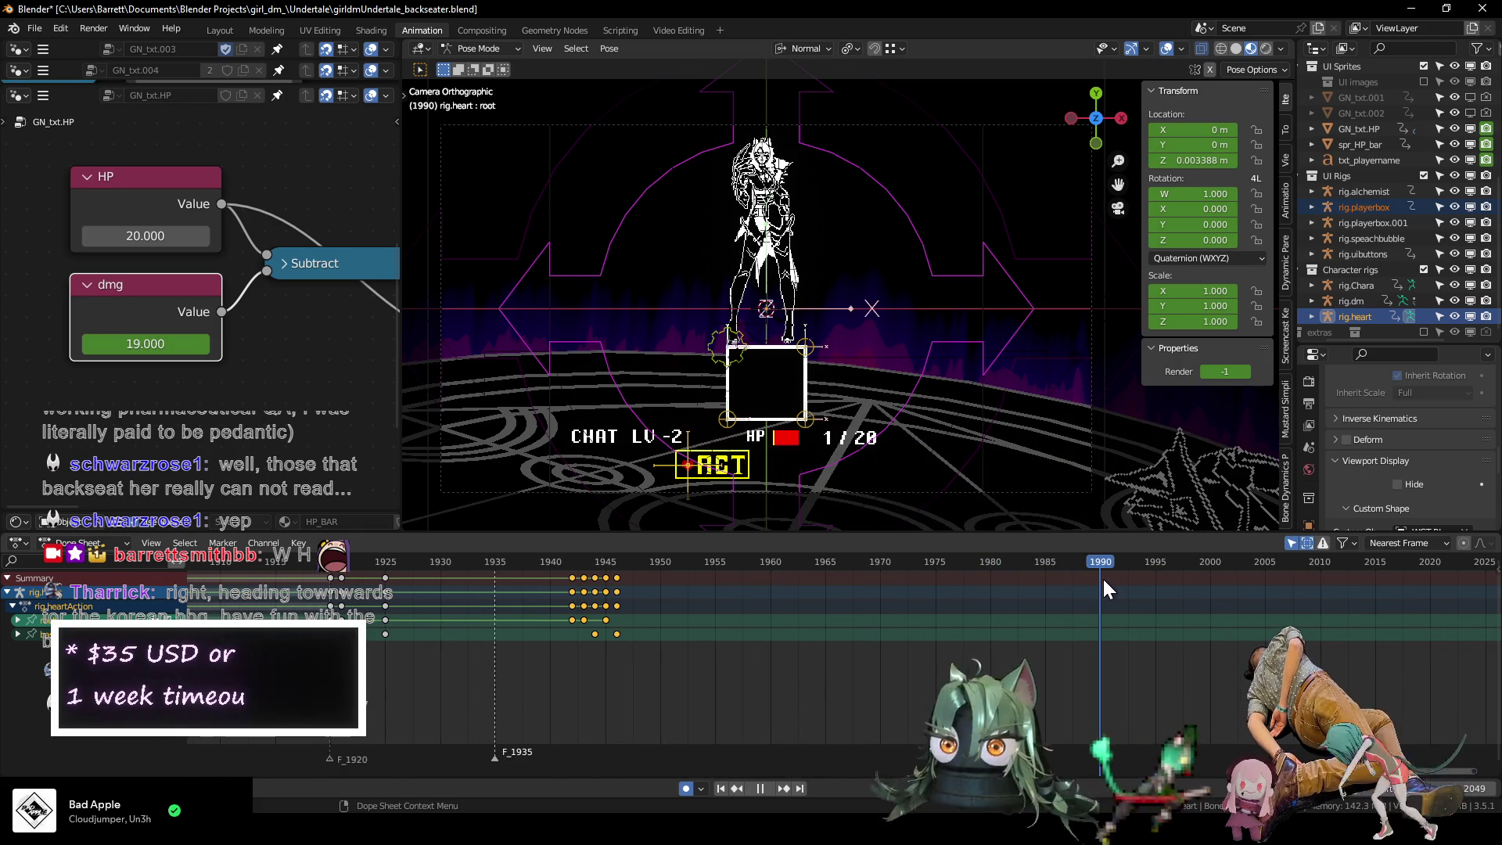
ctrl+scroll(782, 649, down, 3)
Move the duplicated box-resize keys to about frame 1990 and check HP dropping to 1.
drag(429, 618, 430, 618)
key(g)
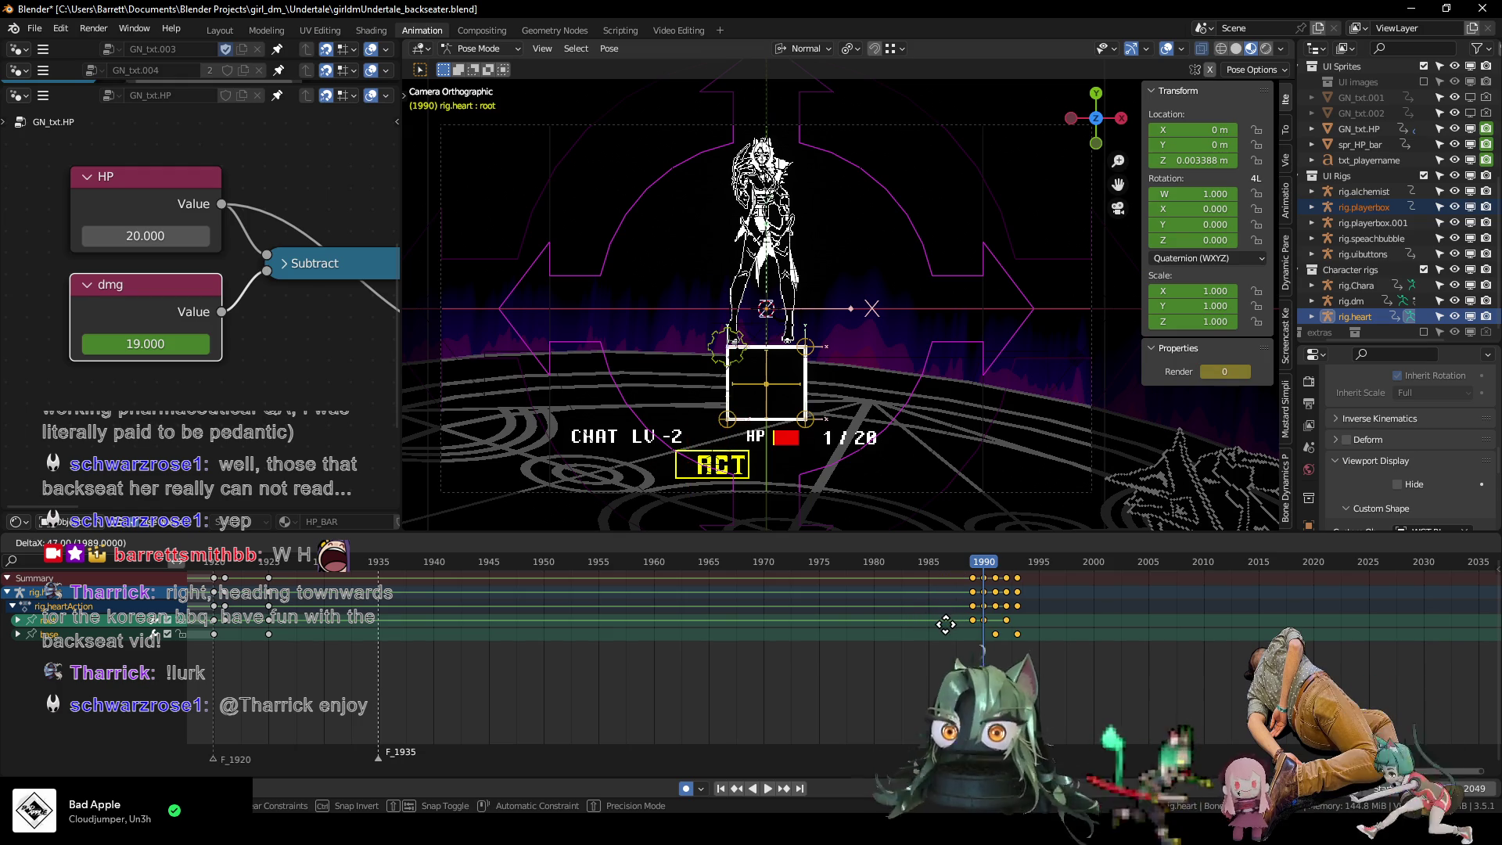
click(961, 629)
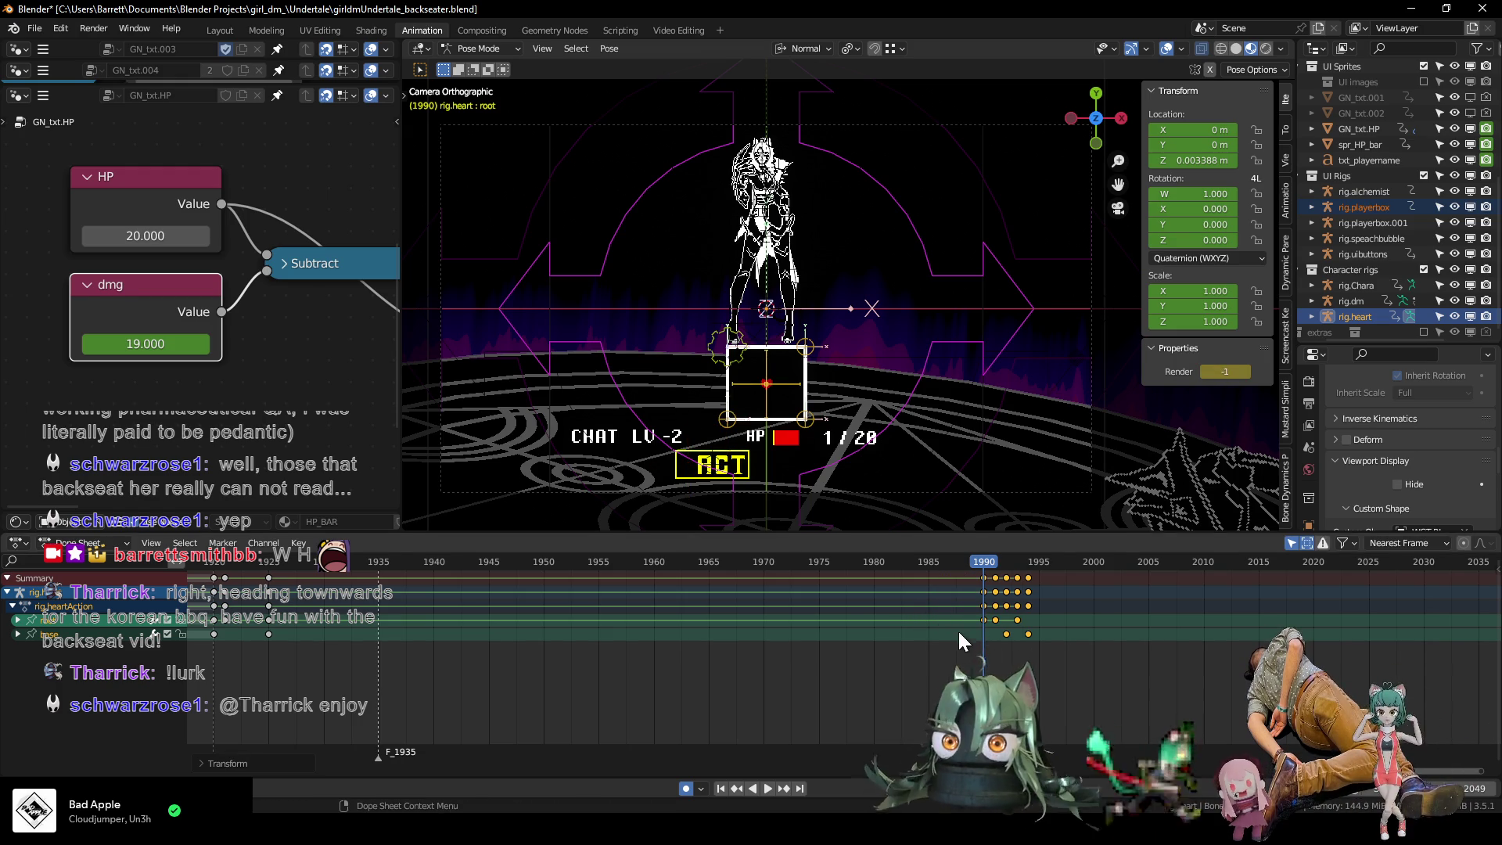
drag(348, 566, 985, 553)
Shift the keys near frame 1990 one frame earlier.
scroll(962, 587, down, 2)
middle_drag(921, 619, 849, 651)
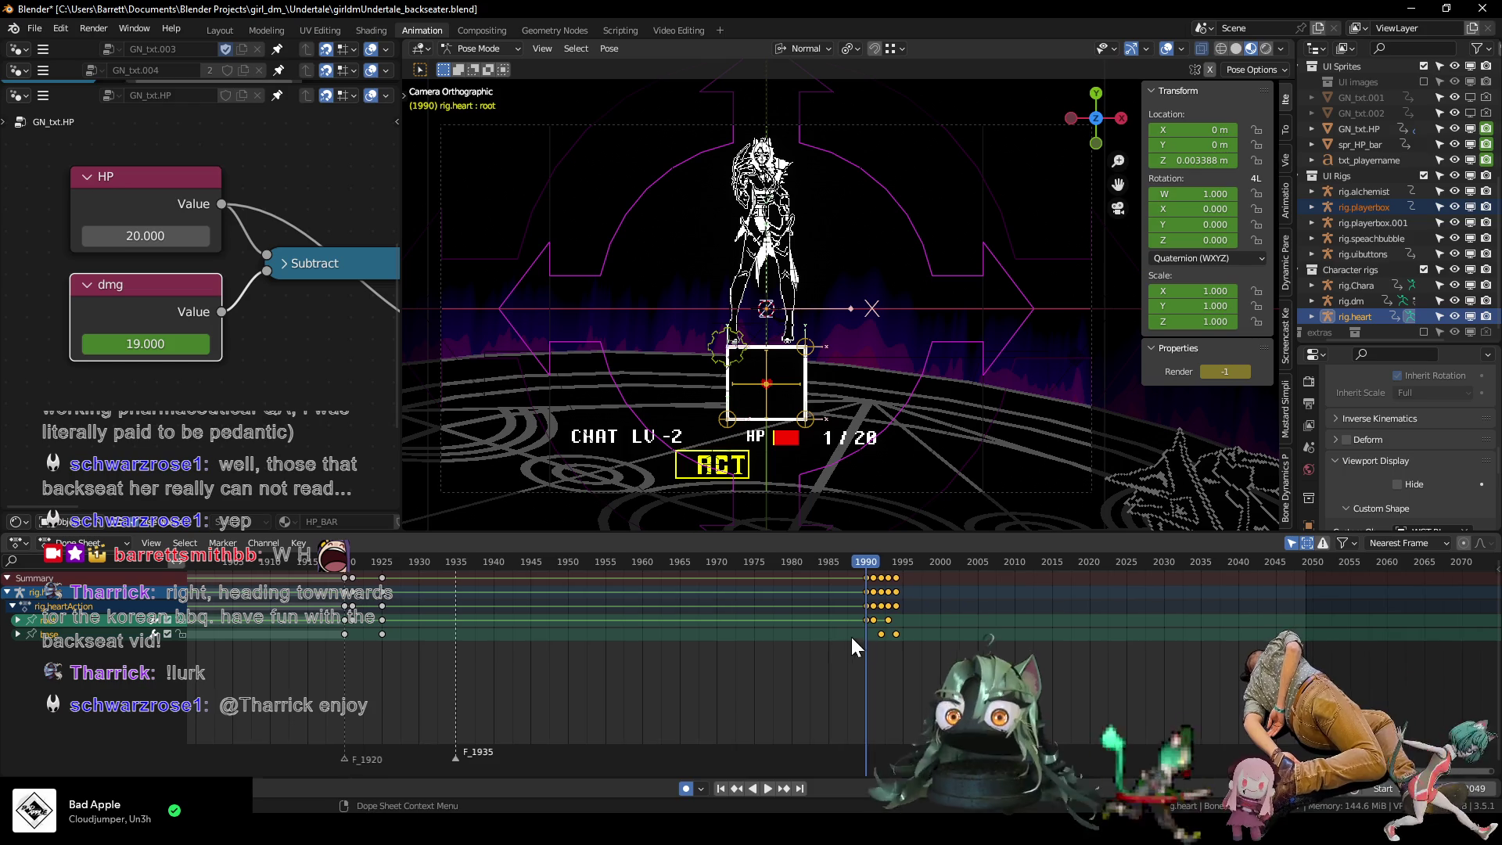
scroll(809, 665, up, 4)
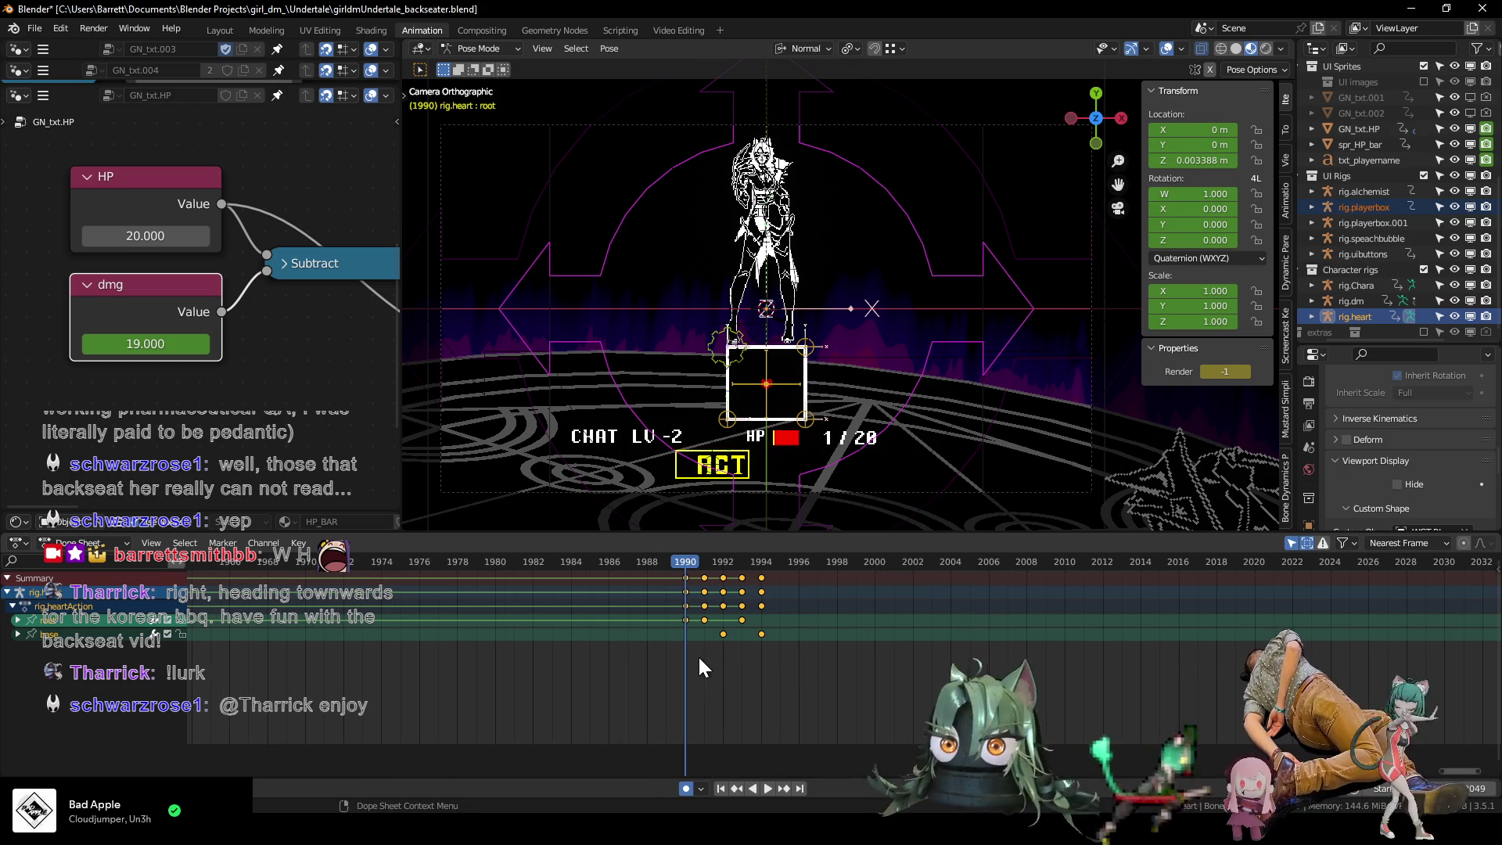
drag(781, 649, 706, 627)
key(g)
click(672, 588)
Step through frames 1991–1997 to check the box widening, selecting the player box corner bone.
key(Right)
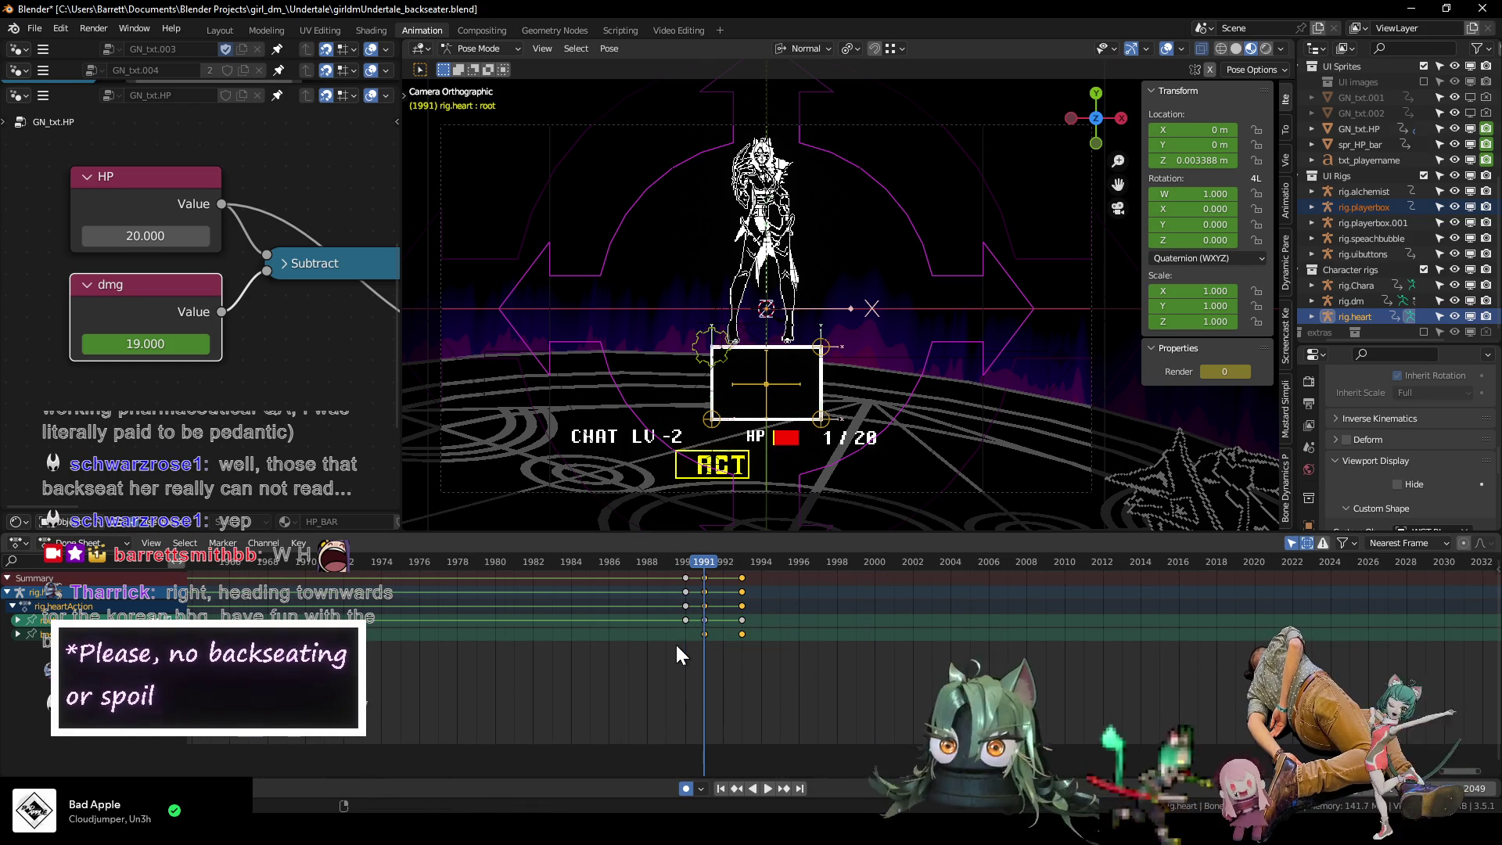
key(Right)
key(Right)
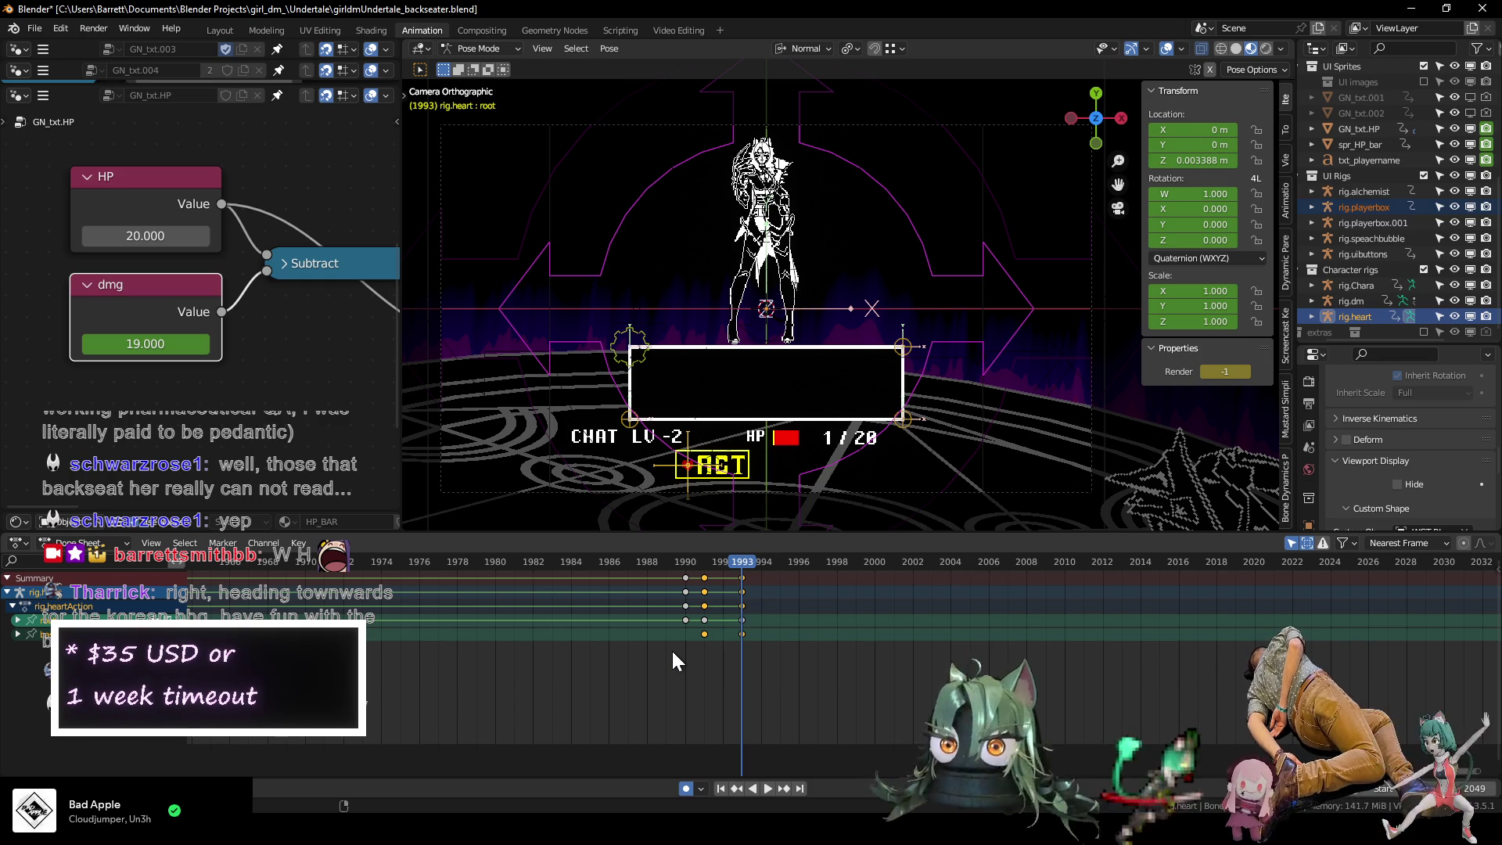
key(i)
key(Right)
key(Right)
key(Right)
key(Right)
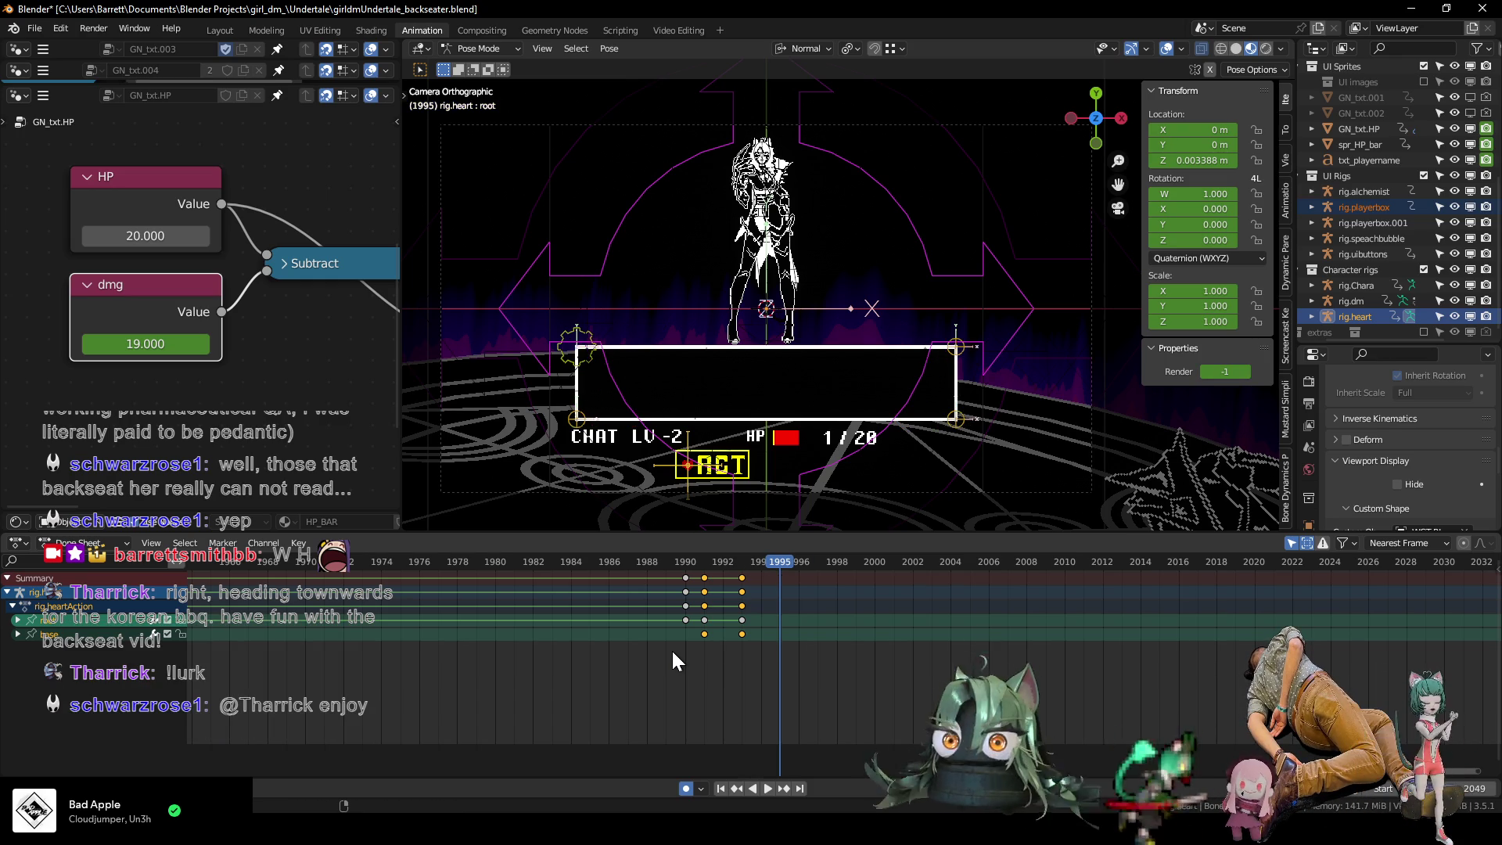
click(586, 361)
key(Left)
key(Left)
key(Left)
key(Left)
key(Left)
key(Right)
key(Right)
key(Right)
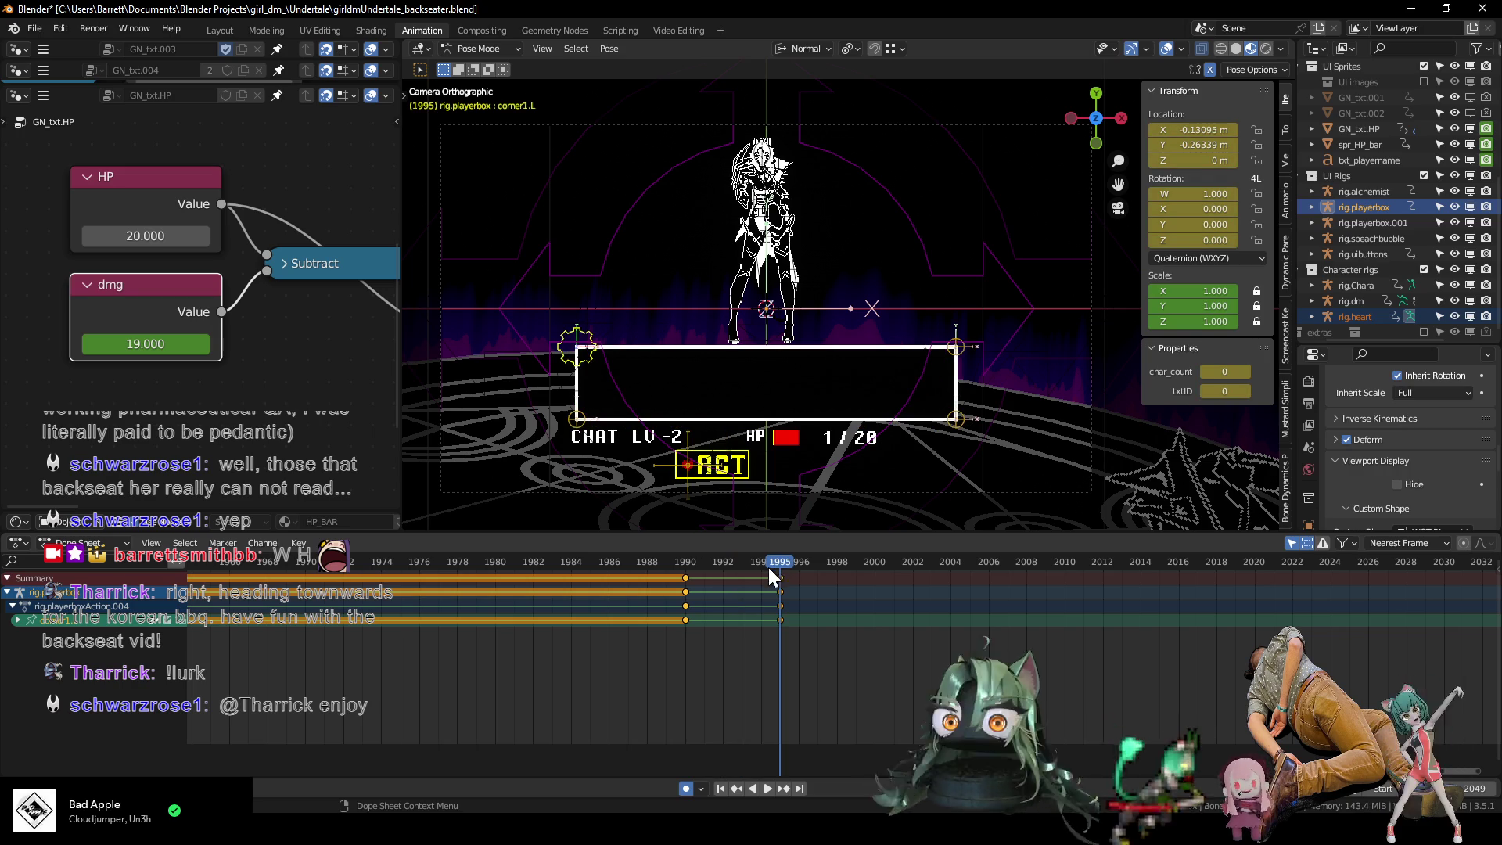
Zoom out the Dope Sheet, add marker F_1995 at frame 1995, and pan to earlier frames.
scroll(788, 621, down, 3)
scroll(791, 623, down, 3)
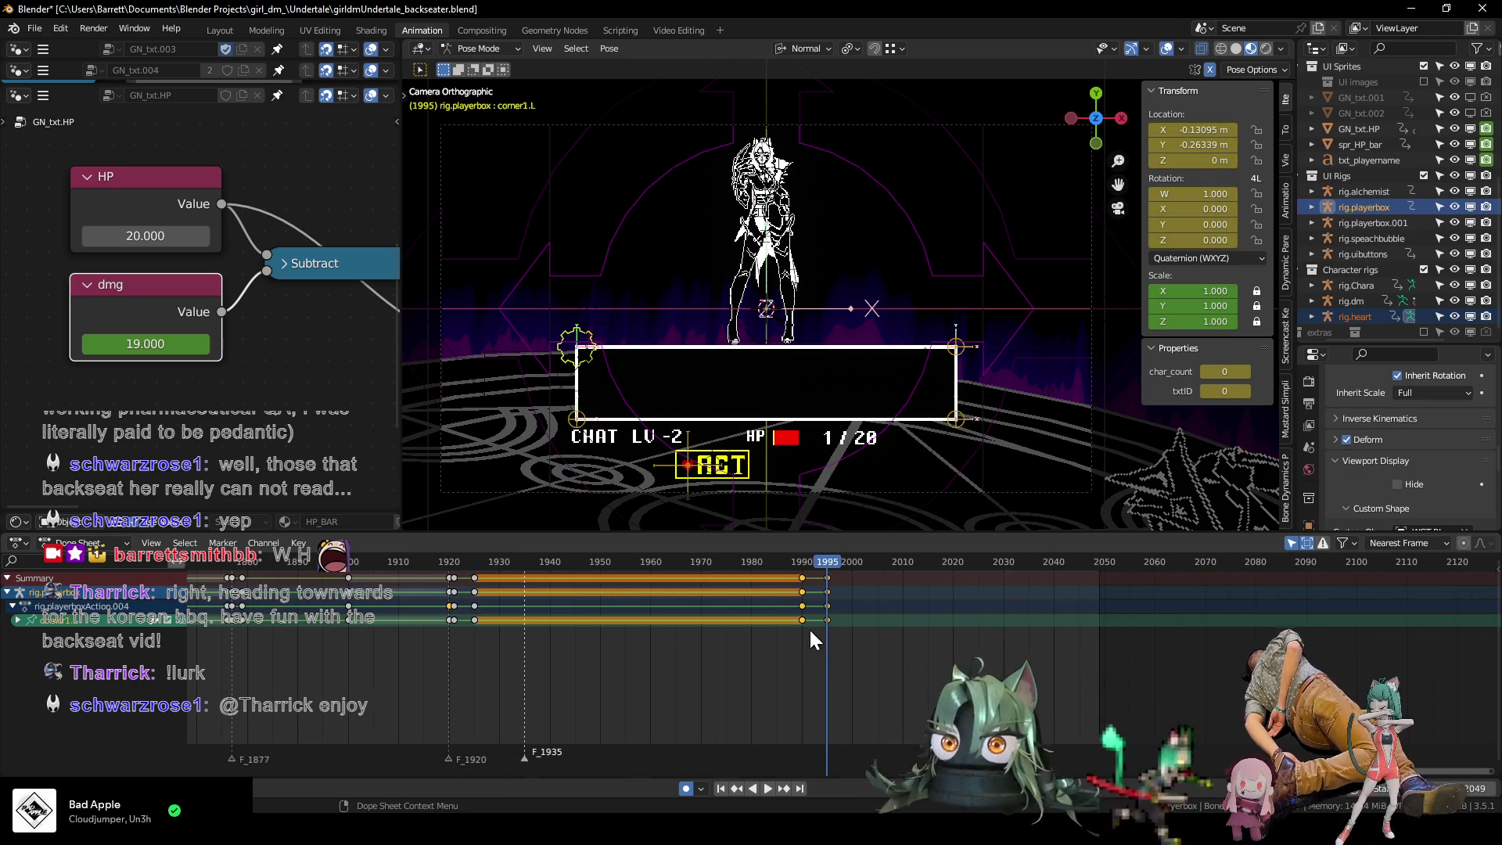
key(m)
middle_drag(848, 636, 780, 659)
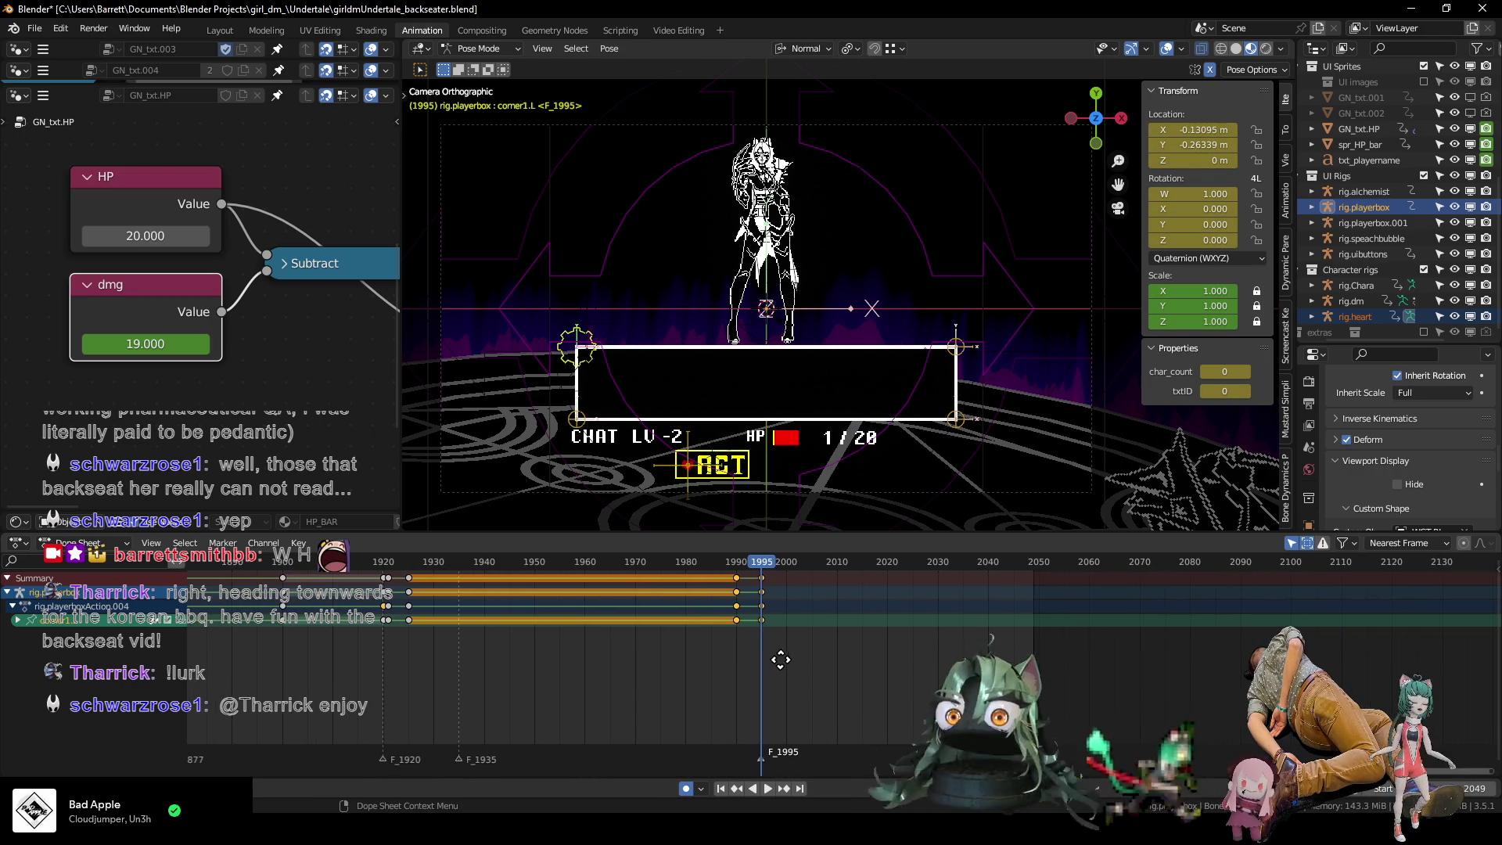
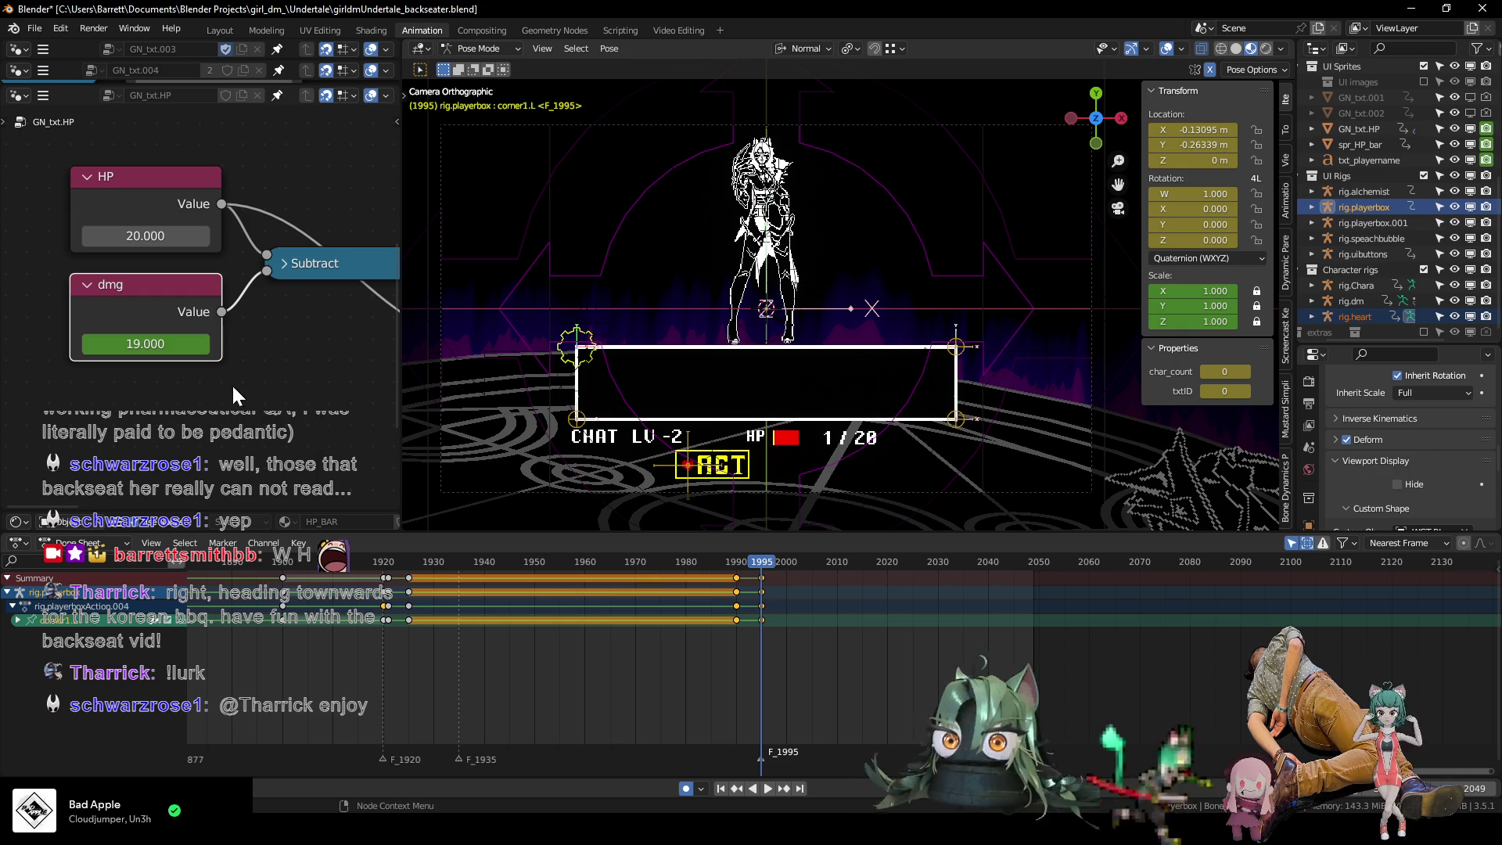
Enlarge the GN_txt.004 node editor and look over the Text 6 and Text 7 string nodes.
drag(283, 83, 270, 501)
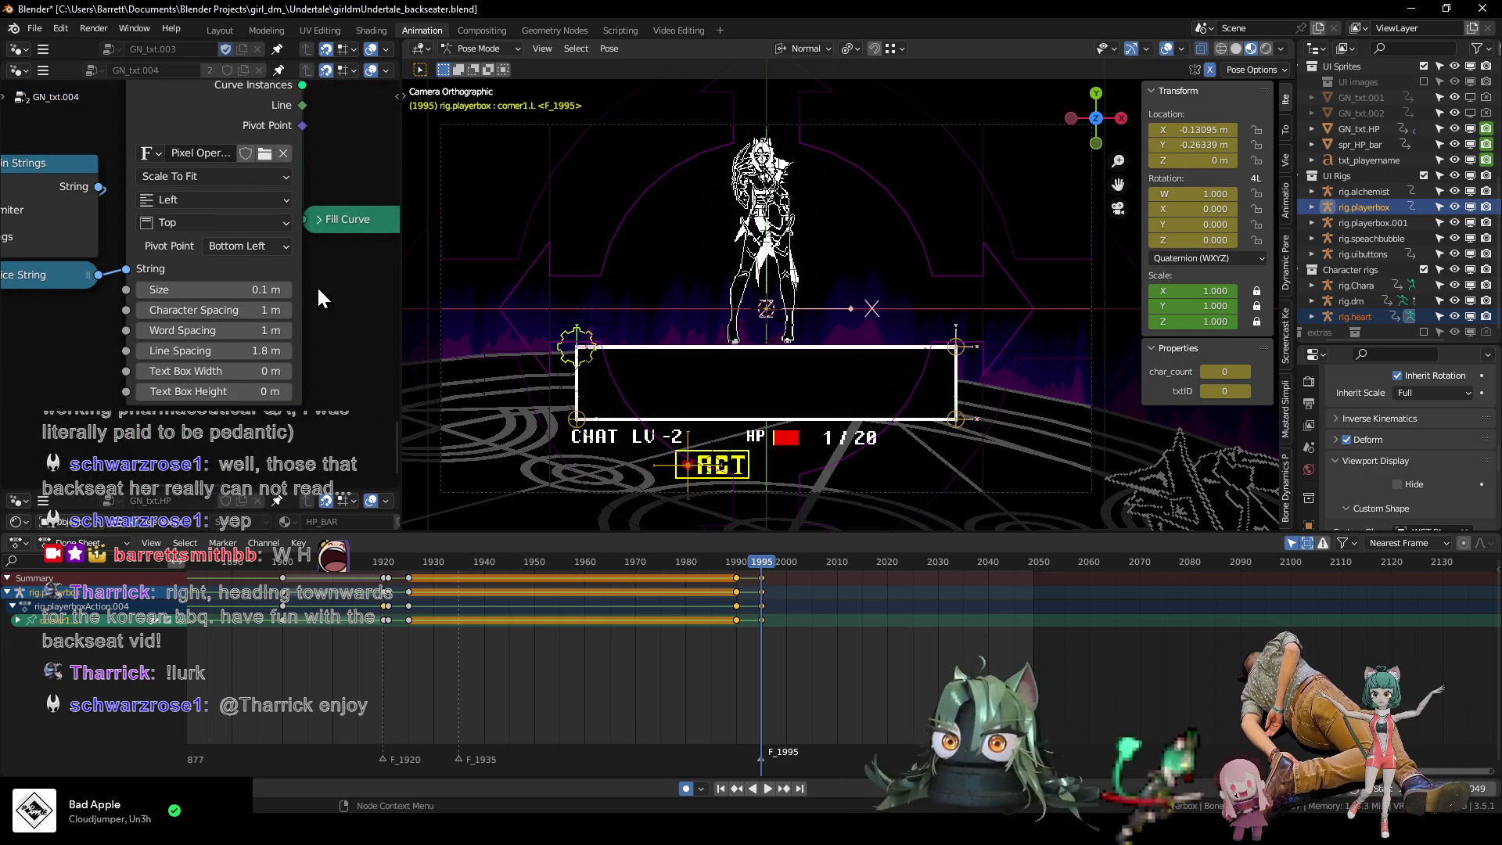
scroll(321, 303, down, 8)
middle_drag(178, 247, 172, 223)
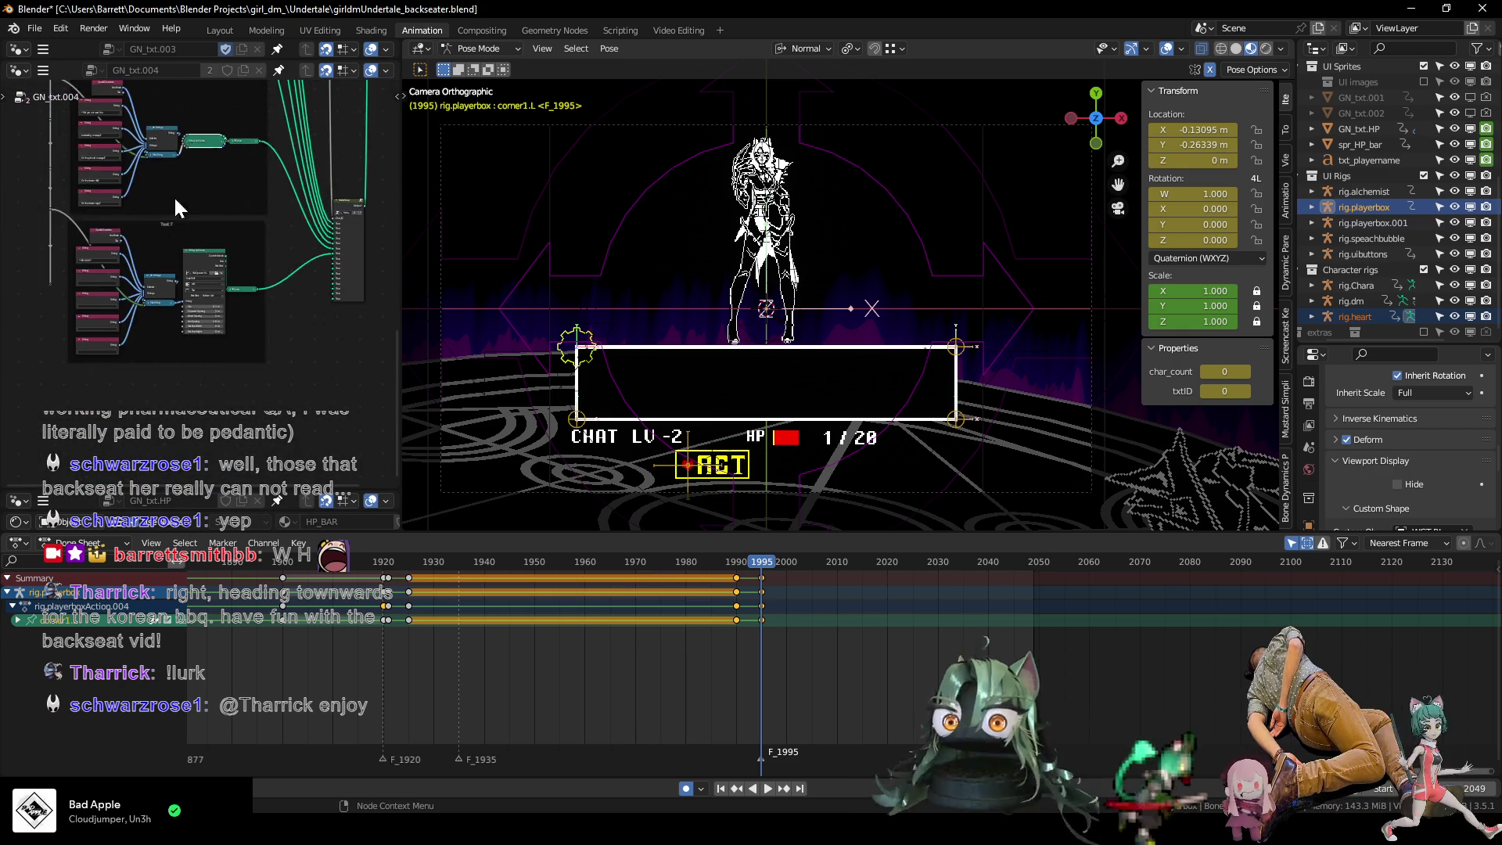
scroll(122, 291, up, 3)
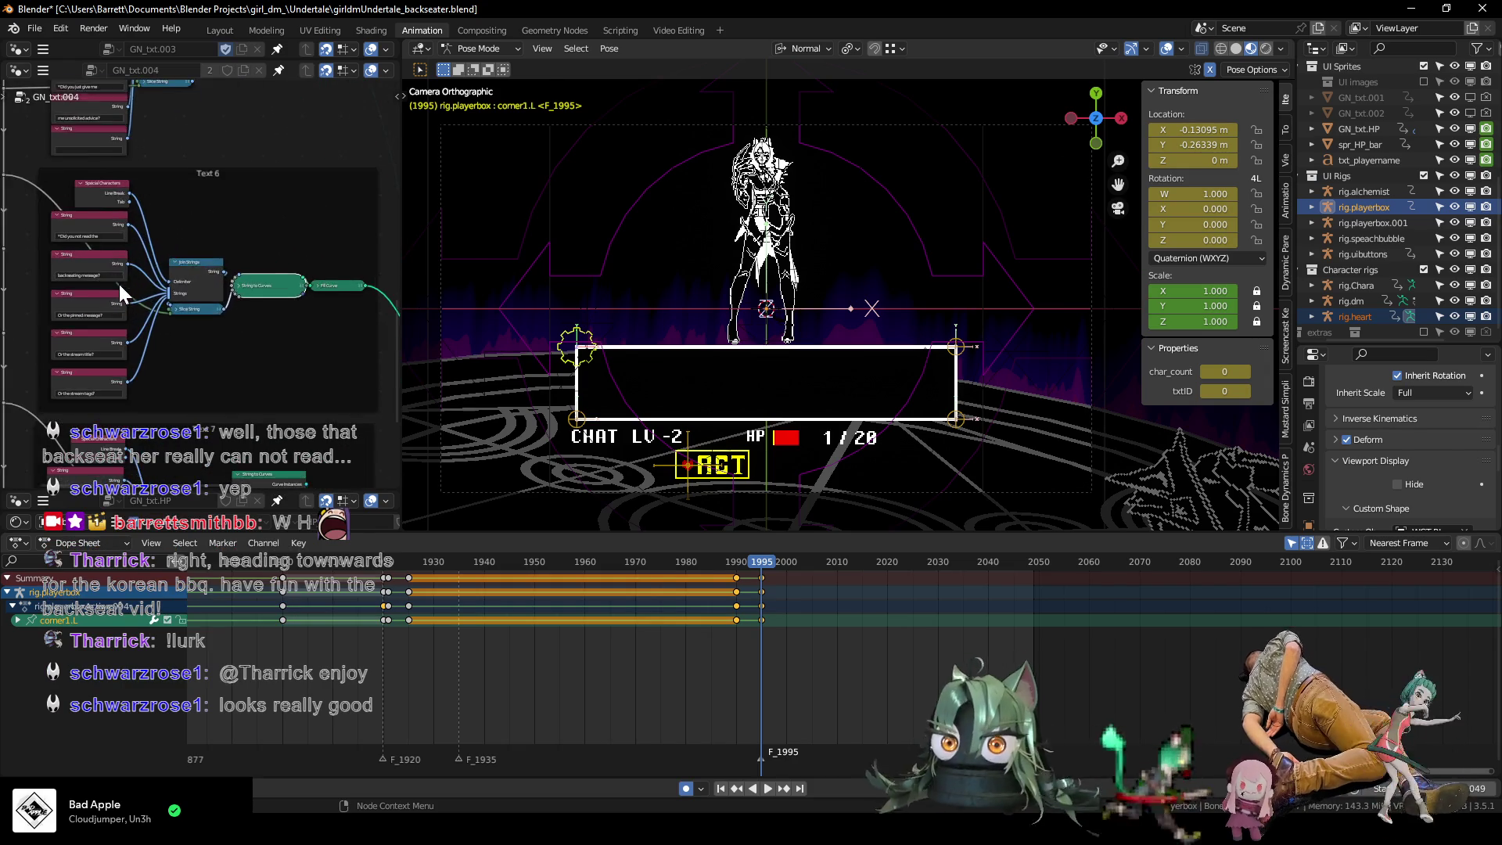
scroll(122, 291, up, 3)
mouse_move(121, 291)
middle_down()
mouse_move(345, 235)
mouse_move(326, 144)
middle_up()
middle_drag(258, 330, 208, 297)
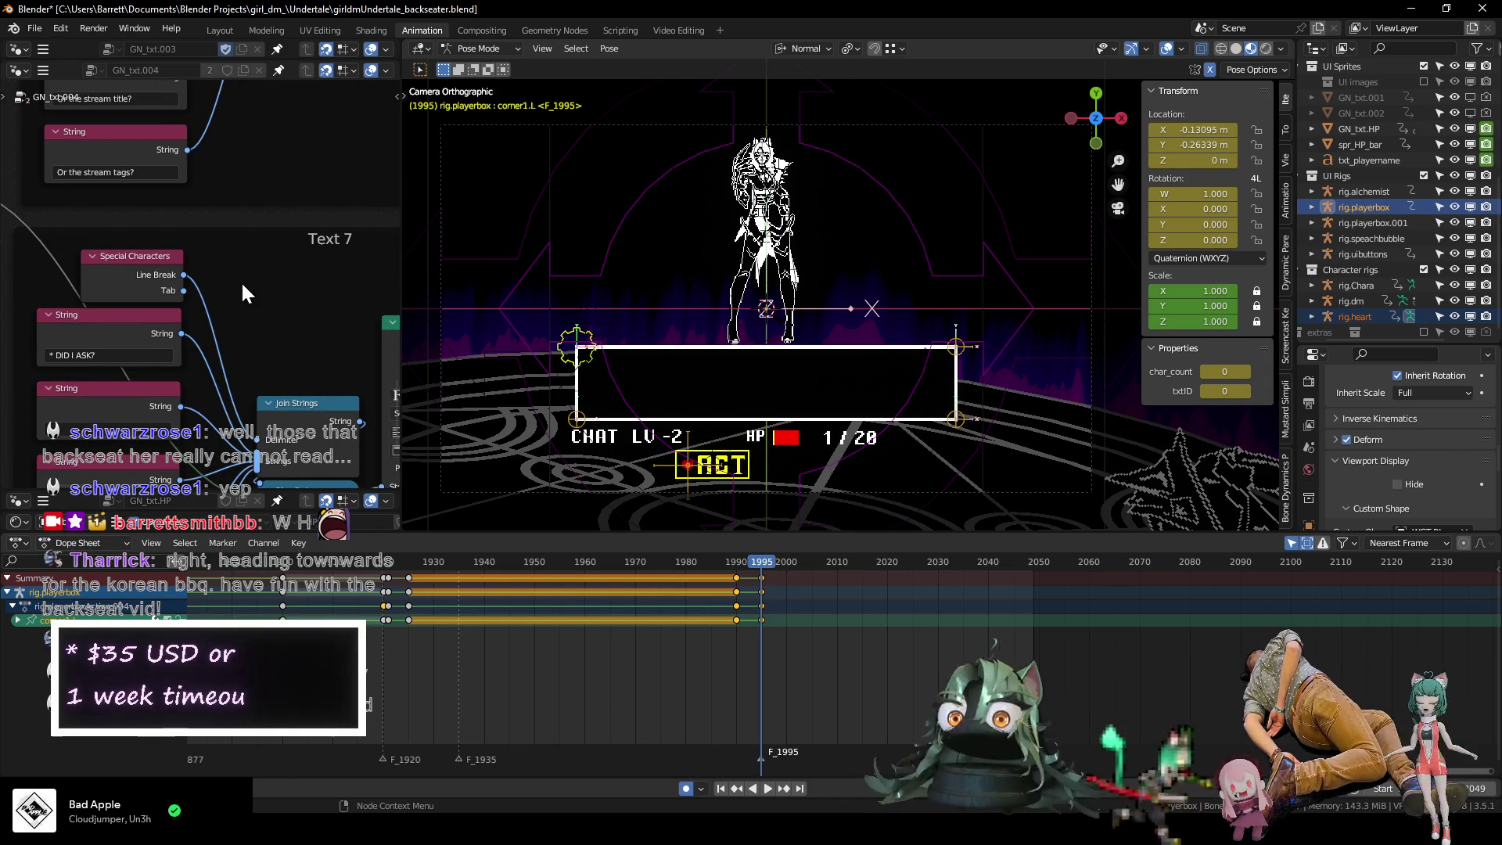
scroll(242, 266, down, 2)
middle_drag(252, 239, 242, 254)
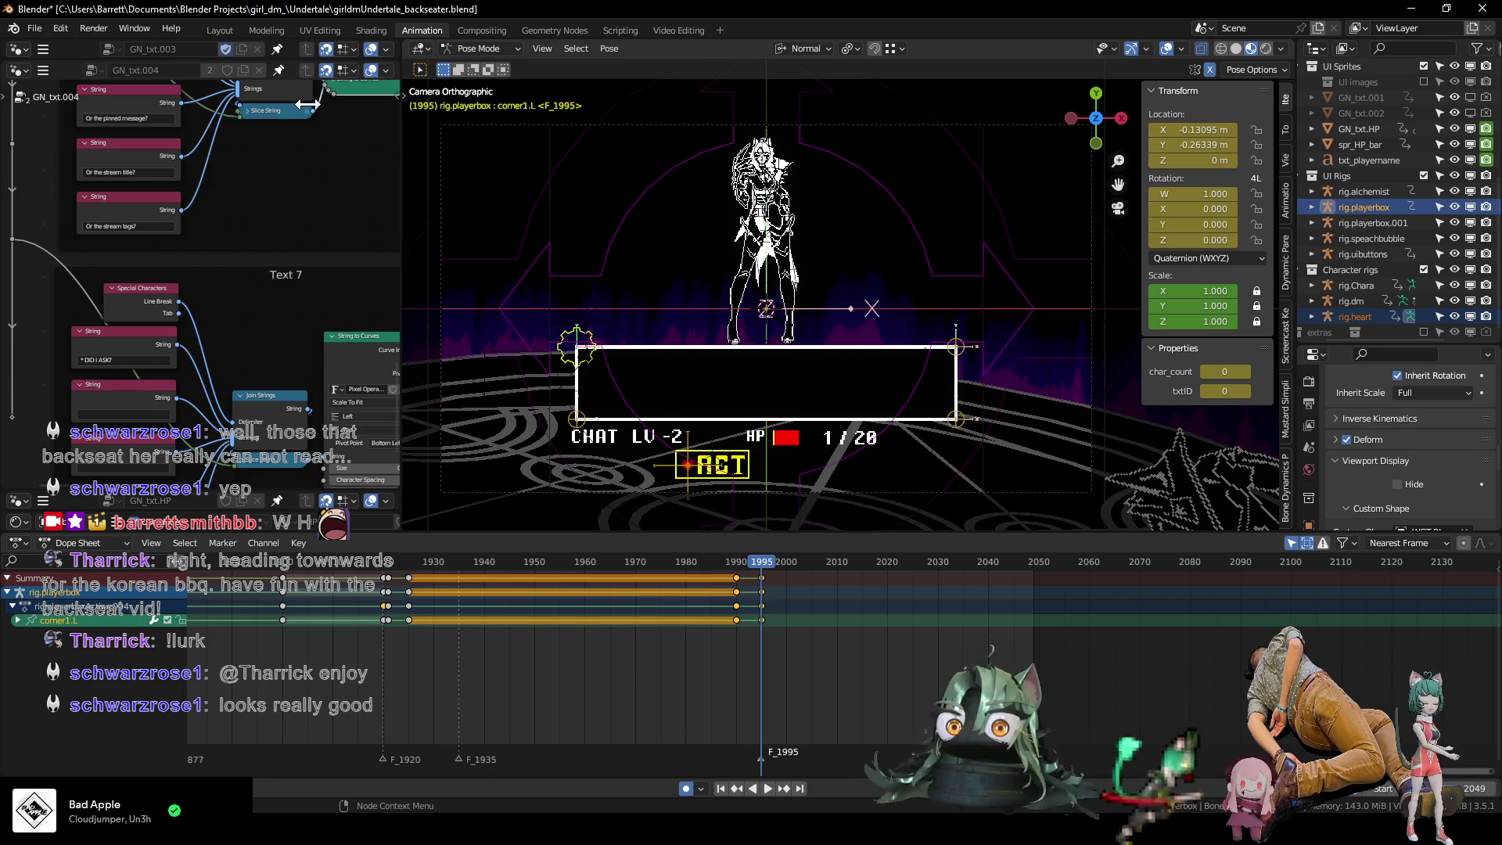
In GN_txt.003, duplicate the Text 11 frame and move the copy straight down.
drag(284, 59, 281, 505)
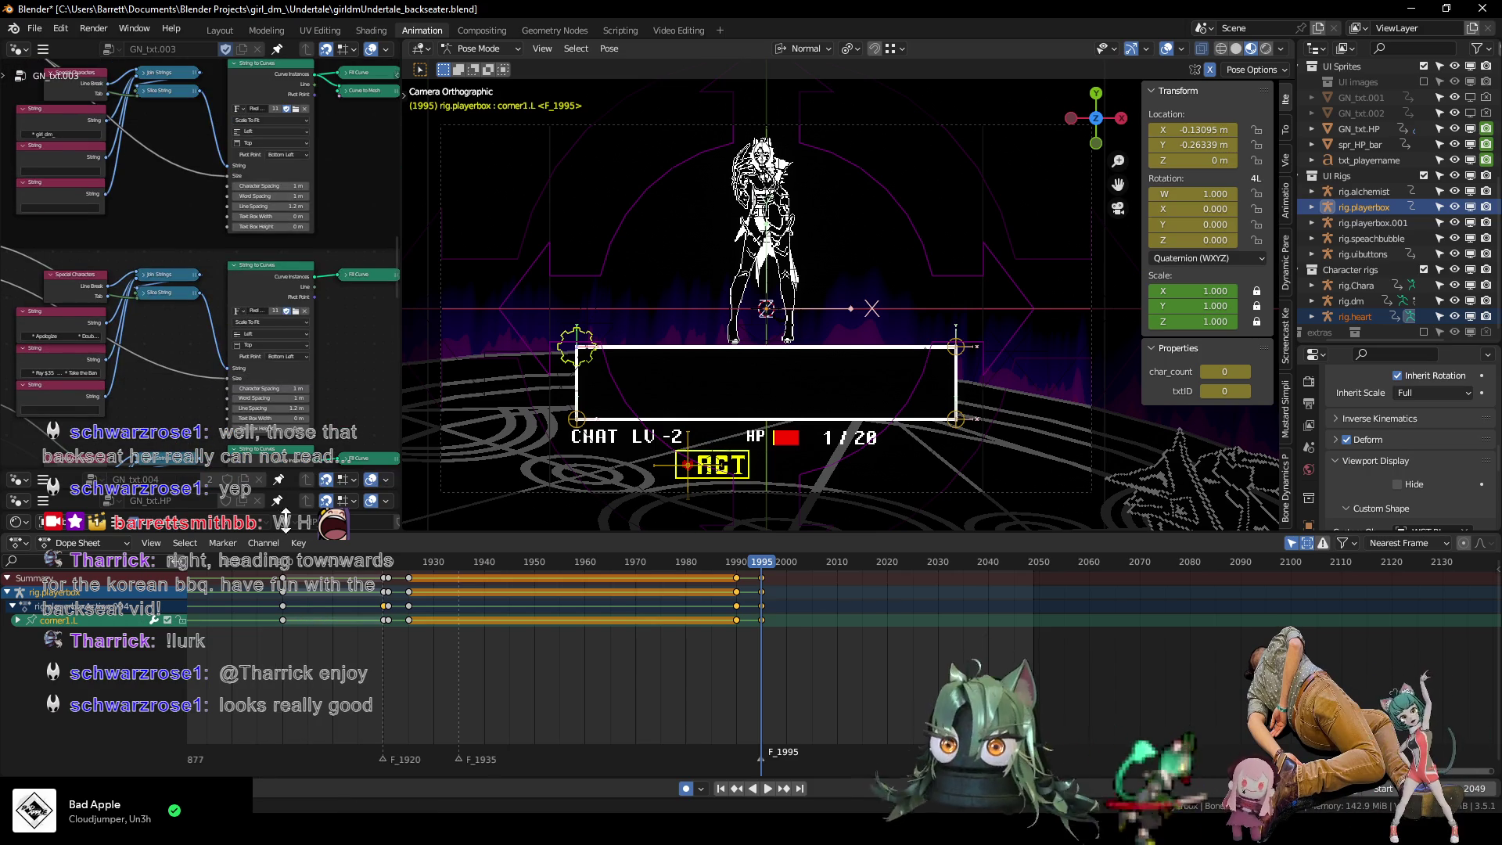
mouse_move(219, 368)
ctrl+middle_down()
mouse_move(208, 326)
mouse_move(204, 369)
mouse_move(182, 336)
ctrl+middle_up()
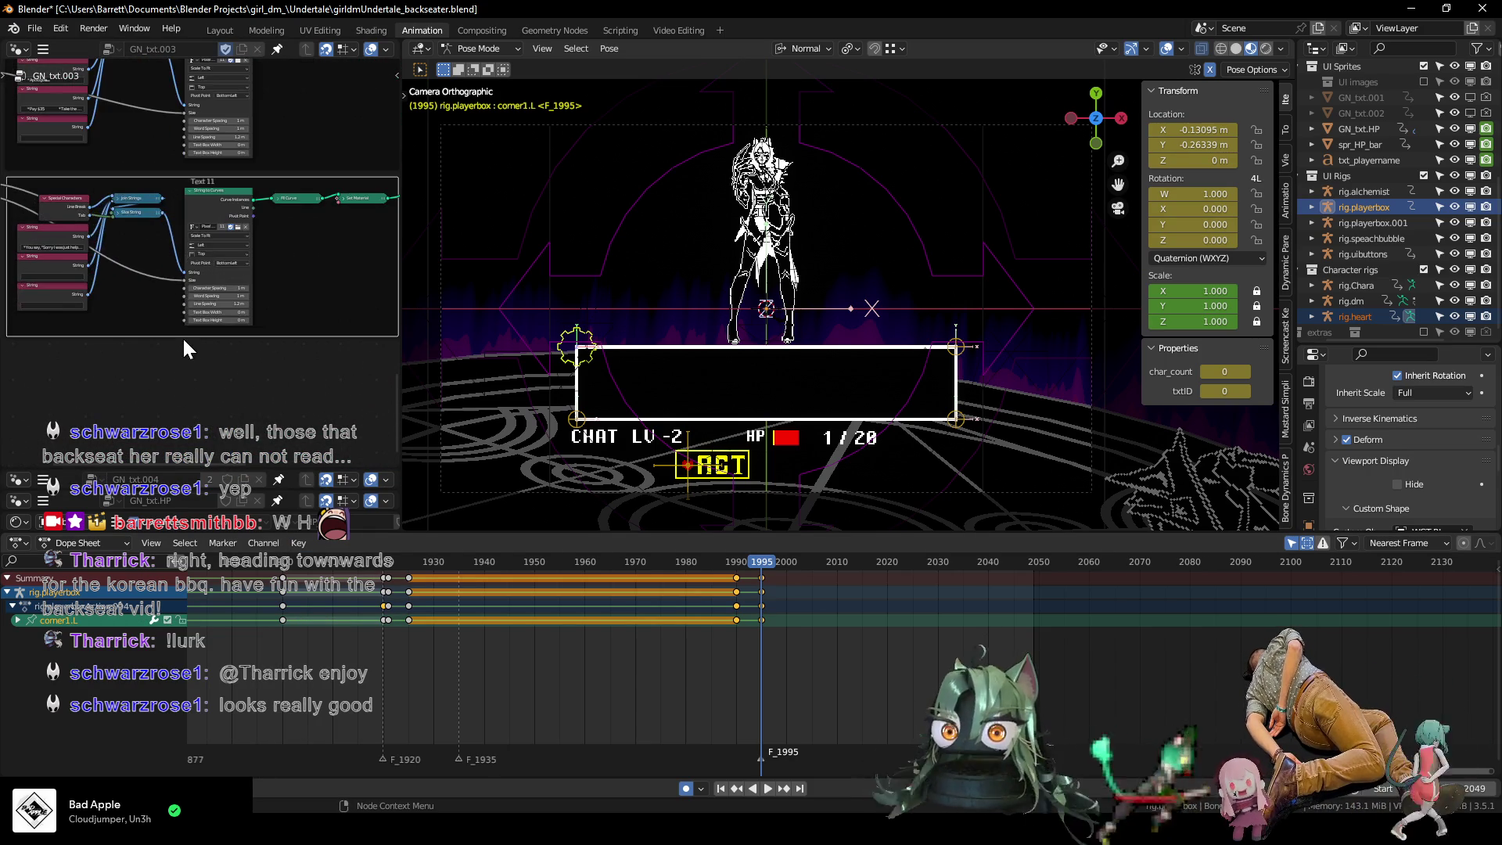
scroll(180, 347, up, 1)
scroll(225, 362, up, 1)
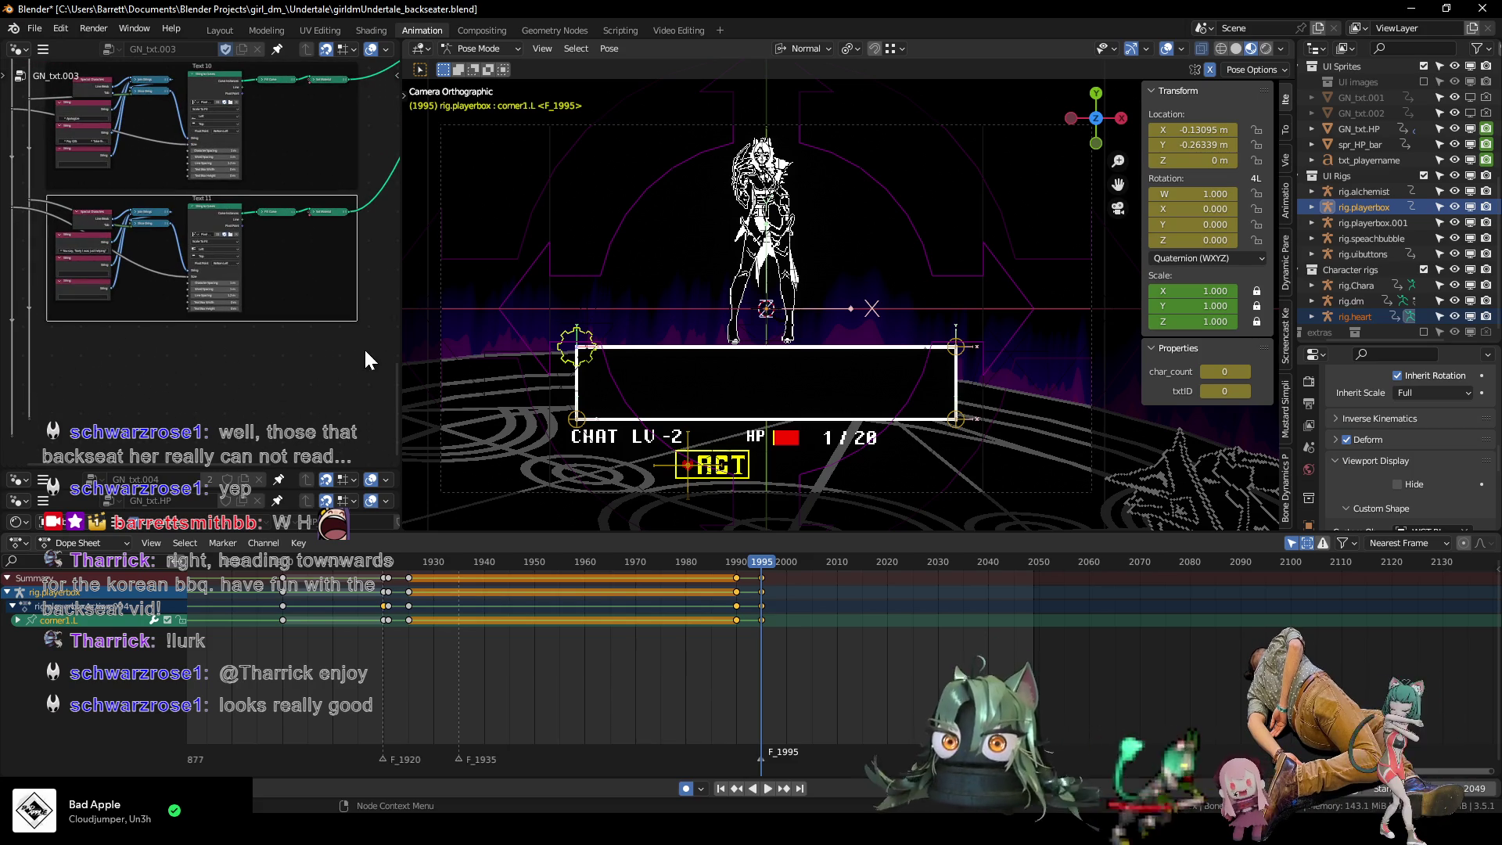
drag(271, 299, 41, 192)
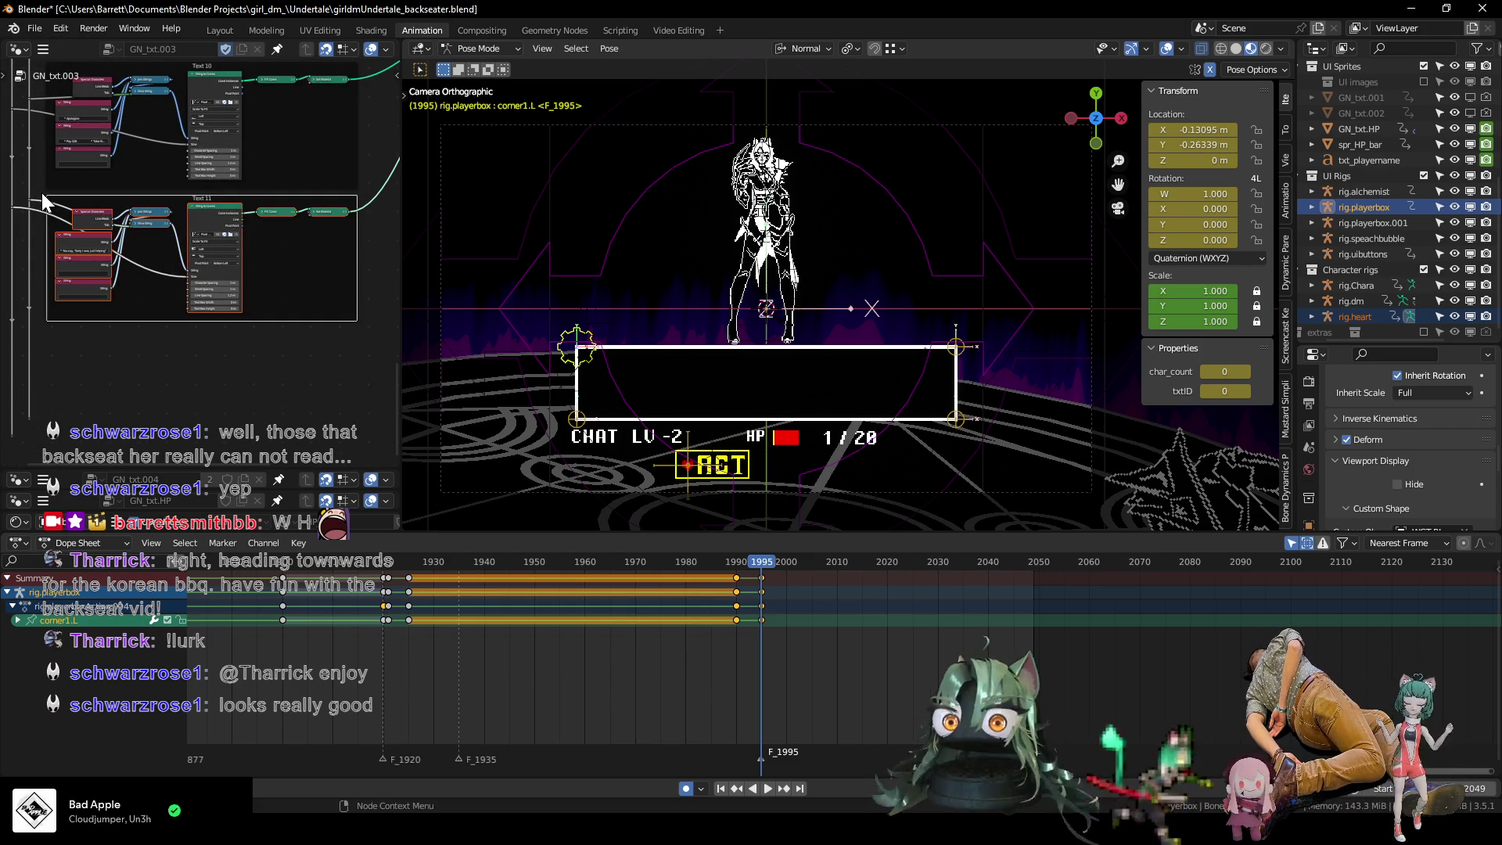
key(shift+d)
key(y)
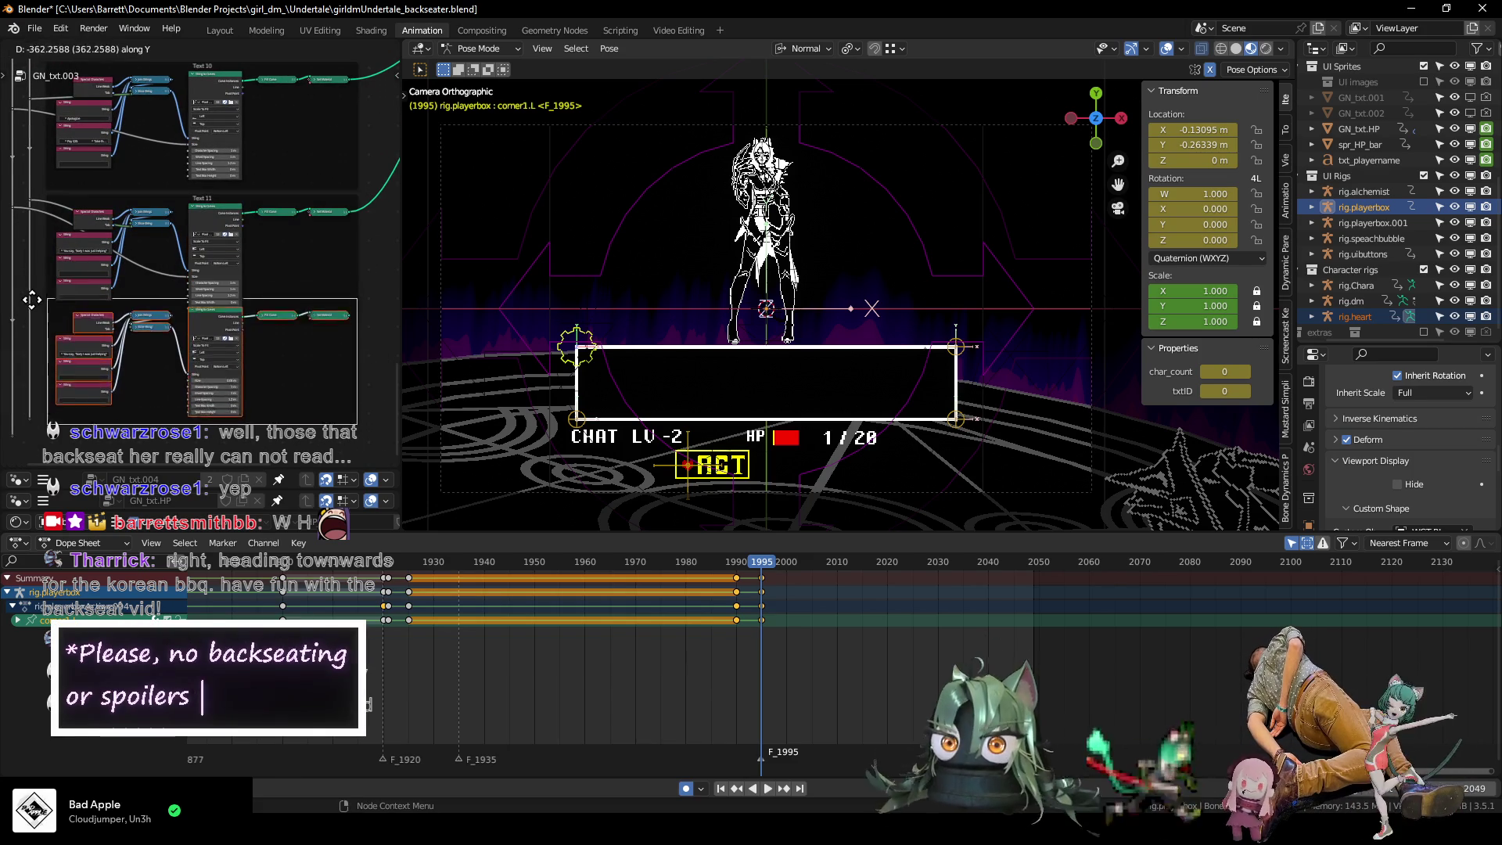
Drop the copied frame below Text 11 and rename it Text 12.
click(178, 374)
click(177, 457)
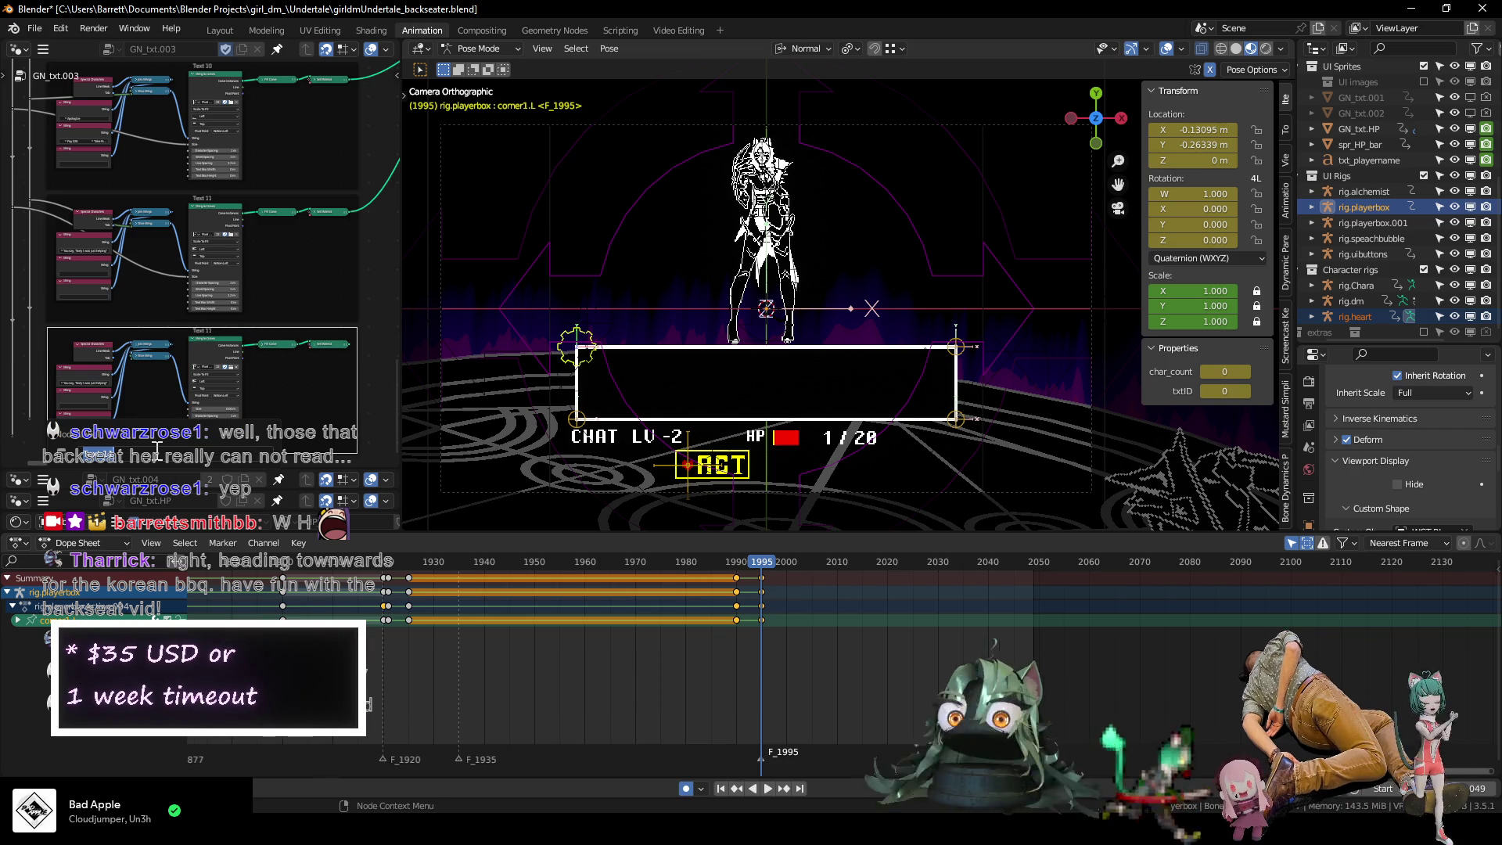
key(Return)
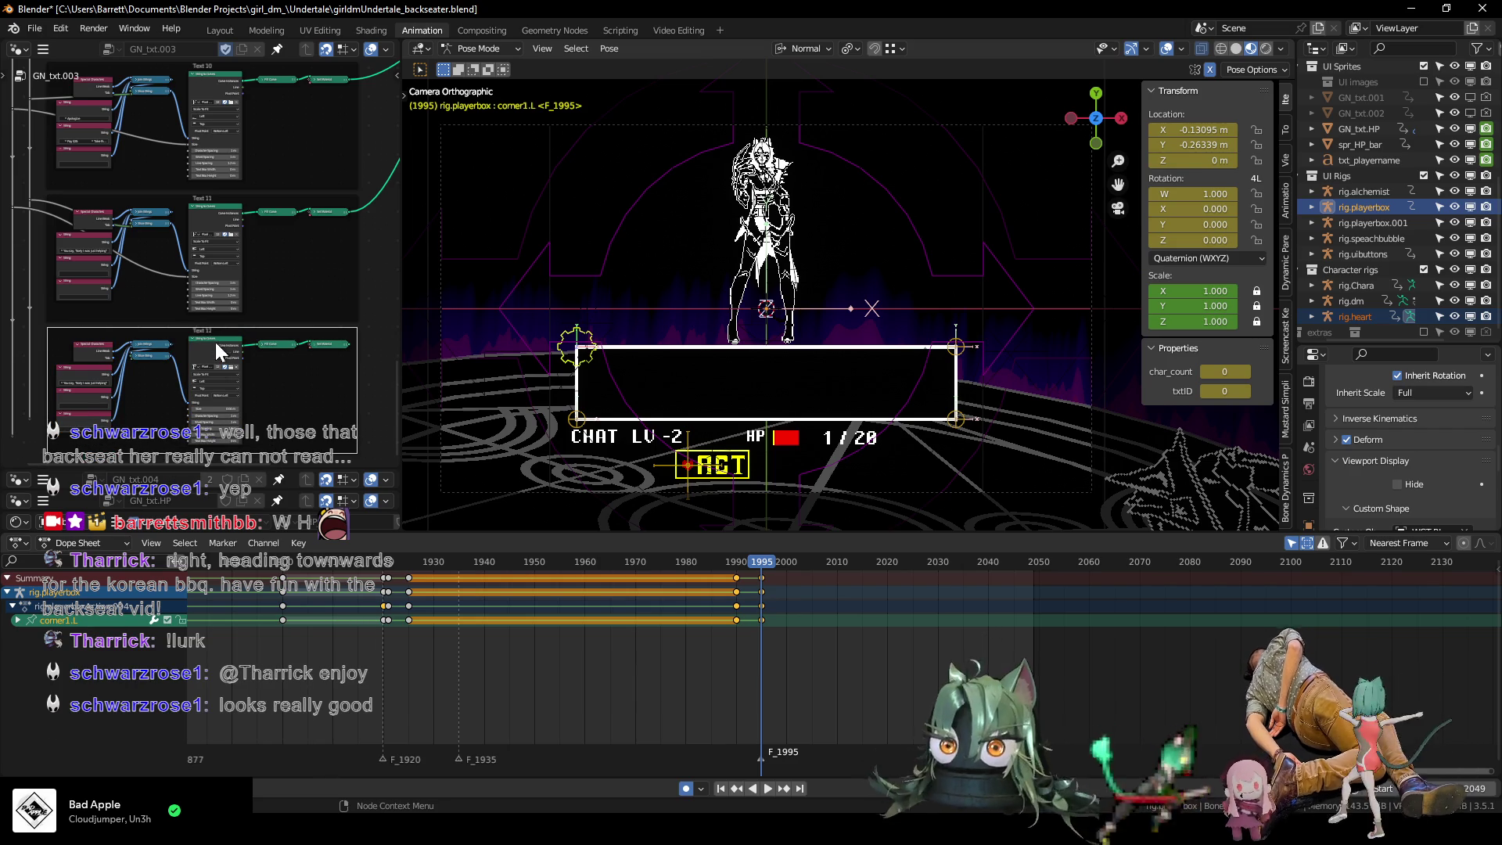
scroll(218, 352, up, 10)
scroll(205, 367, down, 8)
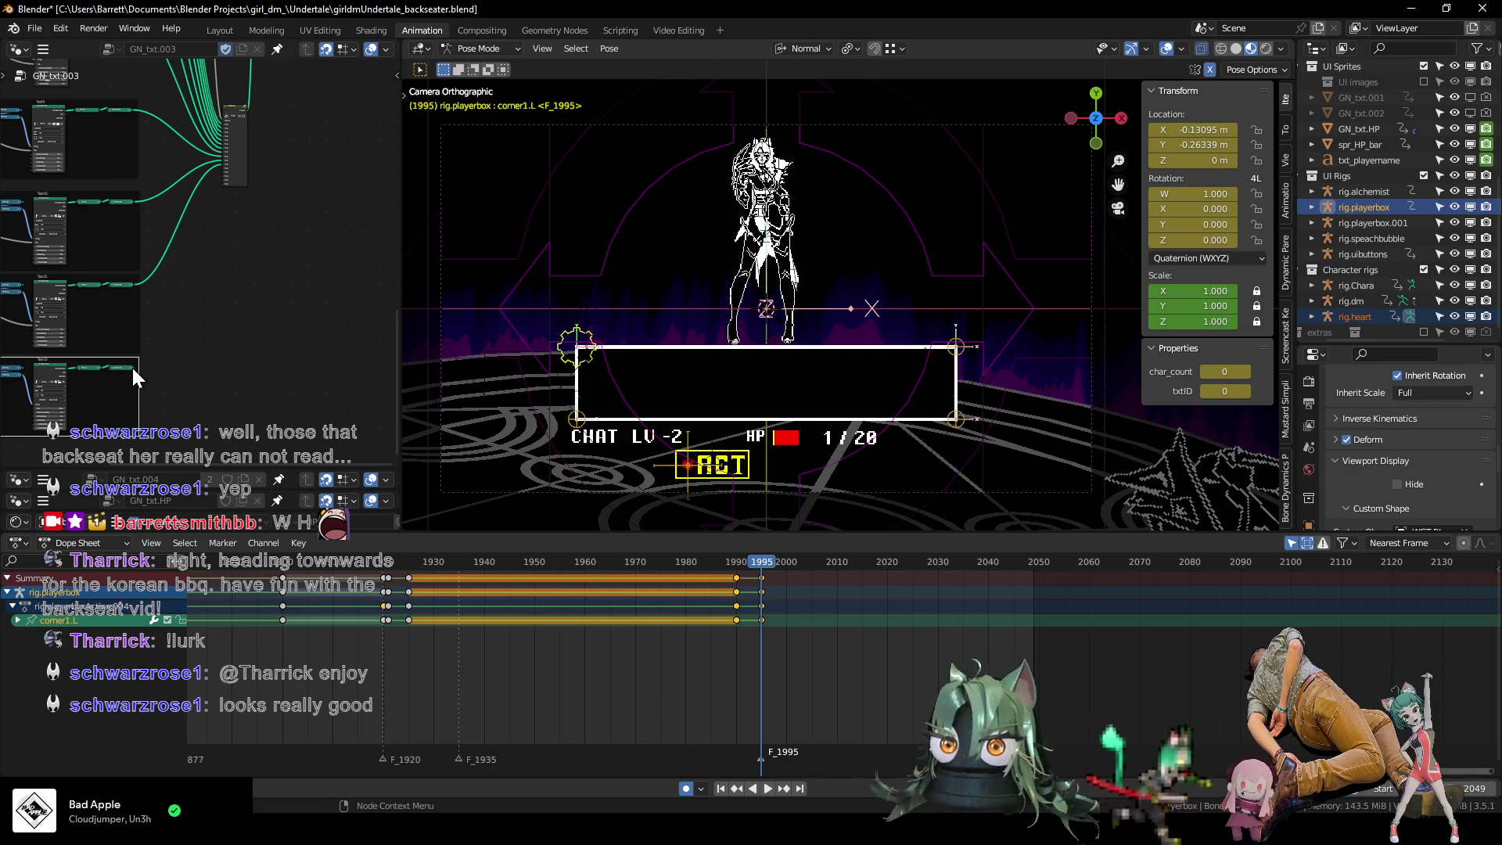
Link Text 12's output into the join node and feed the shared reroute into its Size input.
drag(133, 368, 217, 169)
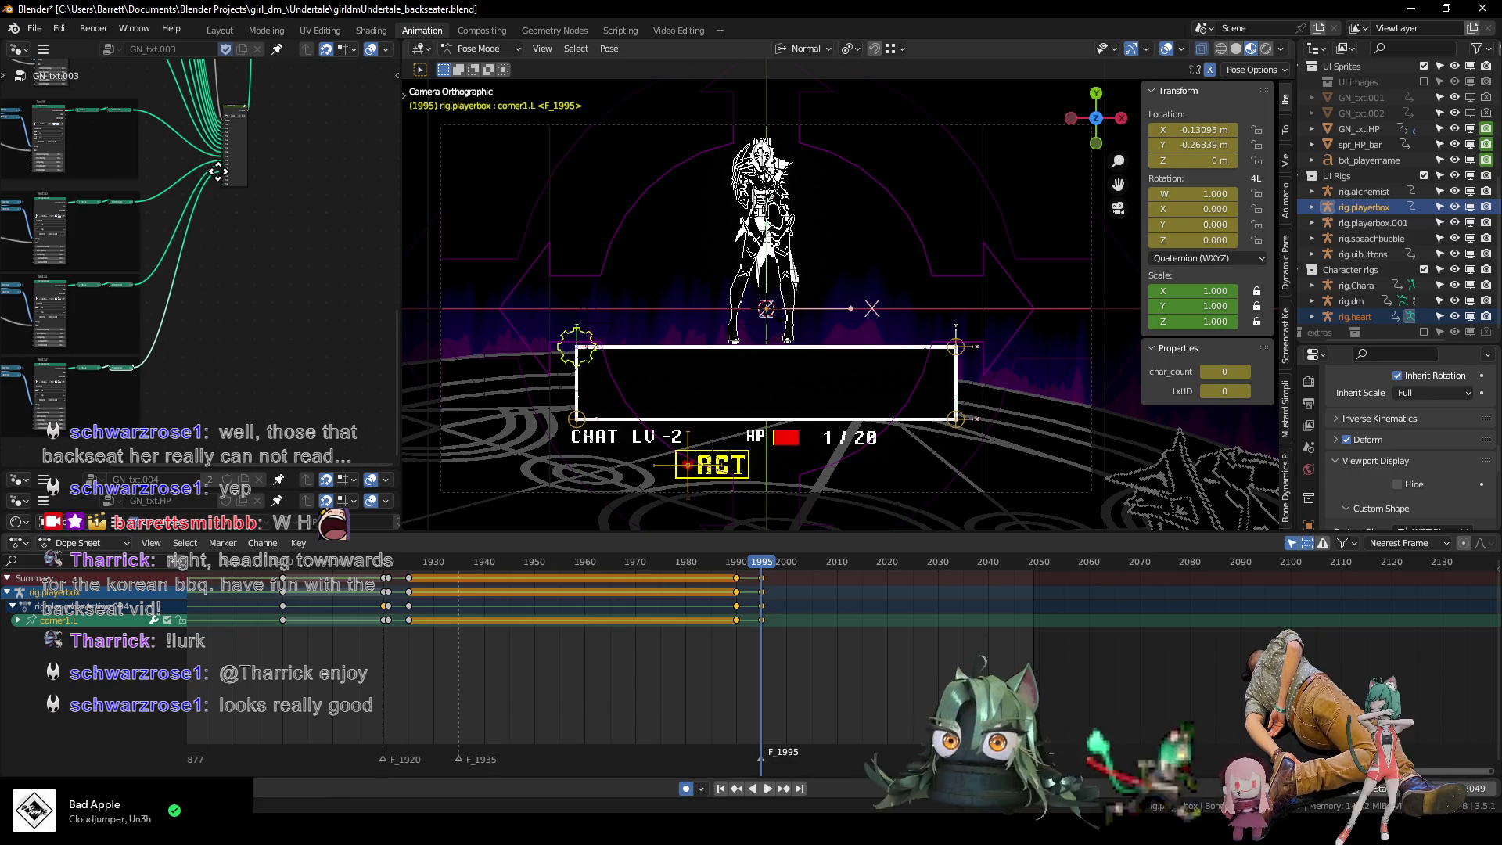
scroll(291, 260, up, 6)
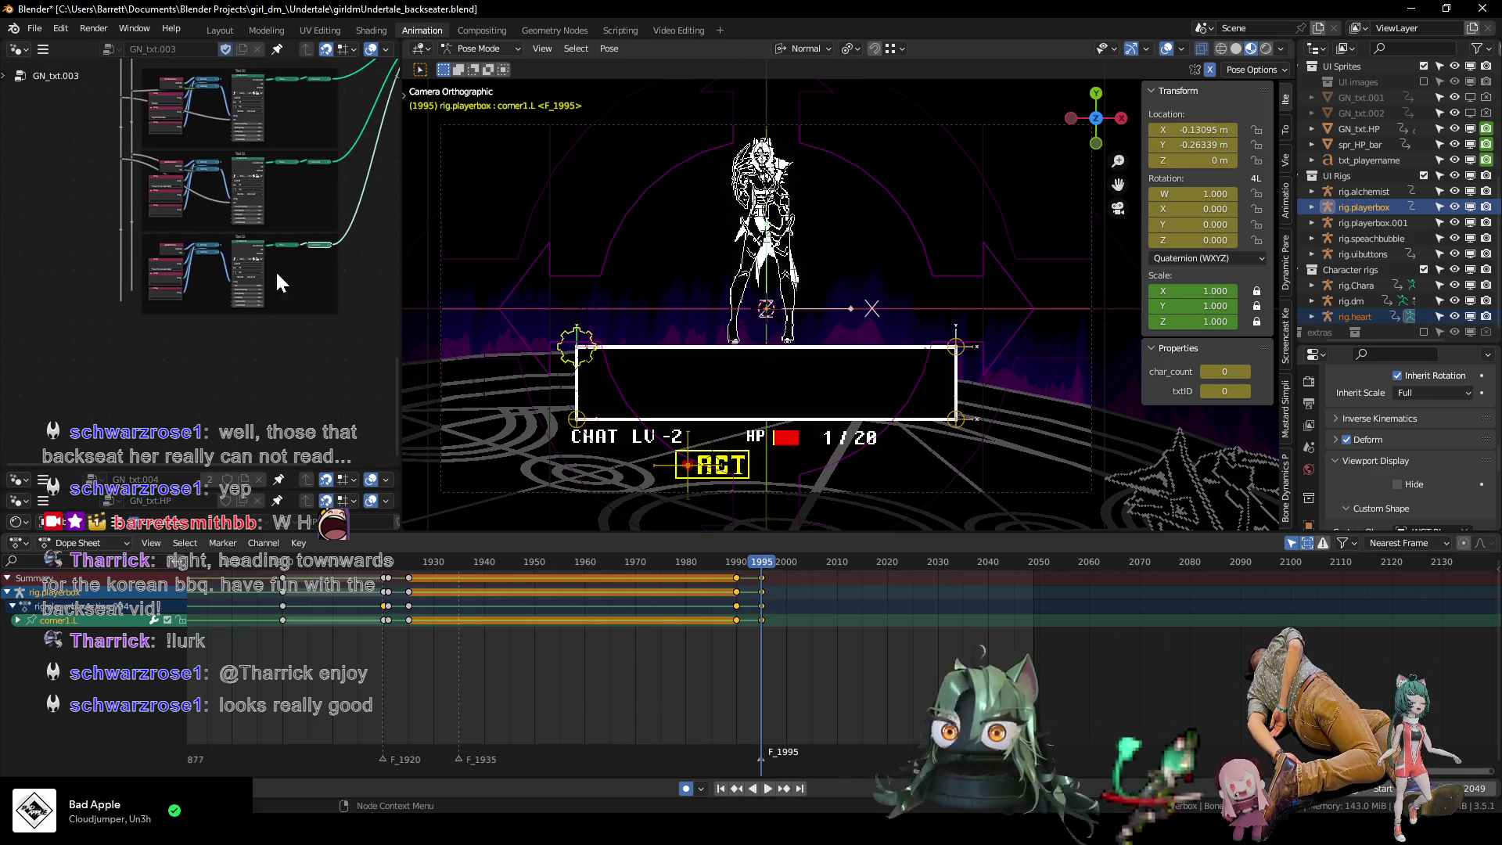
middle_drag(233, 318, 231, 291)
scroll(205, 290, down, 3)
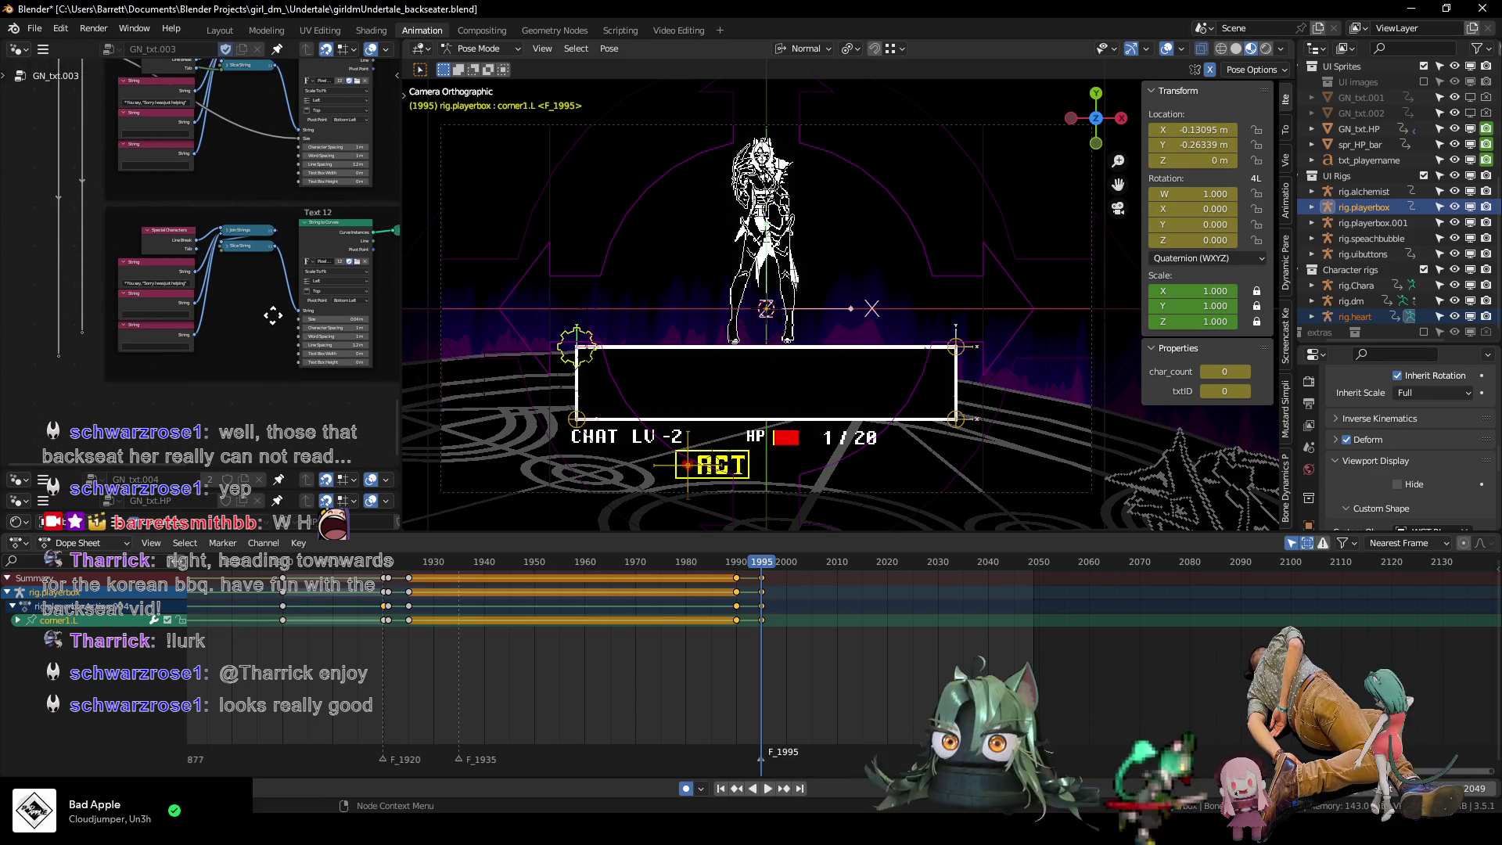
middle_drag(180, 345, 115, 387)
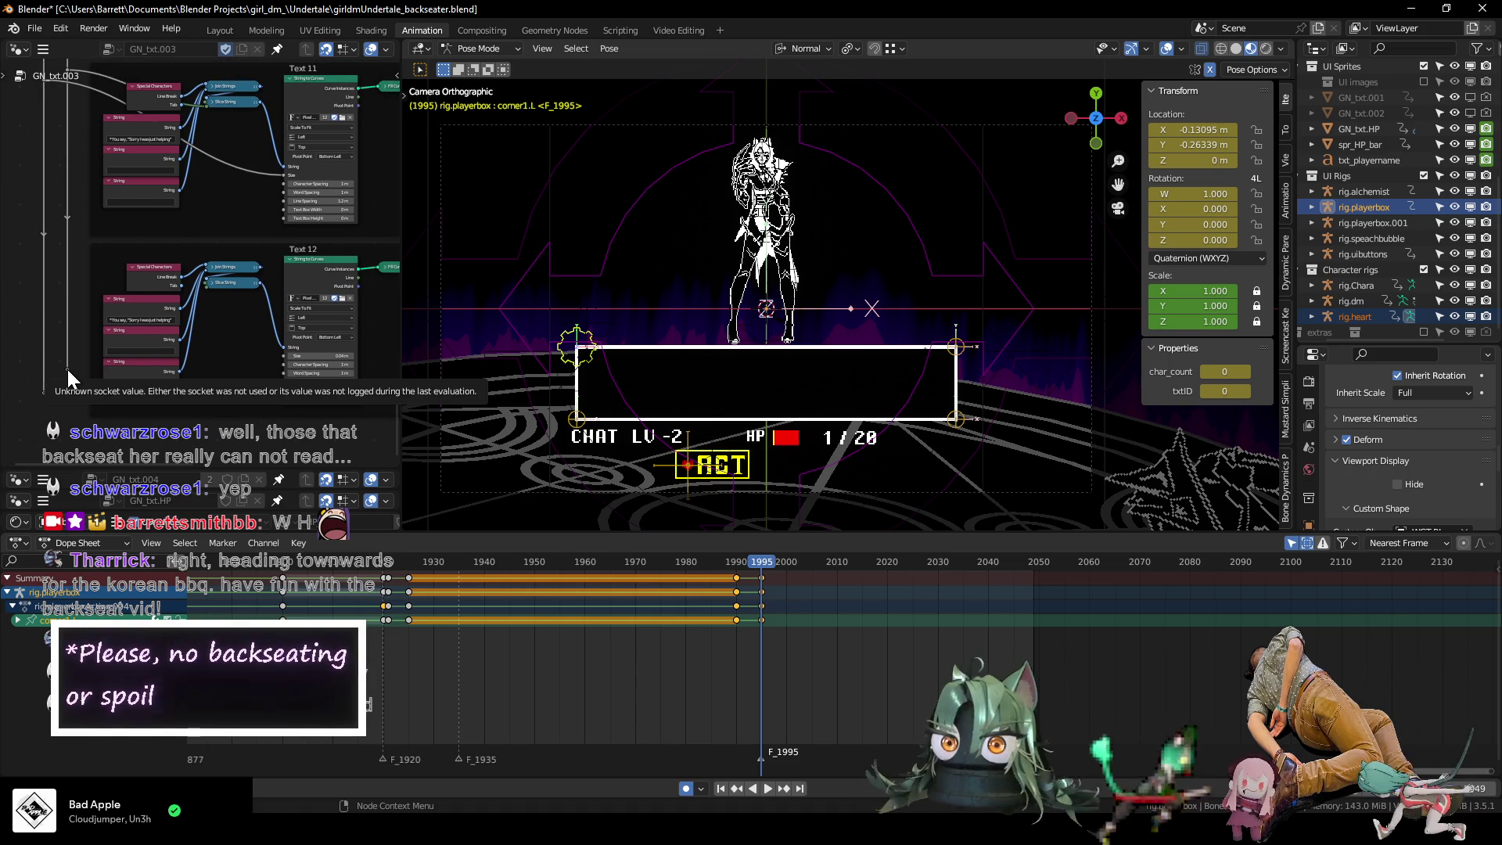
mouse_move(67, 367)
mouse_down()
mouse_move(106, 312)
mouse_move(168, 269)
mouse_move(208, 288)
mouse_up()
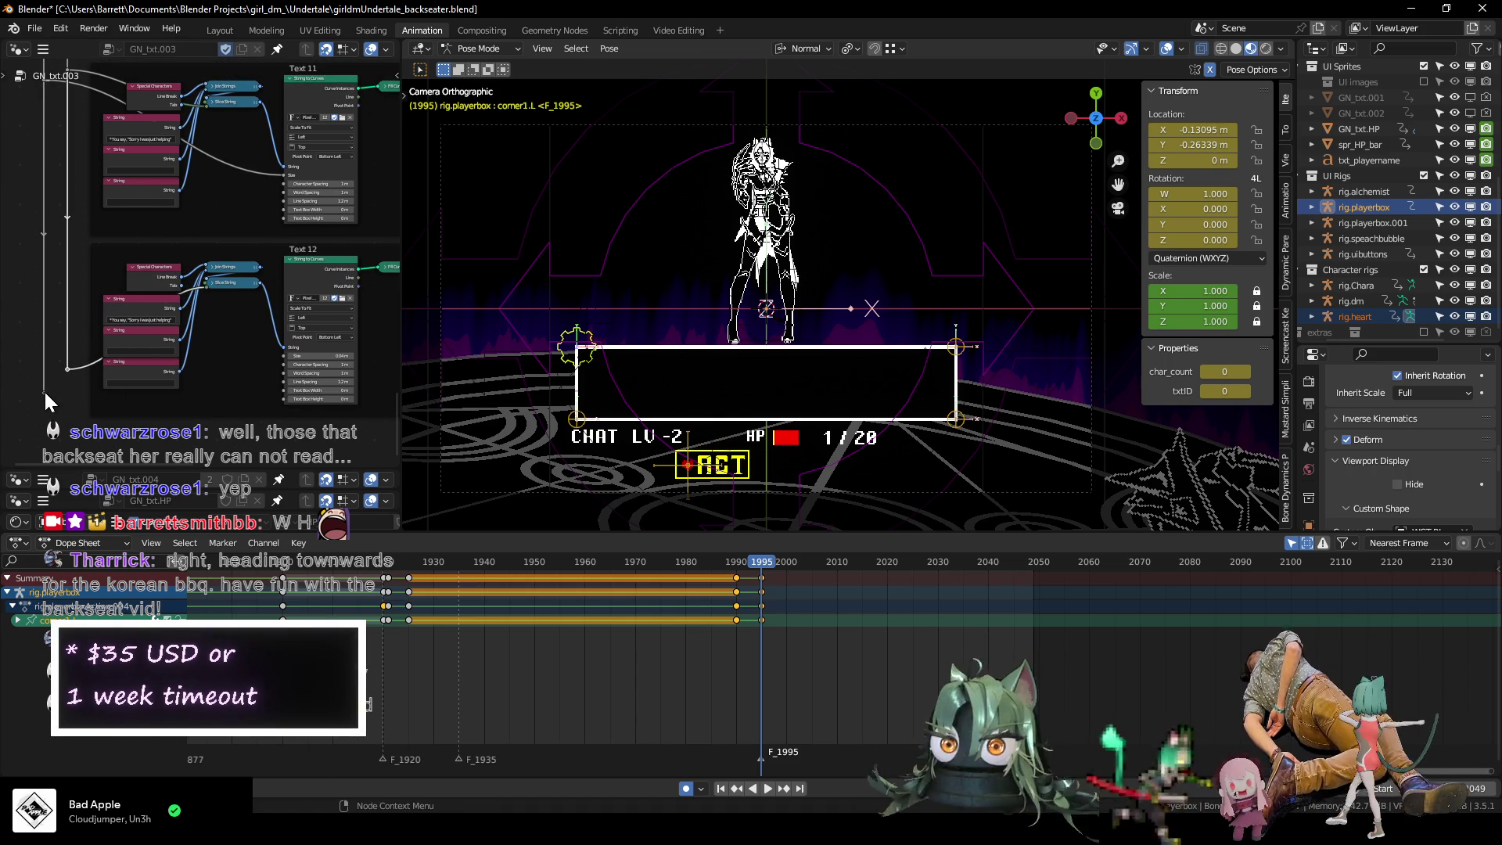
mouse_move(45, 392)
mouse_down()
mouse_move(208, 344)
mouse_move(280, 352)
mouse_up()
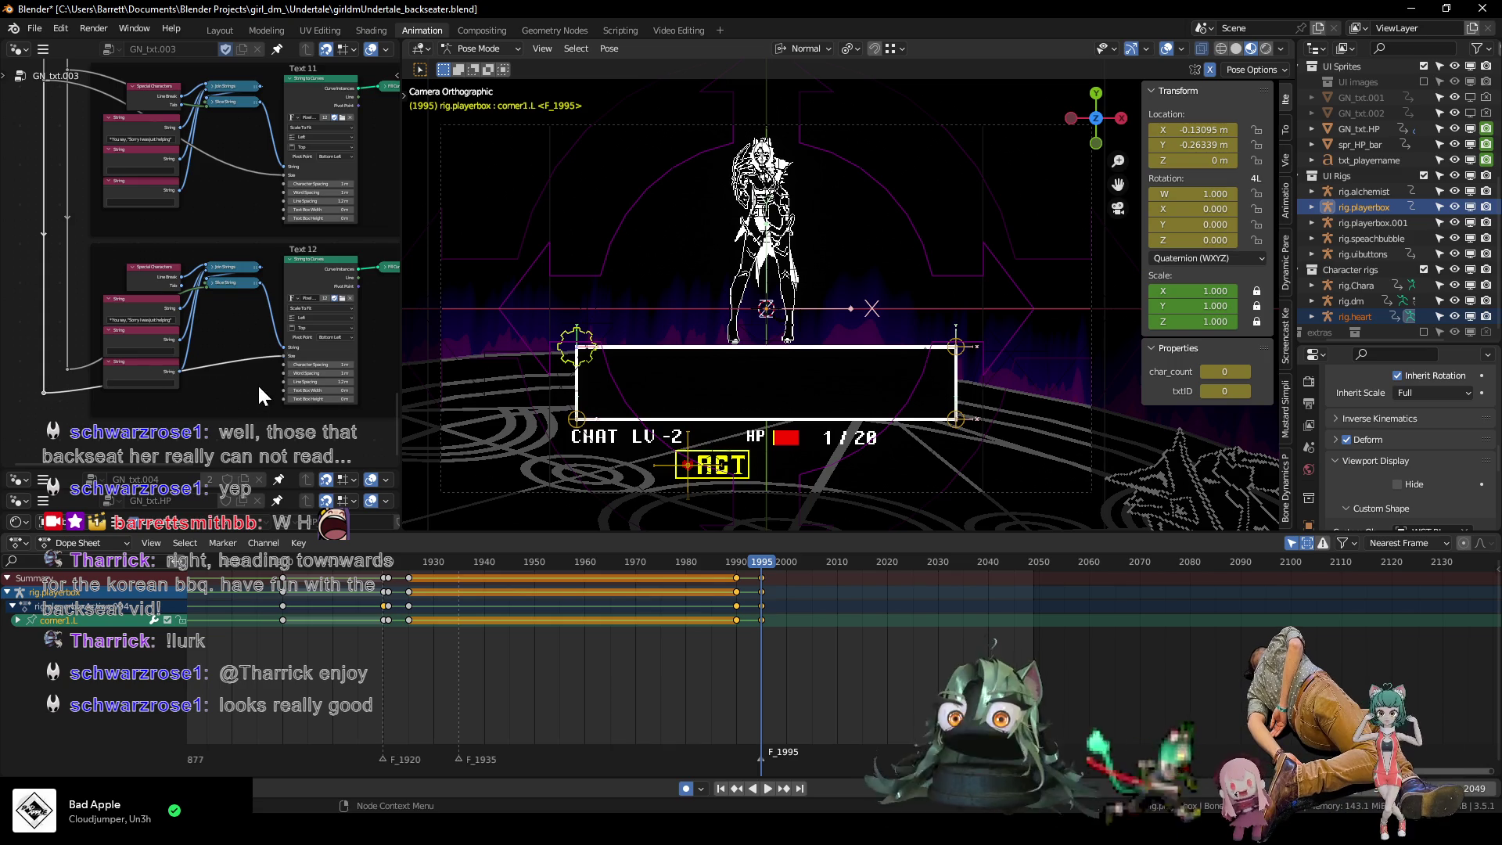
scroll(260, 381, up, 5)
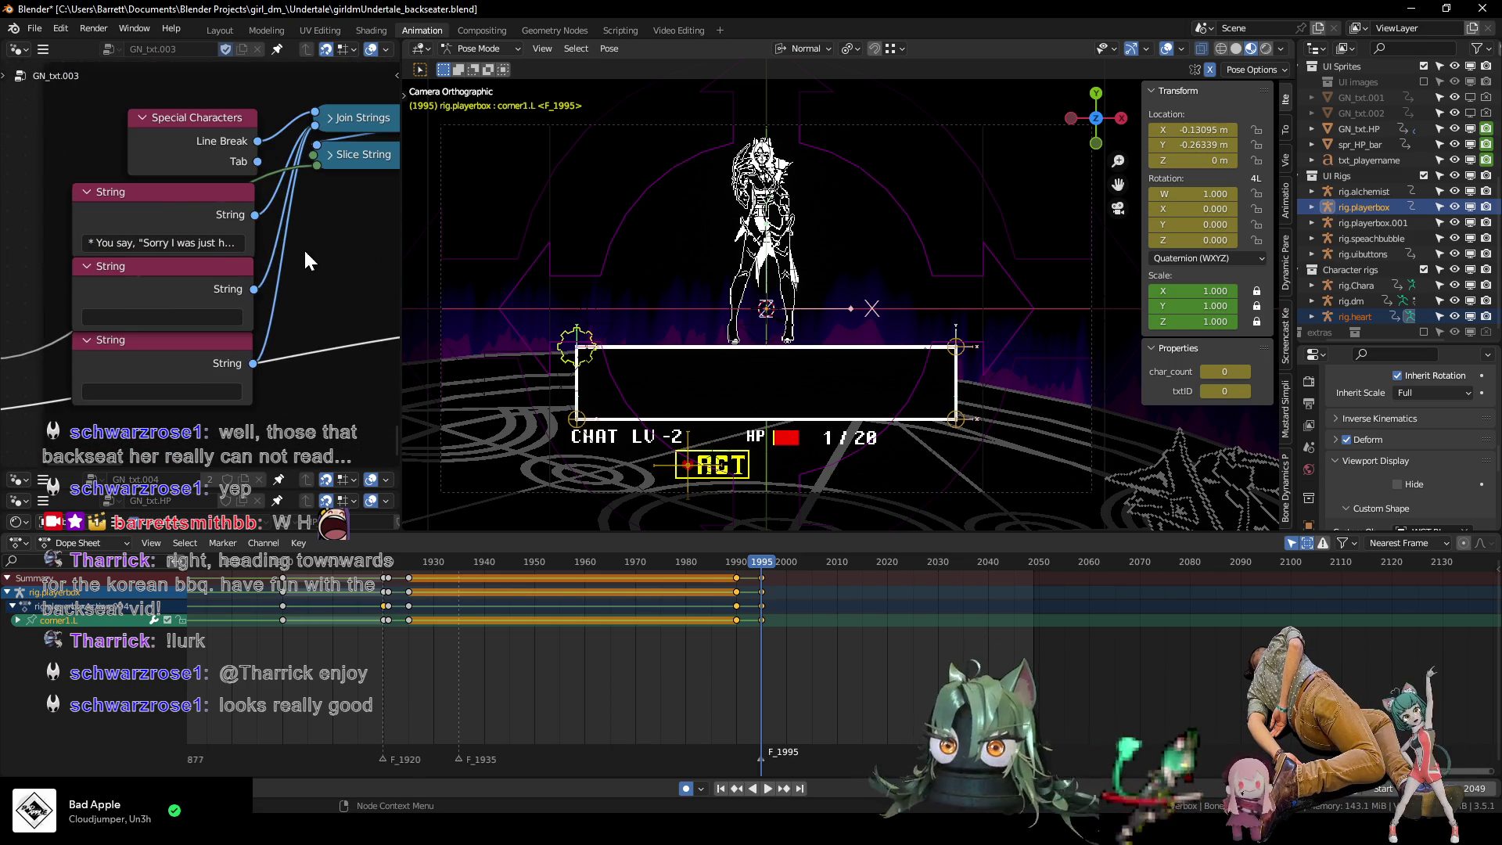
scroll(303, 248, down, 4)
mouse_move(285, 224)
middle_down()
mouse_move(269, 235)
mouse_move(264, 394)
mouse_move(249, 296)
middle_up()
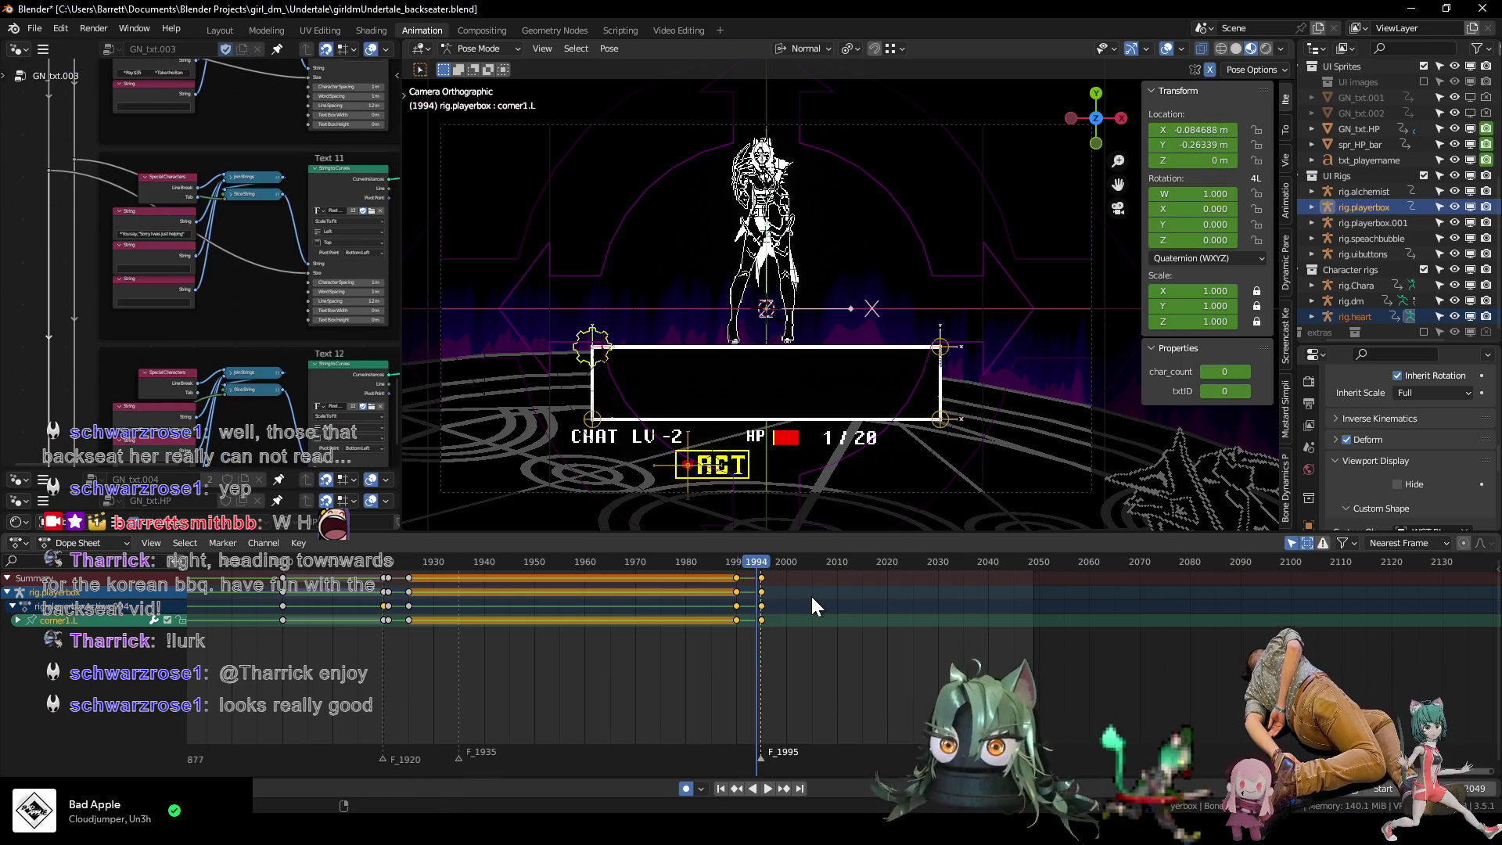
Adjust the char_count keys around frames 1995–1998 so the trailing underscore disappears.
key(i)
key(Right)
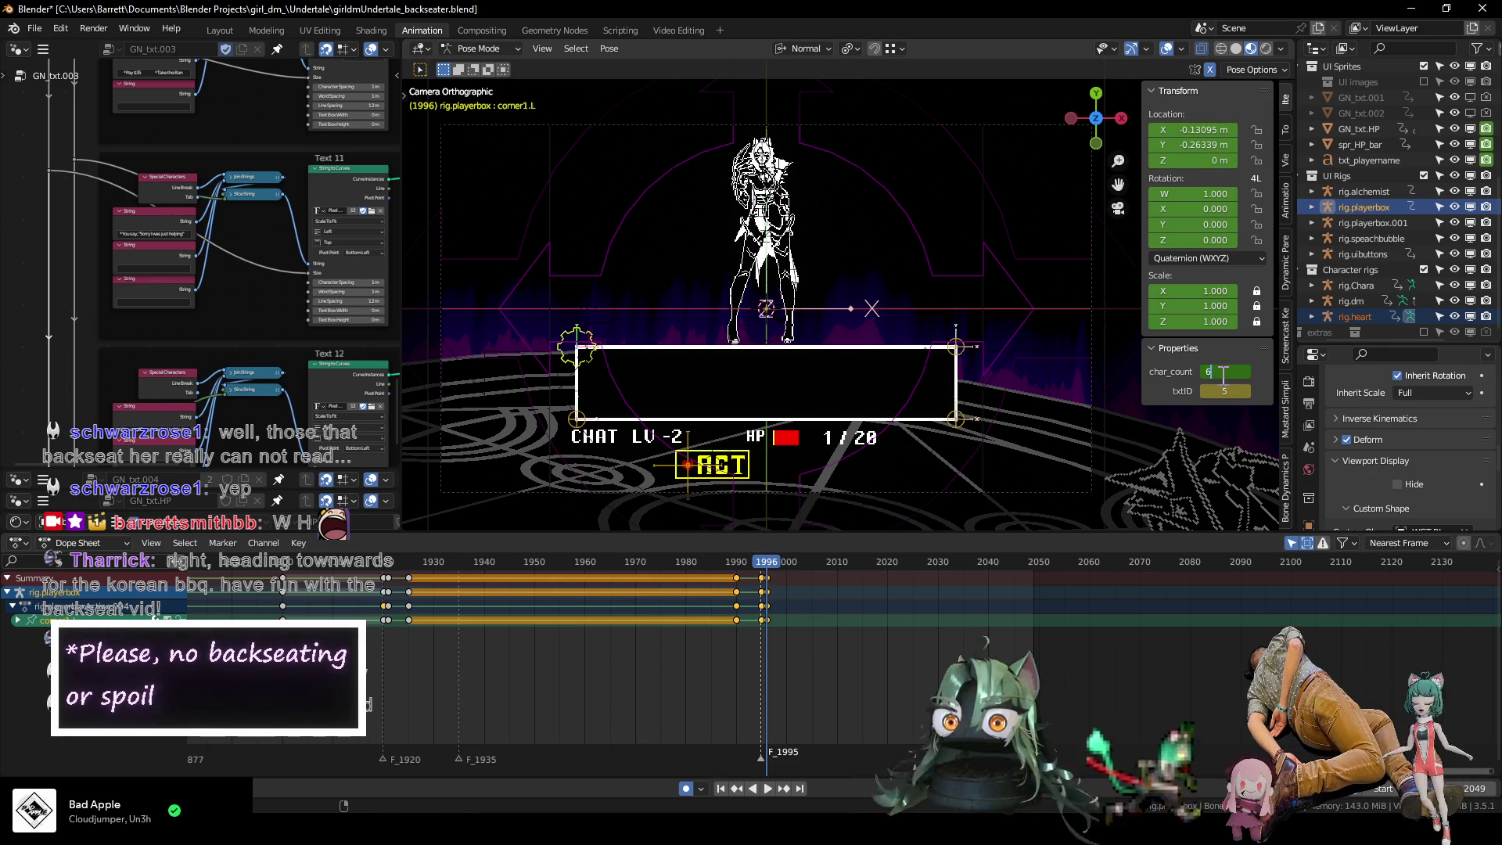
key(BackSpace)
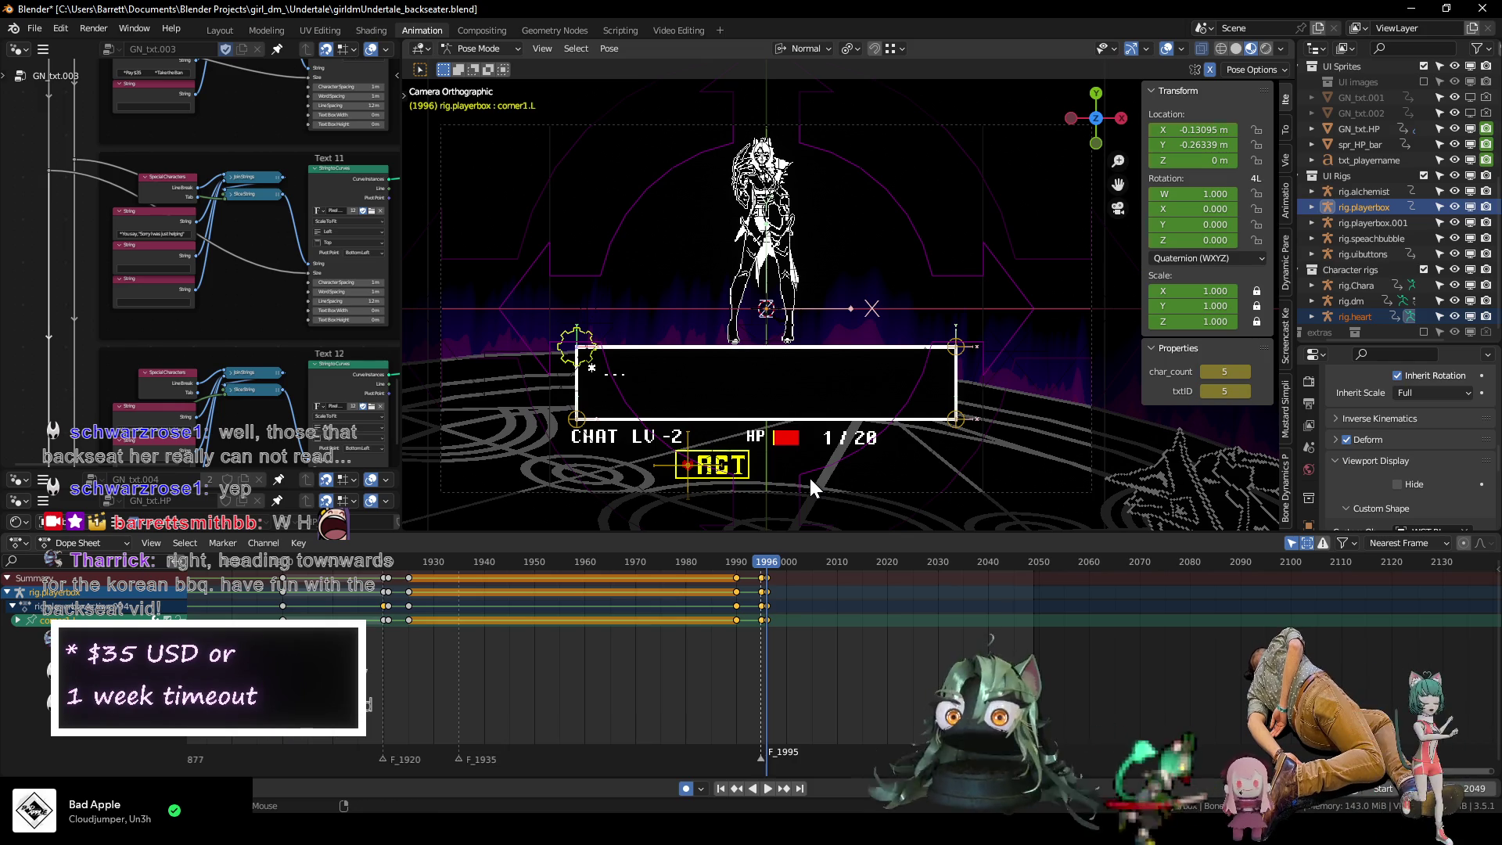
key(Right)
key(Right)
key(Right)
key(Right)
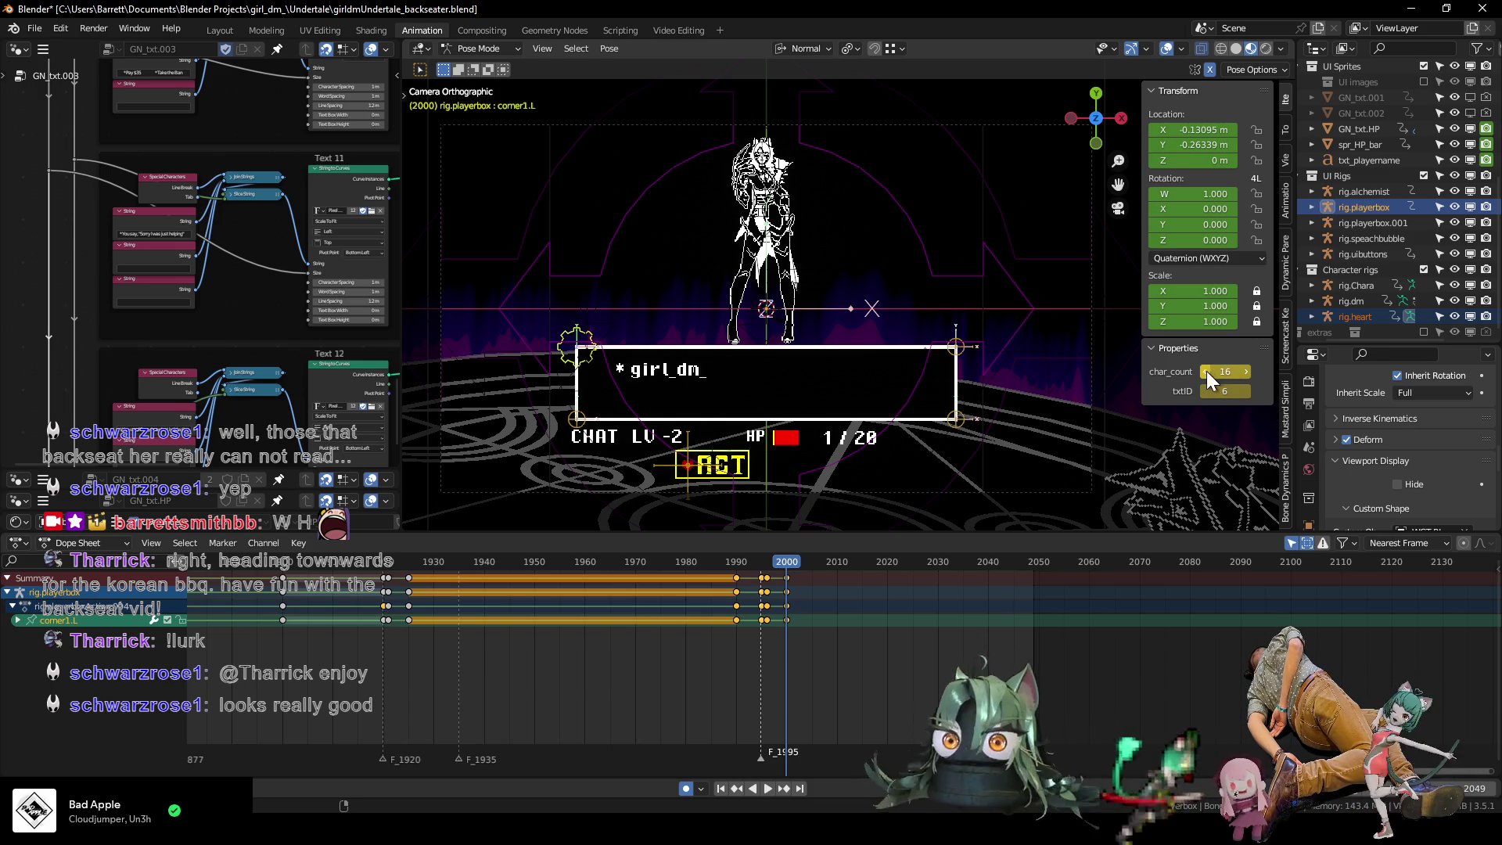
drag(1207, 371, 1230, 372)
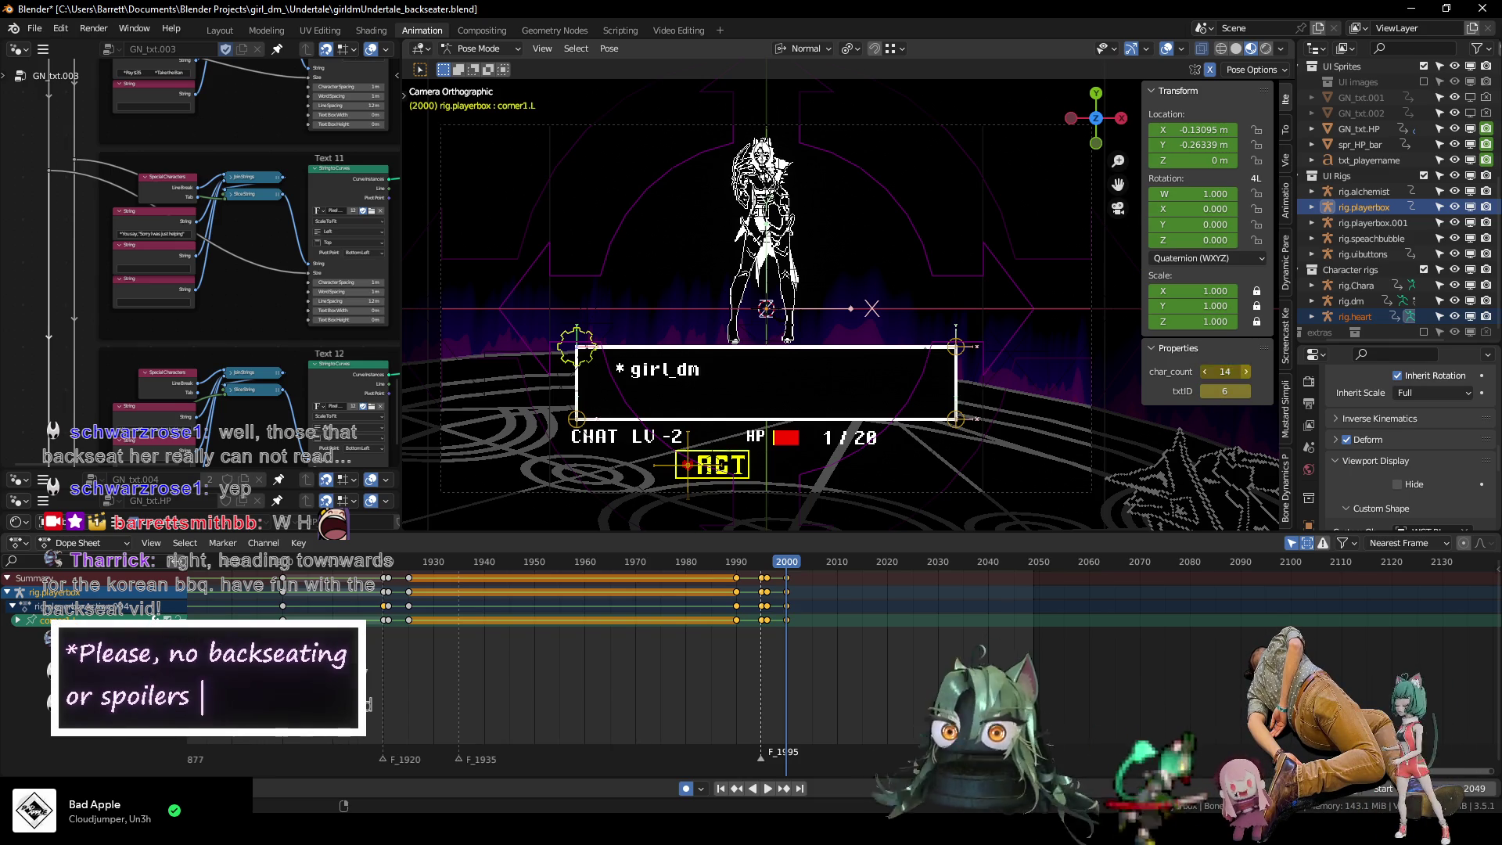
key(ctrl+shift+space)
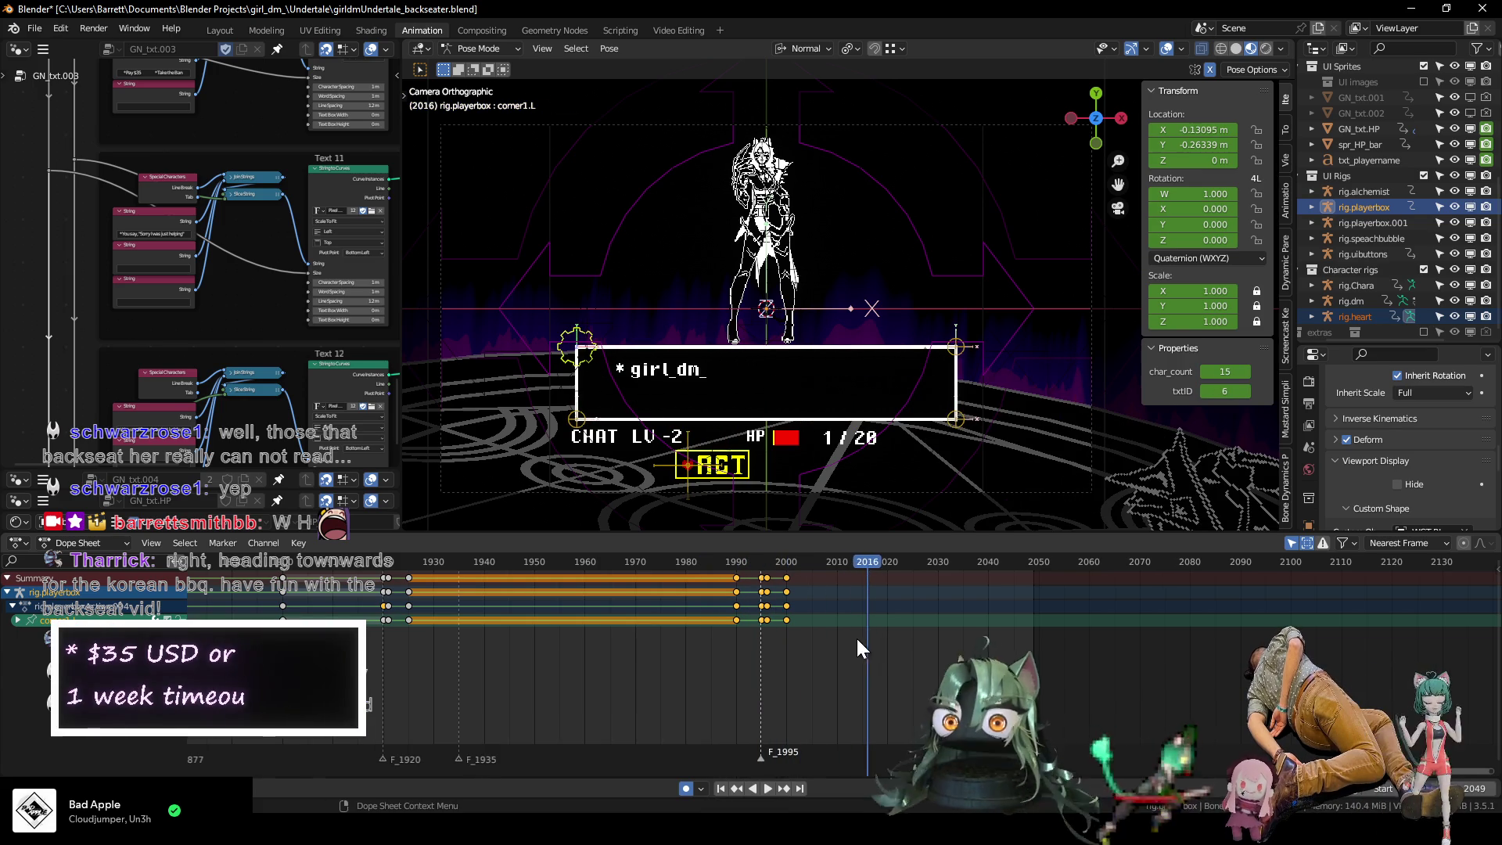
Move the corner1.L keys from frame 2000 to frame 2010 and play back the box opening.
scroll(821, 628, up, 2)
drag(741, 618, 741, 618)
key(g)
click(797, 618)
key(space)
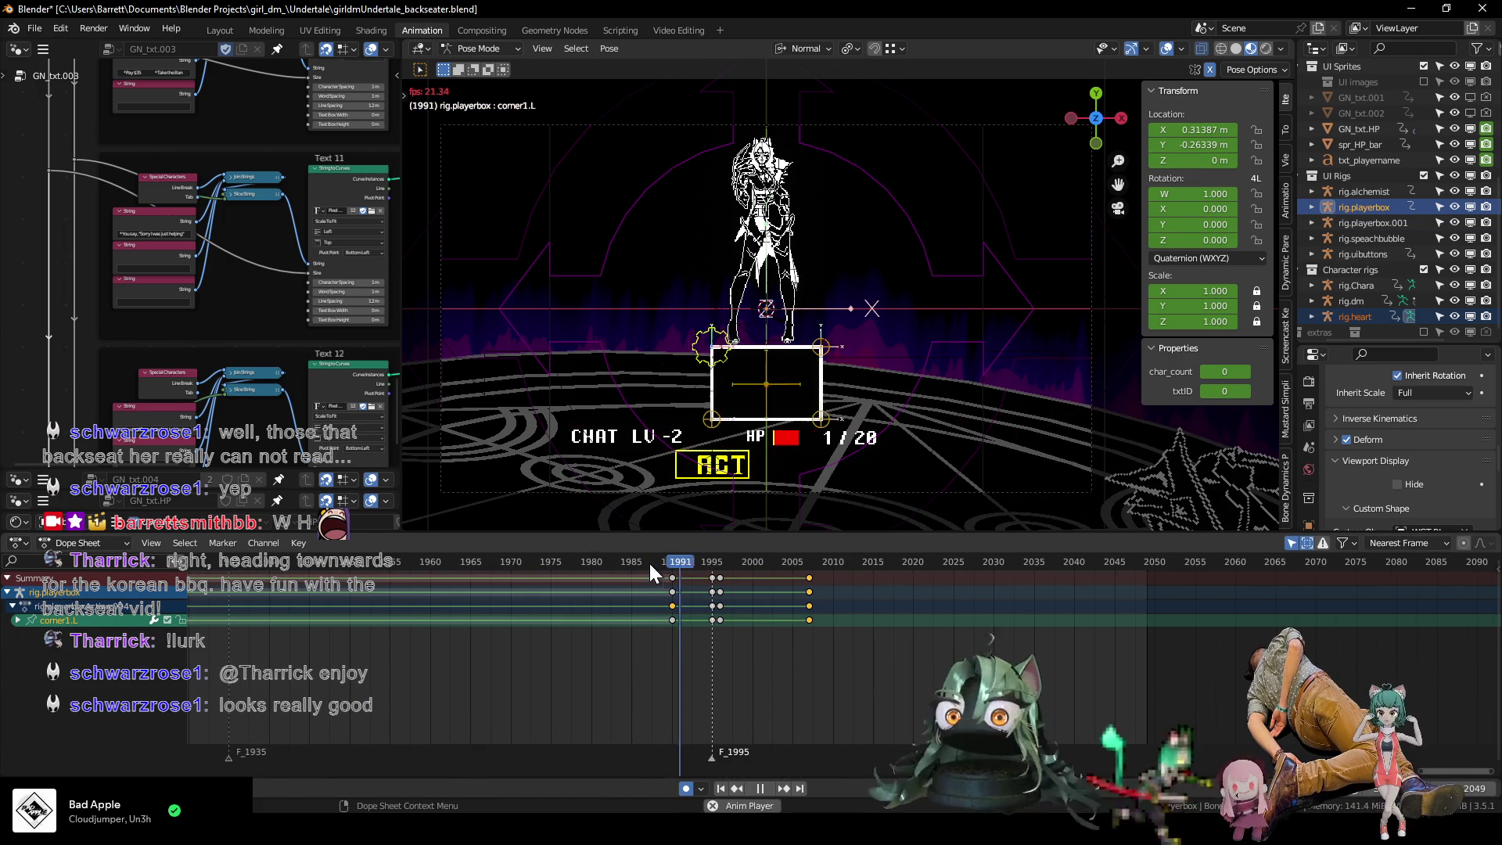
drag(678, 558, 811, 560)
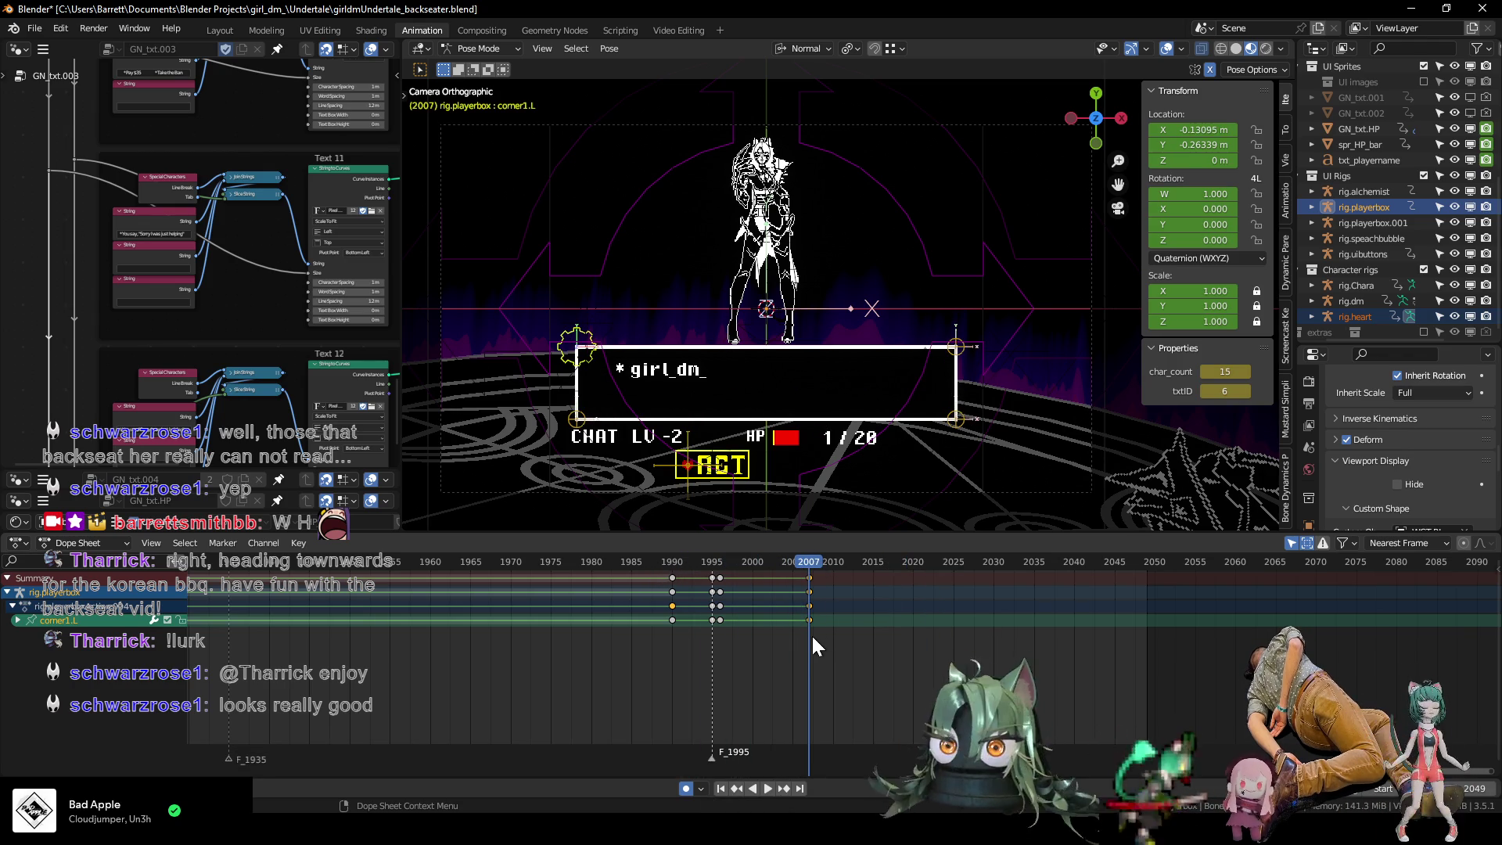
key(g)
click(842, 635)
key(space)
Select the heart cursor bone and step through its earlier animation to frame 1767.
click(832, 560)
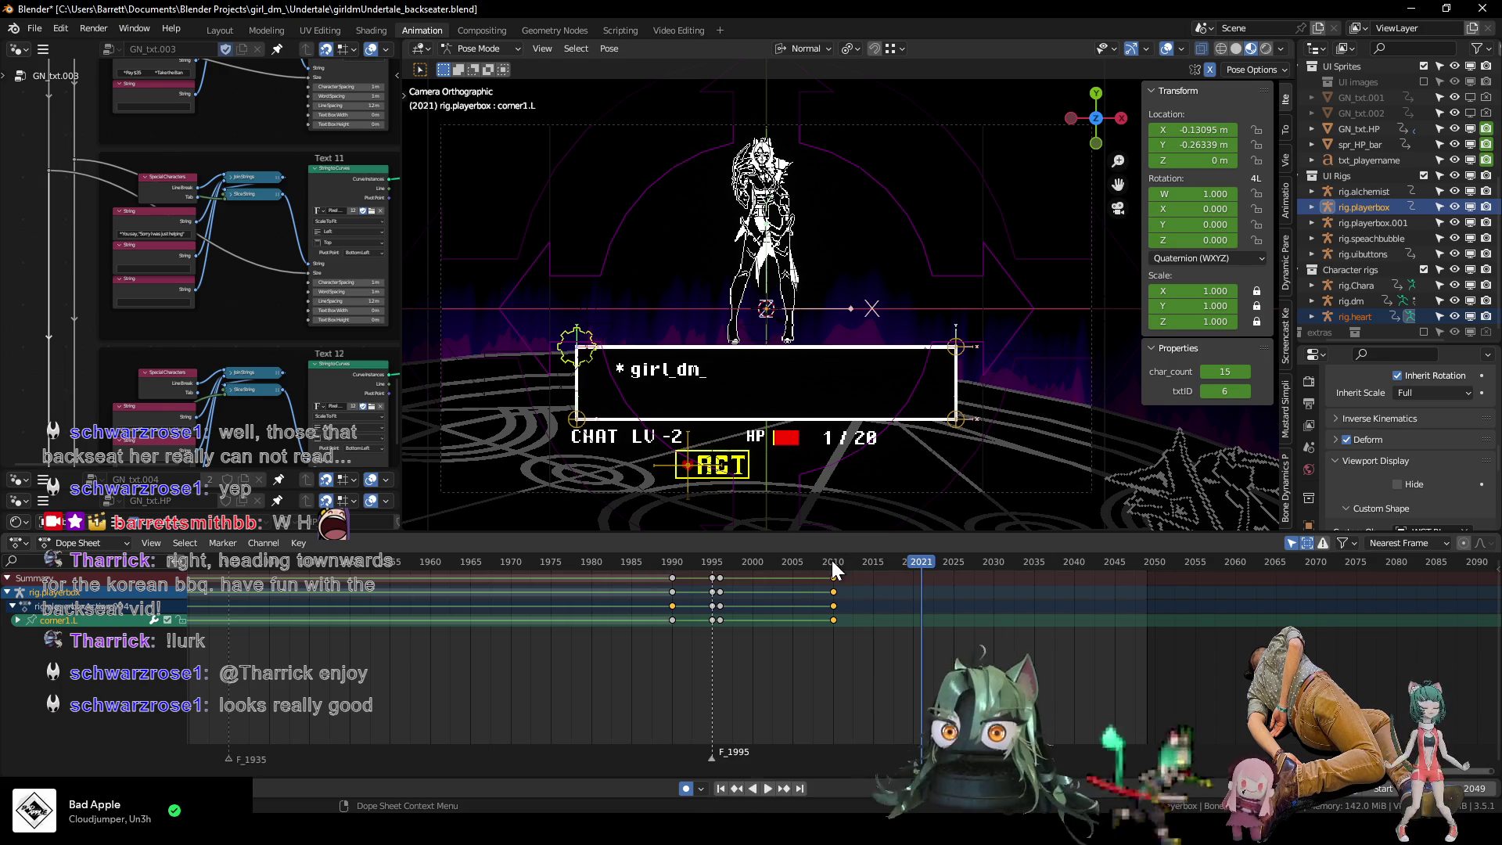
click(688, 472)
scroll(579, 663, down, 8)
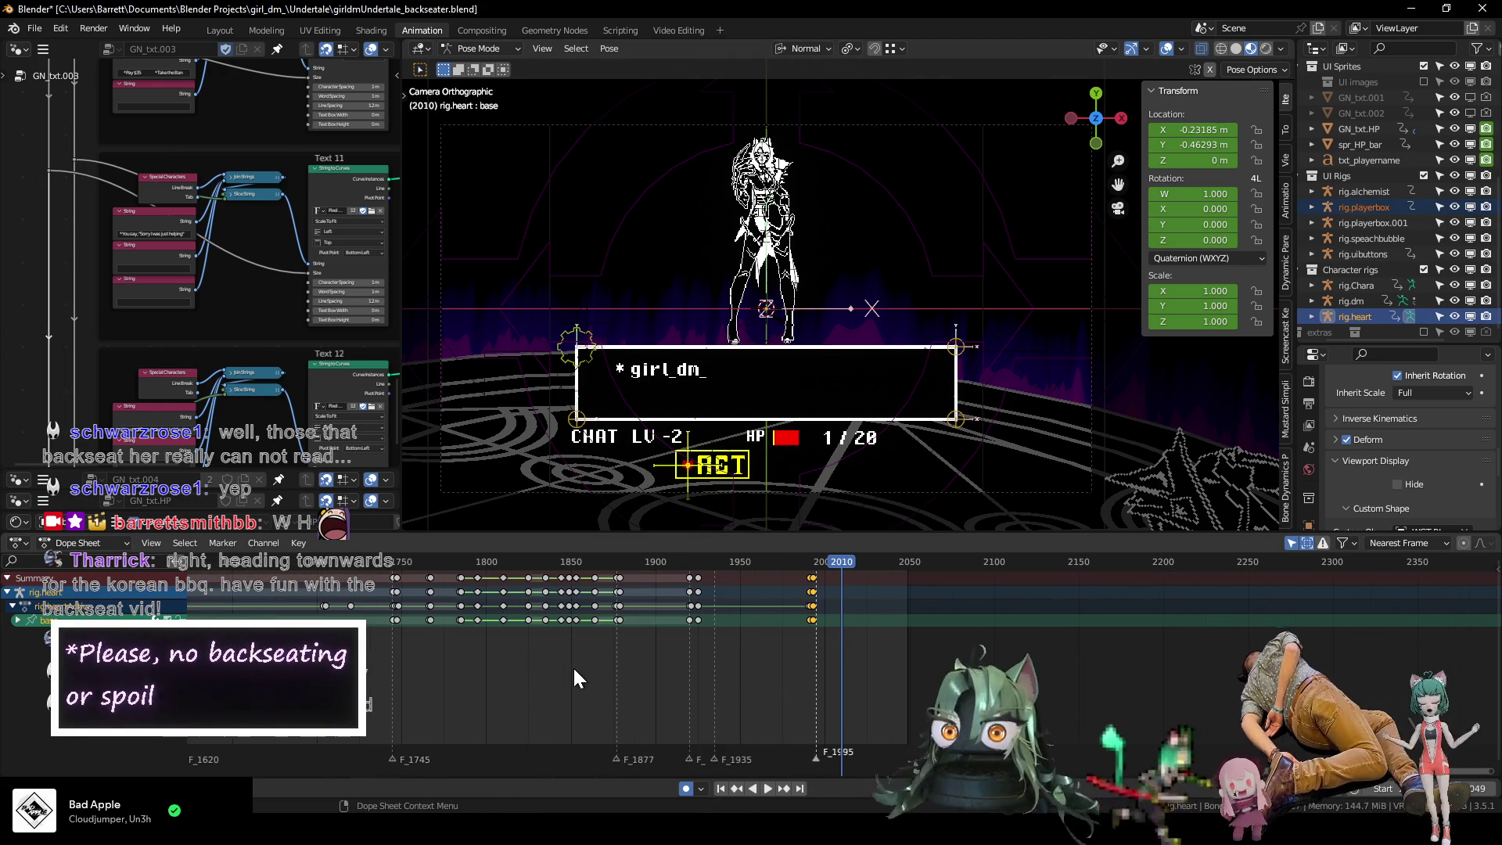
middle_drag(401, 652, 654, 679)
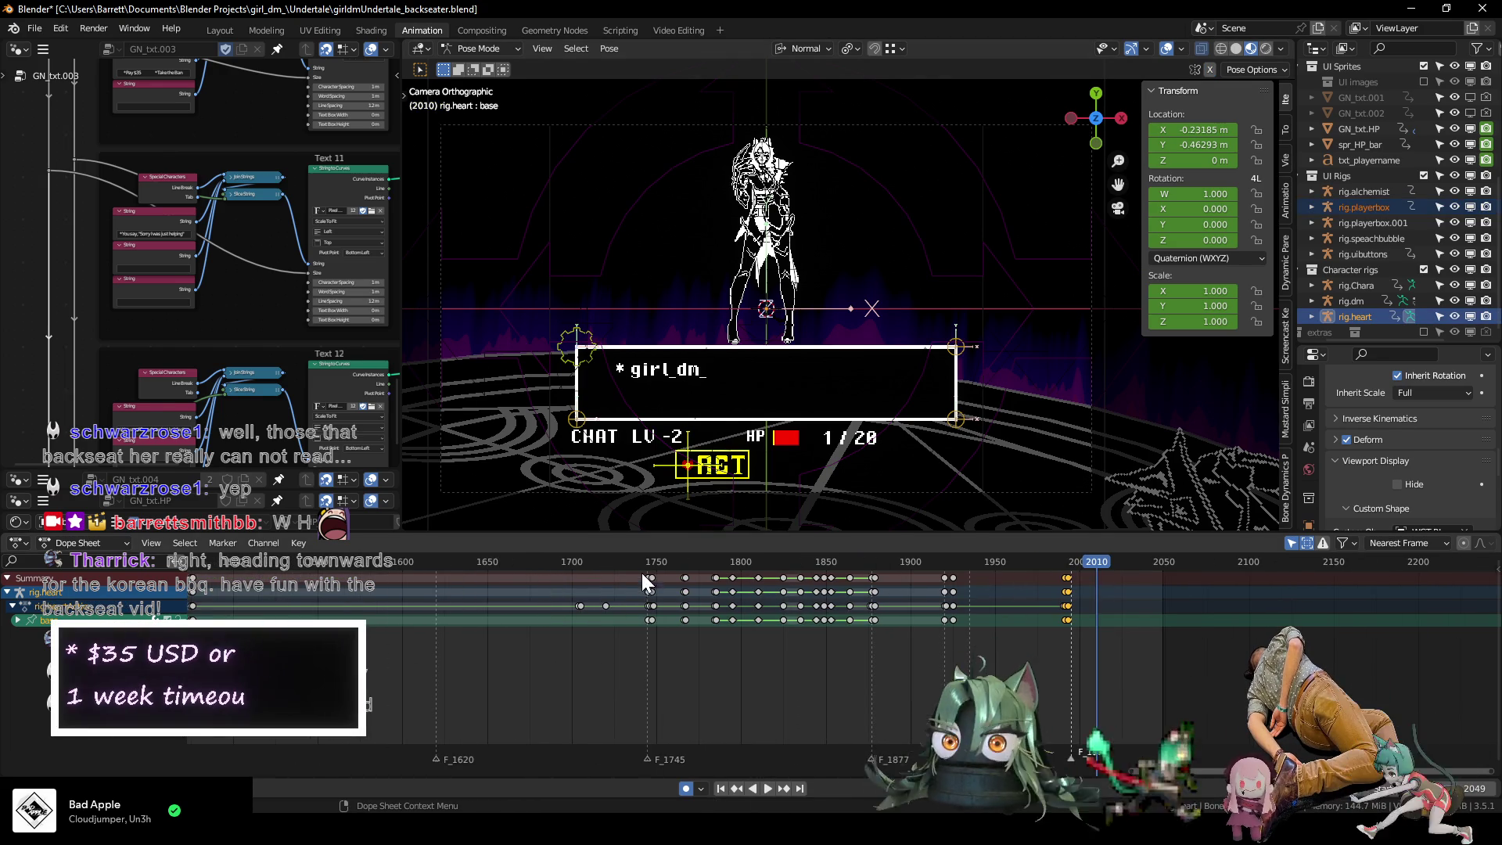
click(711, 557)
key(space)
click(696, 556)
key(Escape)
scroll(448, 662, up, 6)
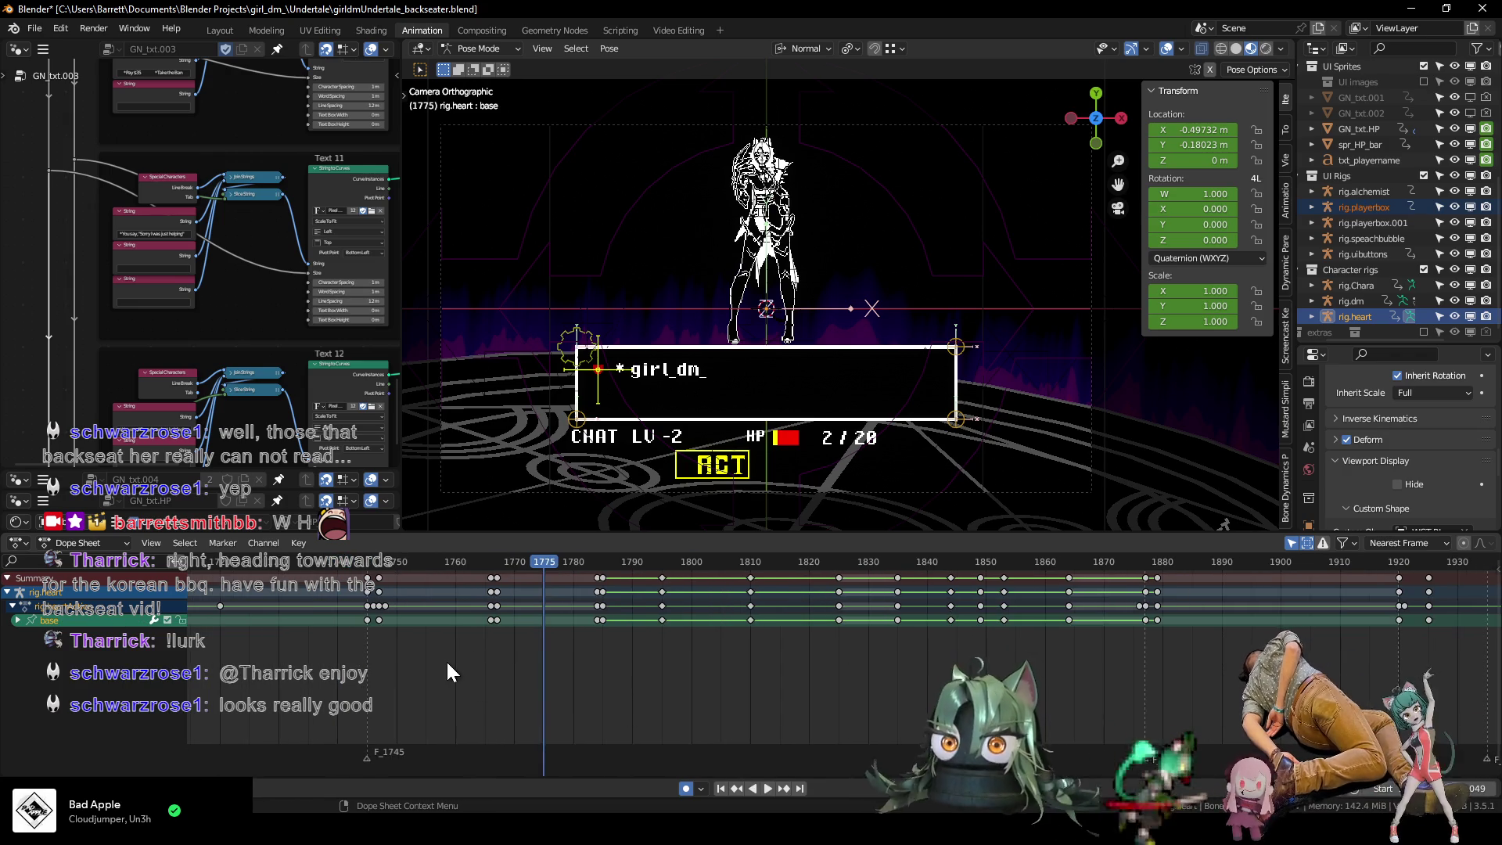
key(Left)
key(Left)
key(Left)
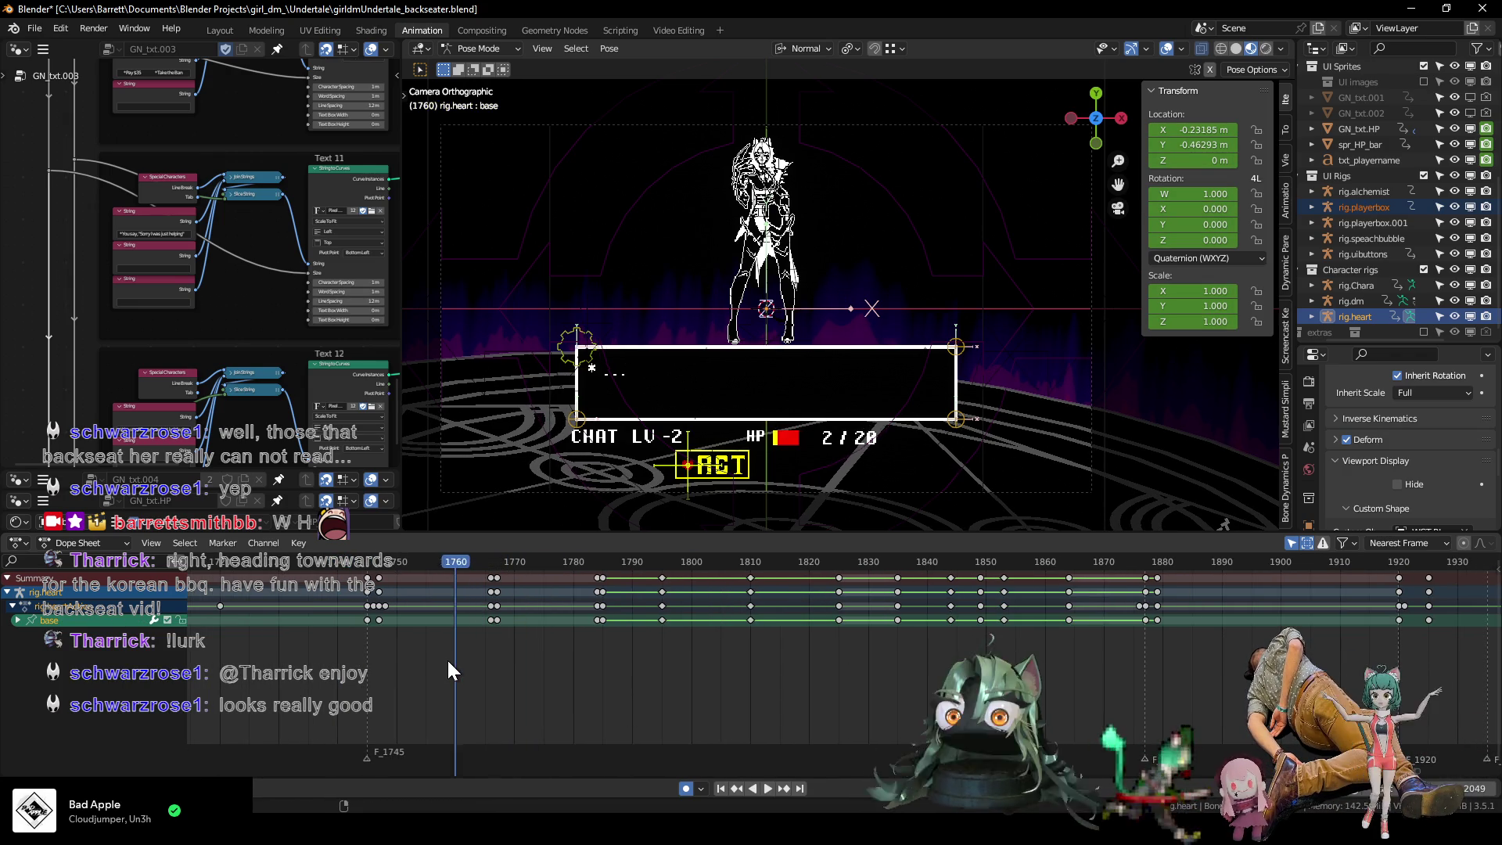
key(Right)
key(Right)
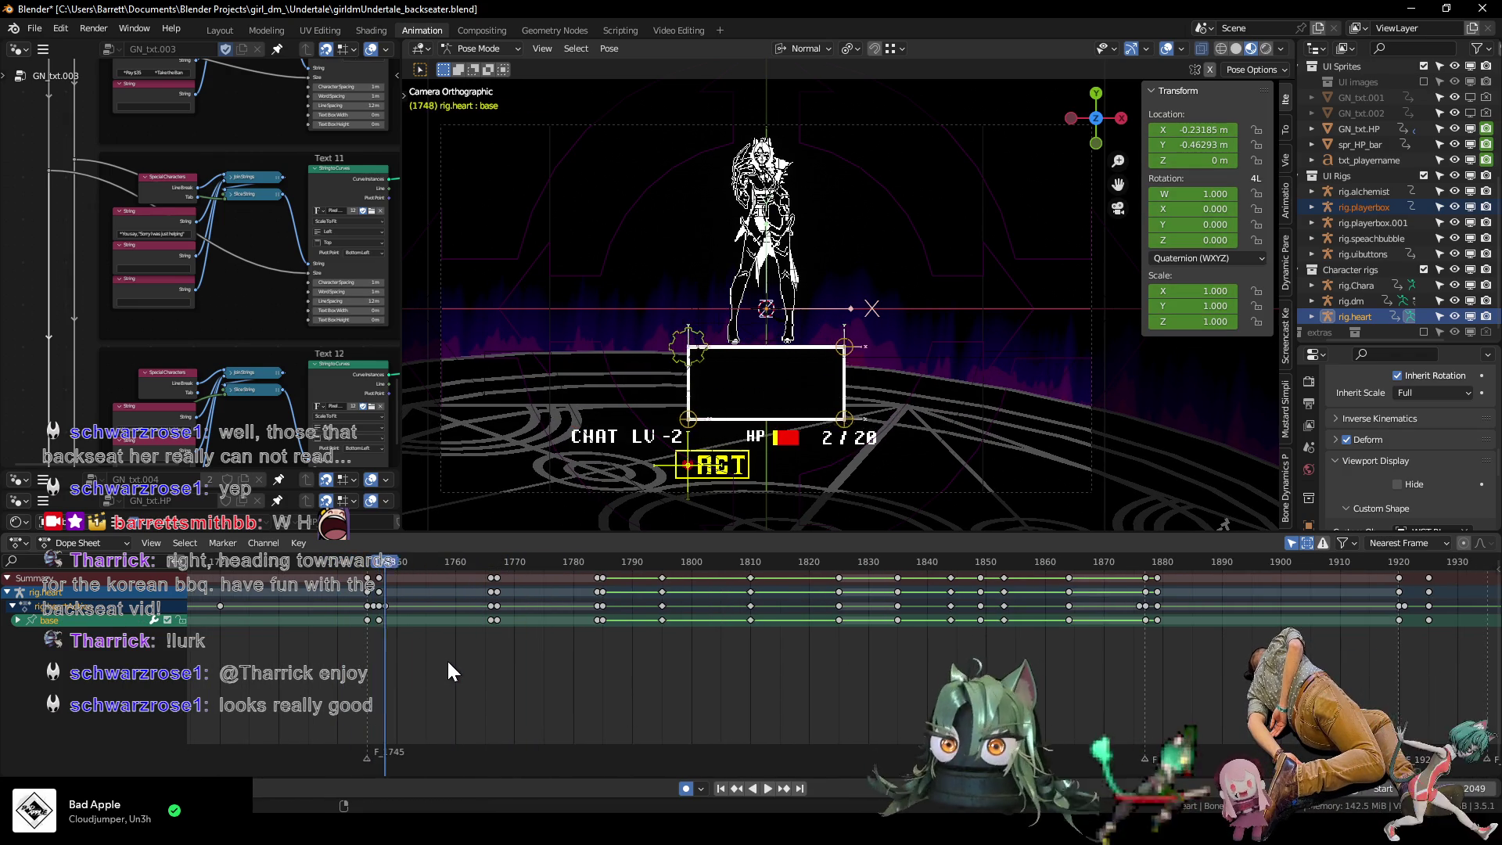
key(Right)
key(Right)
key(Right)
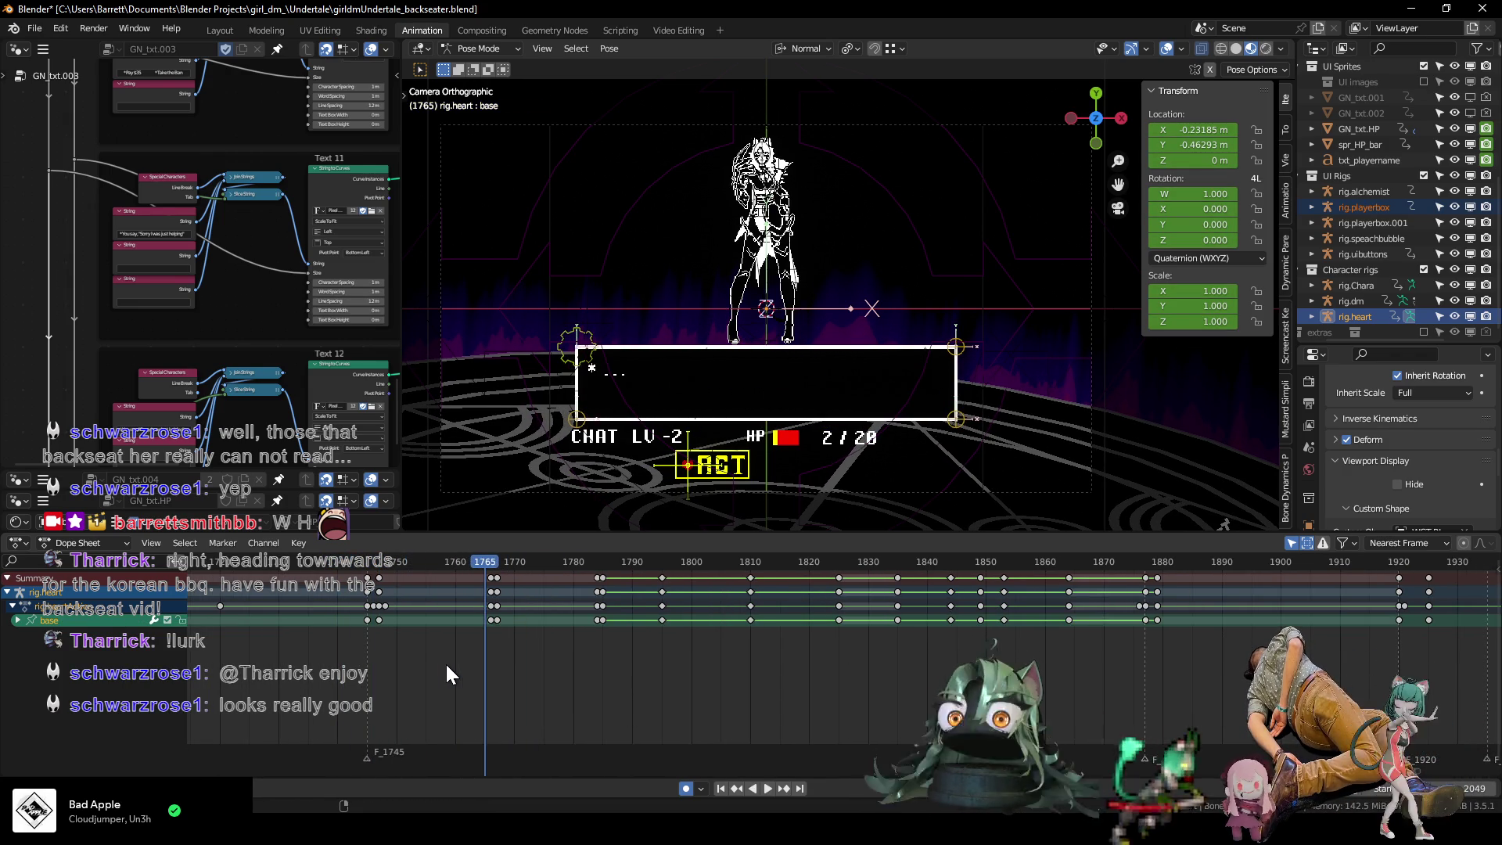
key(Right)
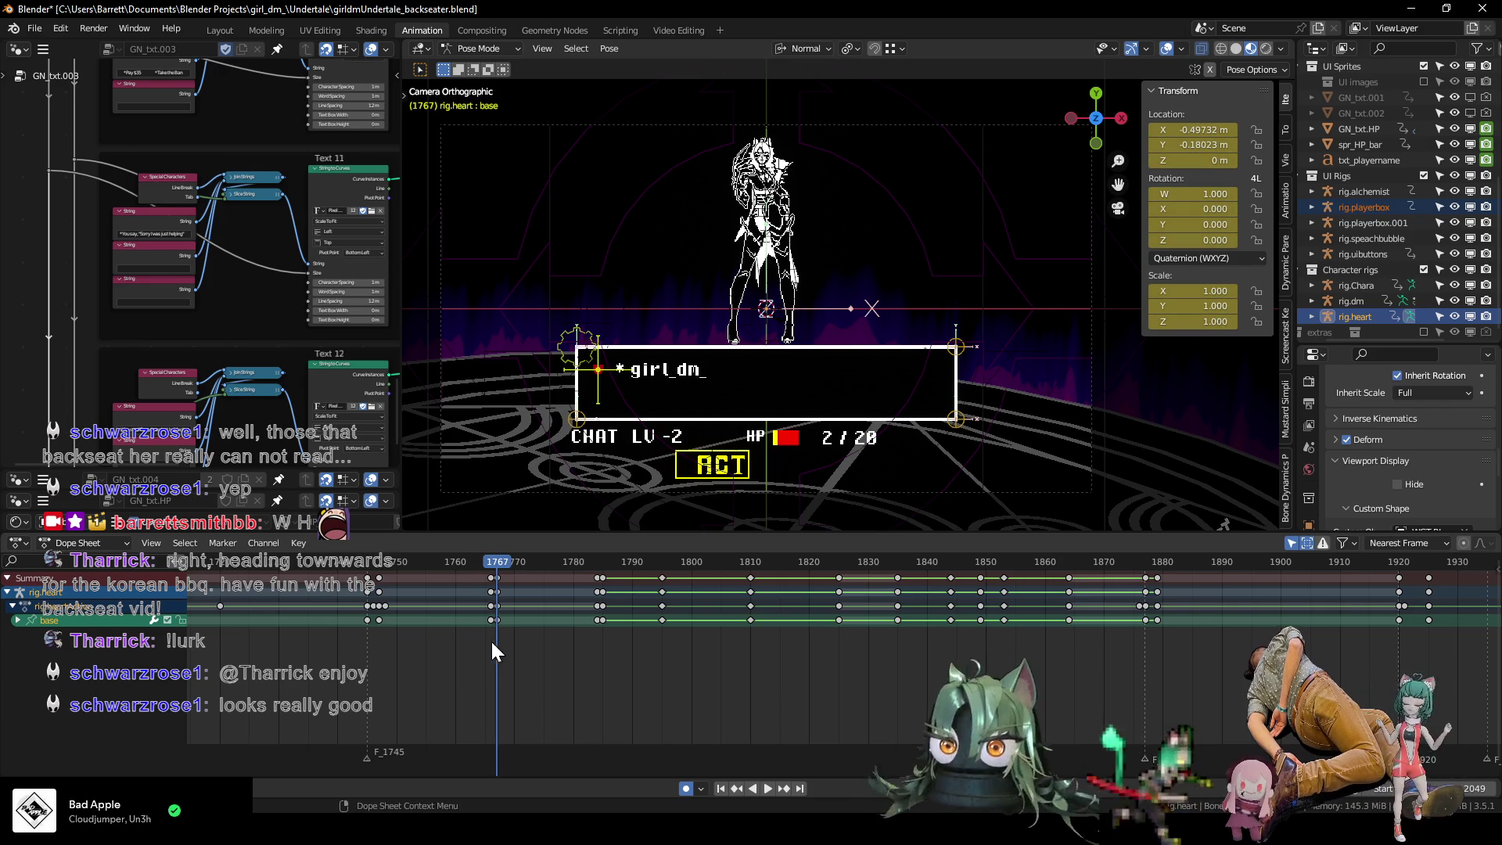
Duplicate the heart's frame 1767 keys and snap the copies to frame 2010.
click(495, 618)
scroll(997, 669, down, 4)
key(shift+d)
click(952, 673)
scroll(922, 607, up, 5)
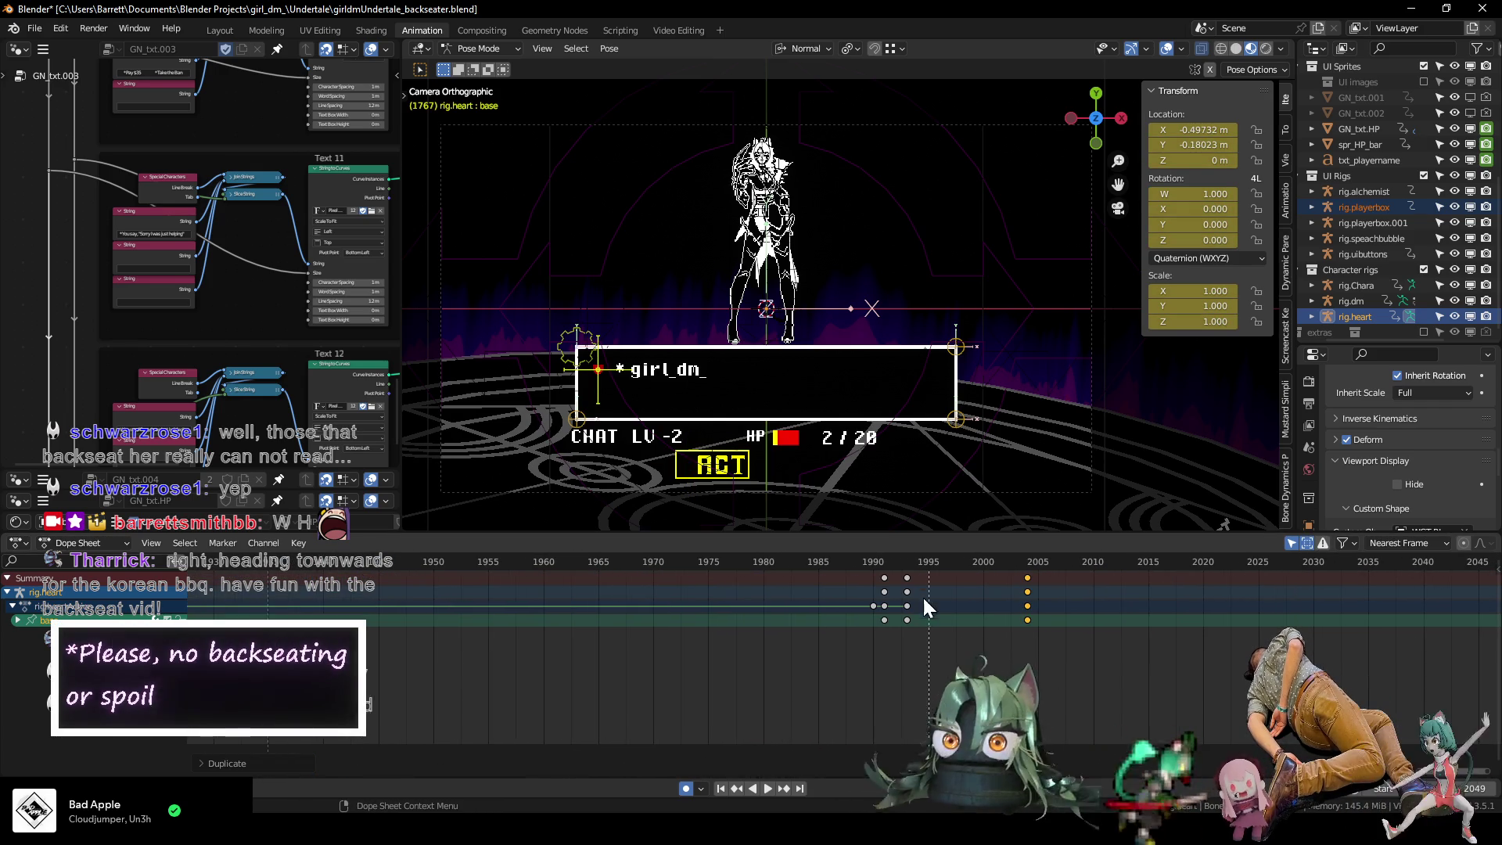
drag(904, 560, 1100, 579)
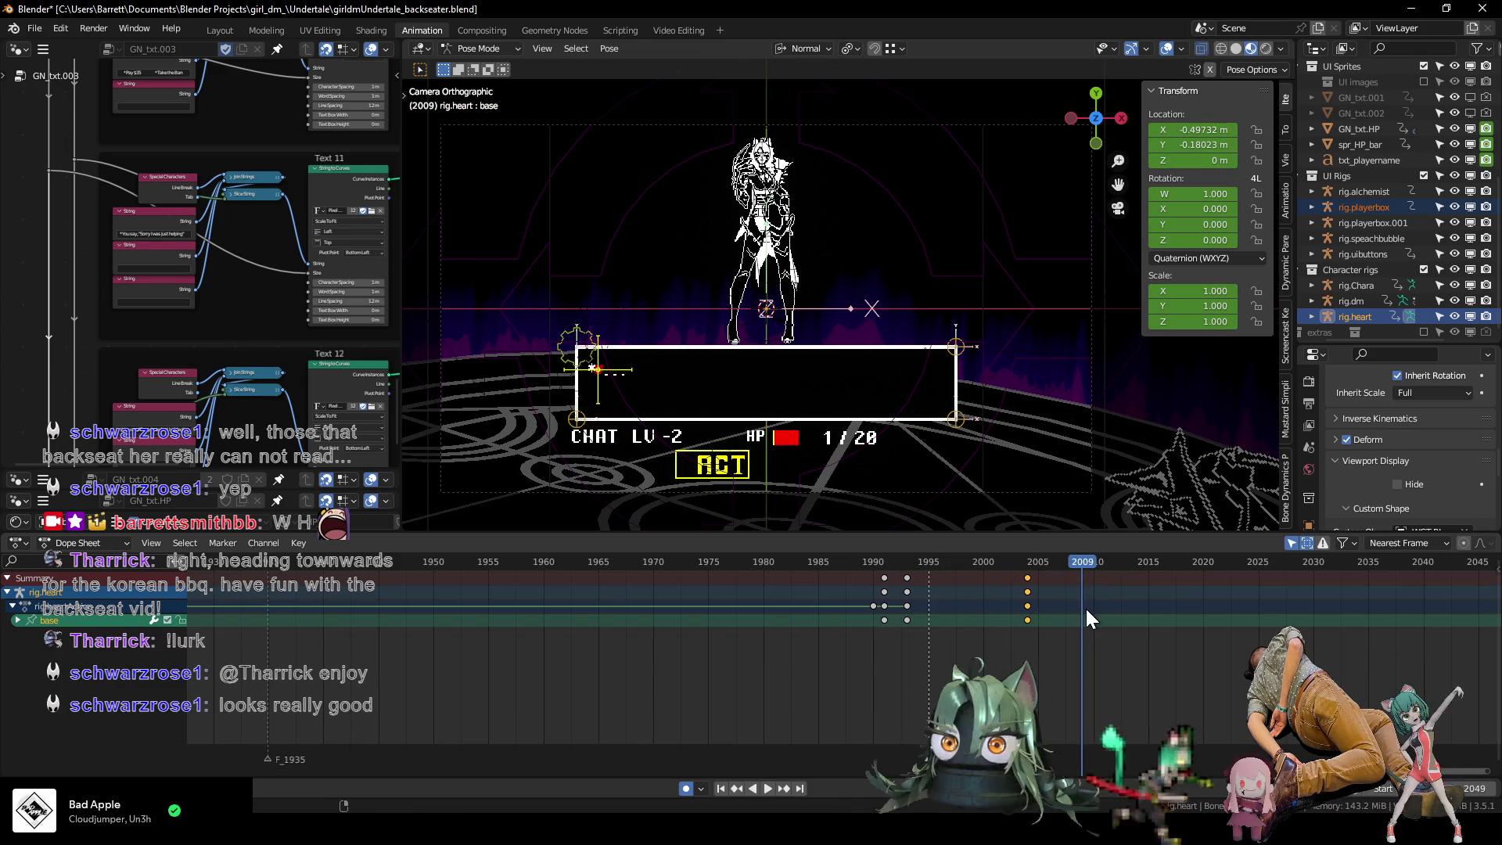
scroll(1343, 637, up, 2)
drag(887, 651, 815, 614)
key(shift+s)
Duplicate the heart's frame 1993 keys to frame 2009 and replay the animation.
drag(677, 665, 631, 620)
key(shift+d)
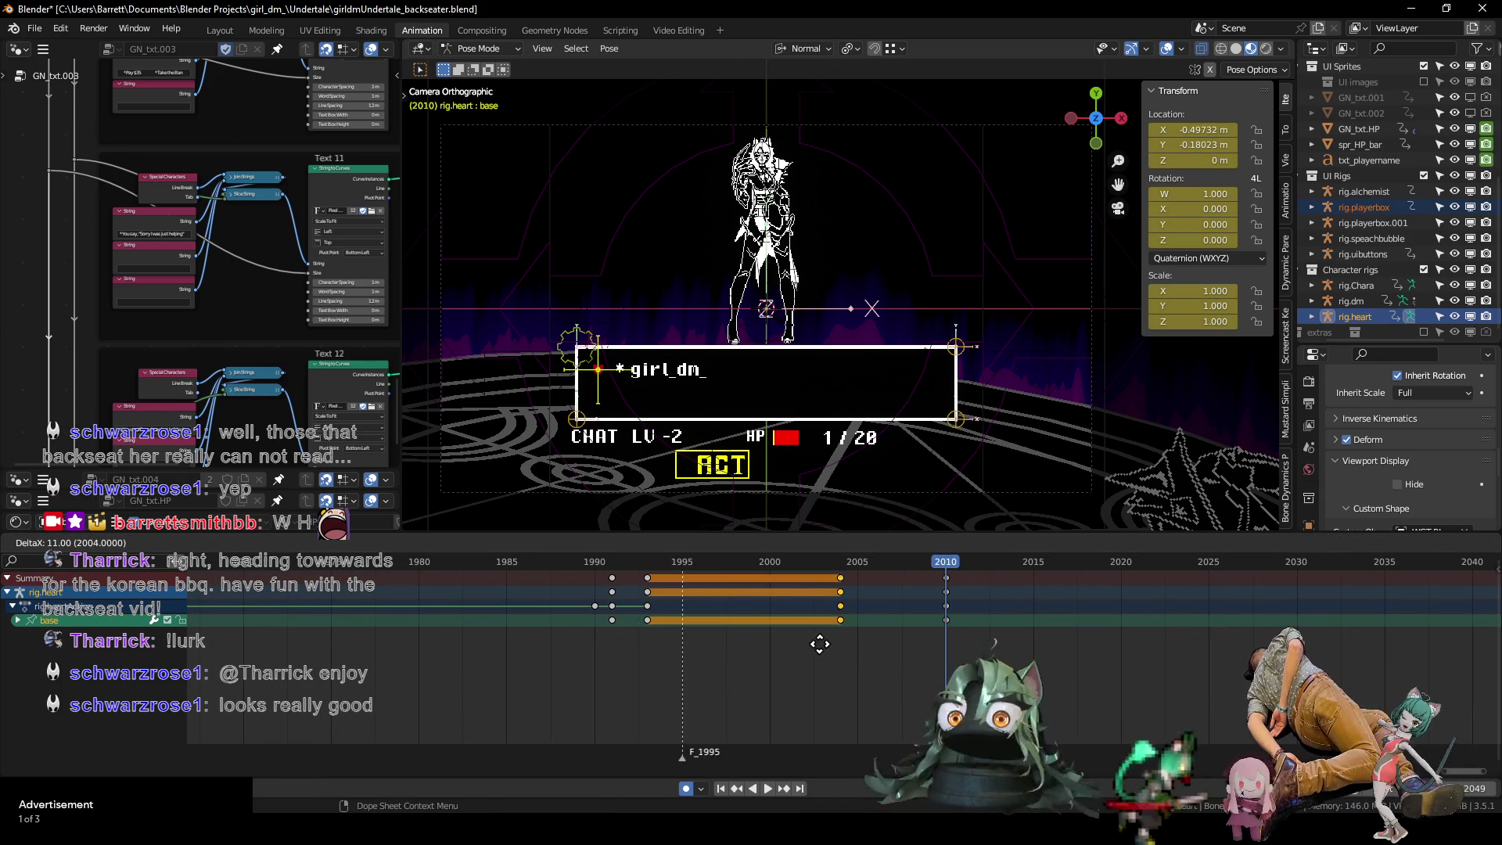
click(908, 655)
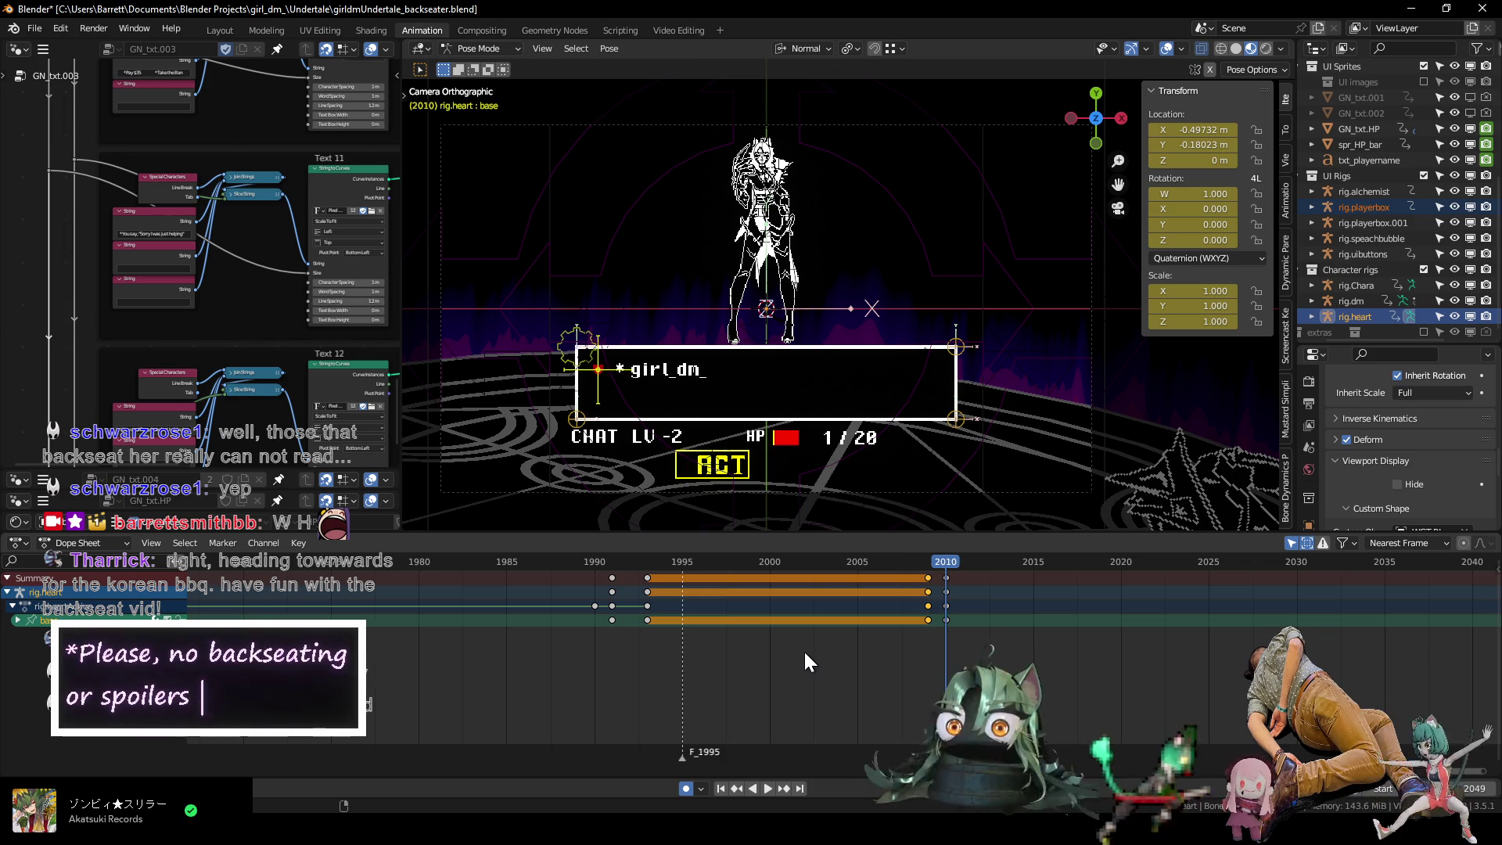
click(585, 560)
key(space)
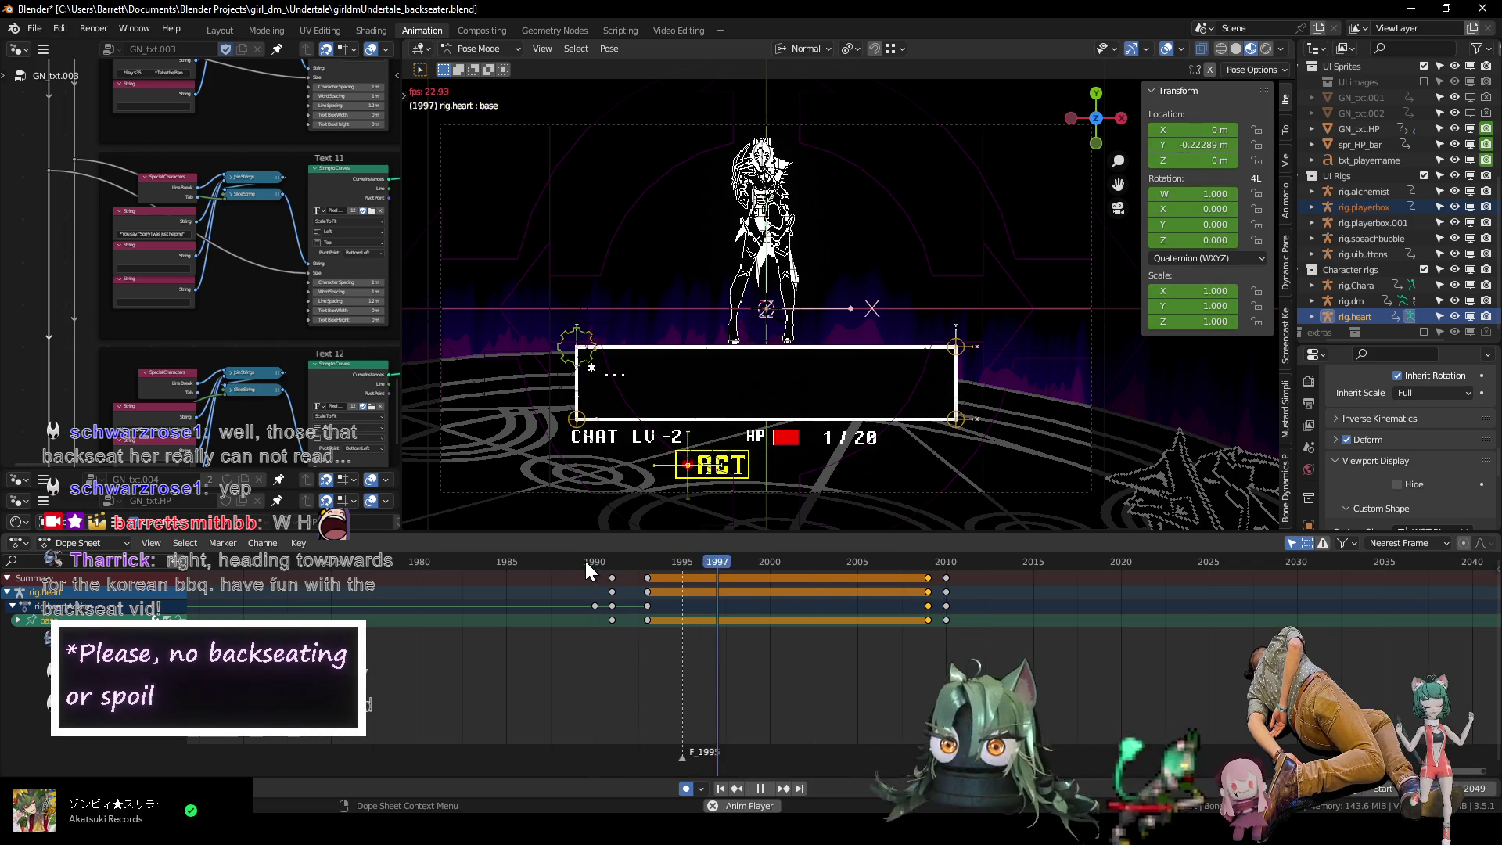
key(space)
scroll(870, 661, down, 5)
scroll(861, 677, up, 2)
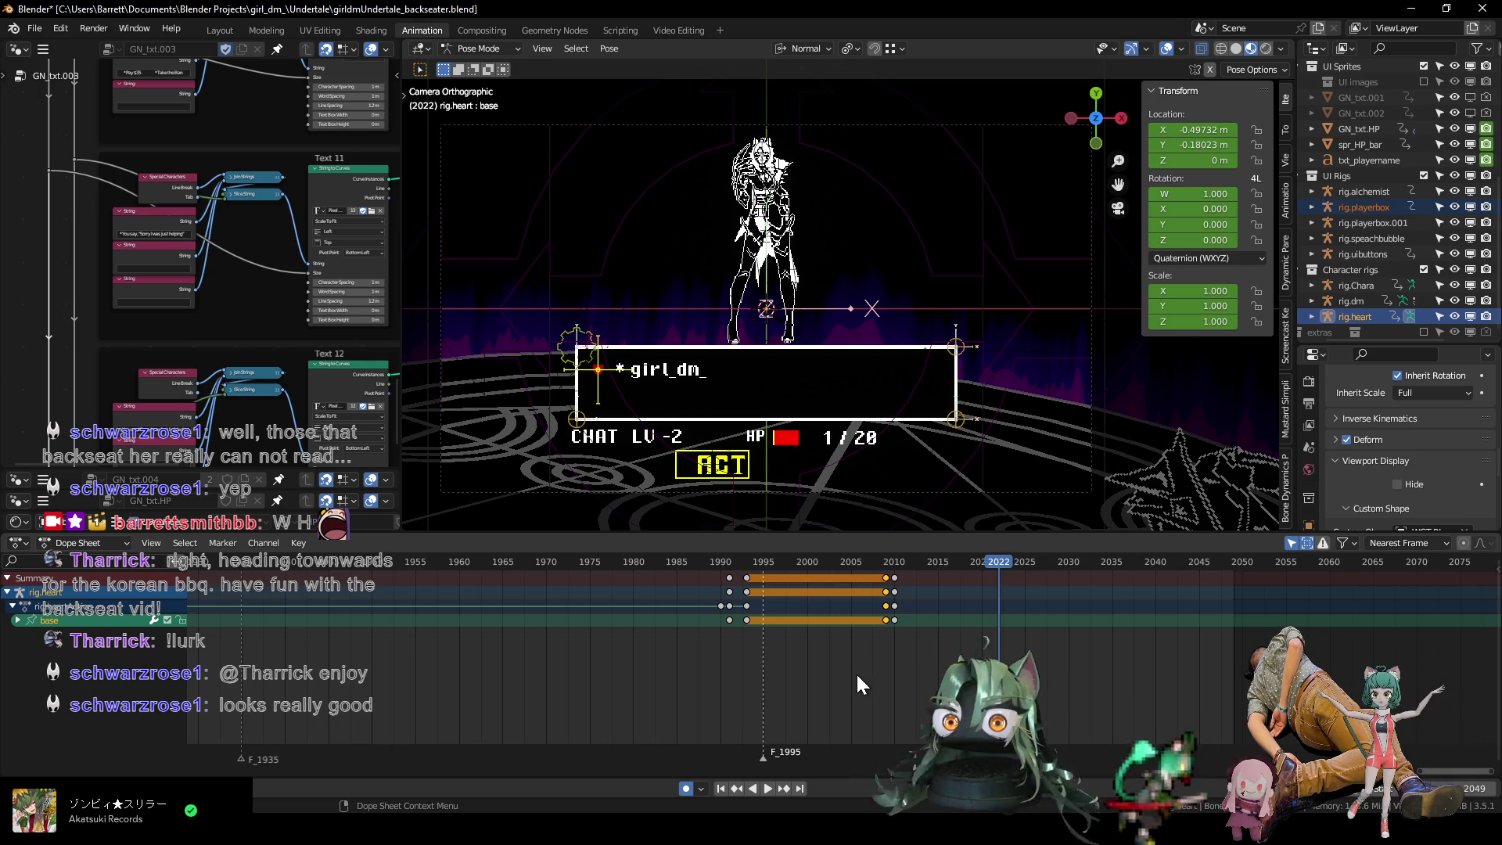
drag(729, 561, 833, 574)
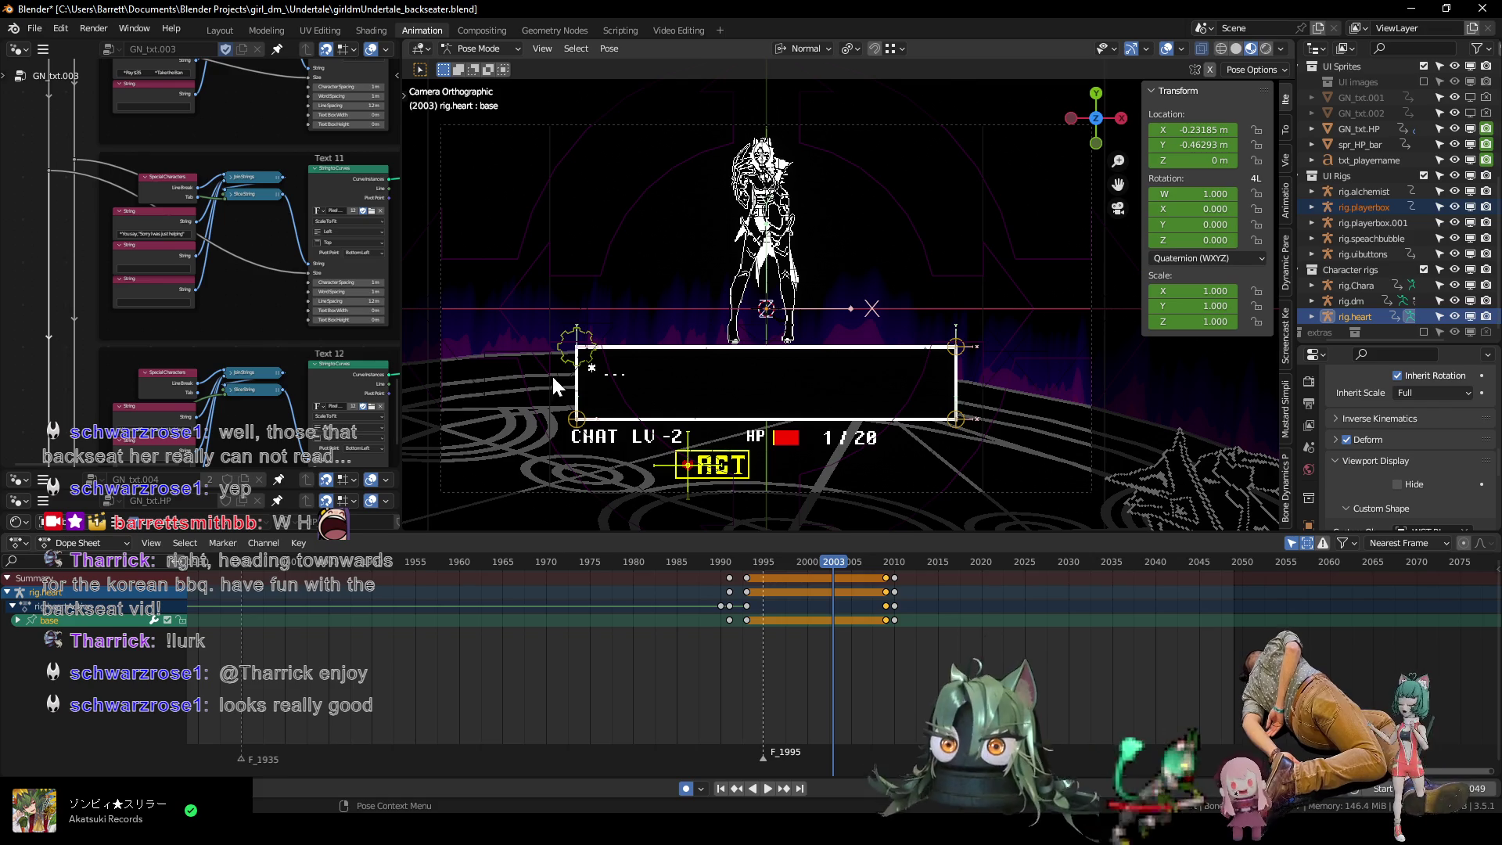
click(570, 358)
key(space)
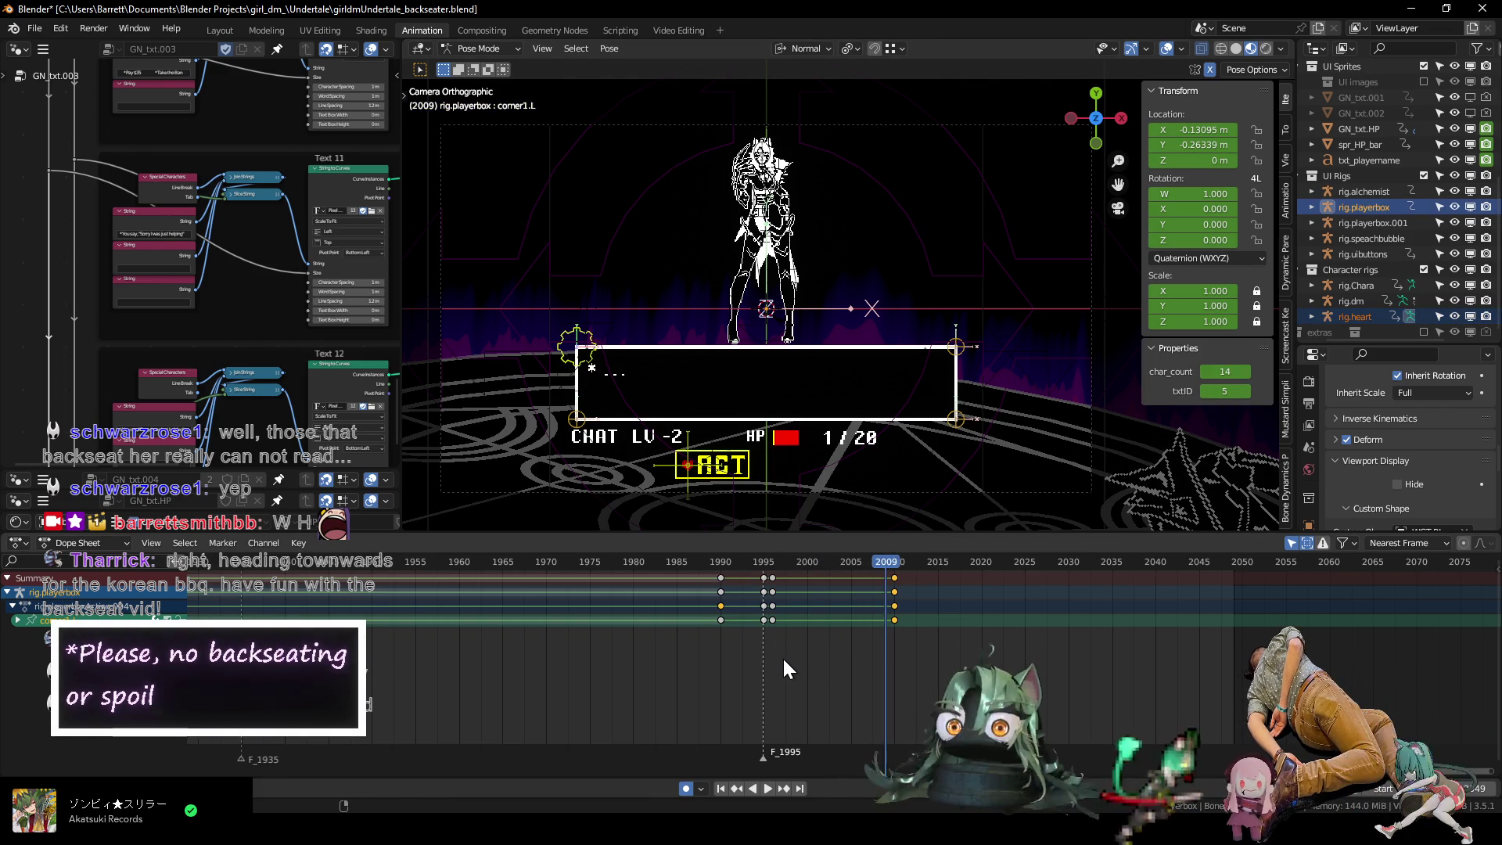
Move the heart cursor's end keyframes out to about frame 2048 and scrub to frame 2020.
middle_drag(782, 656, 717, 662)
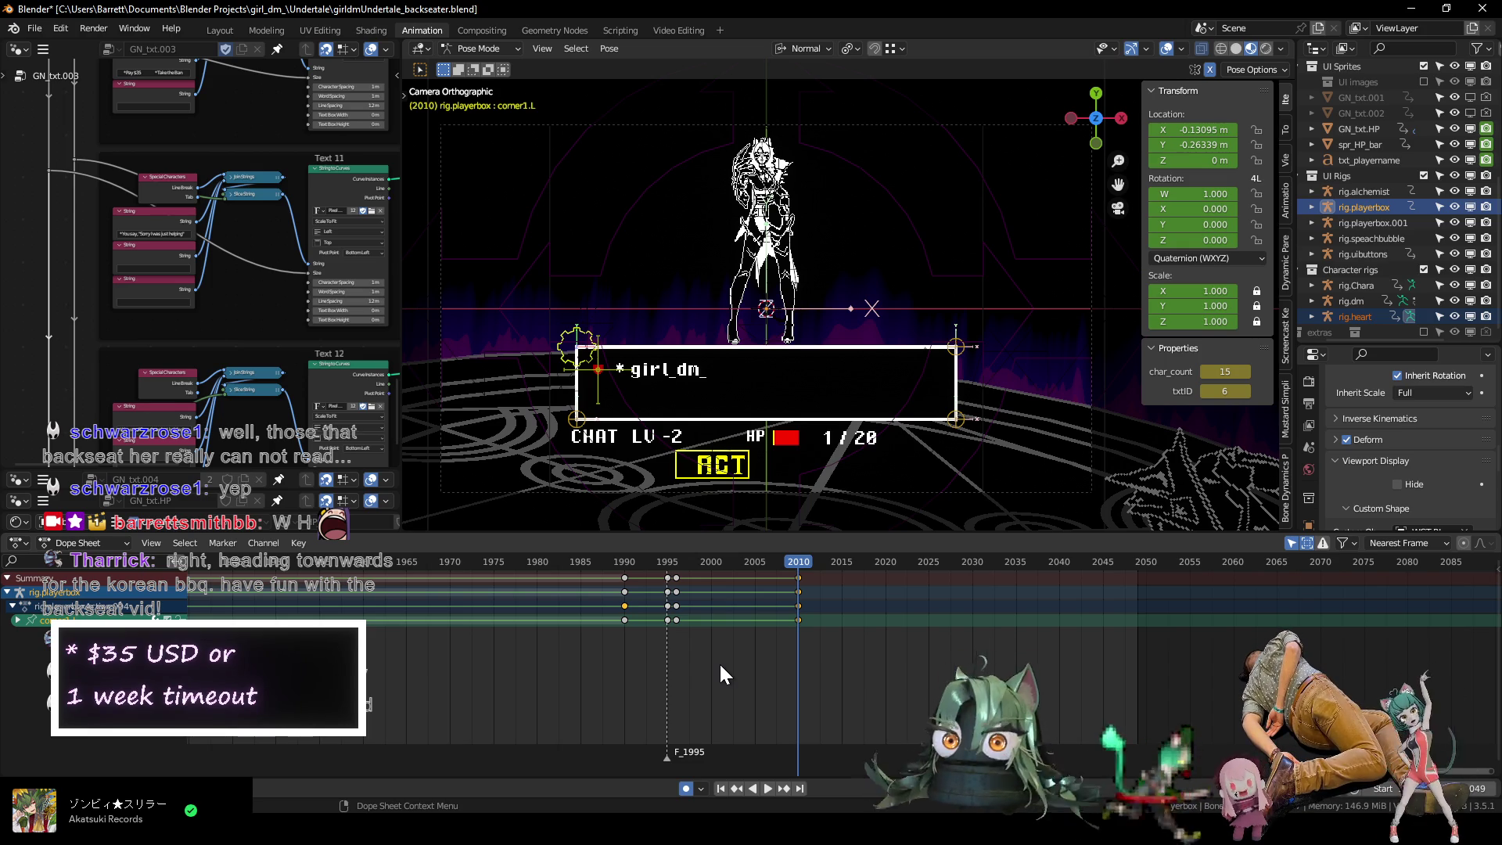
middle_drag(732, 665, 709, 626)
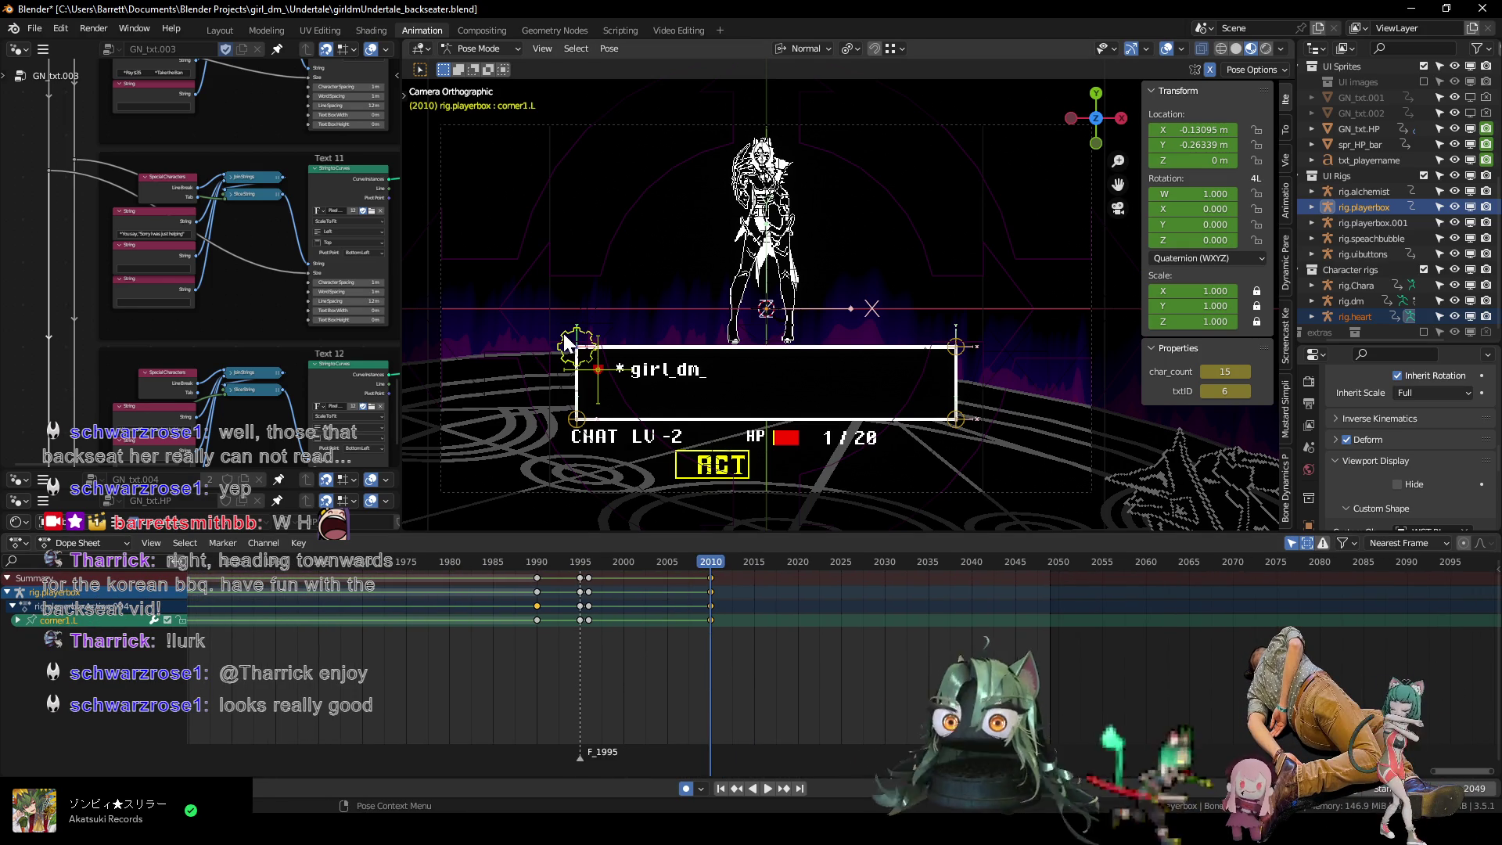
click(599, 388)
scroll(634, 685, up, 2)
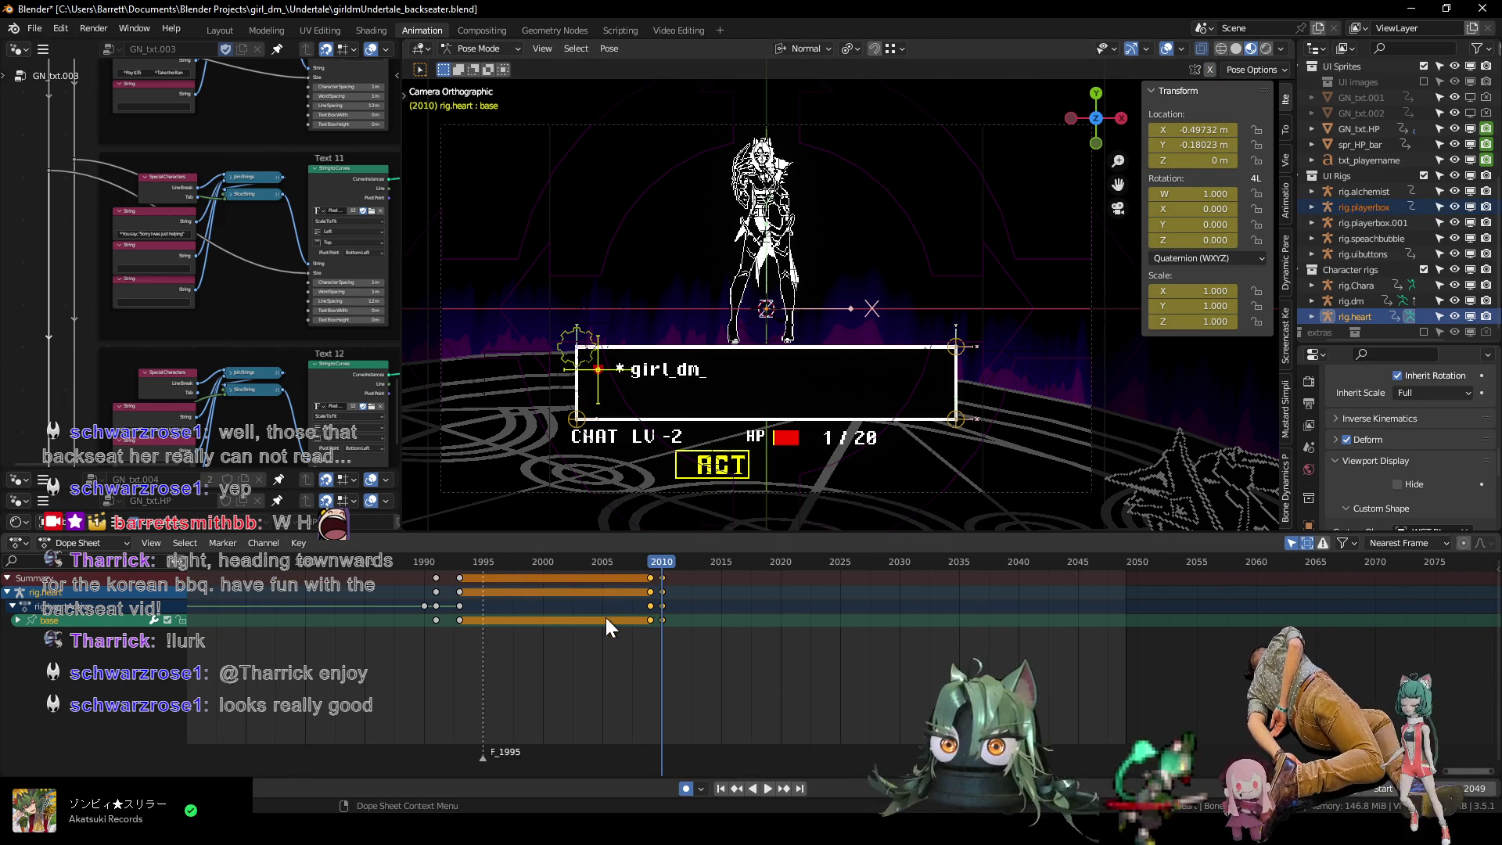
key(Left)
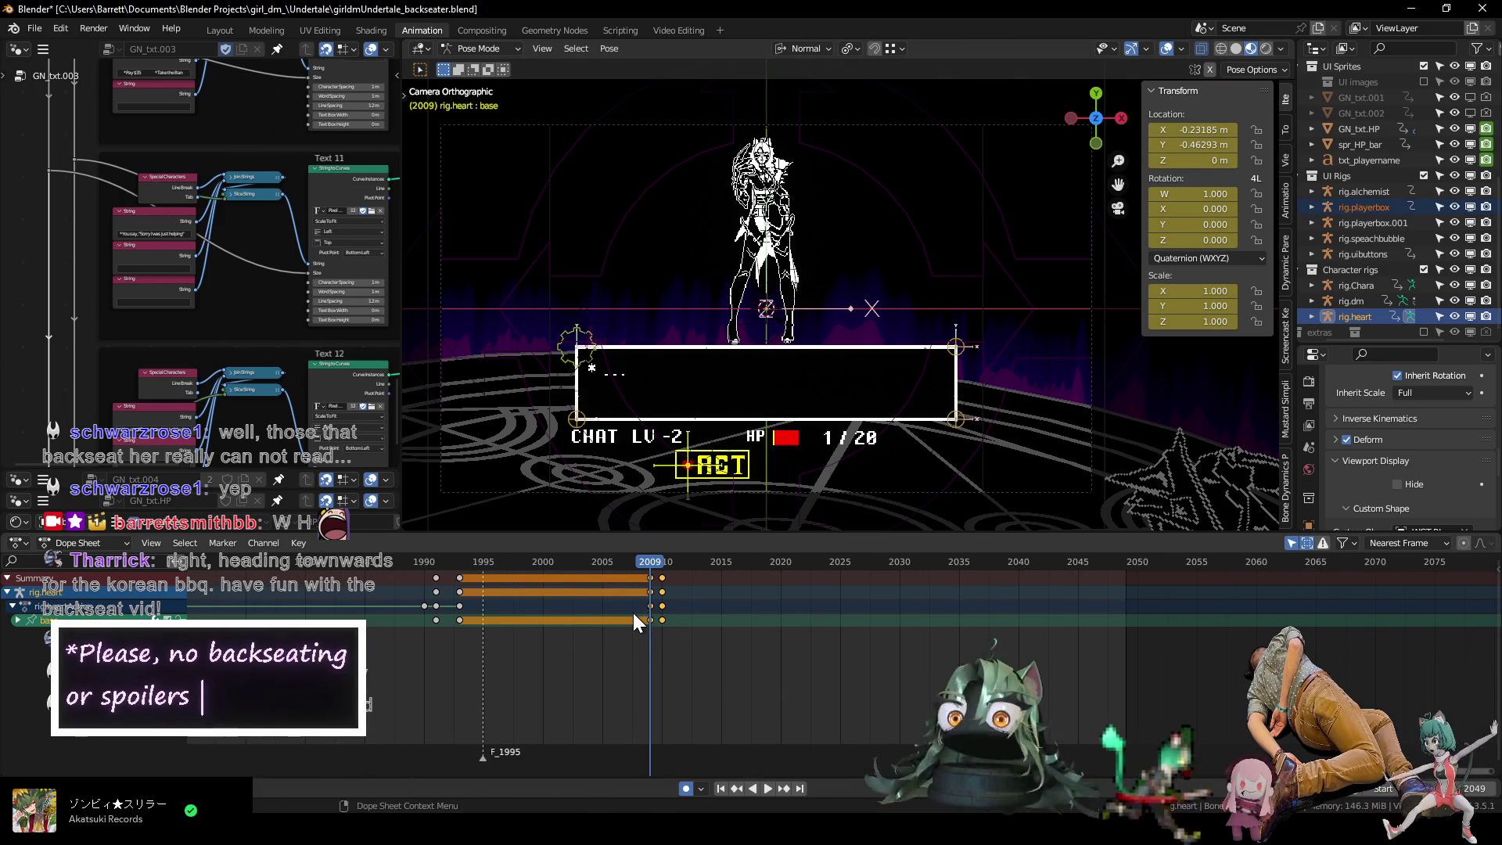
key(g)
click(636, 626)
mouse_move(442, 563)
mouse_down()
mouse_move(786, 571)
mouse_move(604, 582)
mouse_move(687, 579)
mouse_up()
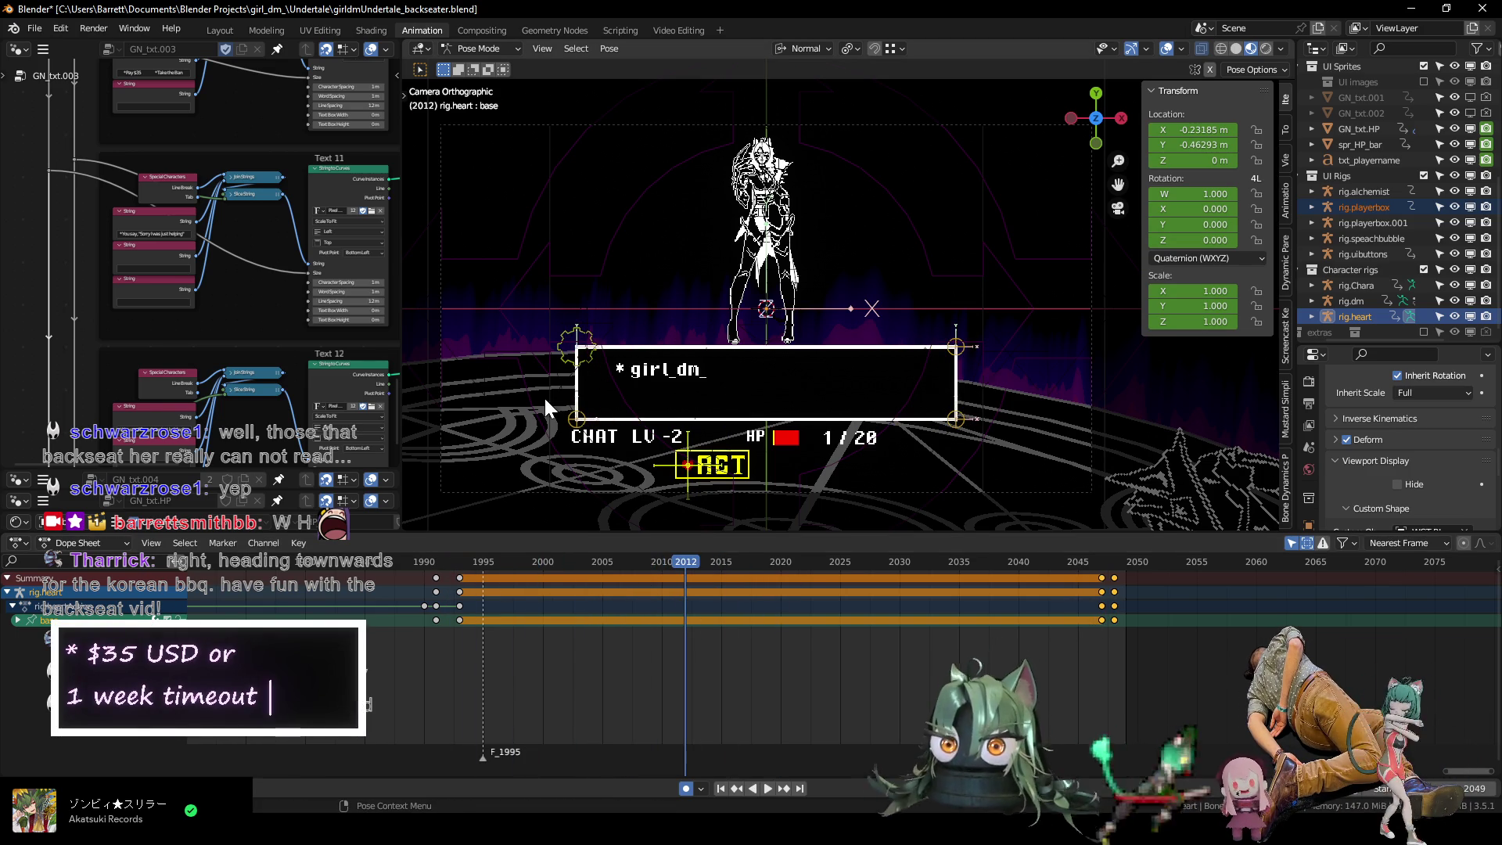
click(570, 360)
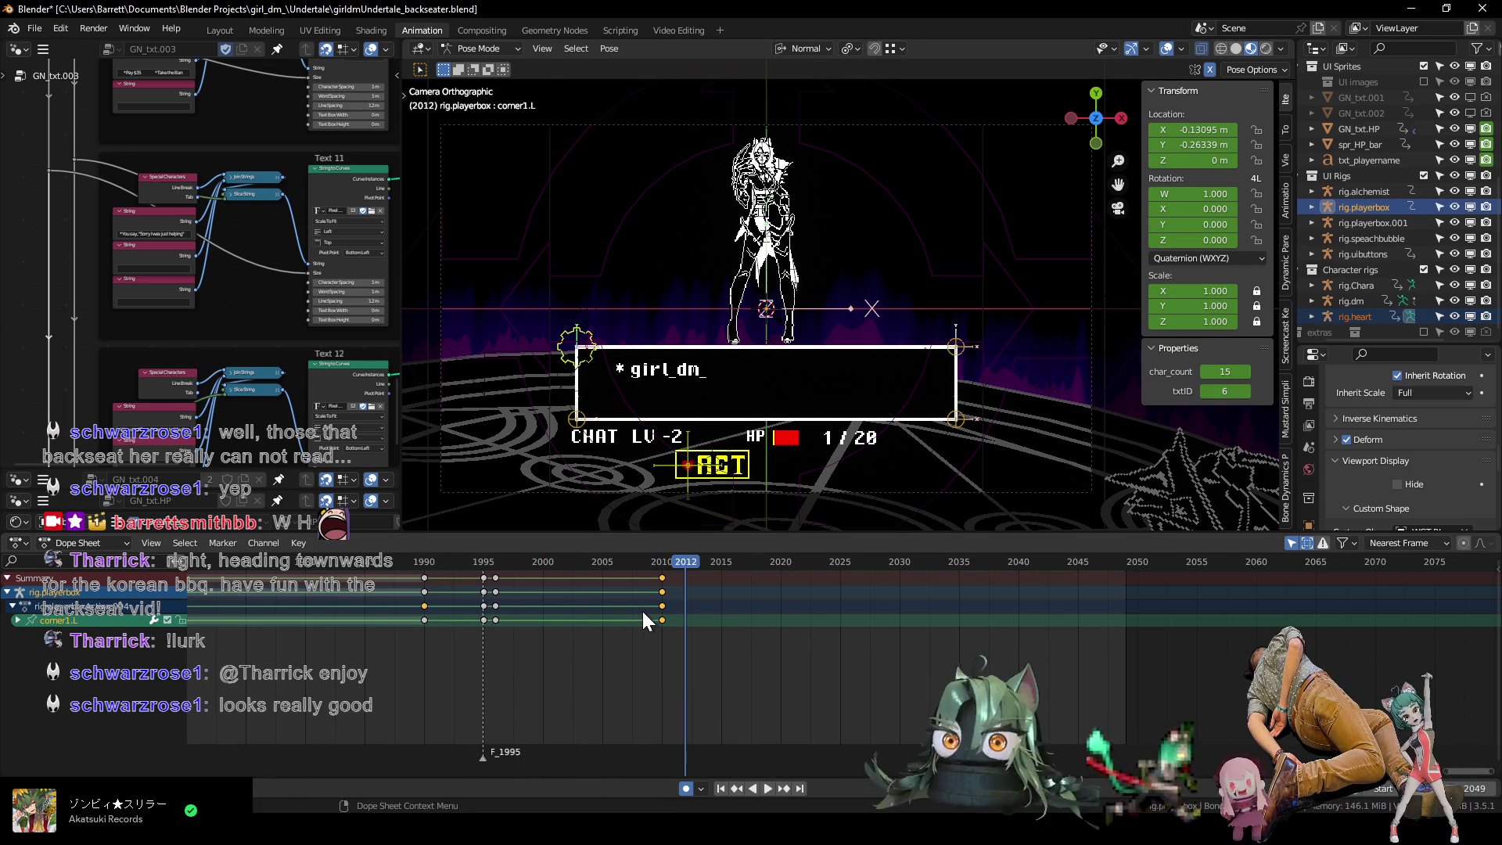
Place both the corner and heart end keyframes at frame 2049, then preview frames 1992–2010.
key(g)
click(1101, 654)
click(688, 463)
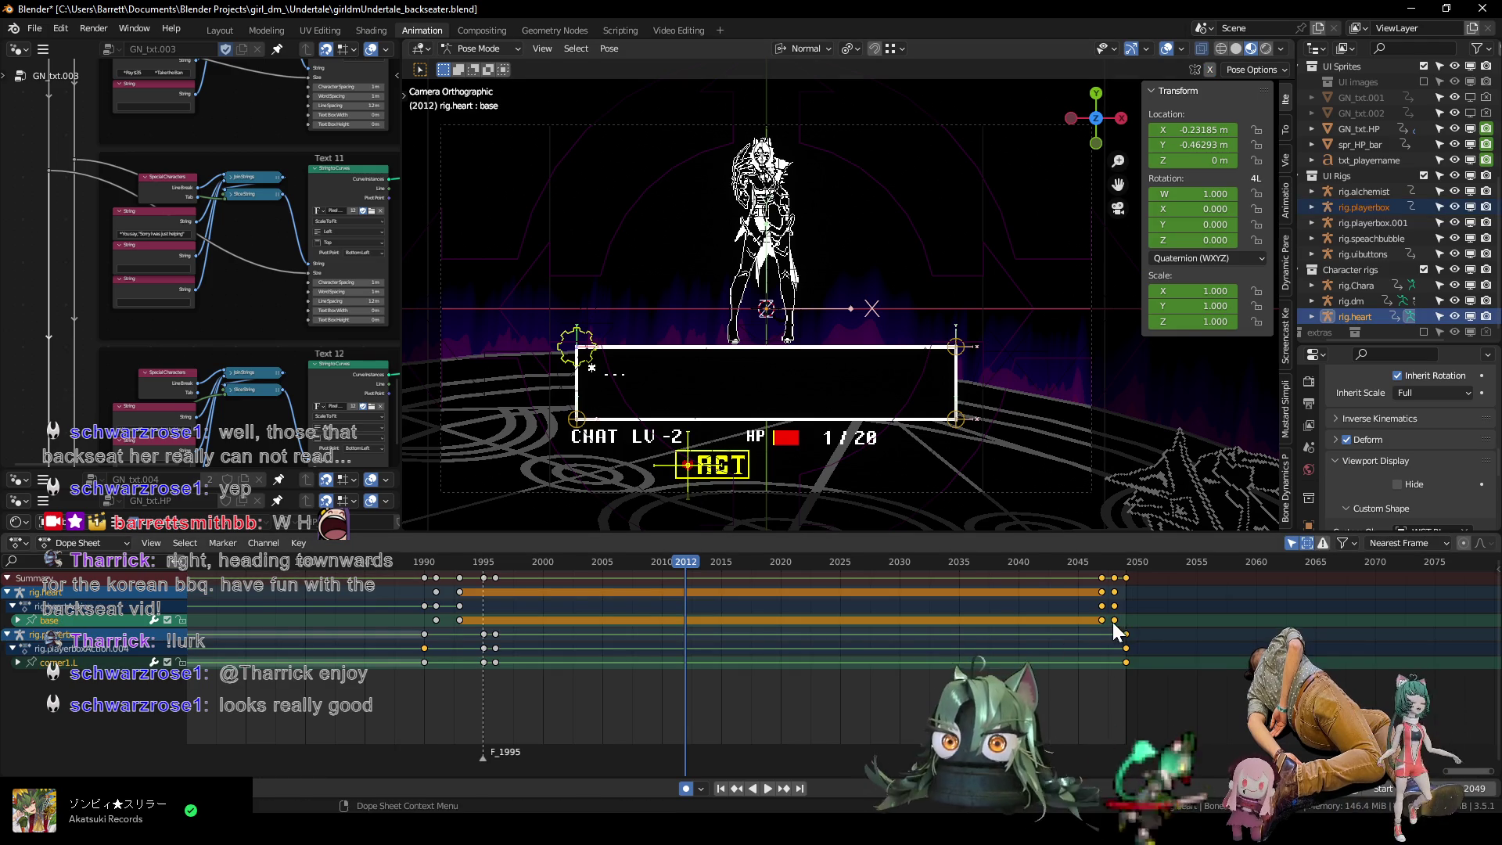
key(g)
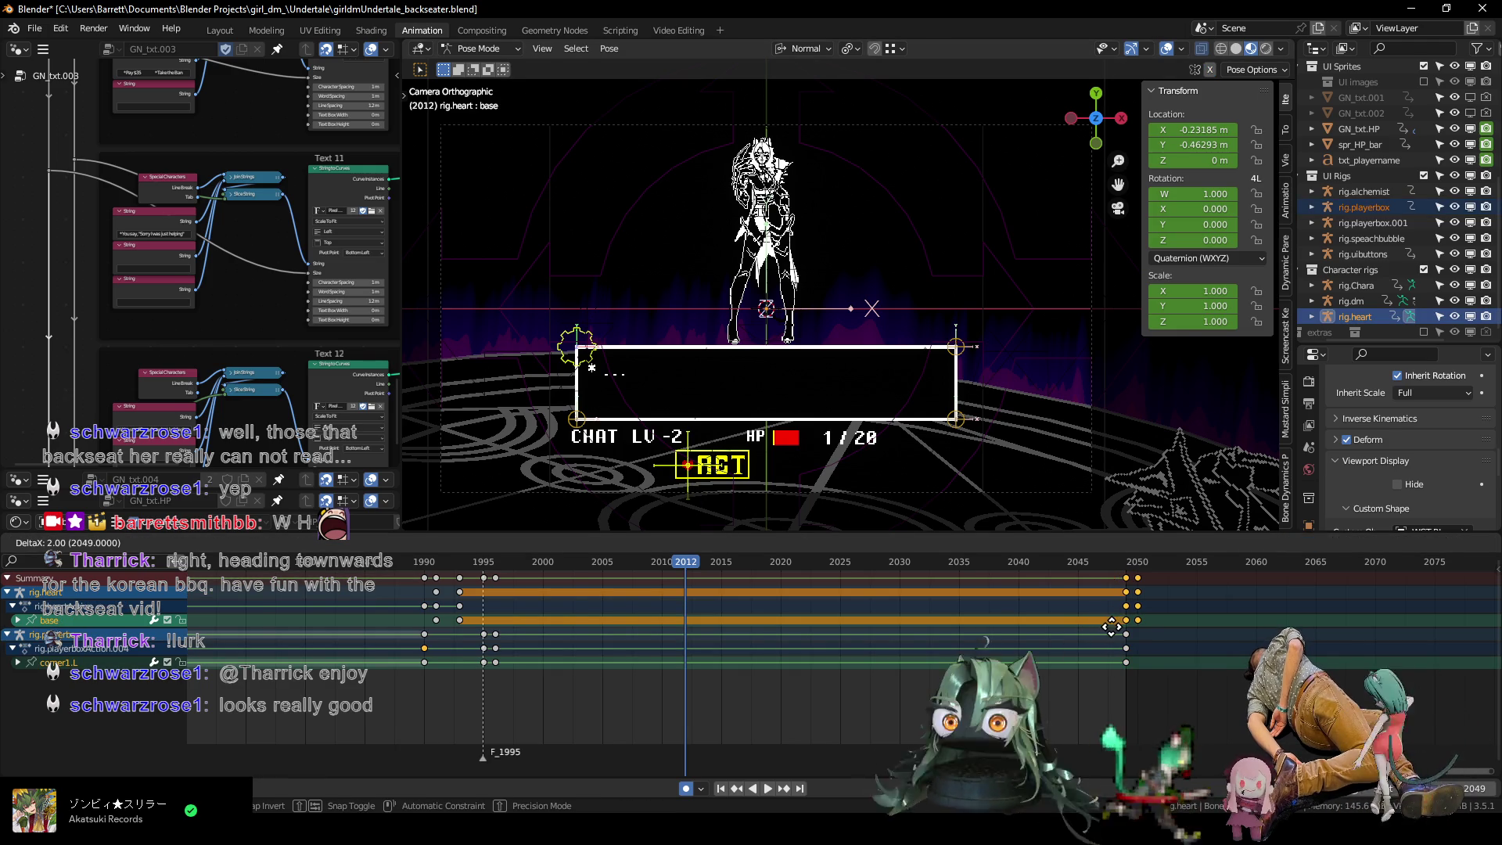
click(1112, 626)
mouse_move(476, 560)
mouse_down()
mouse_move(450, 558)
mouse_move(591, 571)
mouse_up()
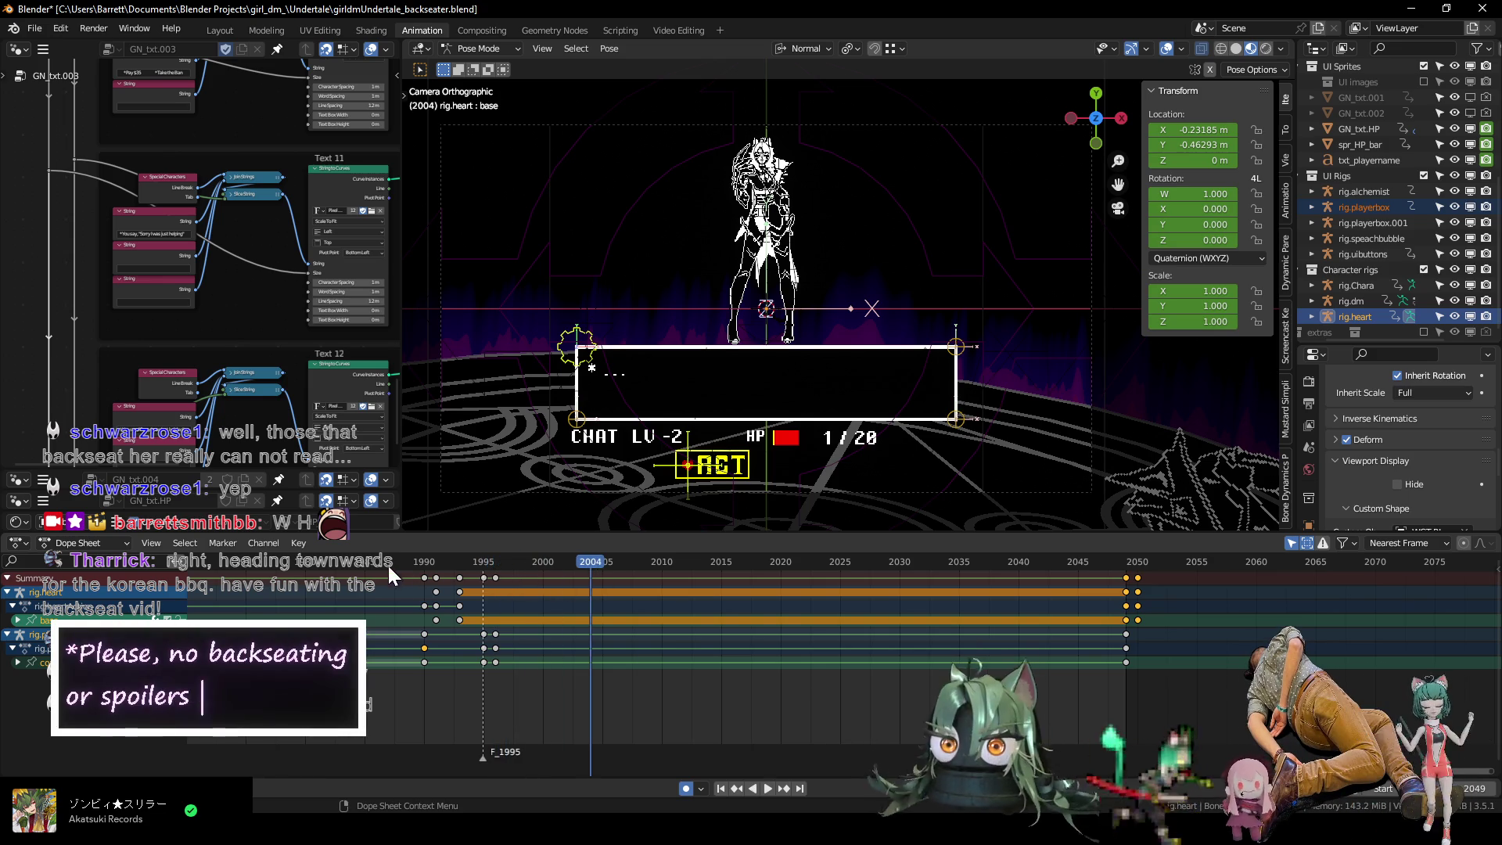
click(381, 561)
click(639, 562)
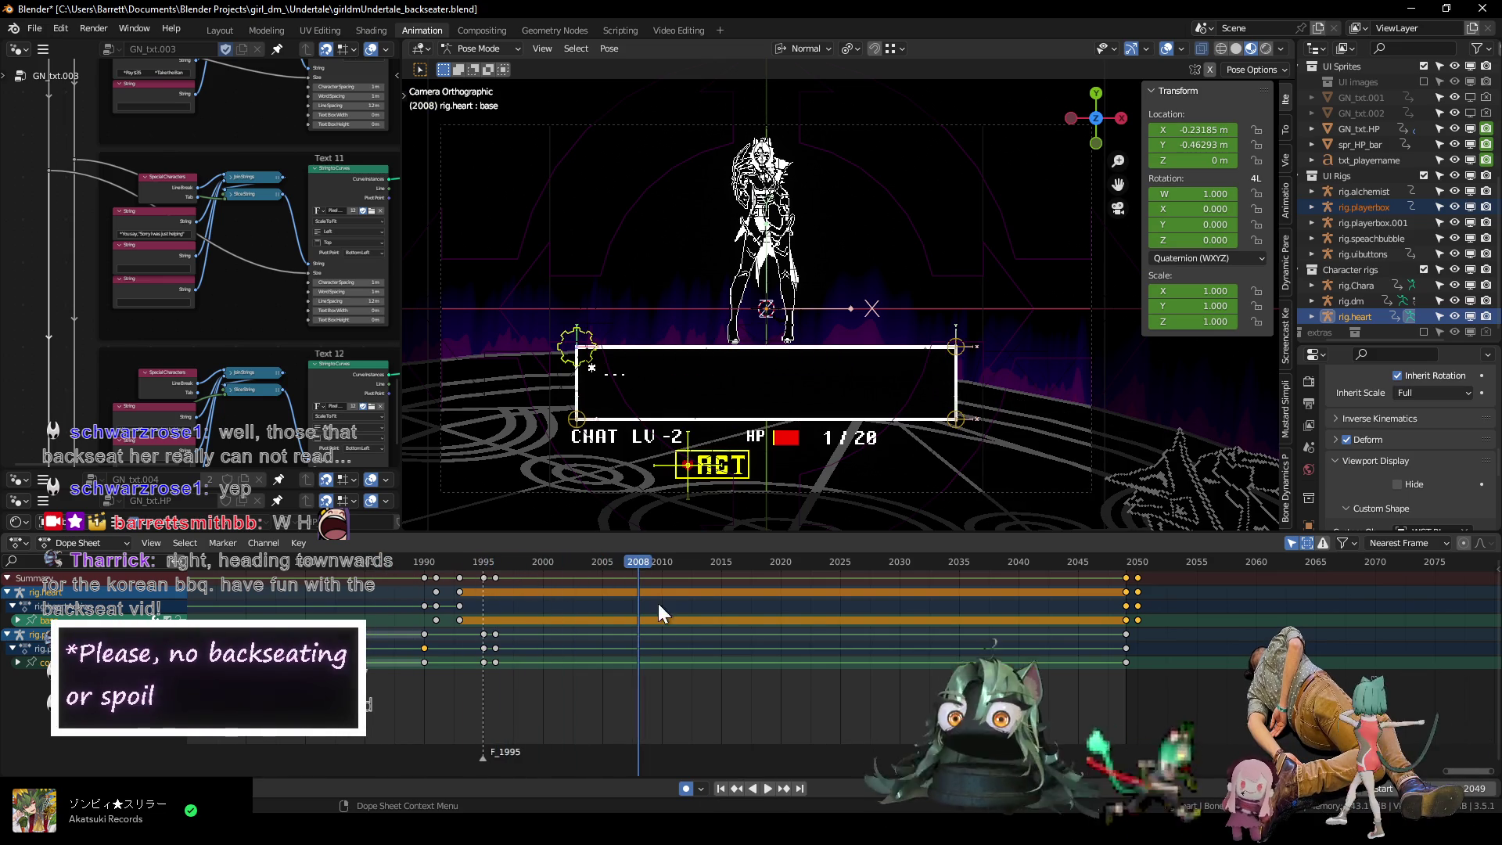
click(662, 565)
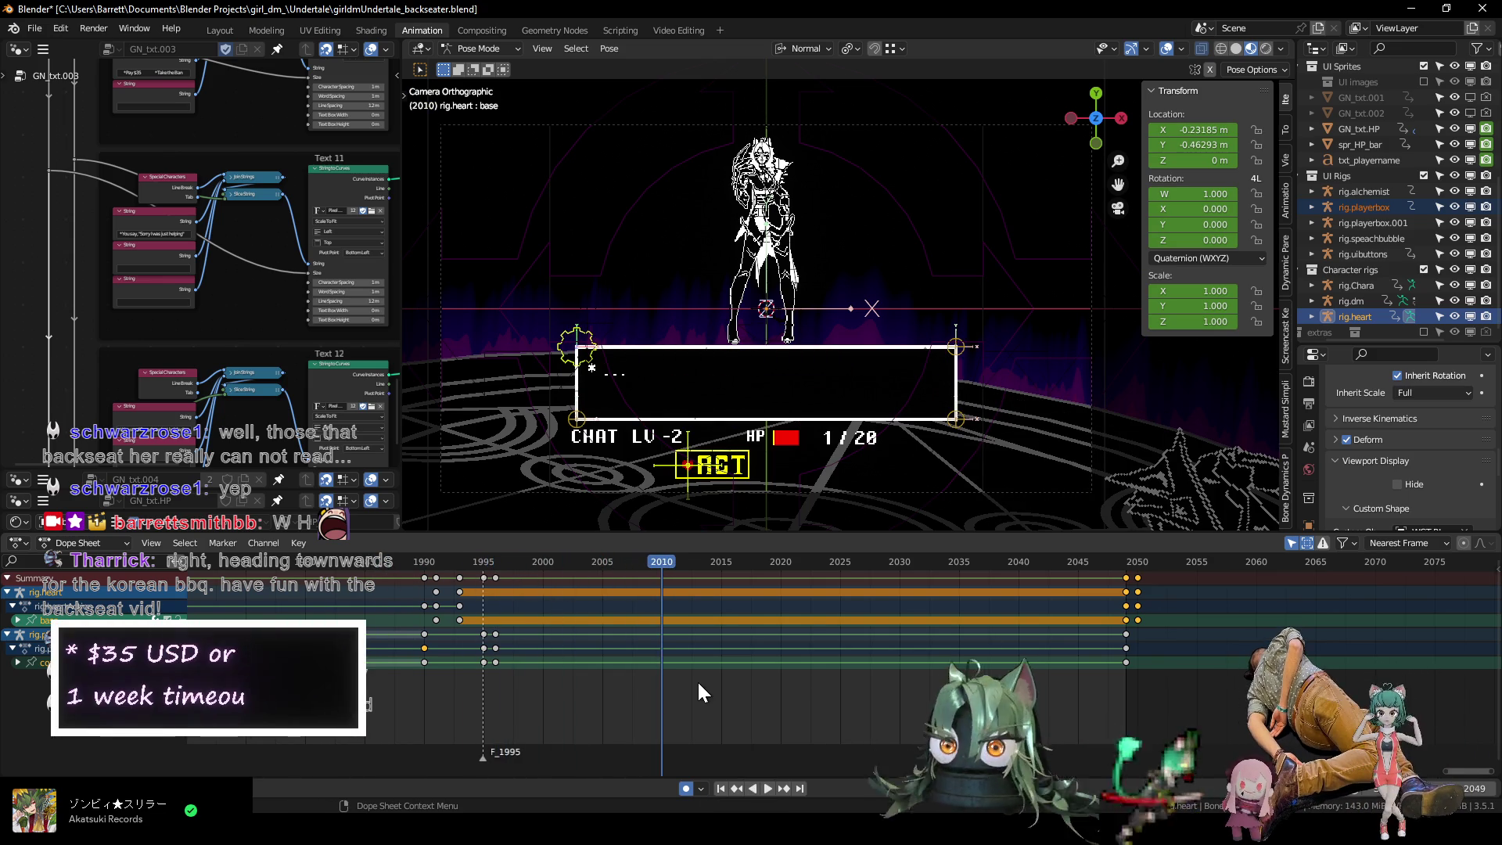
click(558, 350)
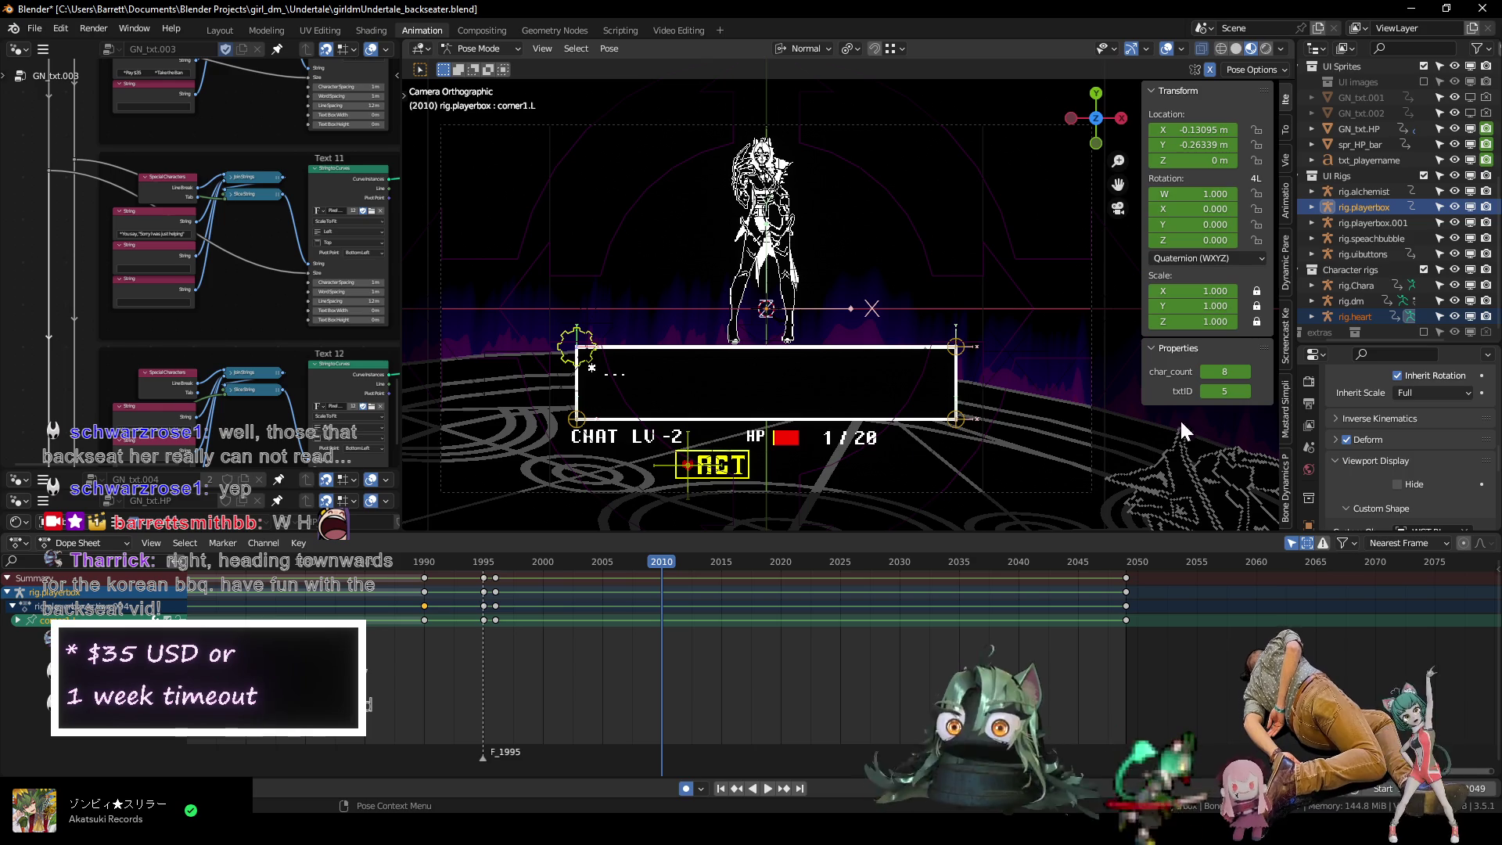
Keyframe char_count 7 and txtID 5 at frame 2009, then check the new line at 2010.
key(Left)
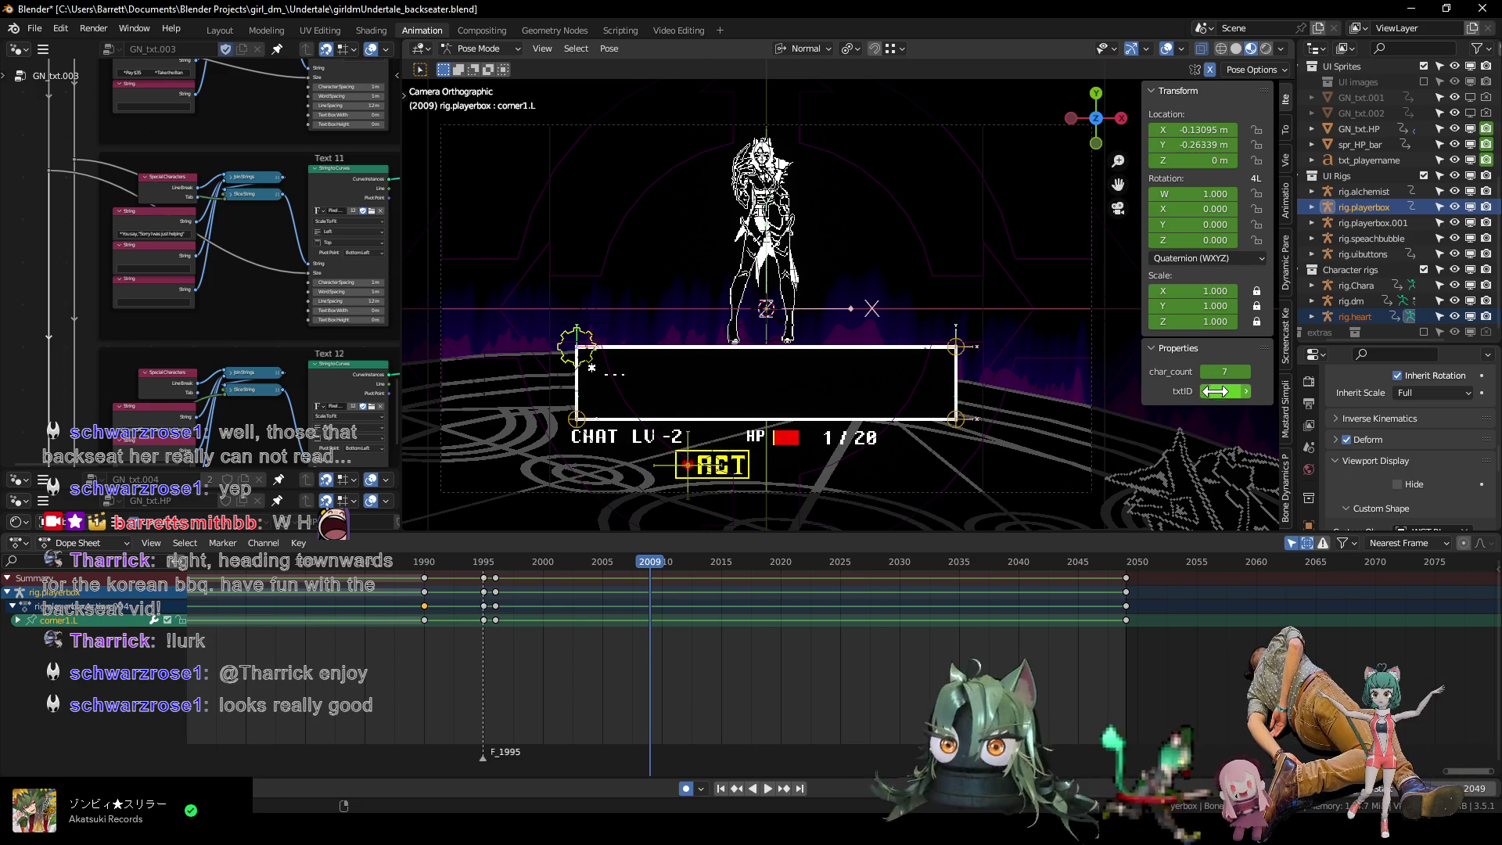
key(i)
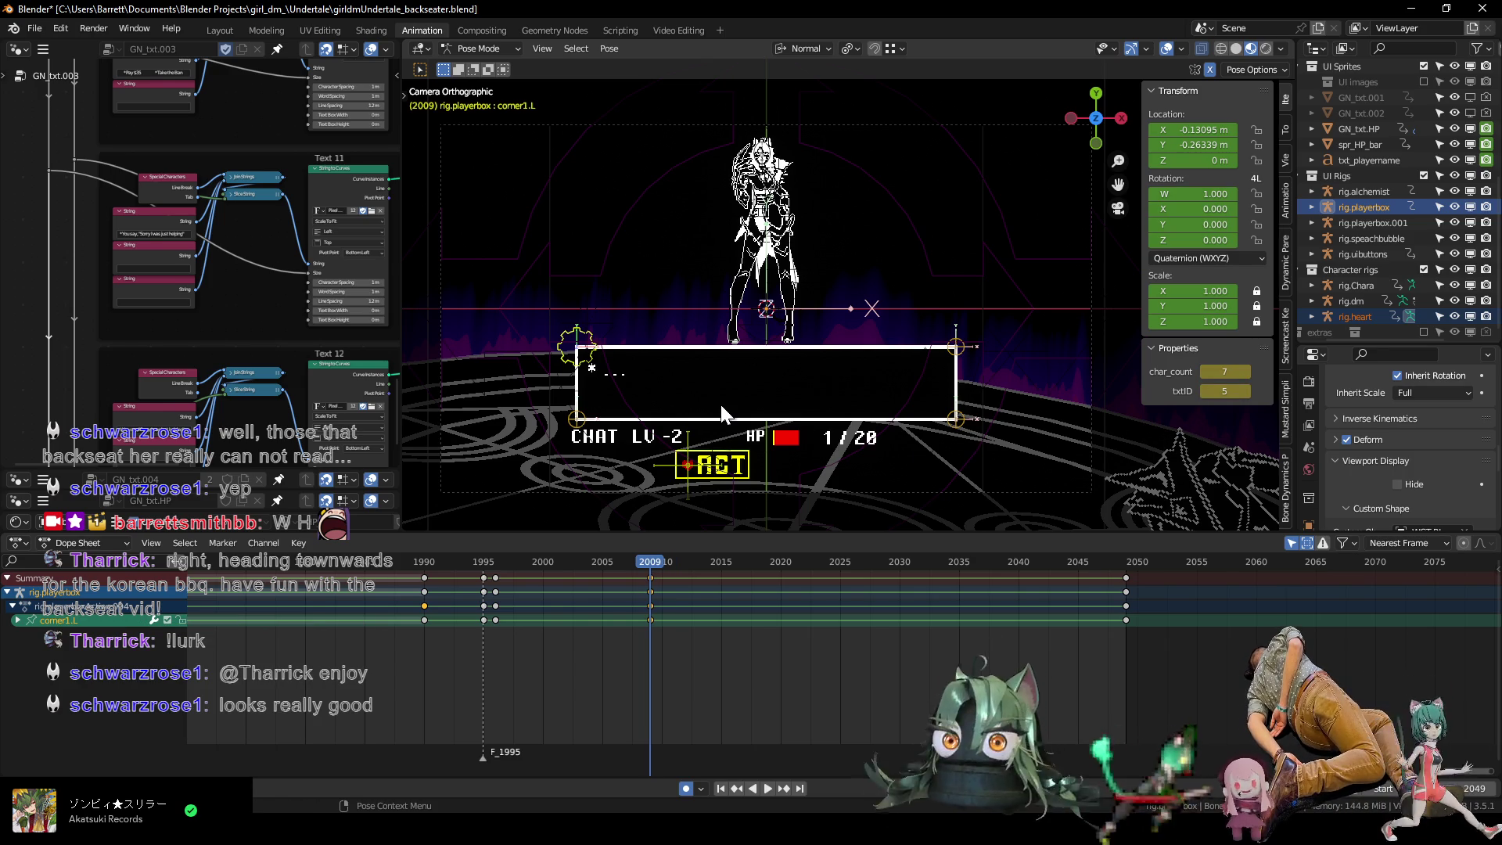
key(Right)
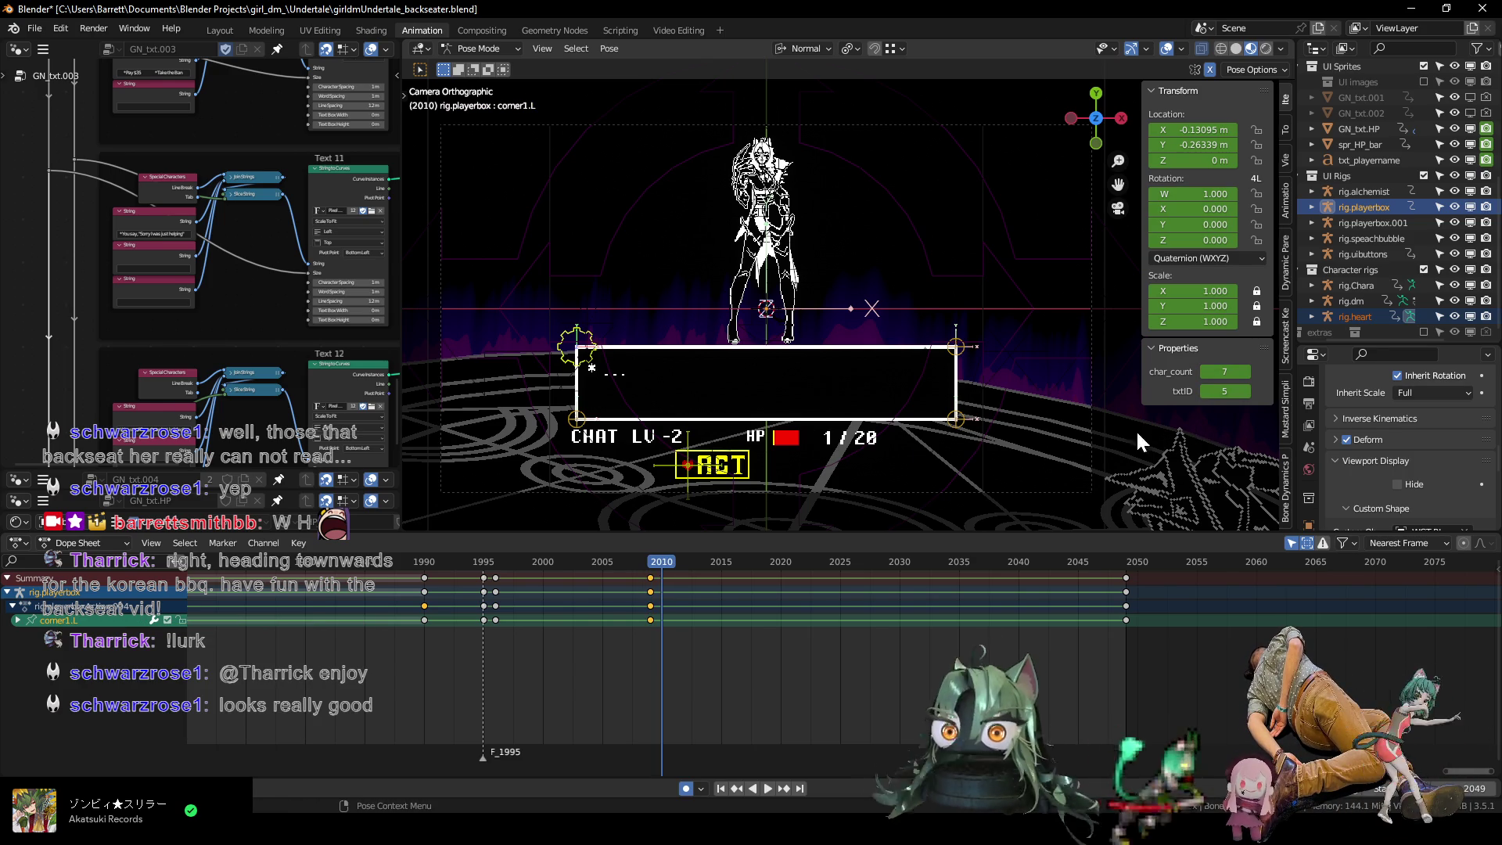
scroll(273, 373, up, 5)
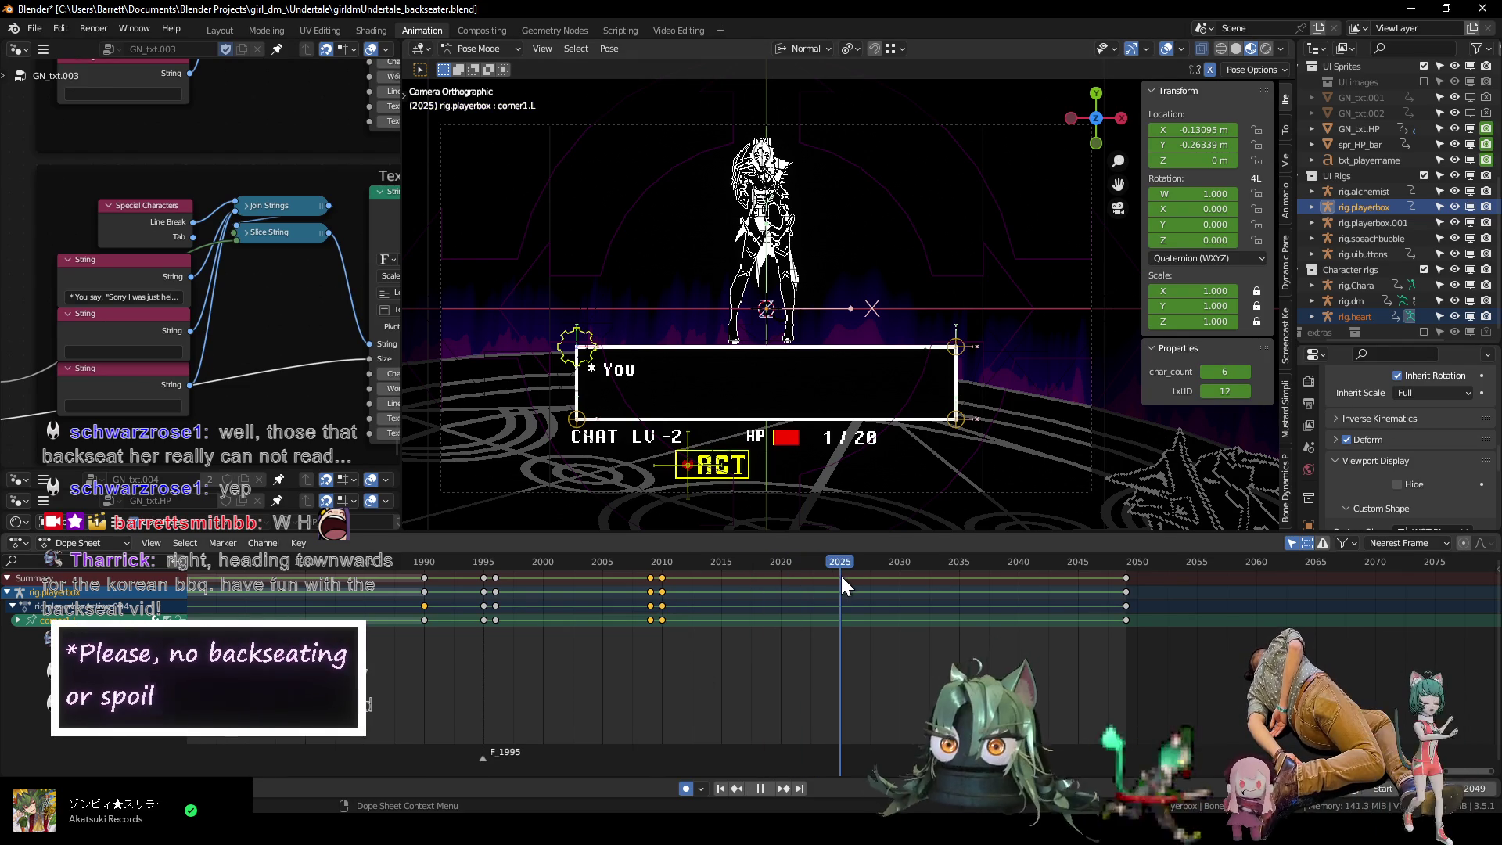
key(Escape)
scroll(274, 360, up, 2)
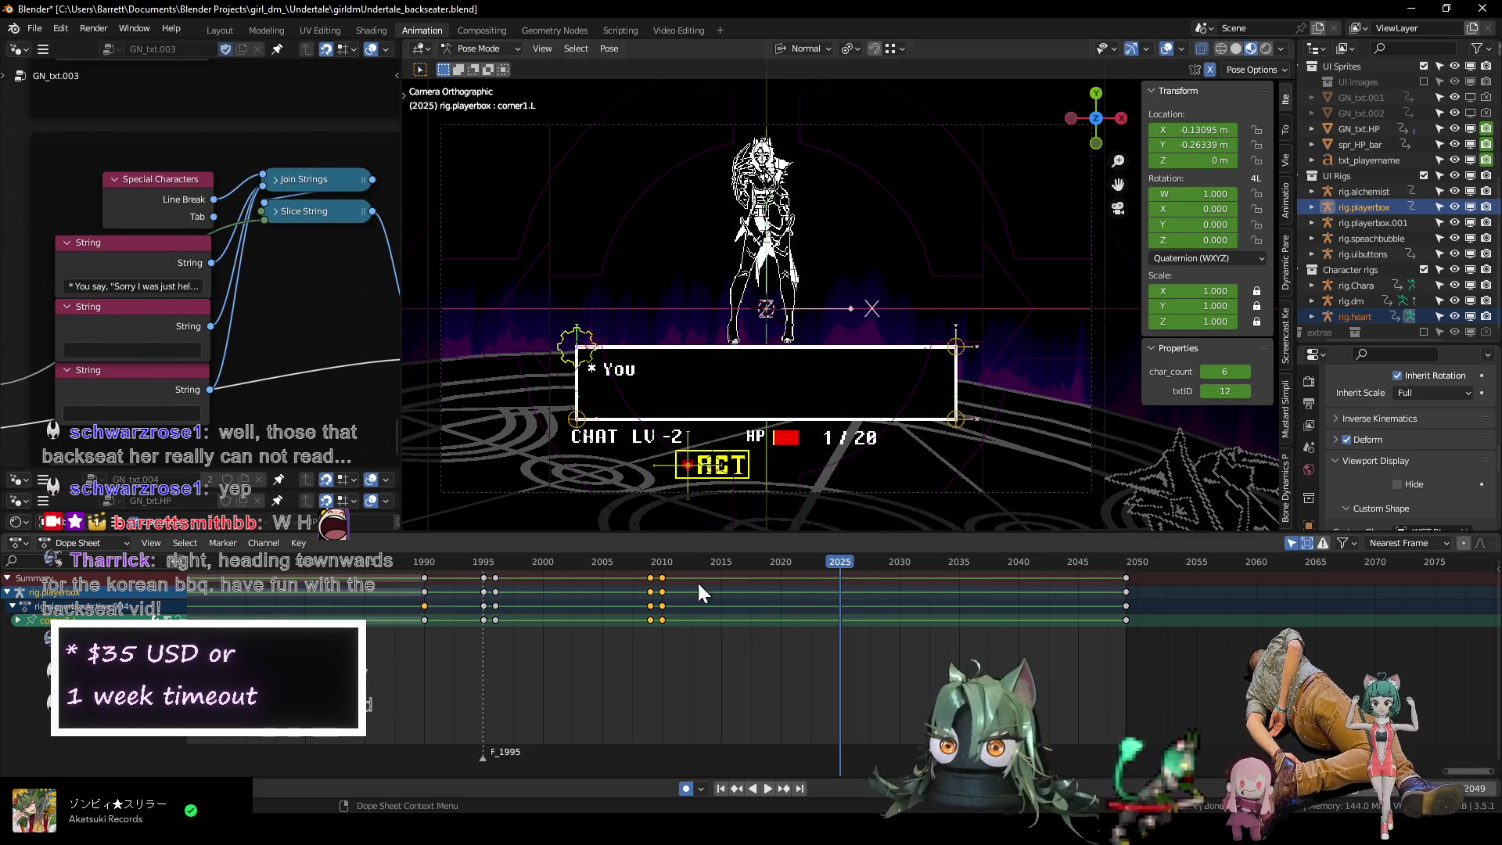
Show the bone's animation curves and play from frame 1999 to 2047.
key(ctrl+Tab)
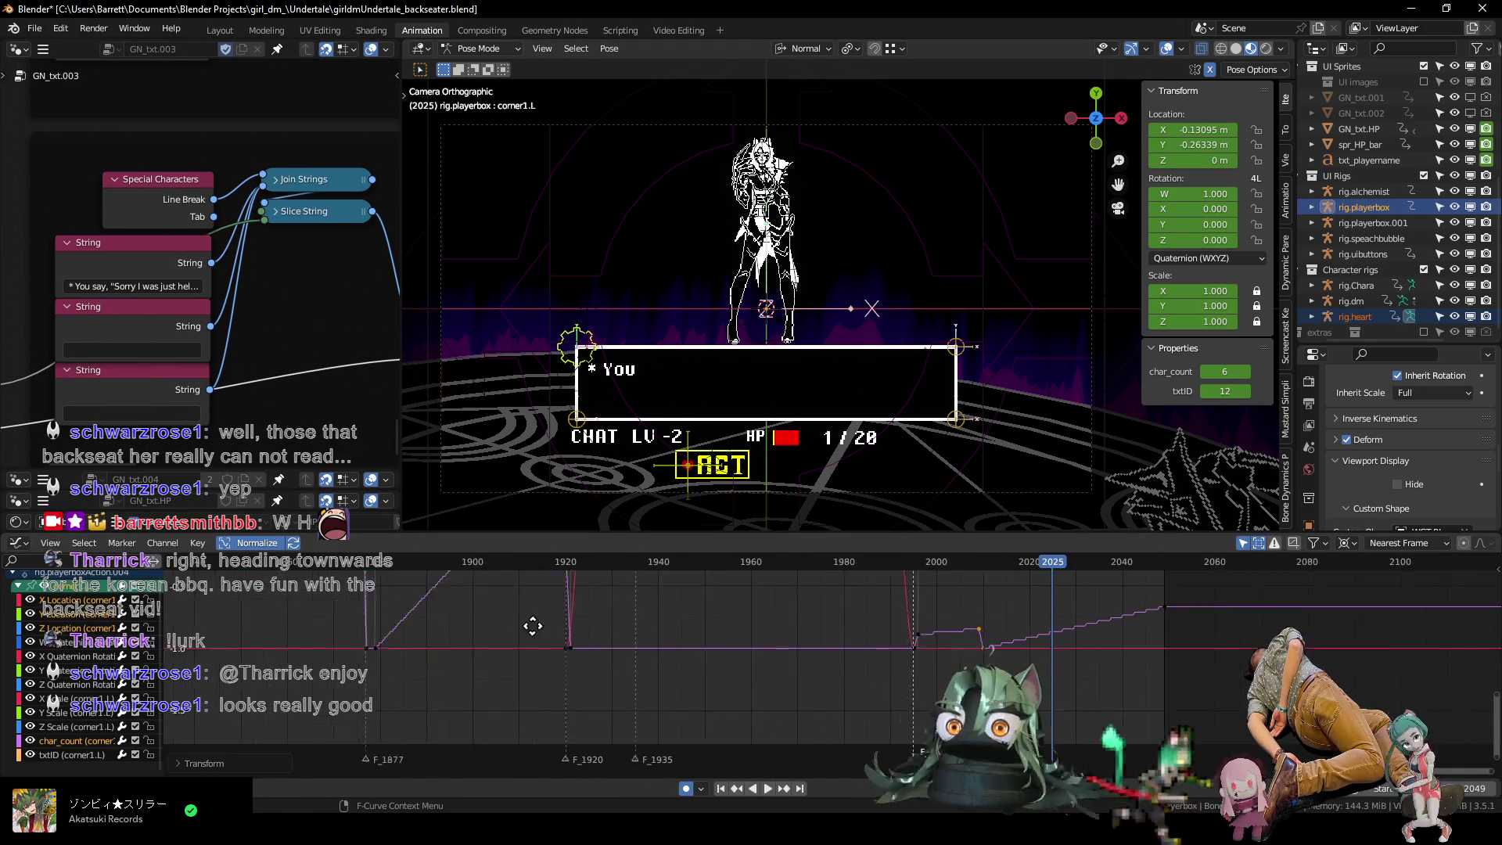
ctrl+scroll(477, 692, down, 4)
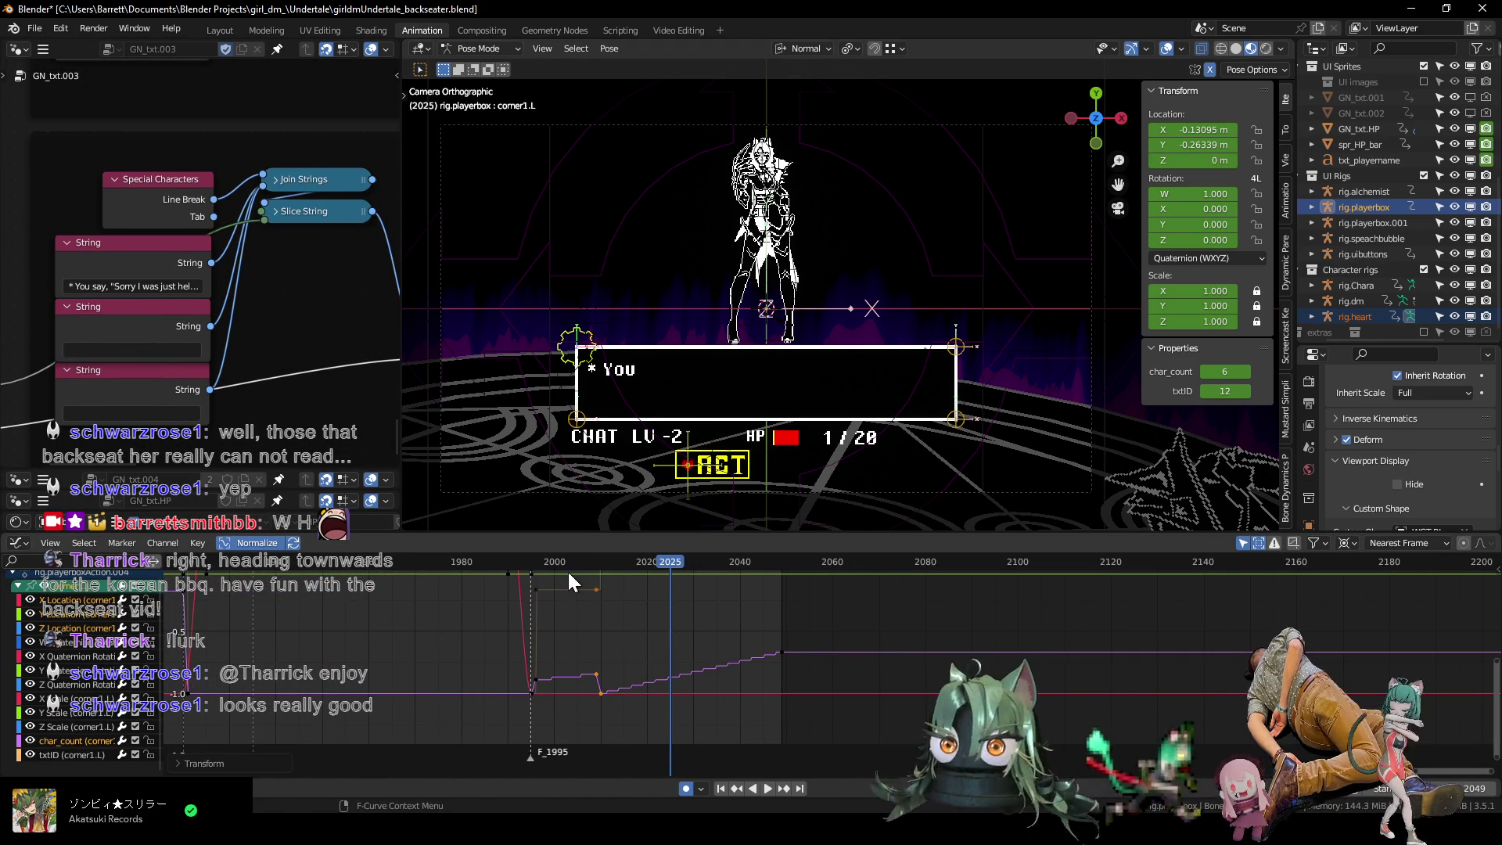
click(549, 560)
key(space)
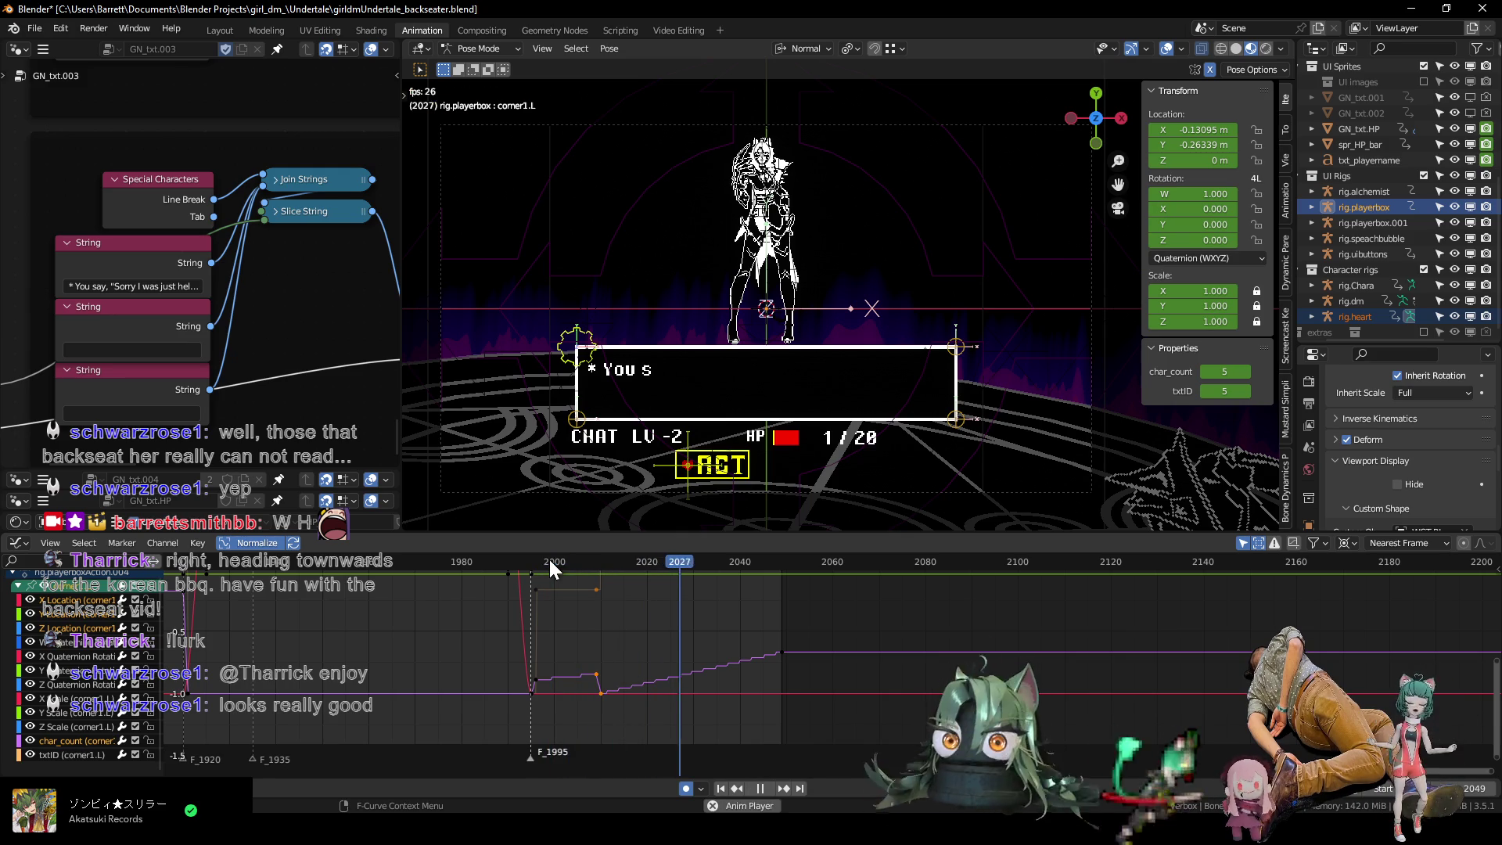
key(space)
scroll(711, 679, up, 1)
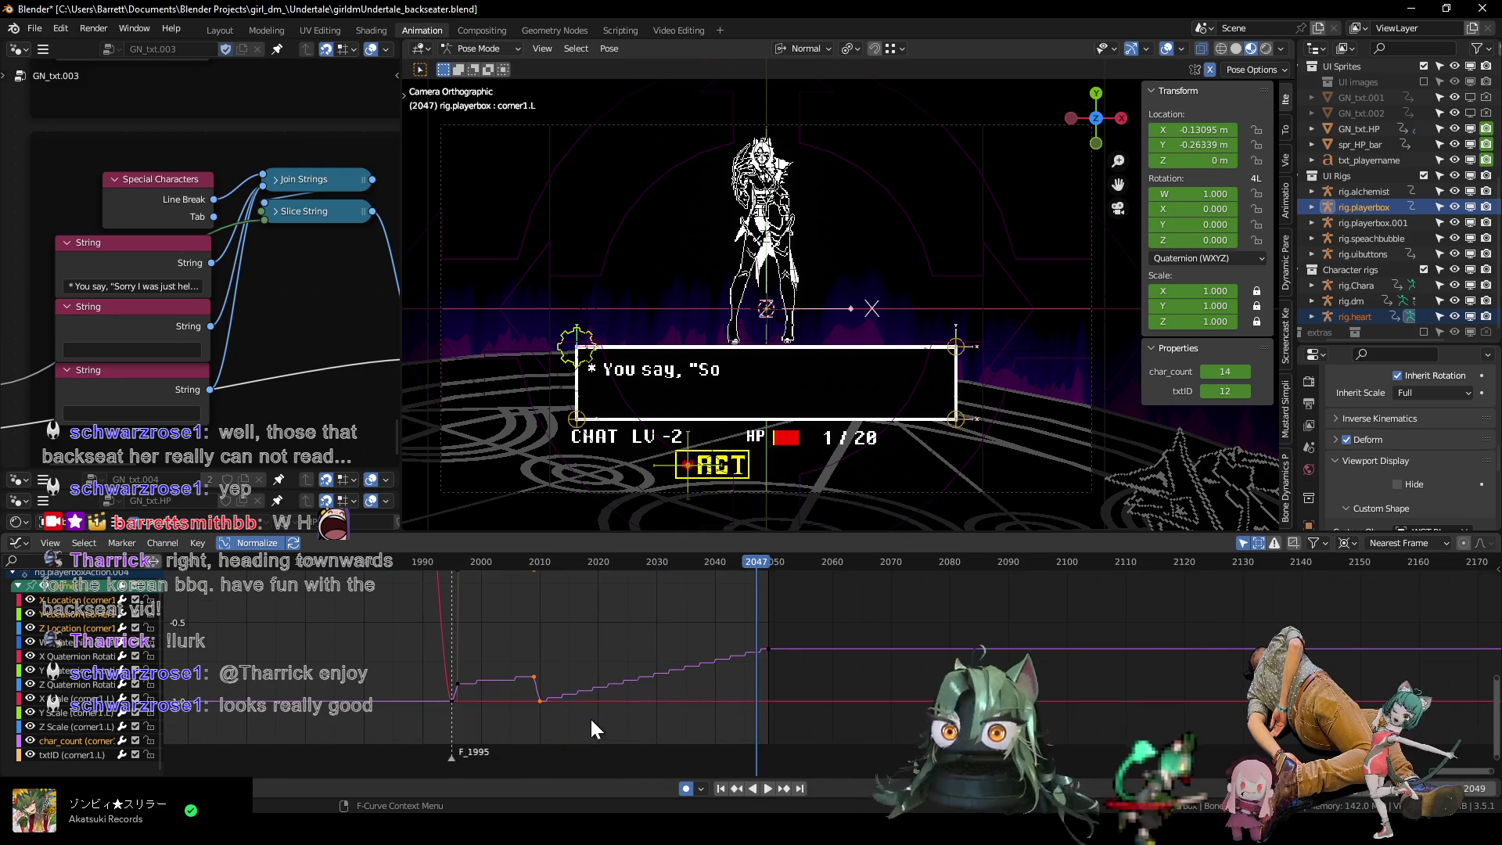
Copy the char_count zero key 22 frames later and play to check the delay.
click(560, 713)
click(528, 692)
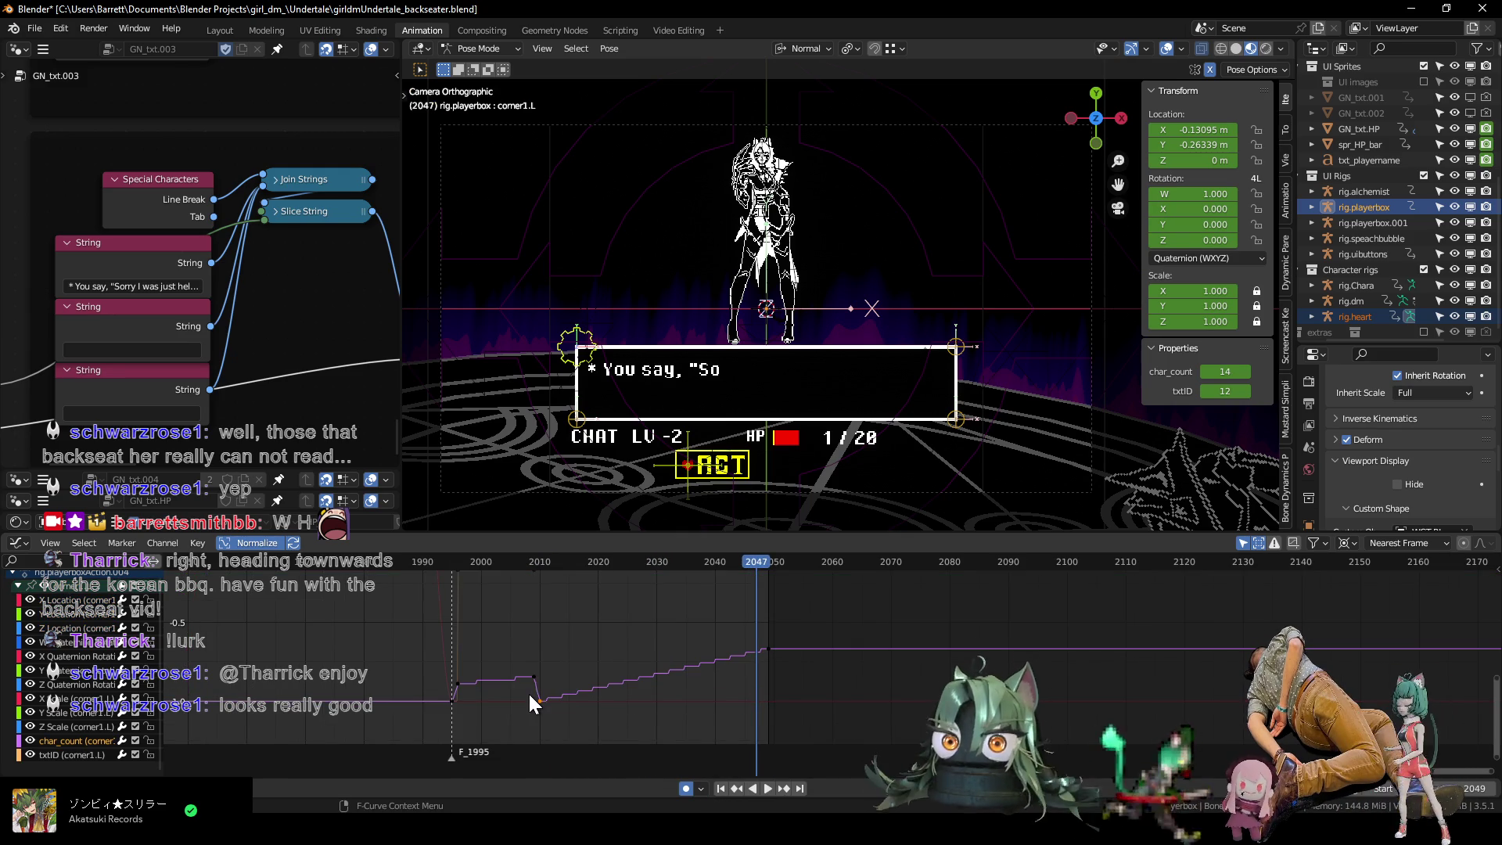
key(g)
key(x)
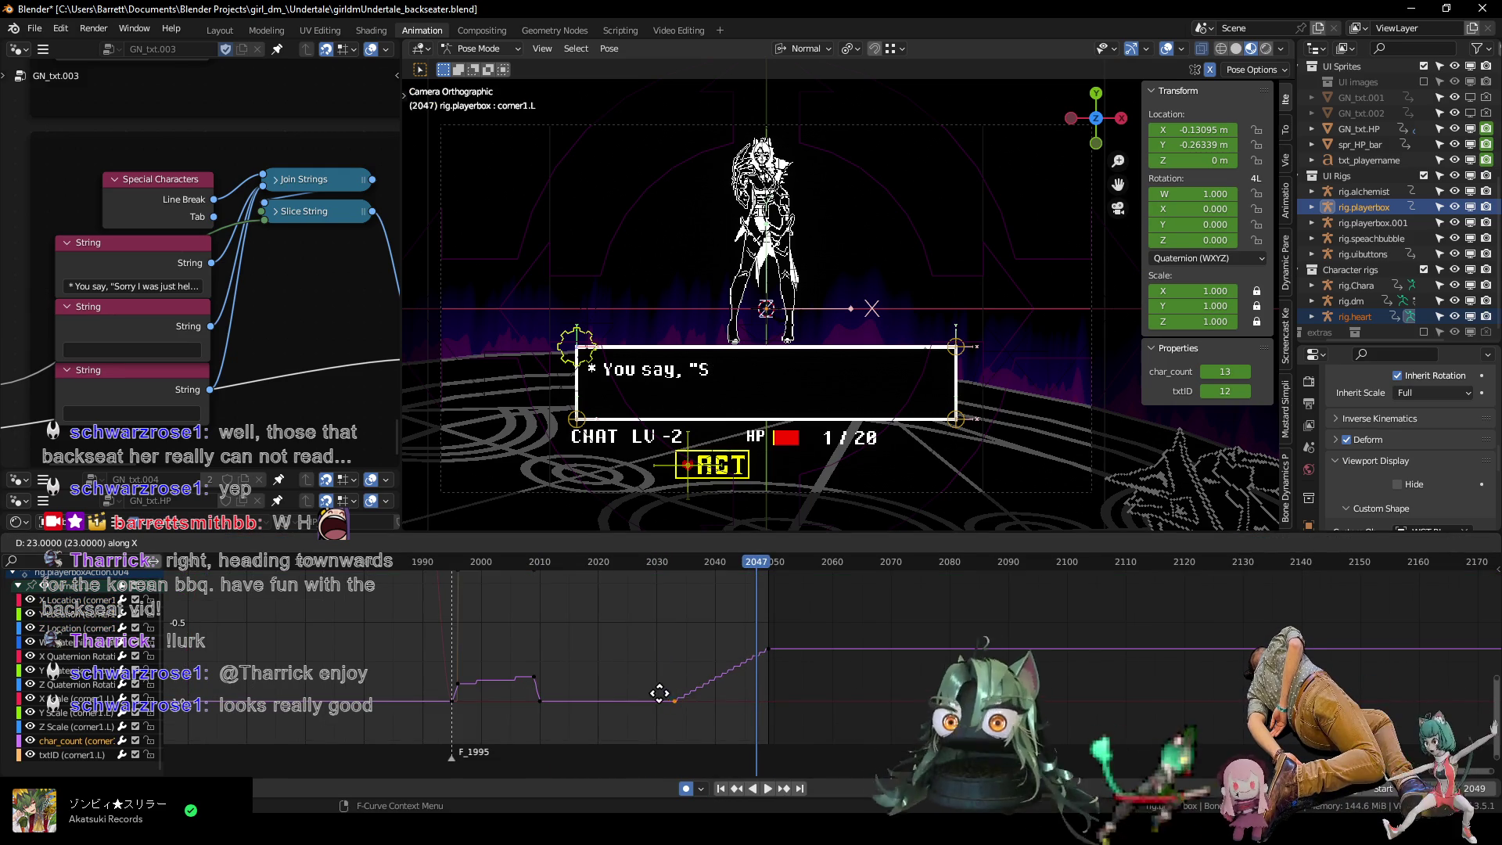
click(663, 693)
key(space)
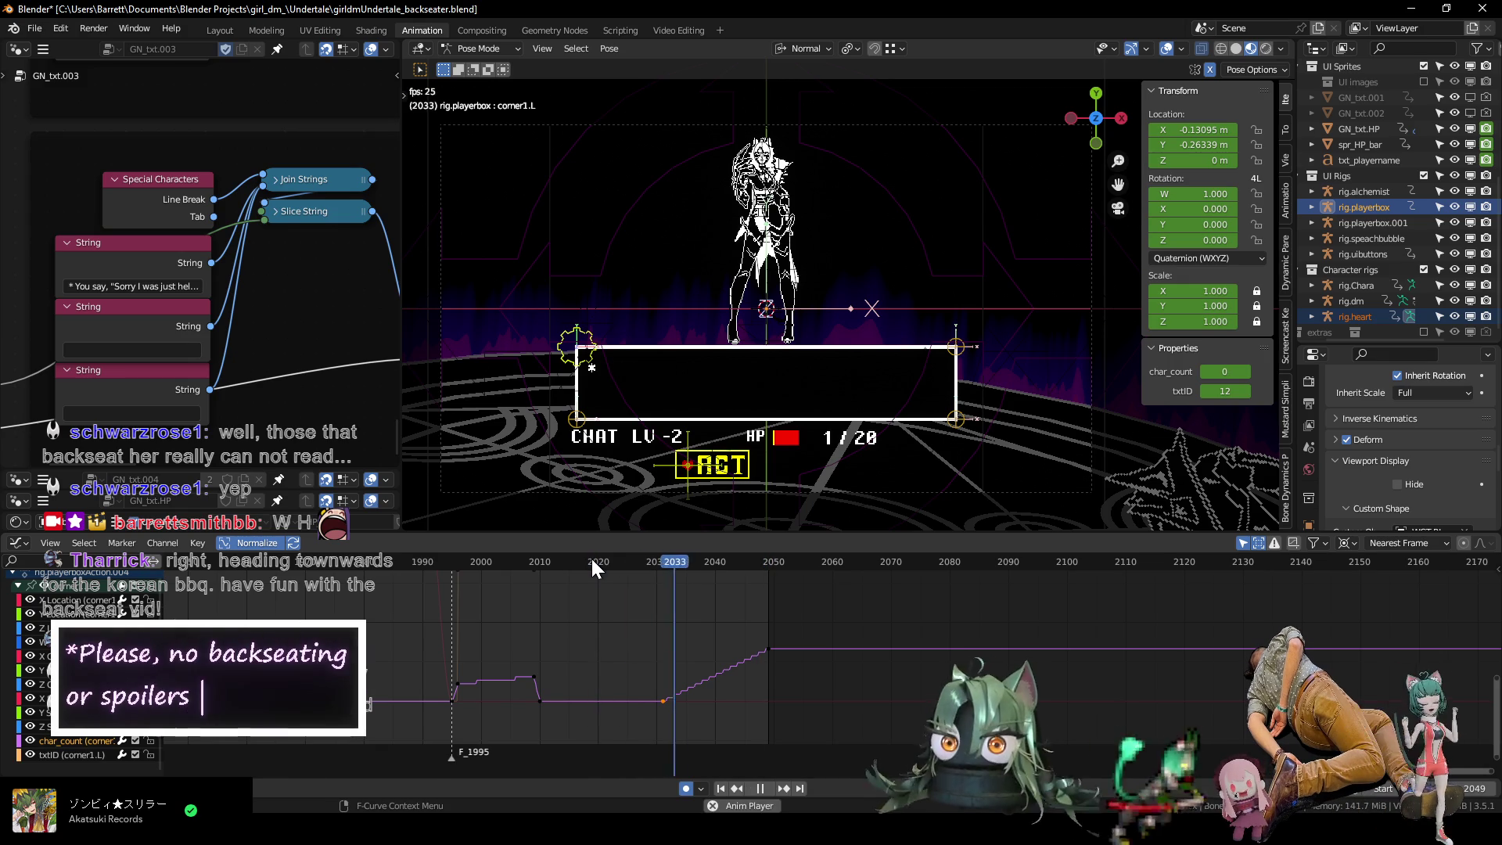
drag(593, 565, 663, 565)
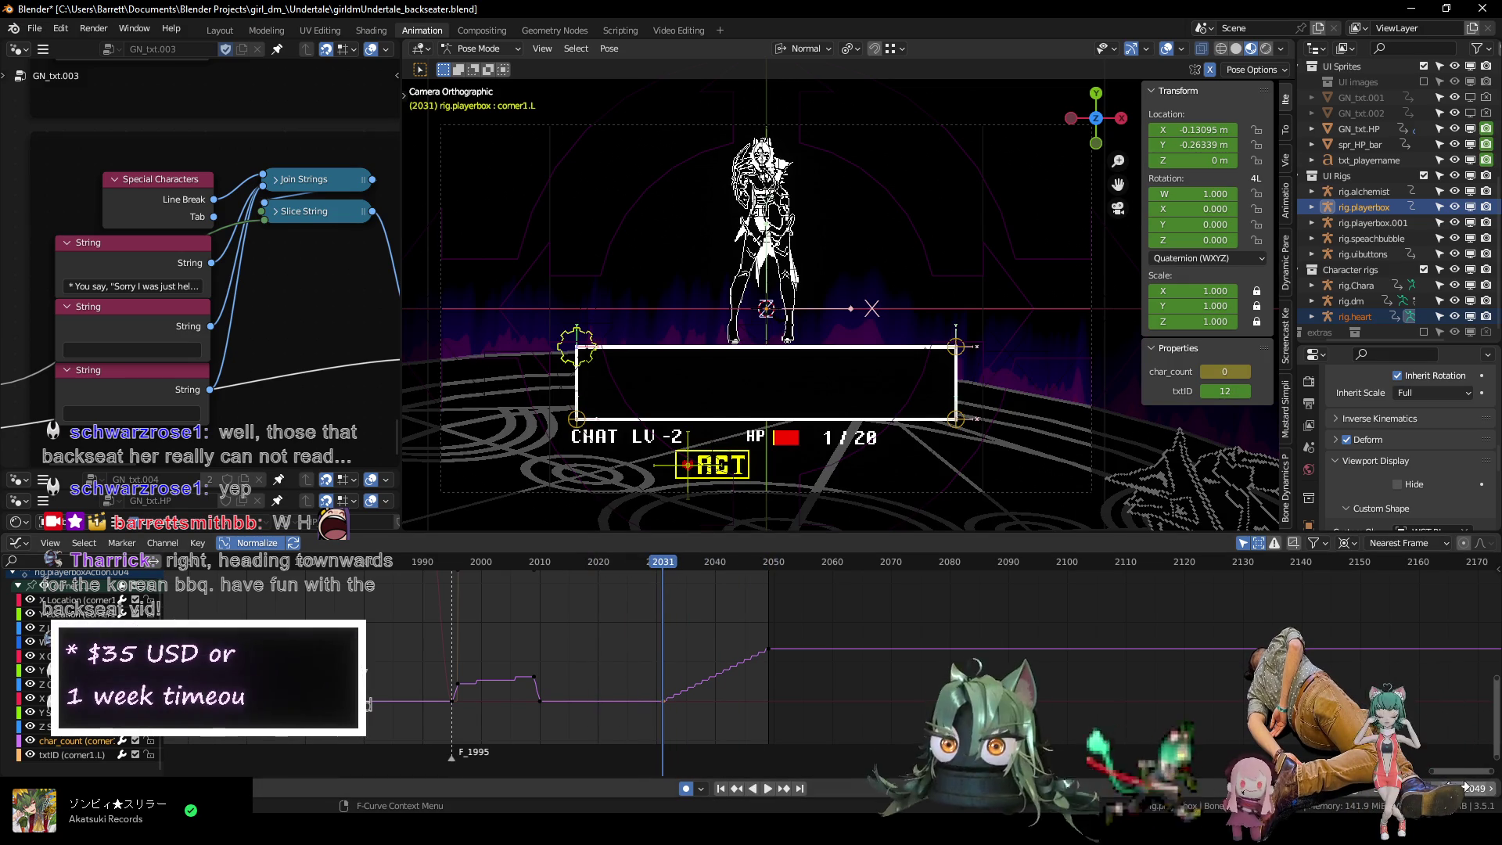
Save girldmUndertale_backseater.blend and return to the keyframe overview.
key(ctrl+s)
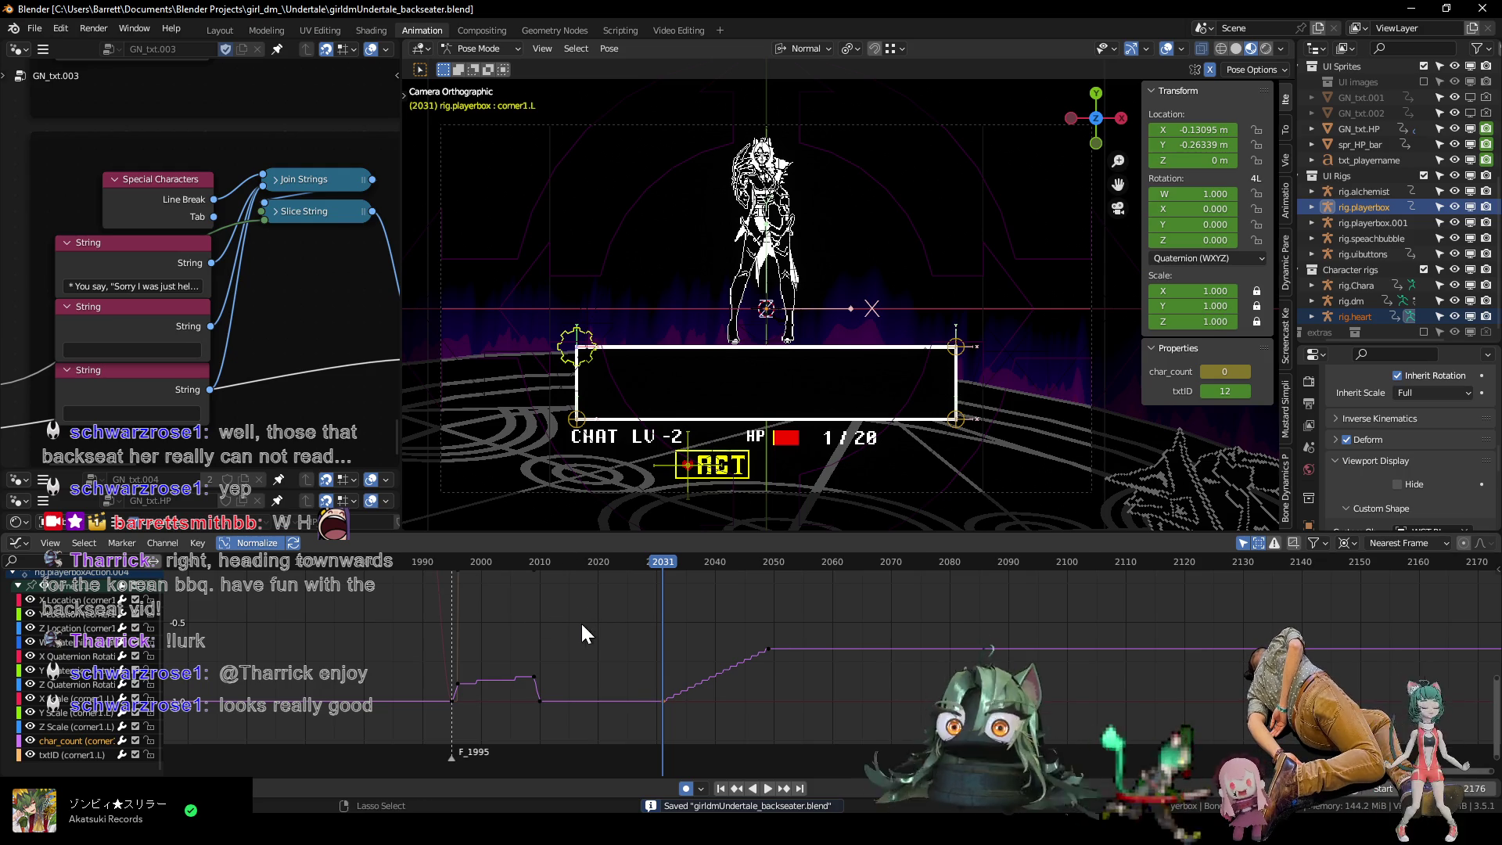
key(ctrl+Tab)
mouse_move(648, 565)
mouse_down()
mouse_move(701, 561)
mouse_move(362, 579)
mouse_up()
Replay frames 2010–2020 to review the timing, then select the 'You say' String node.
key(space)
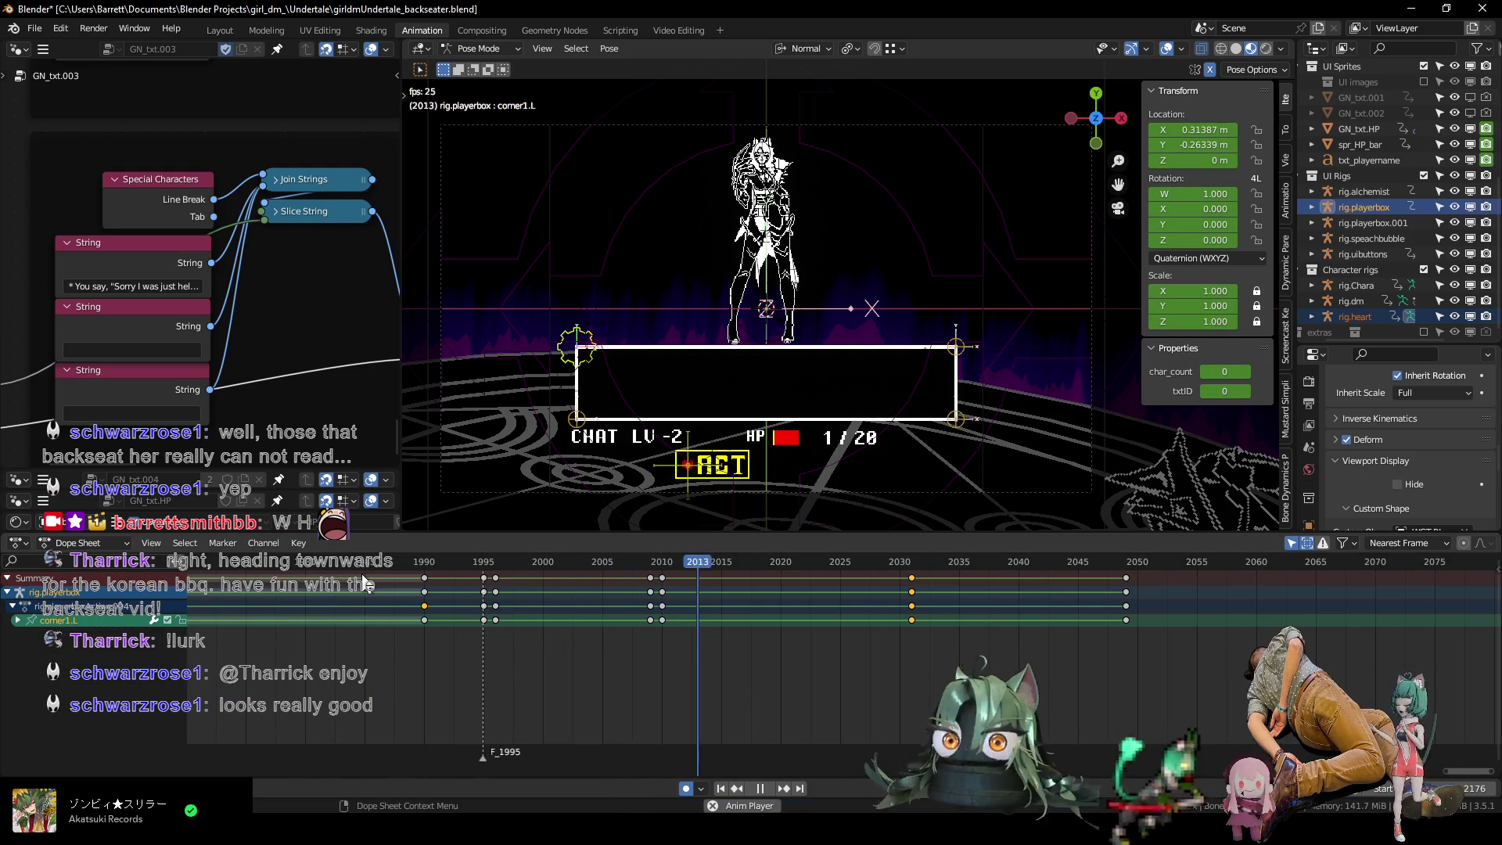
key(space)
drag(652, 565, 768, 565)
key(space)
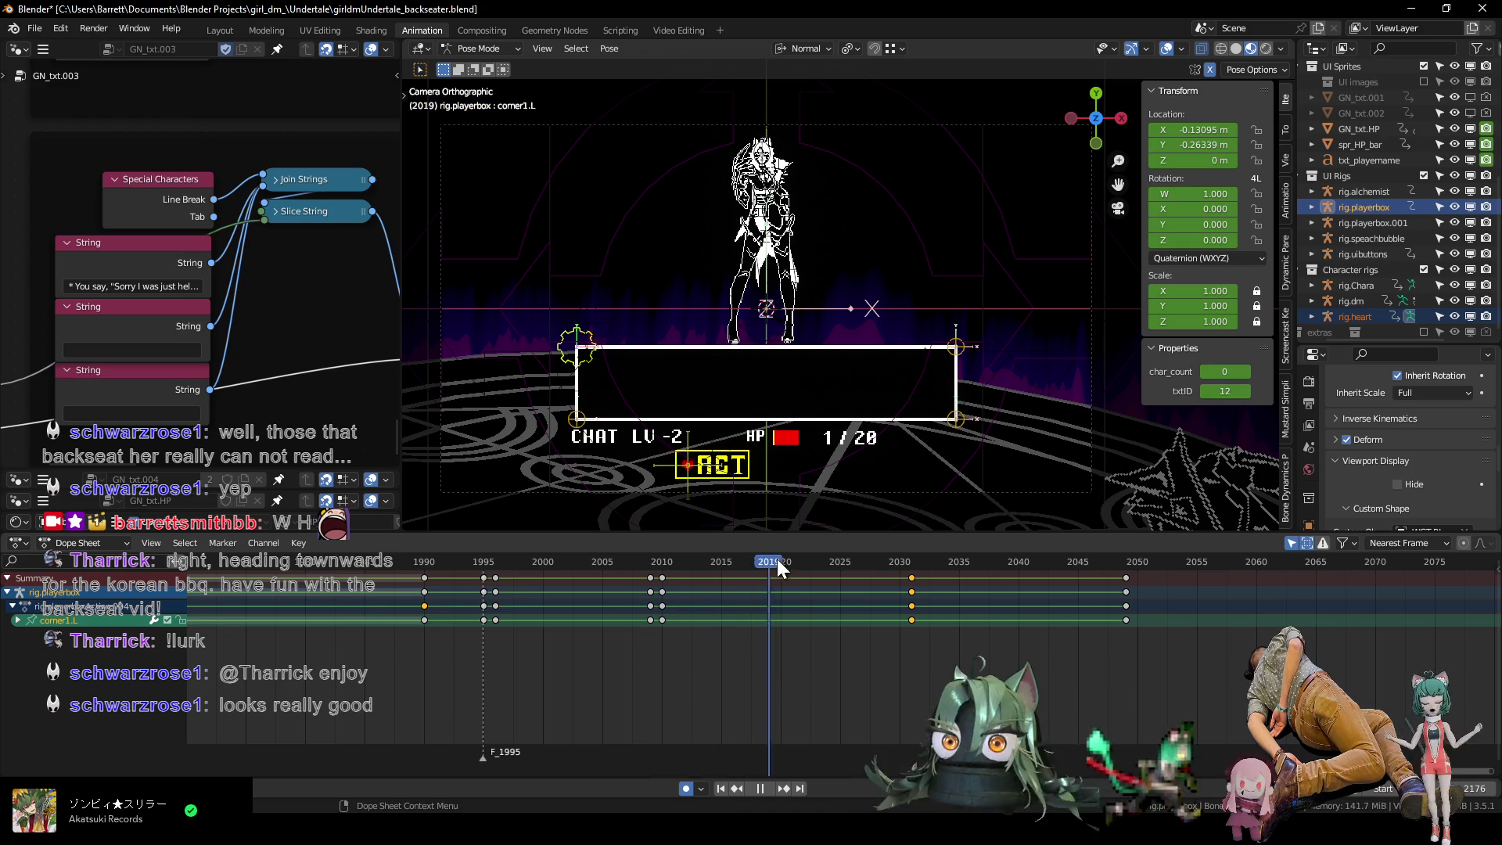
mouse_move(862, 558)
mouse_down()
mouse_move(781, 559)
mouse_move(795, 557)
mouse_up()
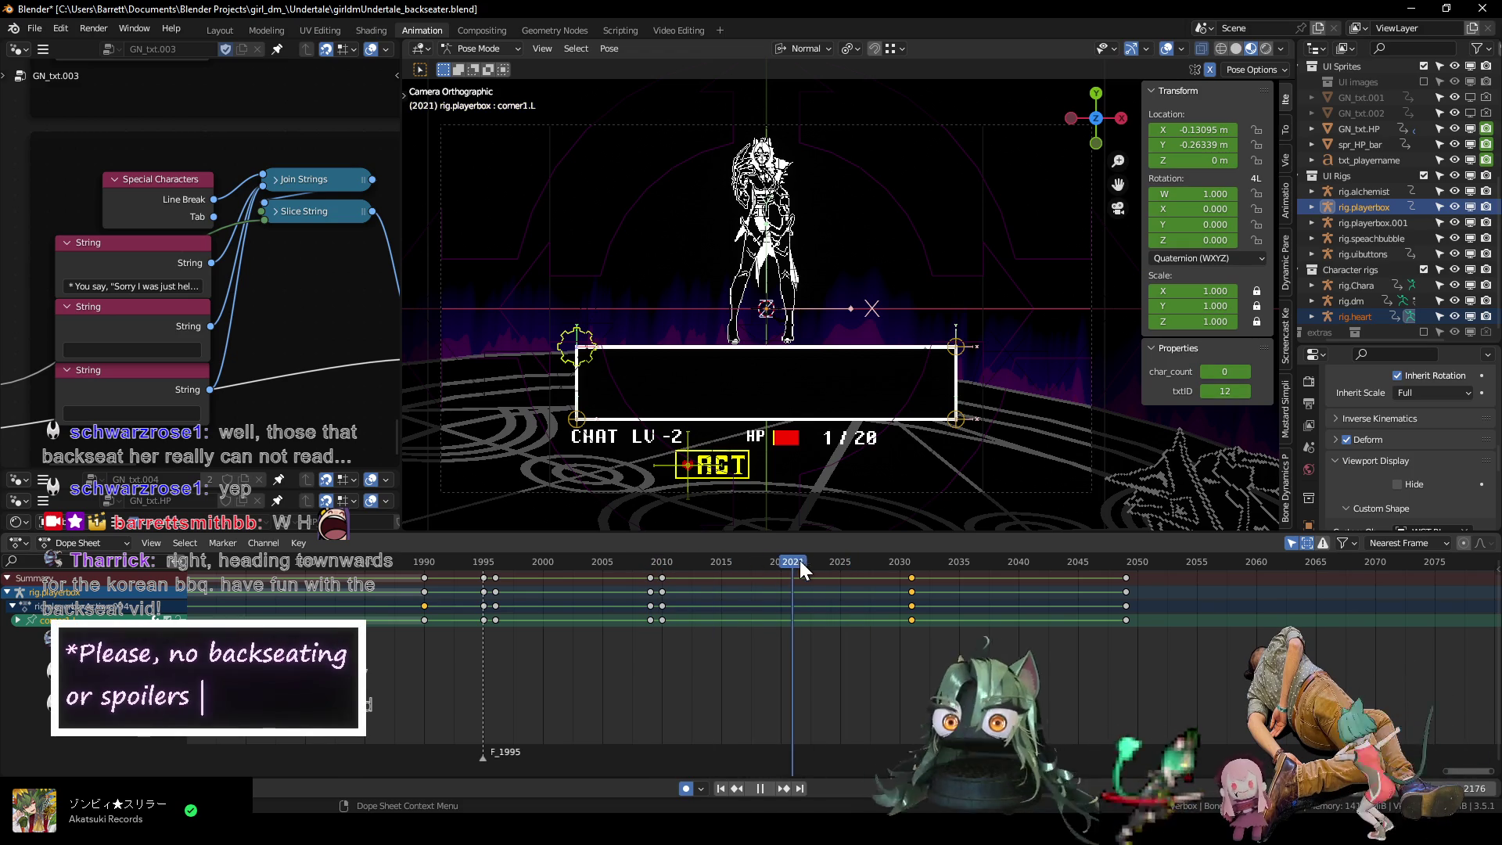
middle_drag(259, 270, 263, 329)
click(151, 345)
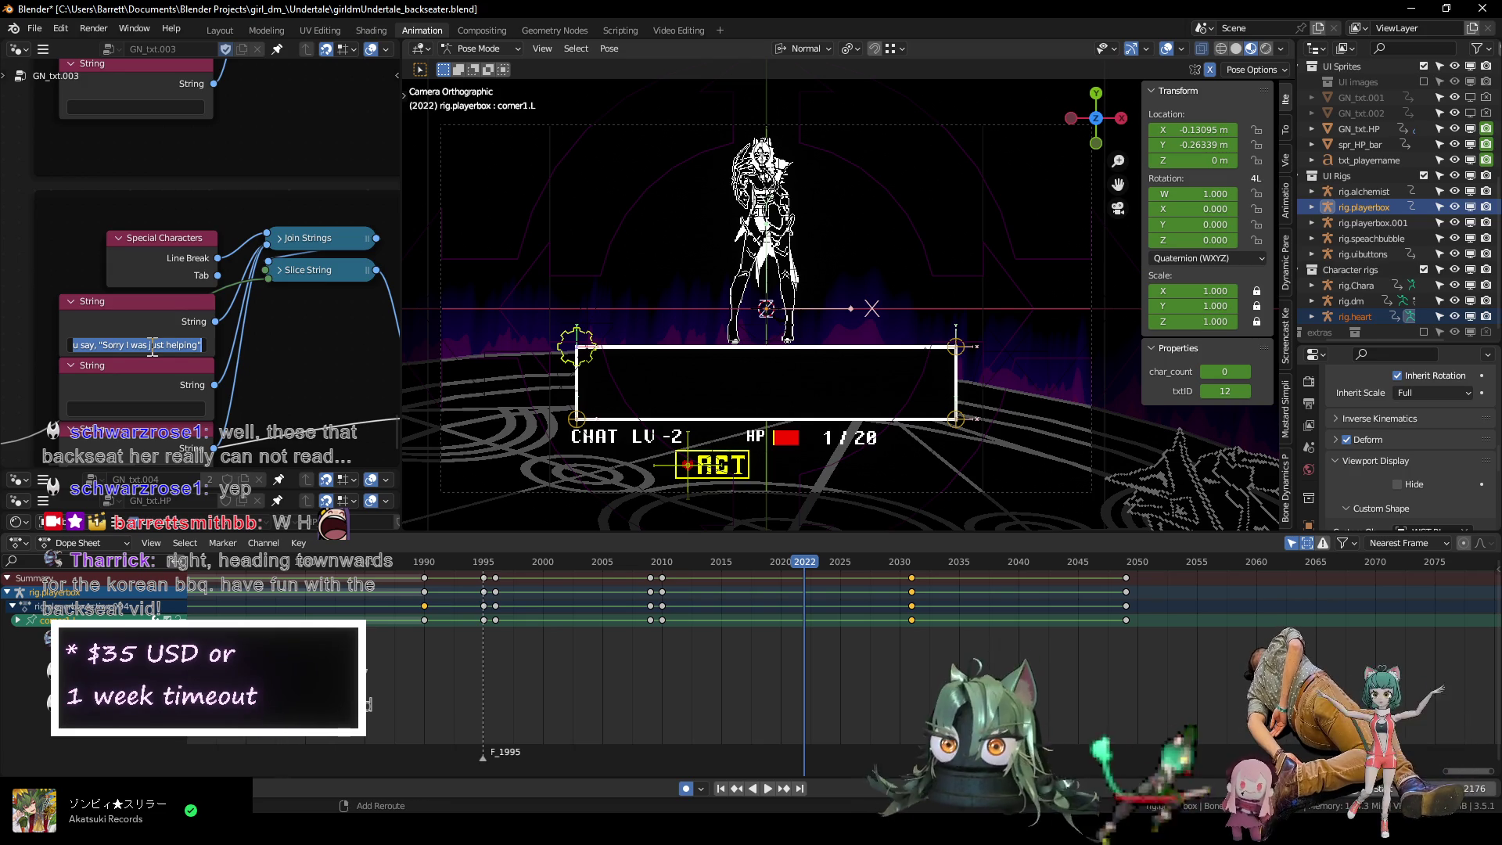
Replace the String node's 'You say' line with a single '*'.
text(*)
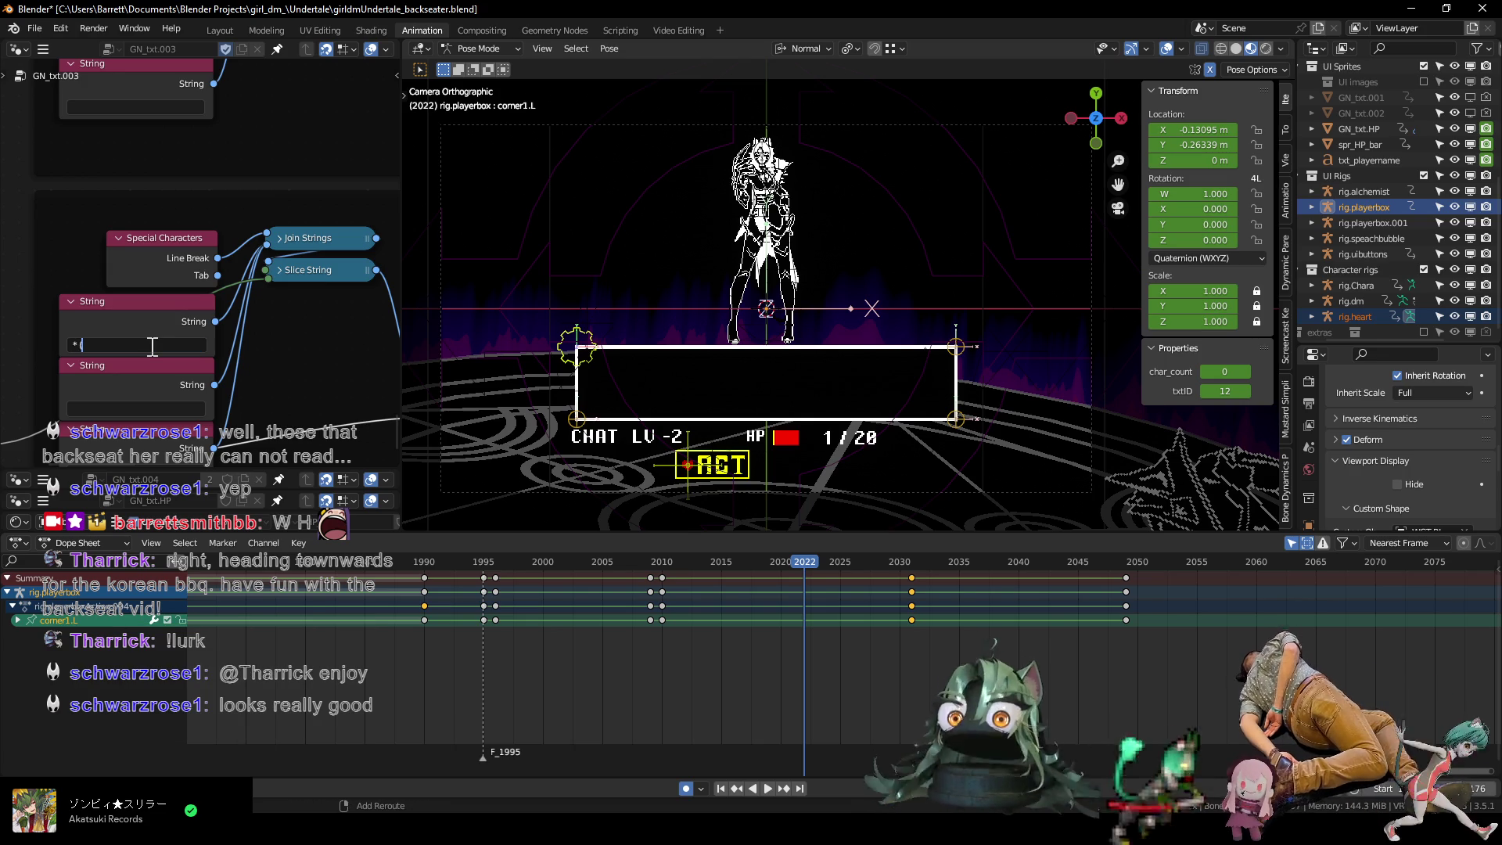